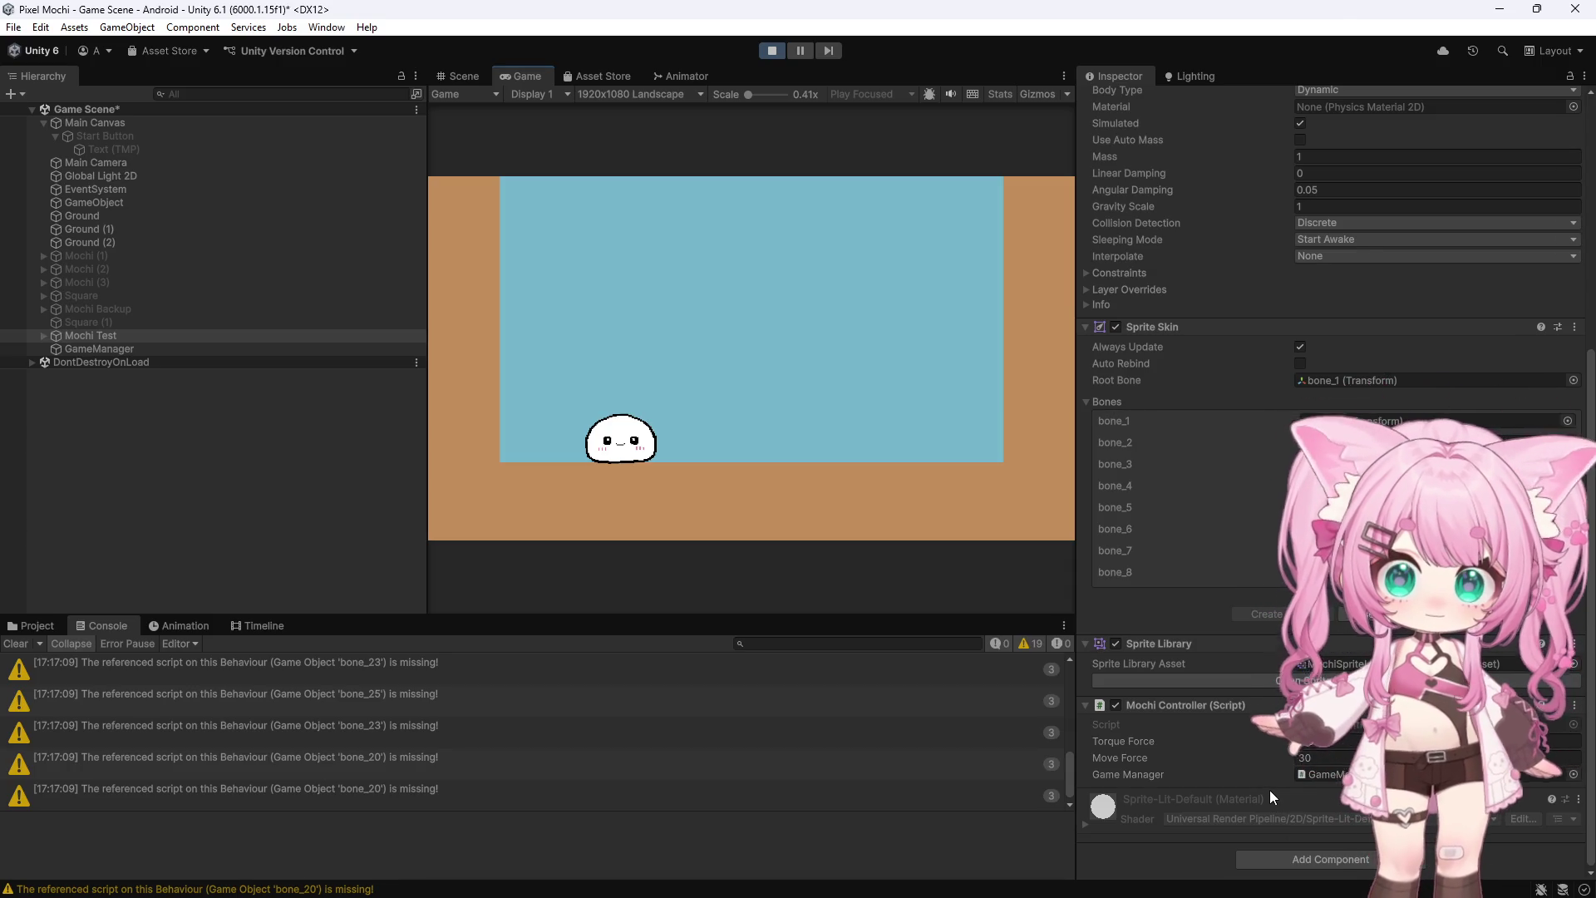
# Select Mochi Test, exit Play mode, review its Mochi Controller, and switch to Visual Studio
pyautogui.scroll(5, 1273, 333)
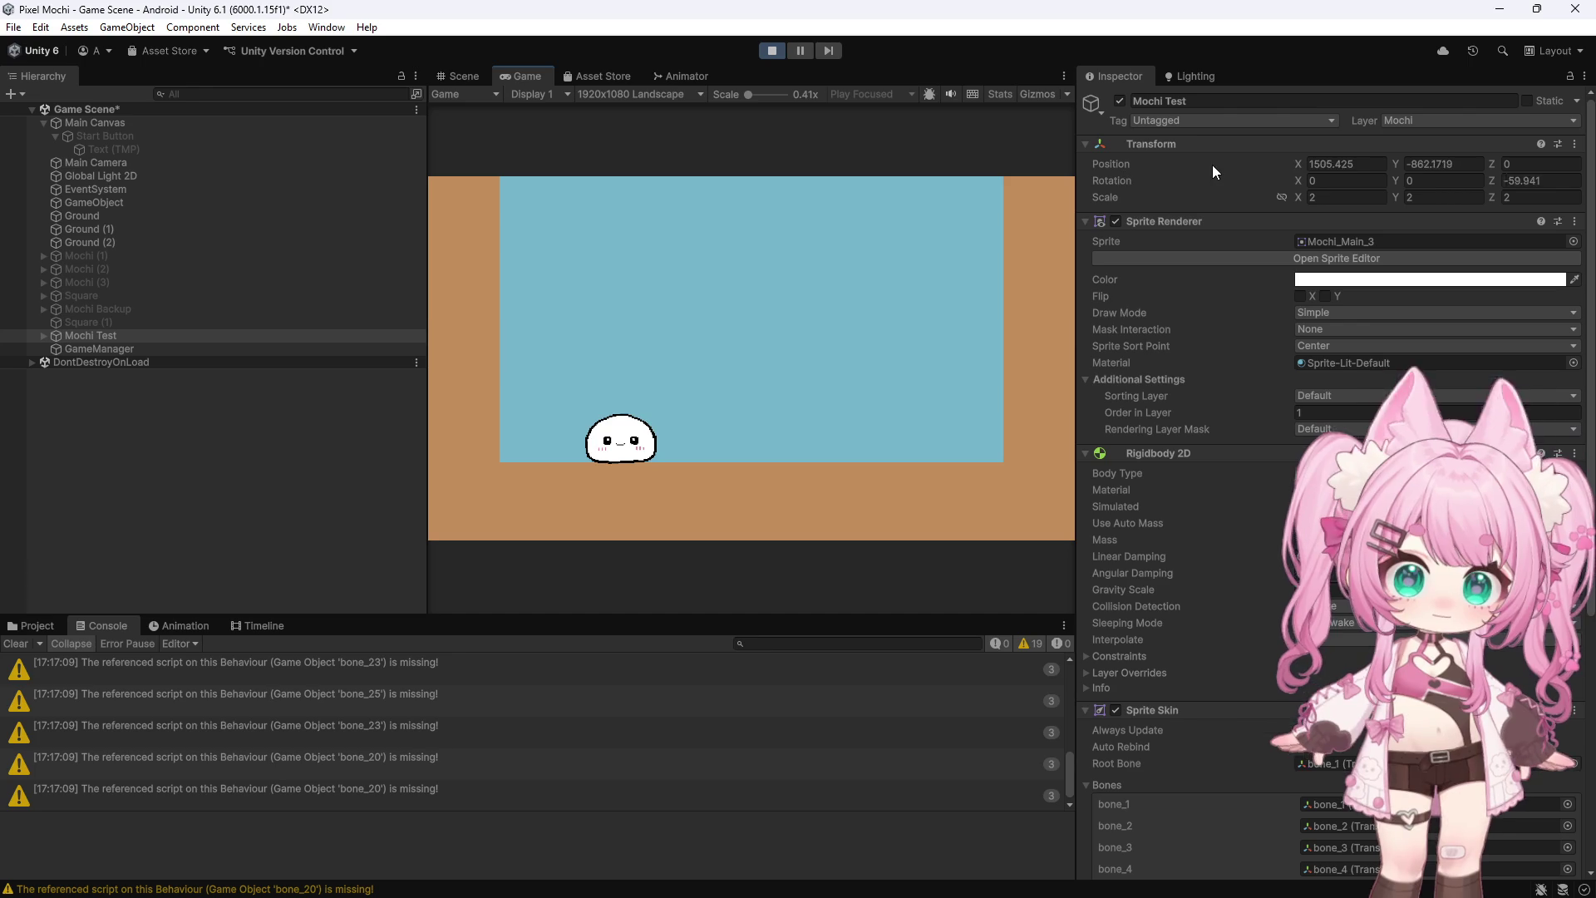
pyautogui.click(113, 334)
pyautogui.hotkey('ctrl', 'p')
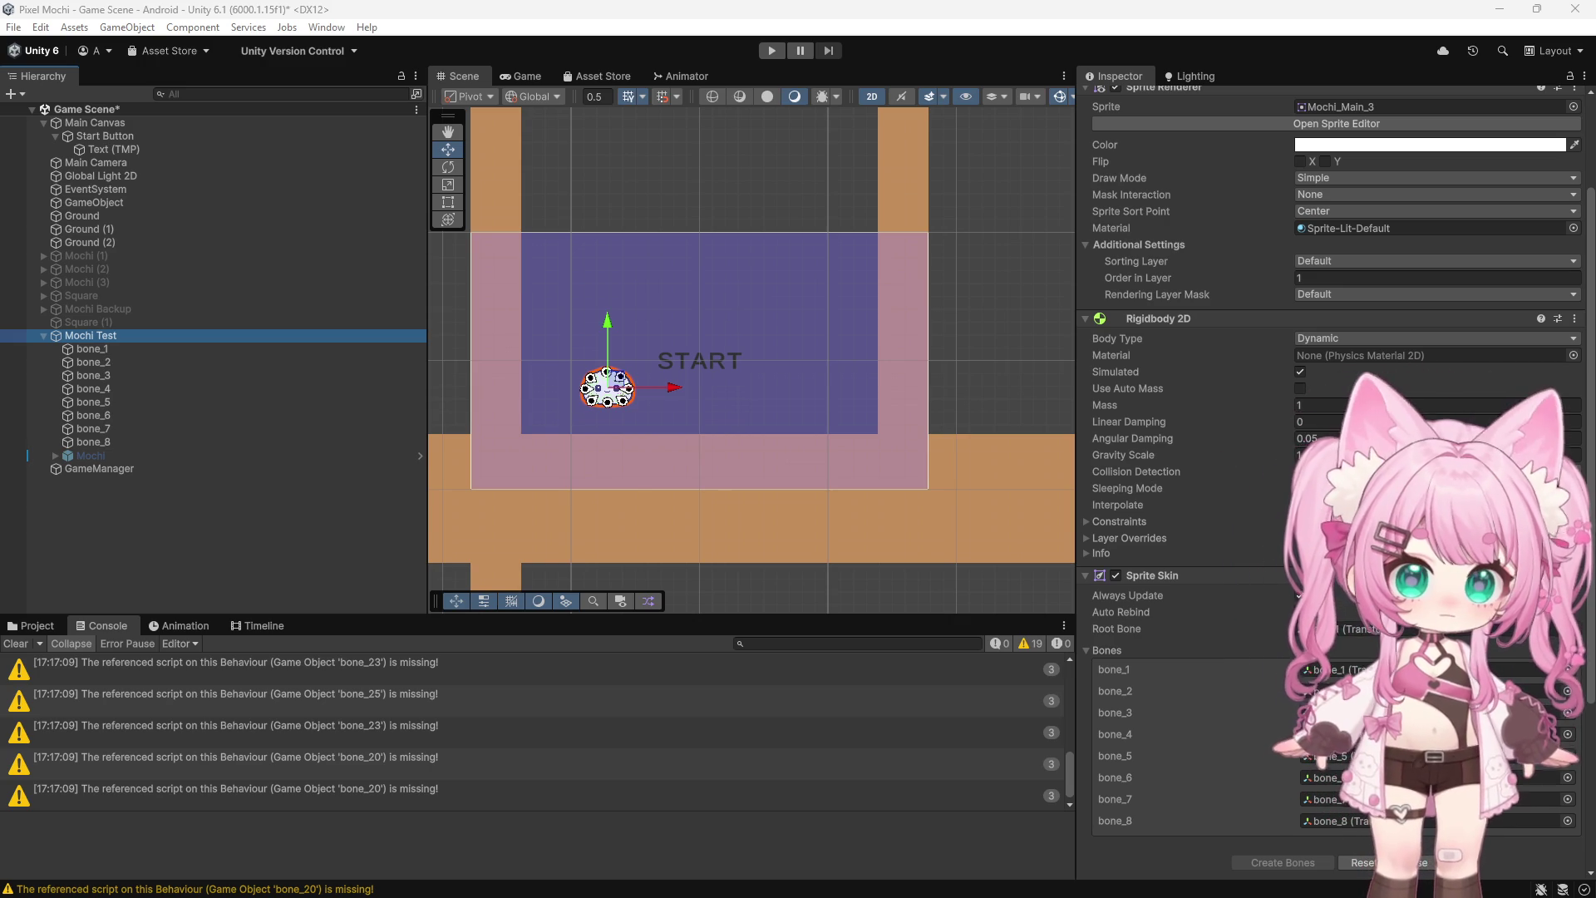
pyautogui.scroll(3, 1205, 282)
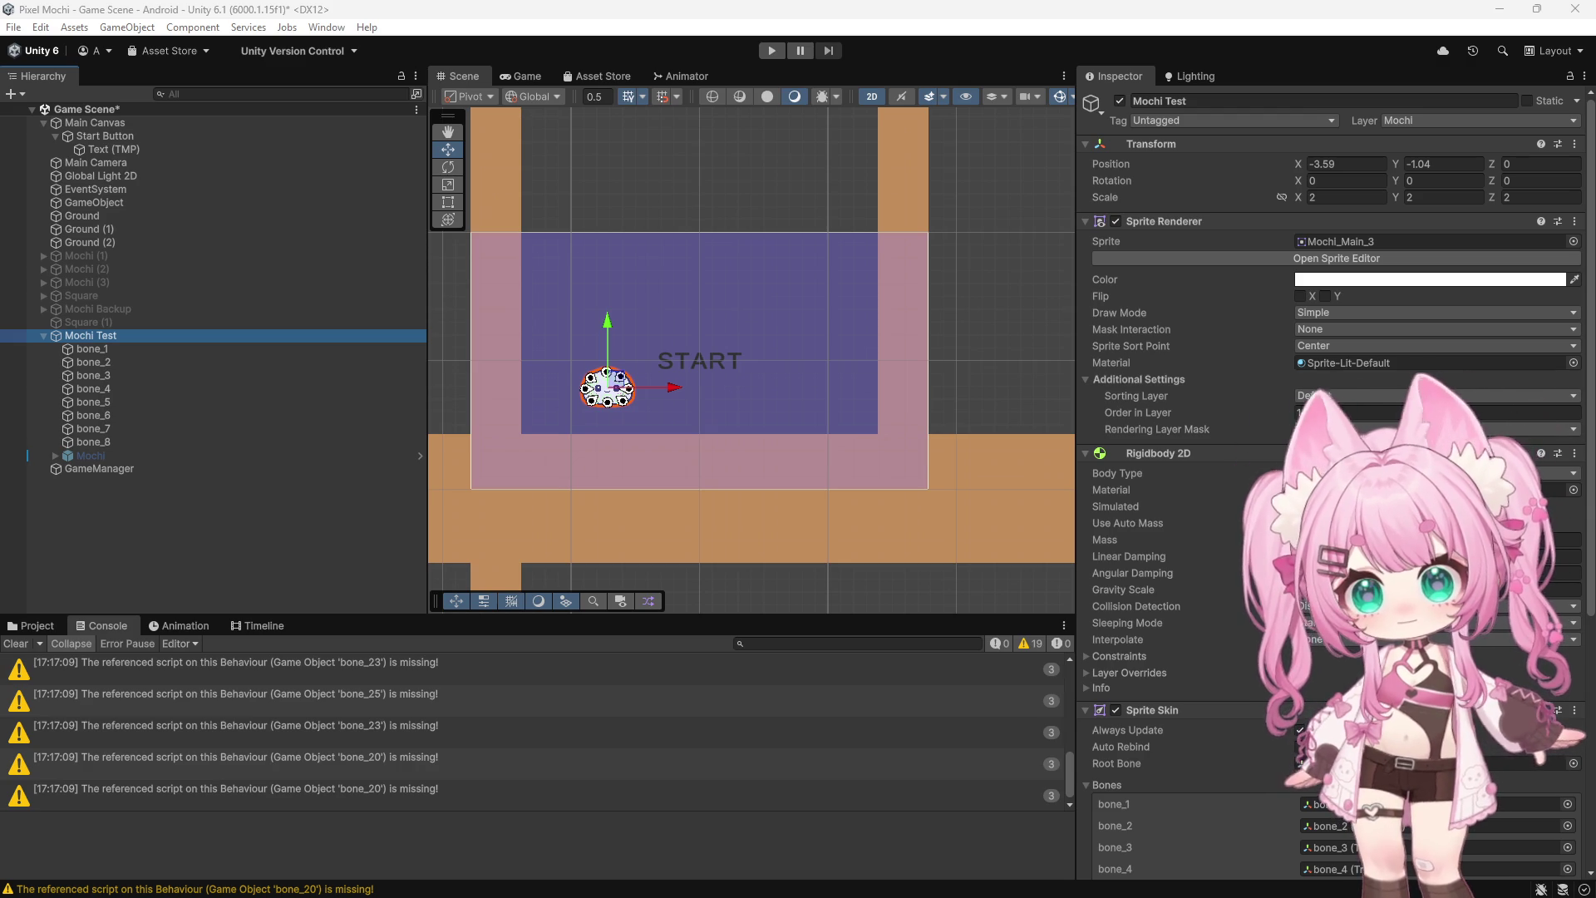
pyautogui.scroll(-5, 1244, 457)
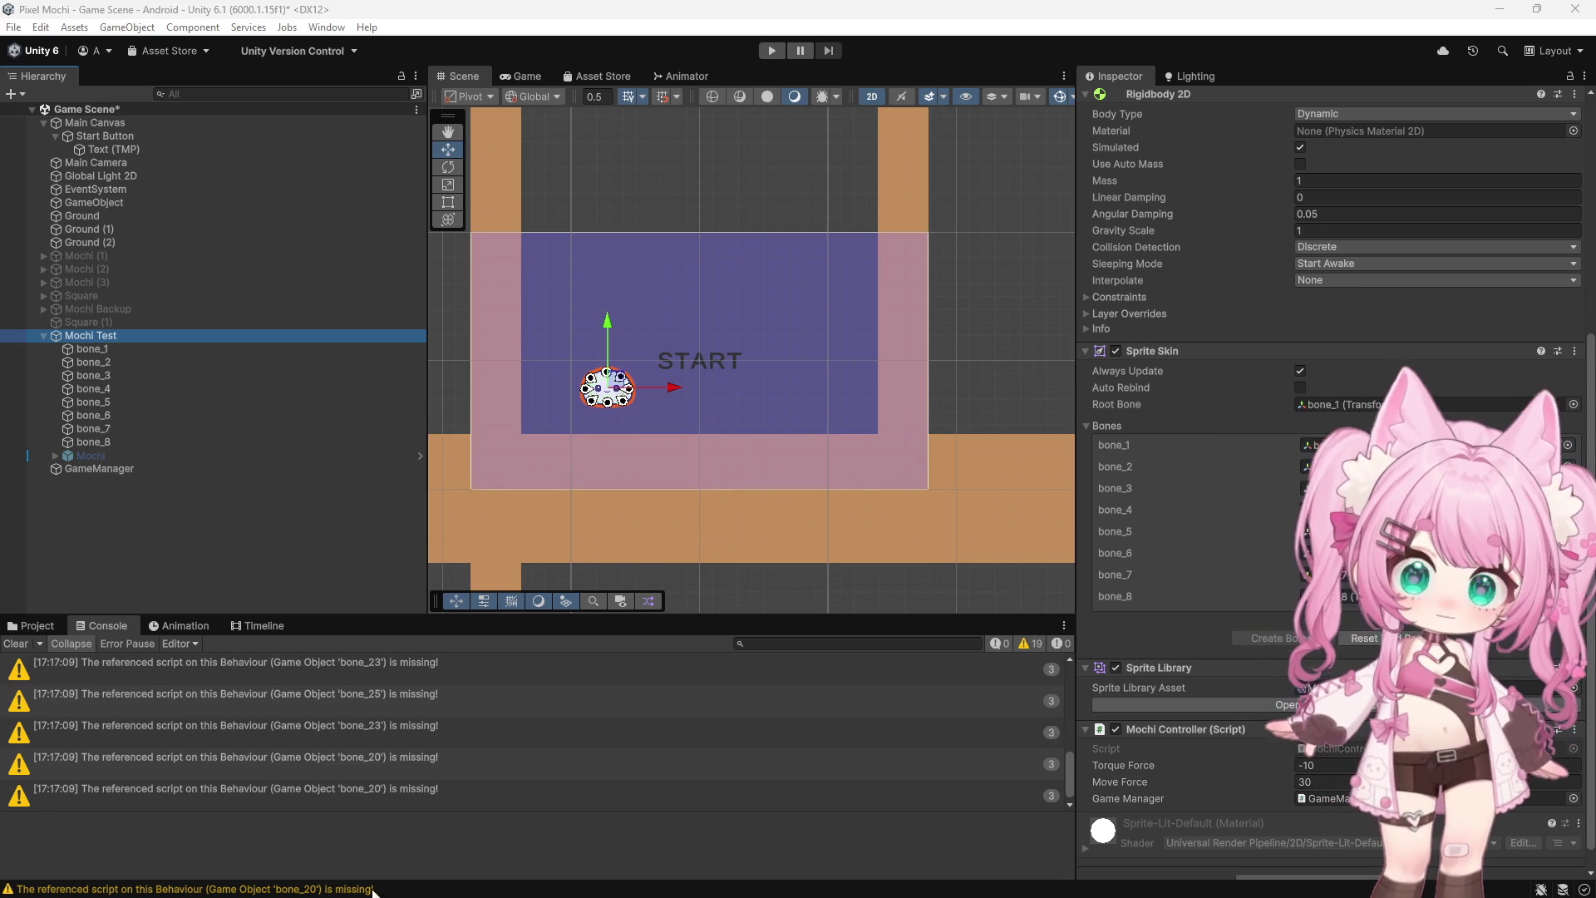
pyautogui.click(142, 824)
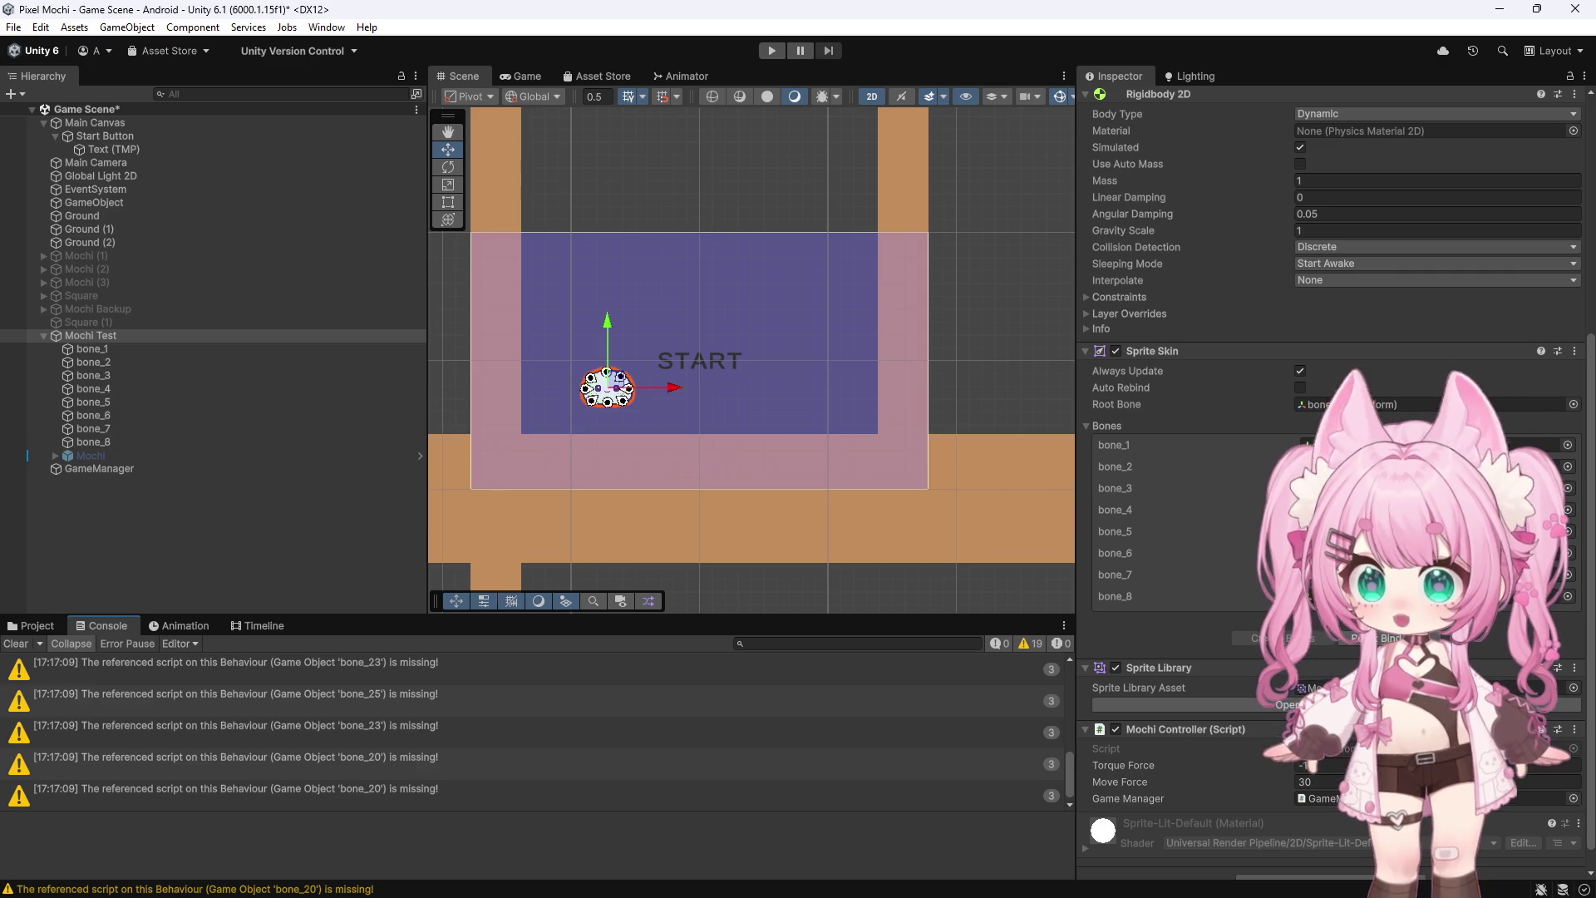
pyautogui.hotkey('alt', 'Tab')
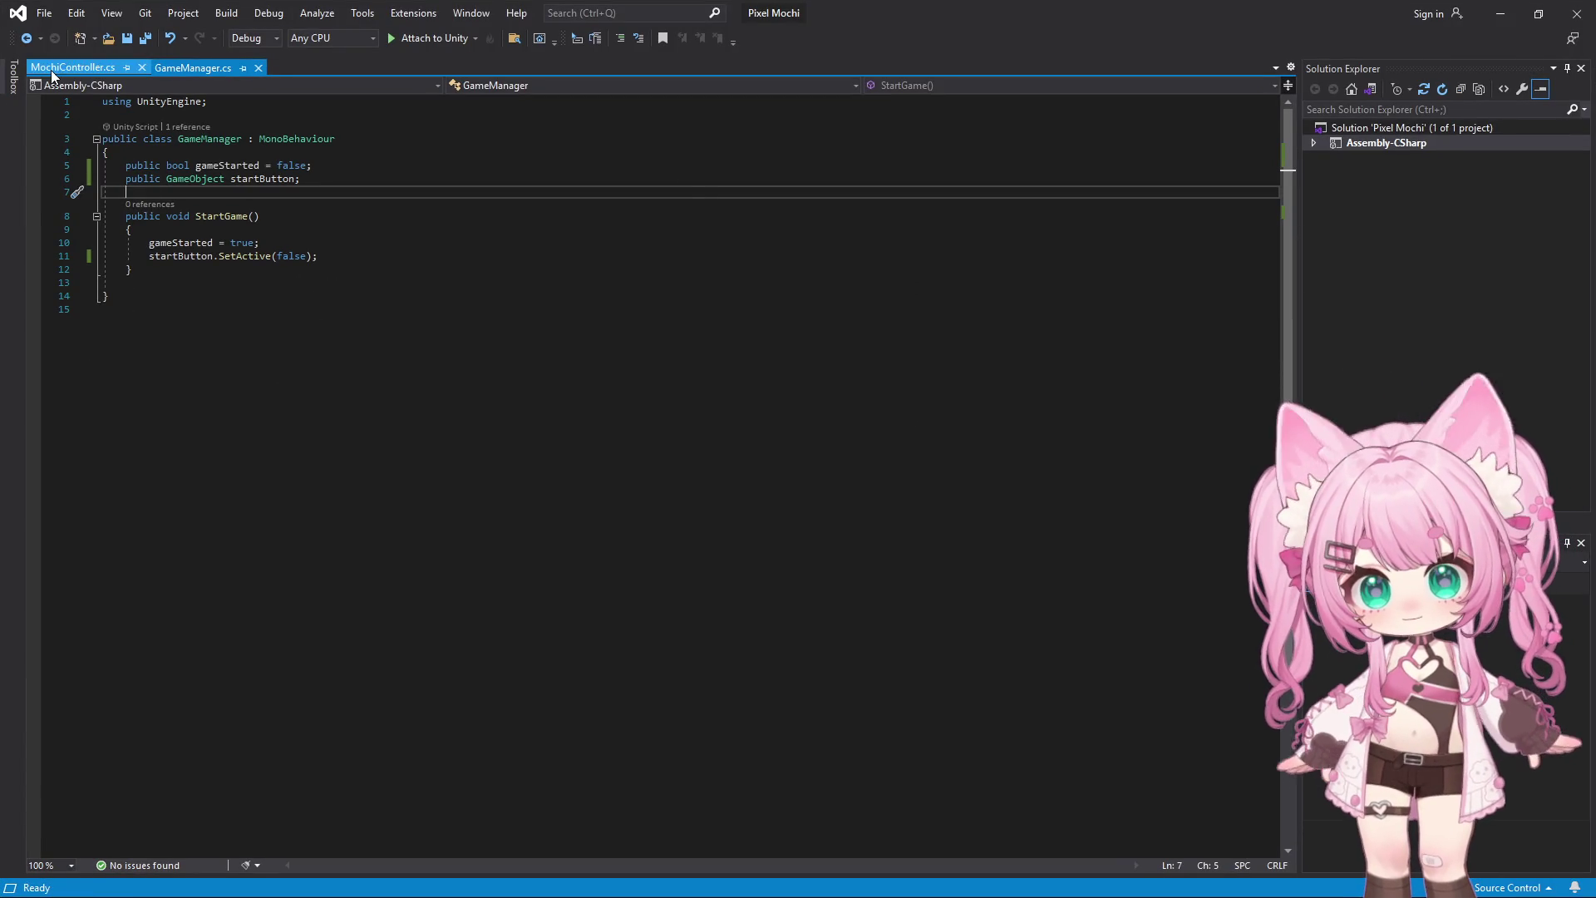
# Show MochiController.cs with all its code selected, then minimise Visual Studio and return to Unity
pyautogui.click(51, 70)
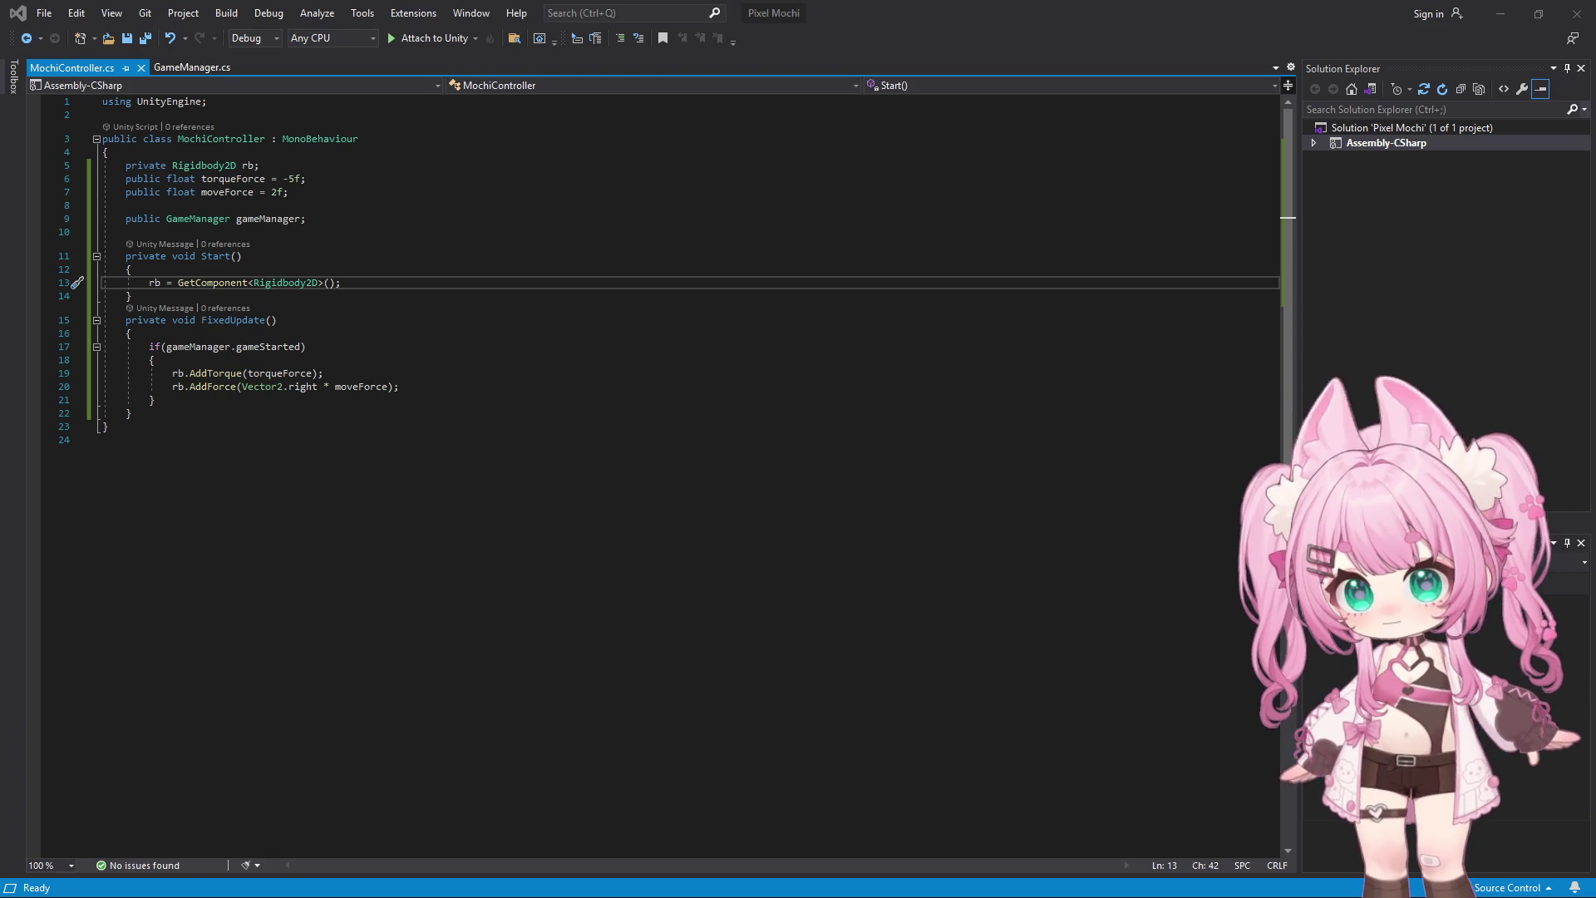
pyautogui.click(550, 553)
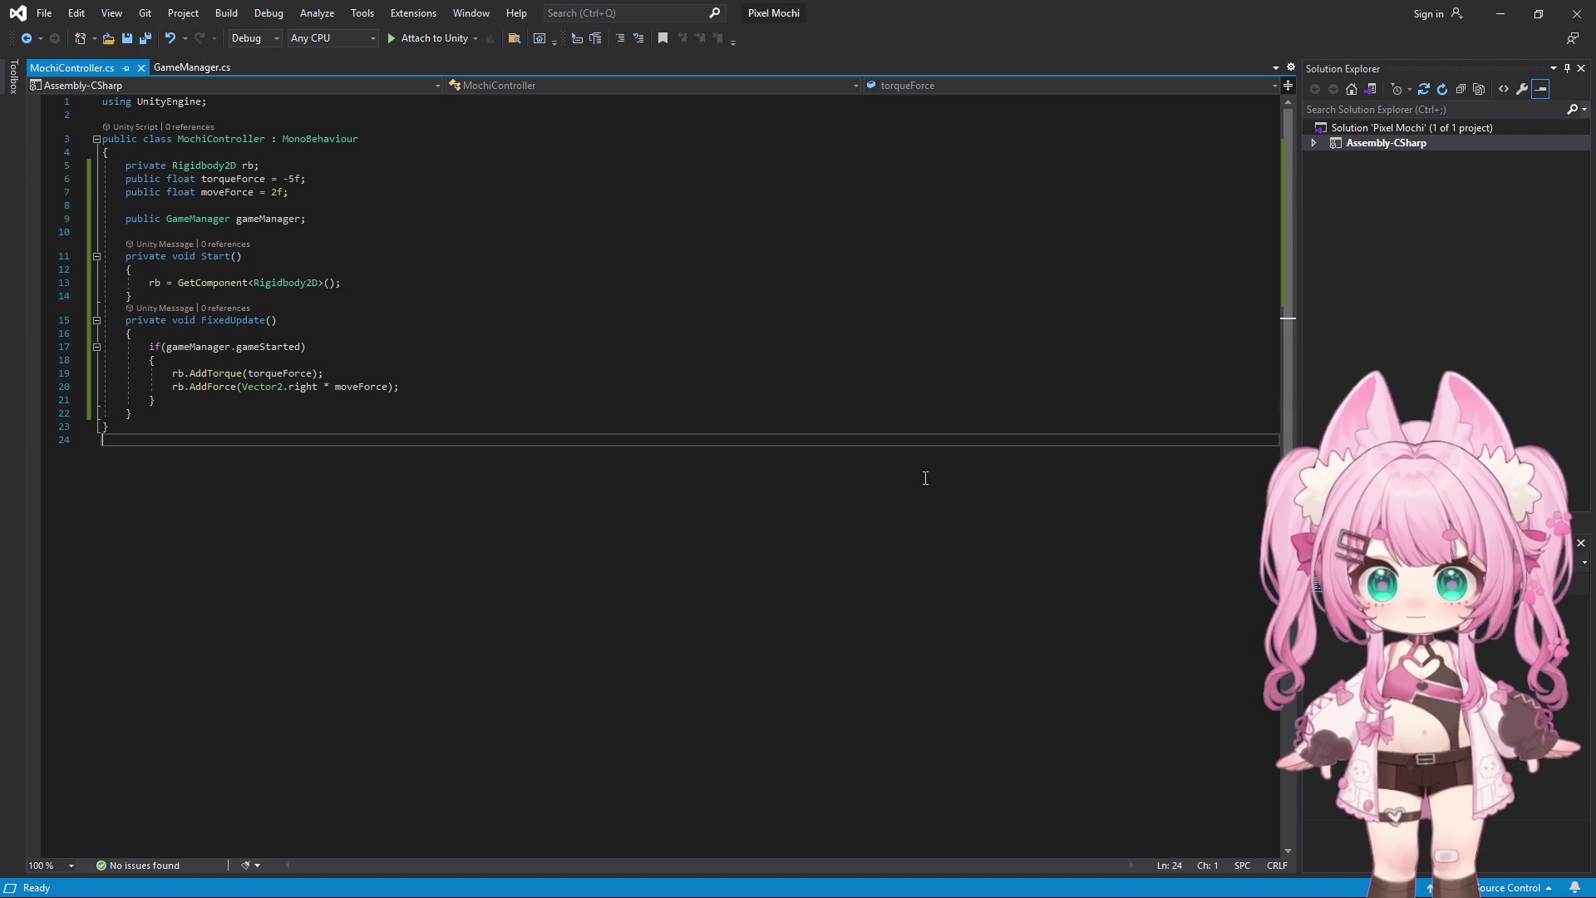
pyautogui.hotkey('ctrl', 'a')
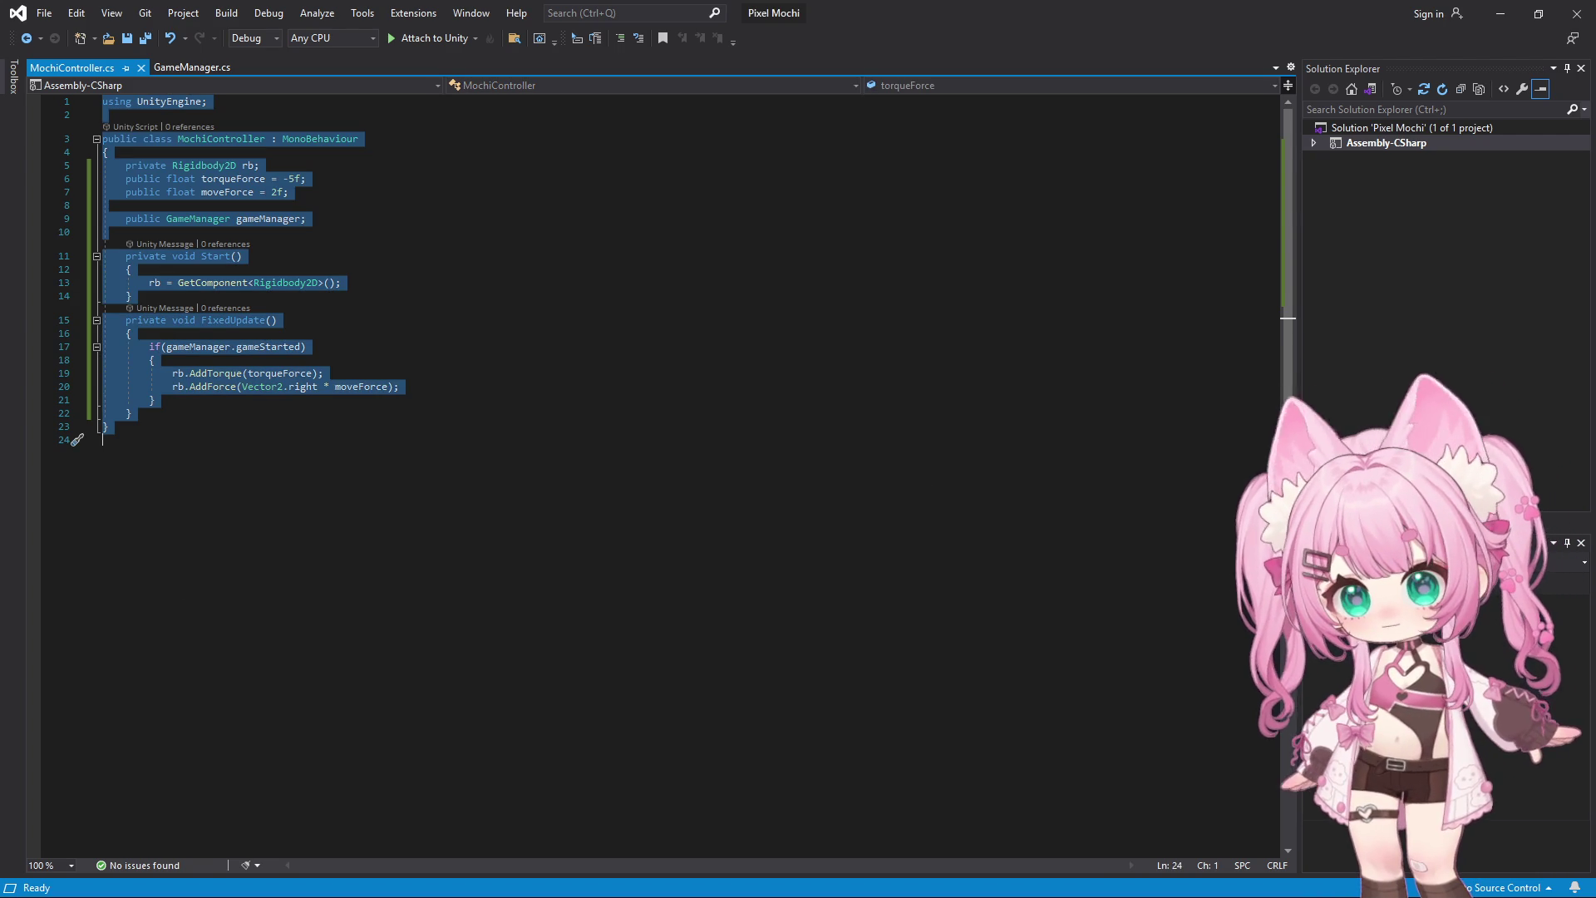
pyautogui.hotkey('alt', 'Tab')
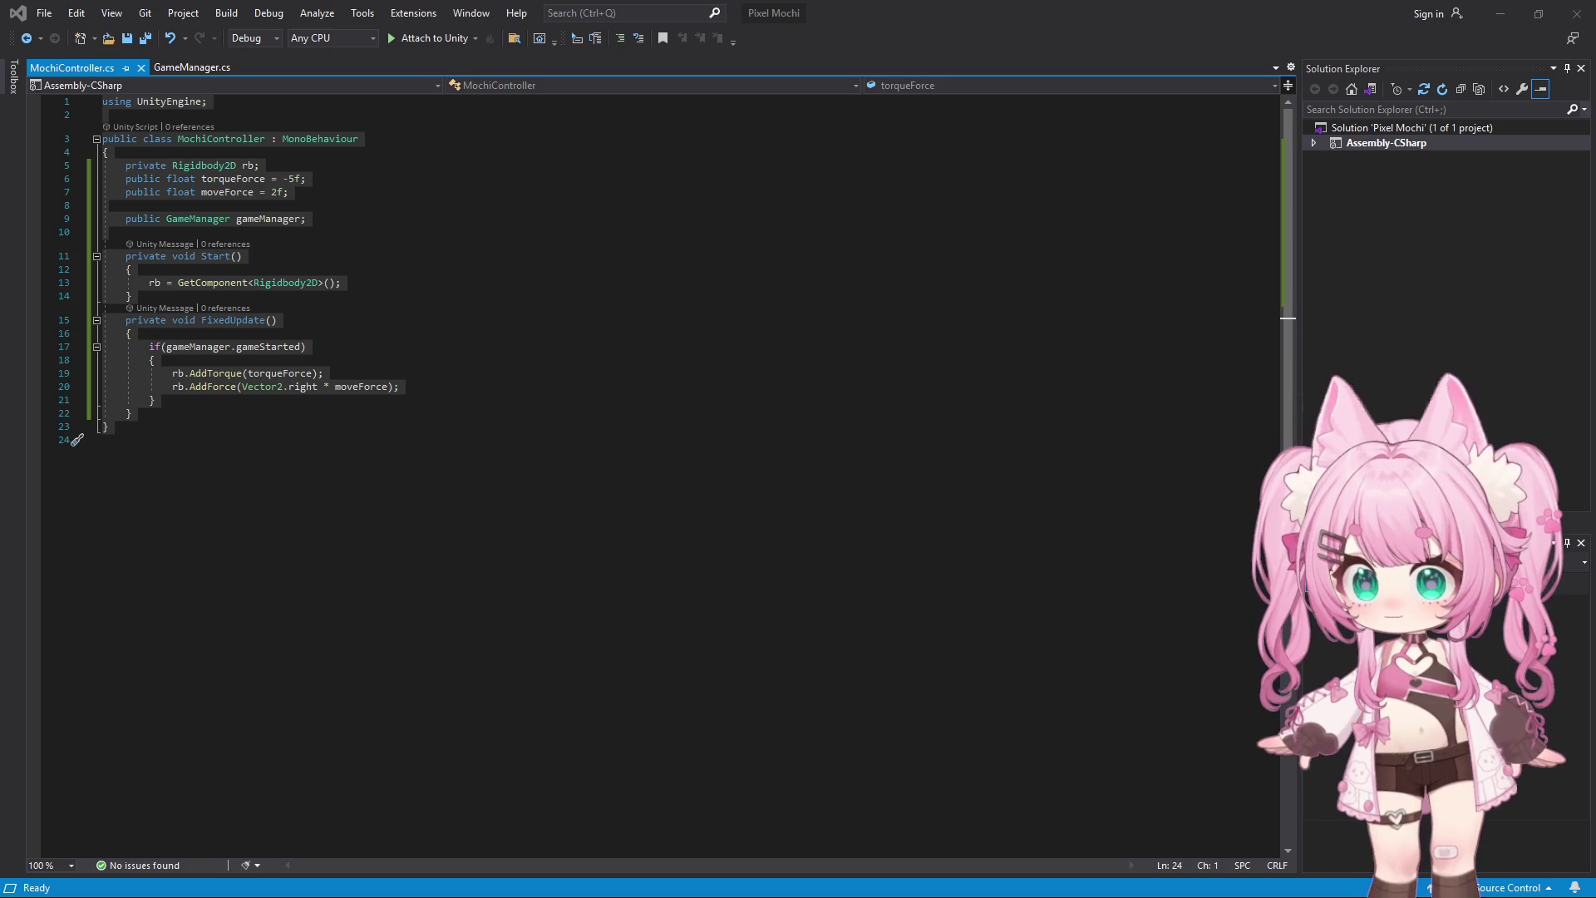
pyautogui.hotkey('ctrl', 'a')
pyautogui.click(1539, 14)
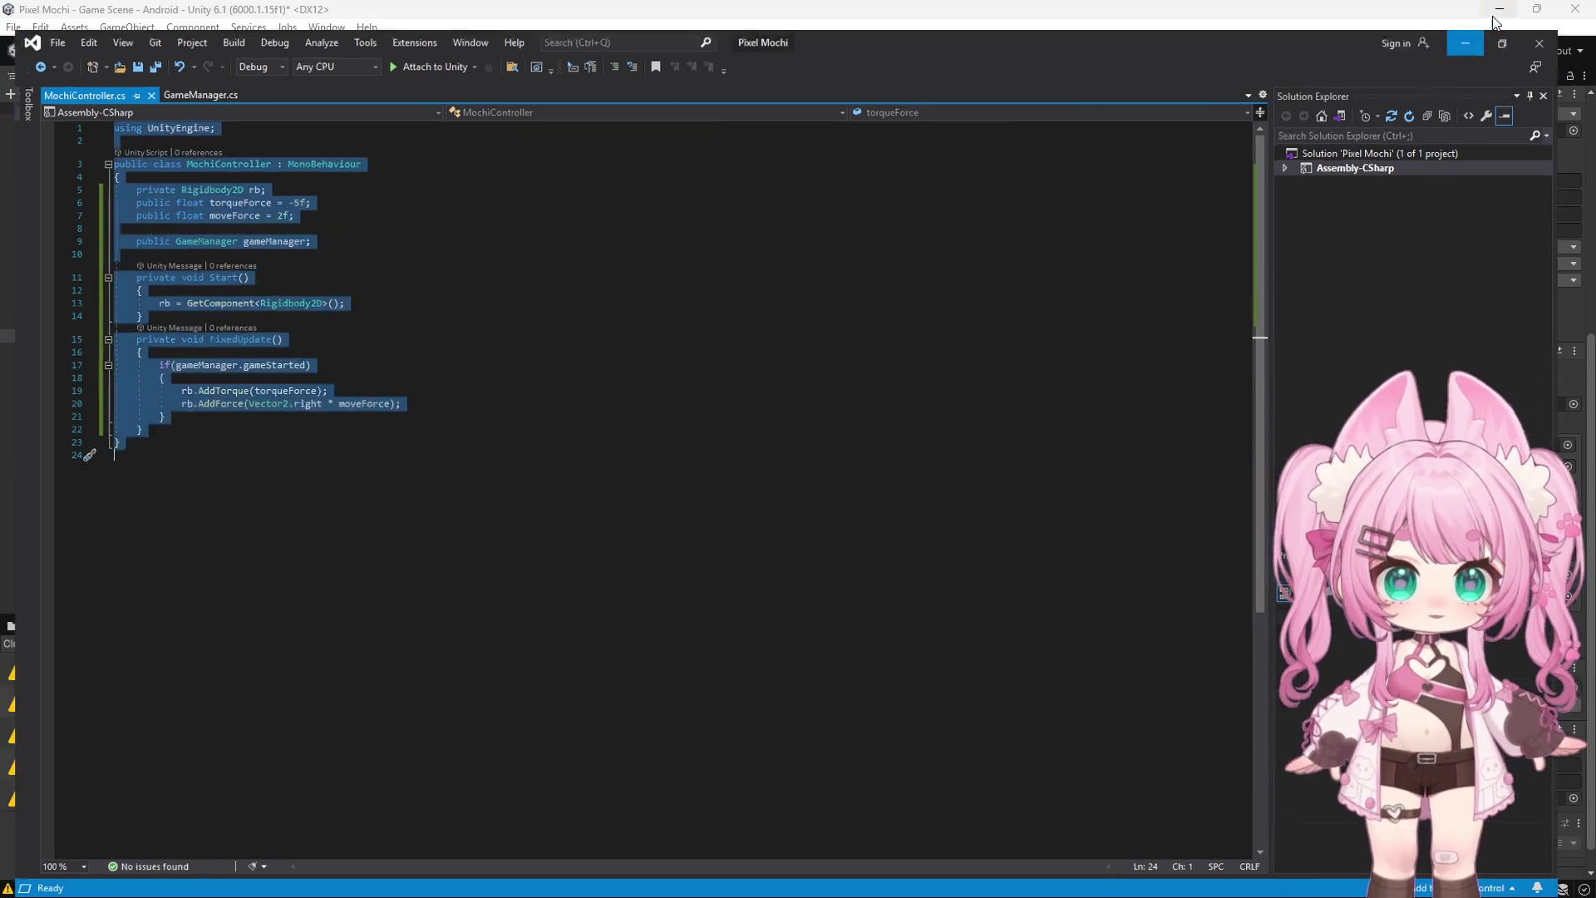
pyautogui.click(1494, 20)
# Set the Mochi Test Rigidbody 2D Interpolate option to Interpolate
pyautogui.scroll(5, 620, 406)
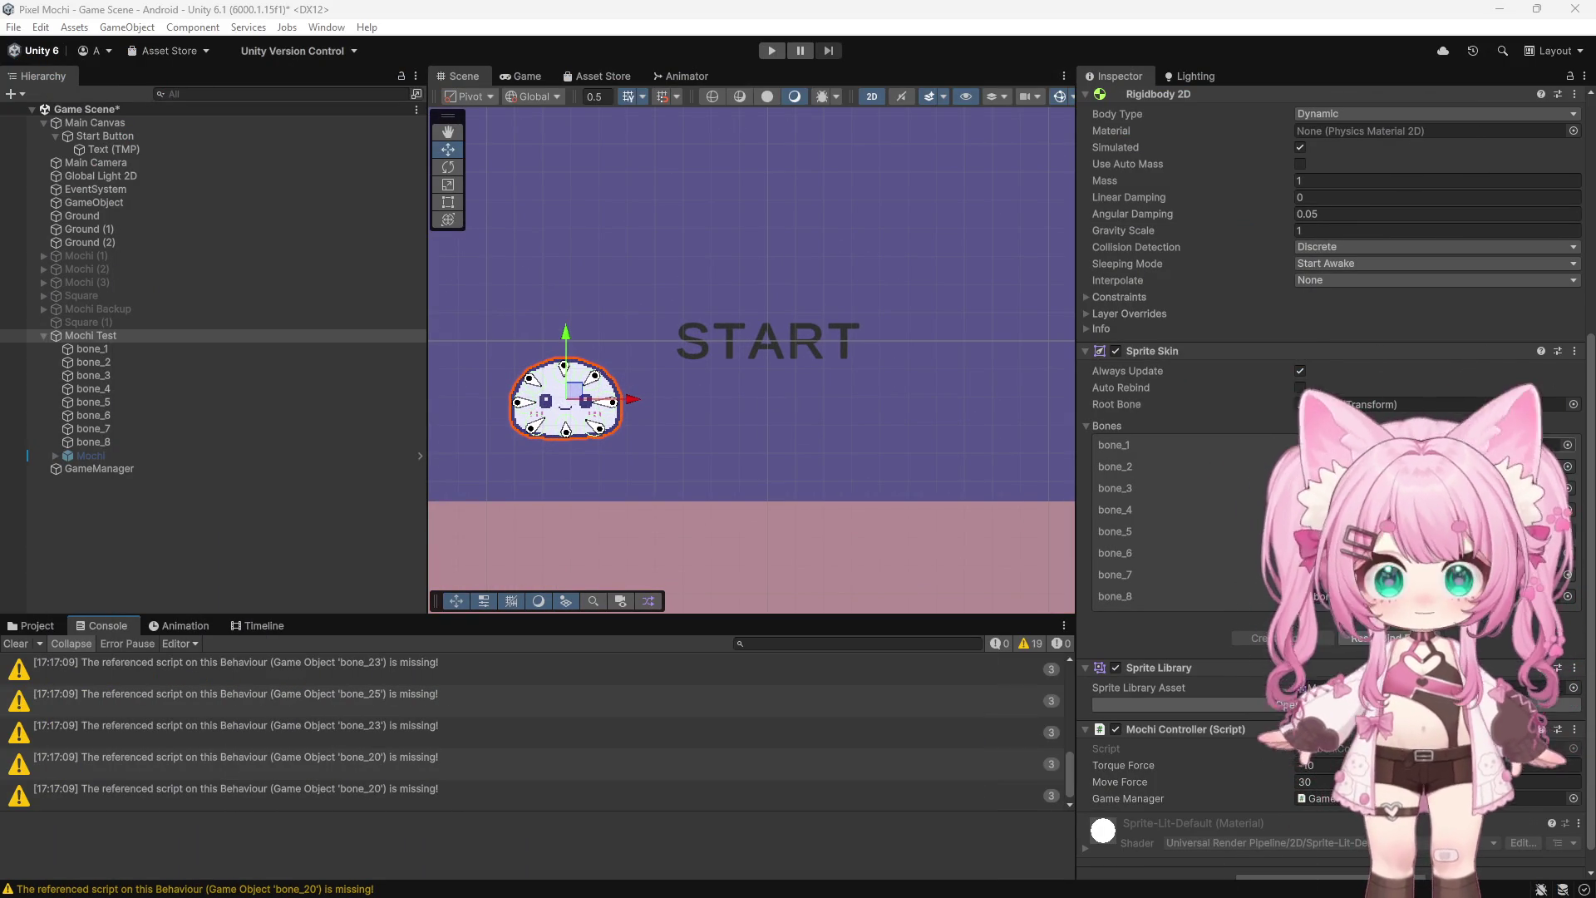
pyautogui.scroll(10, 1244, 356)
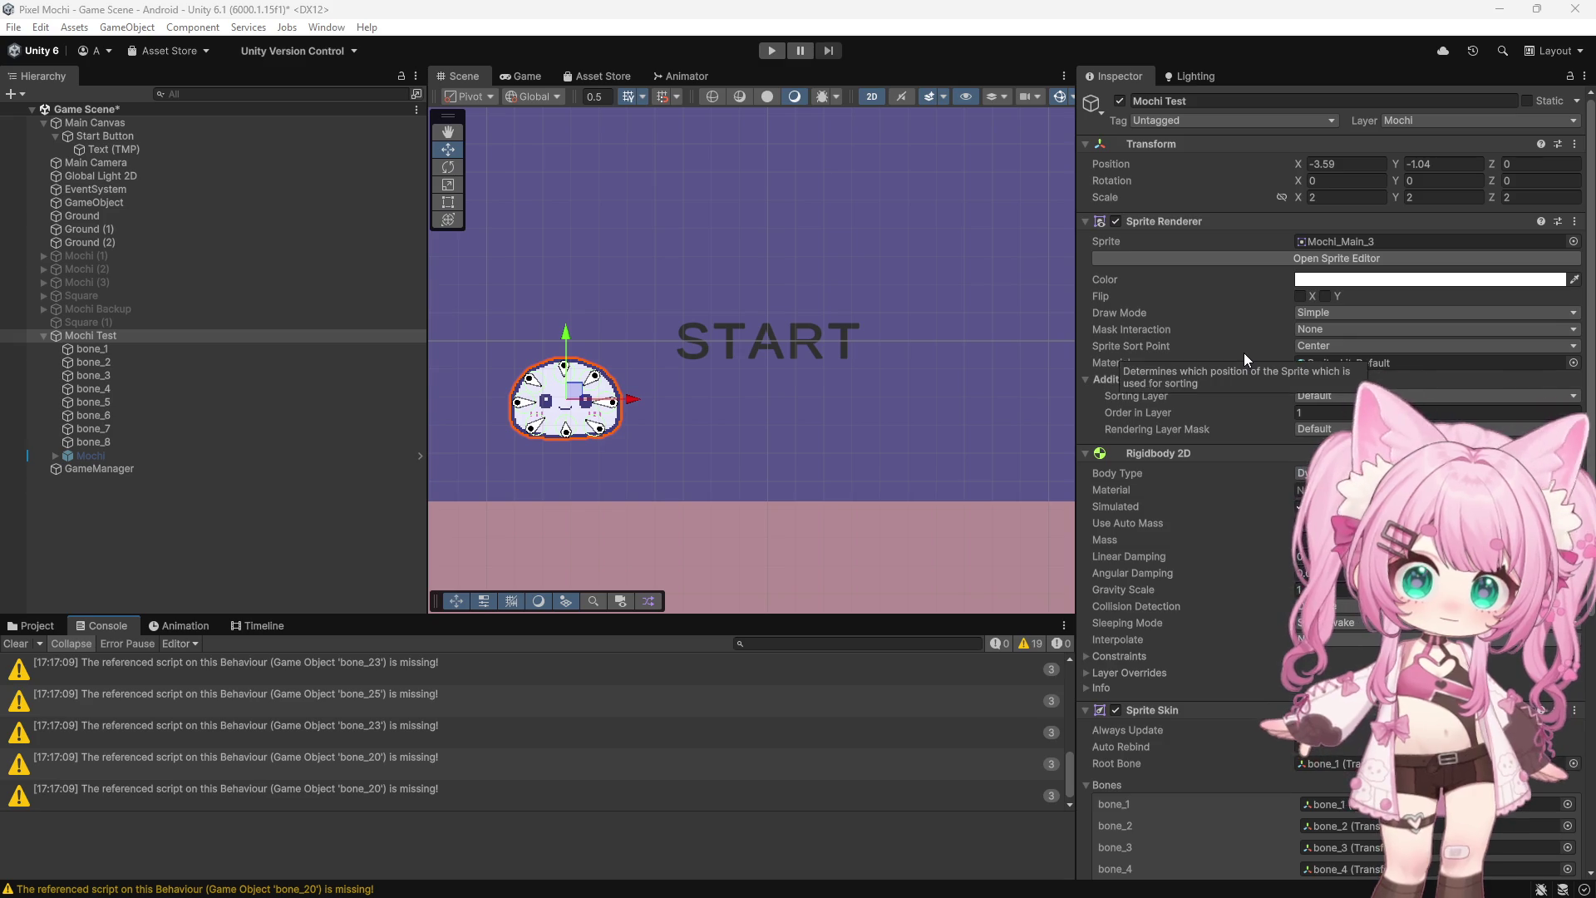
pyautogui.scroll(-10, 1244, 352)
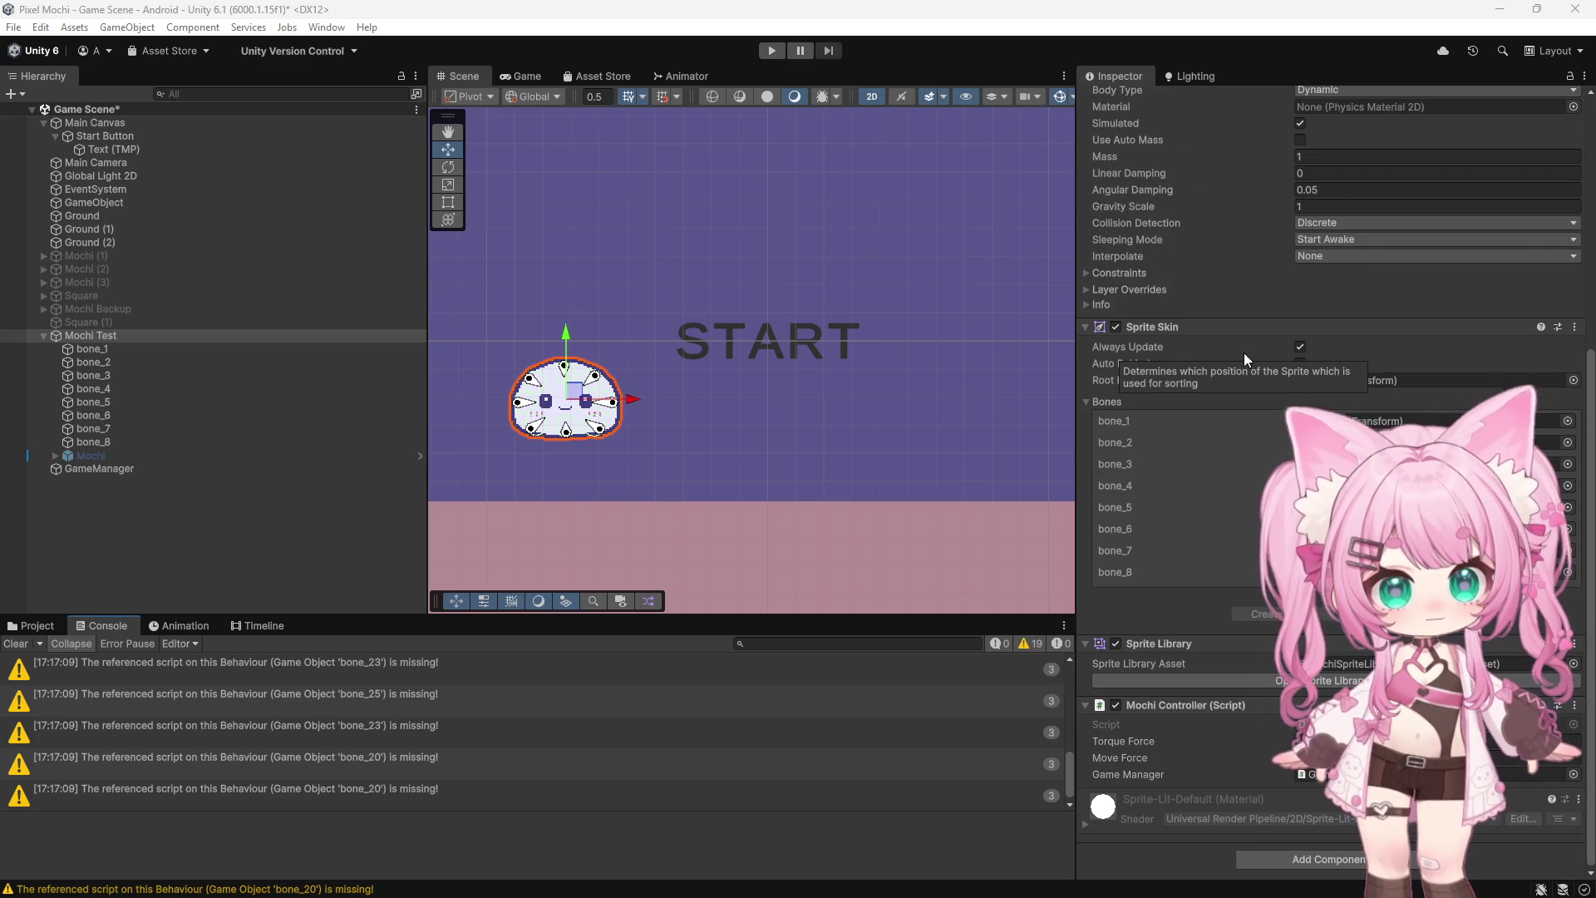
pyautogui.scroll(2, 1244, 352)
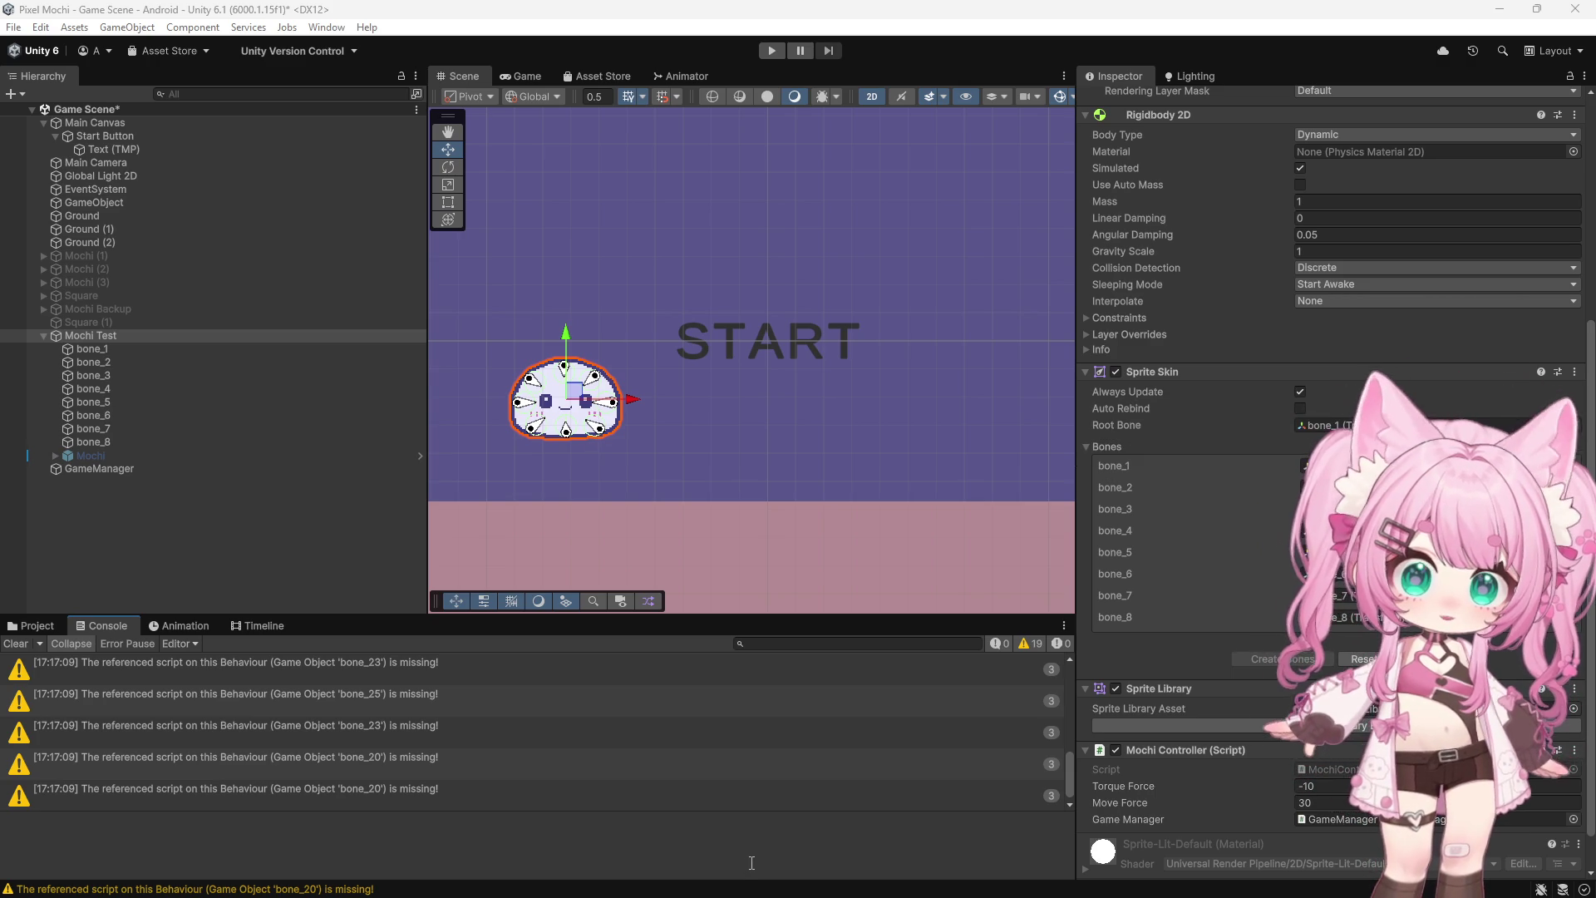
pyautogui.moveTo(919, 870)
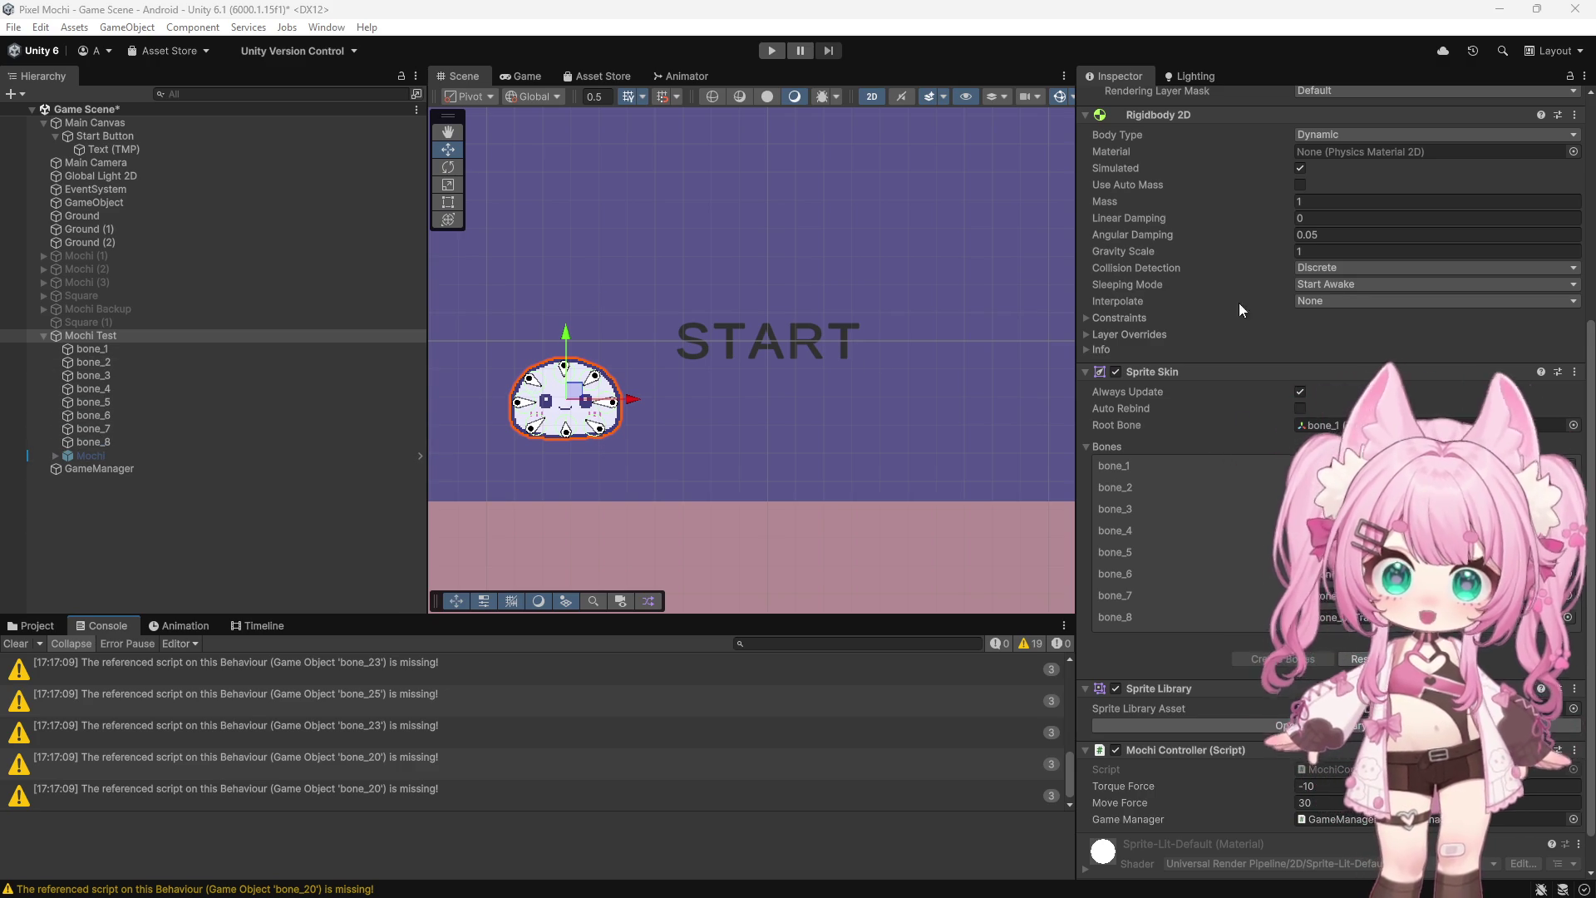
pyautogui.scroll(2, 1232, 295)
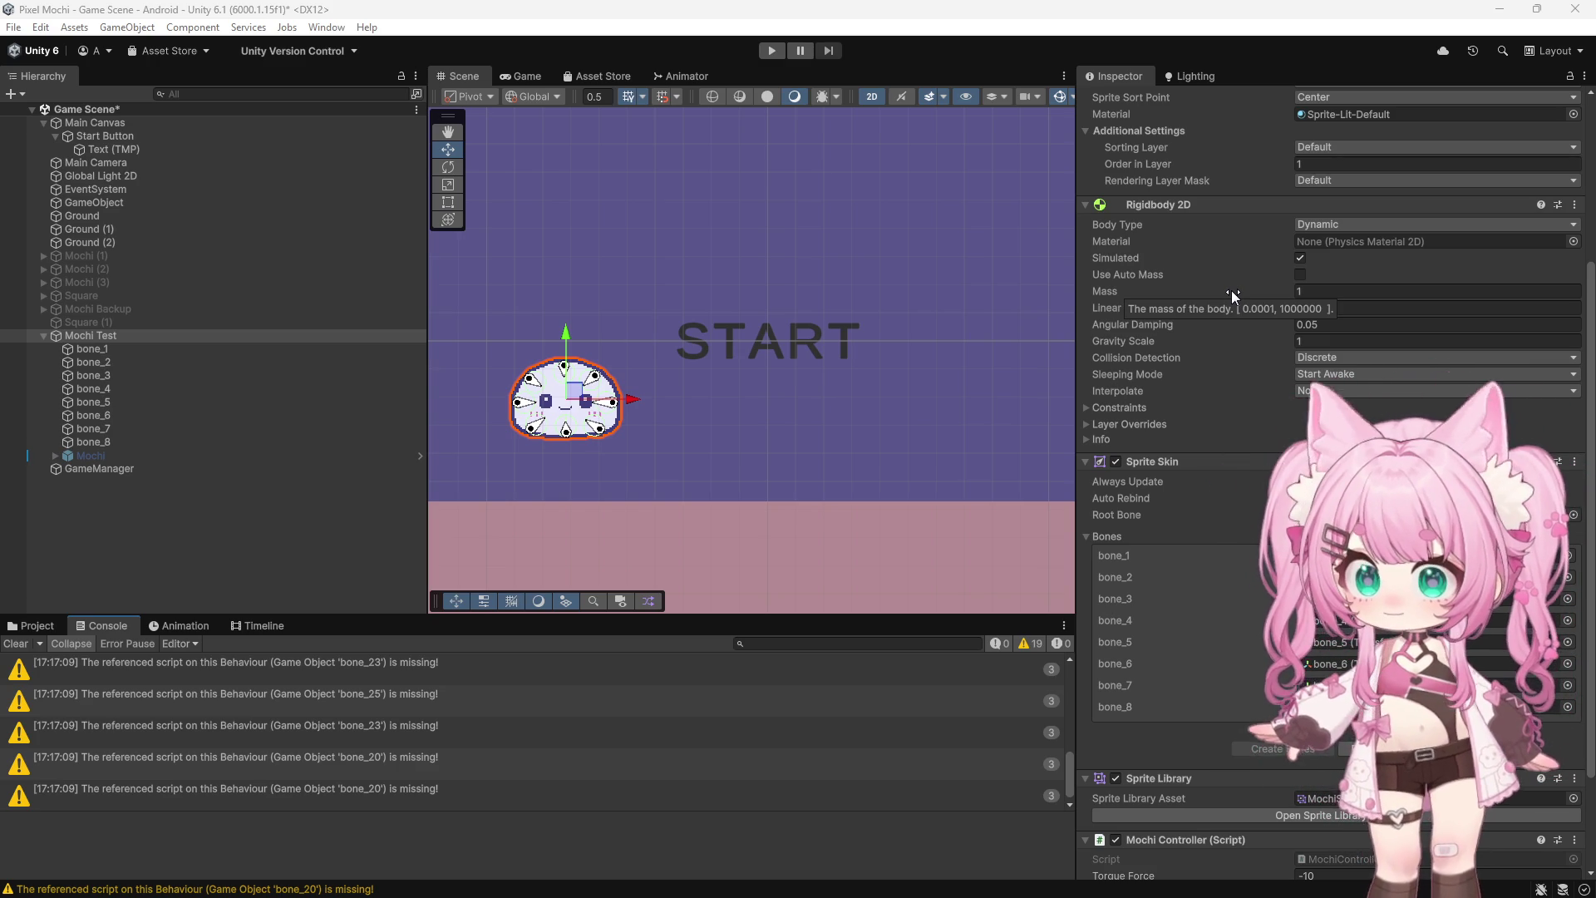
pyautogui.click(1346, 391)
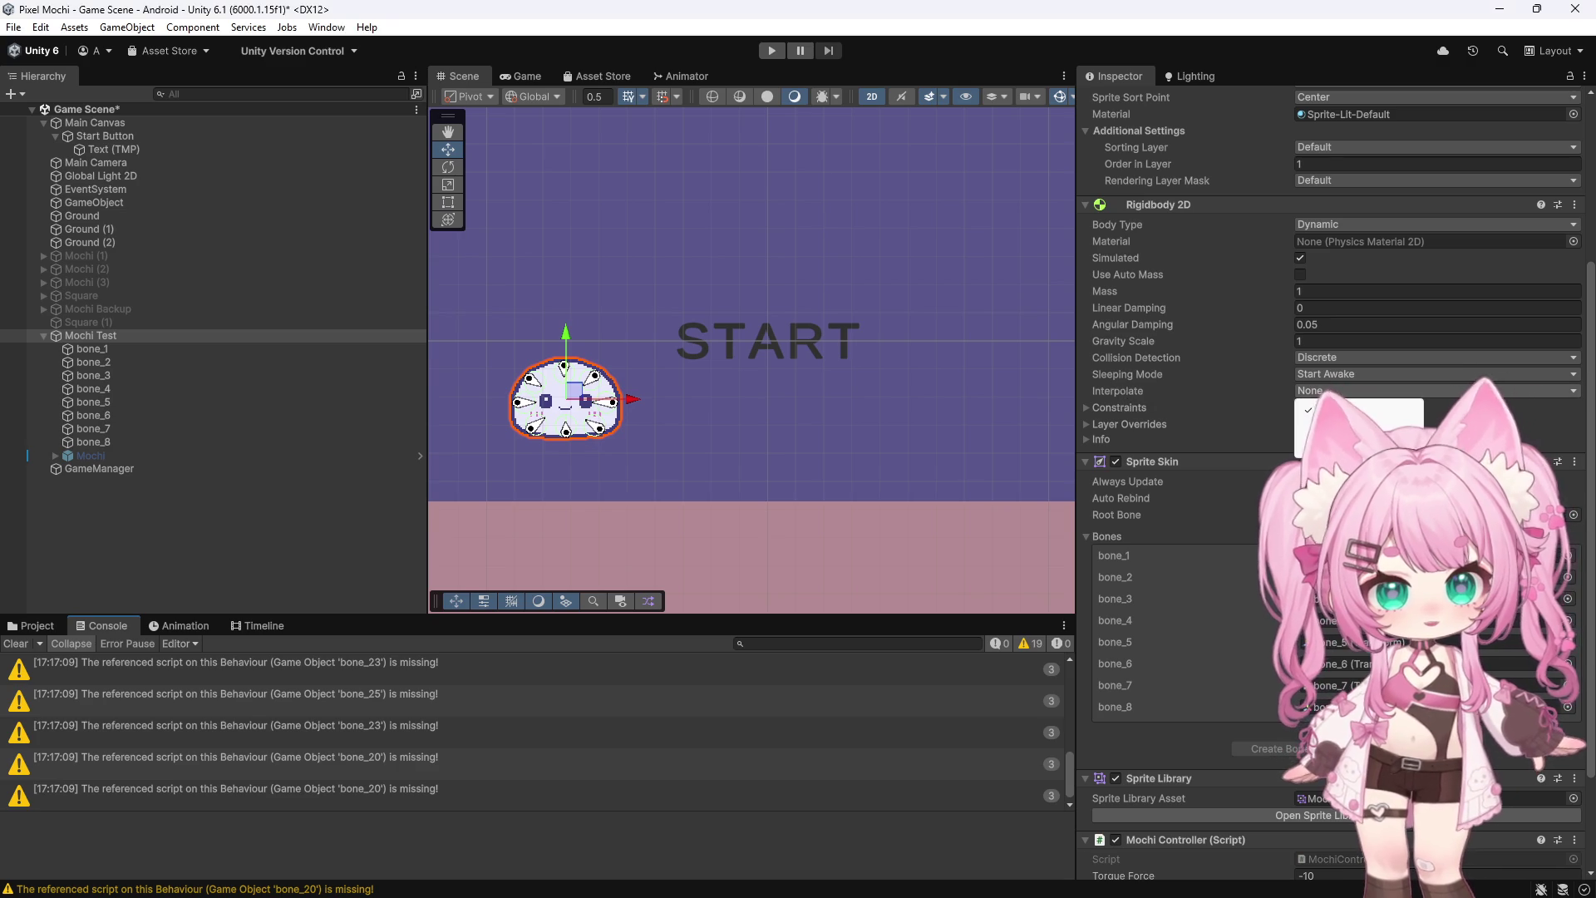
pyautogui.click(1330, 424)
# Expand and collapse the Info and Layer Overrides foldouts, then enter Play mode
pyautogui.click(1099, 439)
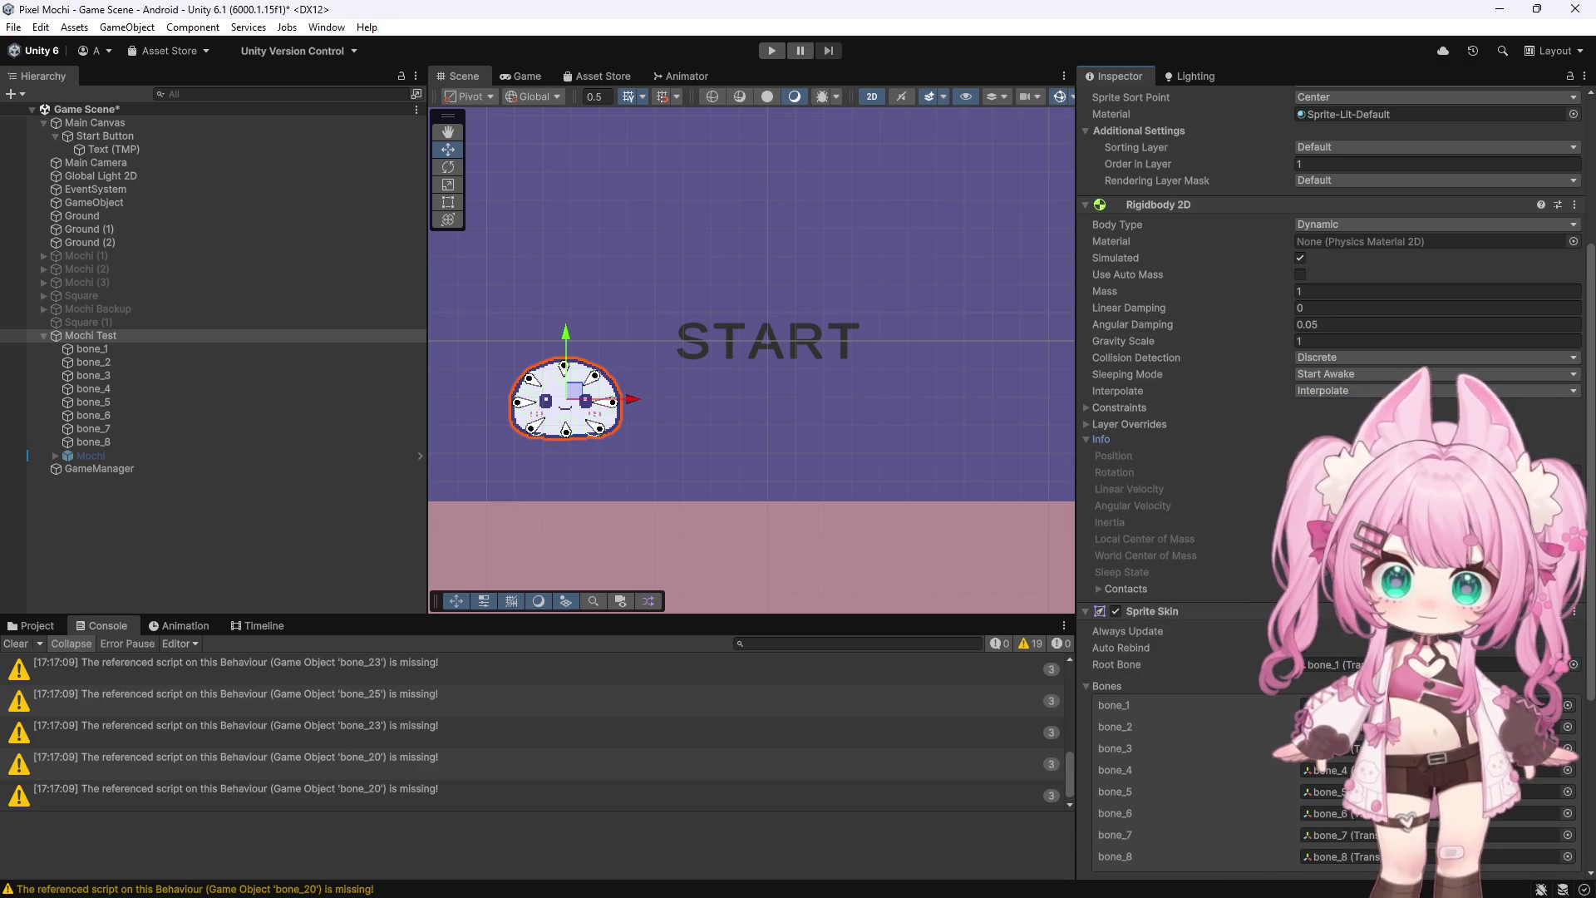
pyautogui.click(1089, 425)
pyautogui.click(1090, 425)
pyautogui.click(1086, 439)
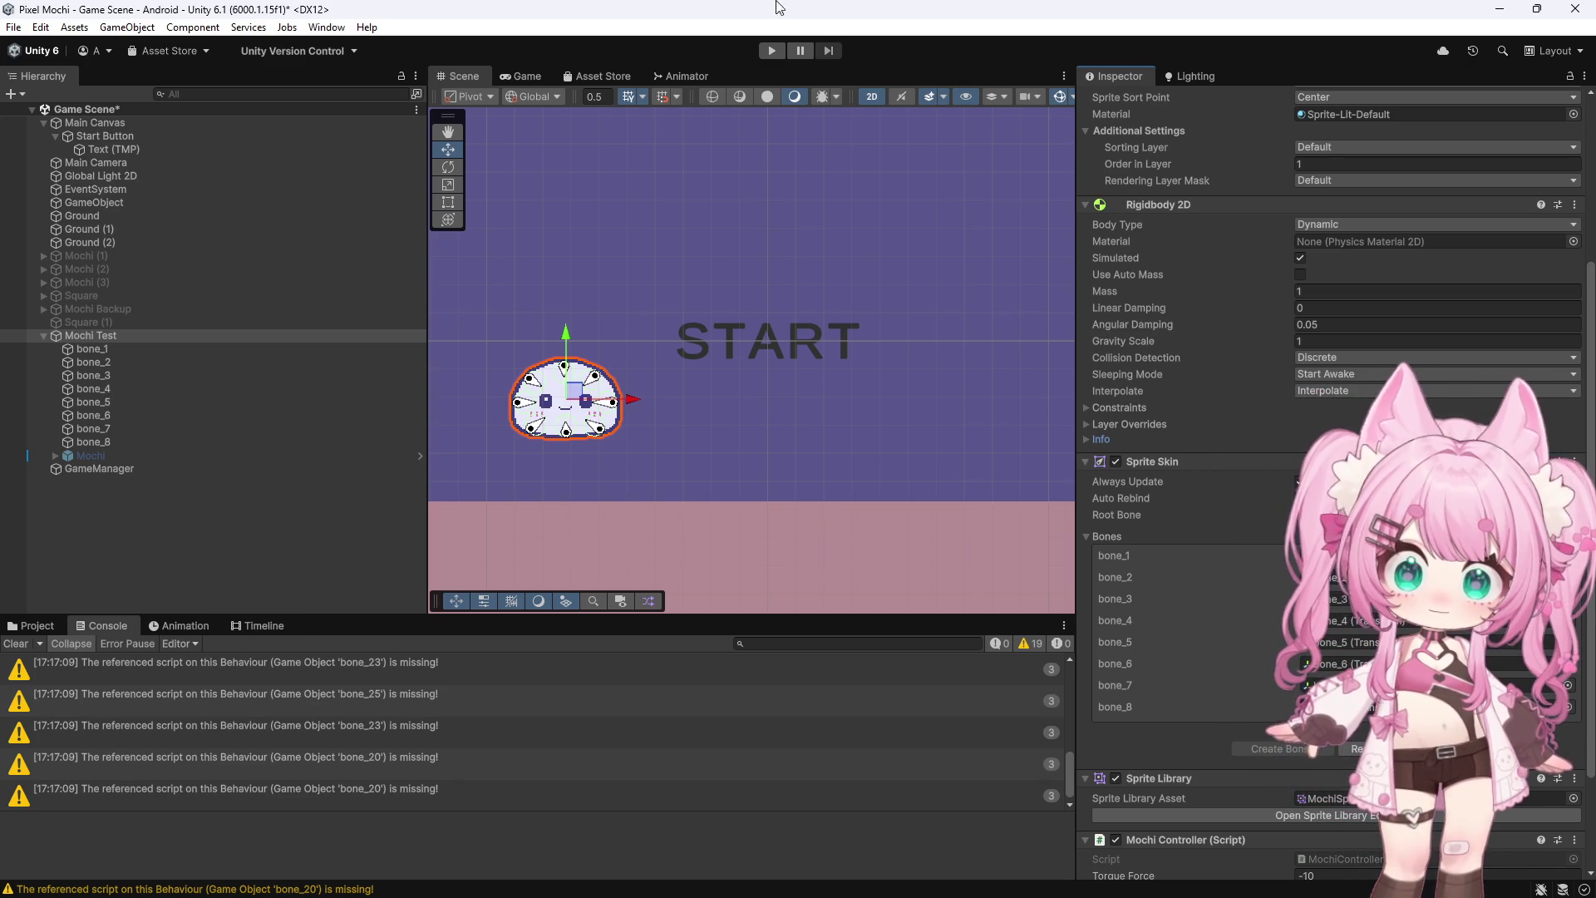
pyautogui.click(774, 54)
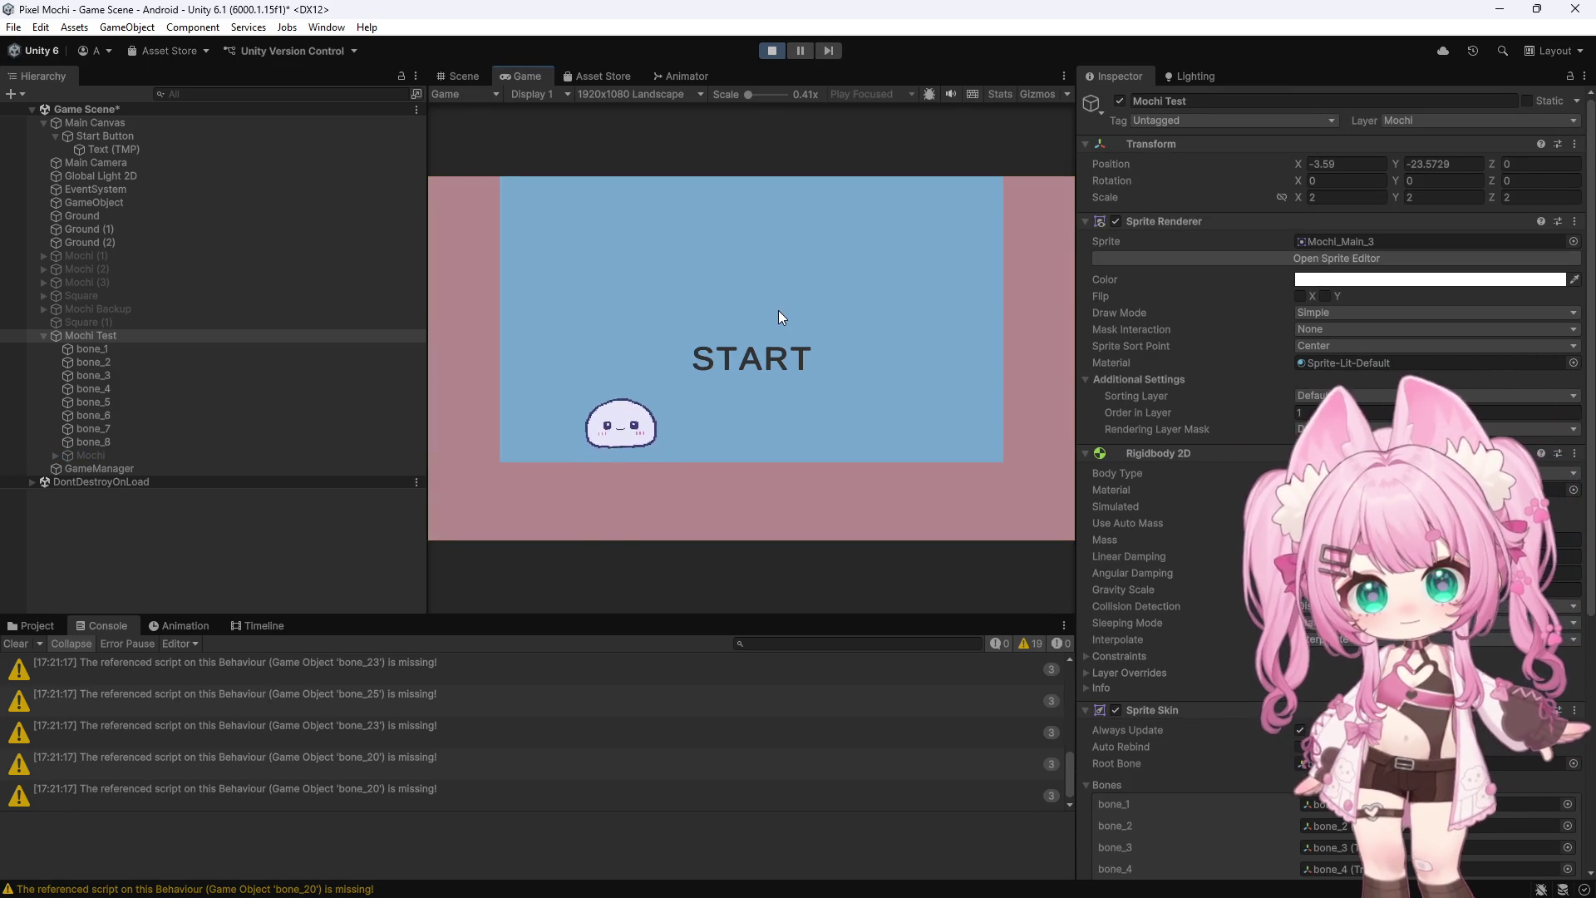
# Test-run from START, adjust Move Force and Torque Force in Mochi Controller, then rerun and stop
pyautogui.click(805, 296)
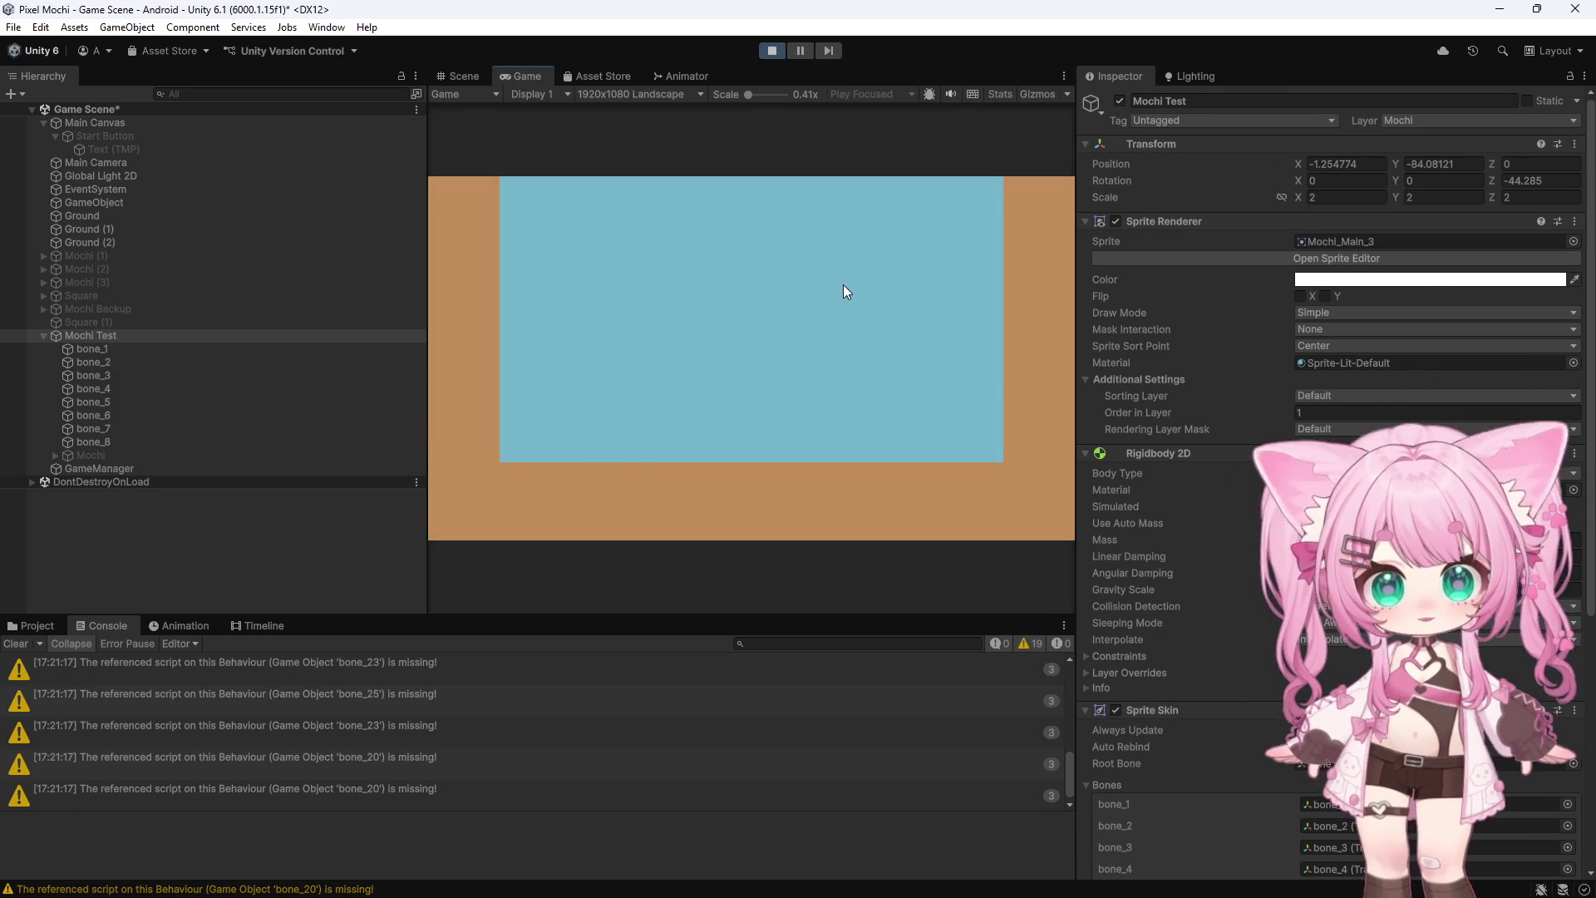
pyautogui.click(771, 49)
pyautogui.scroll(-5, 1227, 520)
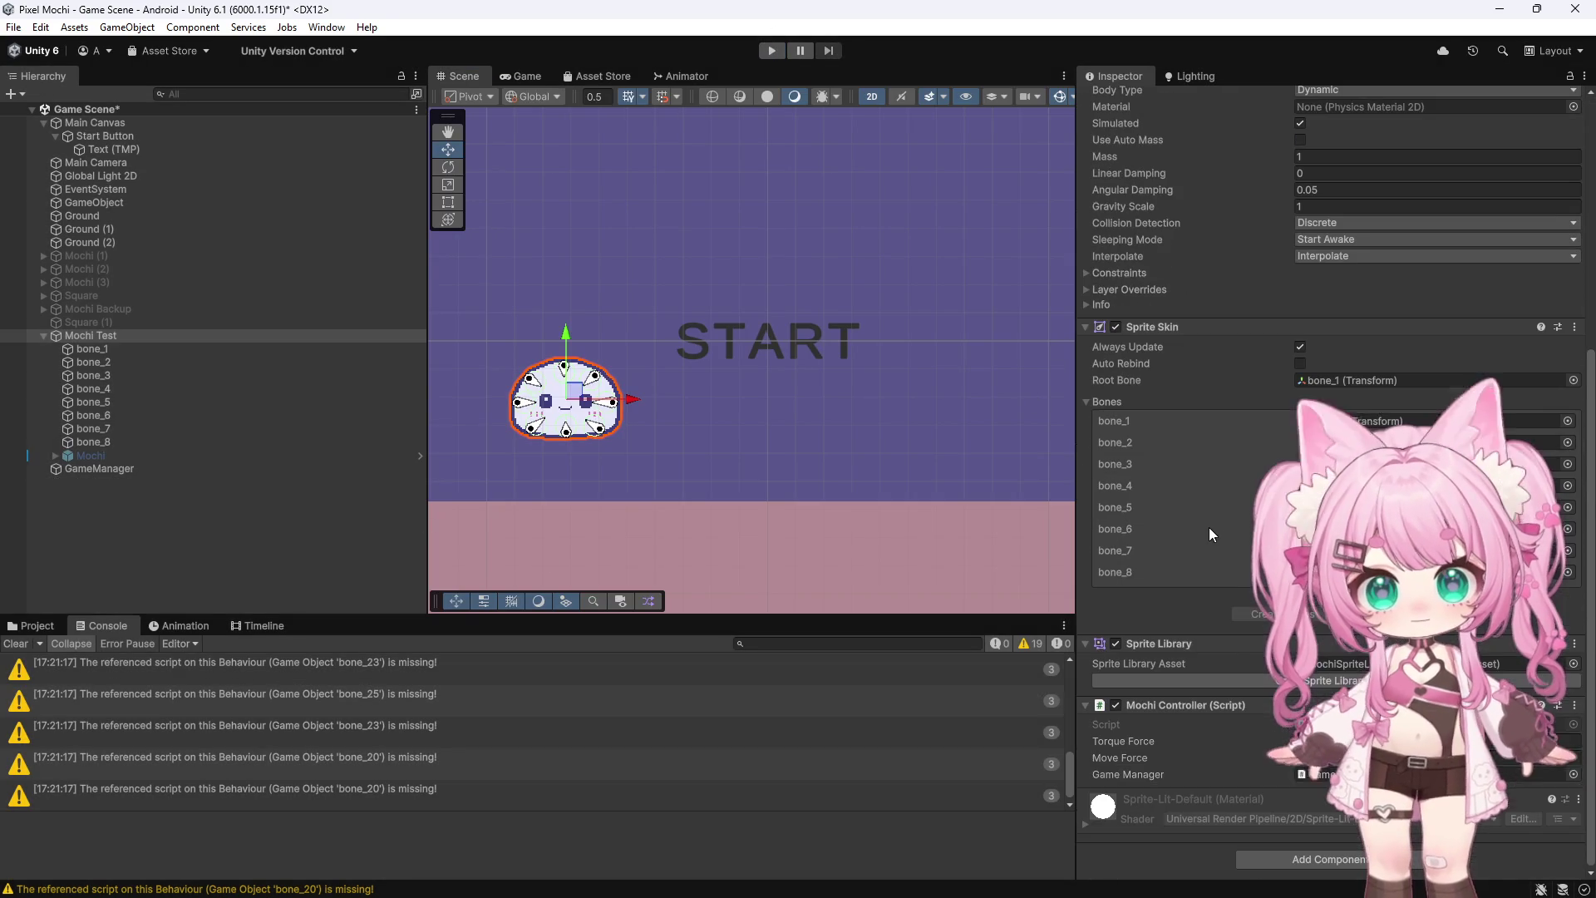
pyautogui.click(1255, 753)
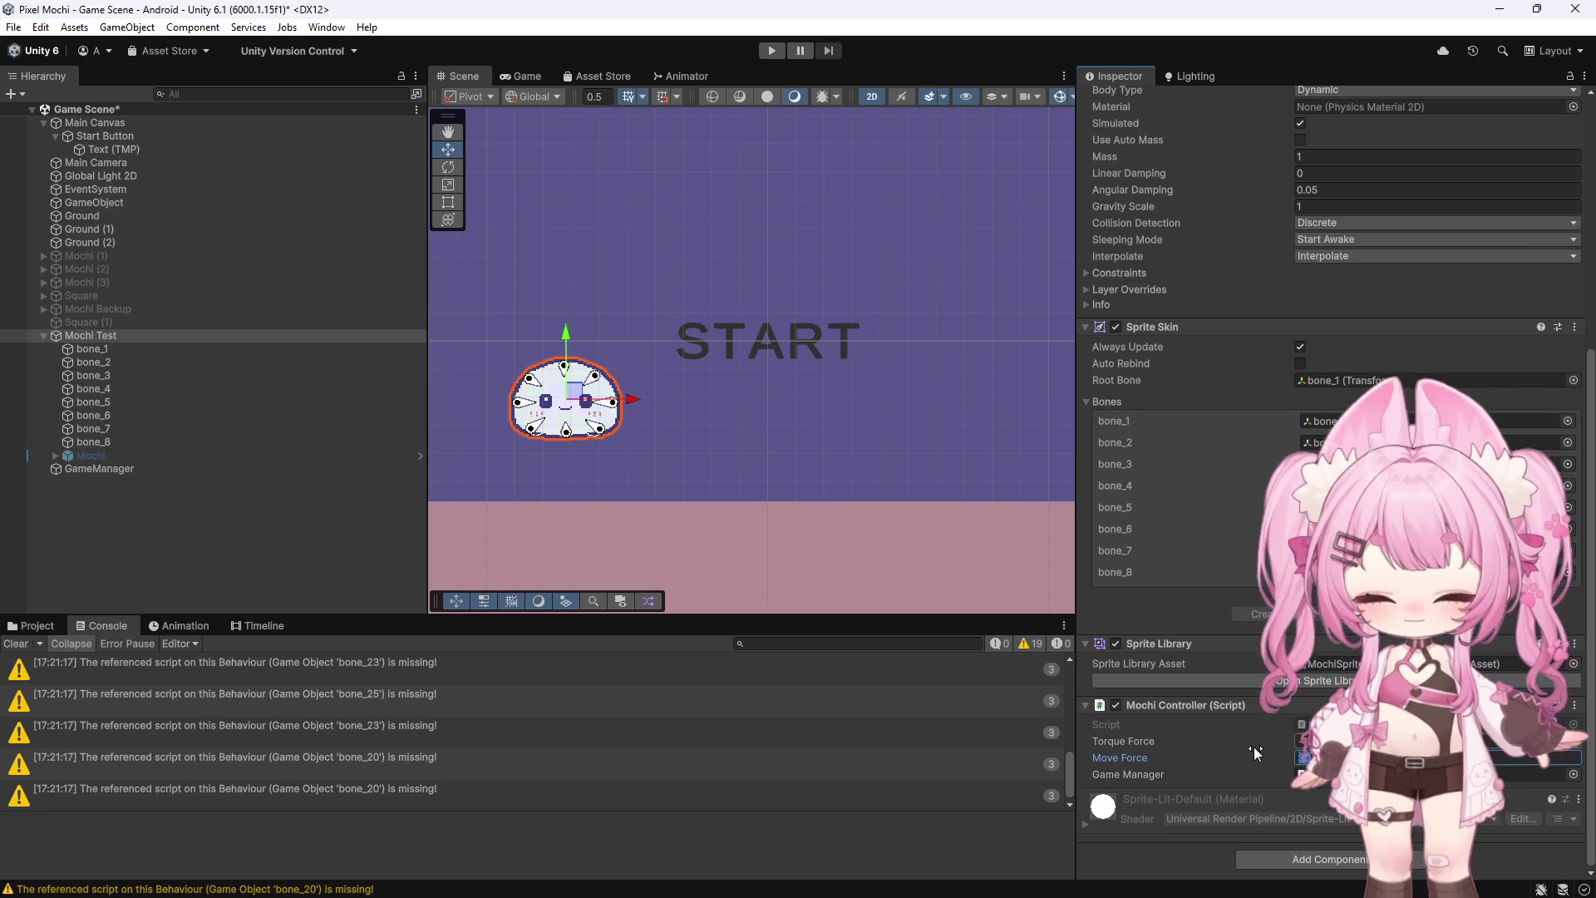
pyautogui.click(1258, 739)
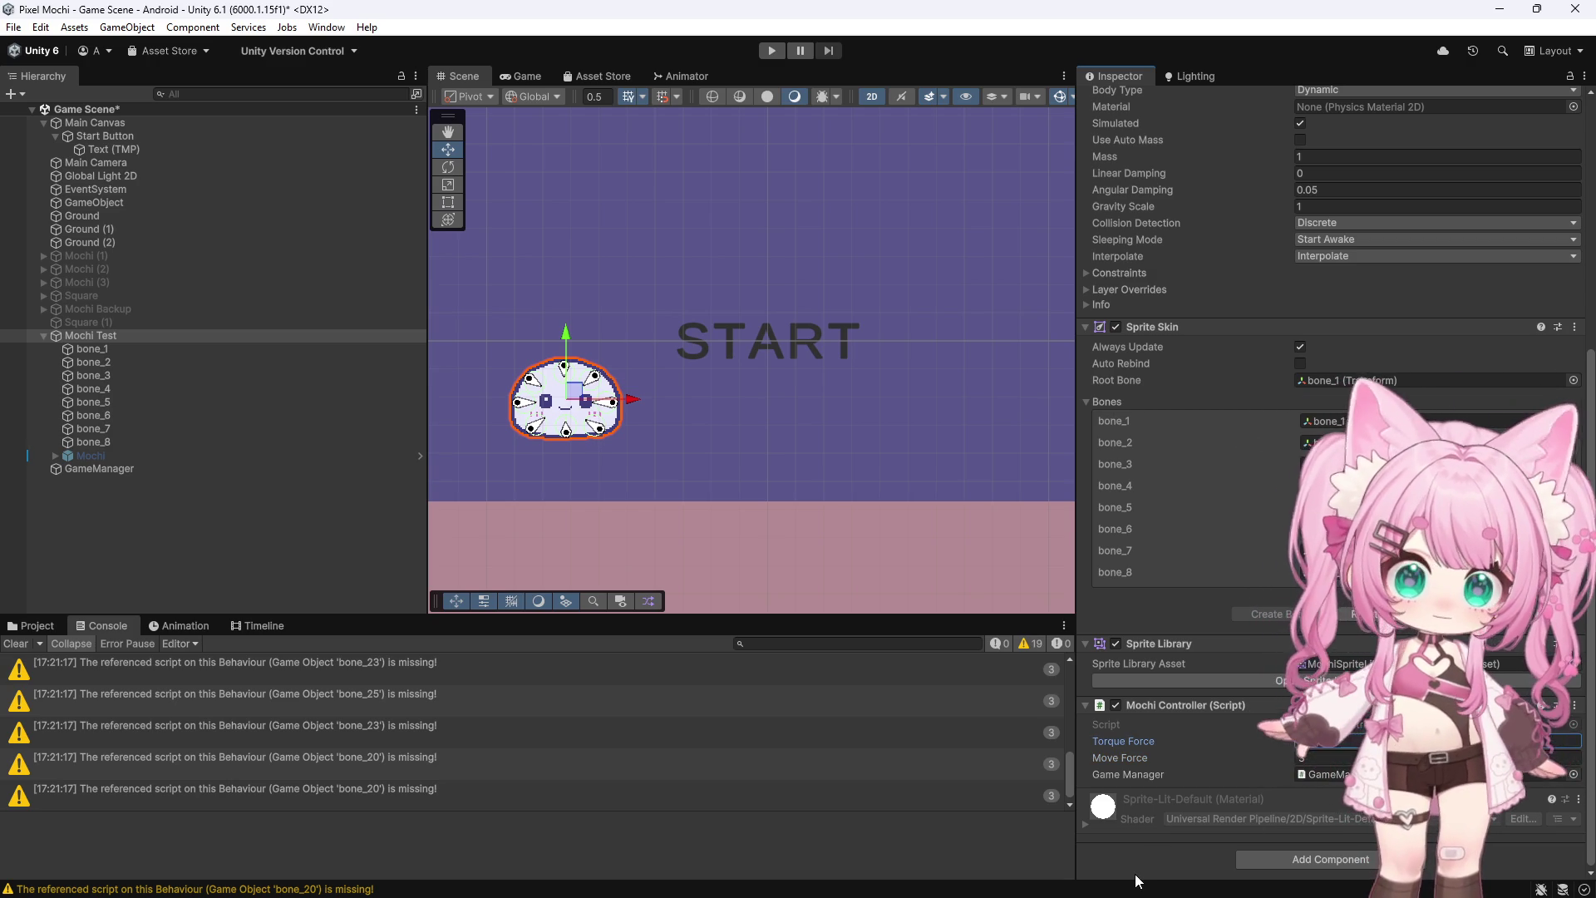
pyautogui.click(769, 51)
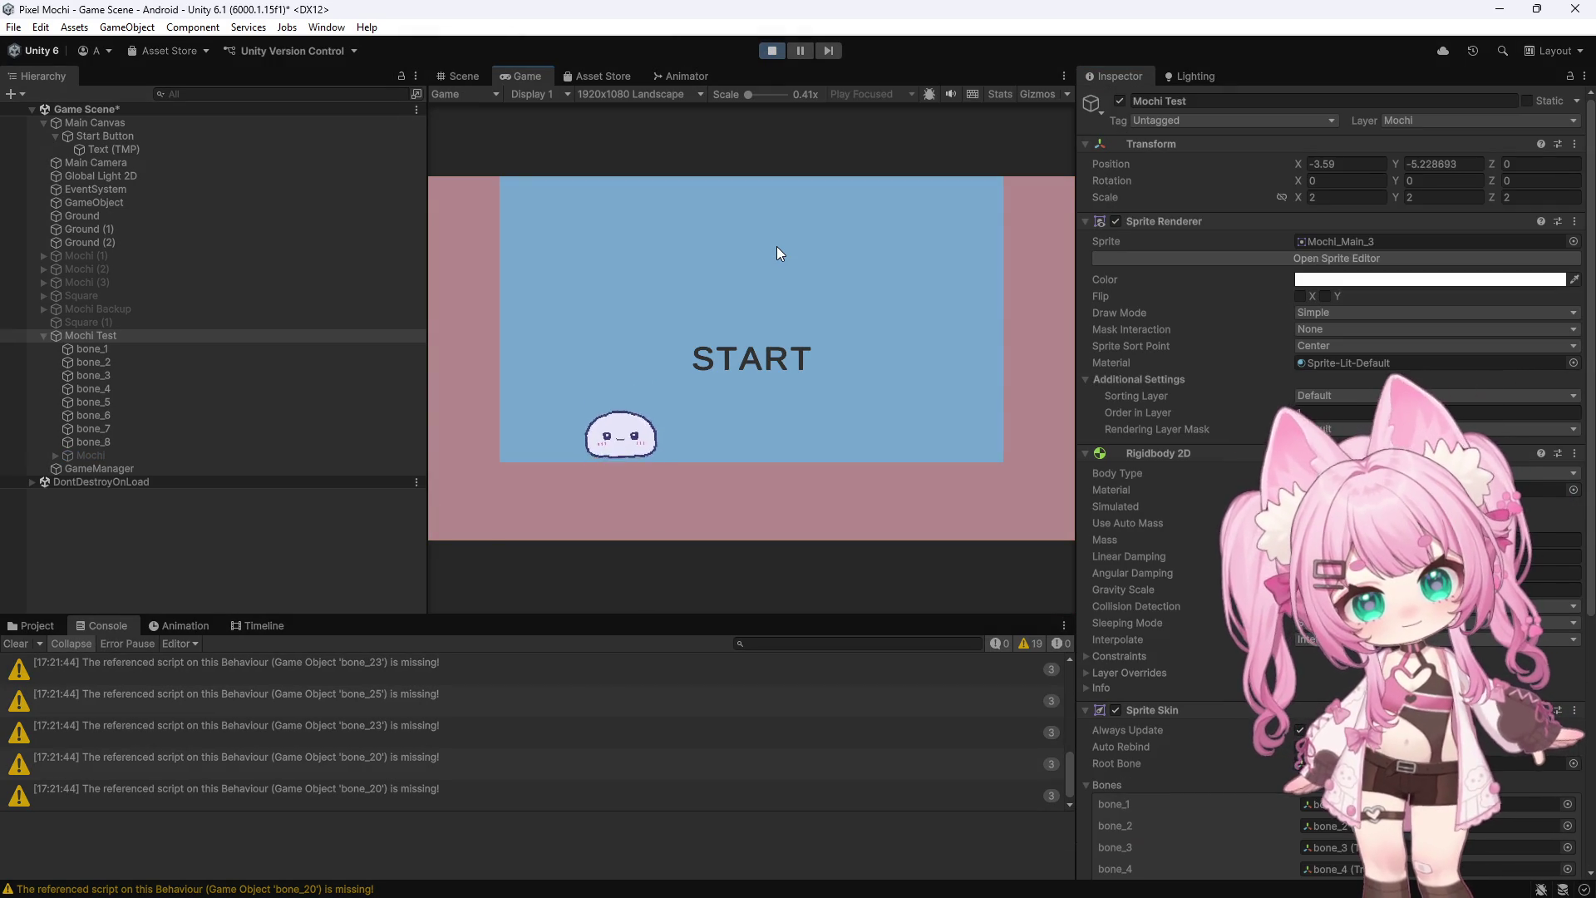
pyautogui.click(772, 48)
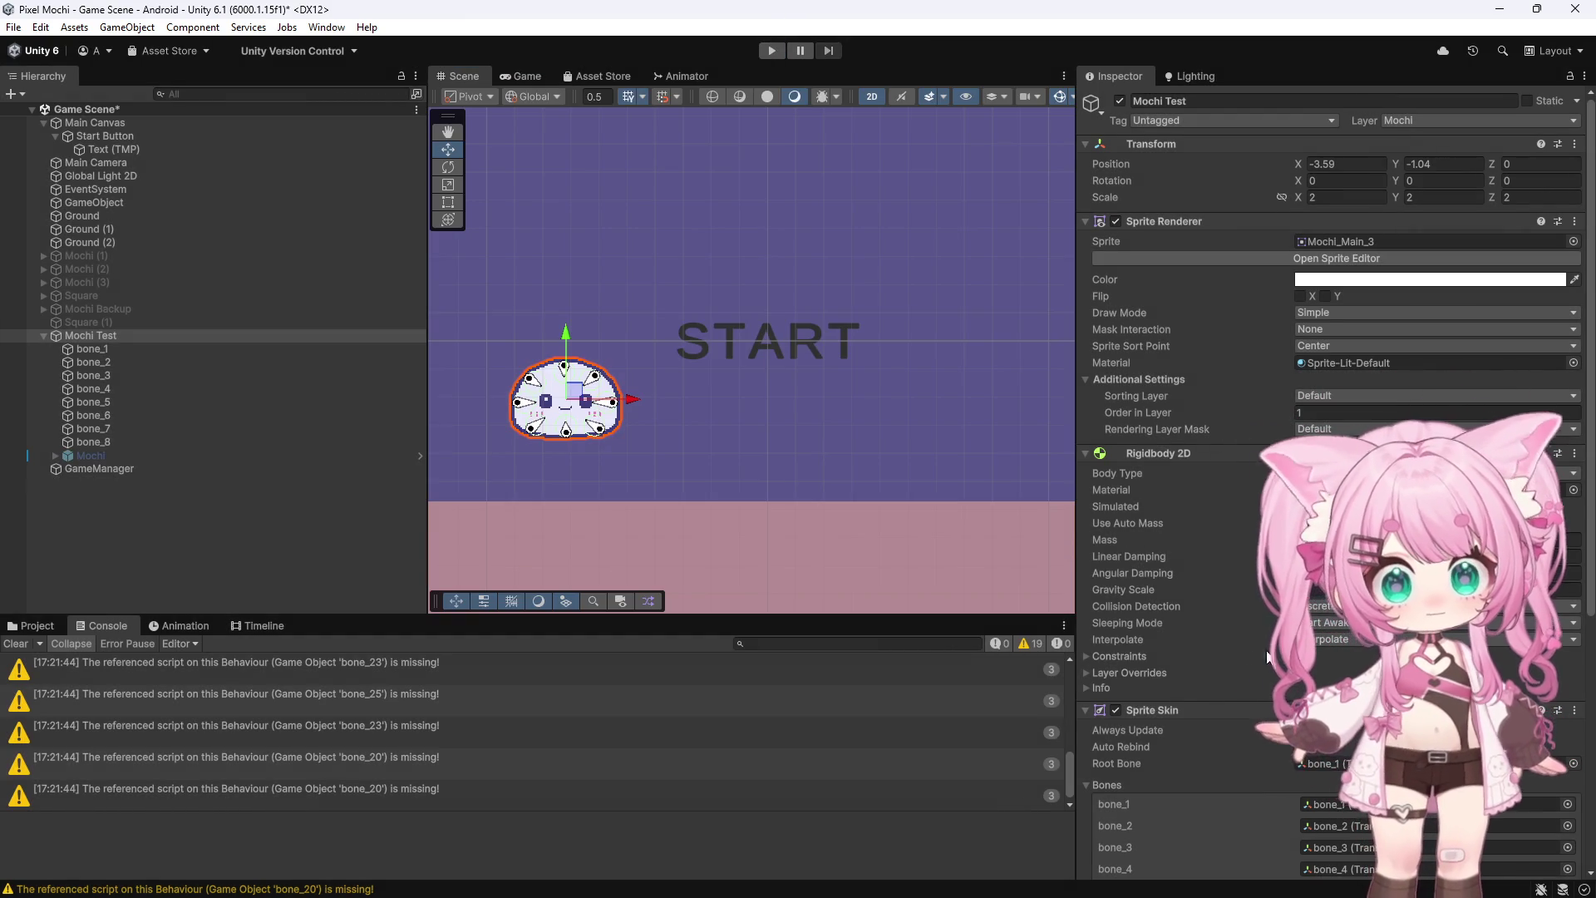
# Set the mochi's Rigidbody 2D interpolation to None, then play from START and stop
pyautogui.click(1326, 641)
pyautogui.click(1330, 658)
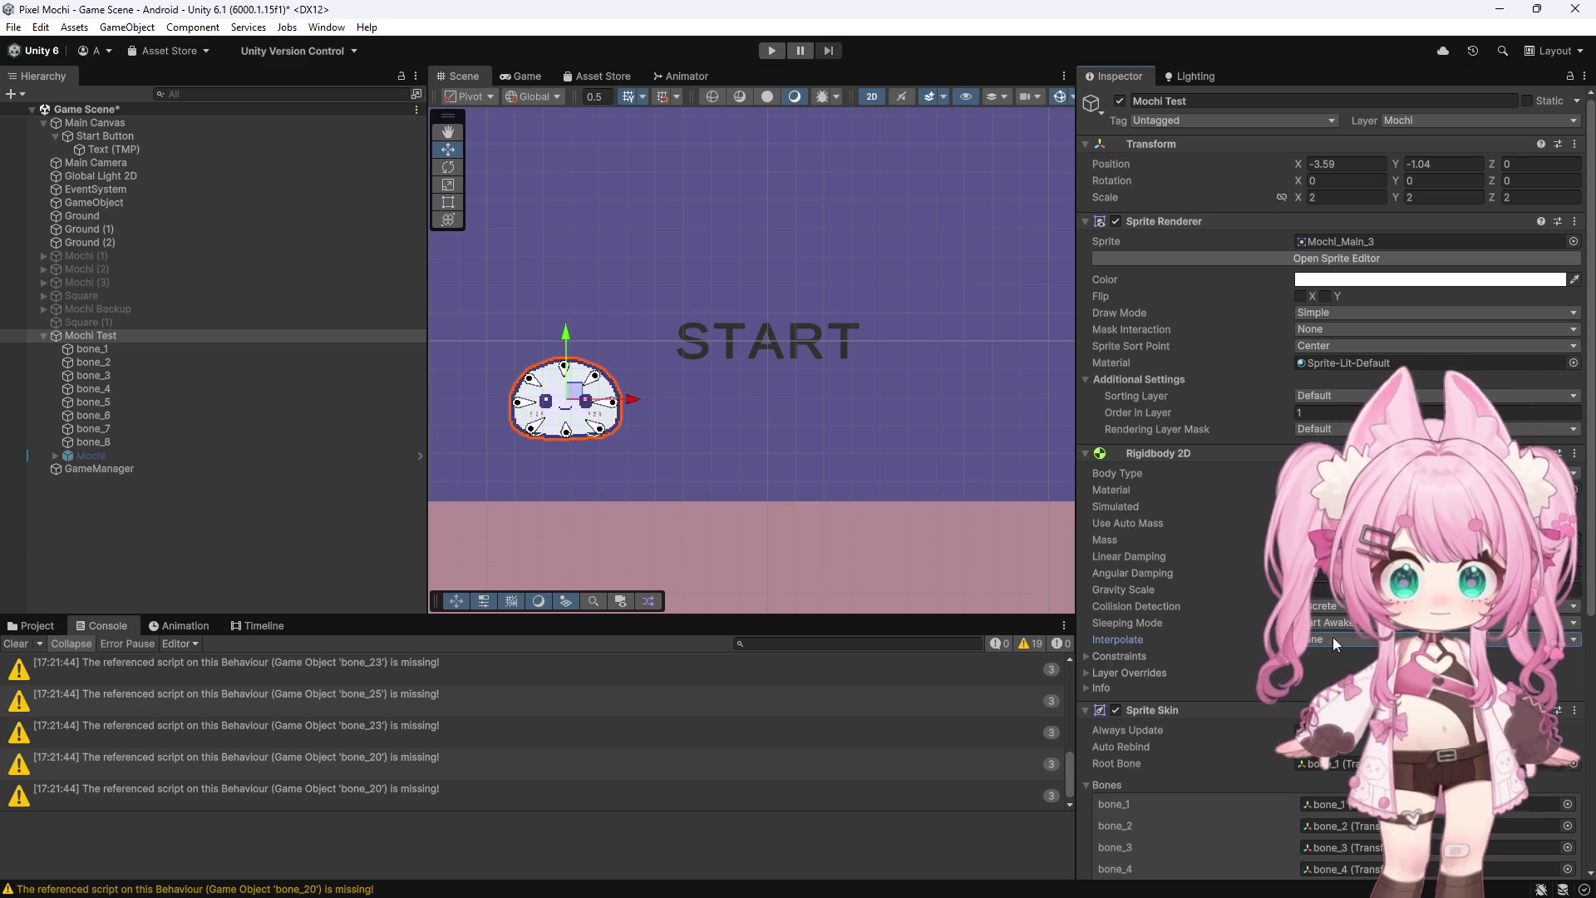
pyautogui.click(791, 53)
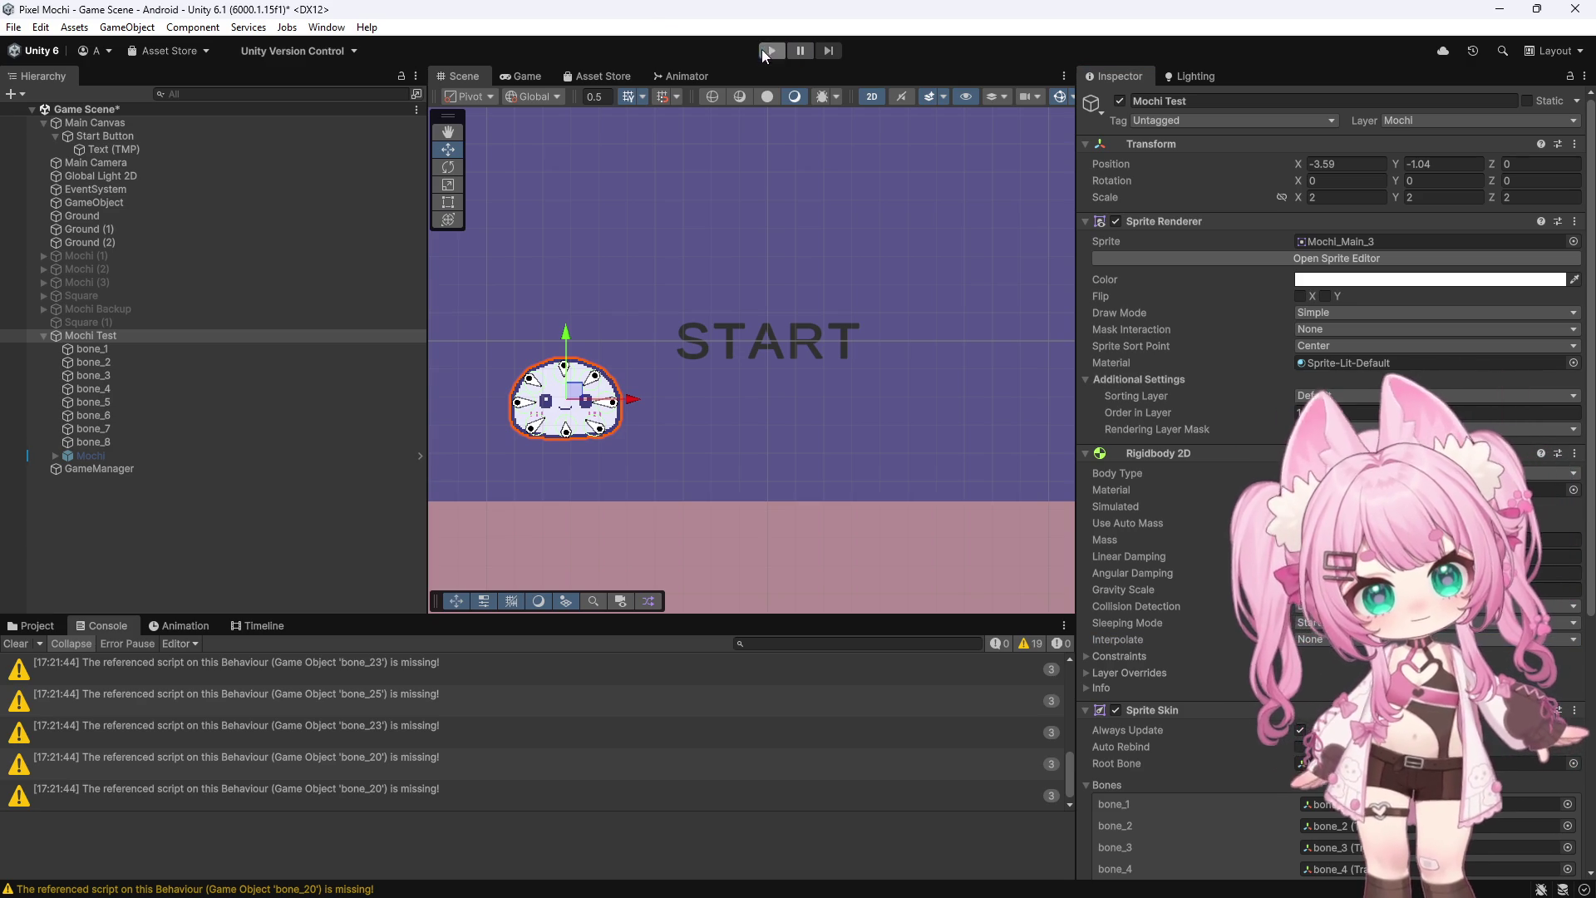
pyautogui.click(764, 50)
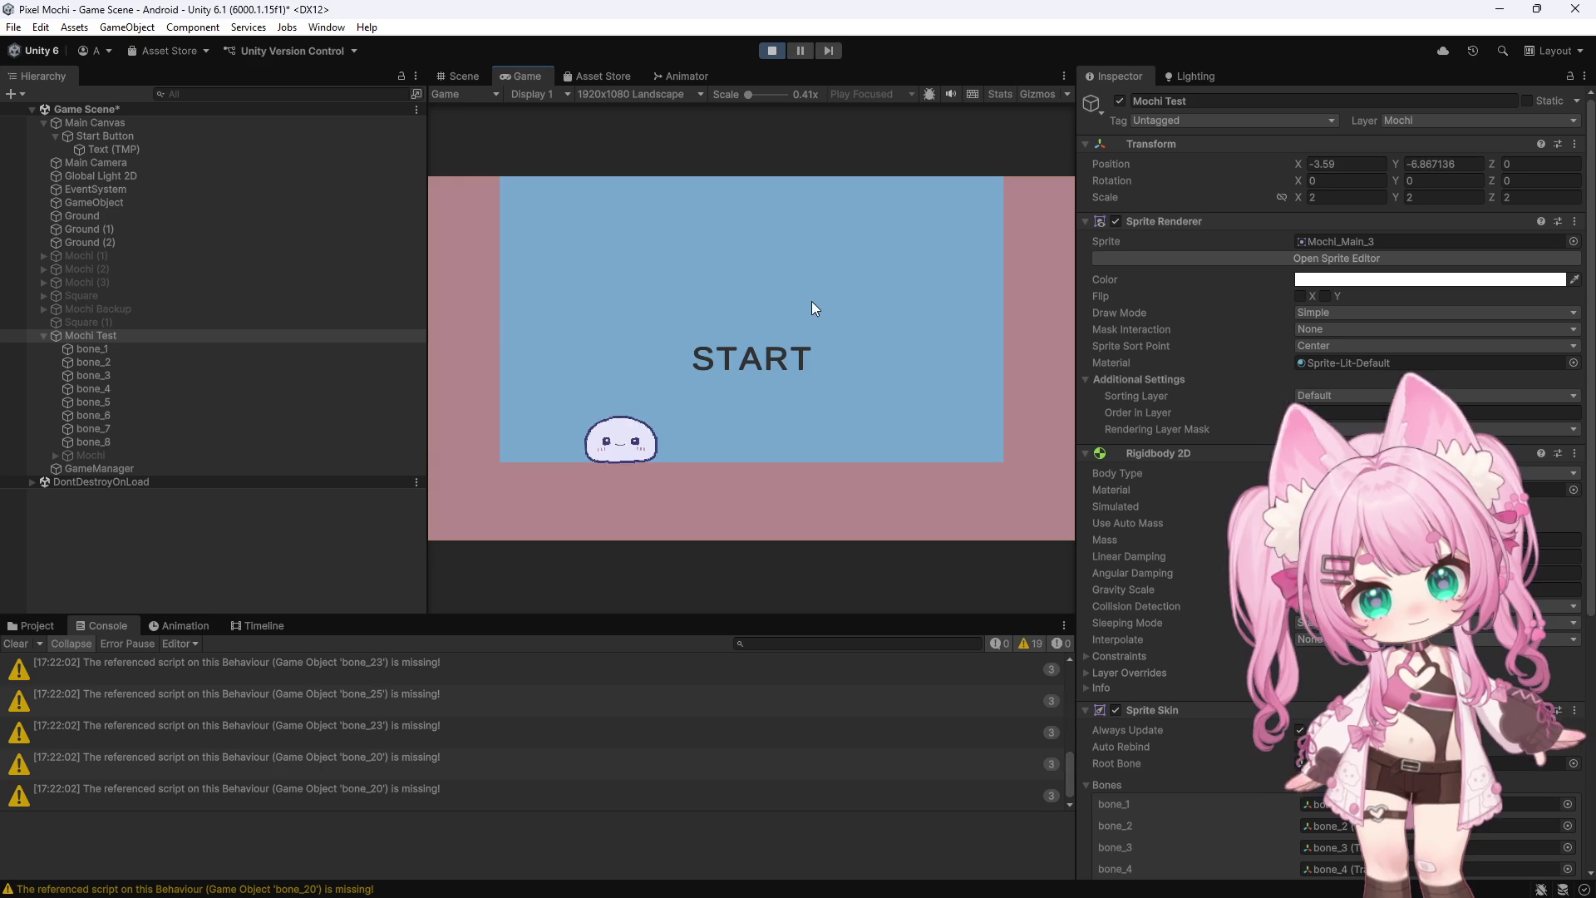
pyautogui.click(814, 301)
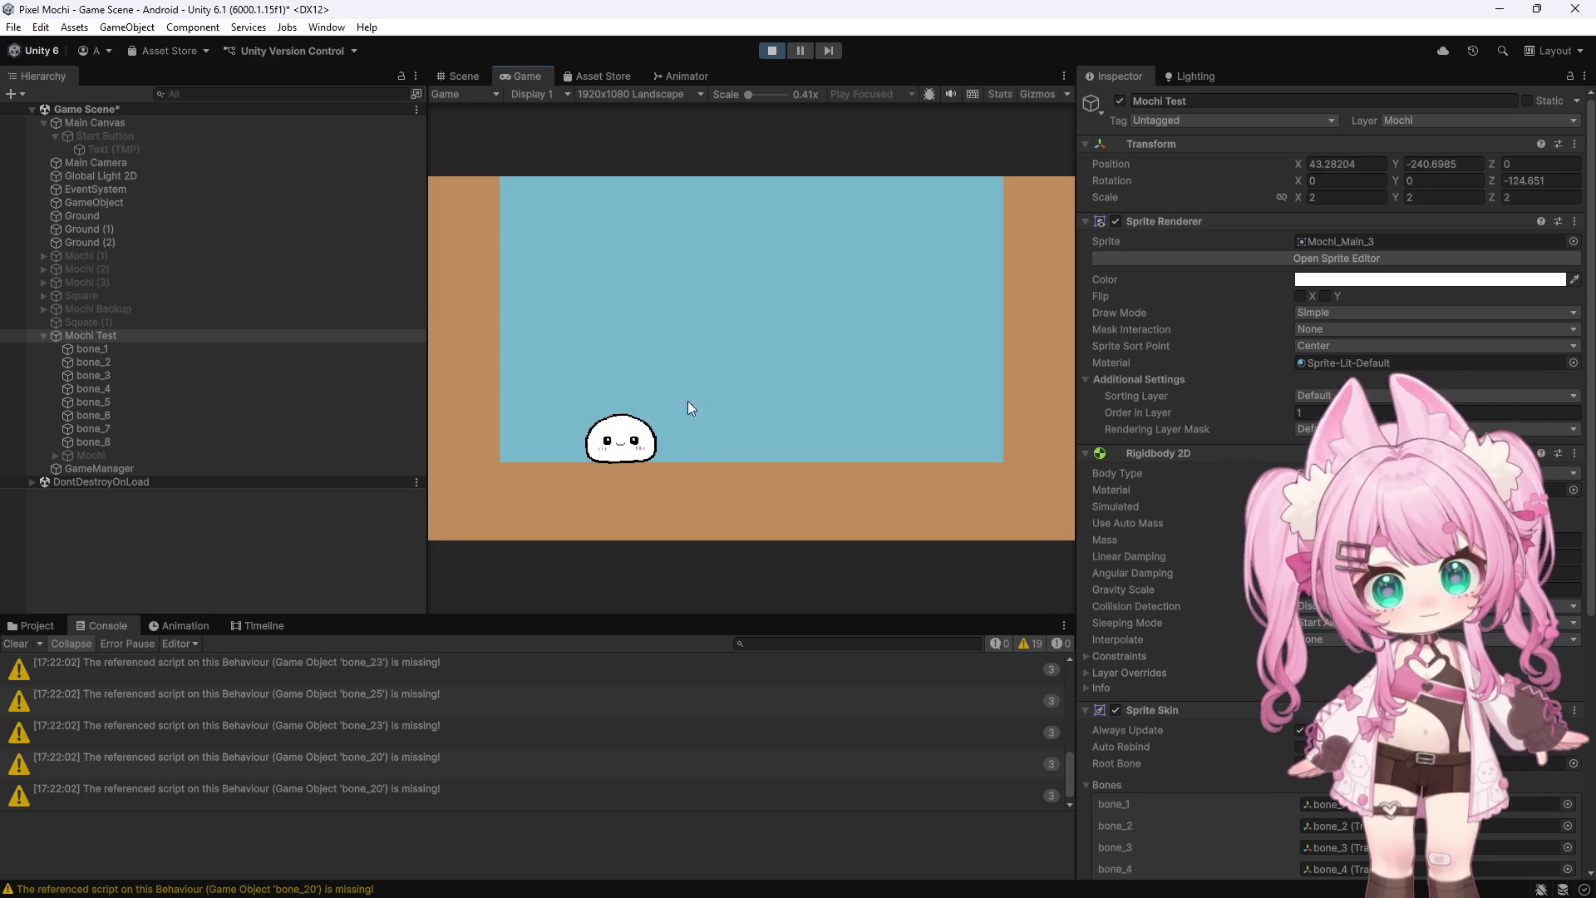
pyautogui.click(782, 51)
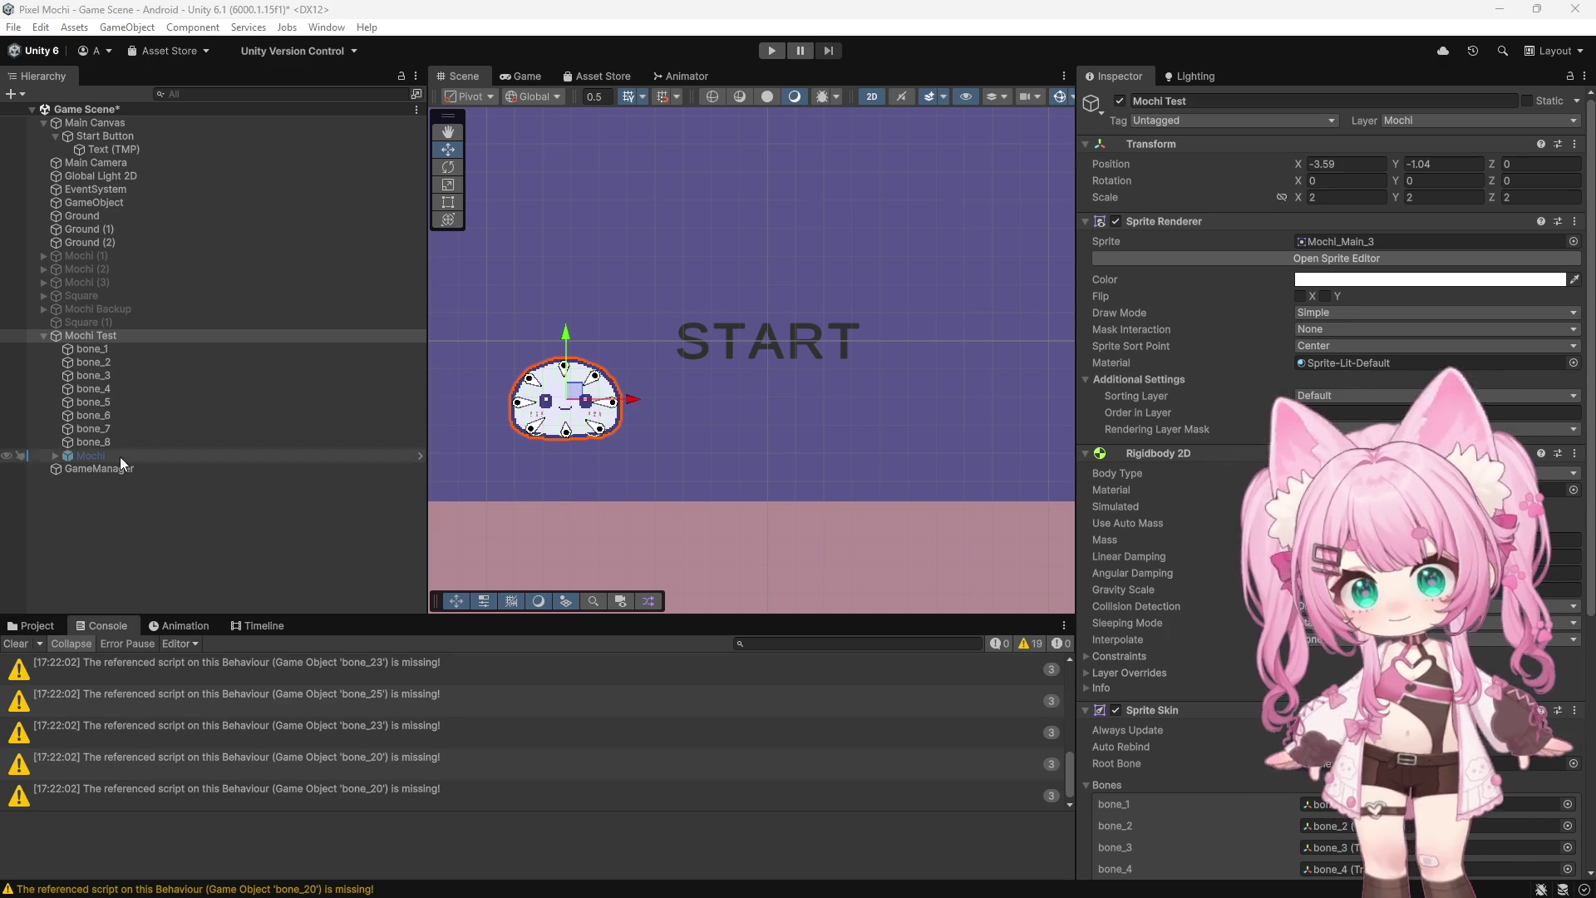
# Open the scripts from the Scripts folder and rename MochiController's FixedUpdate method to Update
pyautogui.click(32, 626)
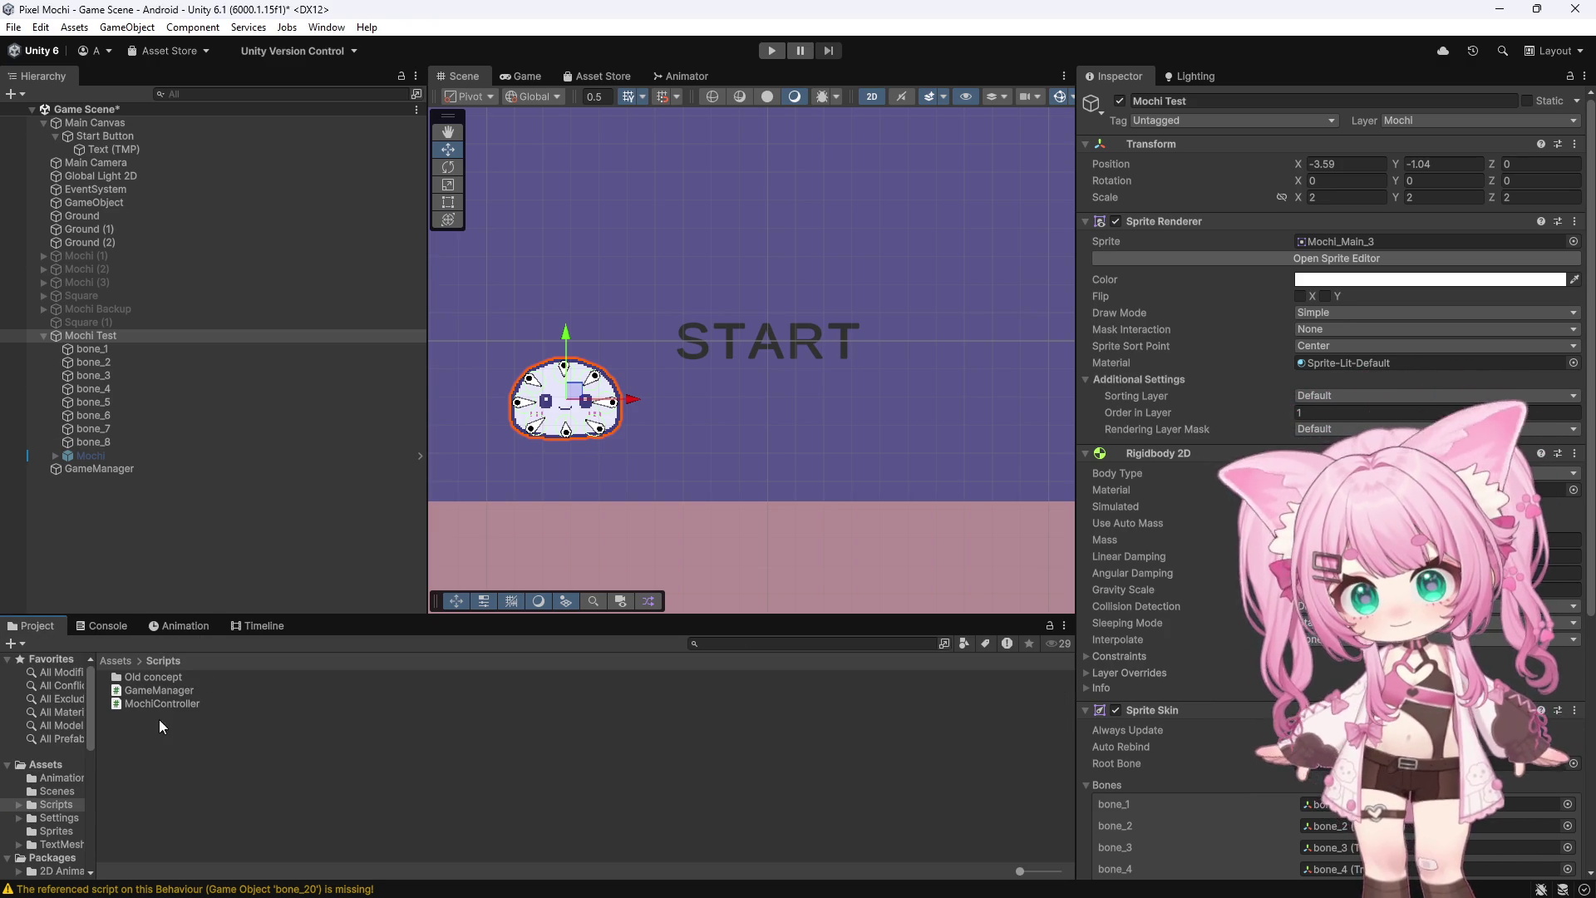
pyautogui.doubleClick(183, 686)
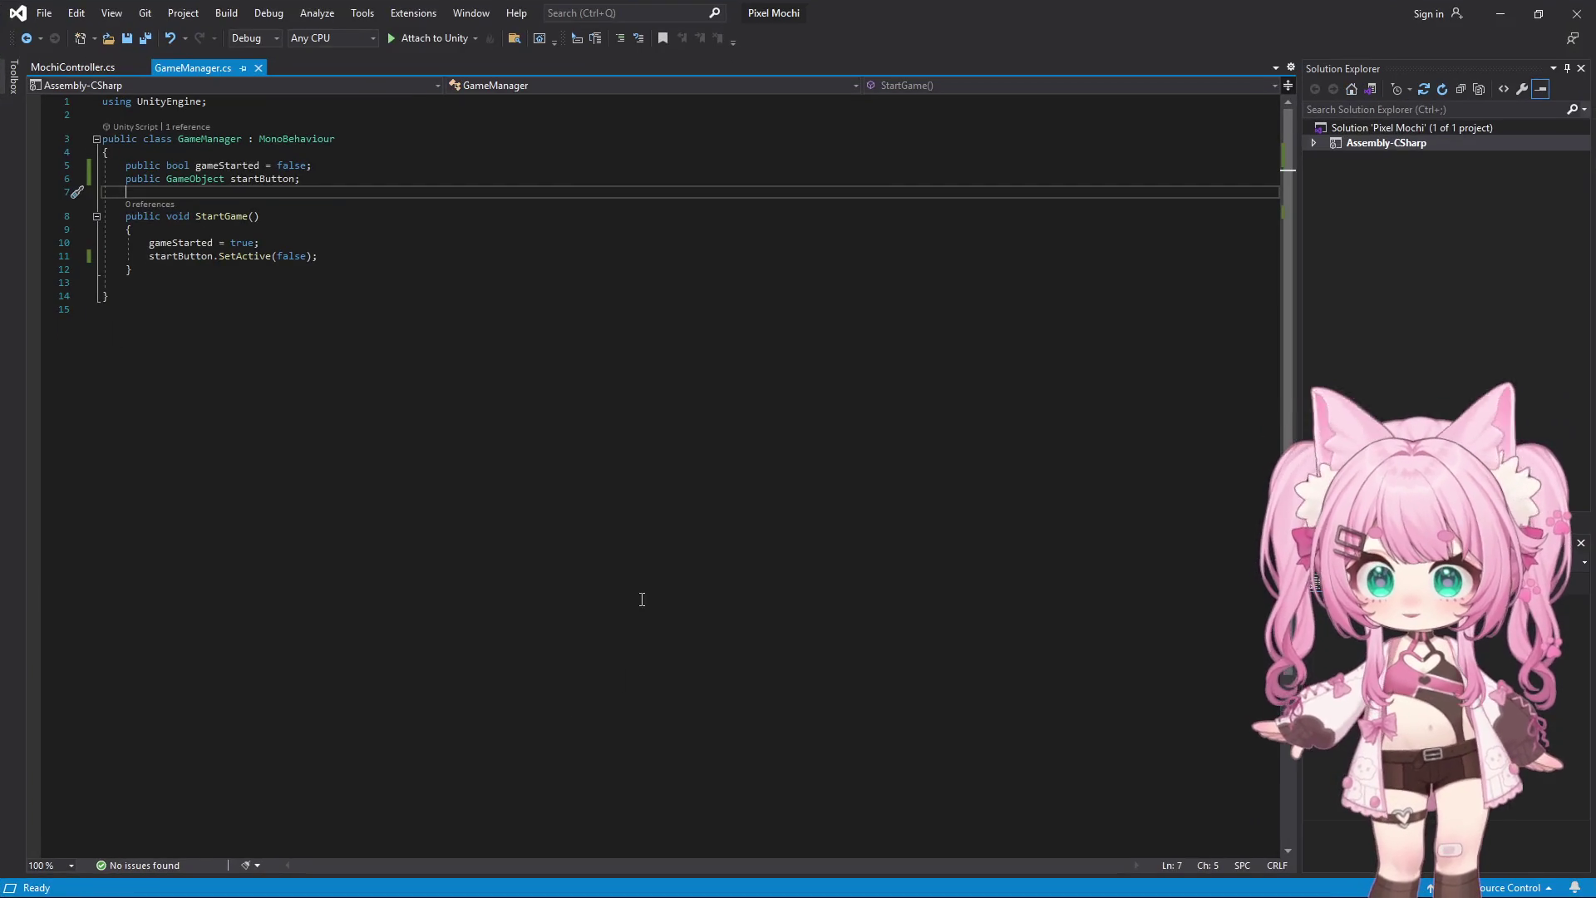
pyautogui.click(72, 68)
pyautogui.hotkey('ctrl', 'a')
pyautogui.click(333, 453)
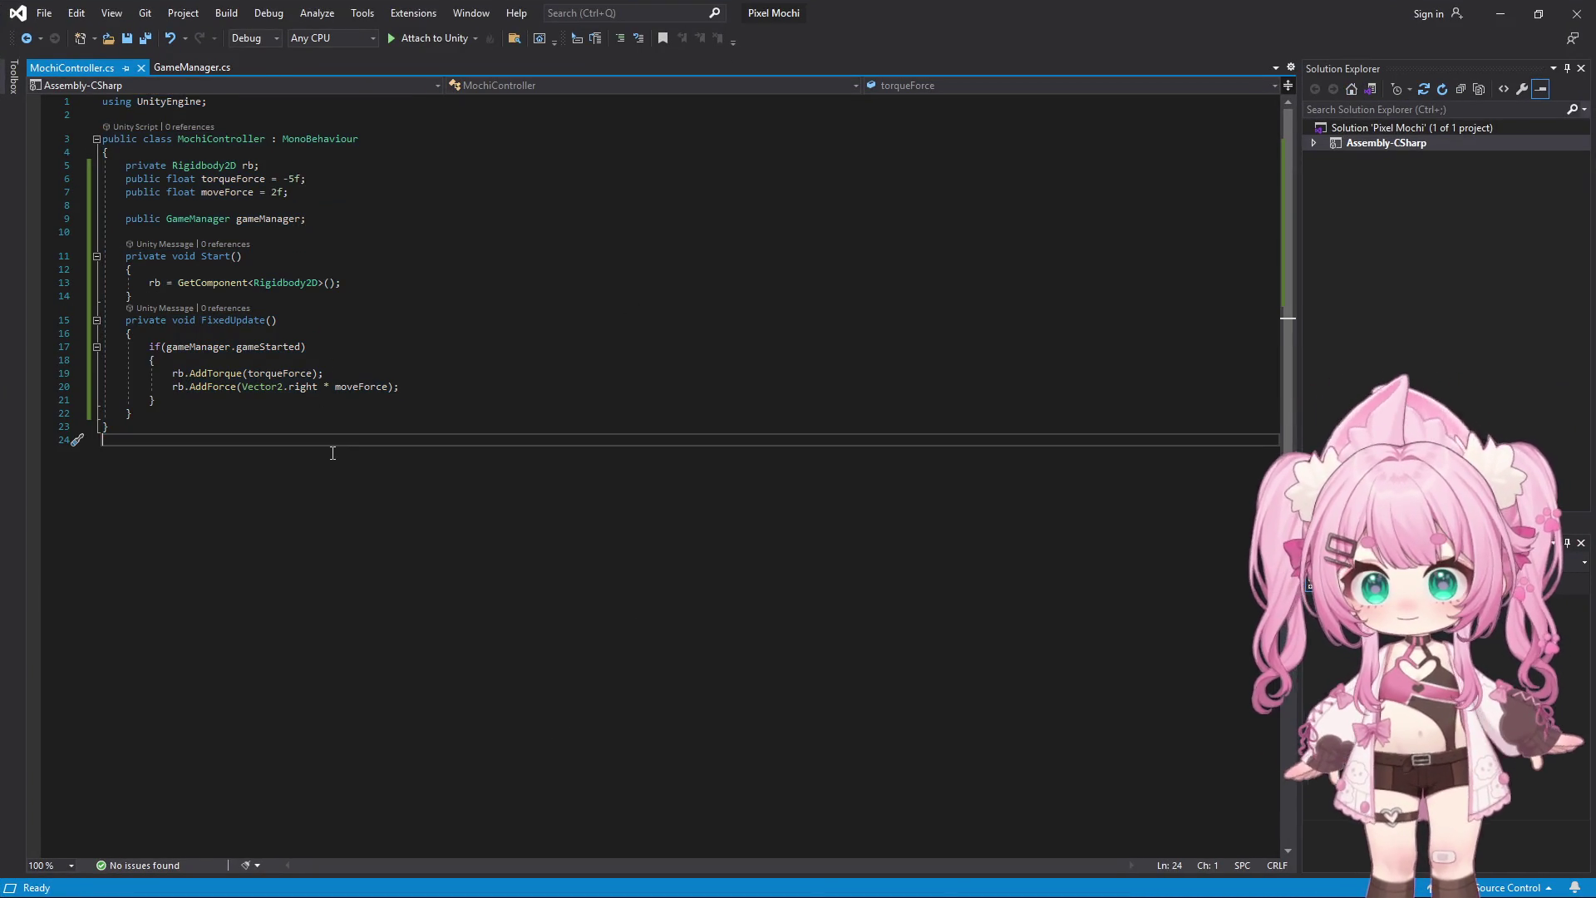
pyautogui.doubleClick(208, 320)
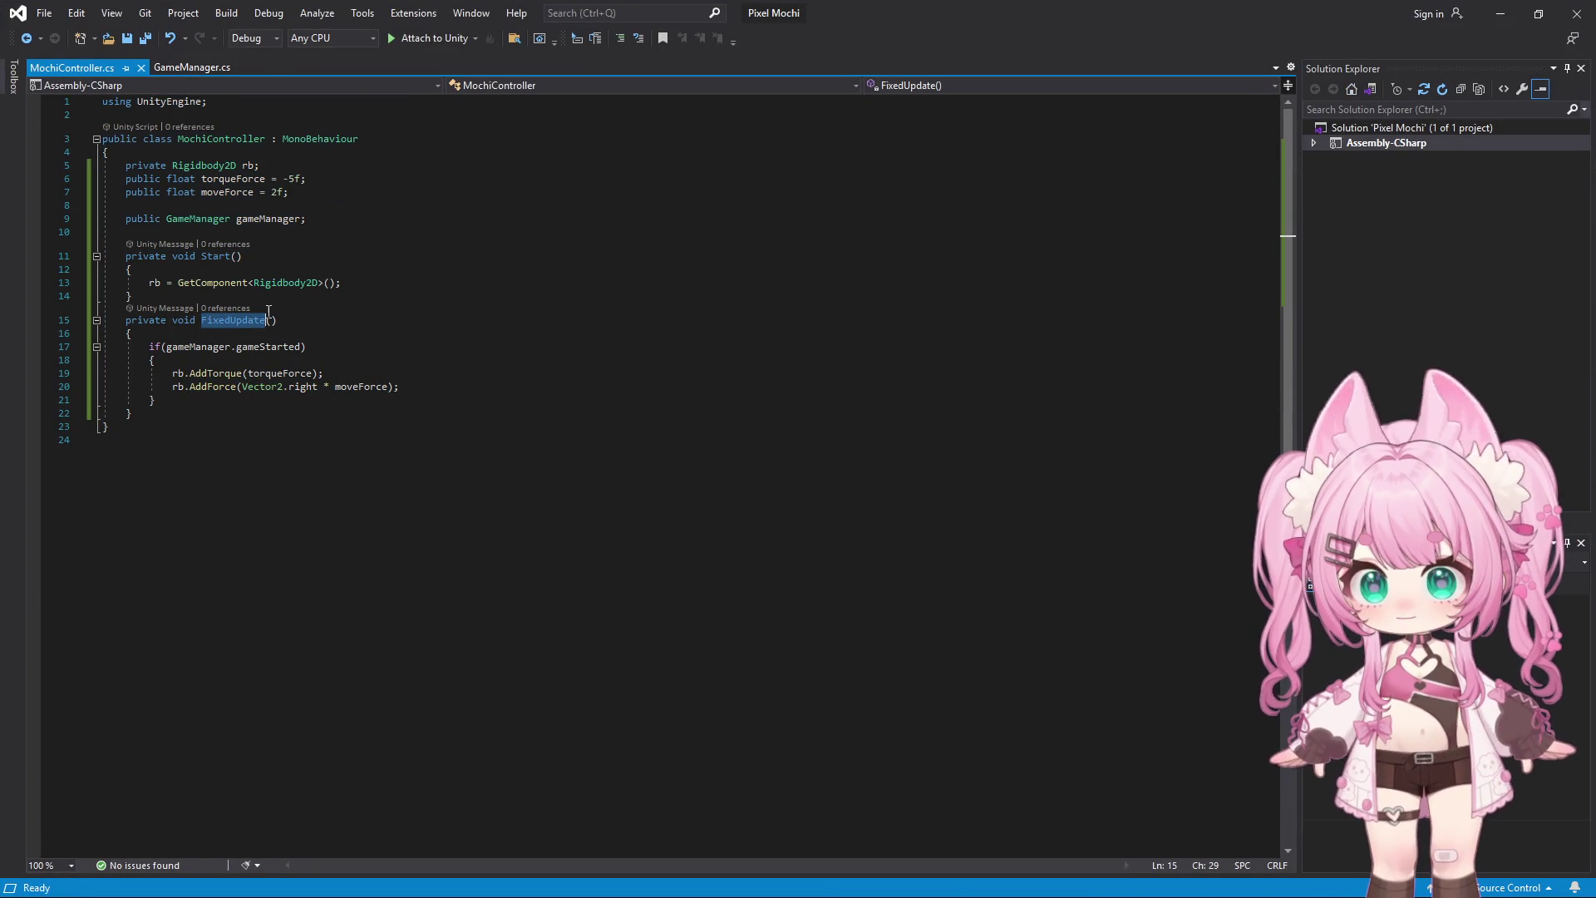
pyautogui.write('Updatwe')
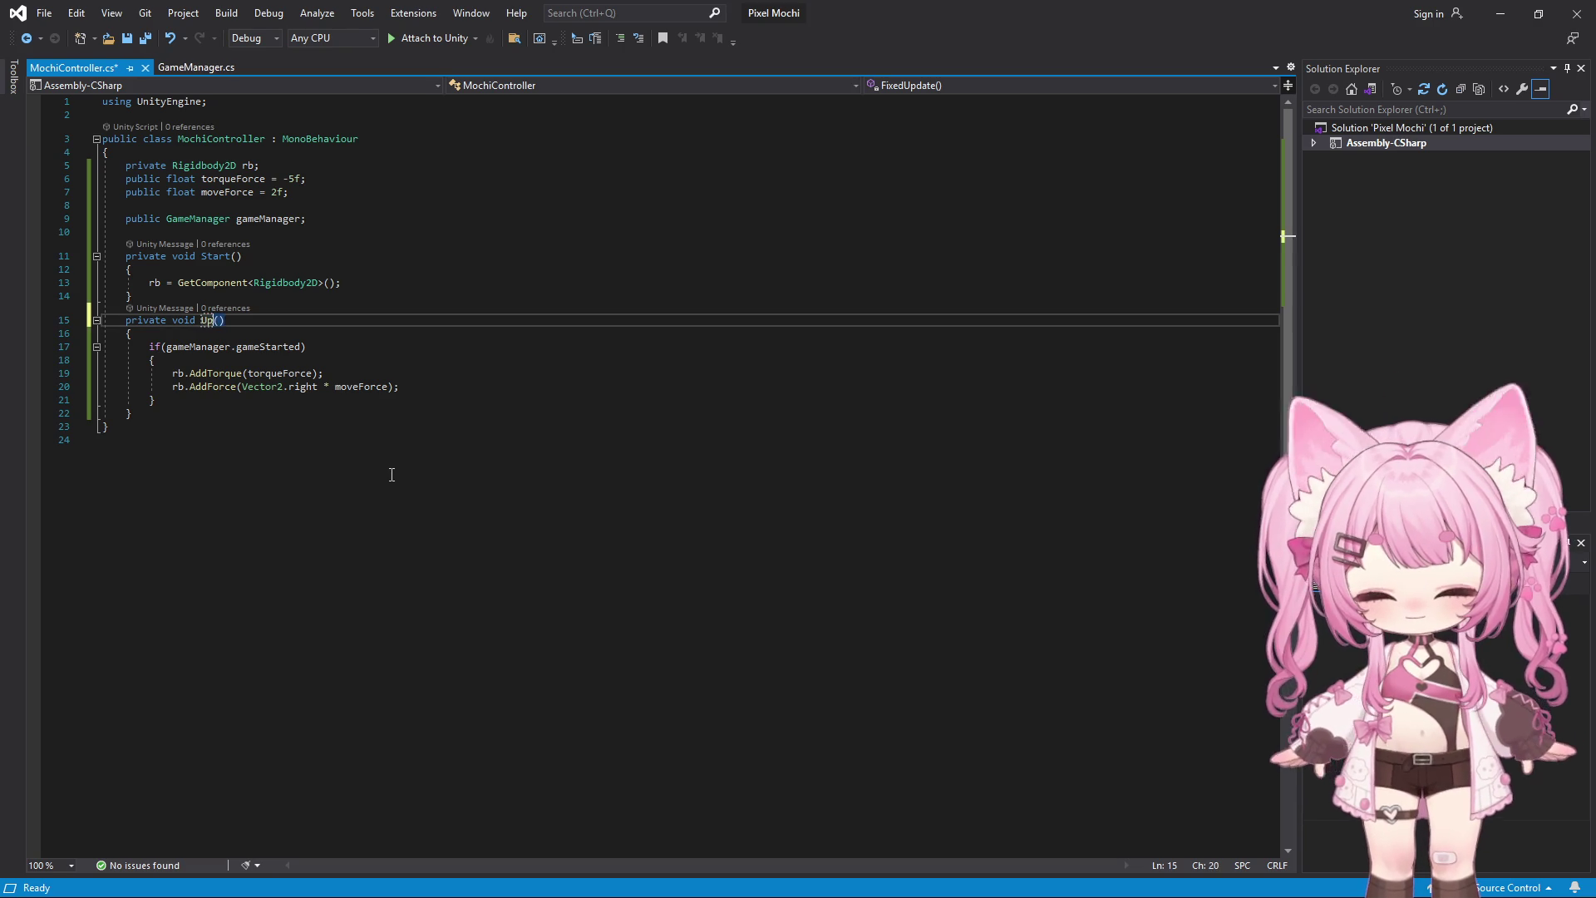
pyautogui.press('BackSpace')
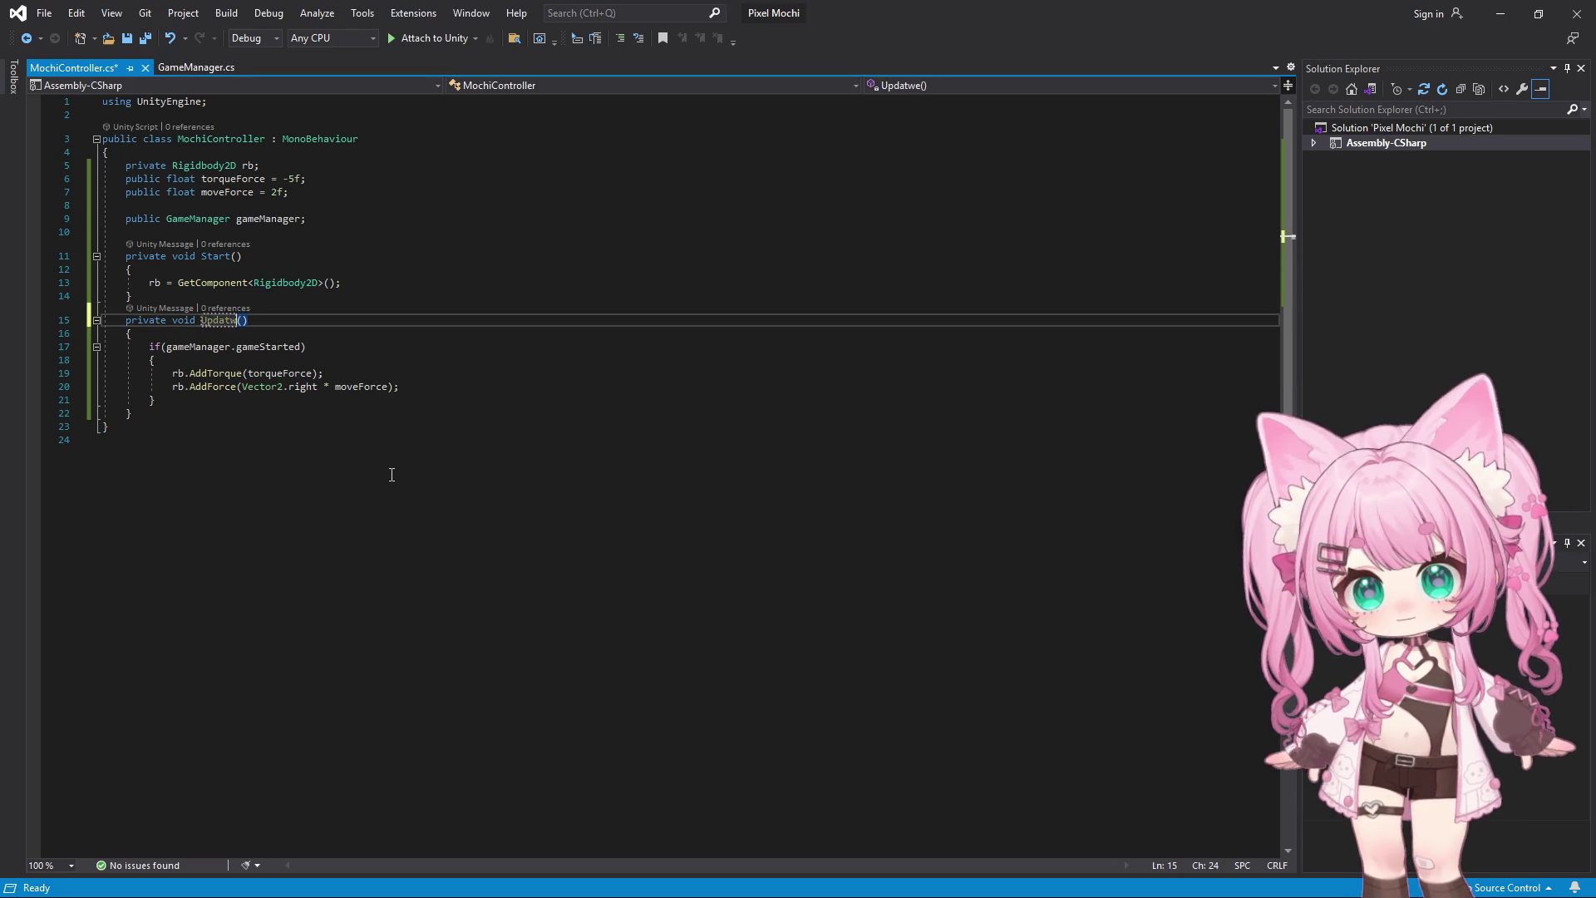
pyautogui.press('BackSpace')
pyautogui.write('e')
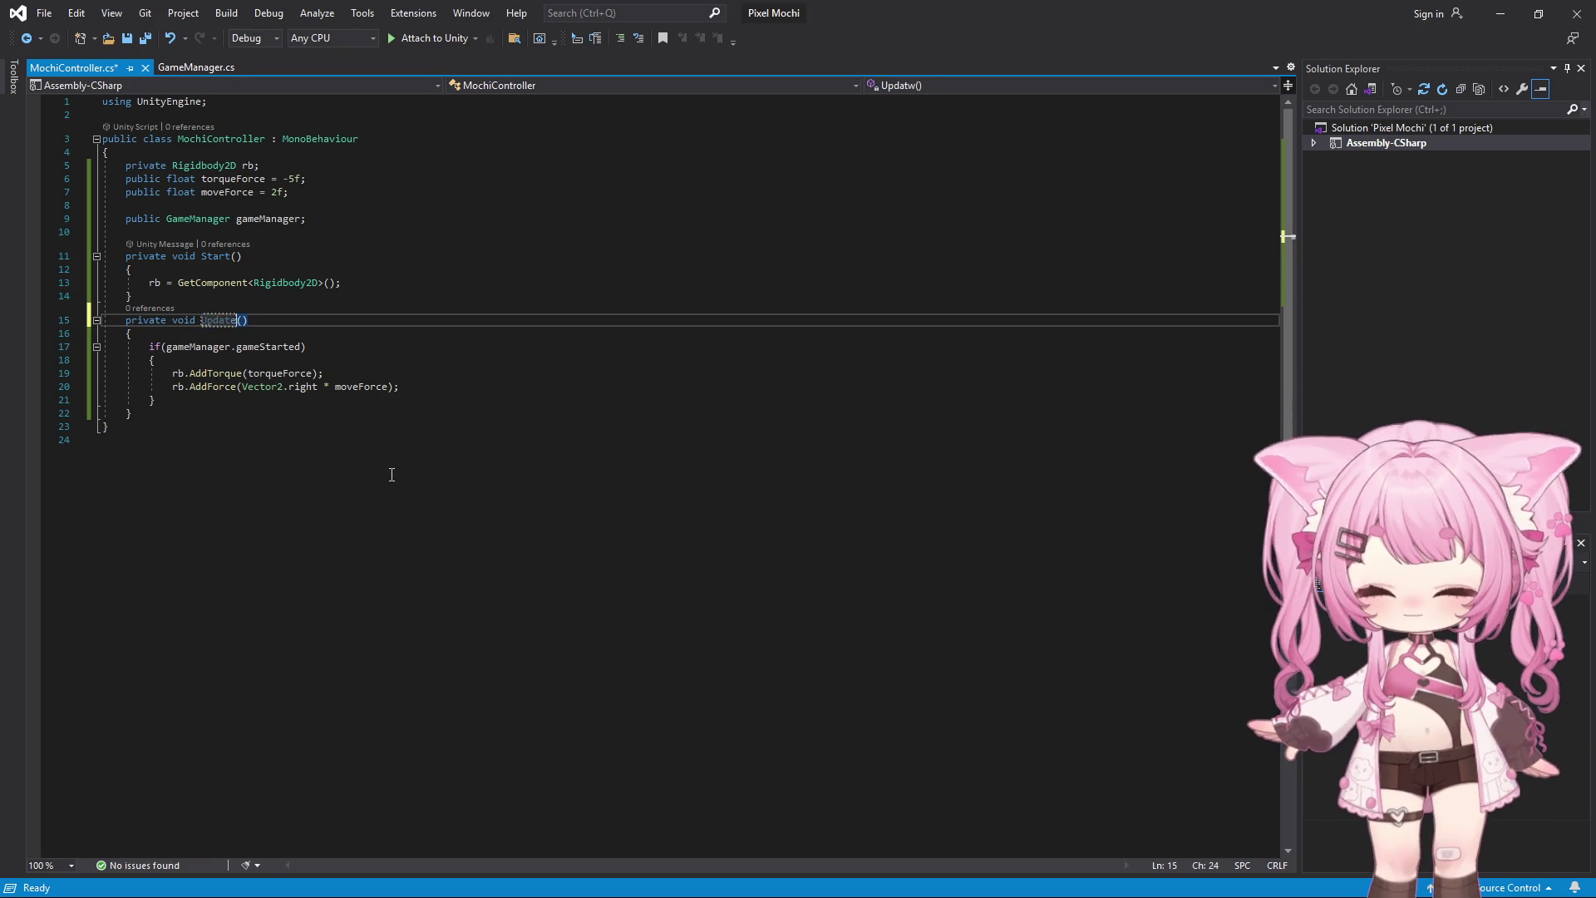
pyautogui.click(391, 475)
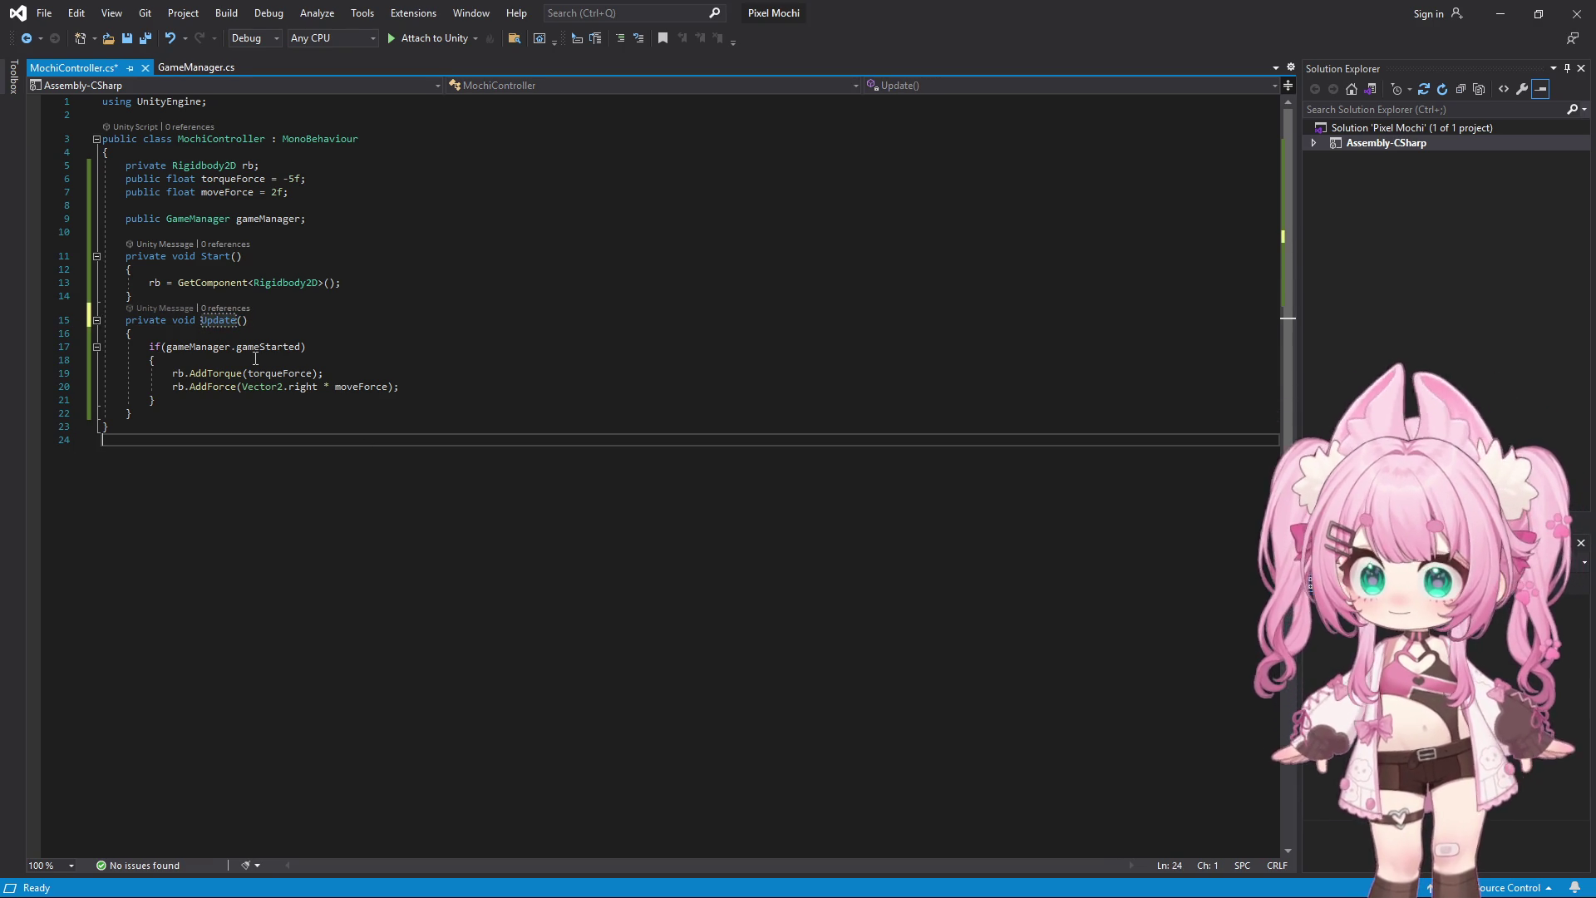
# Replace the AddTorque and AddForce lines with a transform.Translate call
pyautogui.moveTo(164, 376); pyautogui.dragTo(417, 384)
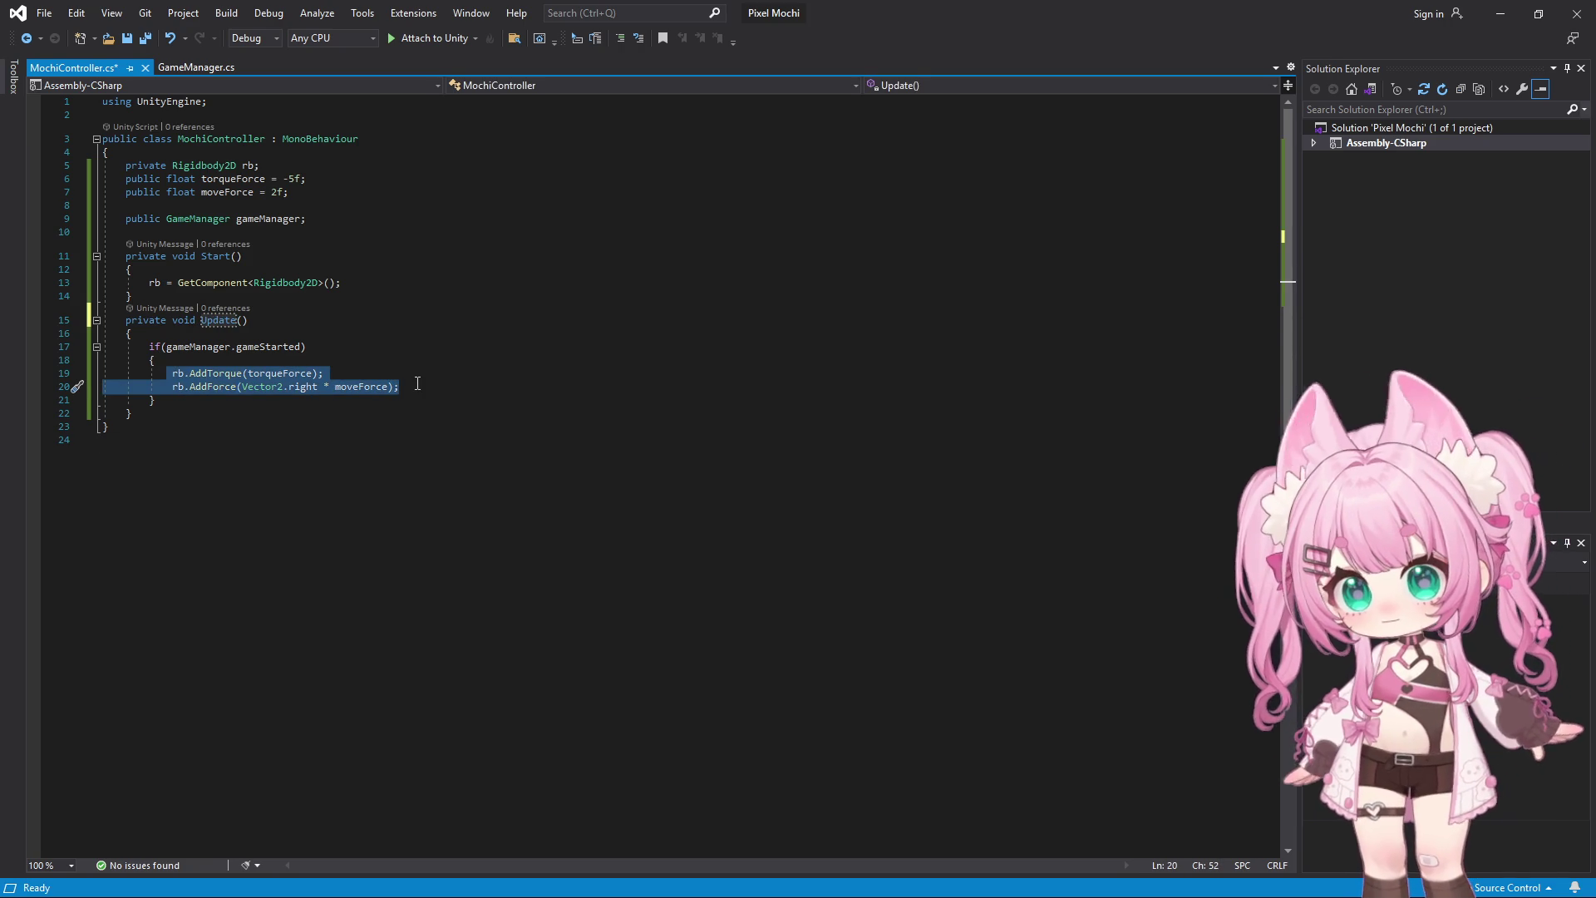
pyautogui.press('Delete')
pyautogui.write('tra')
pyautogui.press('Tab')
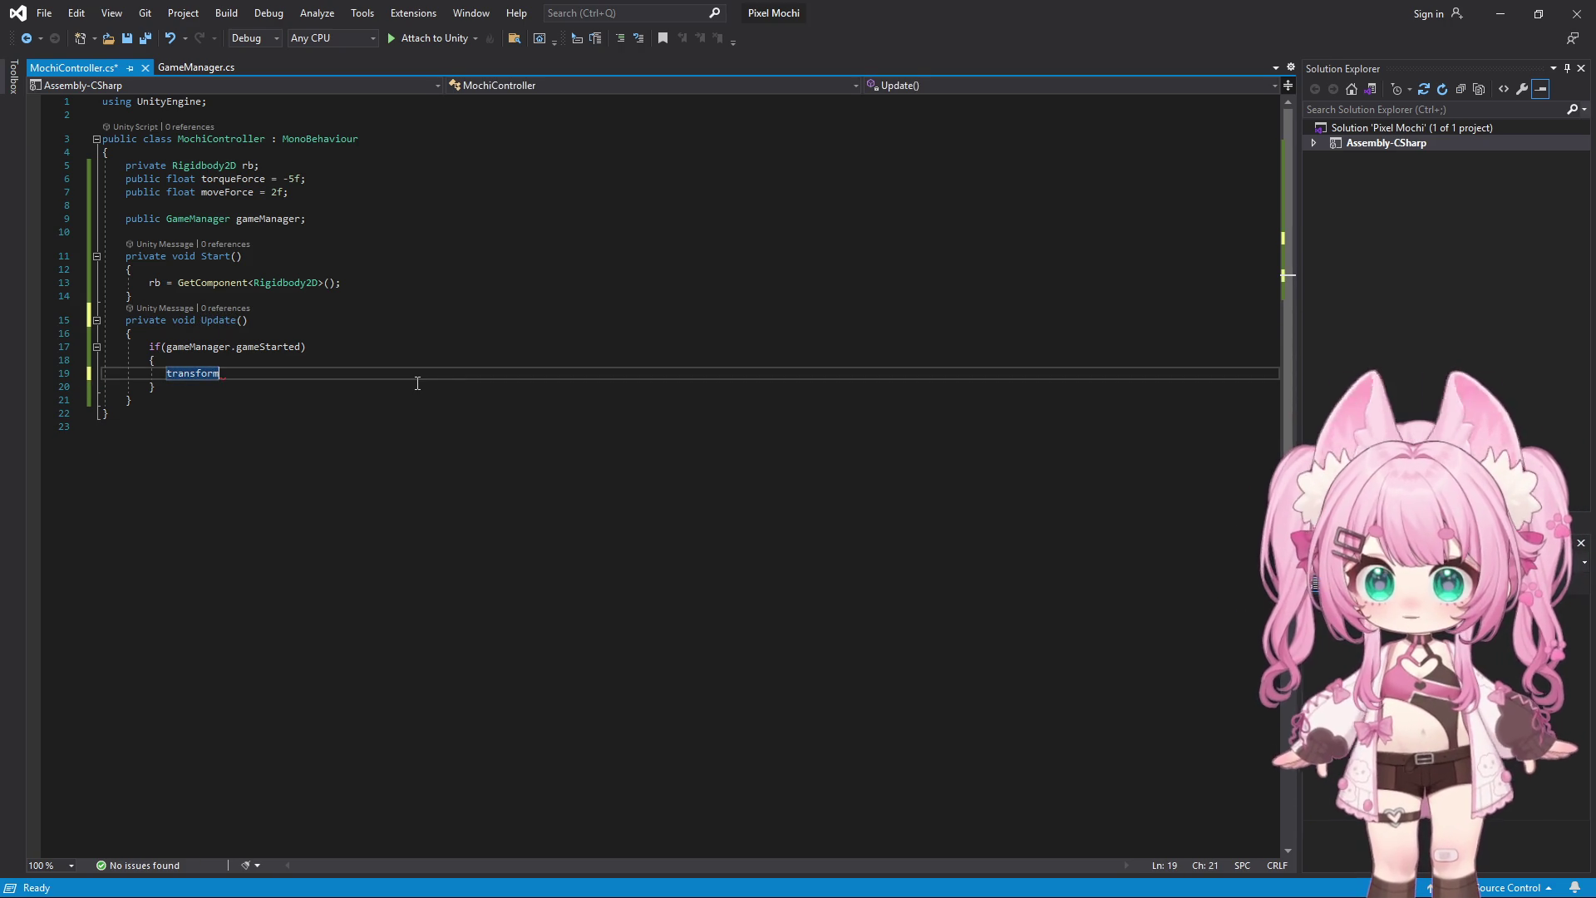
pyautogui.write('.t')
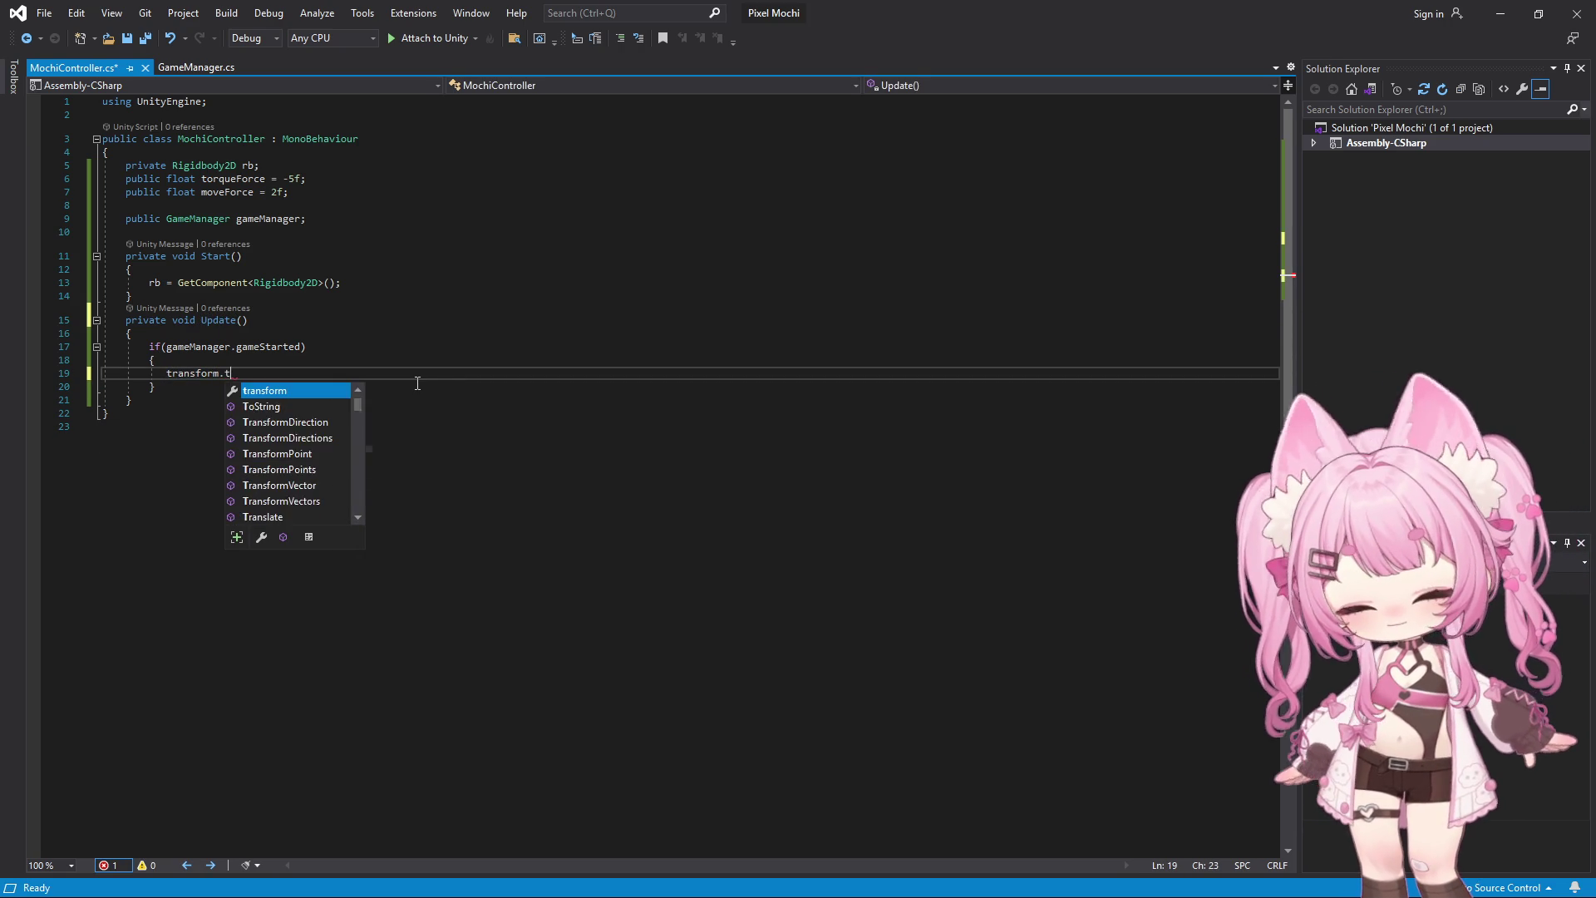
pyautogui.write('ras')
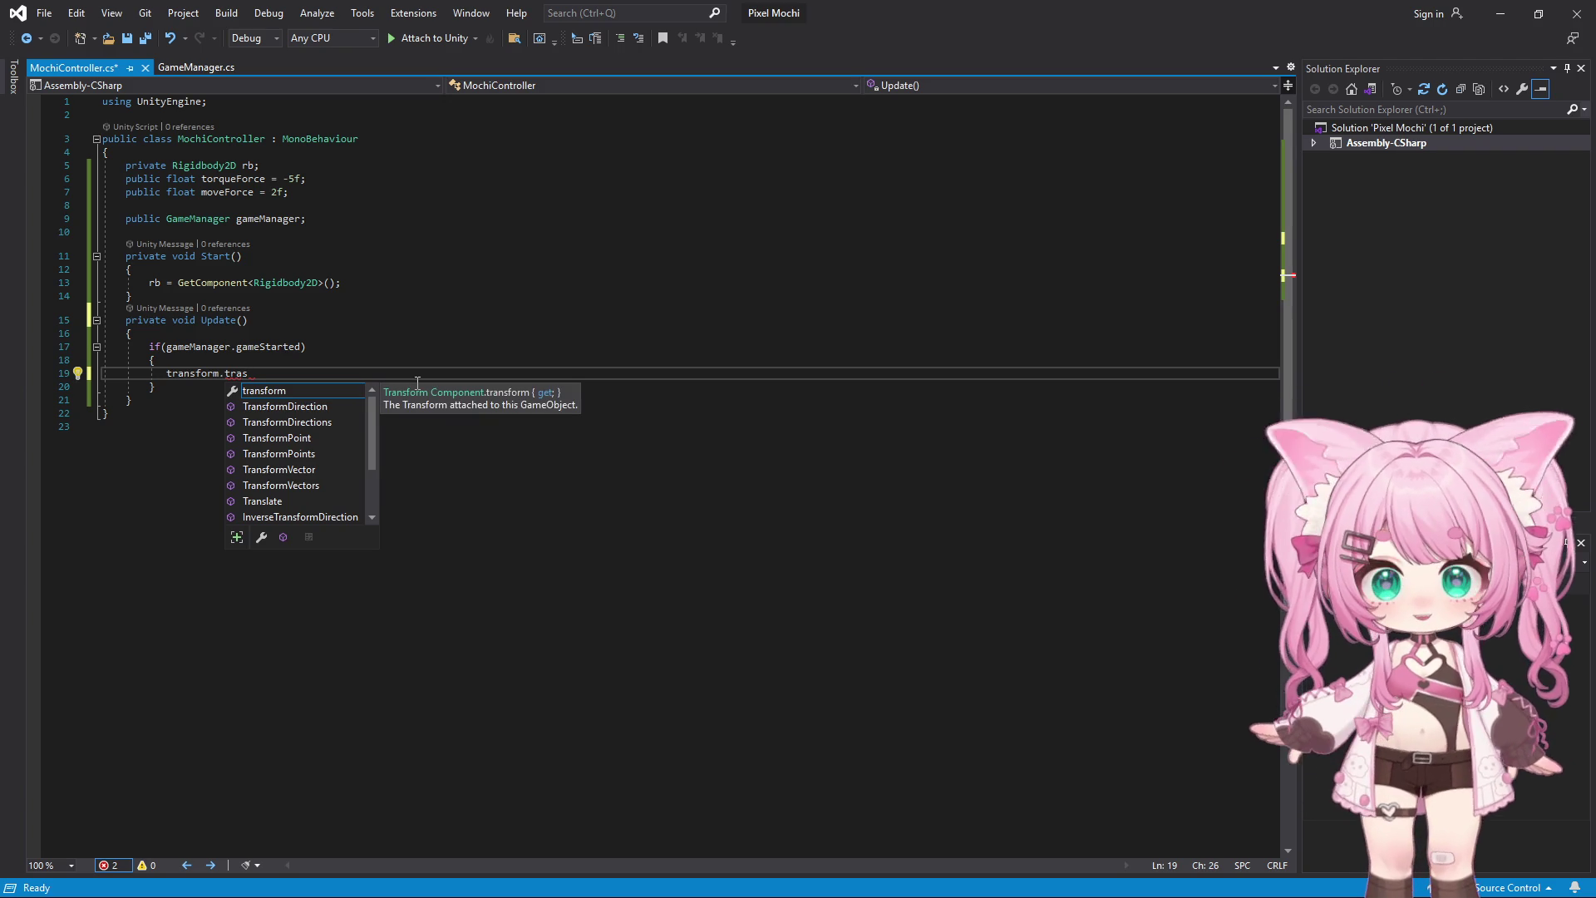
pyautogui.press('BackSpace')
pyautogui.write('nslate')
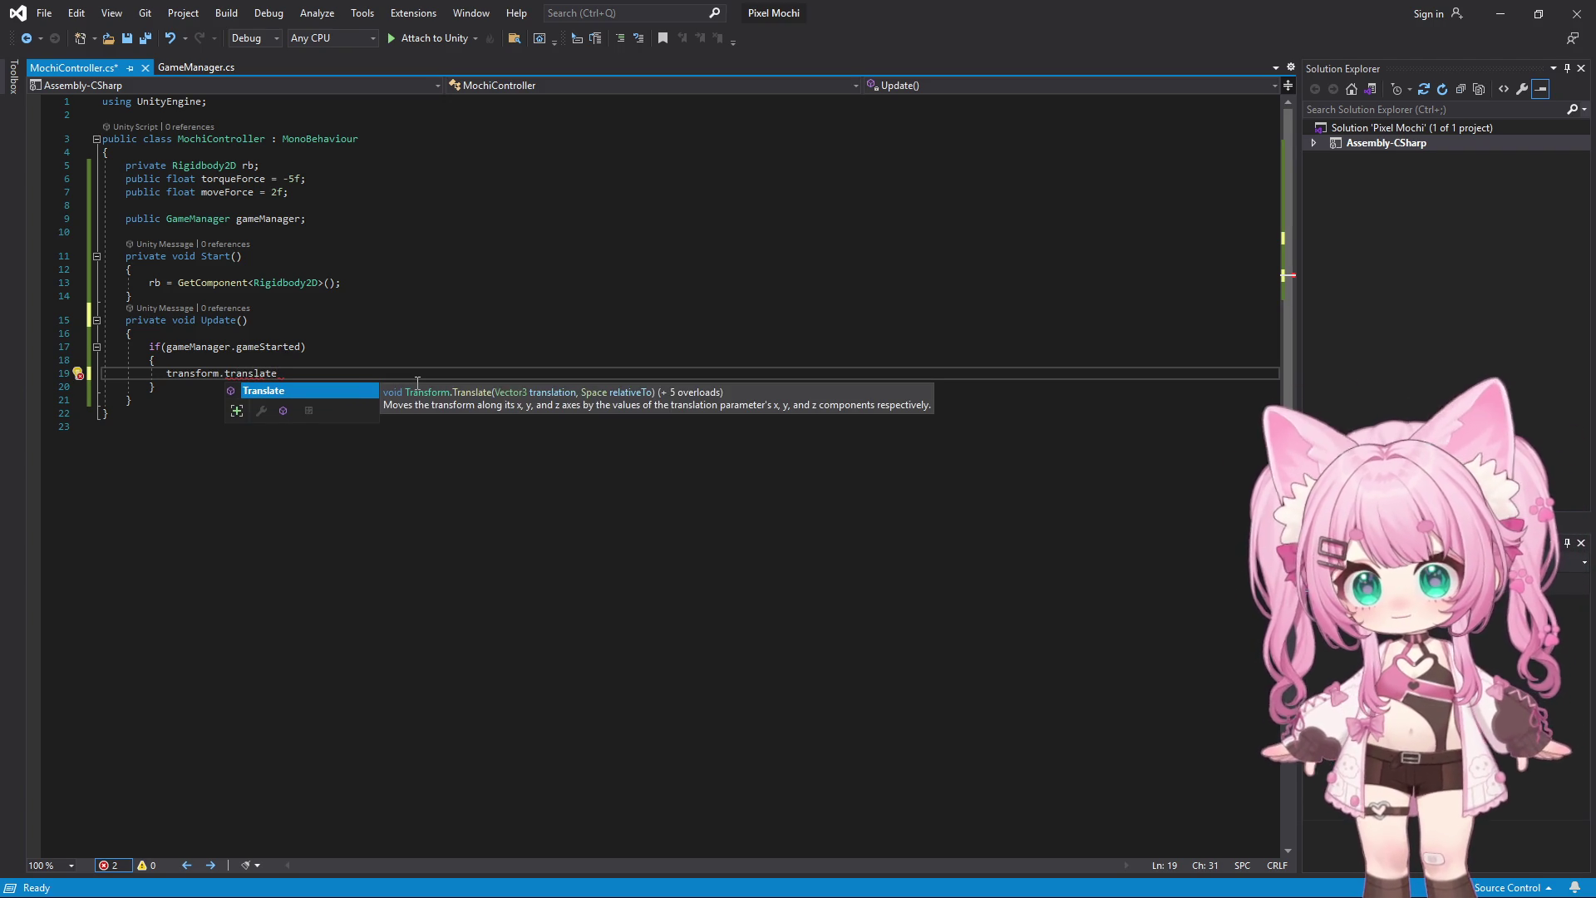
pyautogui.press('Tab')
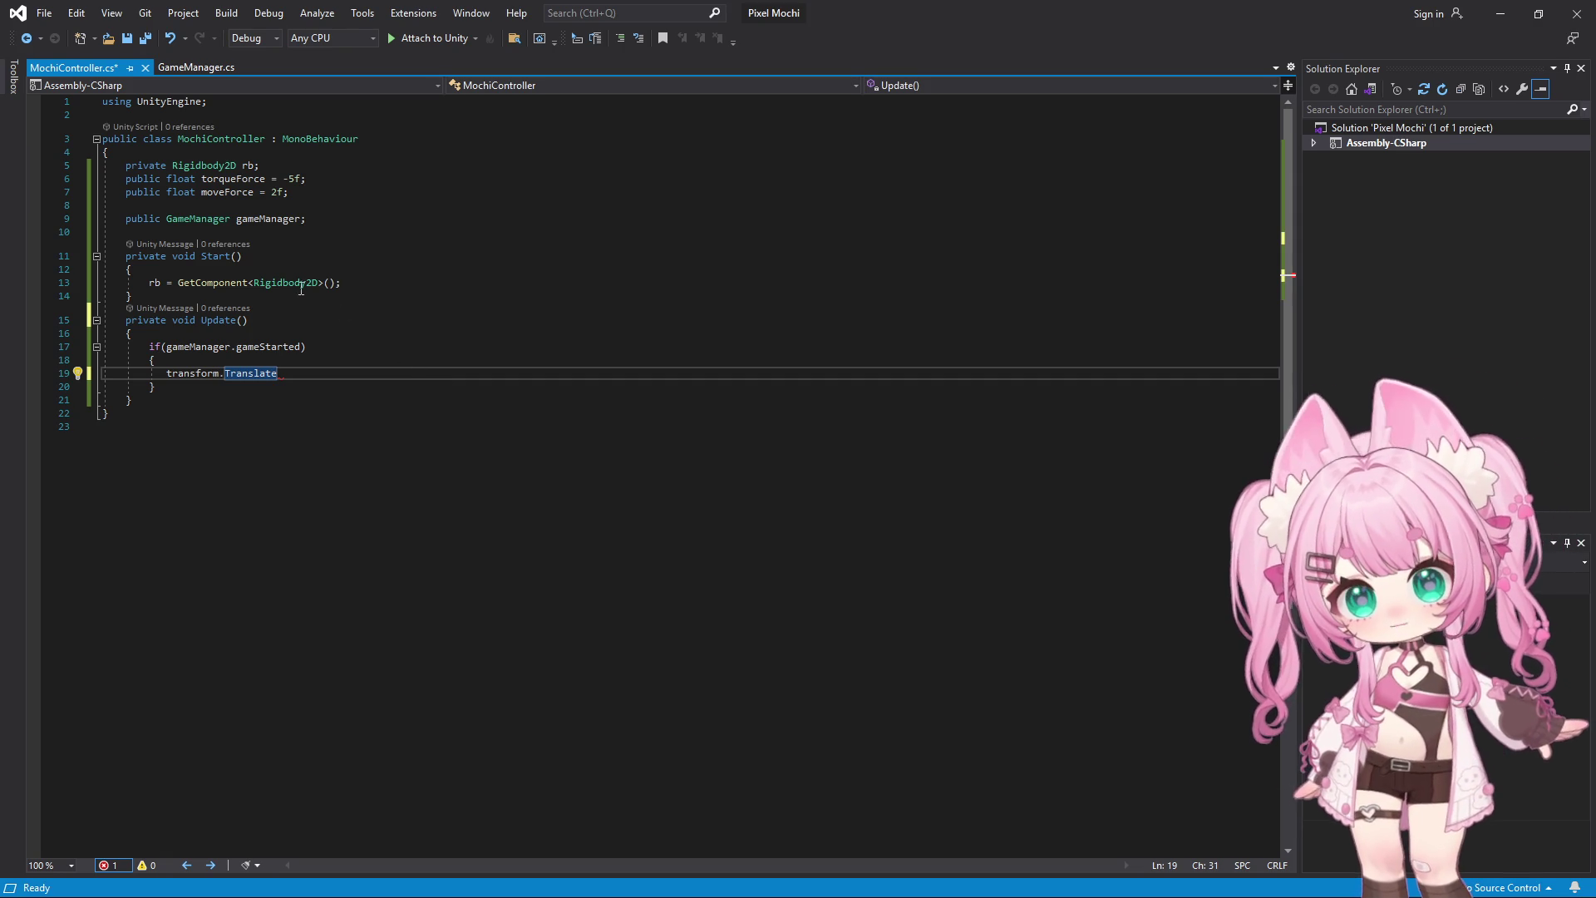
pyautogui.hotkey('alt', 'Tab')
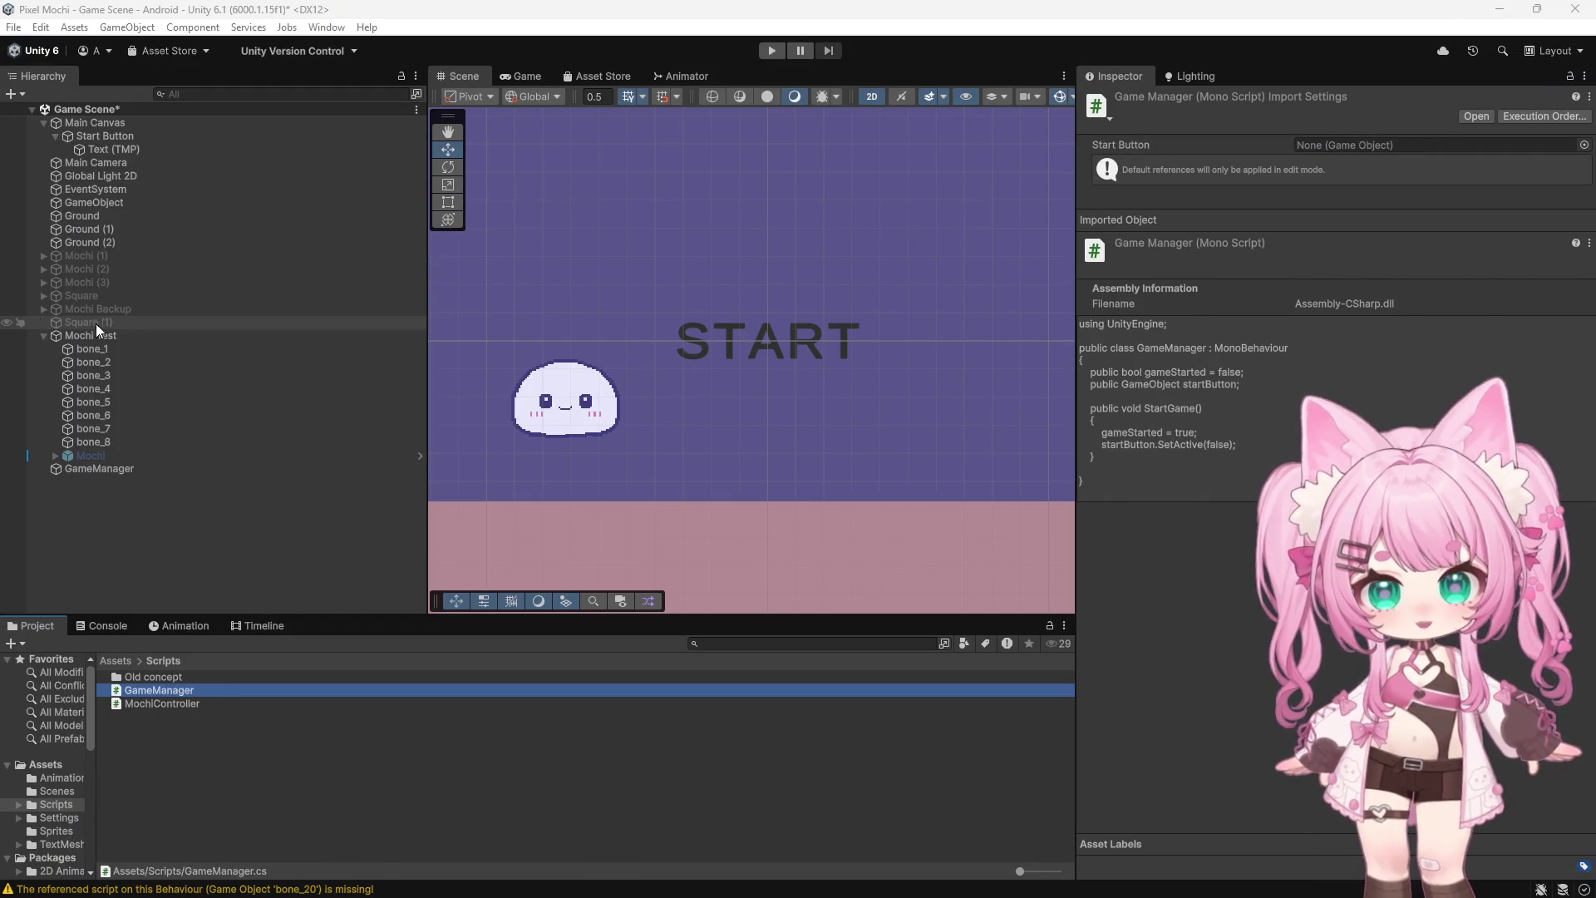
# Inspect the Ground floor's physics material and the pillars Ground (1) and Ground (2)
pyautogui.click(127, 337)
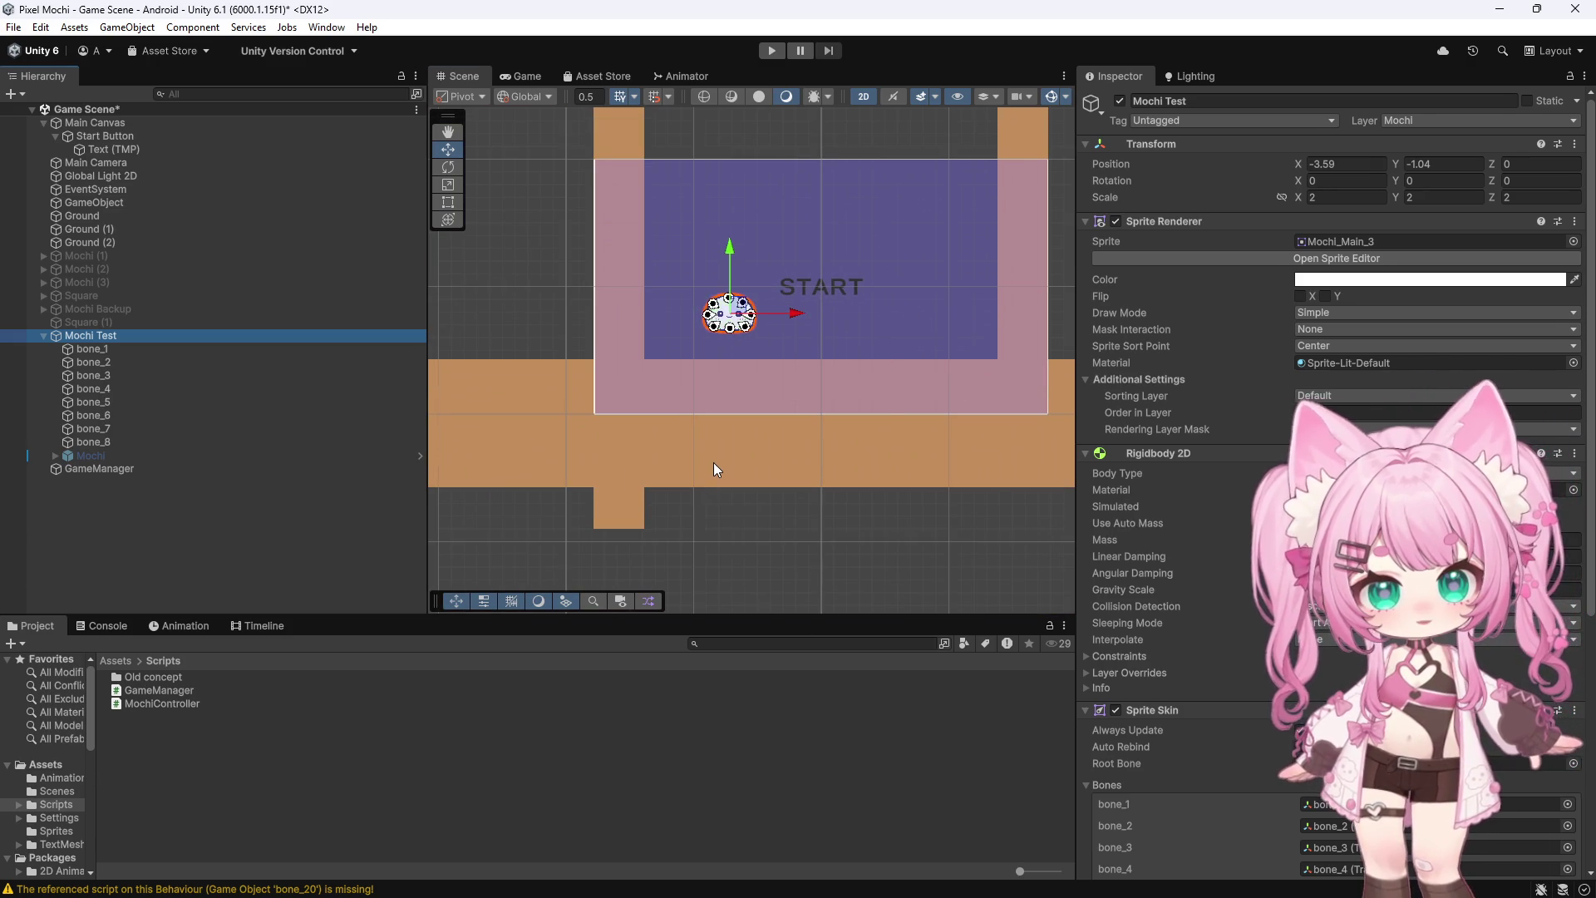
pyautogui.click(714, 461)
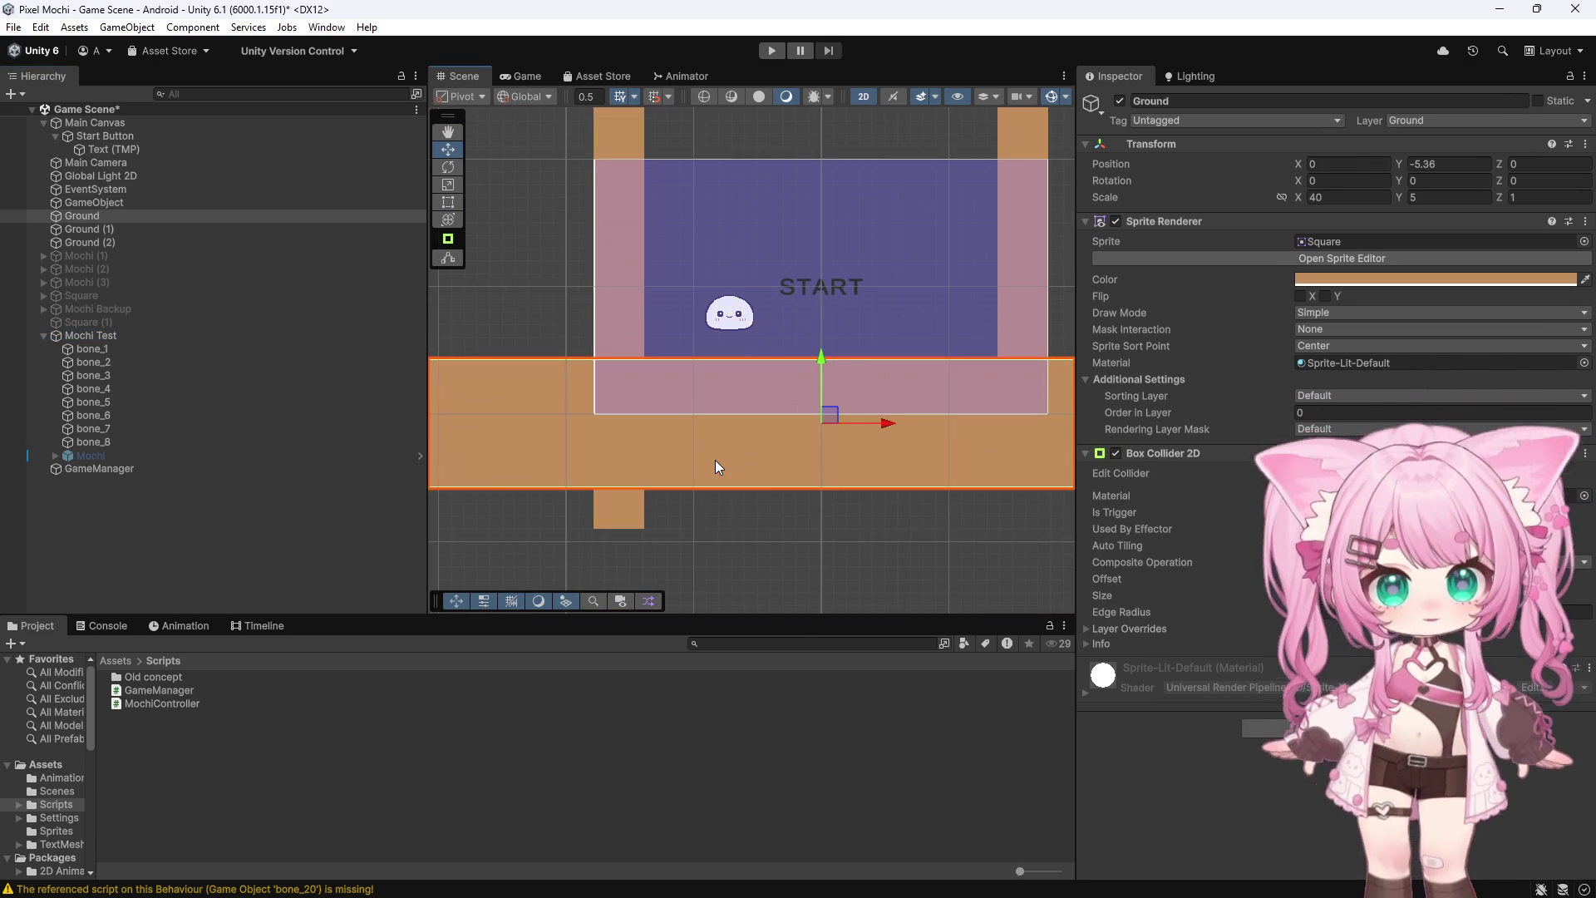
pyautogui.click(1347, 495)
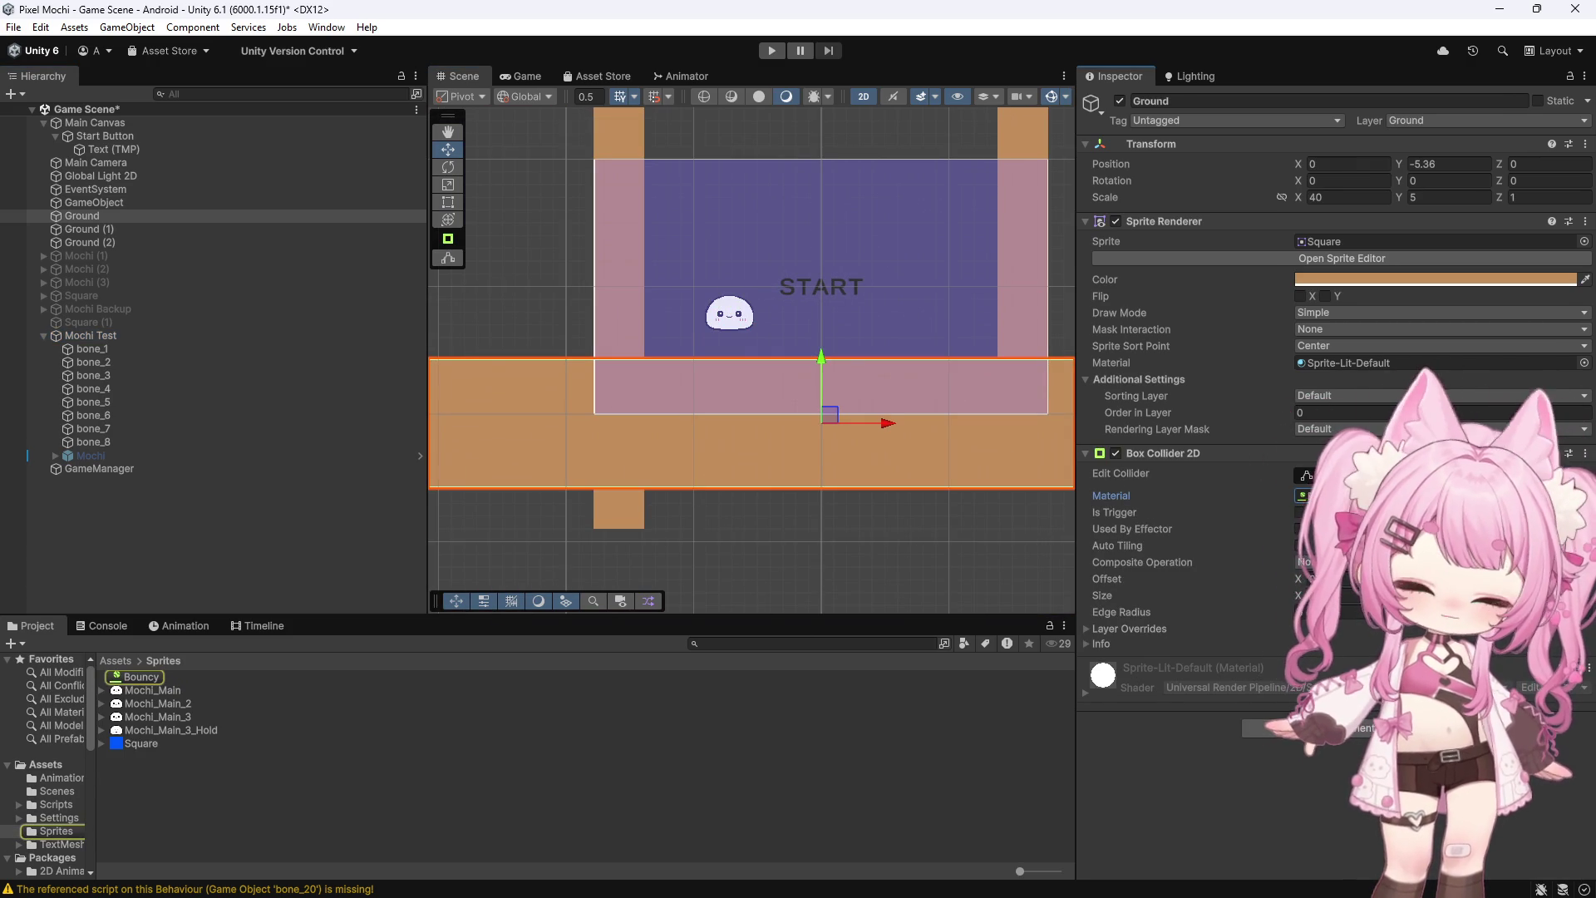
pyautogui.click(602, 127)
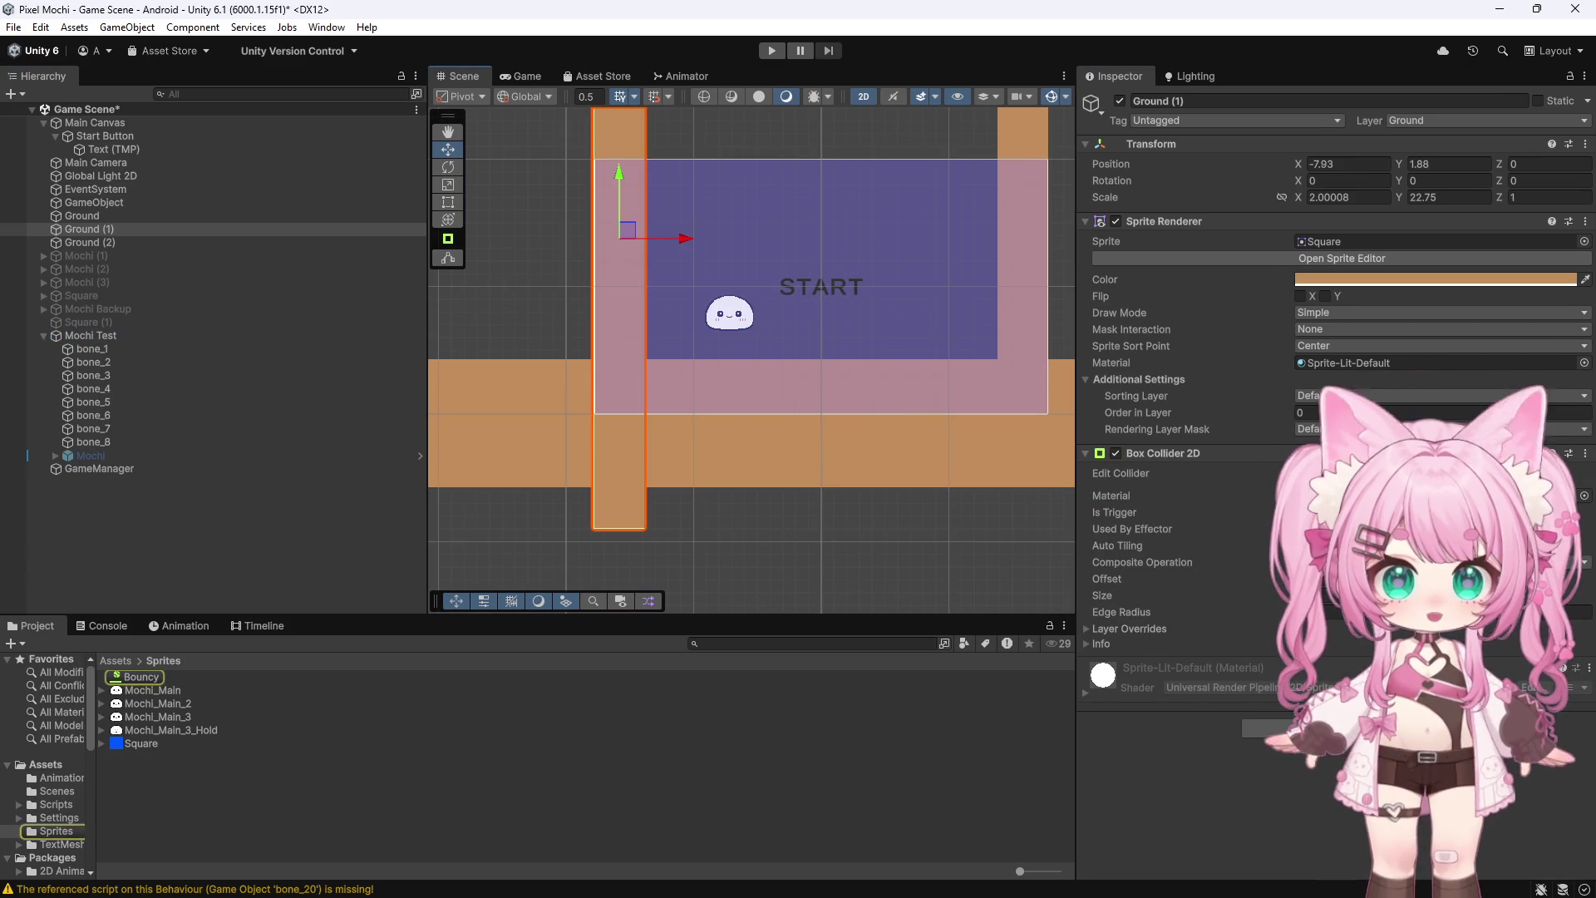
pyautogui.click(1025, 125)
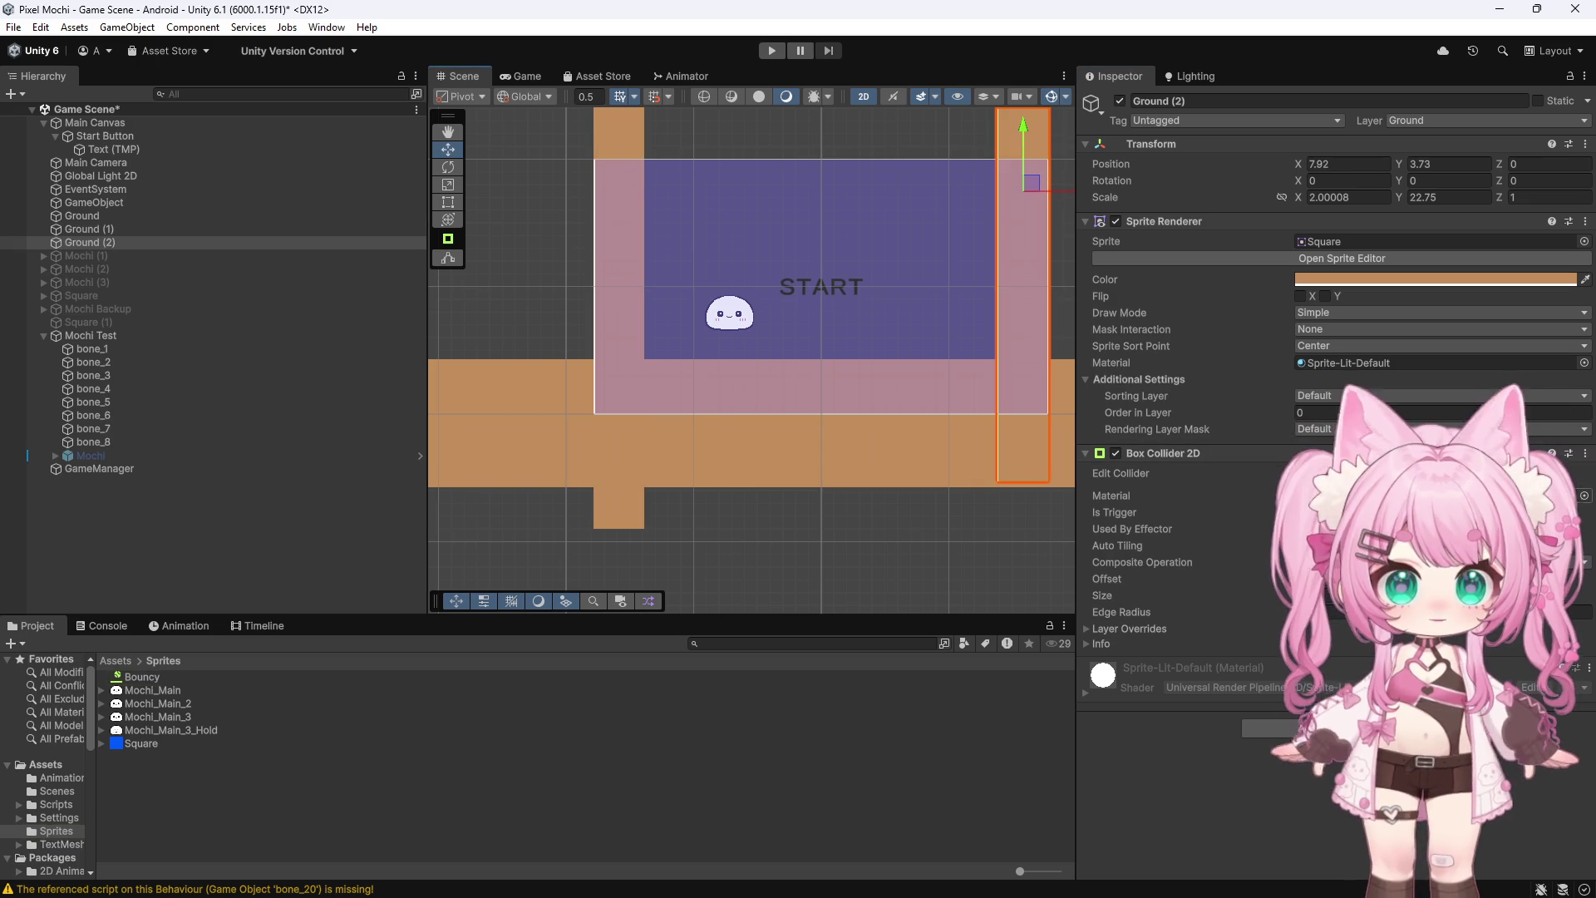
pyautogui.click(619, 127)
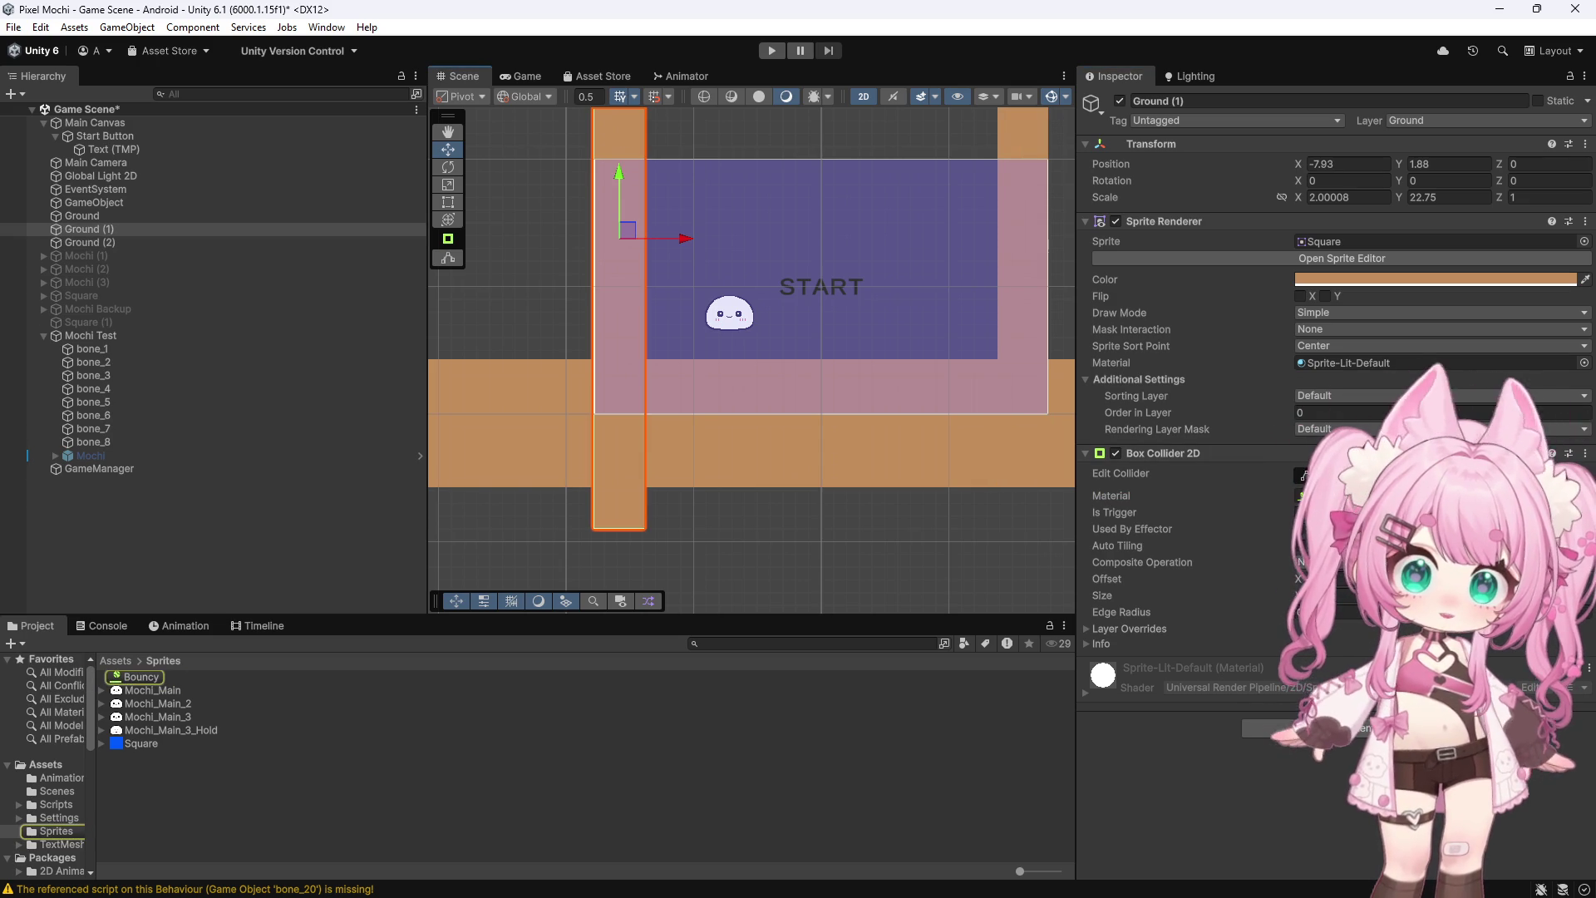
pyautogui.scroll(4, 833, 321)
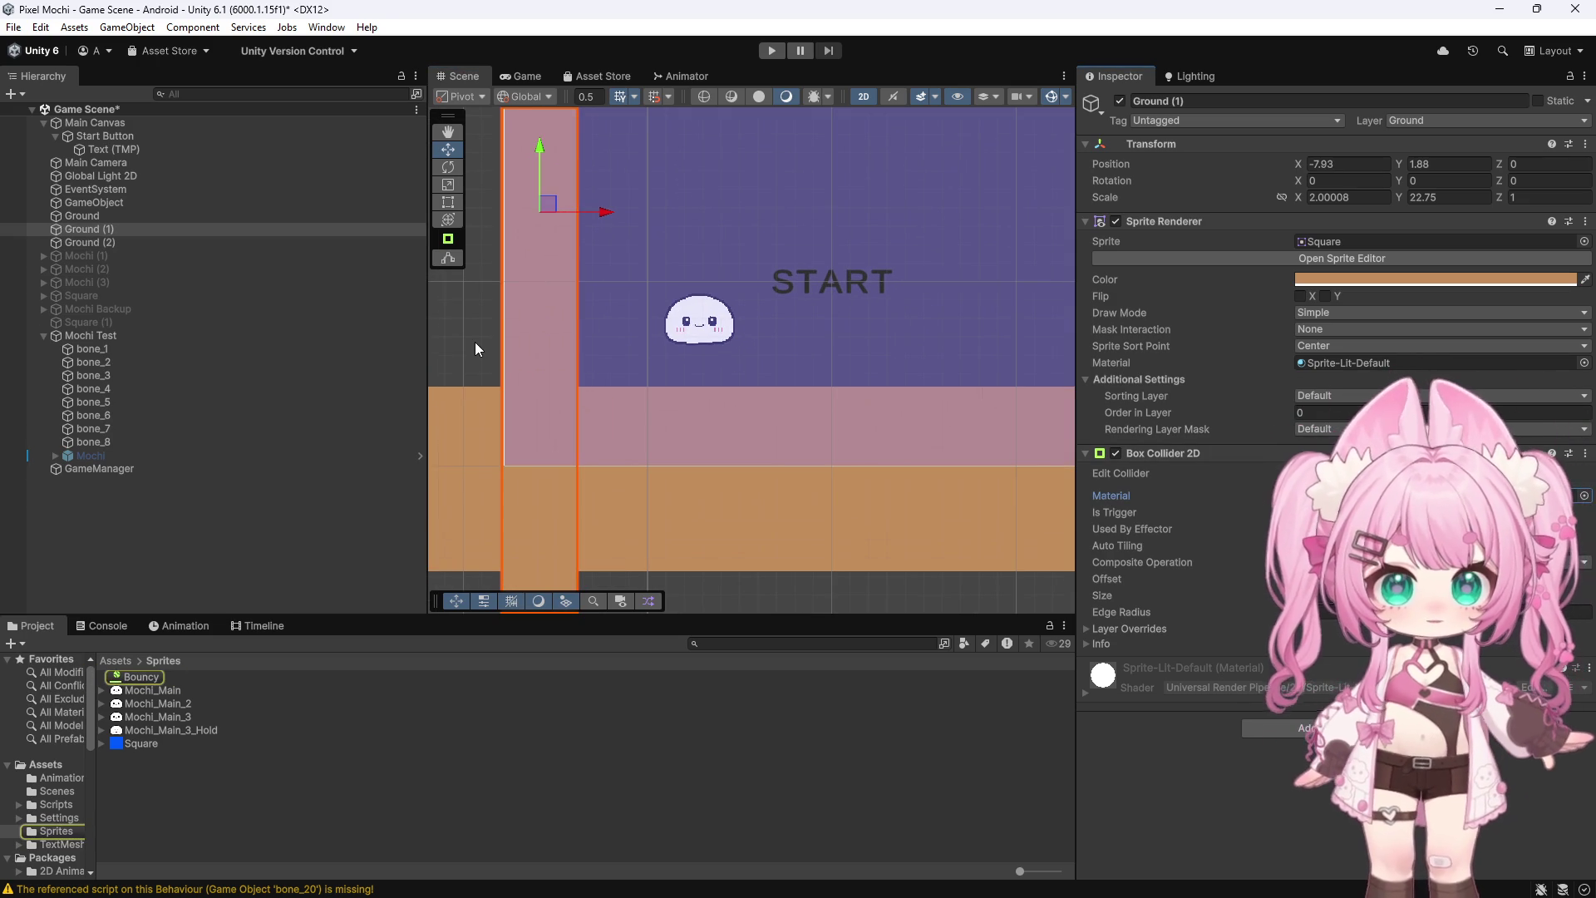
pyautogui.click(657, 371)
# Select Mochi Test, check its interpolation setting, and start the game
pyautogui.click(103, 336)
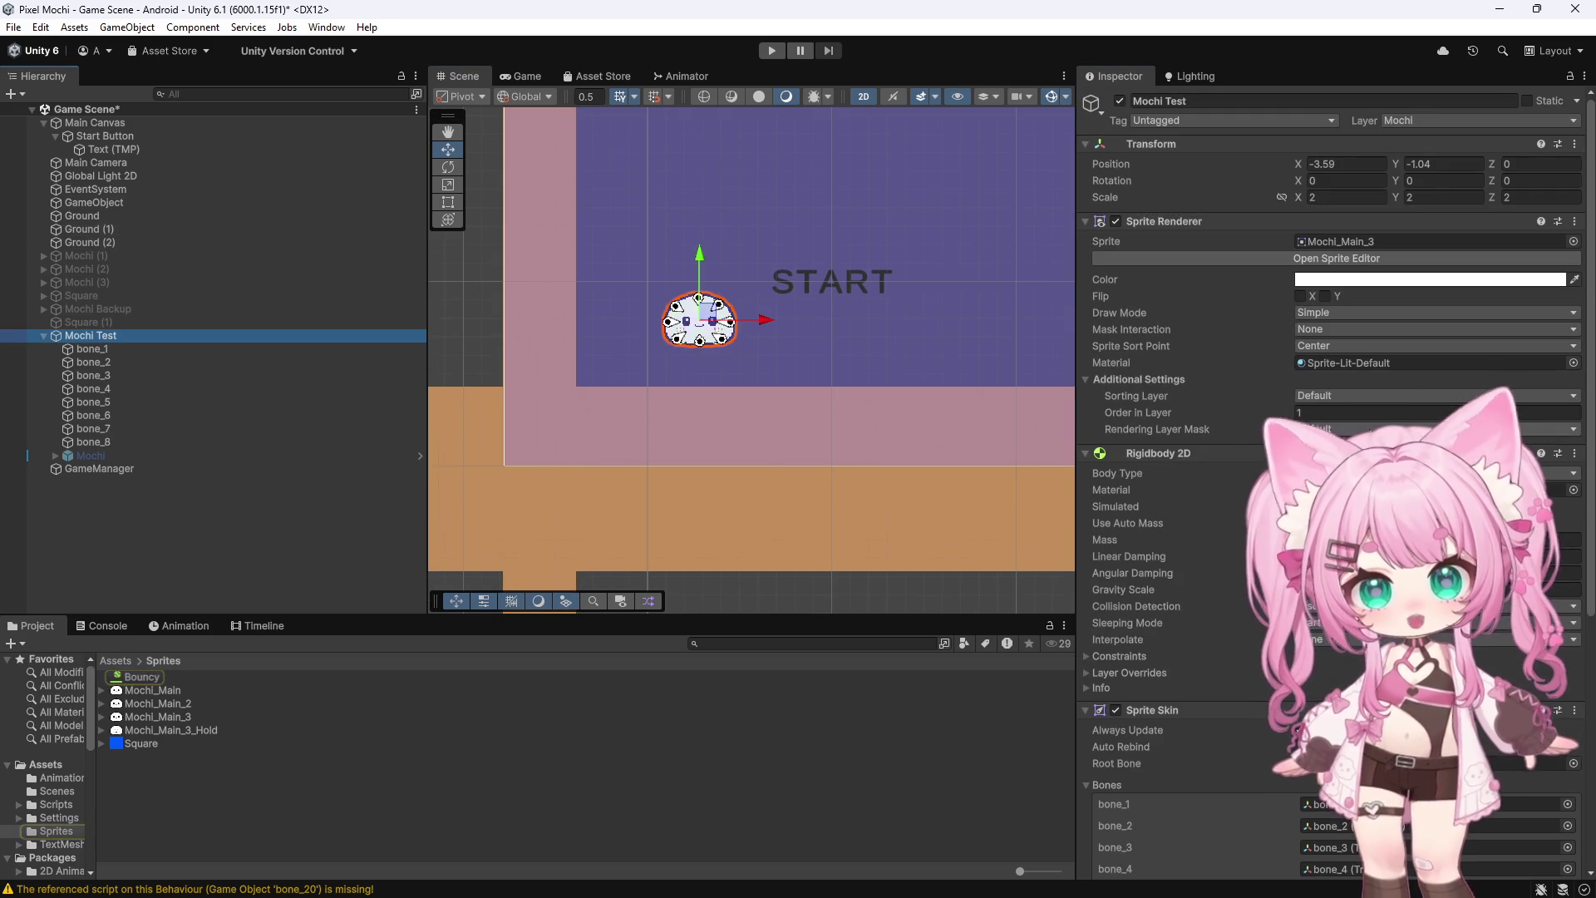
pyautogui.click(1354, 640)
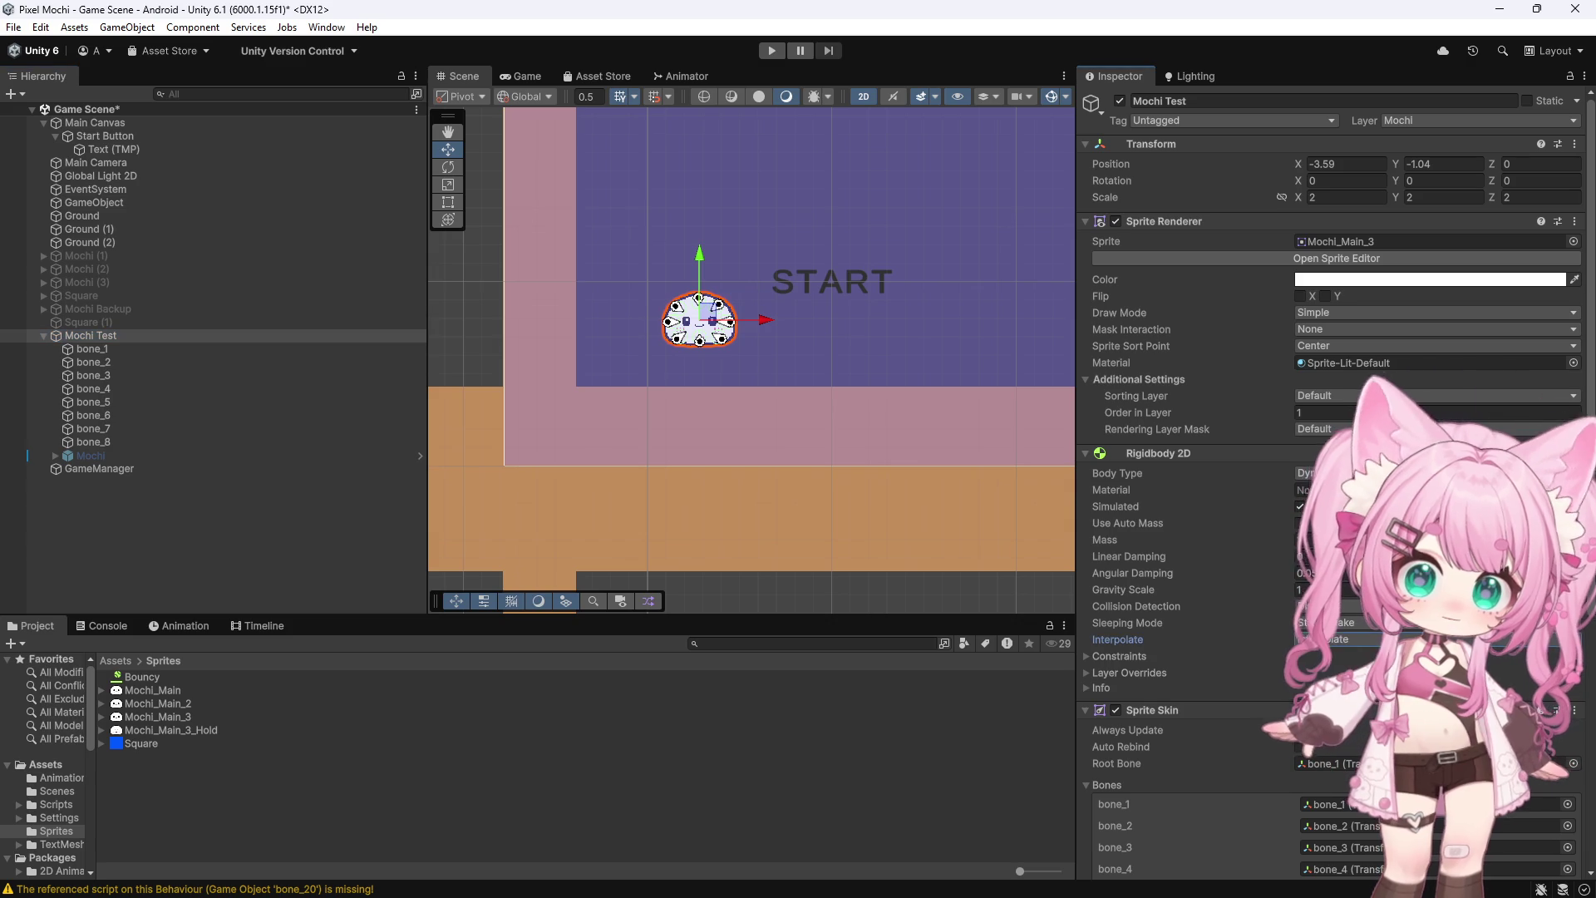
pyautogui.click(773, 50)
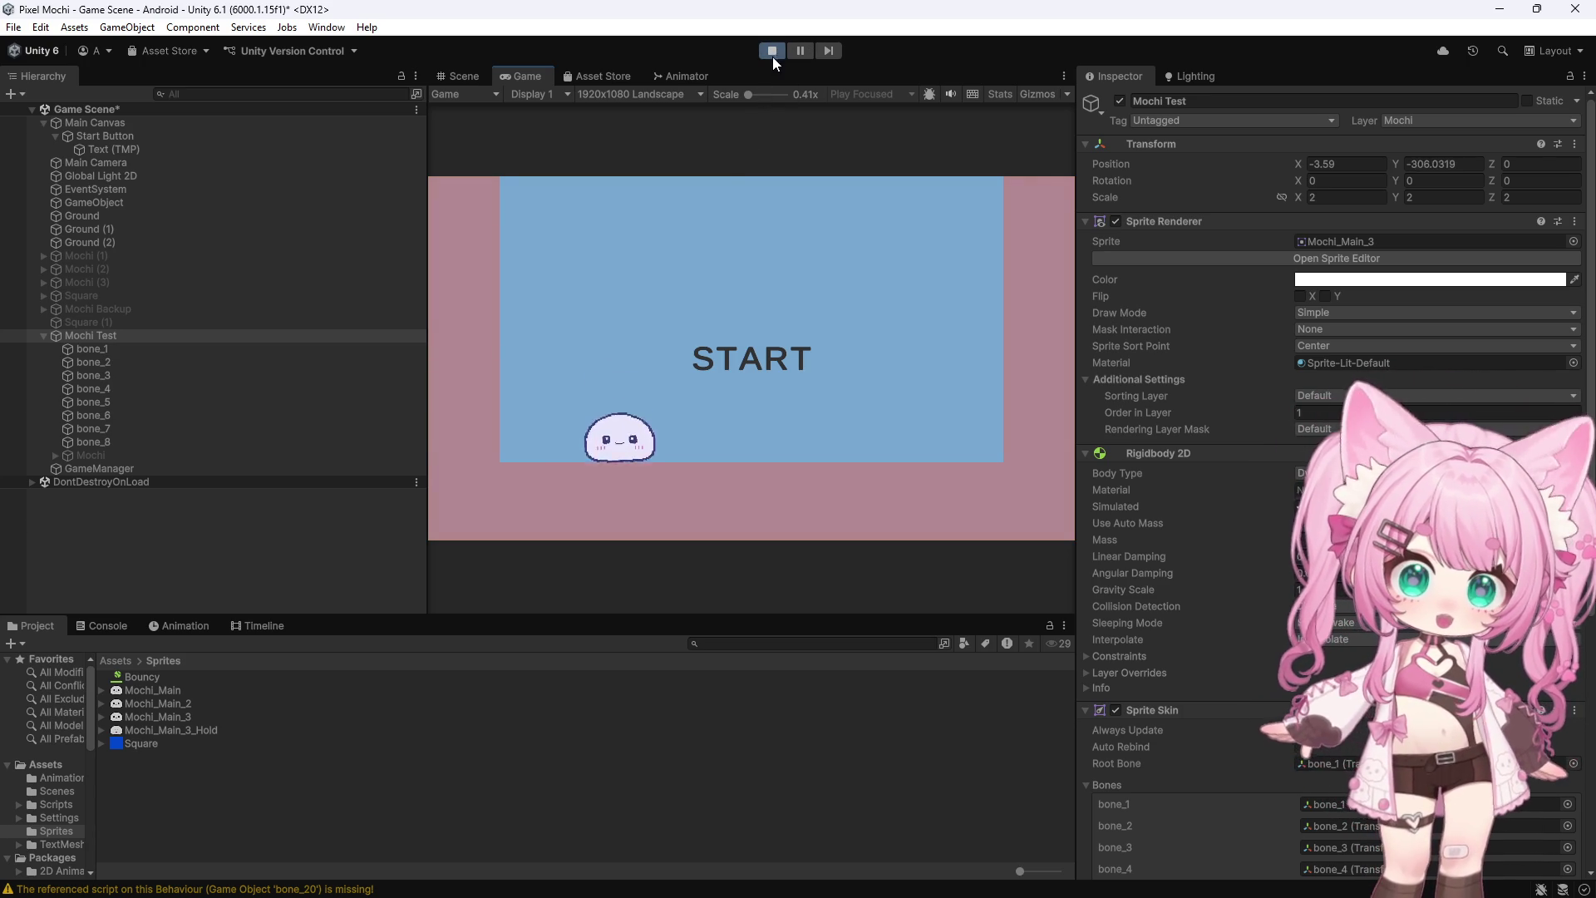
# Exit Play mode and select bone_1 to view its Spring Joint 2D (damping ratio 0.7)
pyautogui.scroll(-5, 1241, 286)
pyautogui.scroll(-4, 1240, 286)
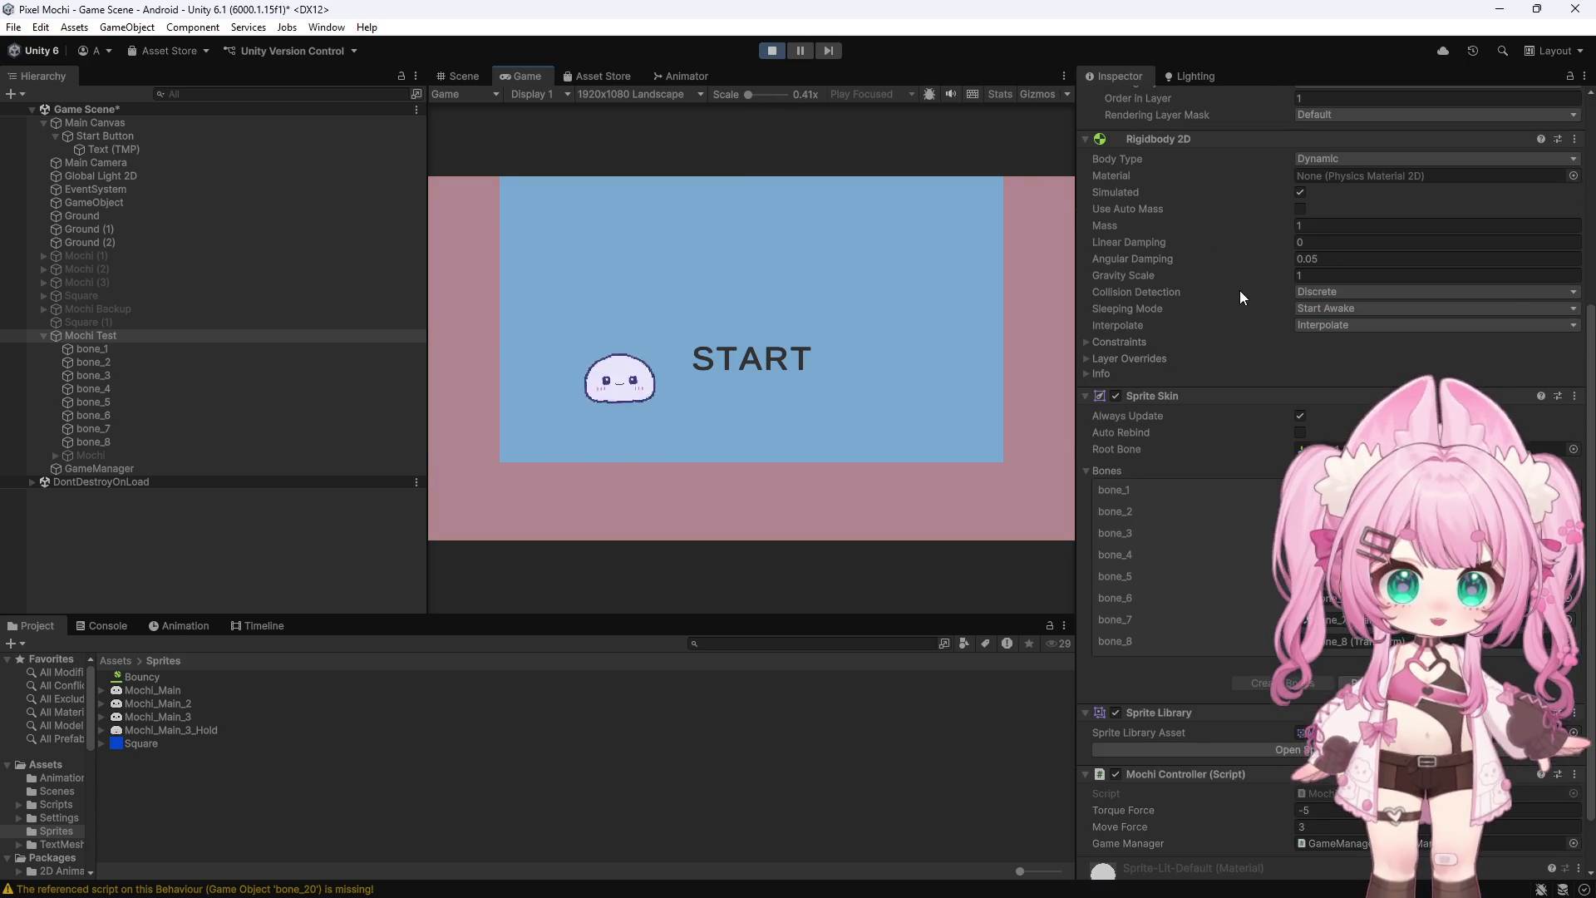
pyautogui.click(768, 51)
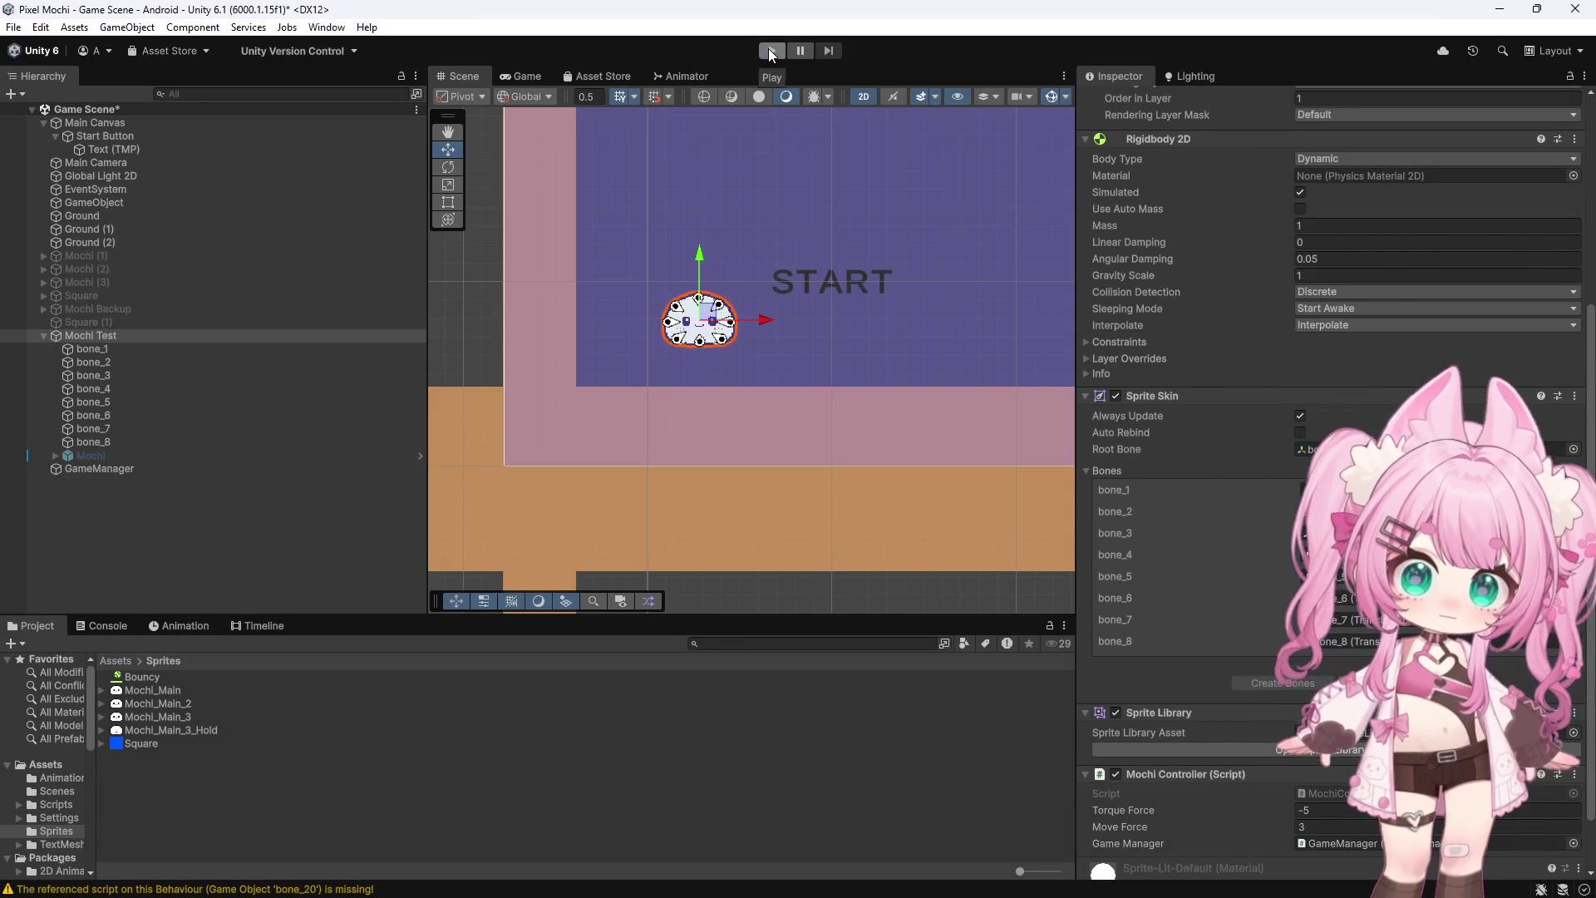
pyautogui.click(93, 349)
pyautogui.scroll(-3, 1222, 470)
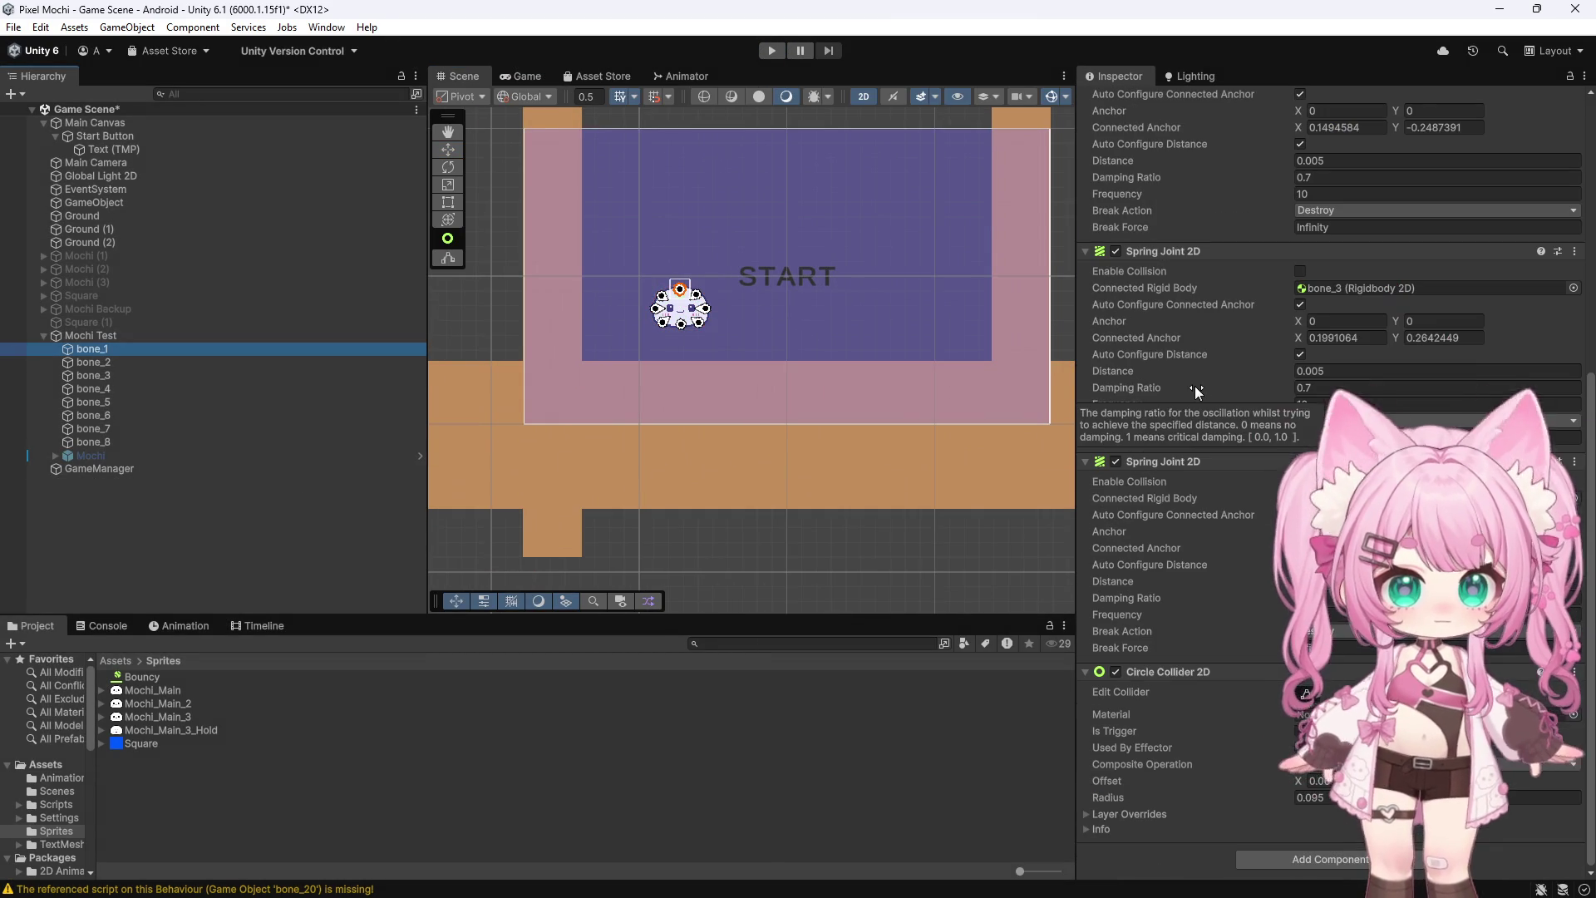
# Review bone_2's Spring Joint 2D components (damping ratio 0.7, frequency 10), then open Snipping Tool
pyautogui.scroll(6, 1194, 386)
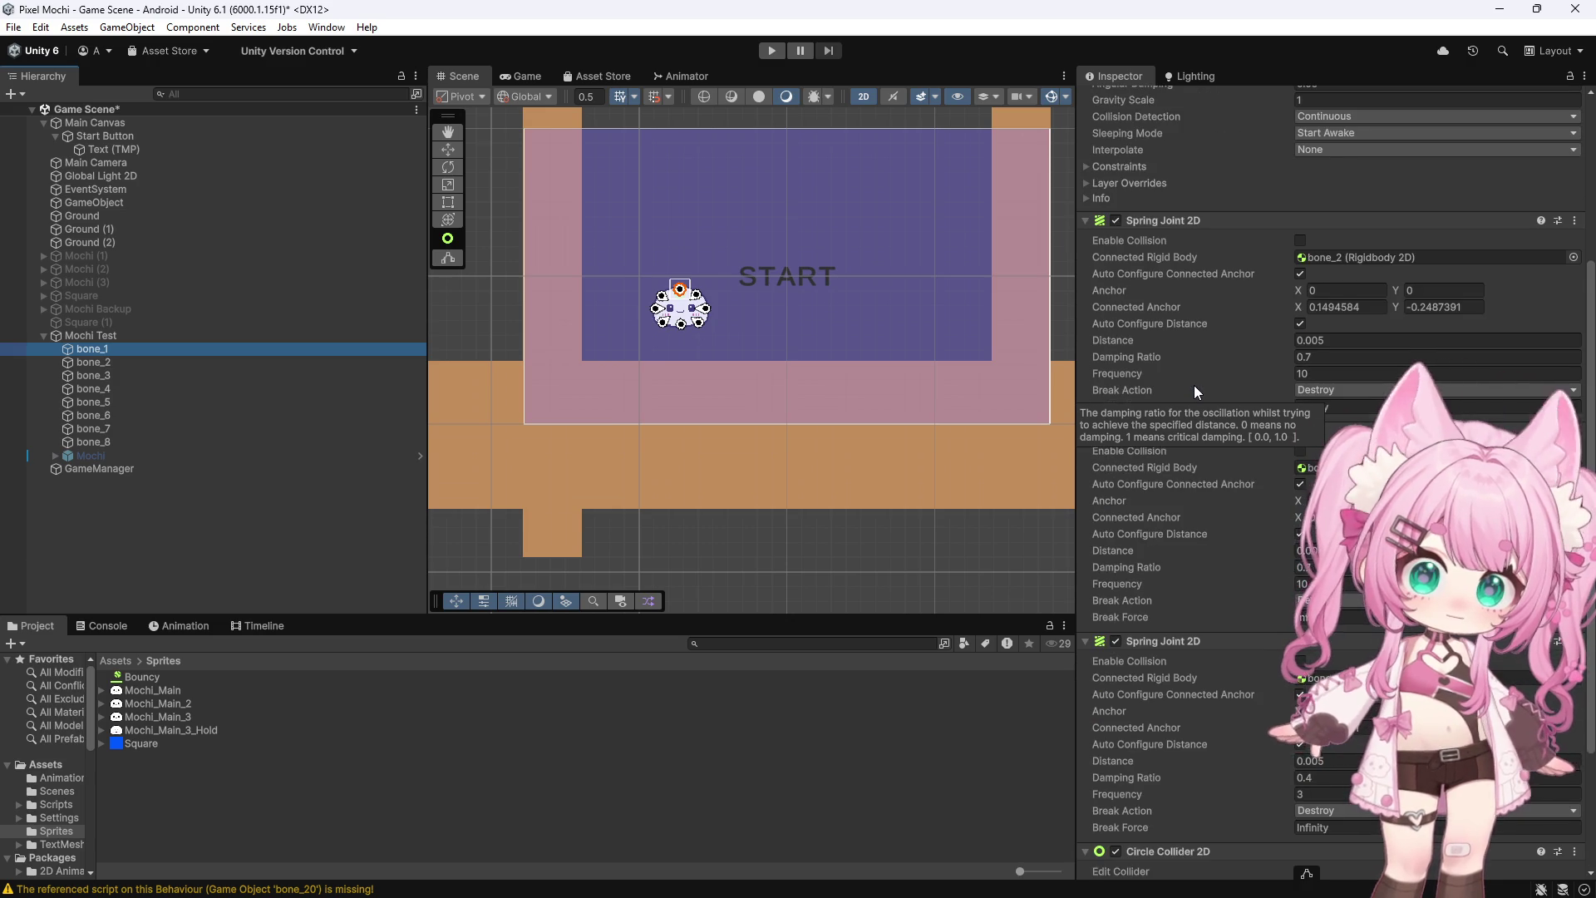
pyautogui.scroll(4, 1164, 291)
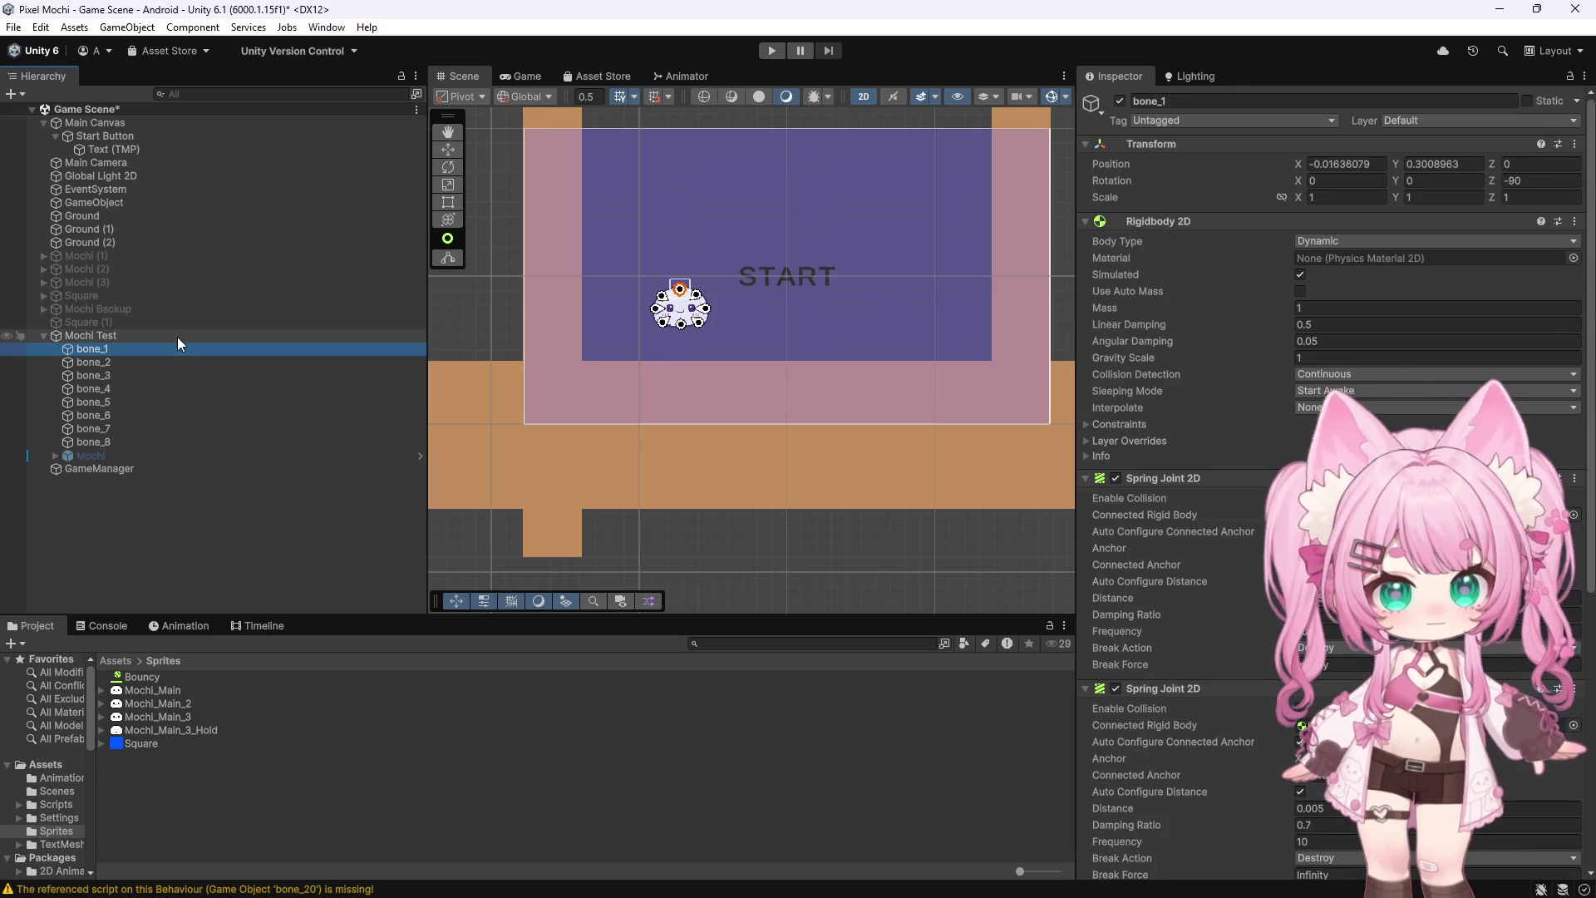
pyautogui.click(142, 363)
pyautogui.scroll(-8, 1145, 308)
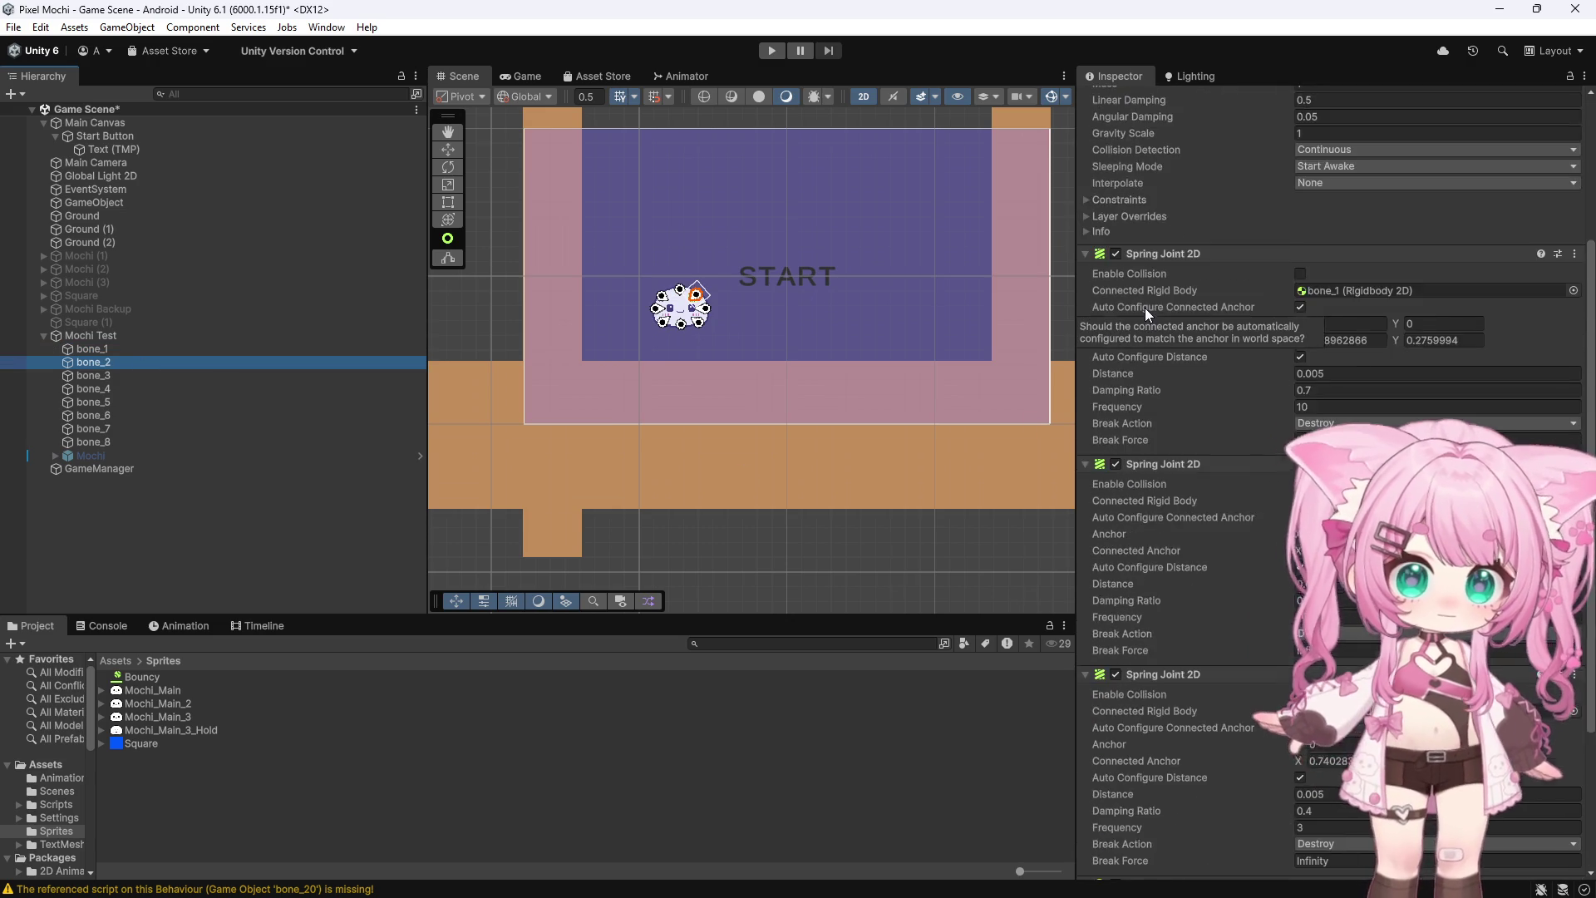
pyautogui.scroll(-2, 1145, 308)
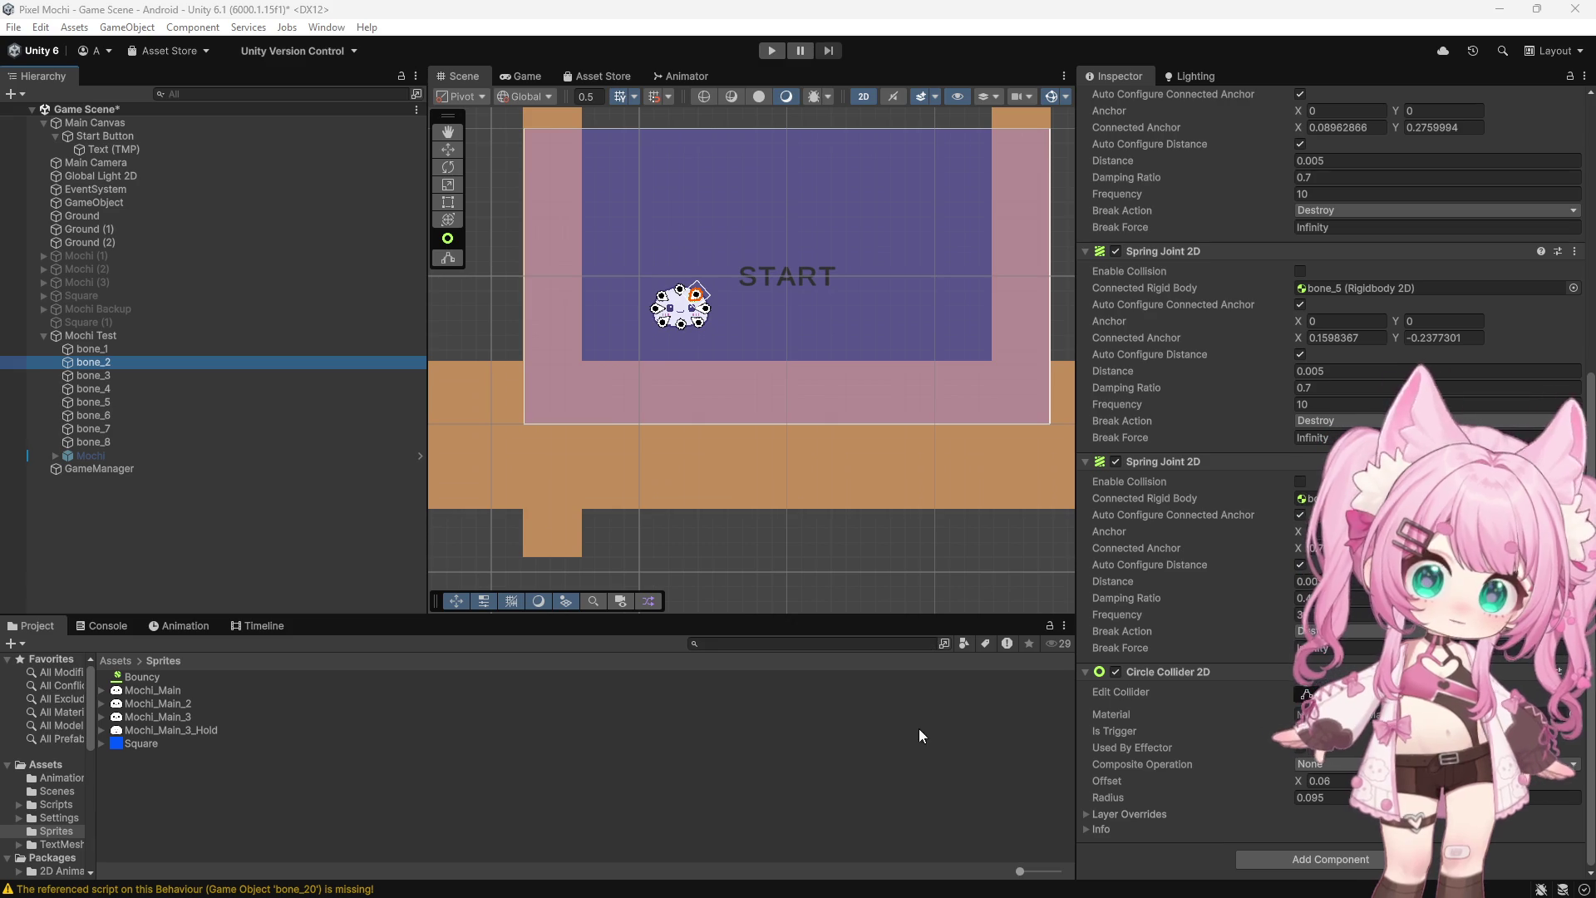
pyautogui.scroll(10, 1279, 516)
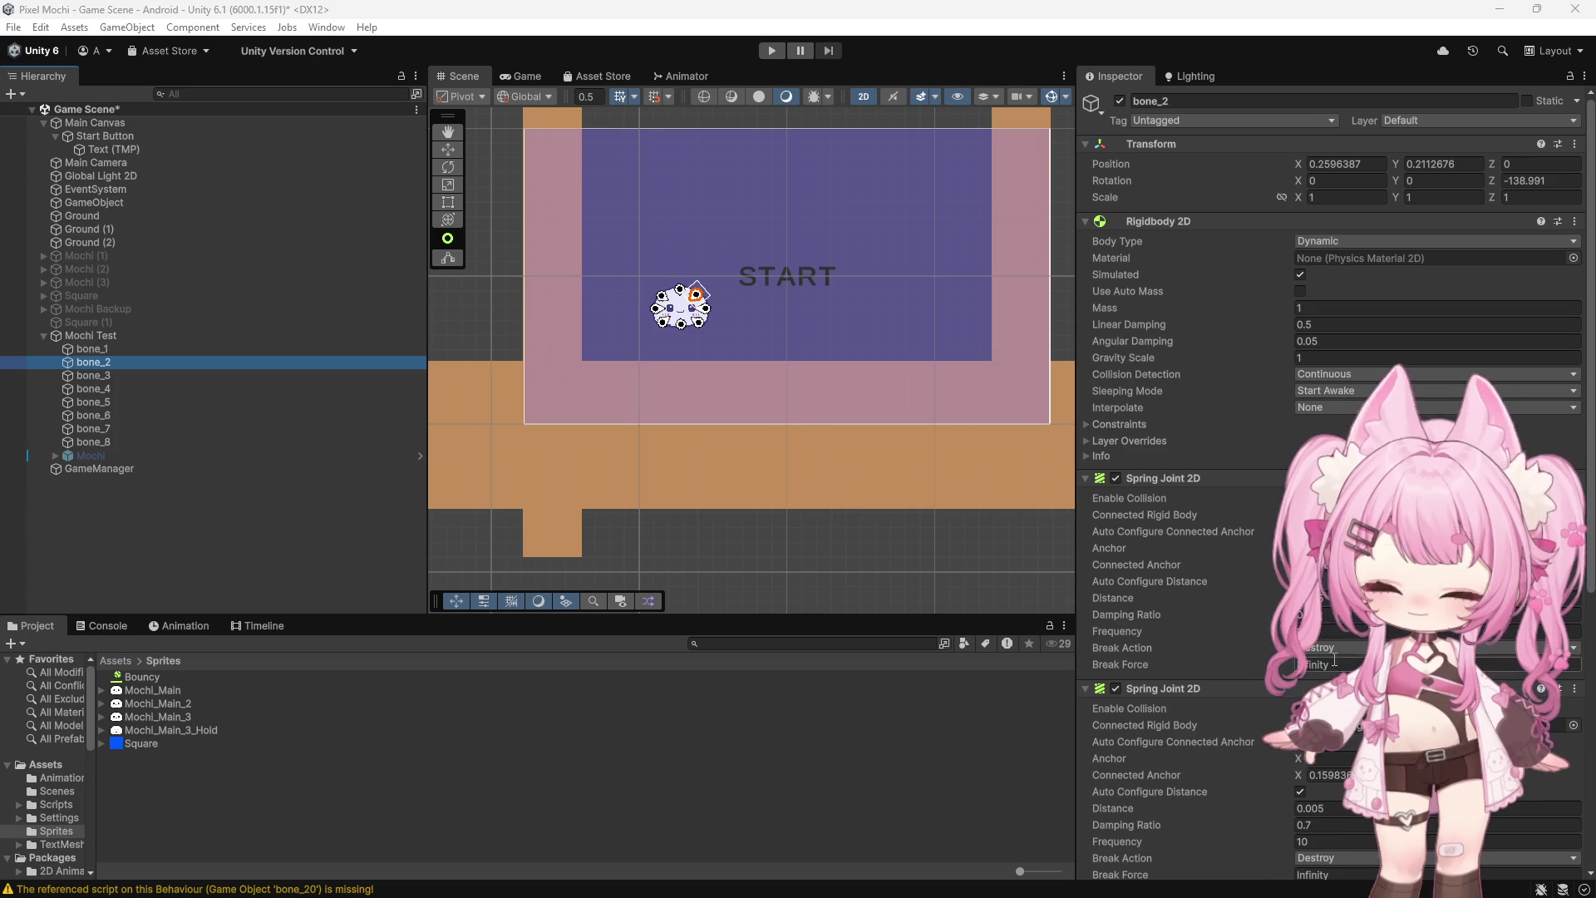
pyautogui.scroll(-10, 1214, 497)
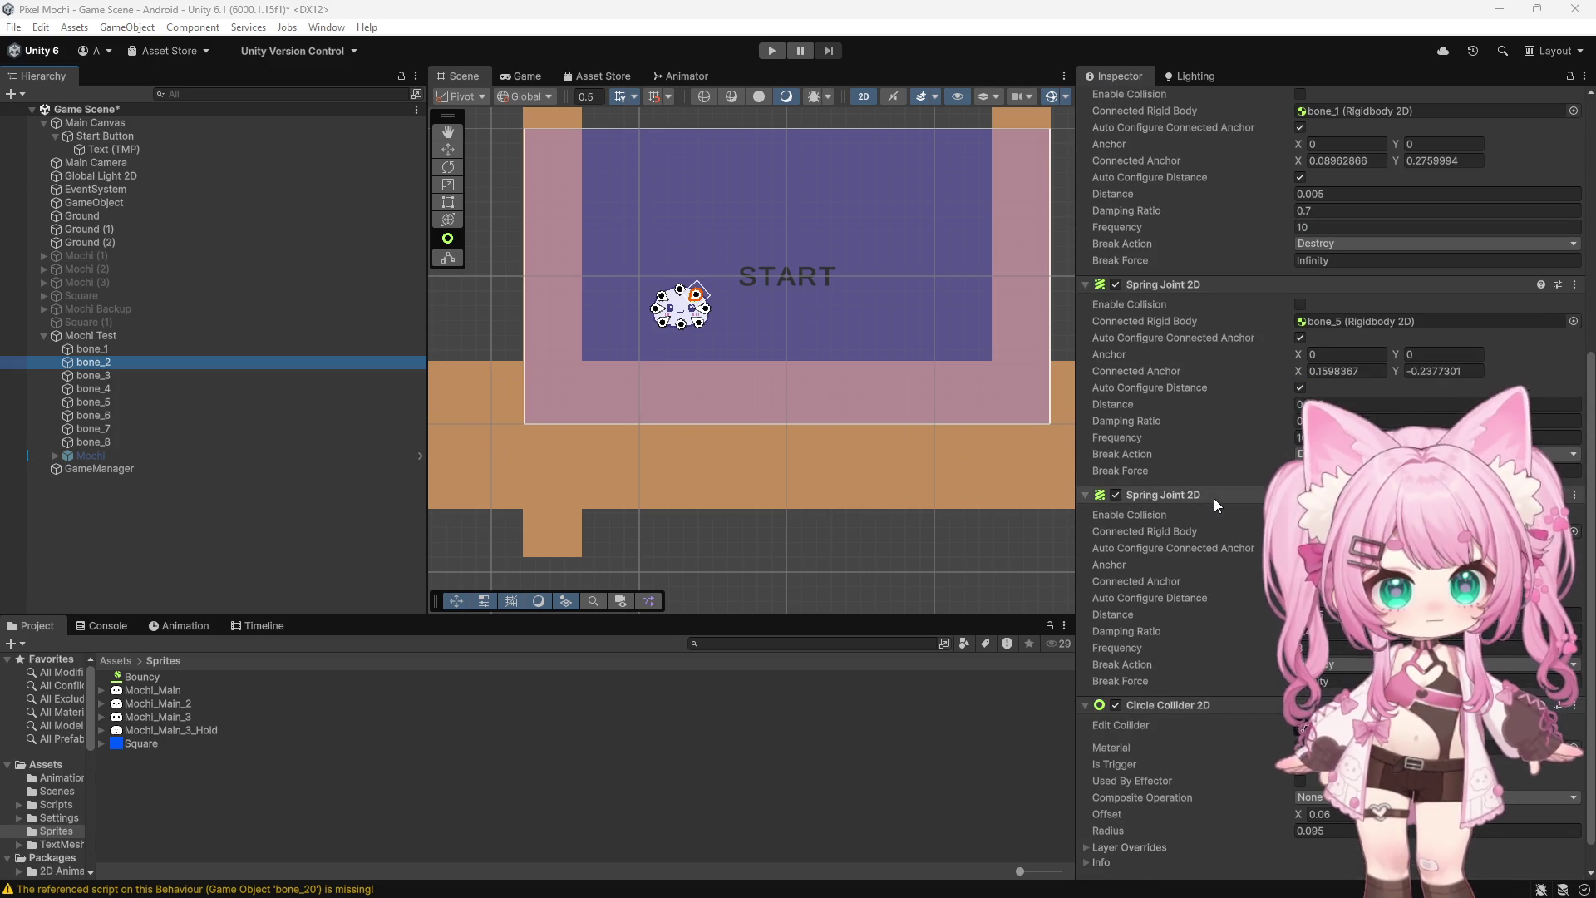
pyautogui.scroll(10, 1214, 497)
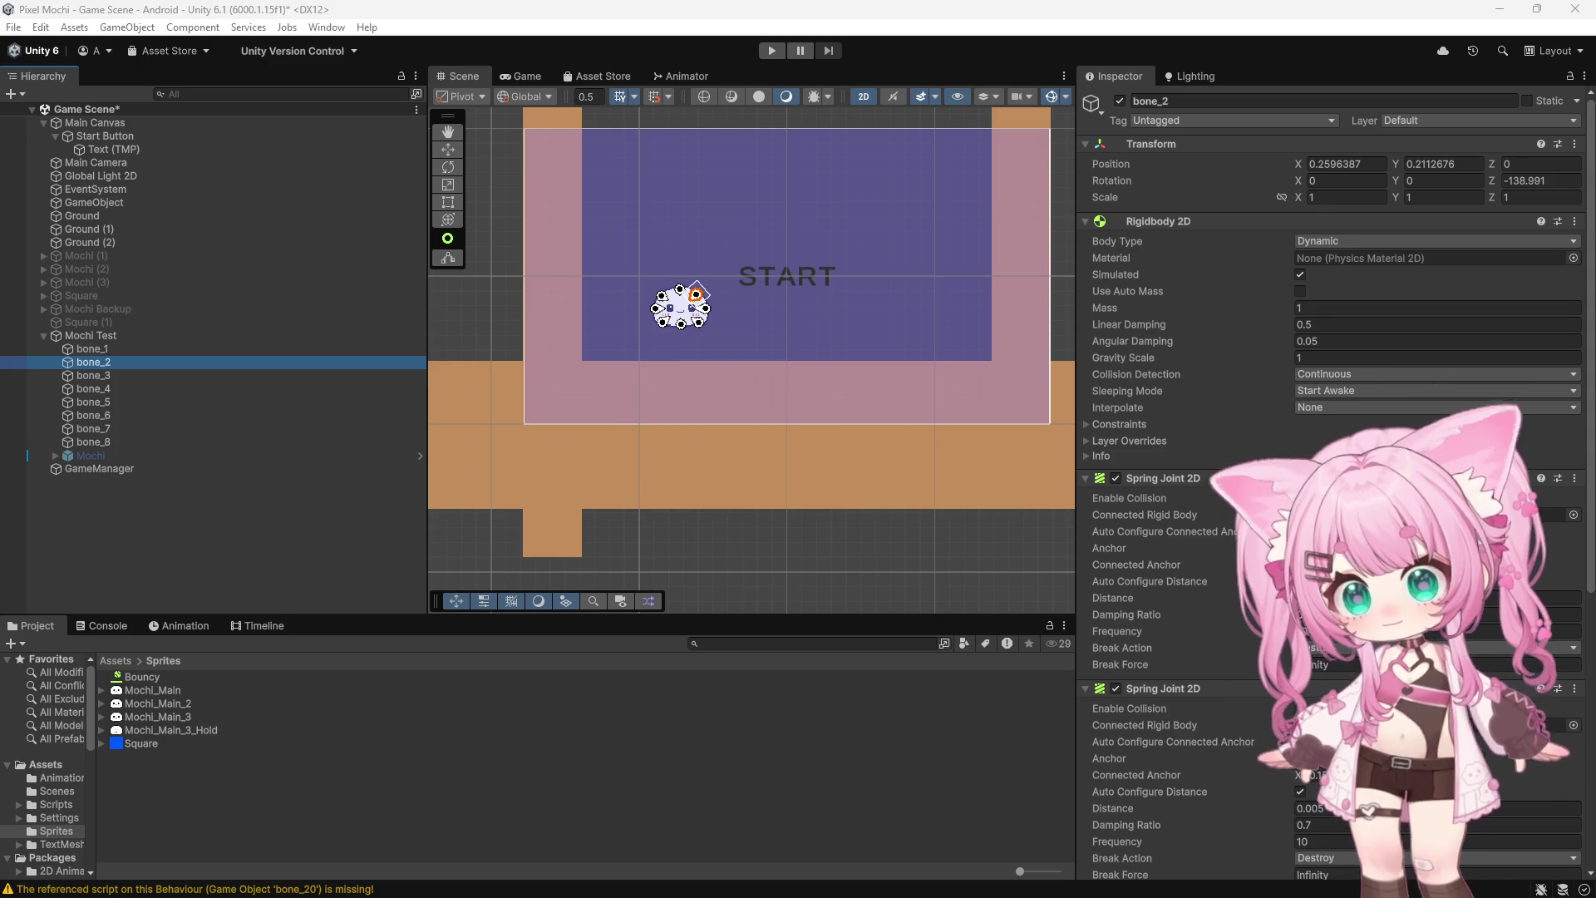
pyautogui.click(629, 388)
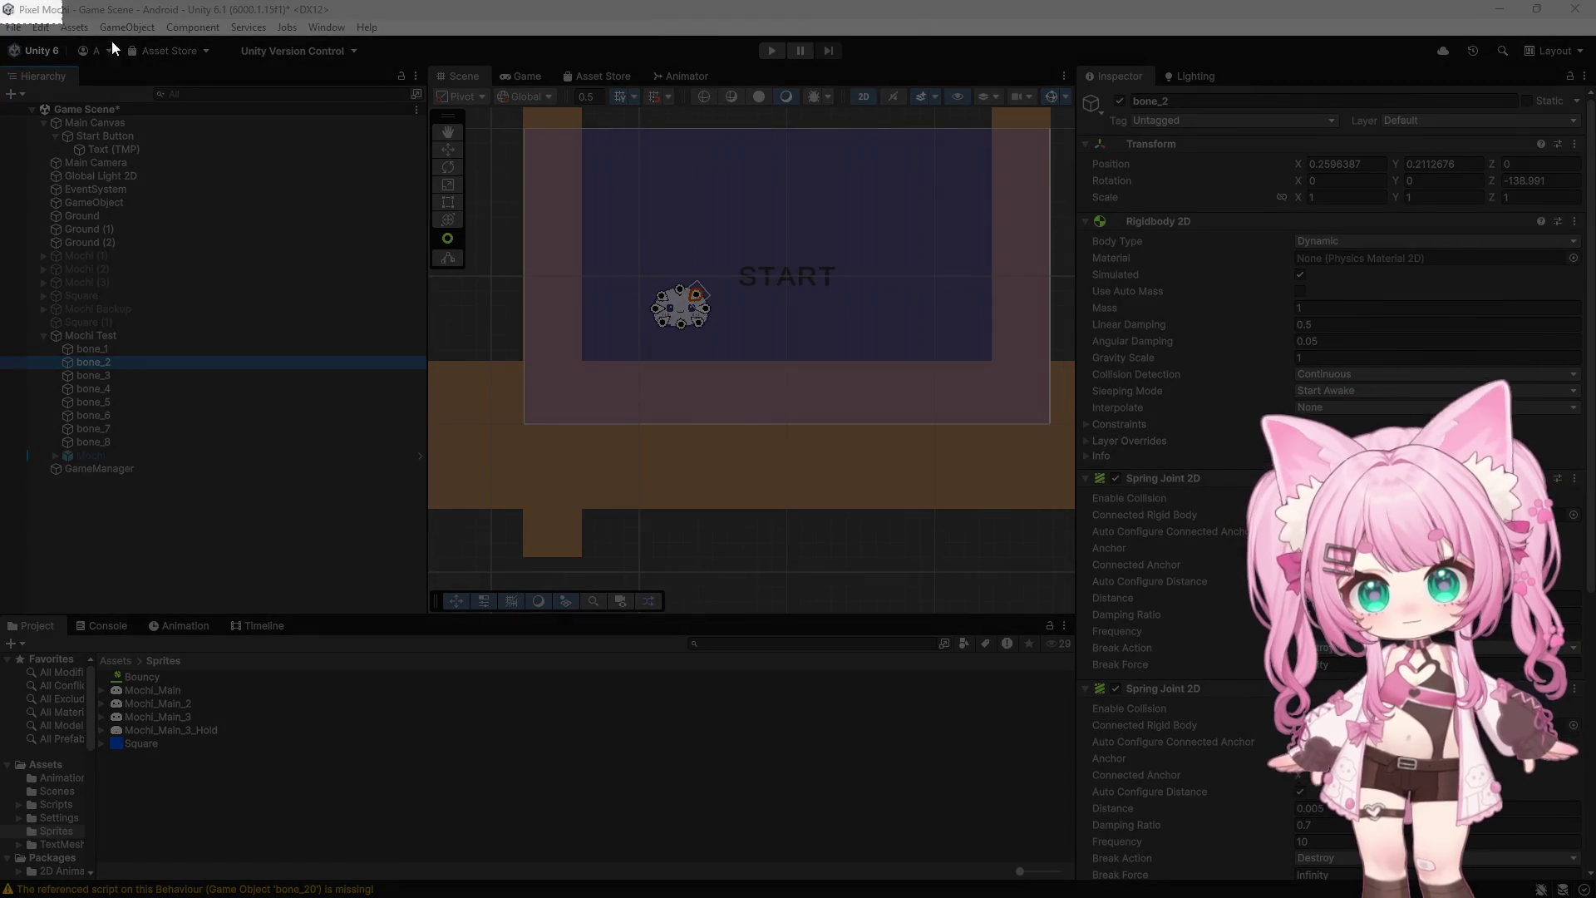
# Take a full-screen capture of the Unity editor and return to the editor
pyautogui.press('Escape')
pyautogui.press('Print')
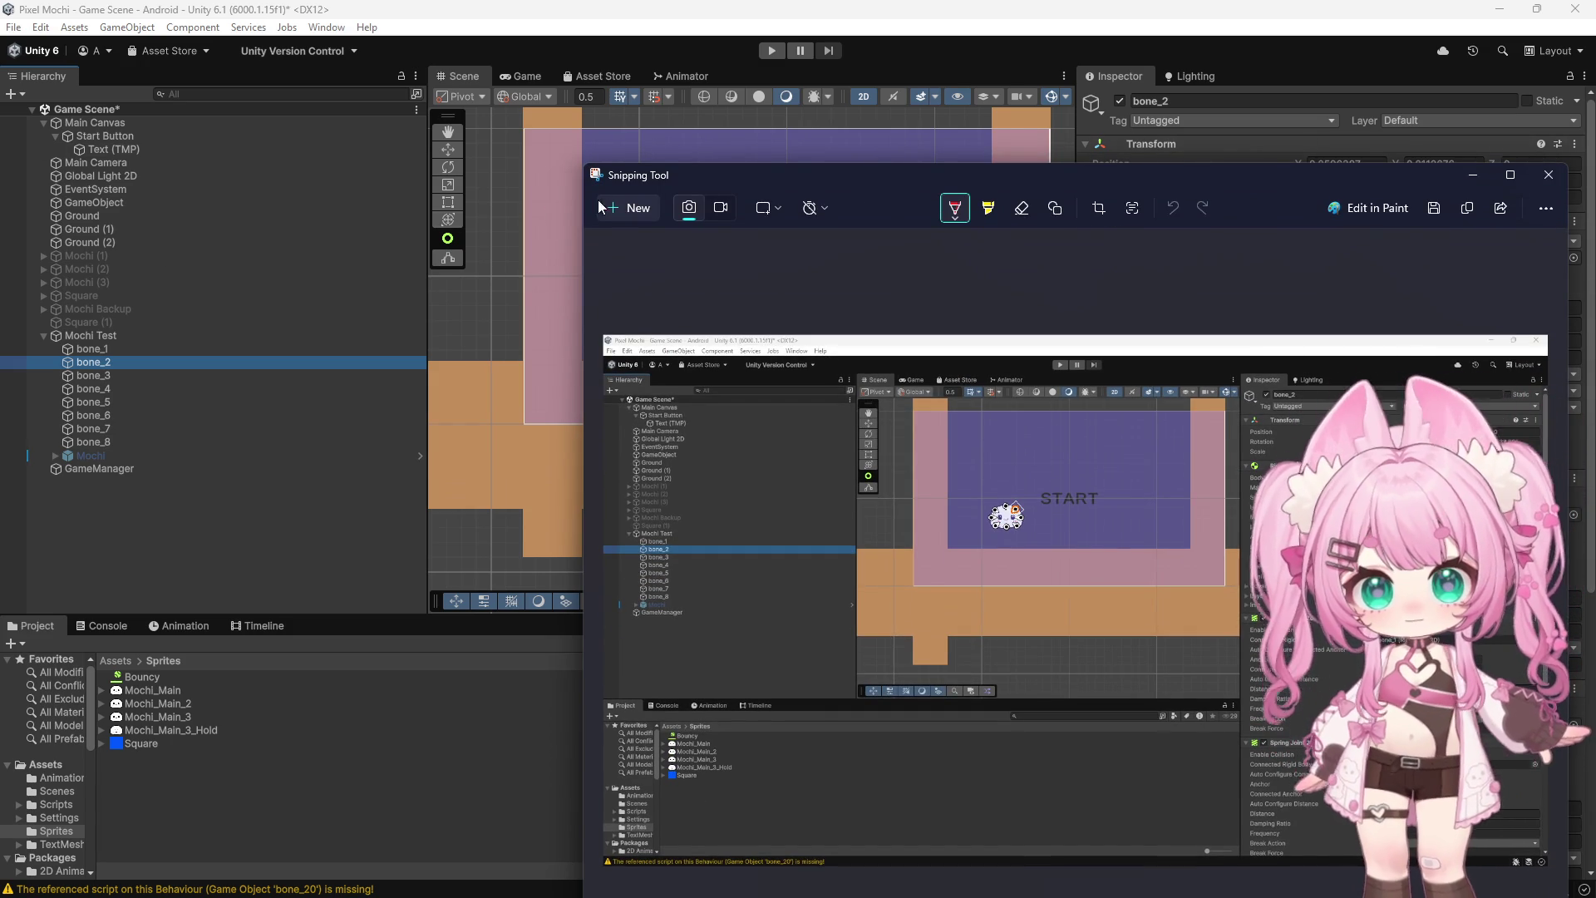
pyautogui.hotkey('alt', 'Tab')
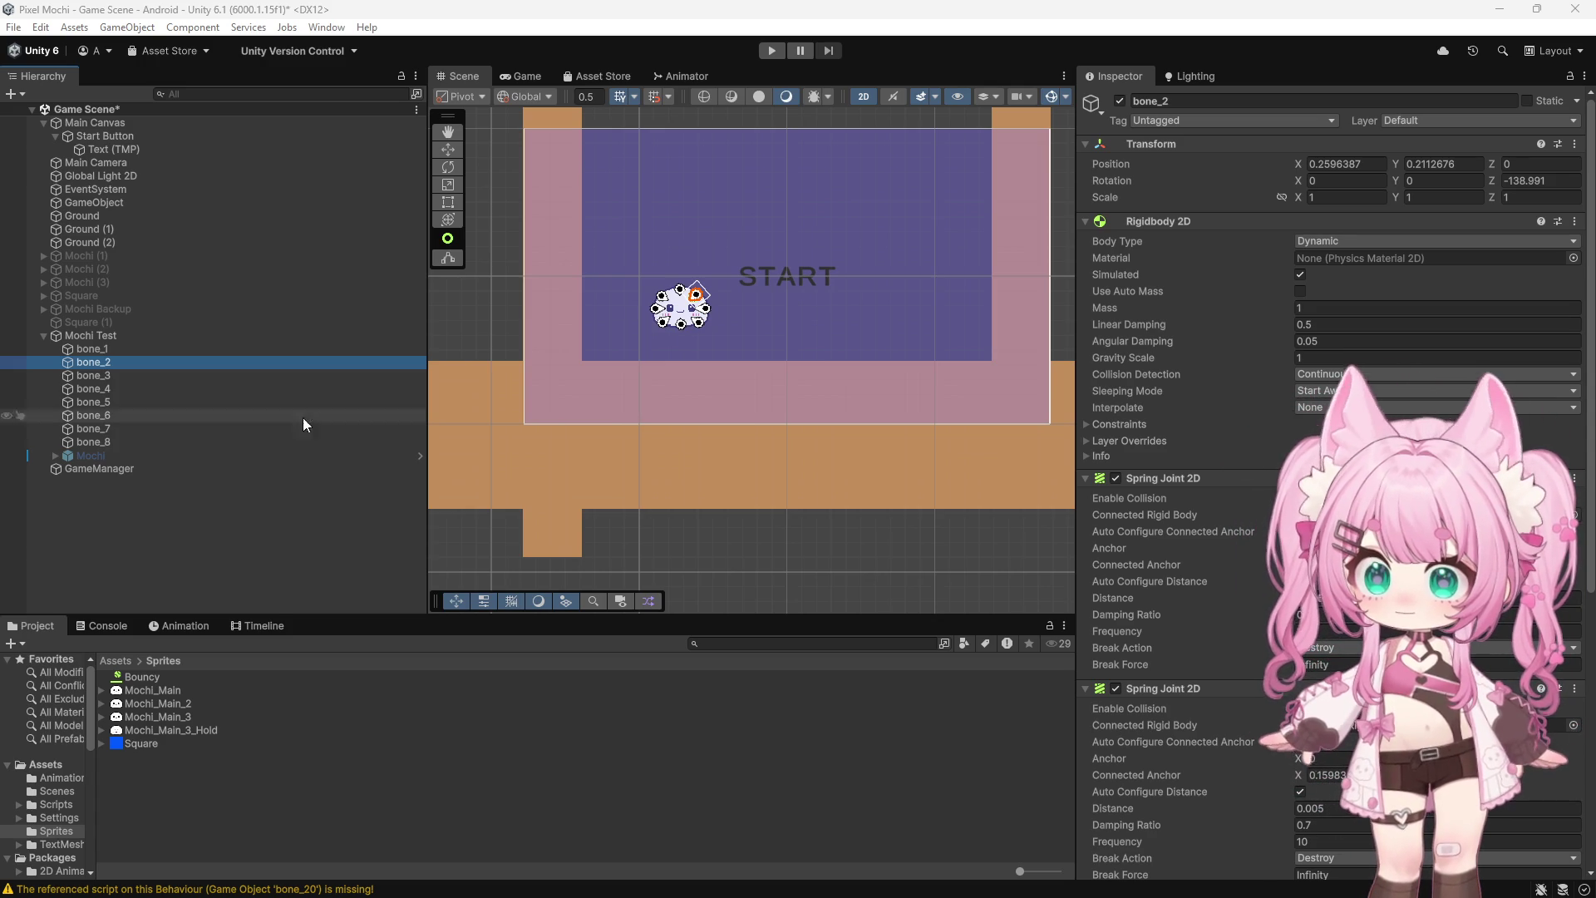
# Select bone_1 under Mochi Test and edit its first Spring Joint 2D's Frequency field
pyautogui.click(127, 335)
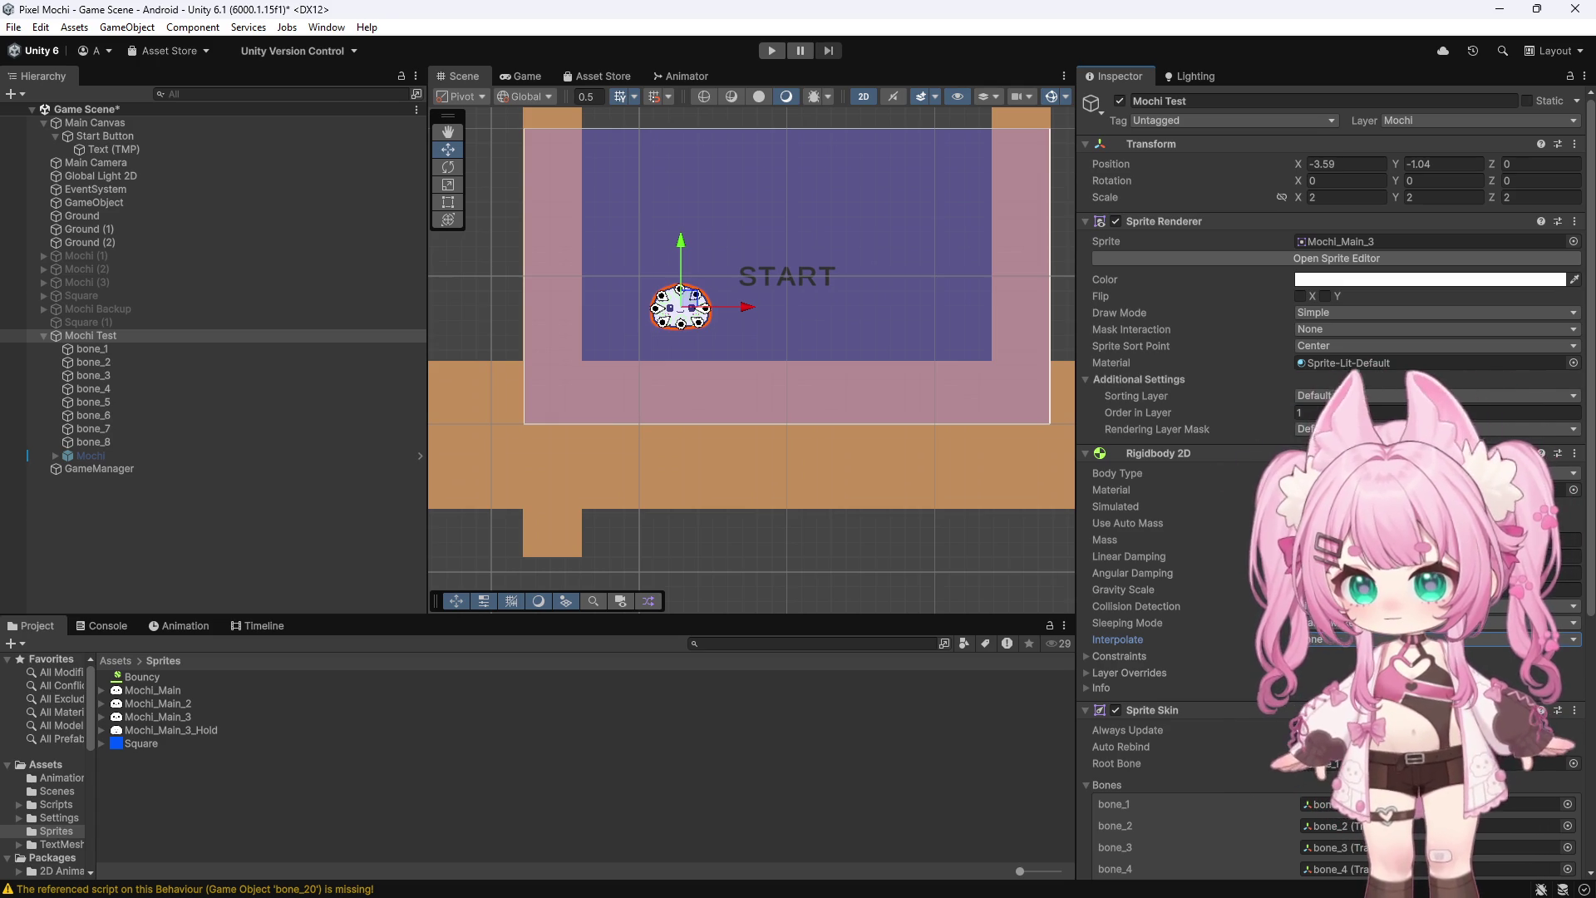
pyautogui.click(95, 360)
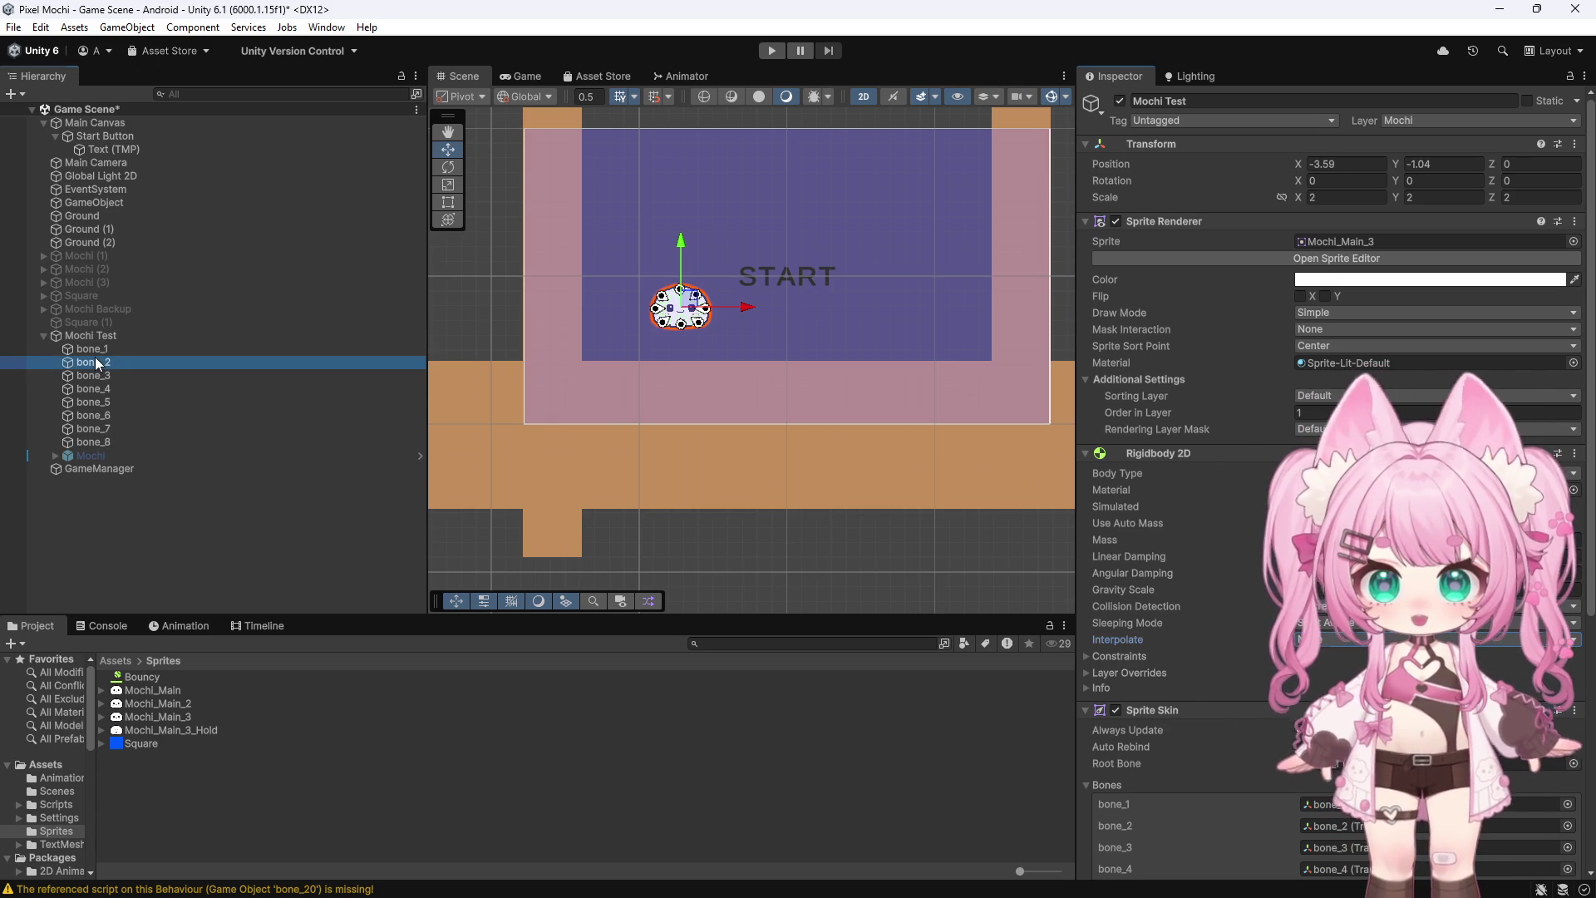
pyautogui.click(96, 349)
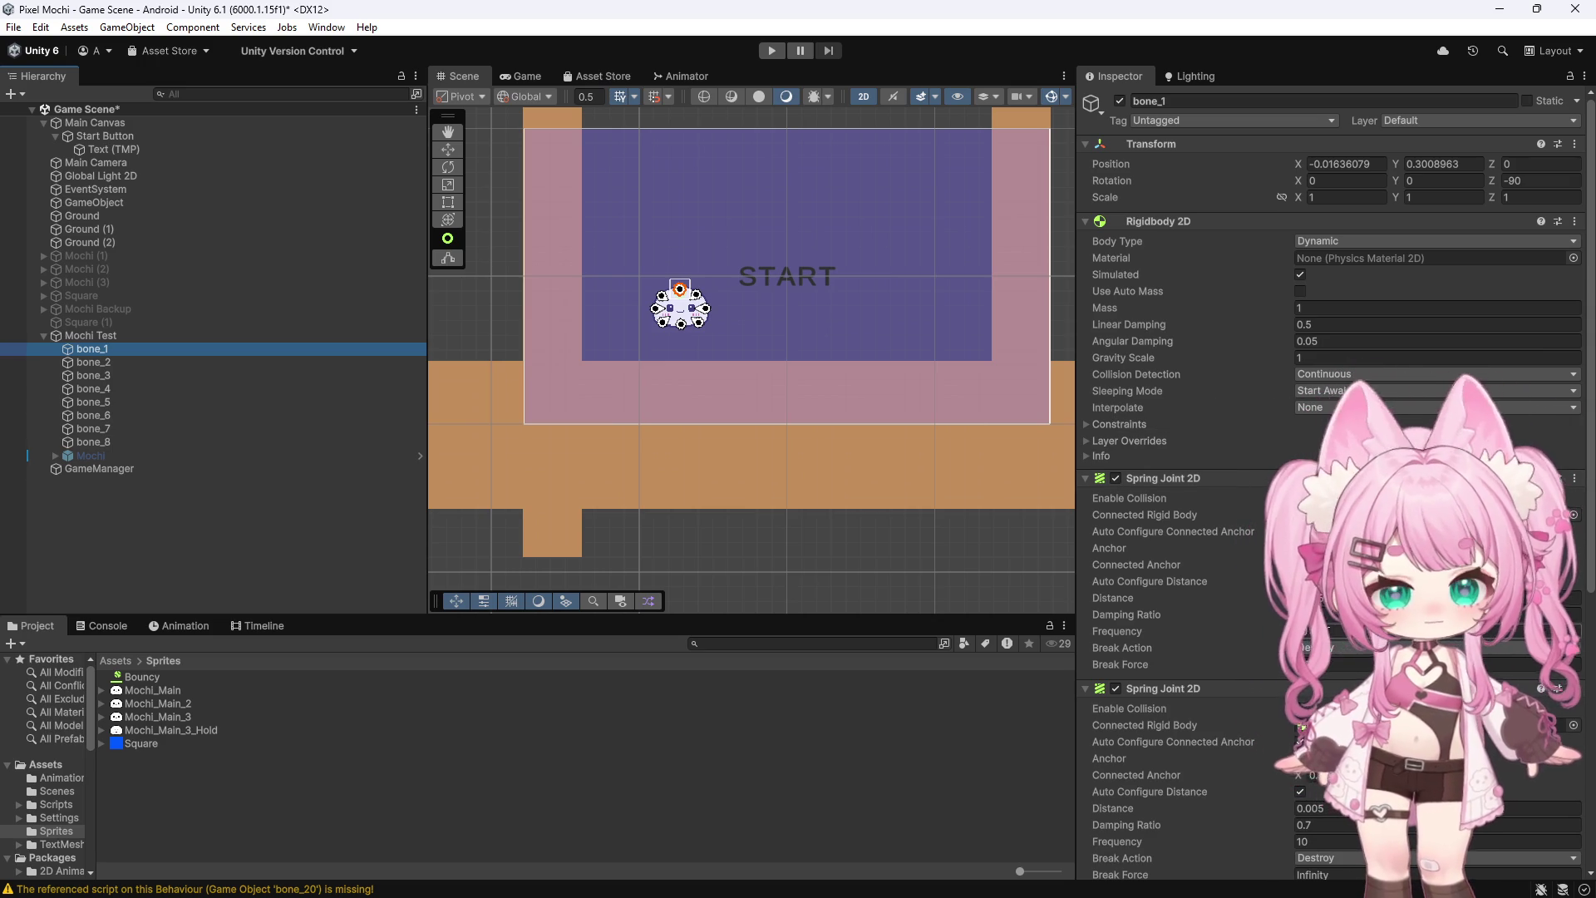
pyautogui.click(1333, 632)
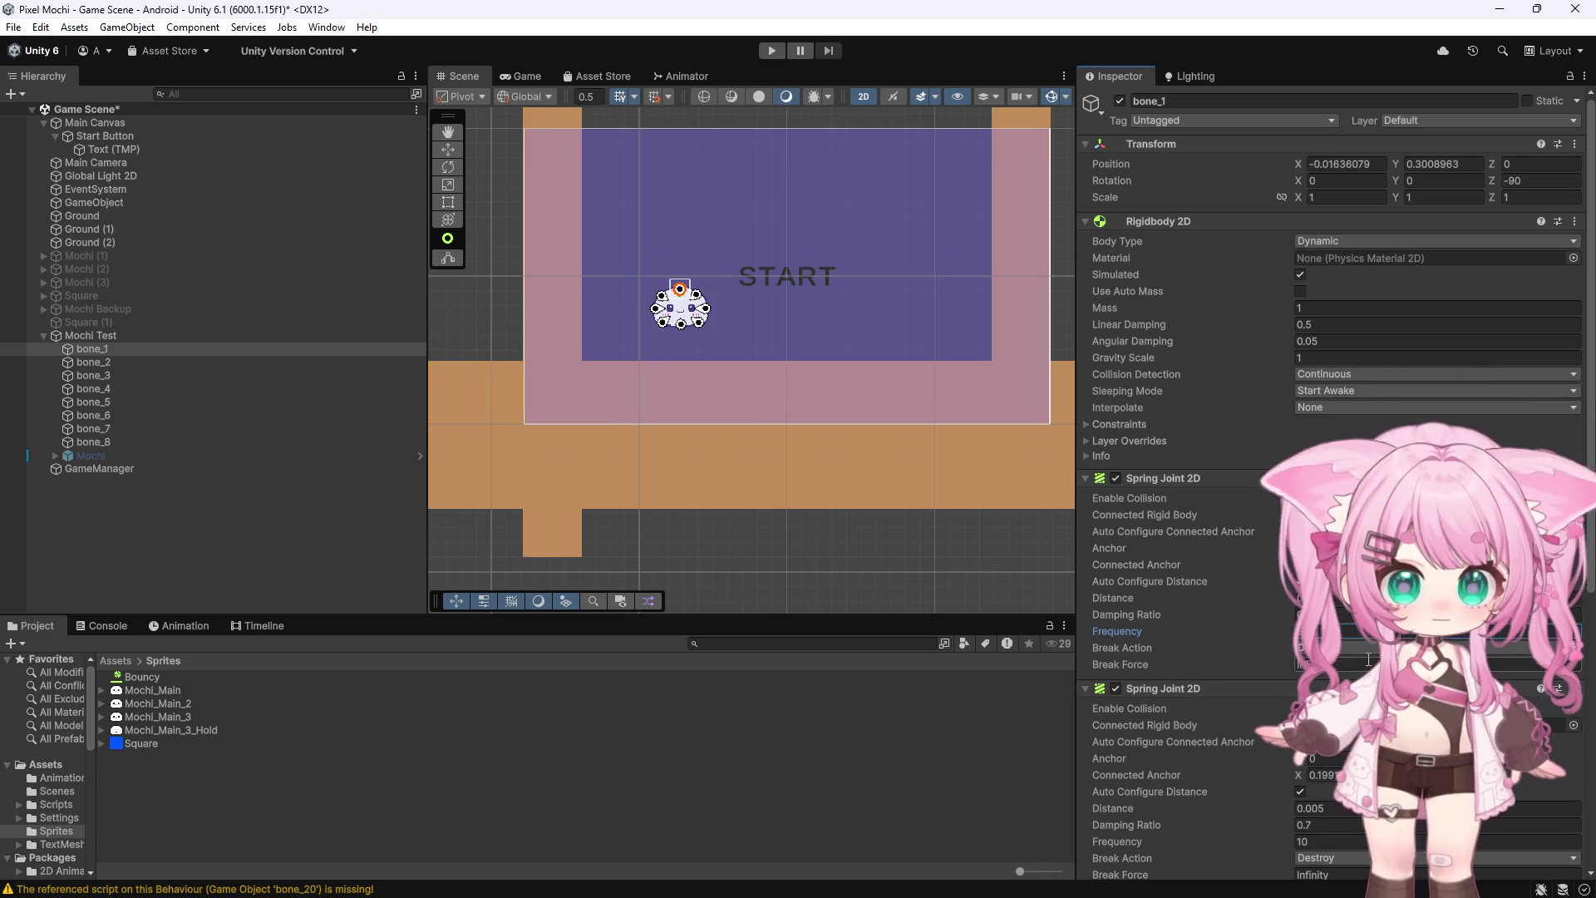
# Give bone_1's first spring joint damping ratio 1 and frequency 5, then edit the second joint's frequency and damping
pyautogui.click(1322, 615)
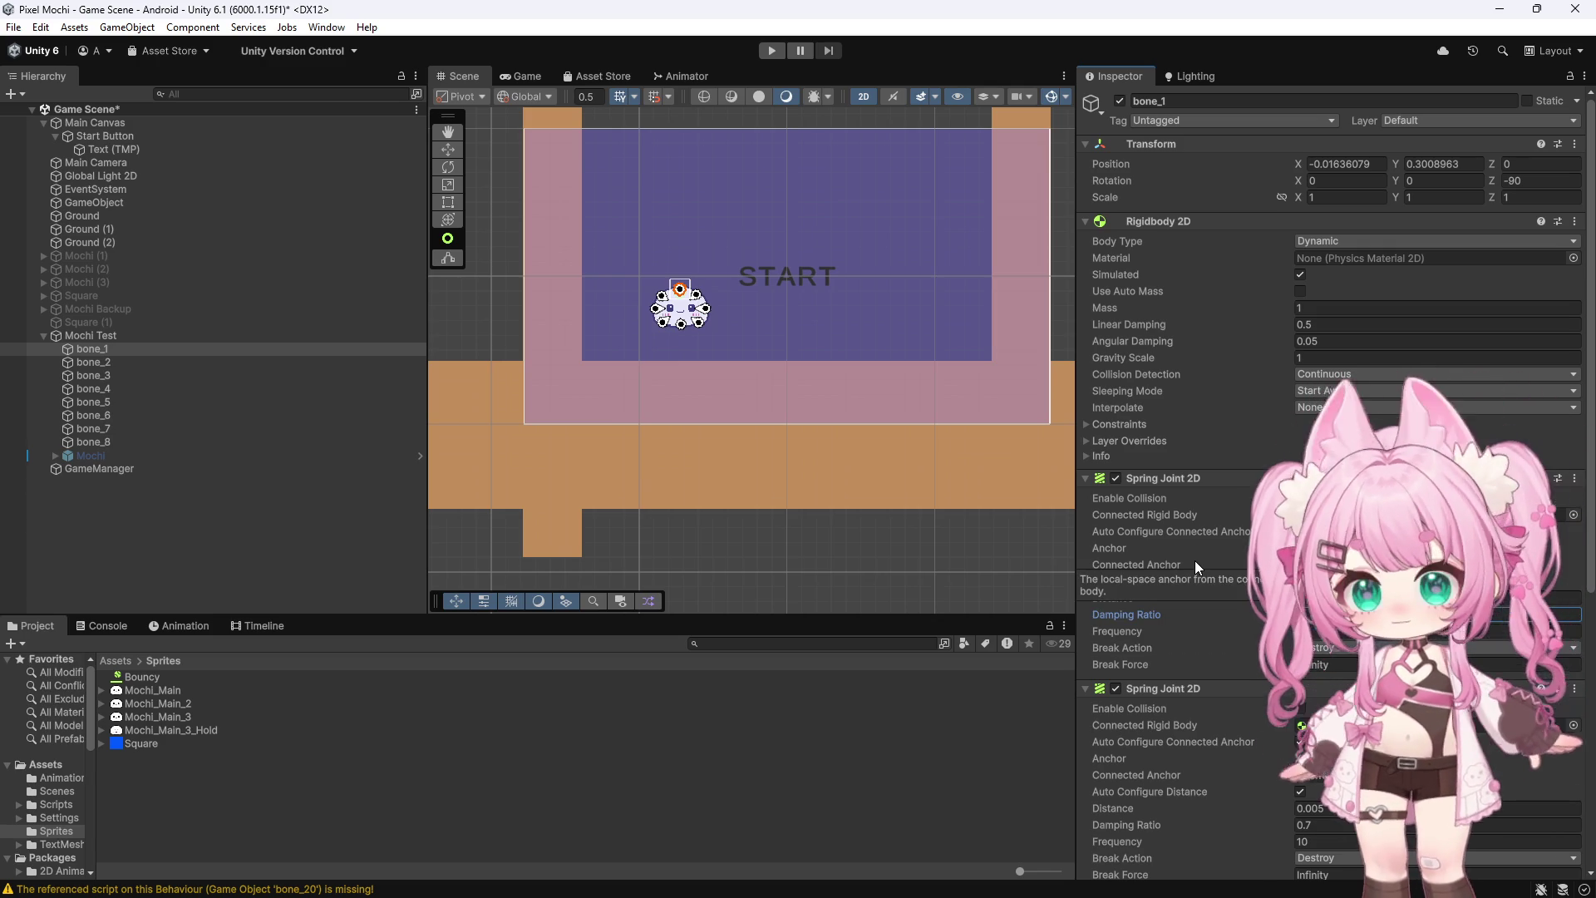
pyautogui.scroll(-2, 1195, 560)
pyautogui.scroll(-3, 1194, 561)
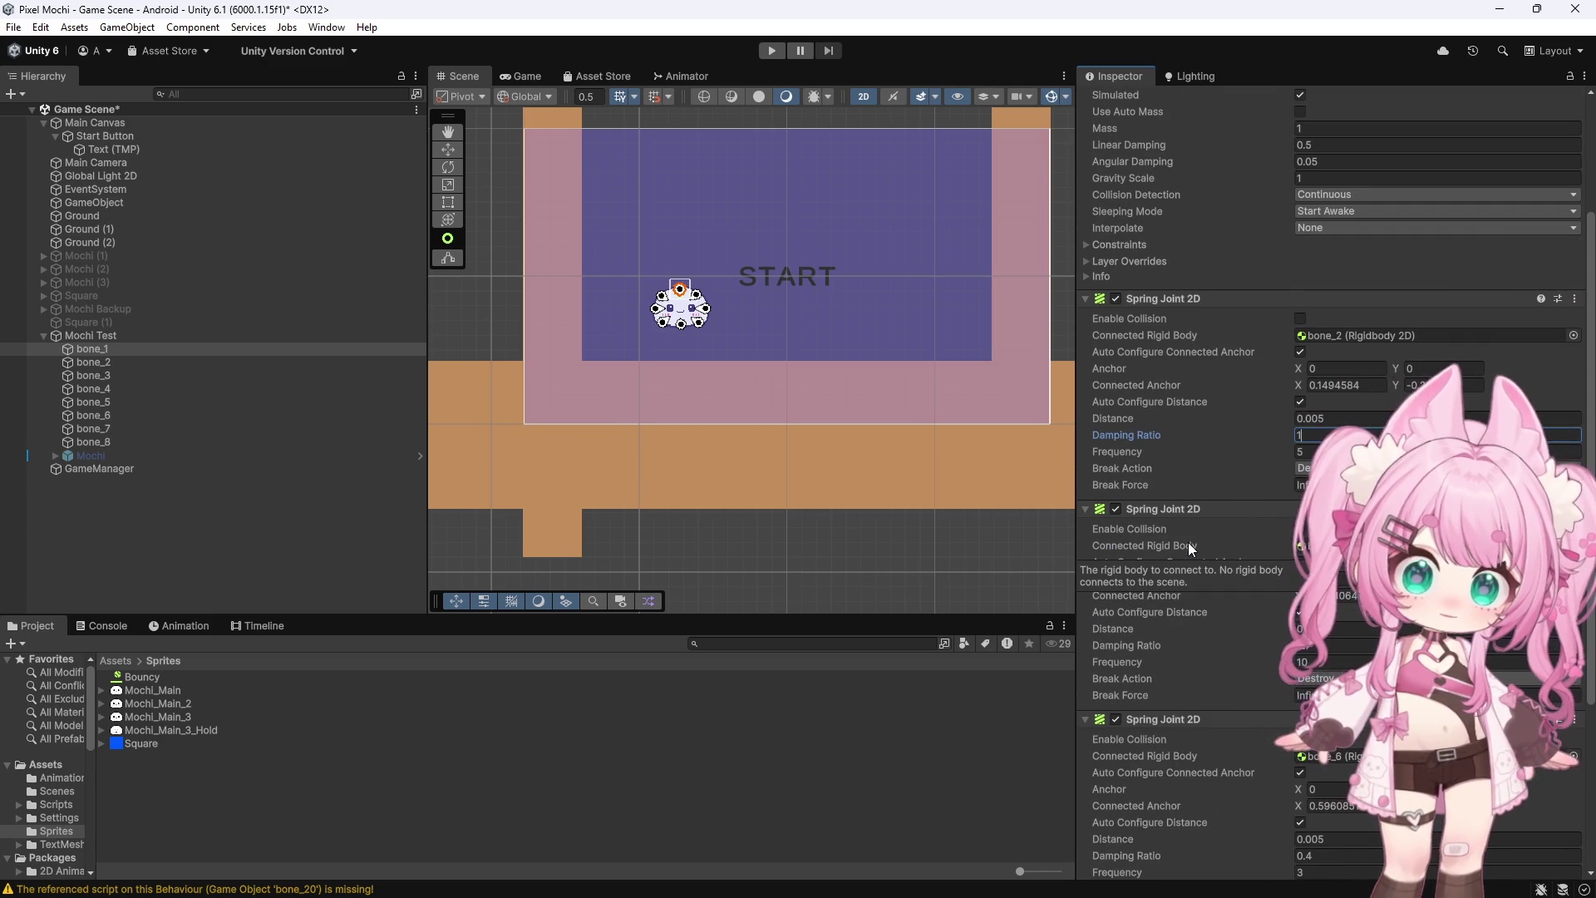
pyautogui.click(1316, 656)
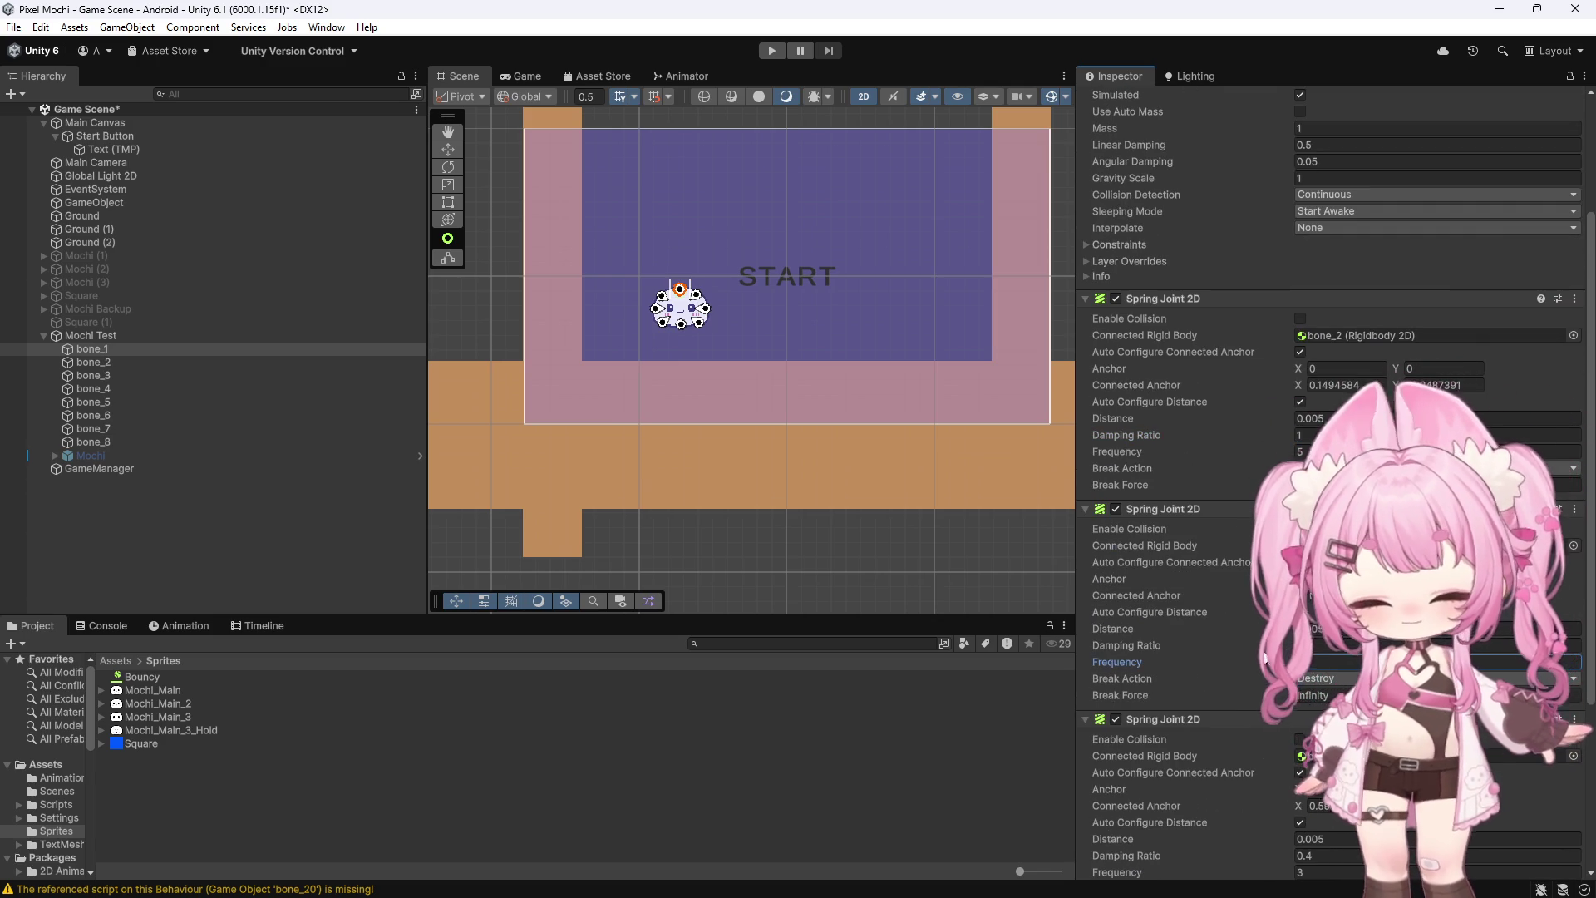
pyautogui.click(1306, 646)
pyautogui.scroll(-4, 1244, 630)
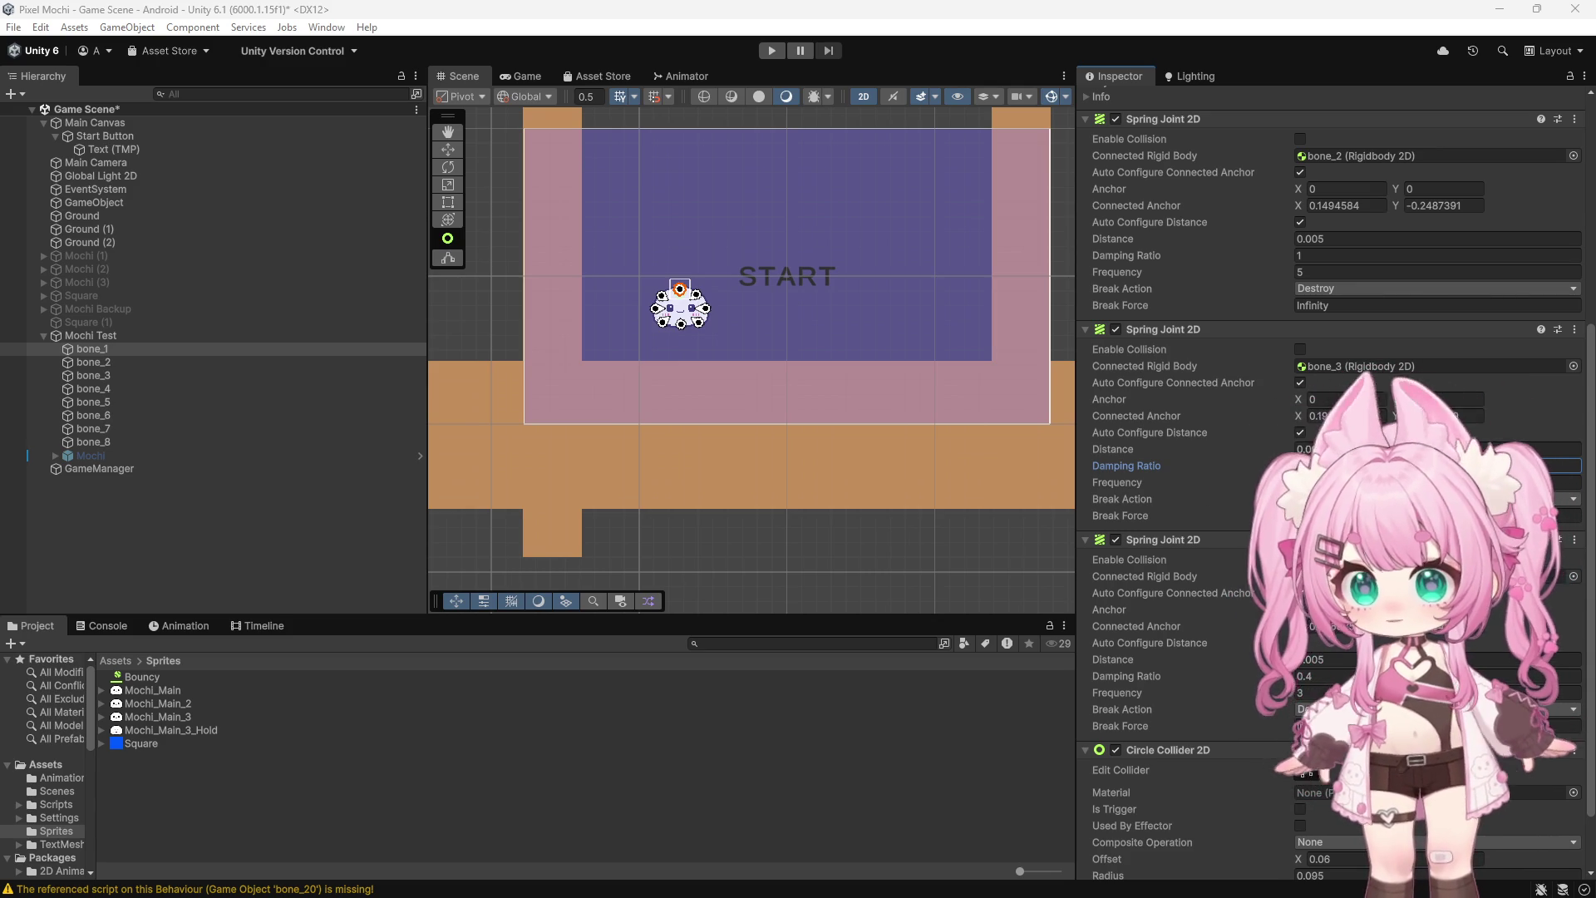
pyautogui.scroll(5, 632, 327)
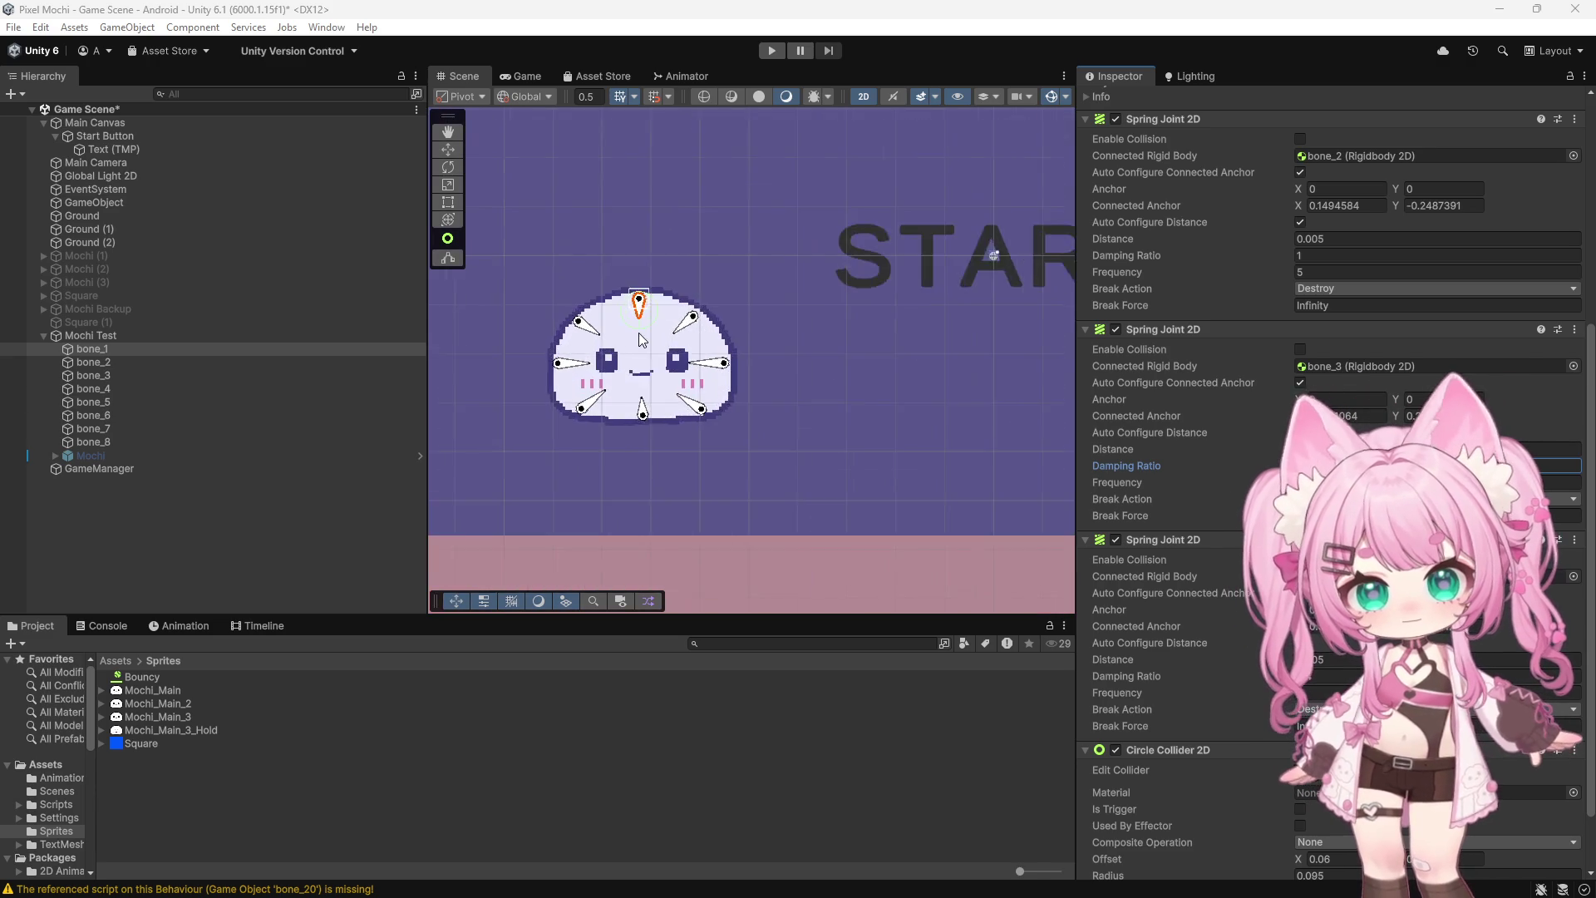
pyautogui.scroll(3, 682, 292)
pyautogui.scroll(-2, 692, 266)
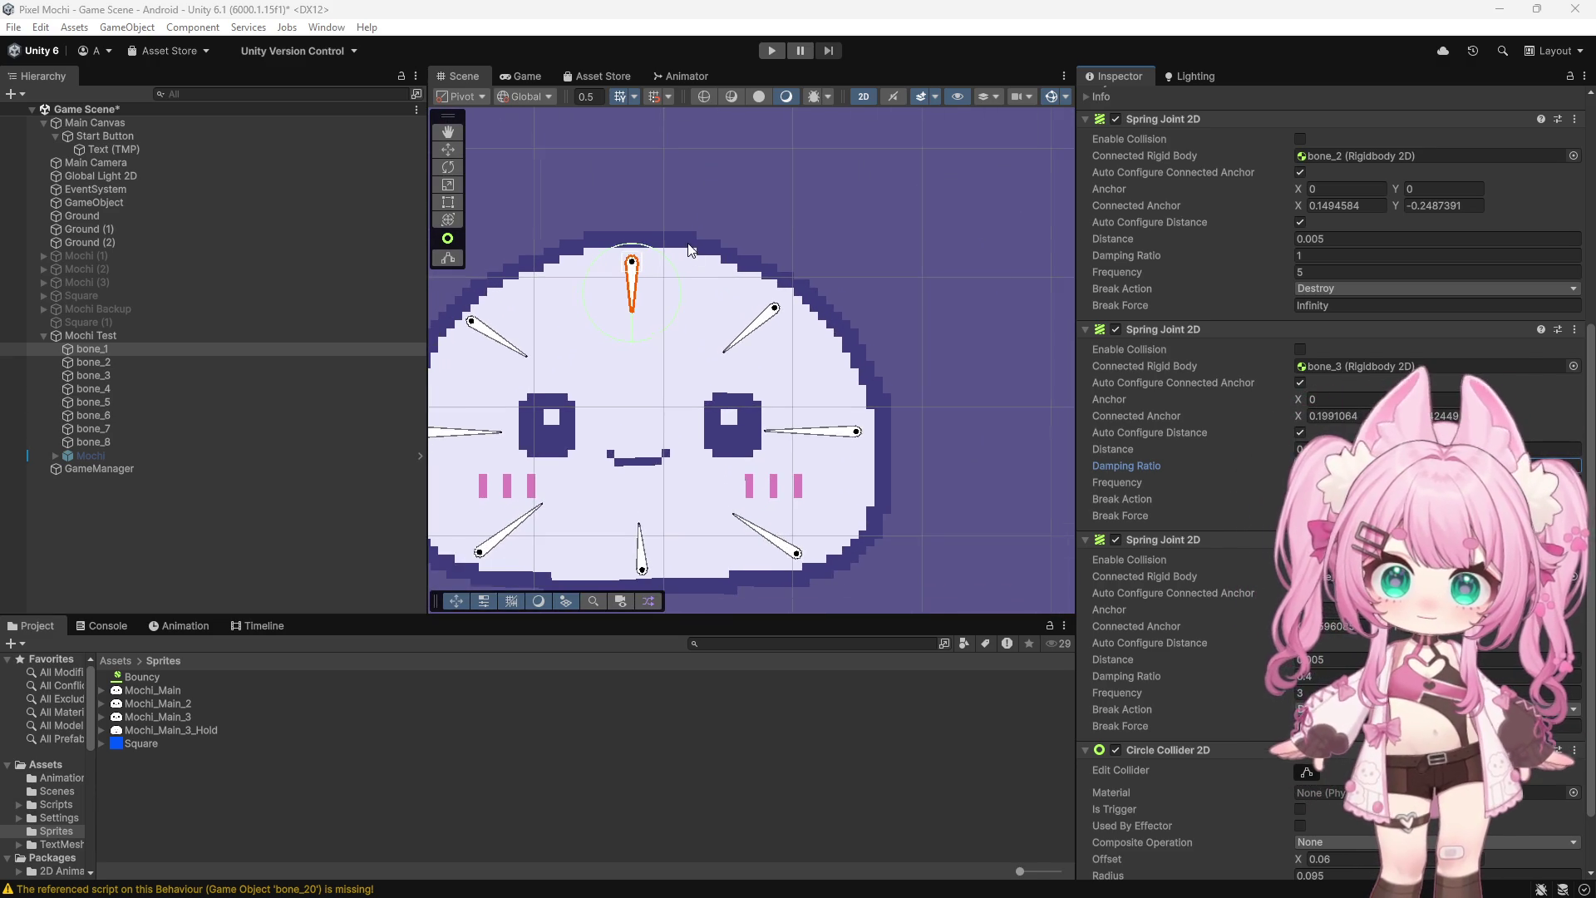
pyautogui.click(102, 349)
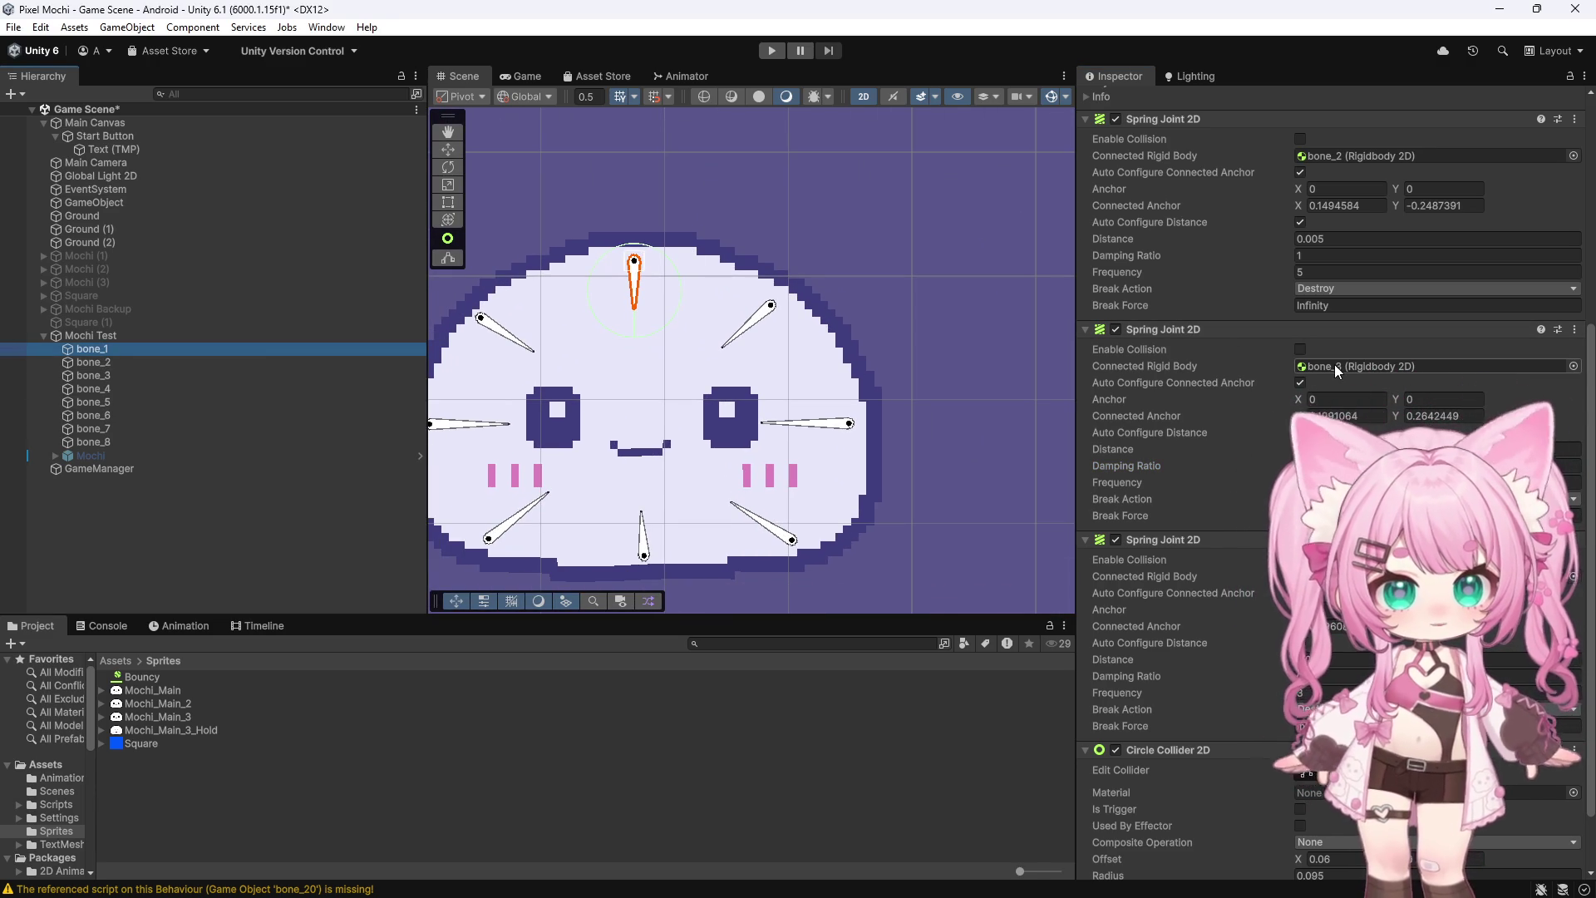
pyautogui.scroll(4, 1335, 364)
pyautogui.click(1370, 332)
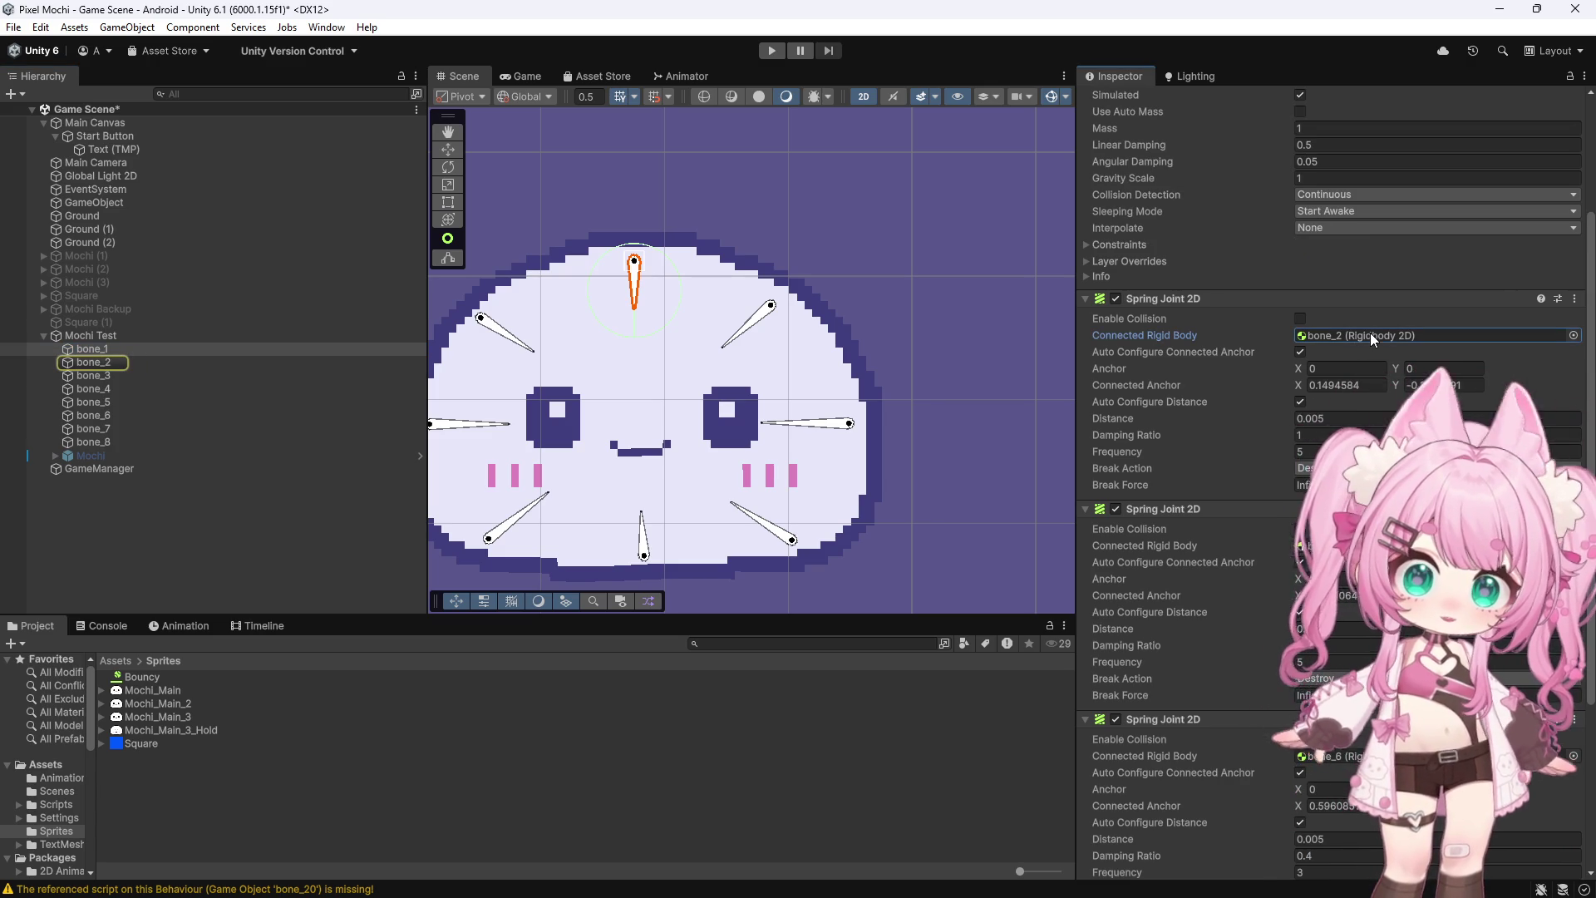
pyautogui.click(113, 360)
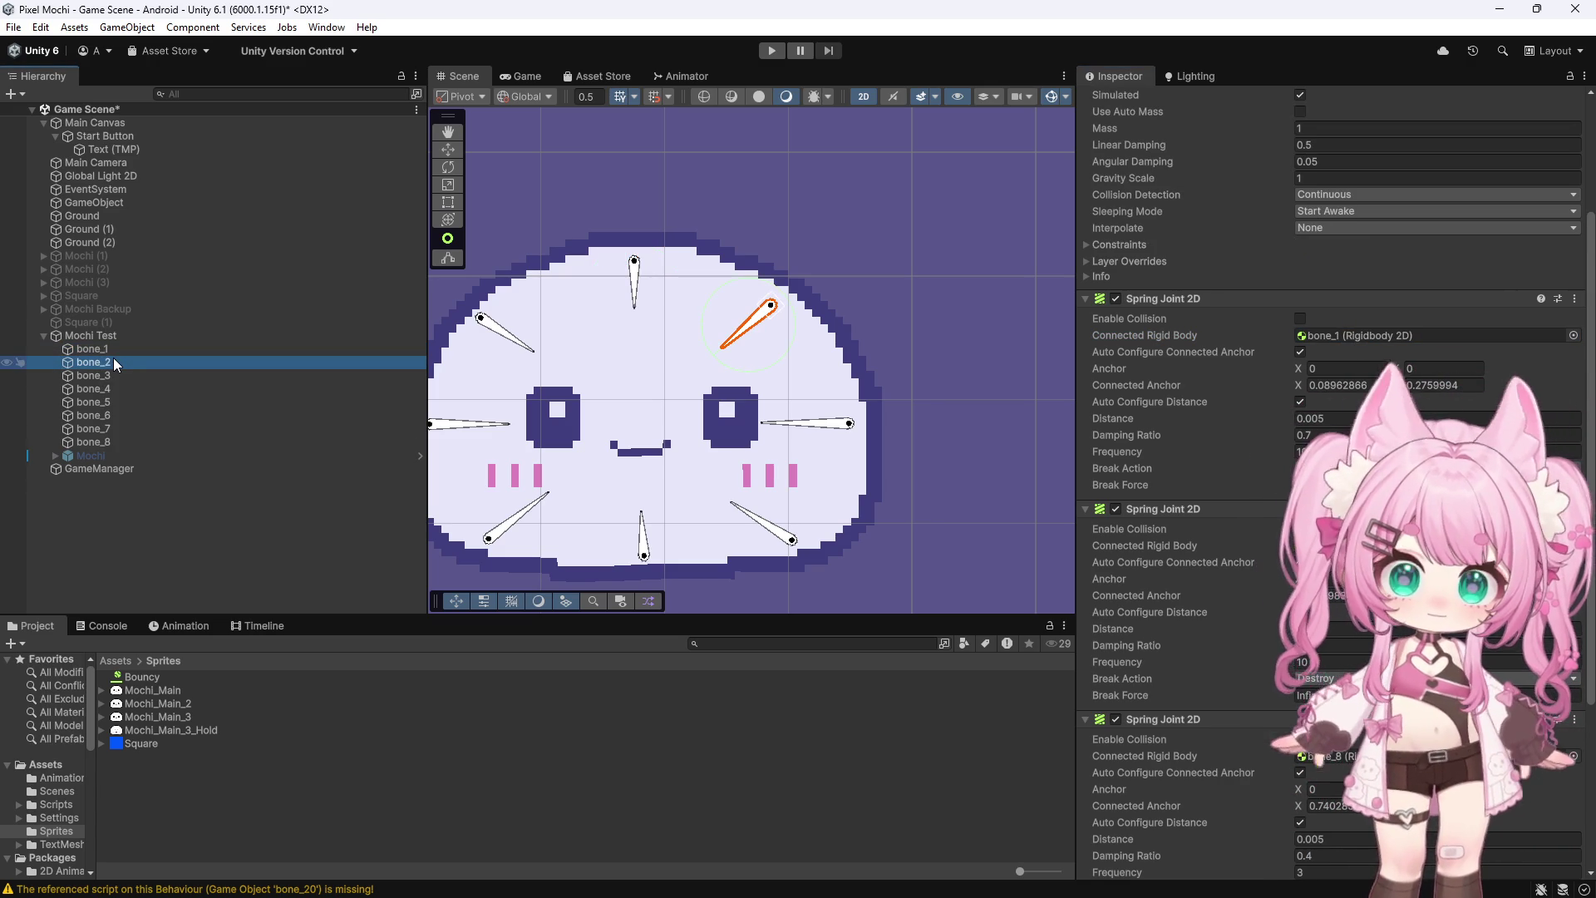
pyautogui.click(1414, 545)
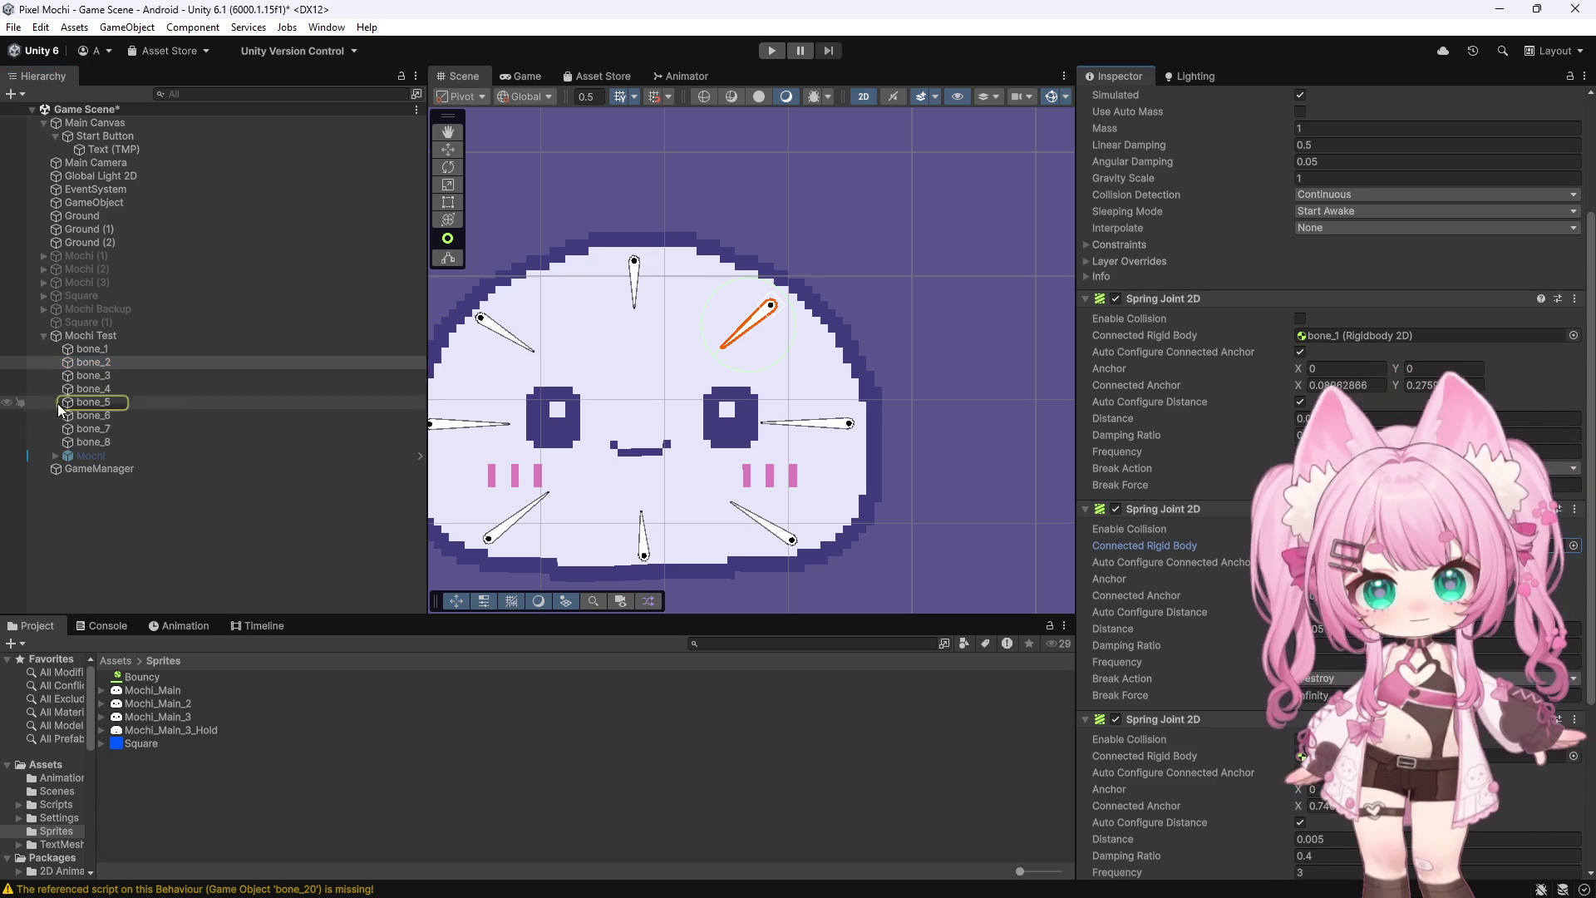
pyautogui.click(114, 404)
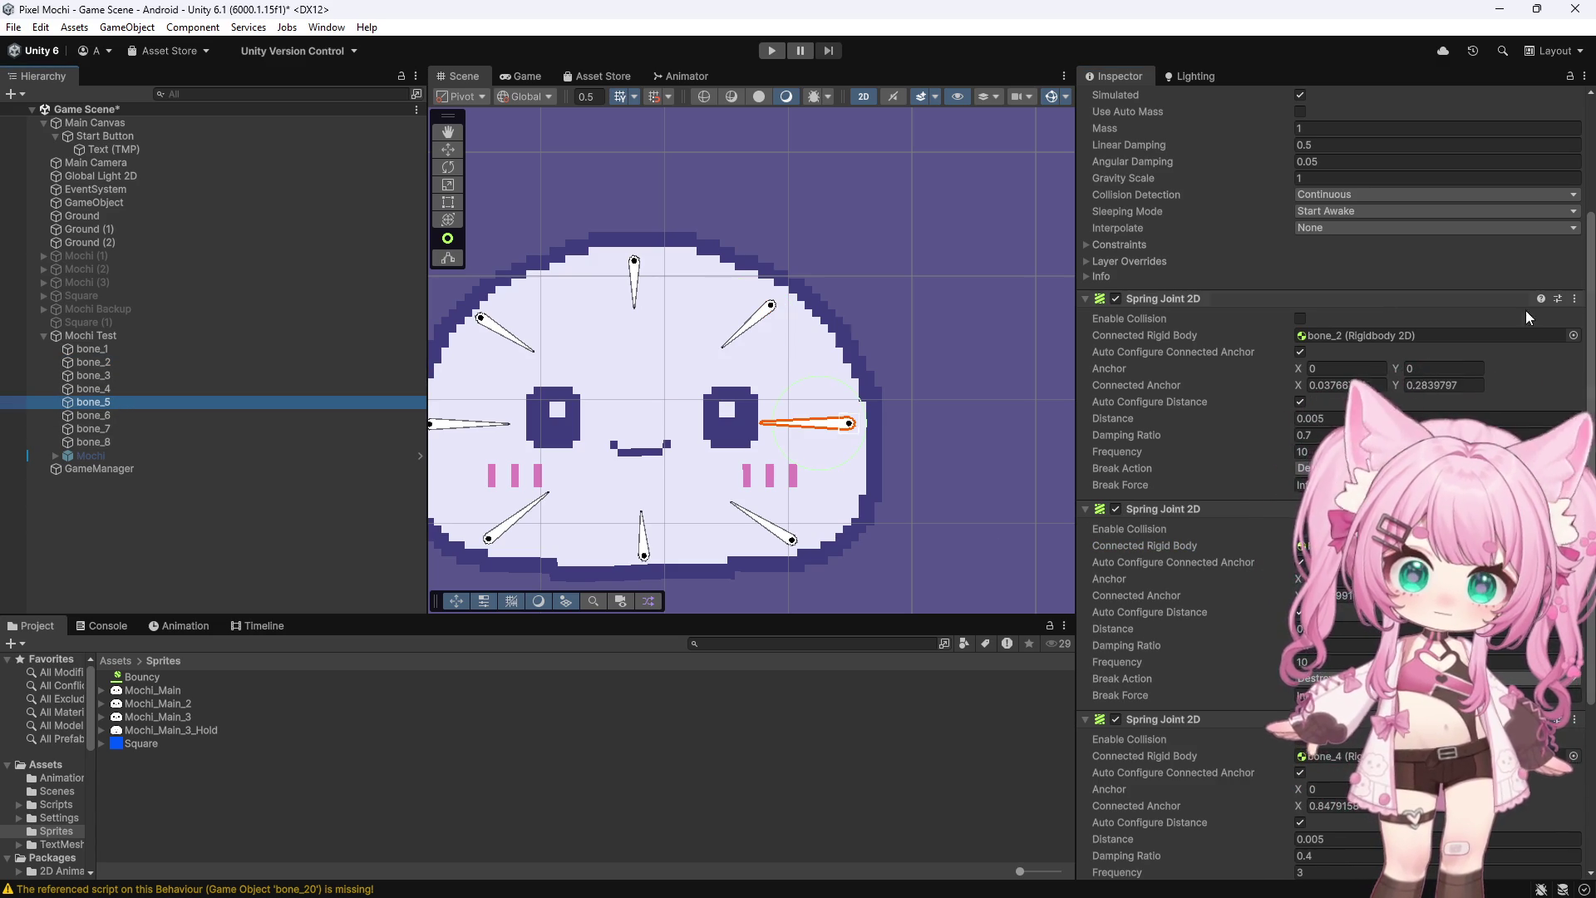
pyautogui.click(110, 347)
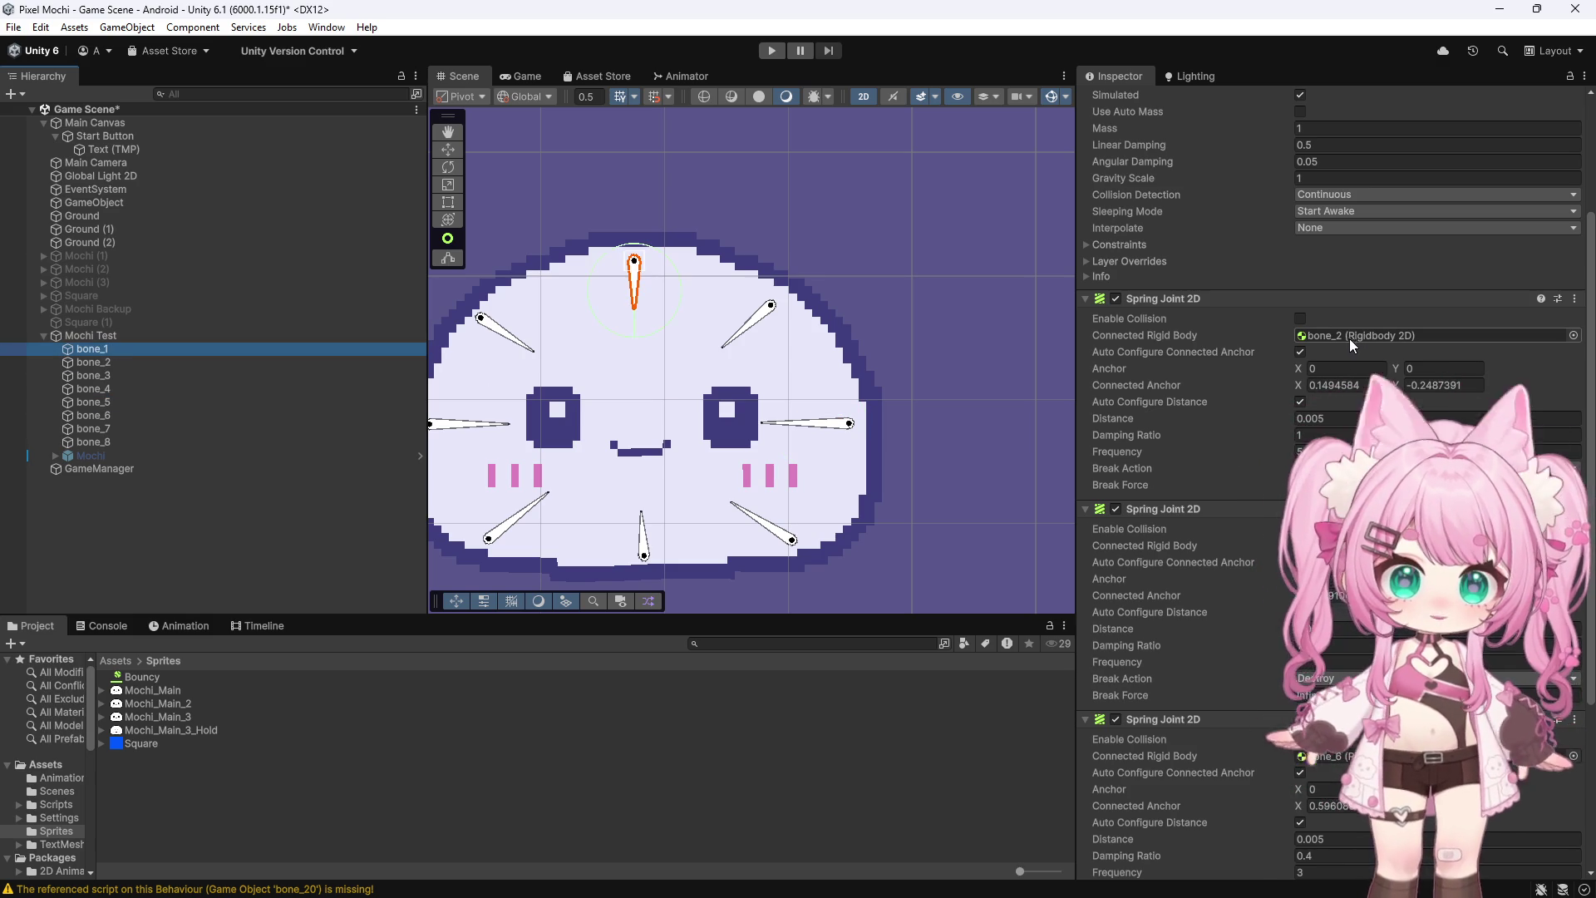
pyautogui.click(116, 375)
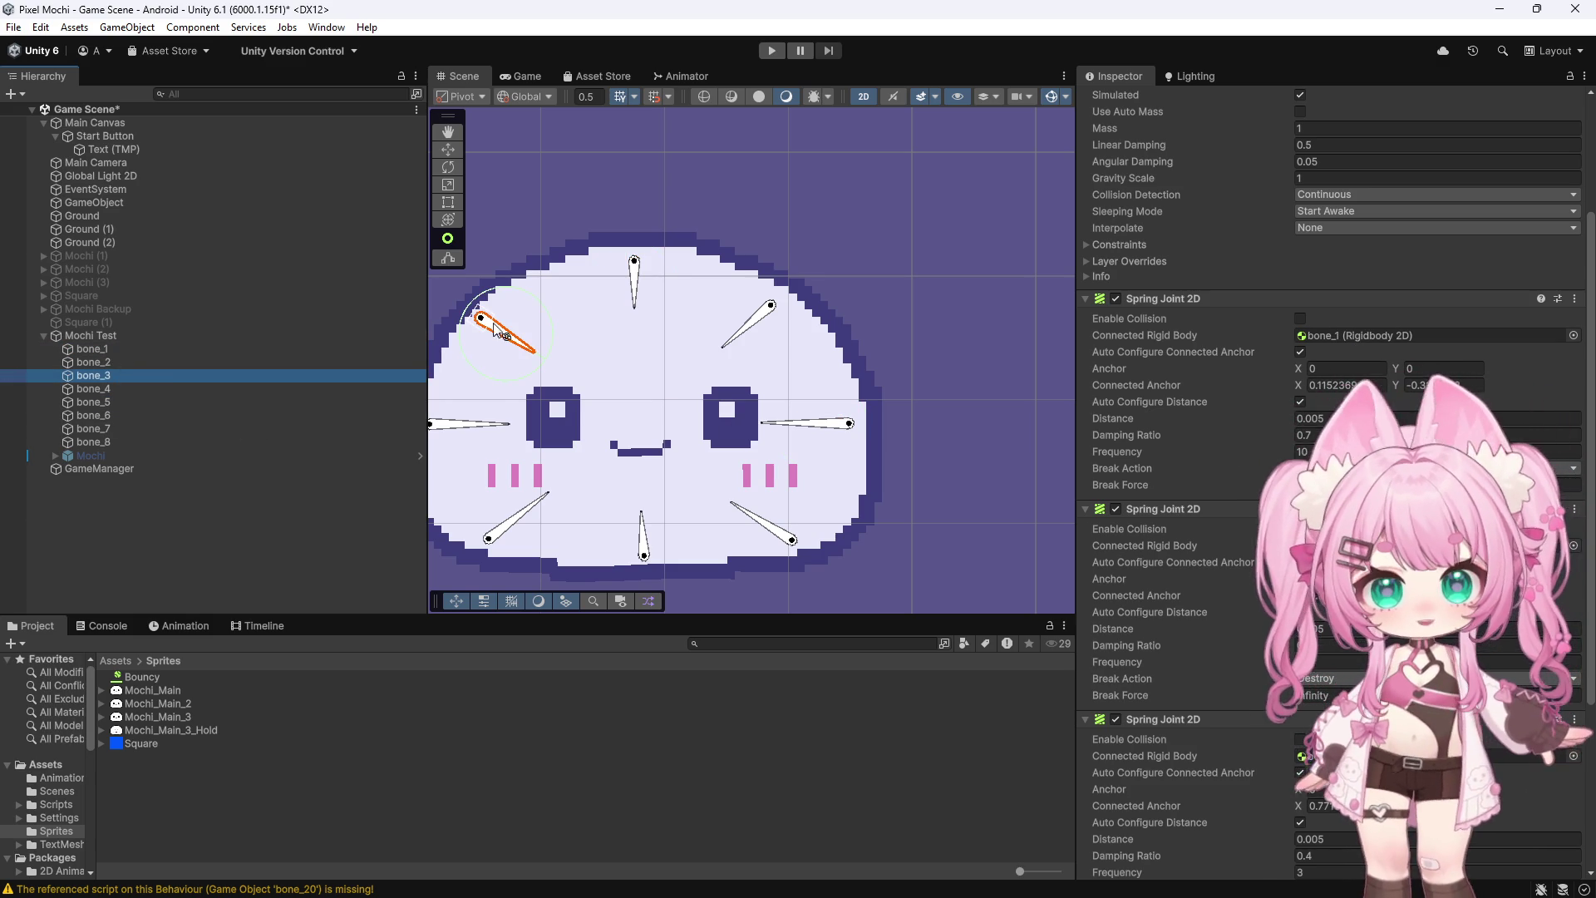
pyautogui.click(122, 351)
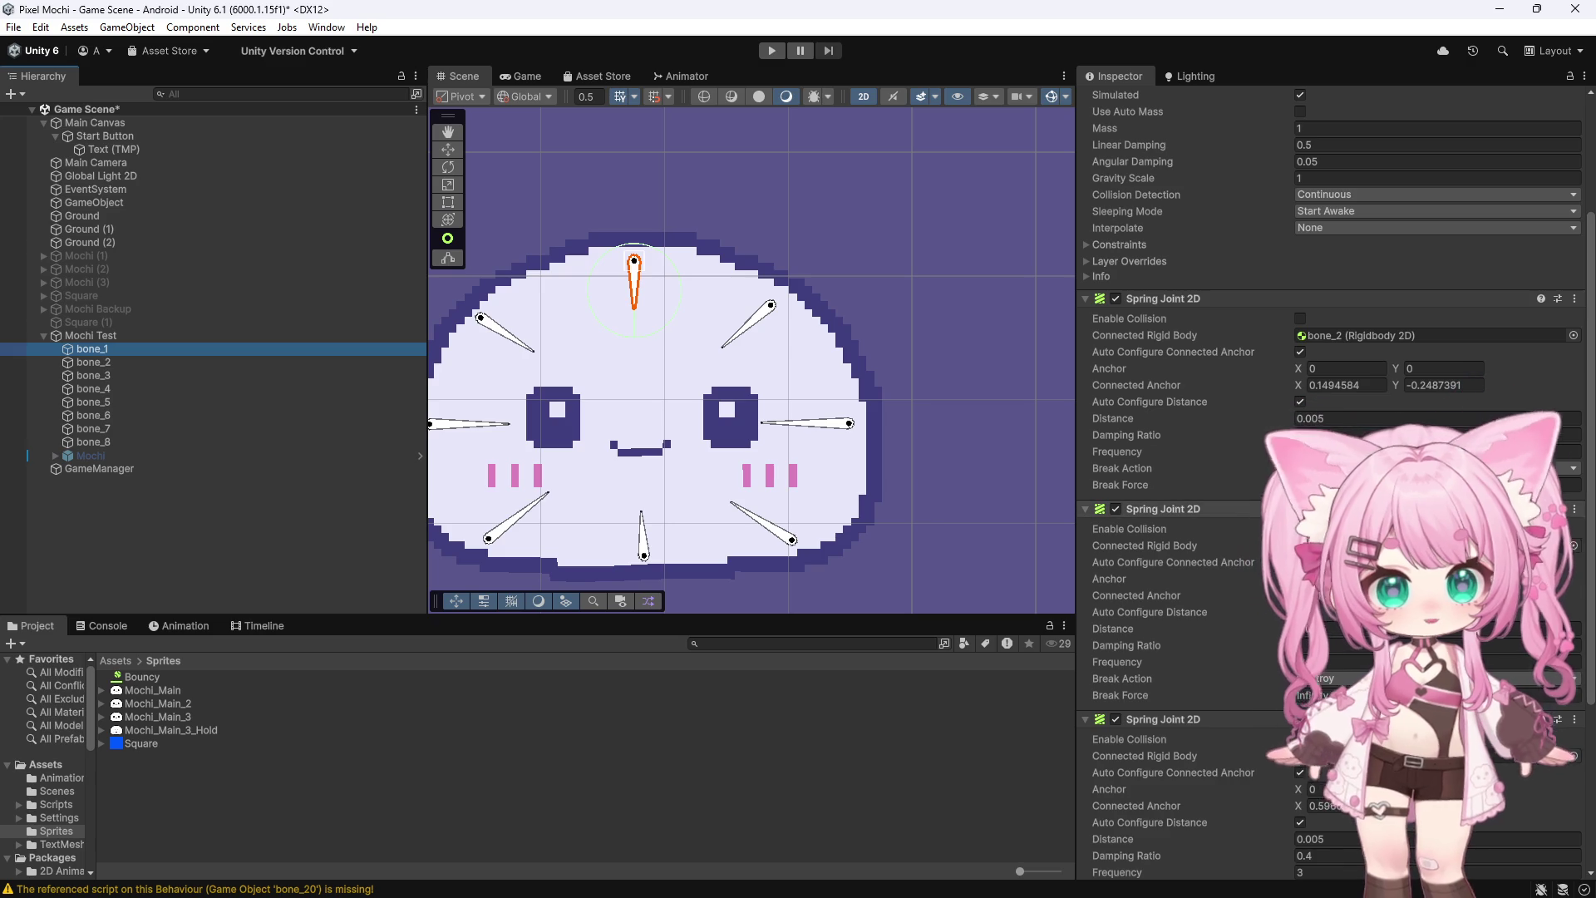
pyautogui.click(107, 414)
pyautogui.click(111, 348)
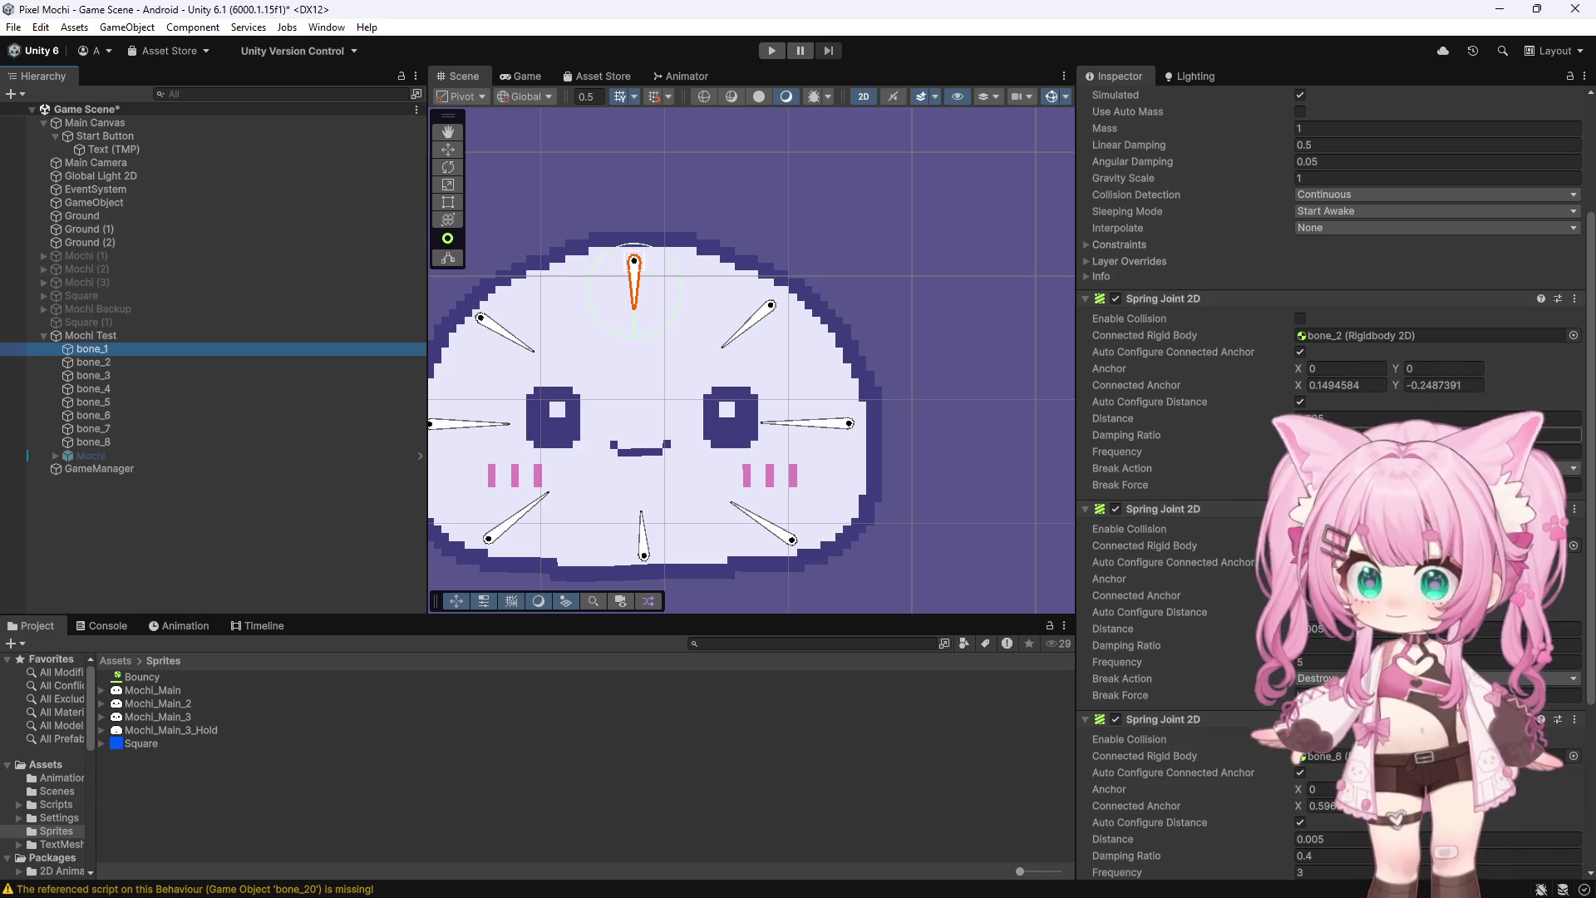
# Set bone_1's spring joints to bone_2 and bone_3 to frequency 3, damping ratio 1
pyautogui.click(1277, 452)
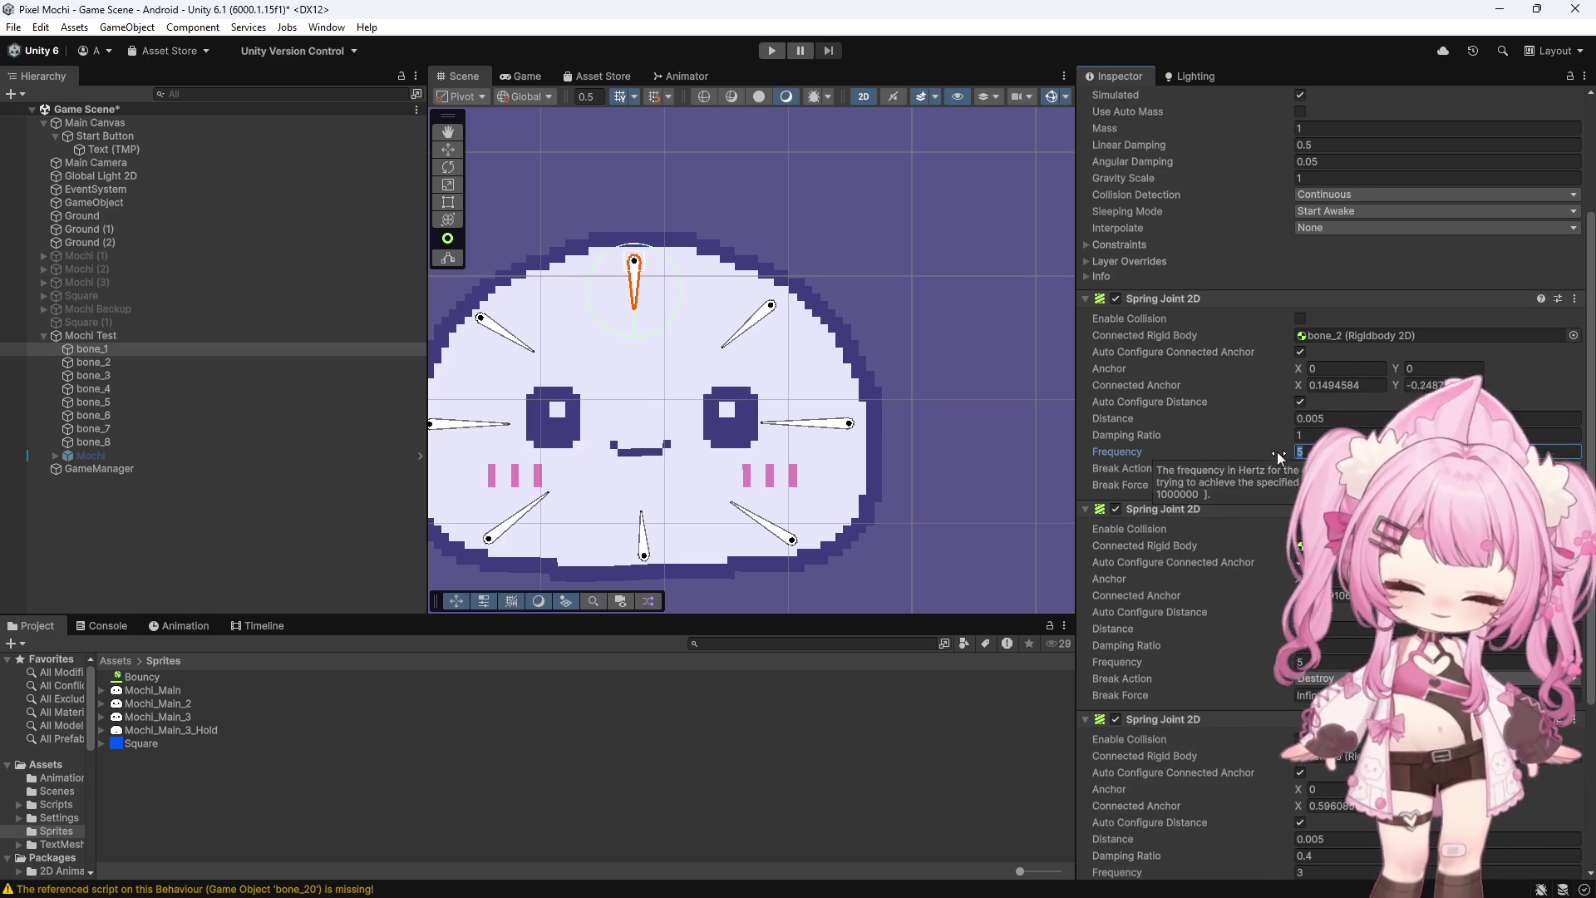
pyautogui.click(1413, 662)
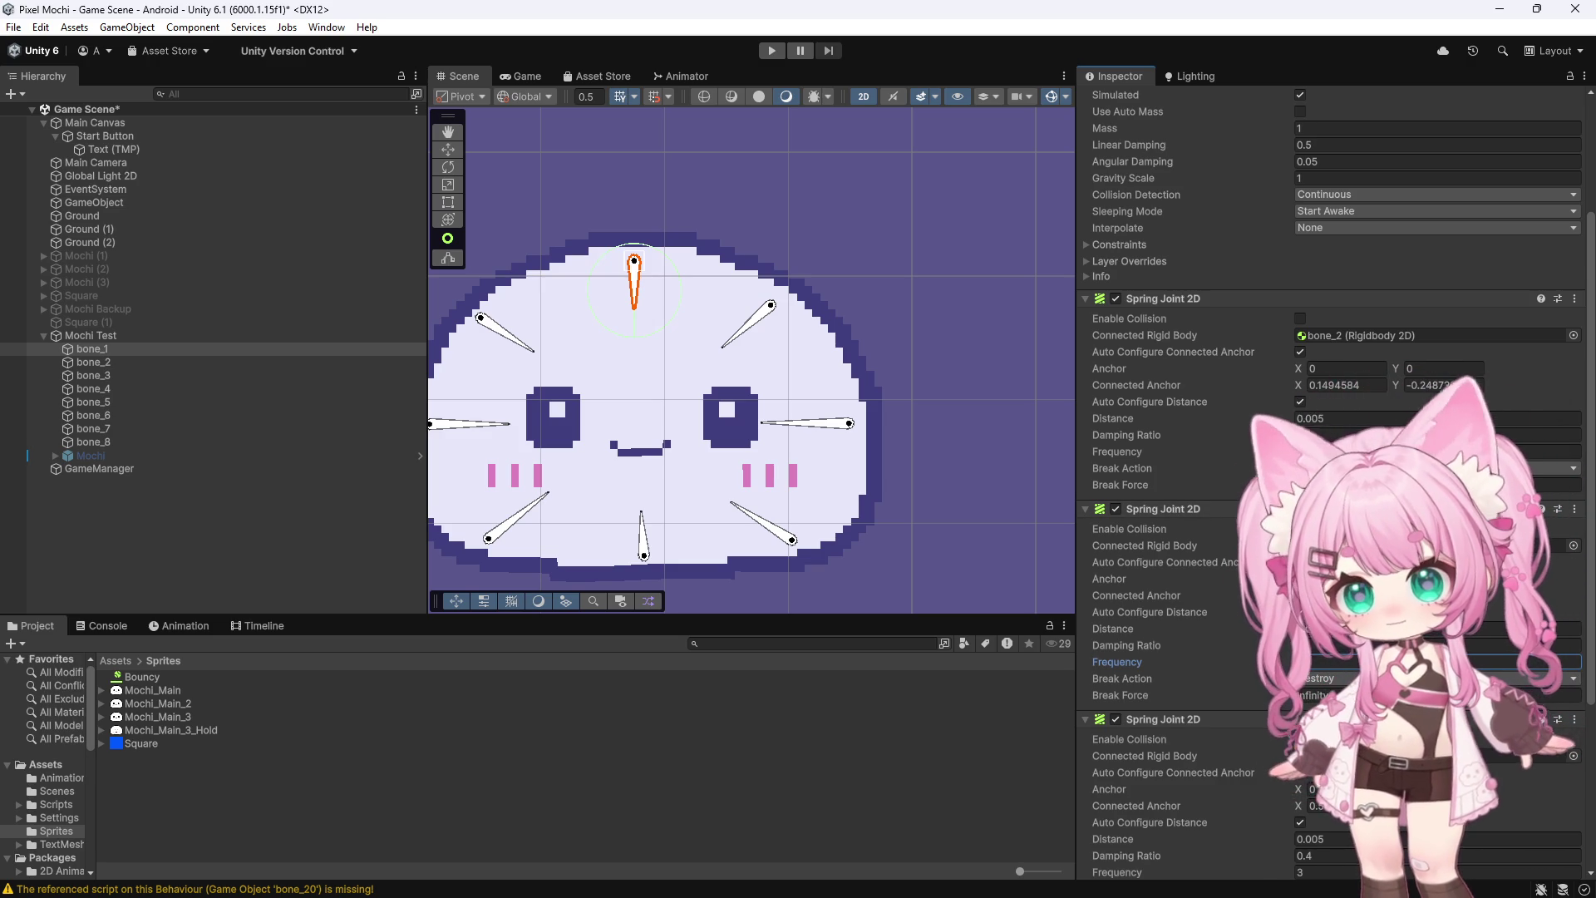
pyautogui.scroll(-5, 1331, 483)
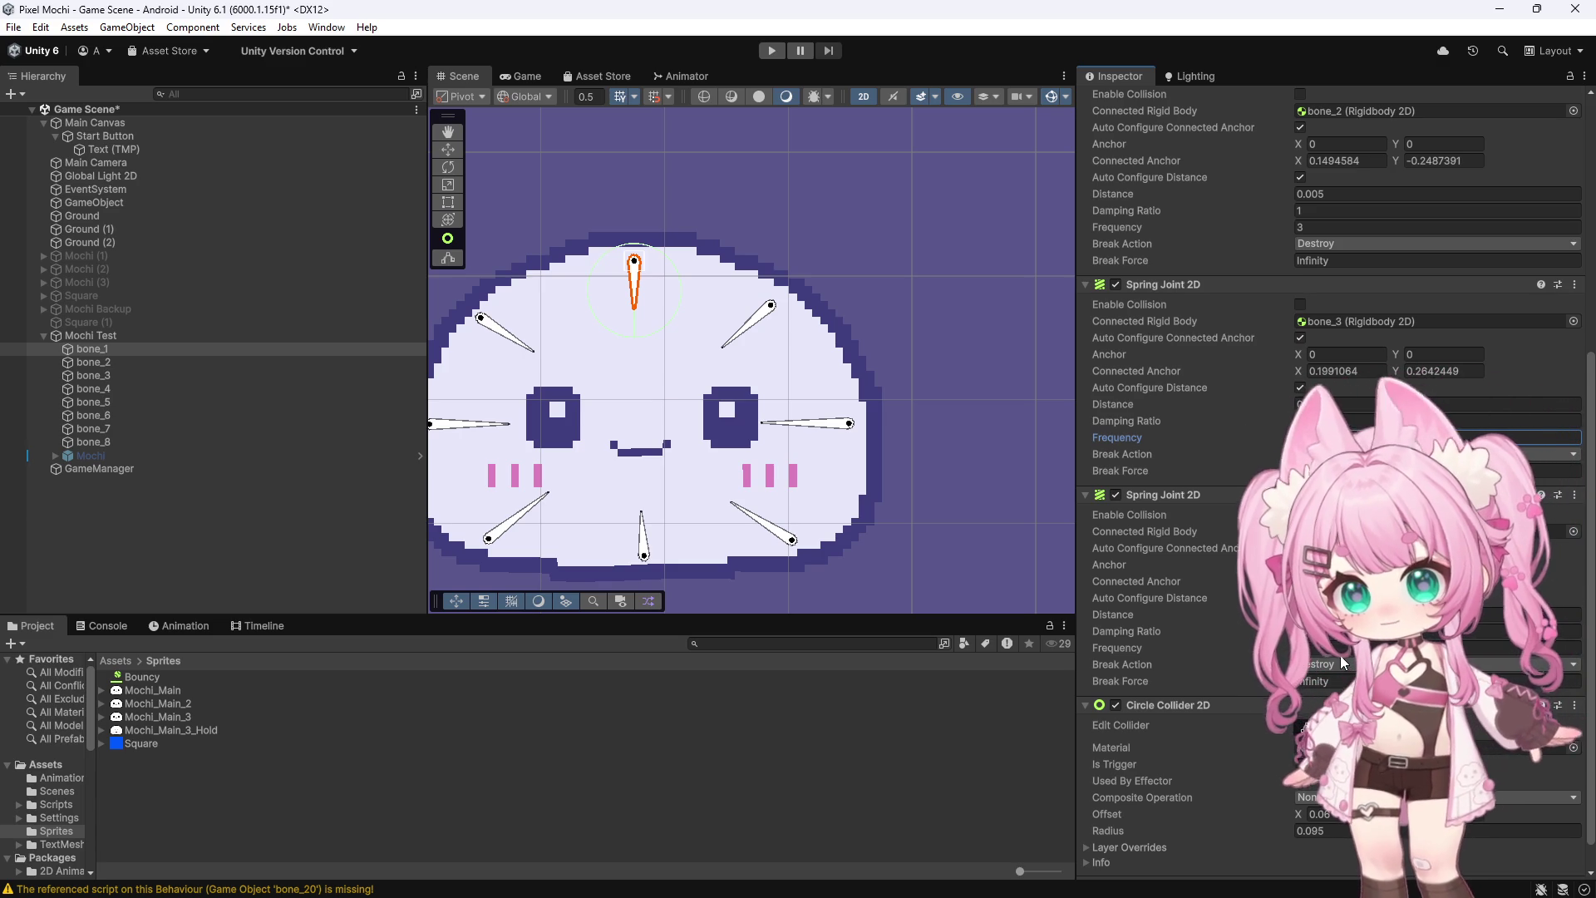
pyautogui.click(1330, 648)
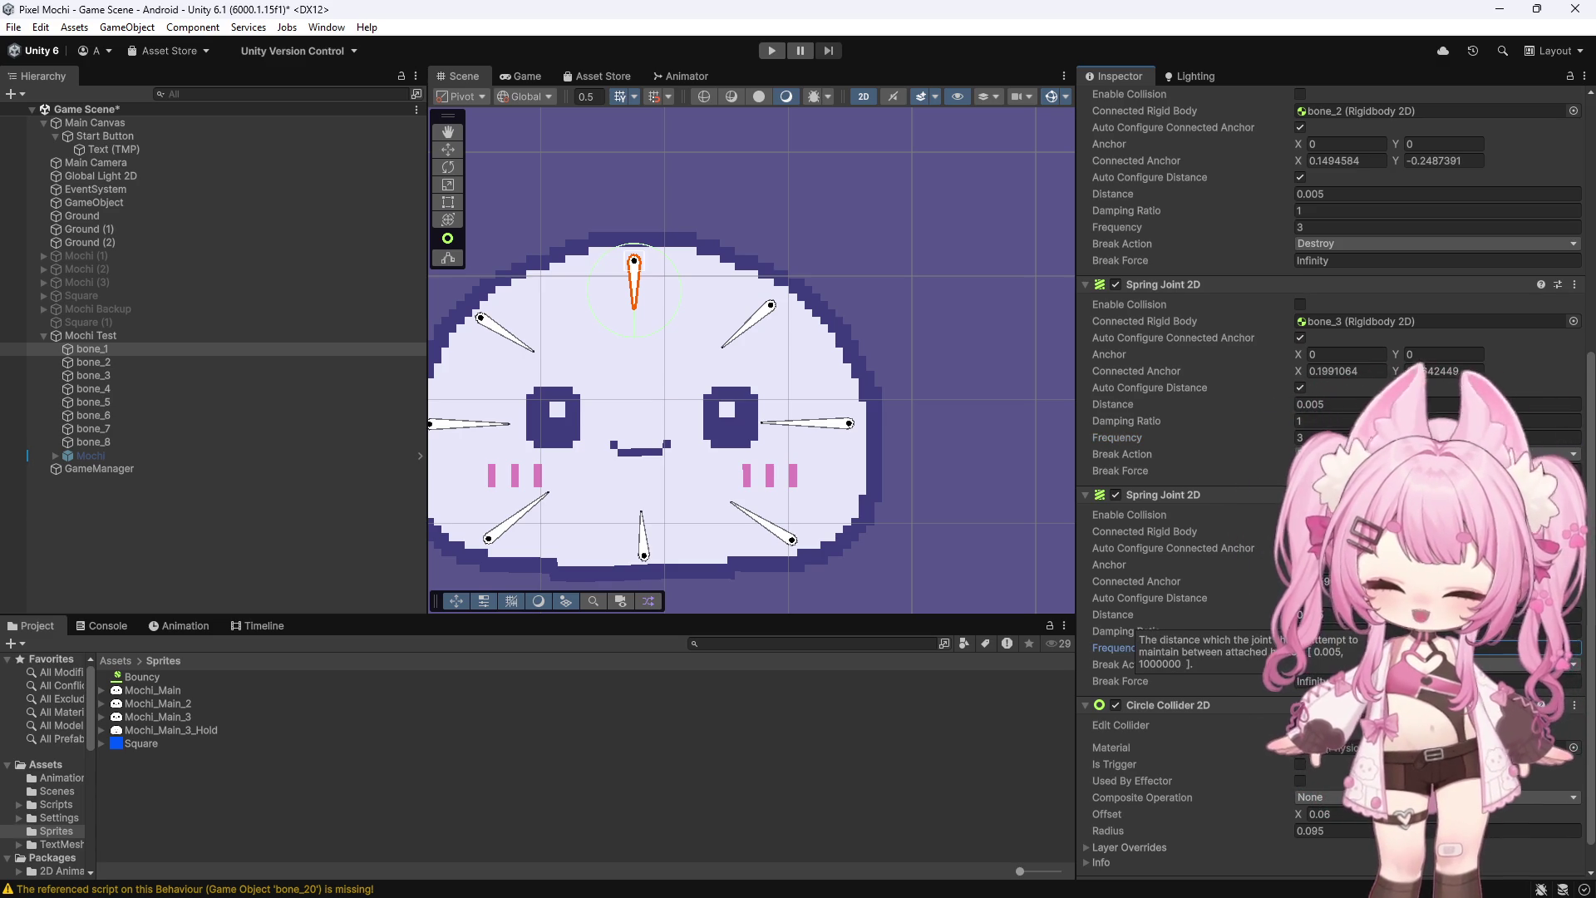
pyautogui.click(1335, 633)
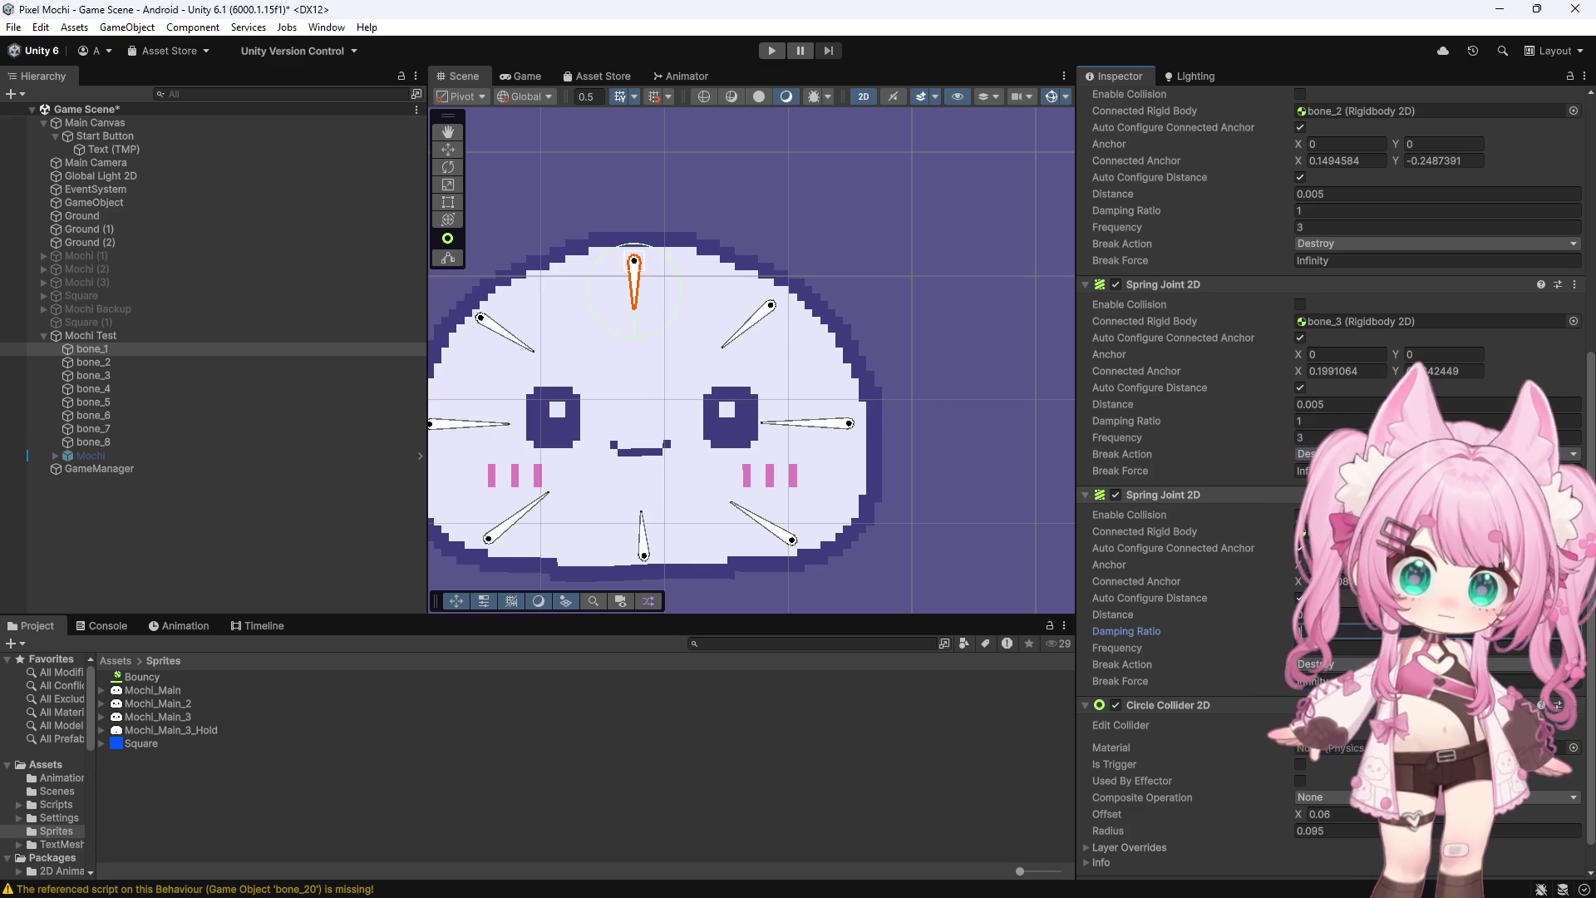
# Multi-select bone_2 through bone_8 and set their spring joints to frequency 3, damping ratio 1
pyautogui.click(98, 373)
pyautogui.keyDown('shift'); pyautogui.click(115, 444); pyautogui.keyUp('shift')
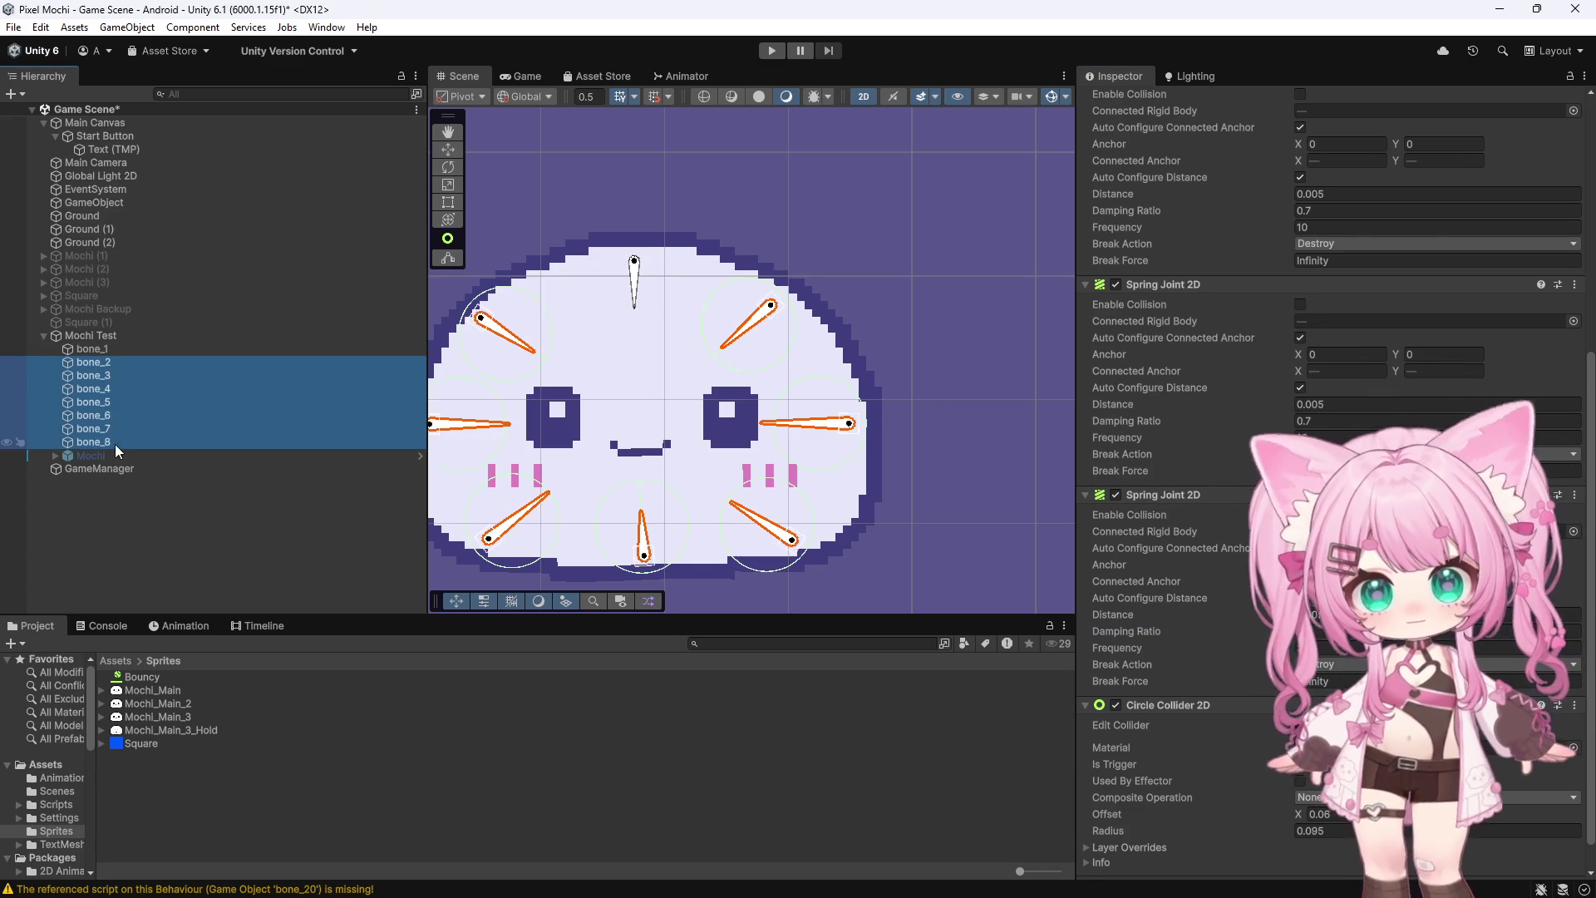
pyautogui.scroll(3, 1320, 391)
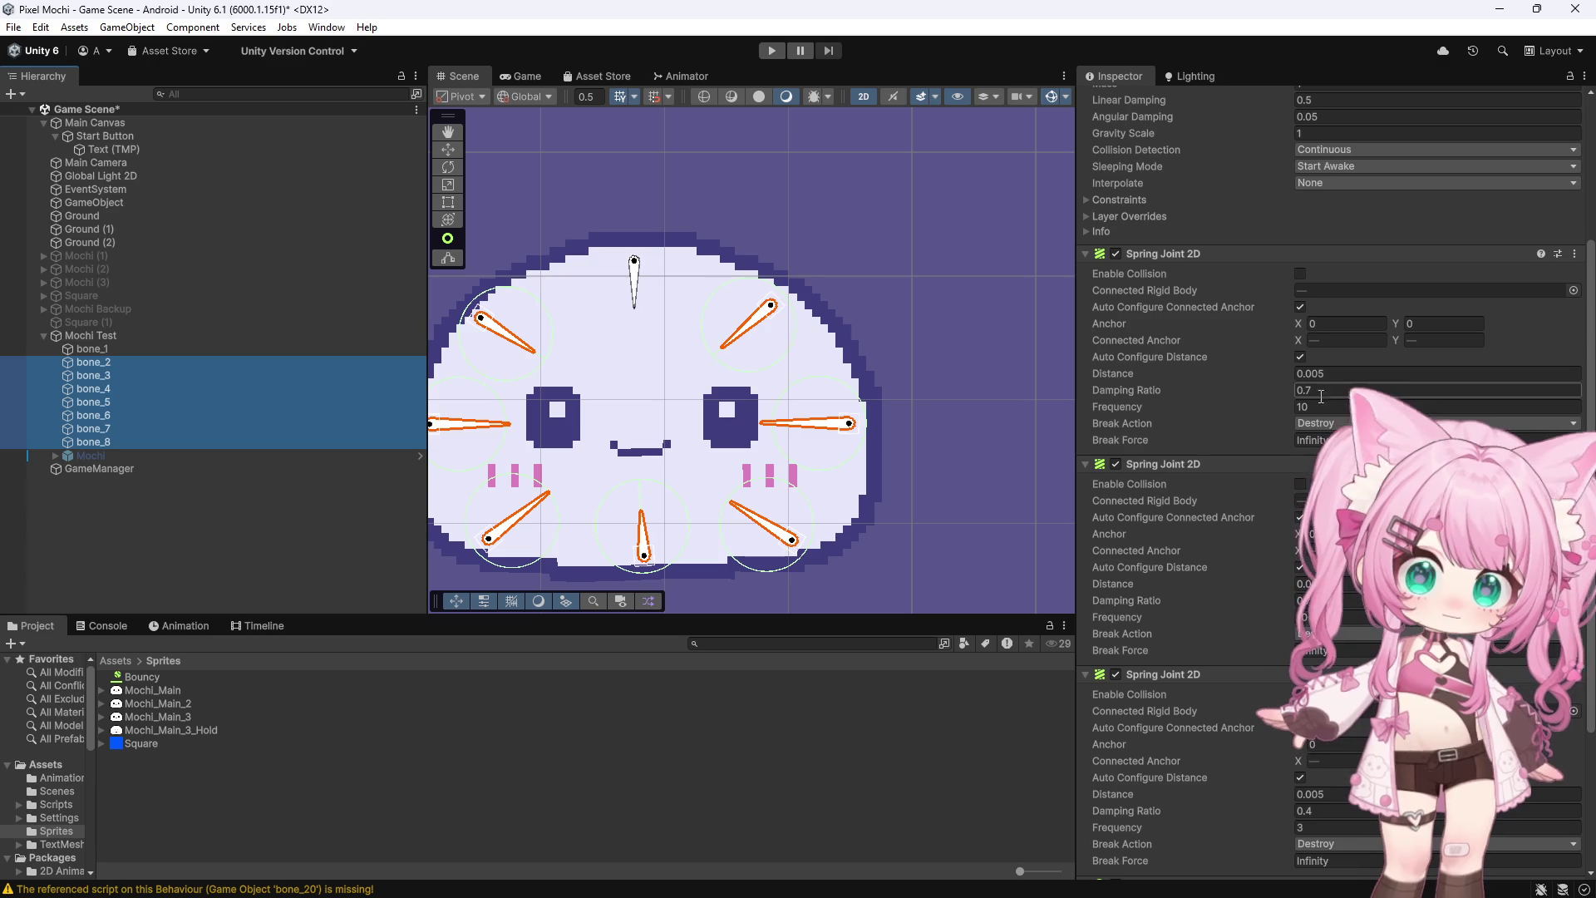
pyautogui.click(1315, 407)
pyautogui.write('3')
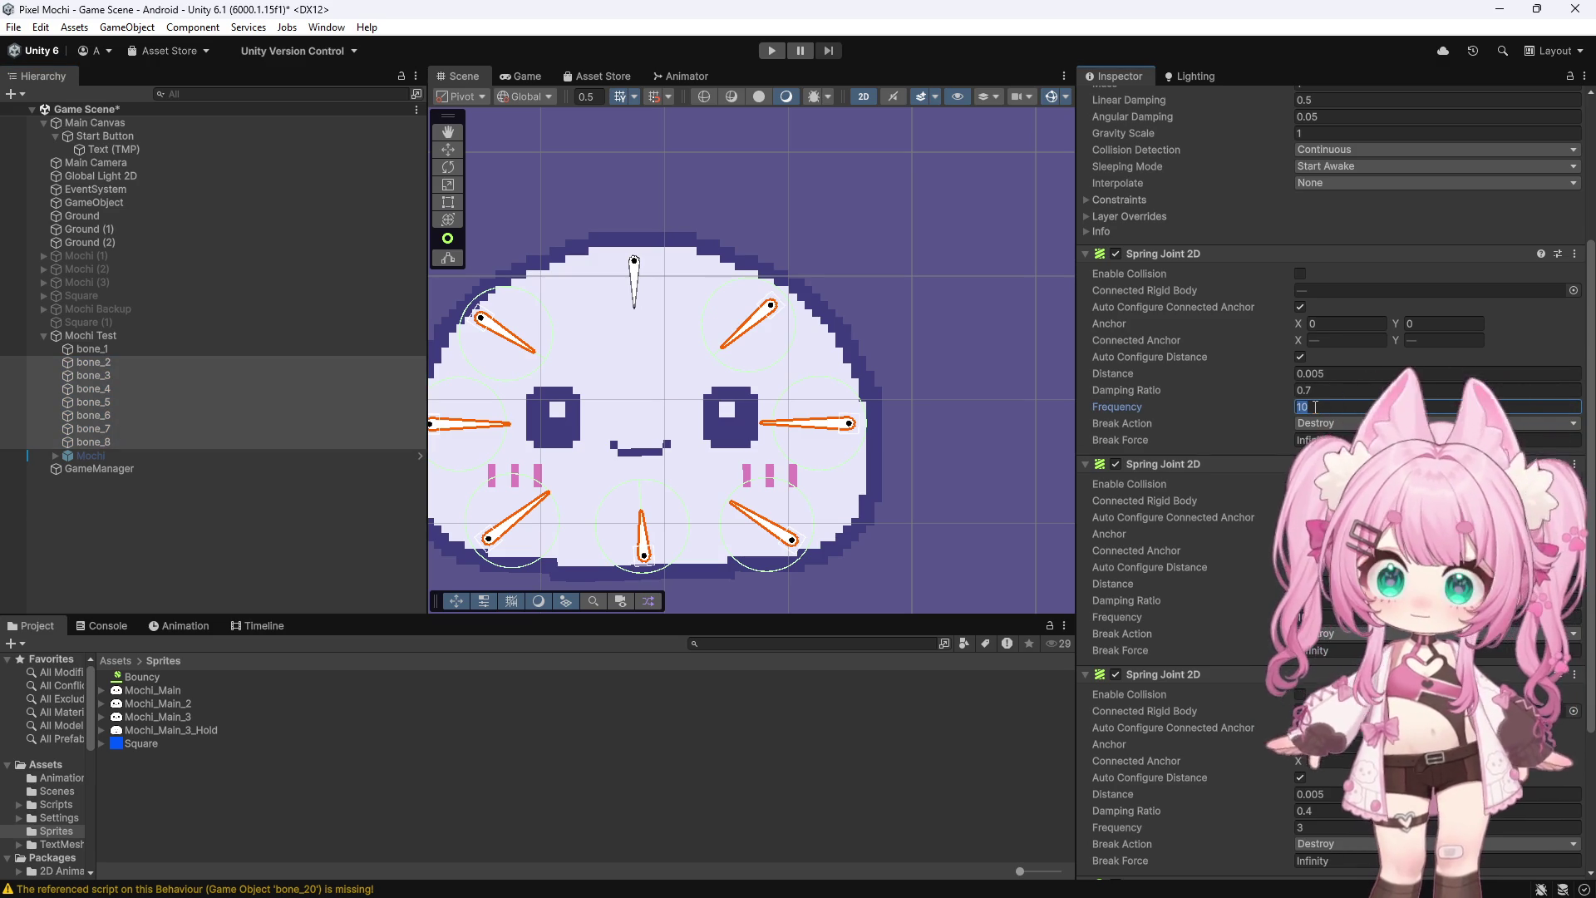
pyautogui.click(1322, 388)
pyautogui.write('1')
pyautogui.click(1322, 600)
pyautogui.write('1')
pyautogui.scroll(-4, 1322, 604)
pyautogui.click(1322, 647)
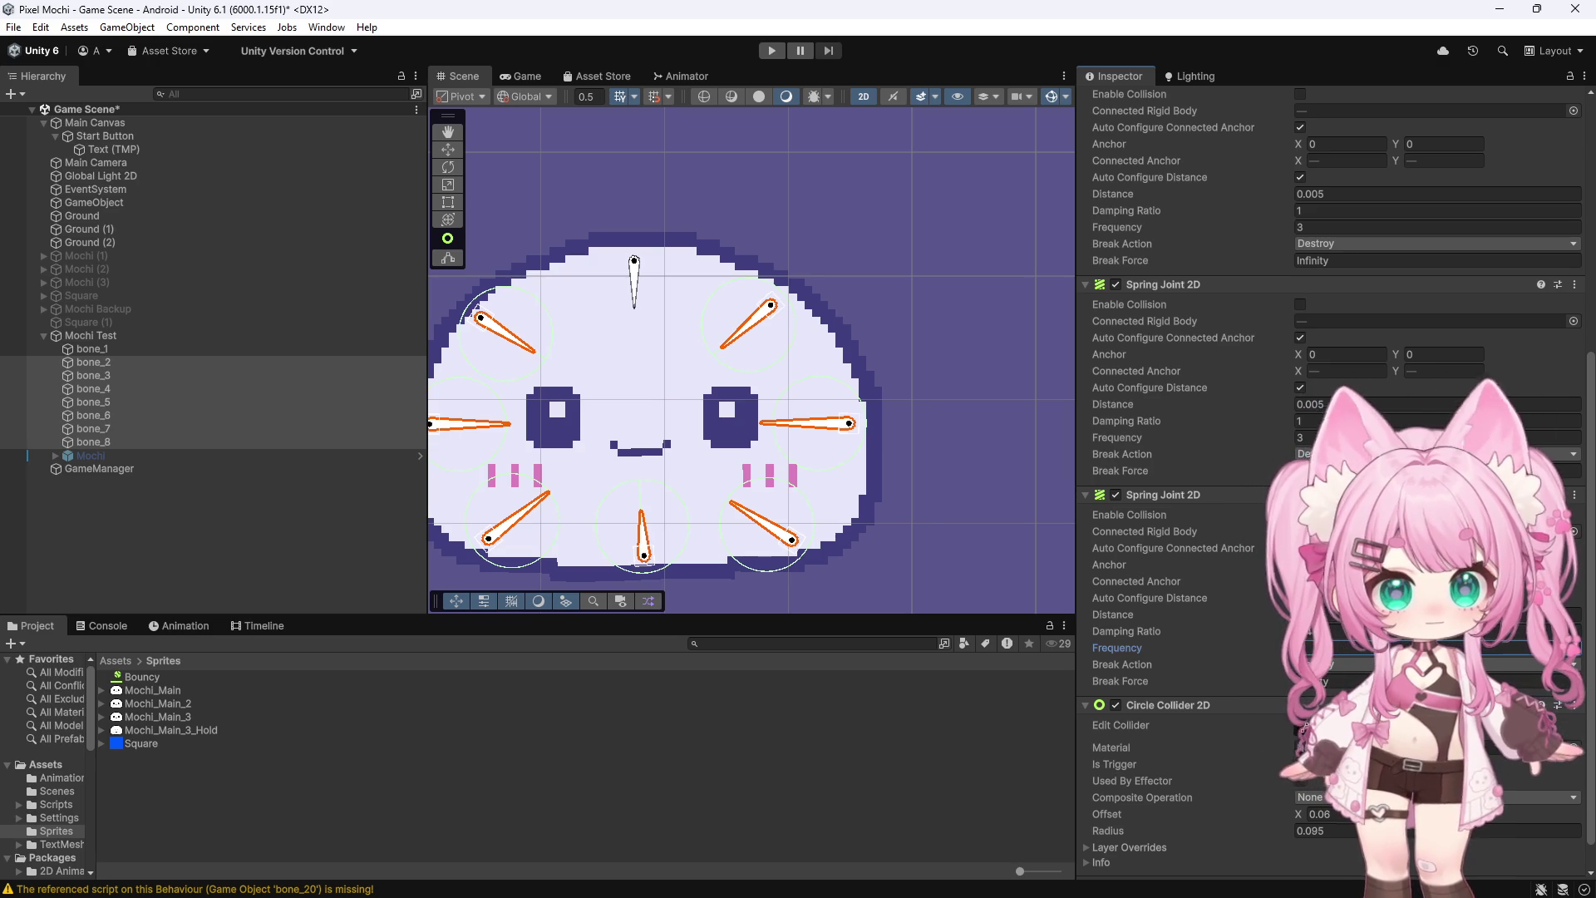
pyautogui.click(1323, 632)
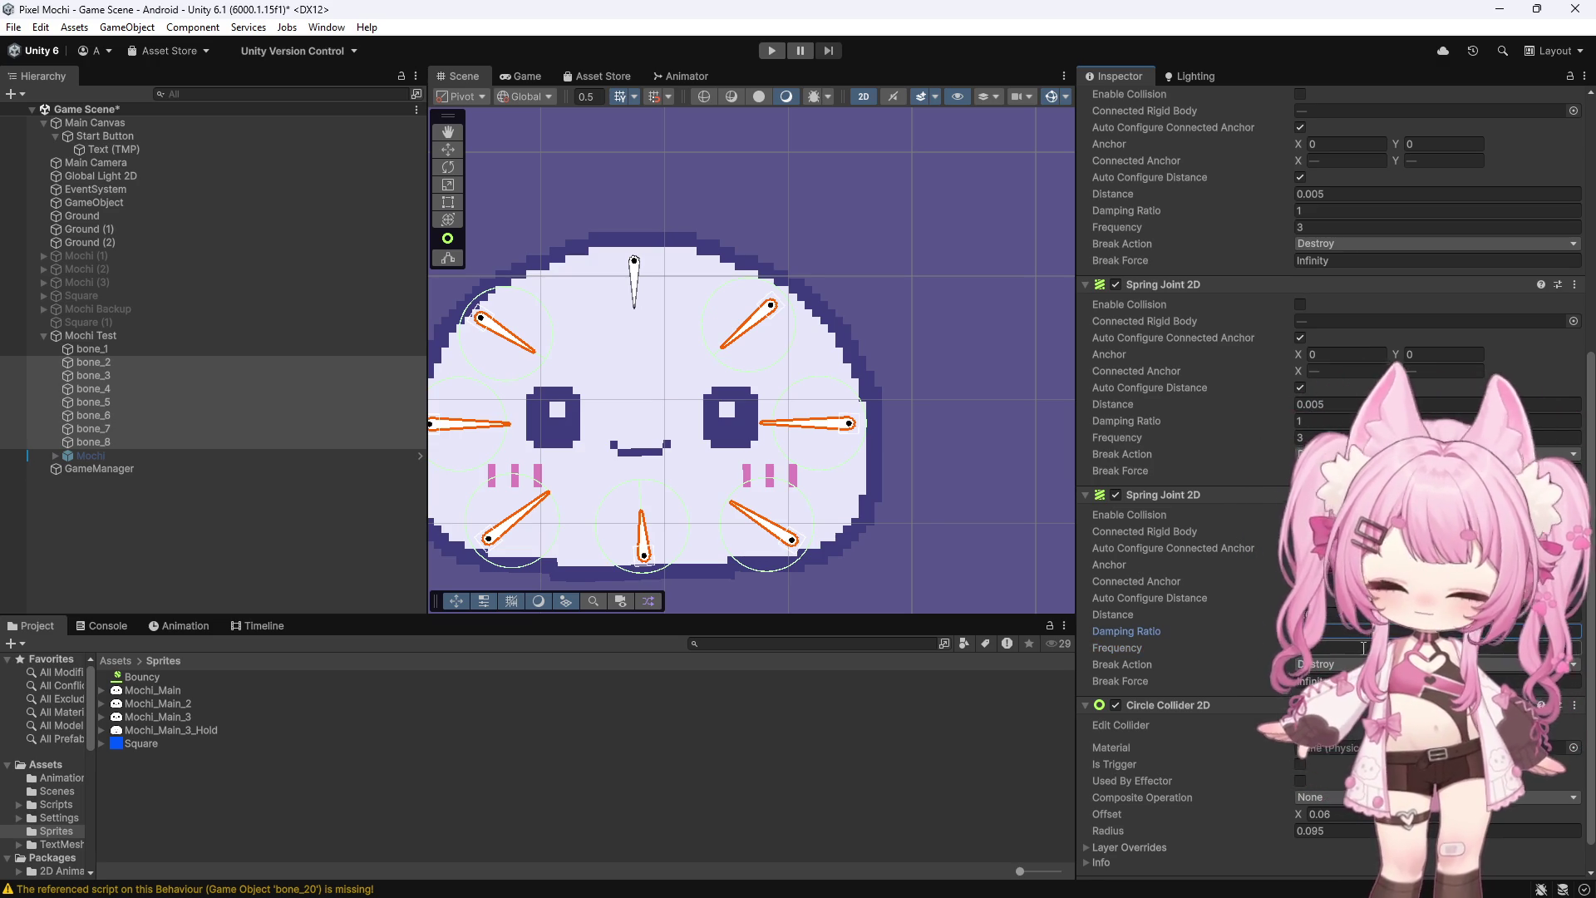
# Check bone_1's spring joint values, then enter play mode to test the springs
pyautogui.click(71, 405)
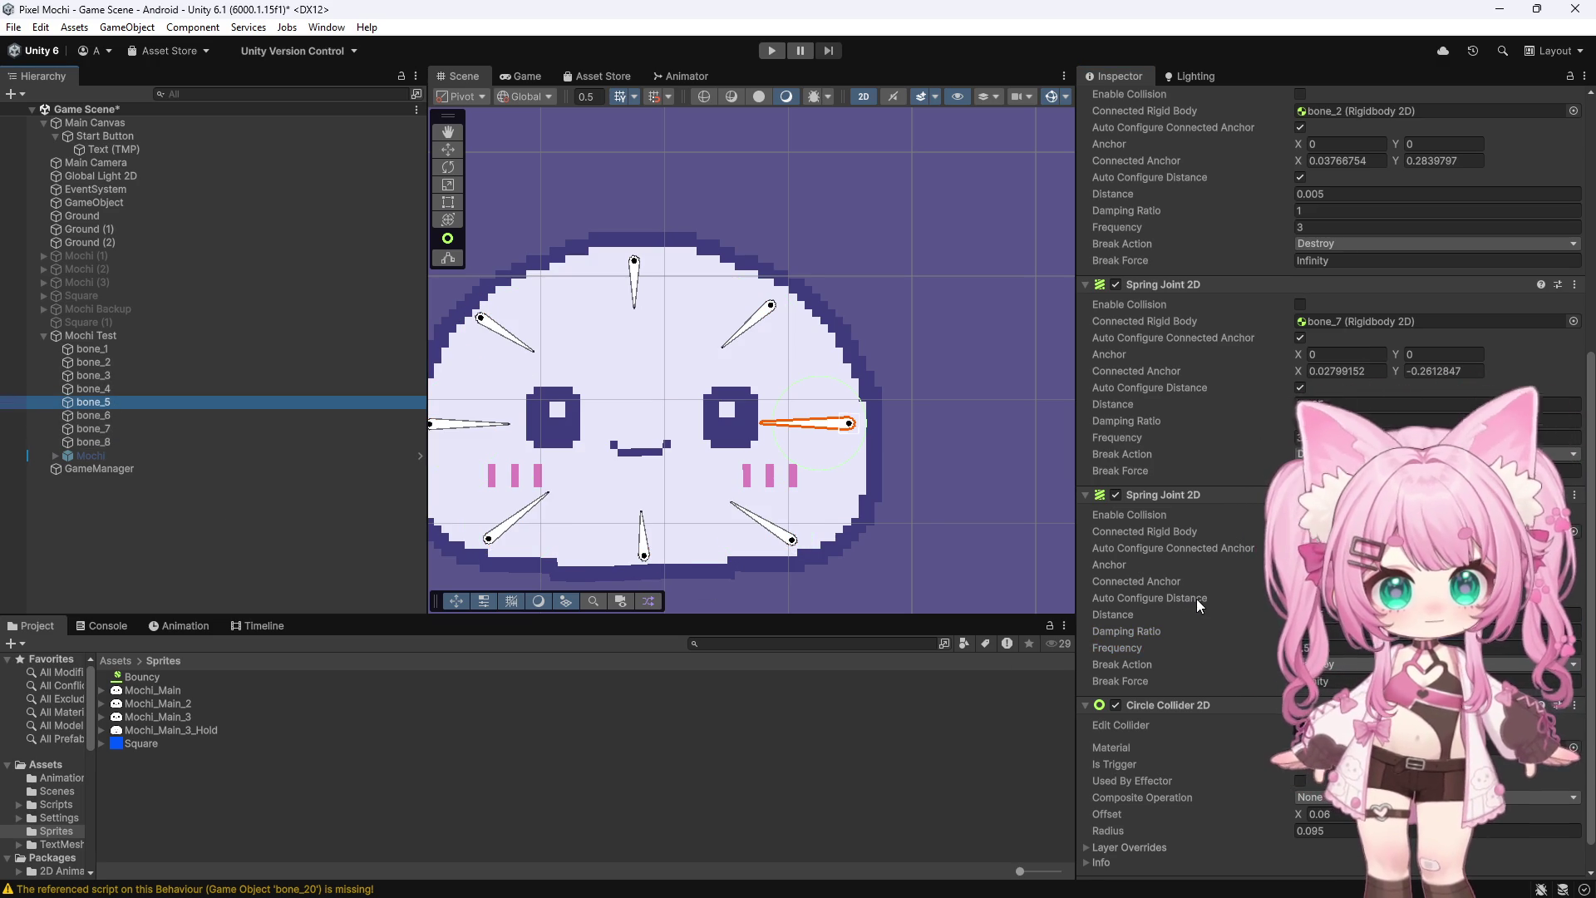
pyautogui.scroll(-1, 1196, 597)
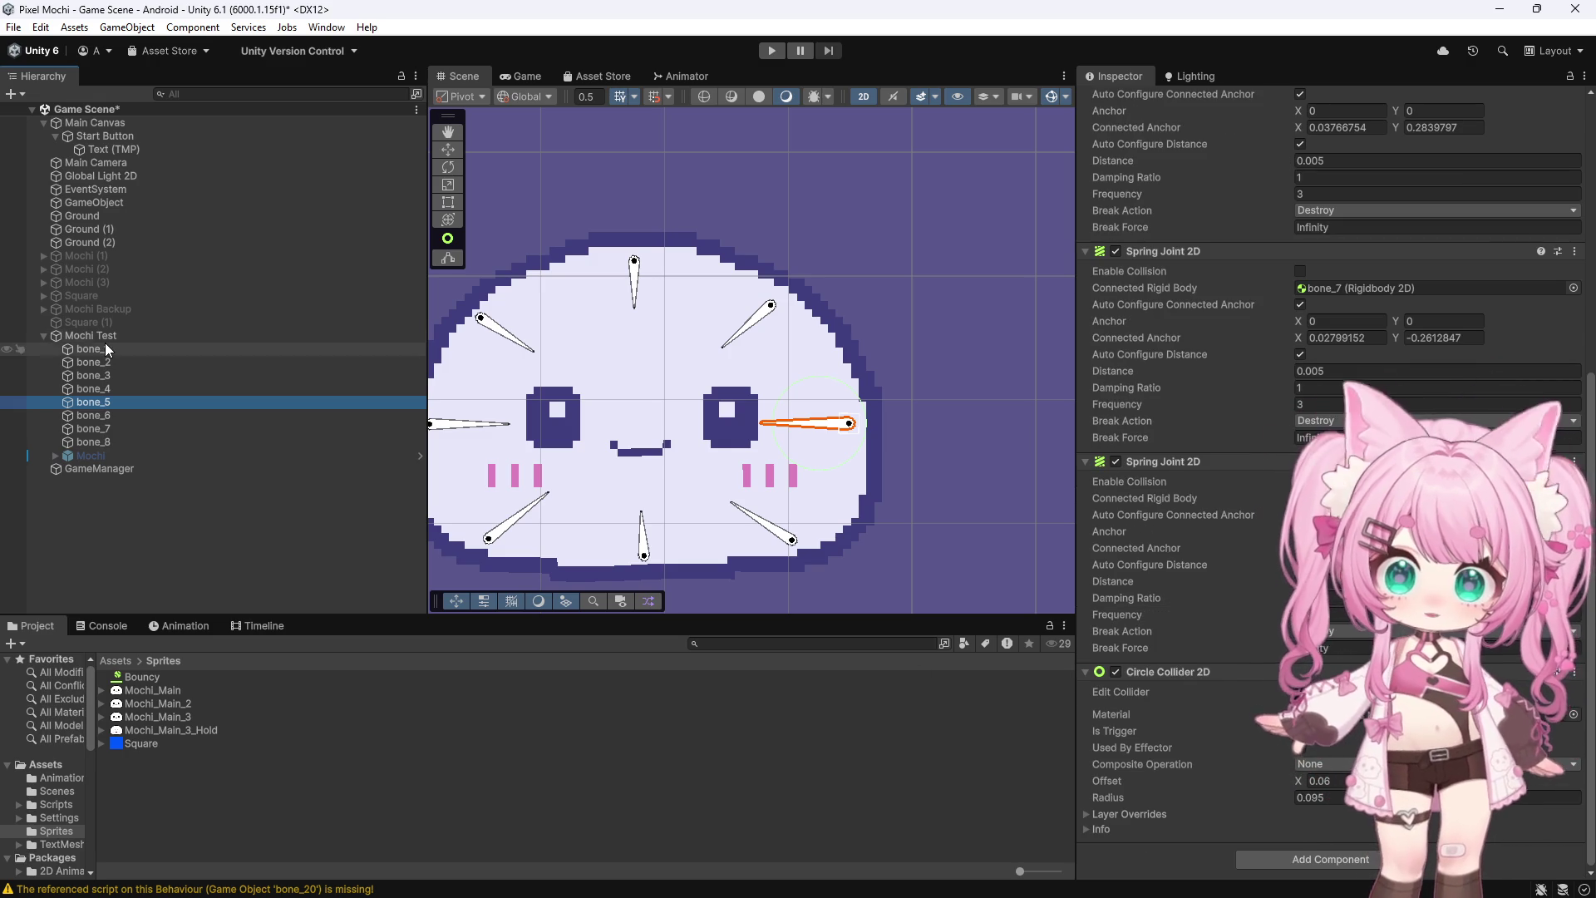
pyautogui.click(98, 348)
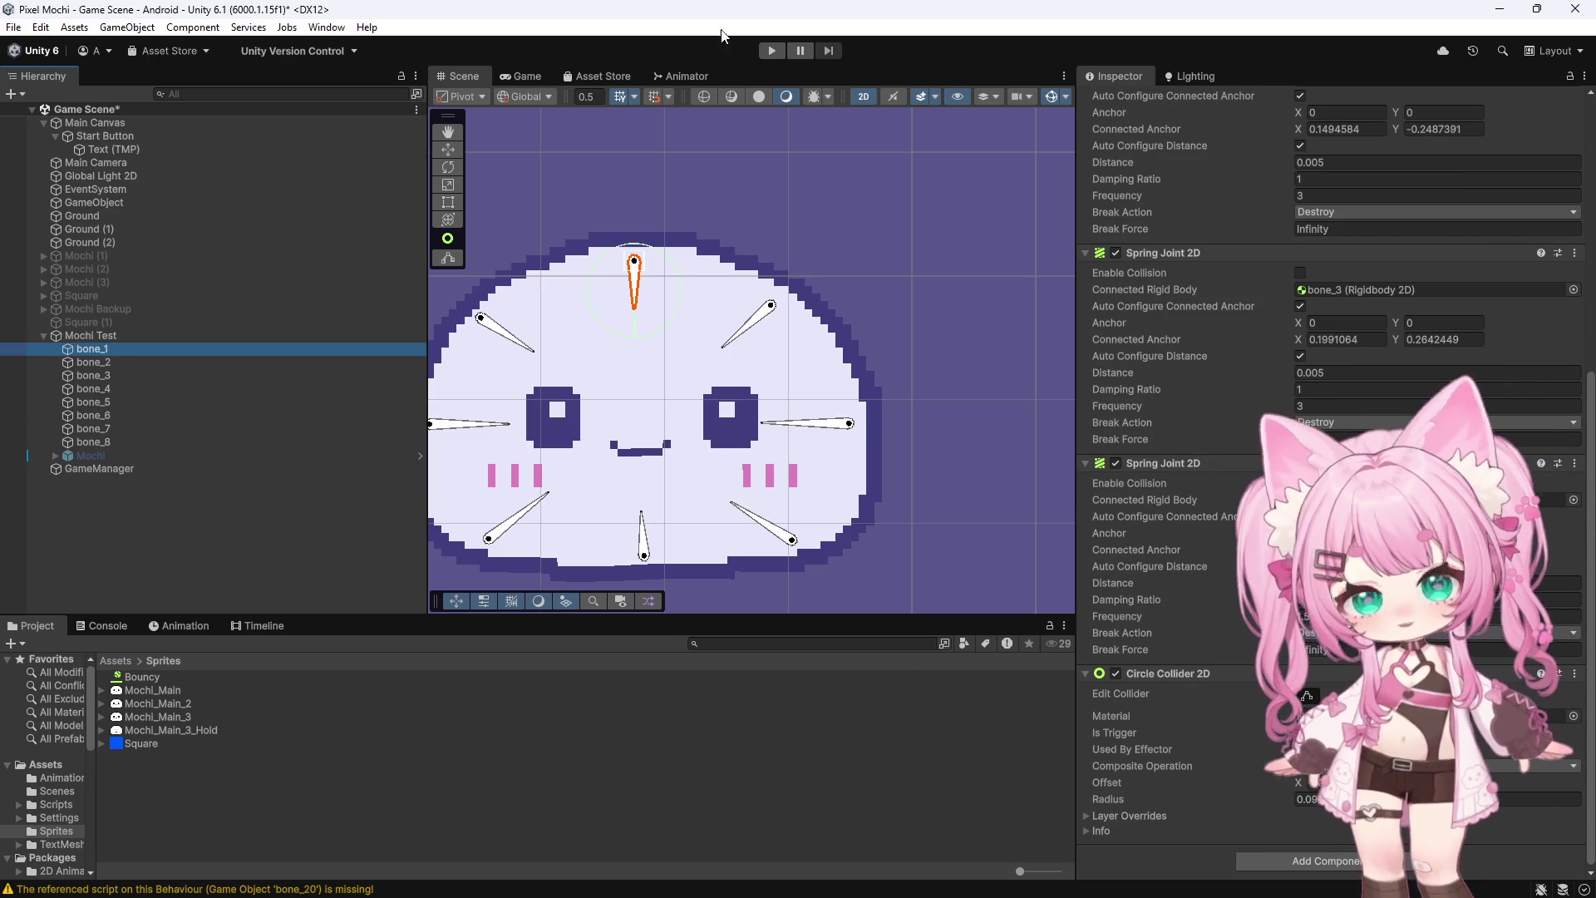
pyautogui.click(772, 49)
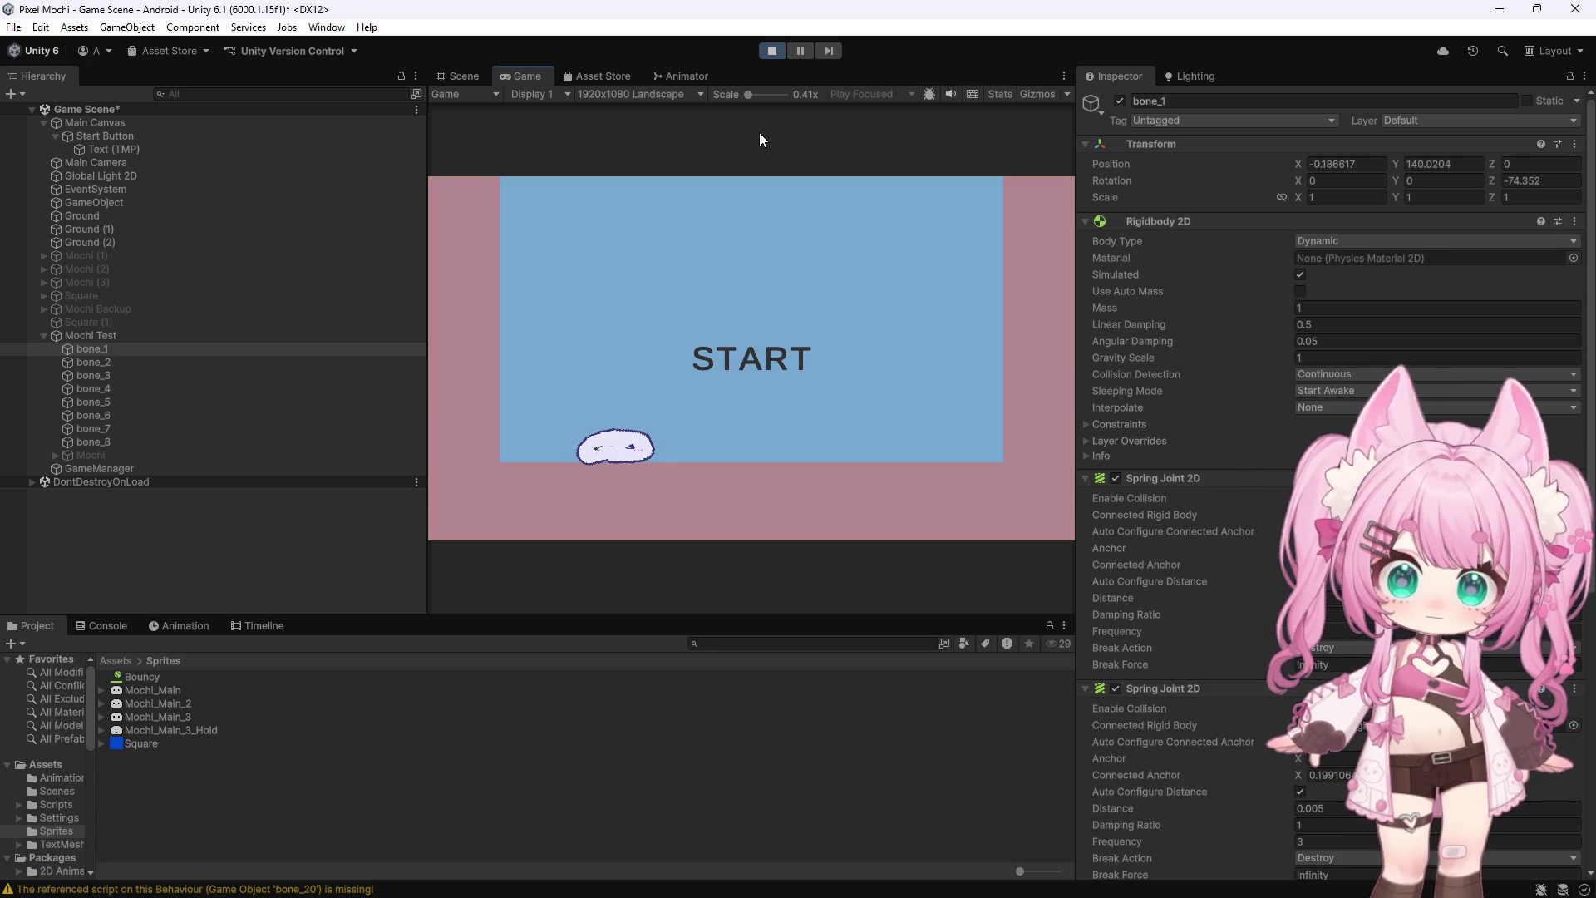
pyautogui.click(778, 50)
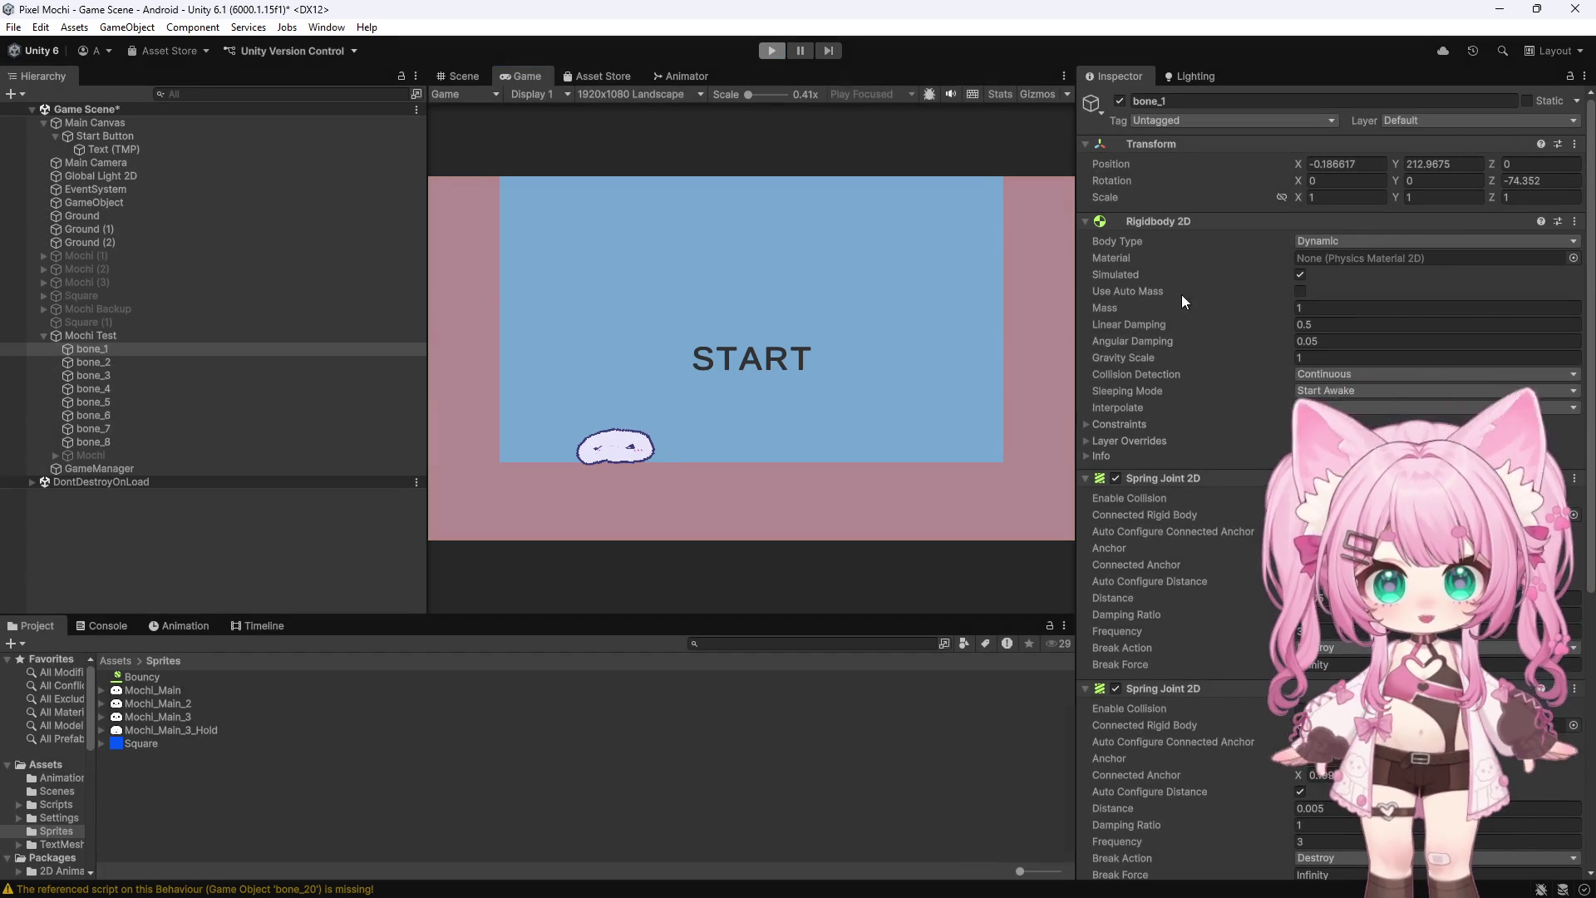
pyautogui.scroll(-1, 1217, 366)
pyautogui.scroll(-4, 1210, 346)
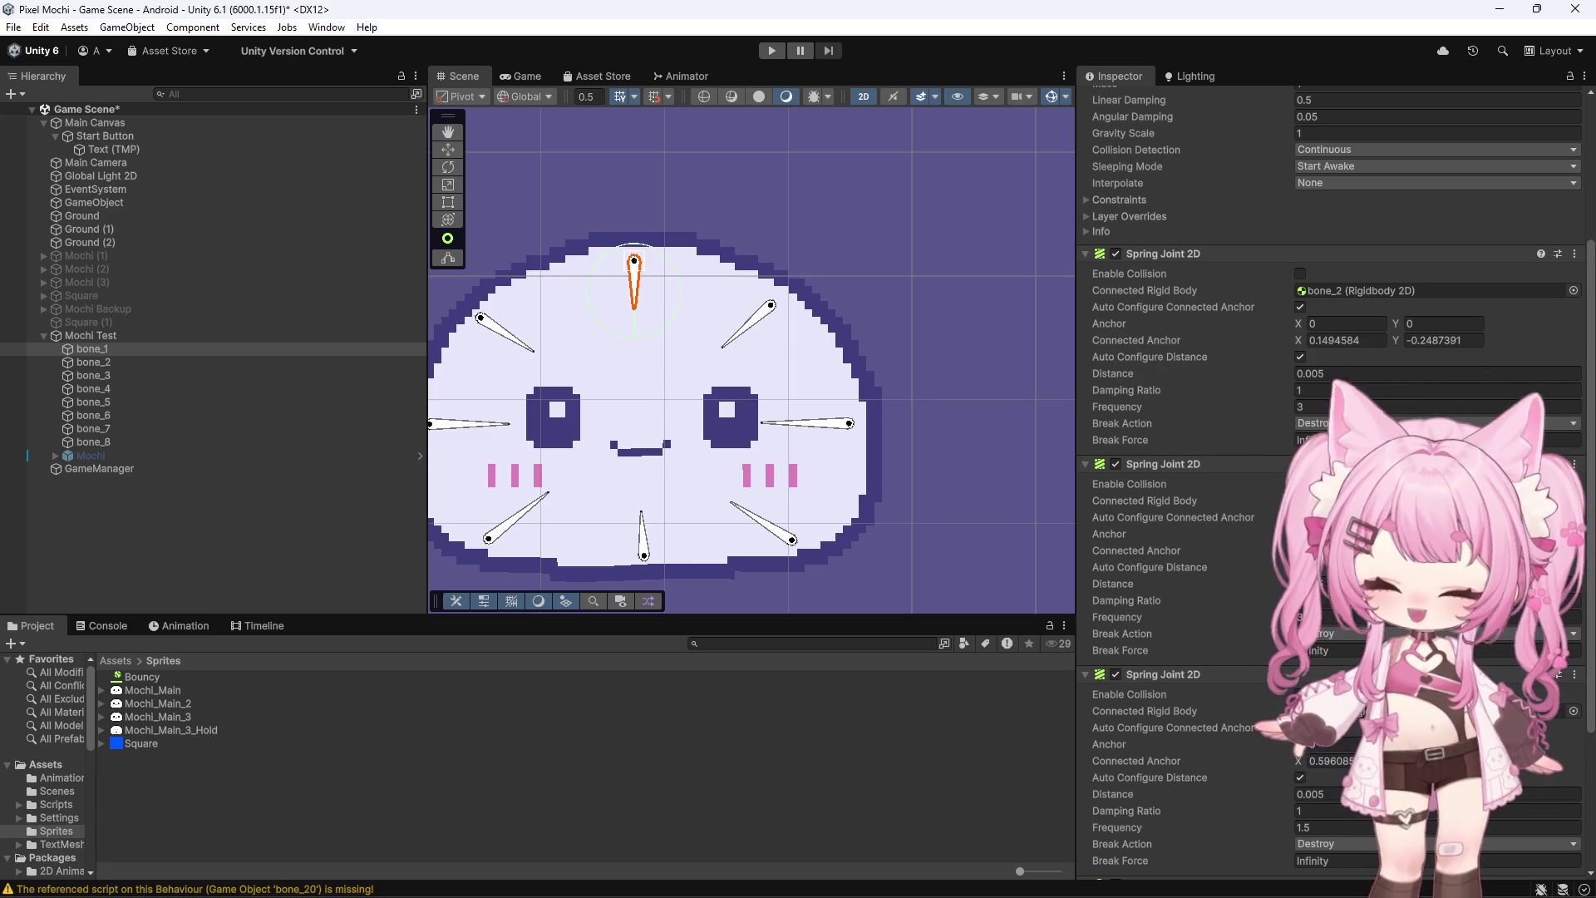
# Undo twice to revert the frequency and damping changes on the multi-bone selection
pyautogui.hotkey('ctrl', 'z')
pyautogui.hotkey('ctrl', 'z')
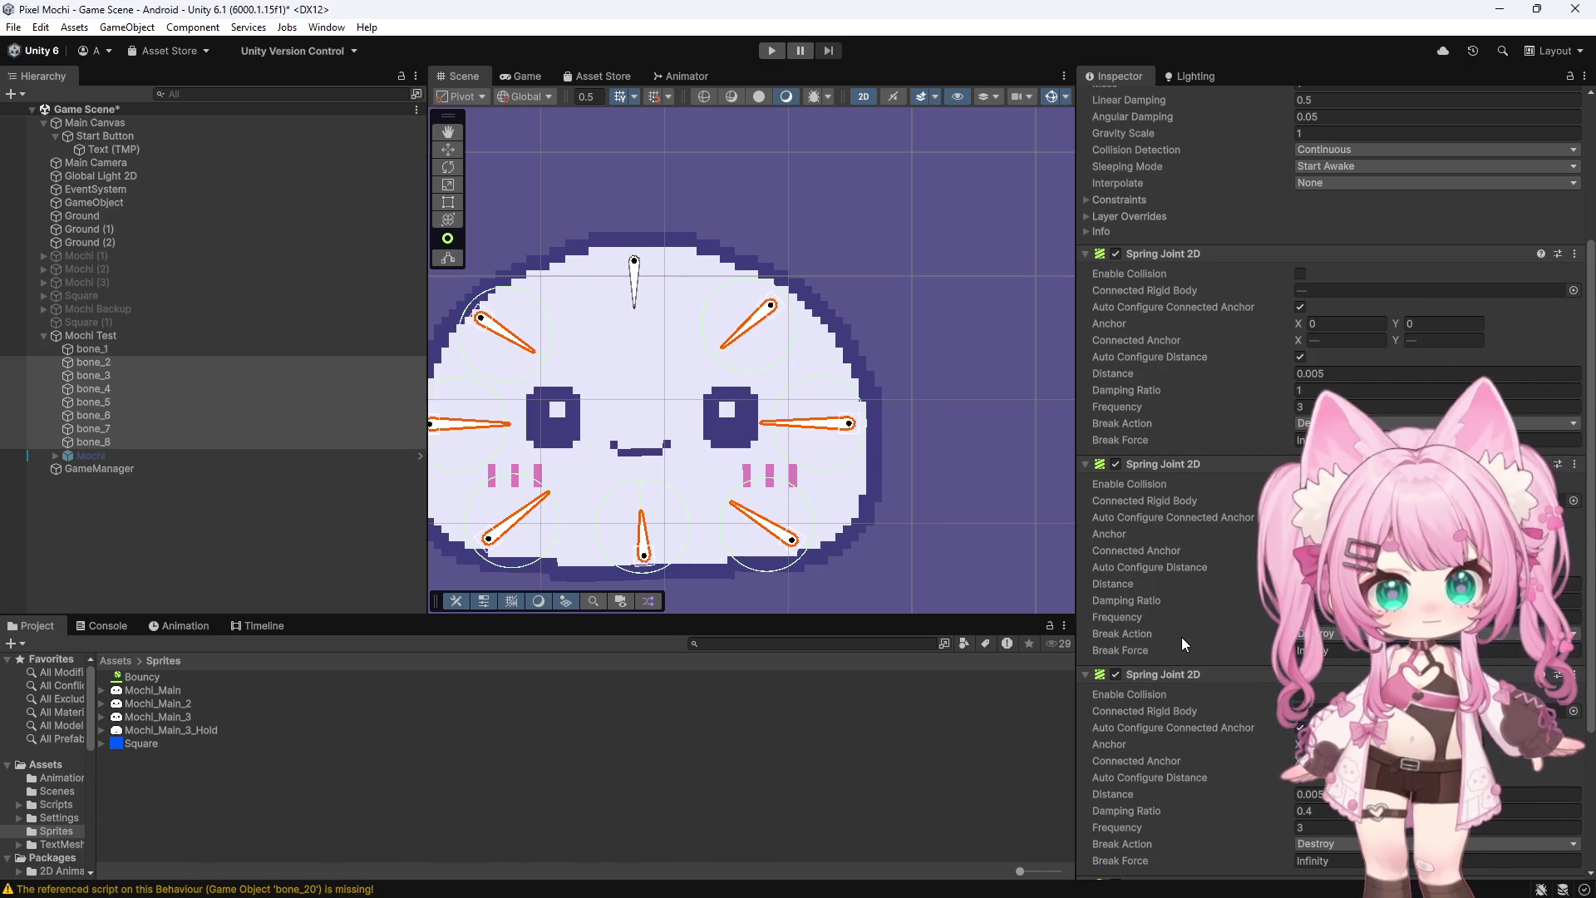
pyautogui.hotkey('ctrl', 'z')
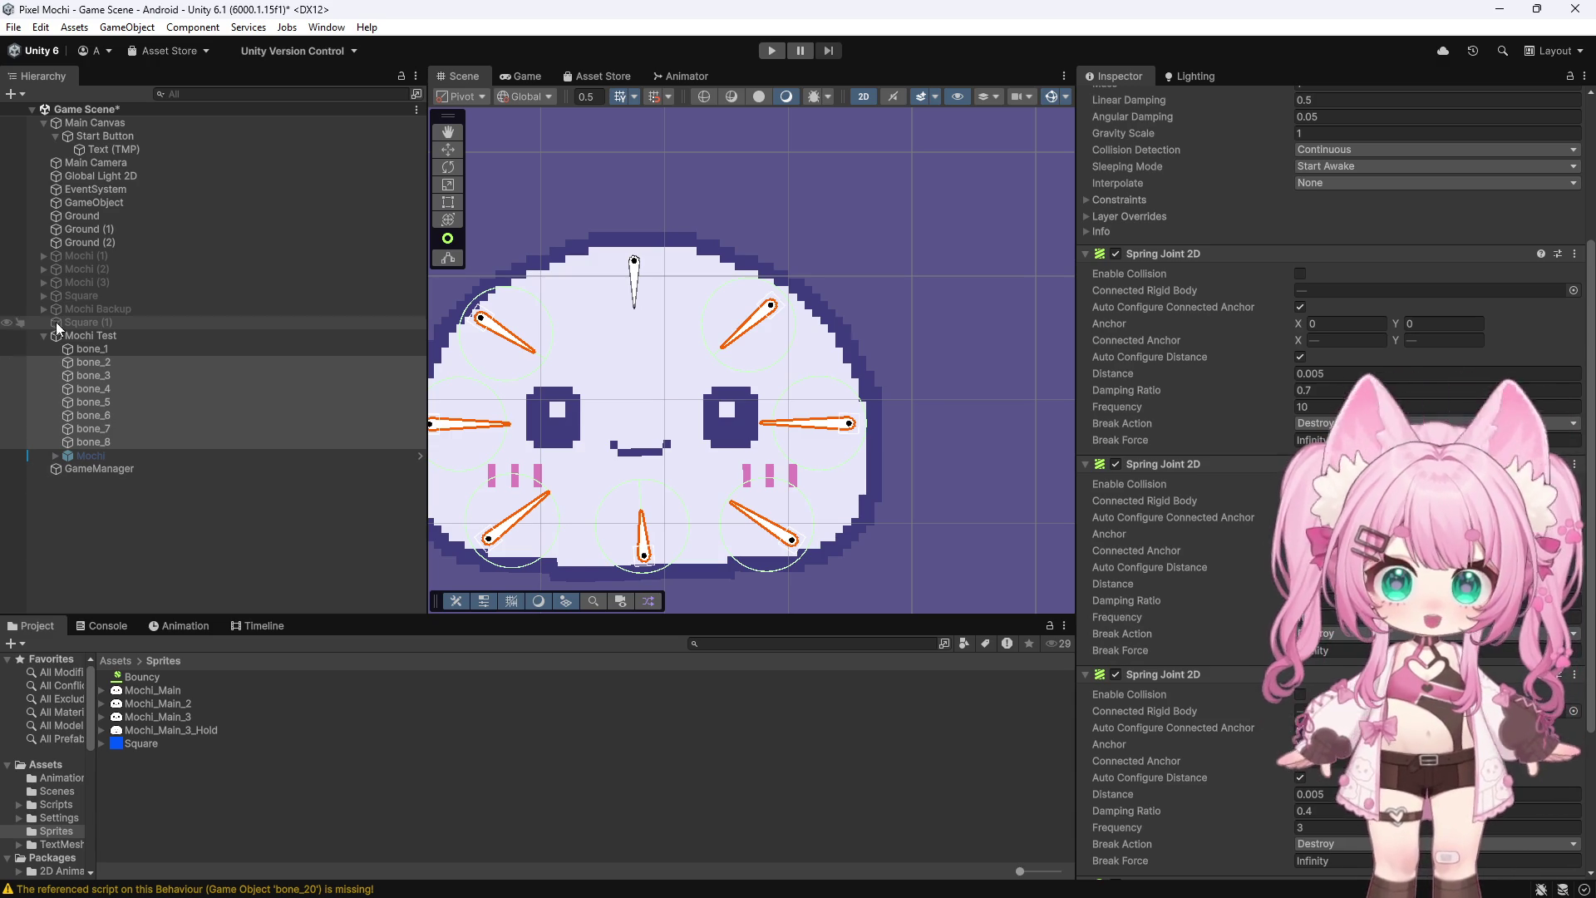
pyautogui.click(96, 359)
# Review spring joints on bone_1, bone_2, bone_6 and other bones, then run play mode
pyautogui.click(91, 335)
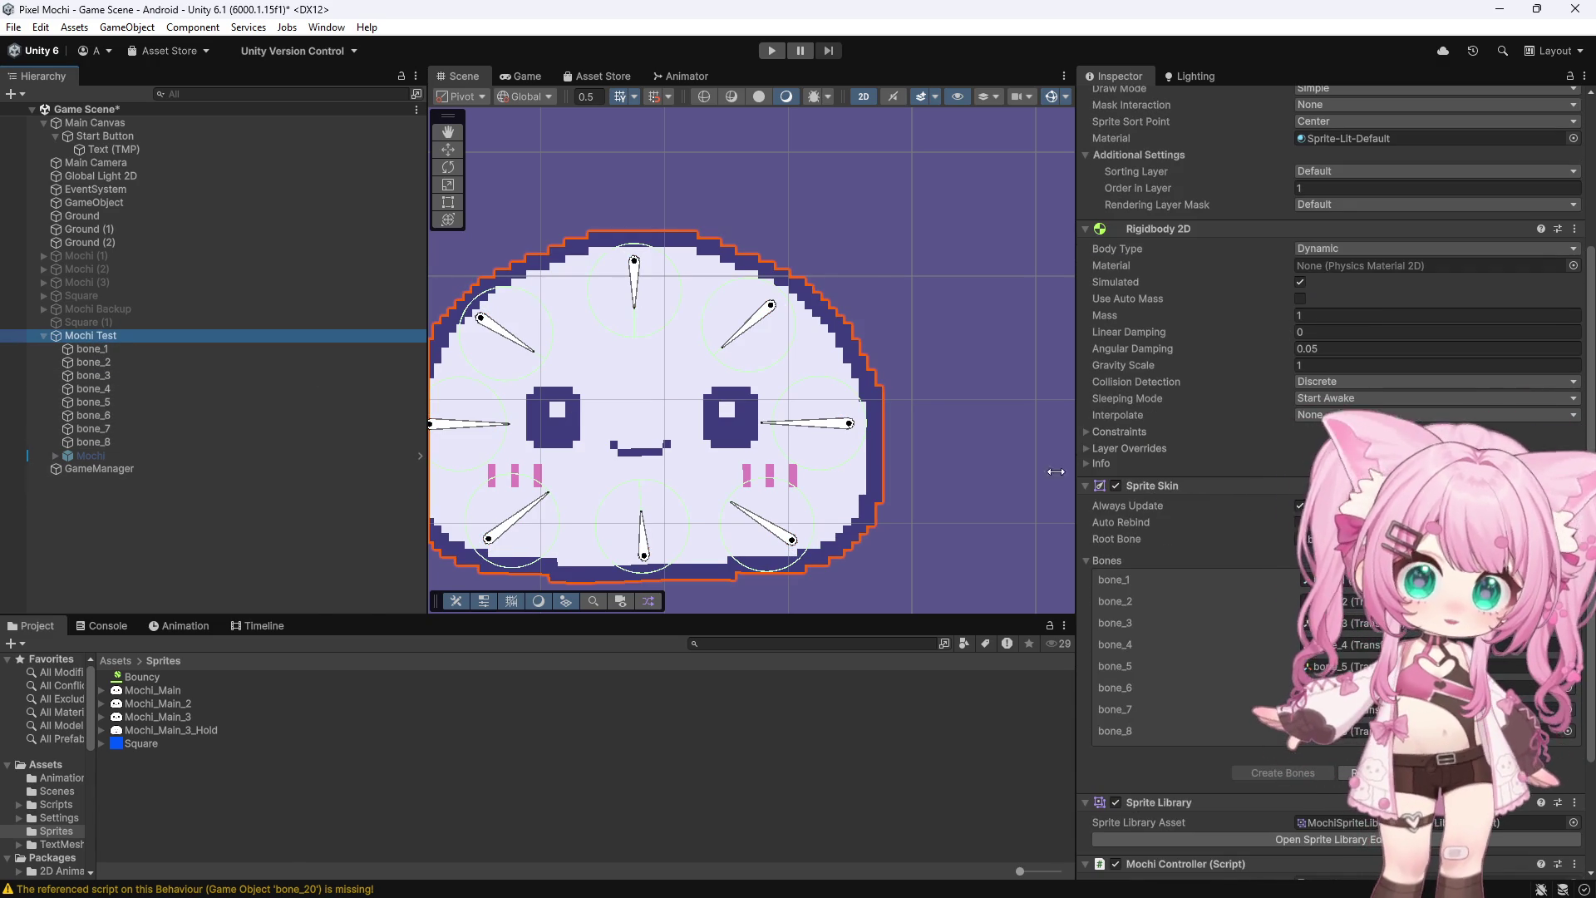
pyautogui.click(132, 348)
pyautogui.click(92, 335)
pyautogui.click(93, 362)
pyautogui.keyDown('shift'); pyautogui.click(91, 441); pyautogui.keyUp('shift')
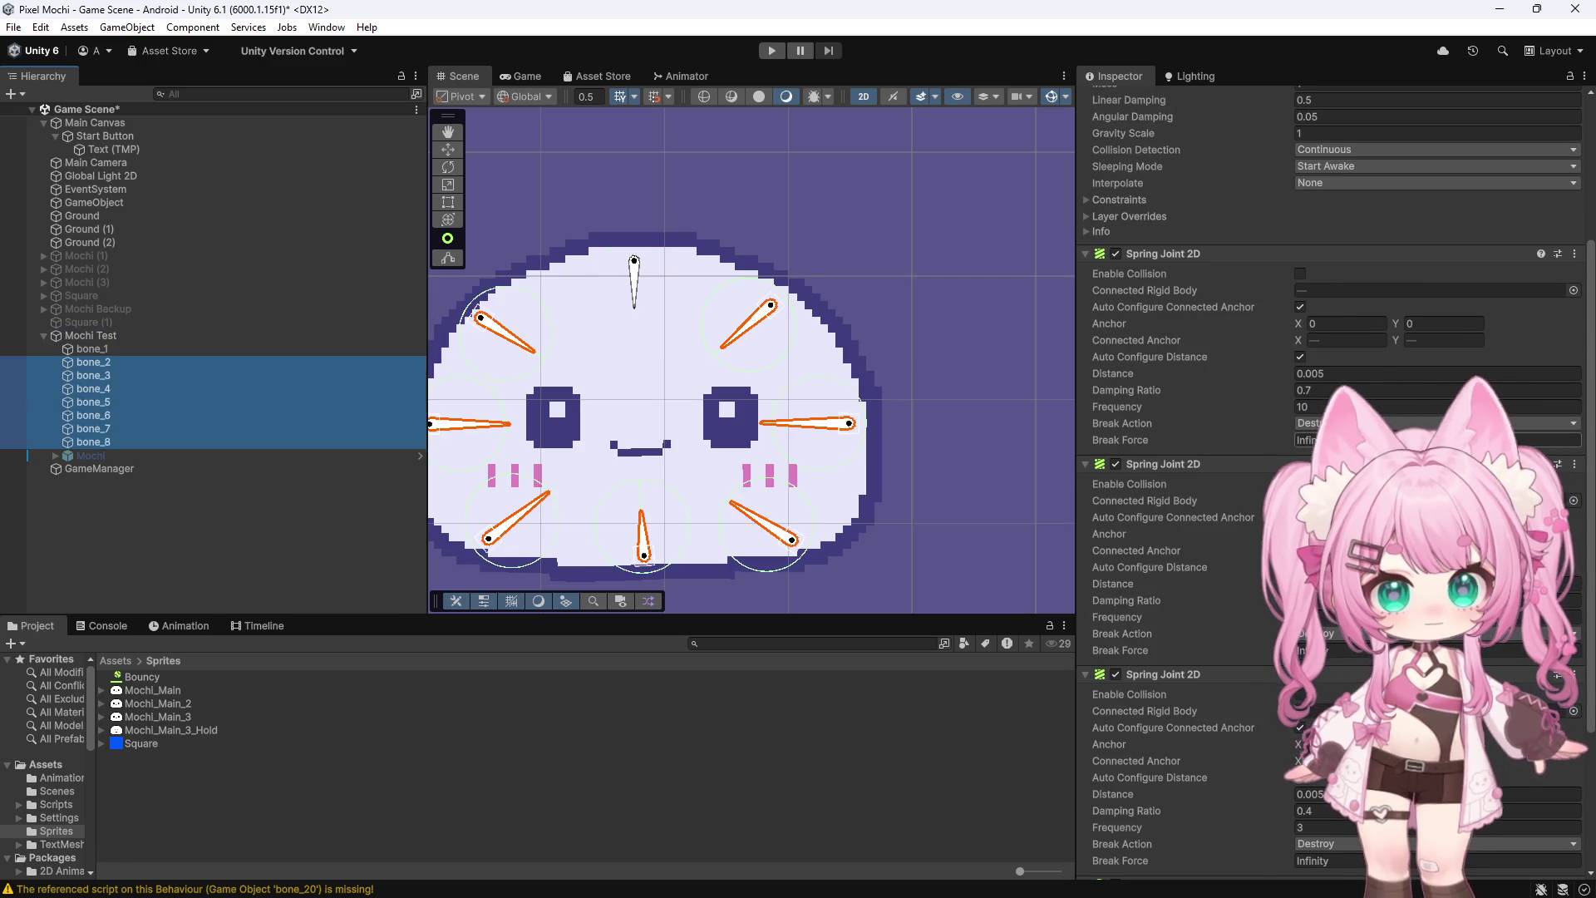
pyautogui.click(91, 349)
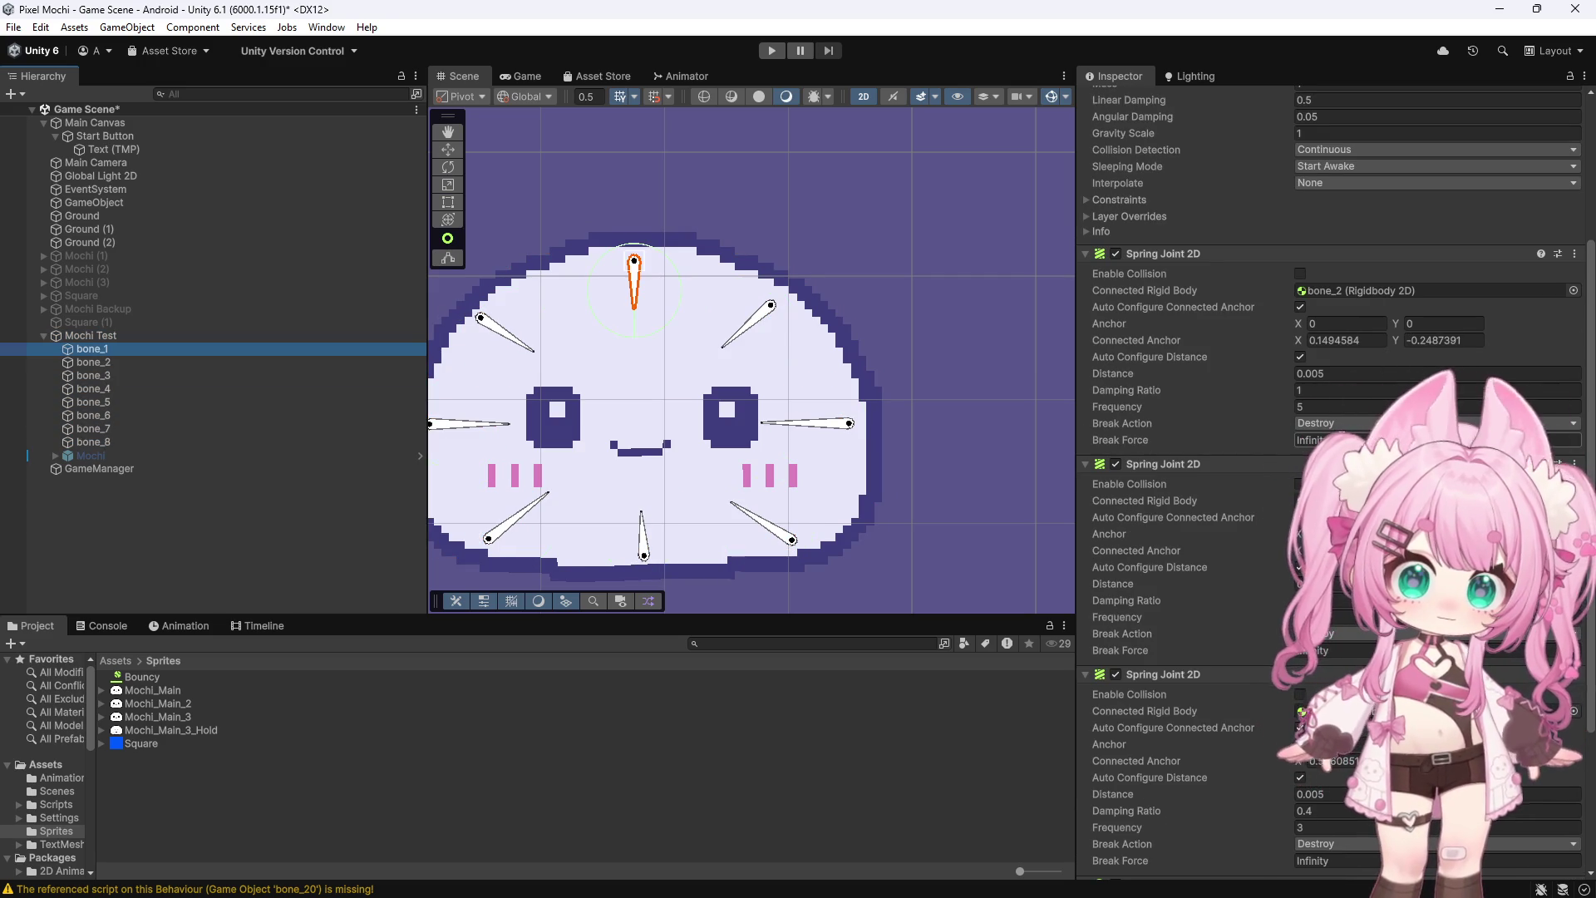
pyautogui.click(93, 415)
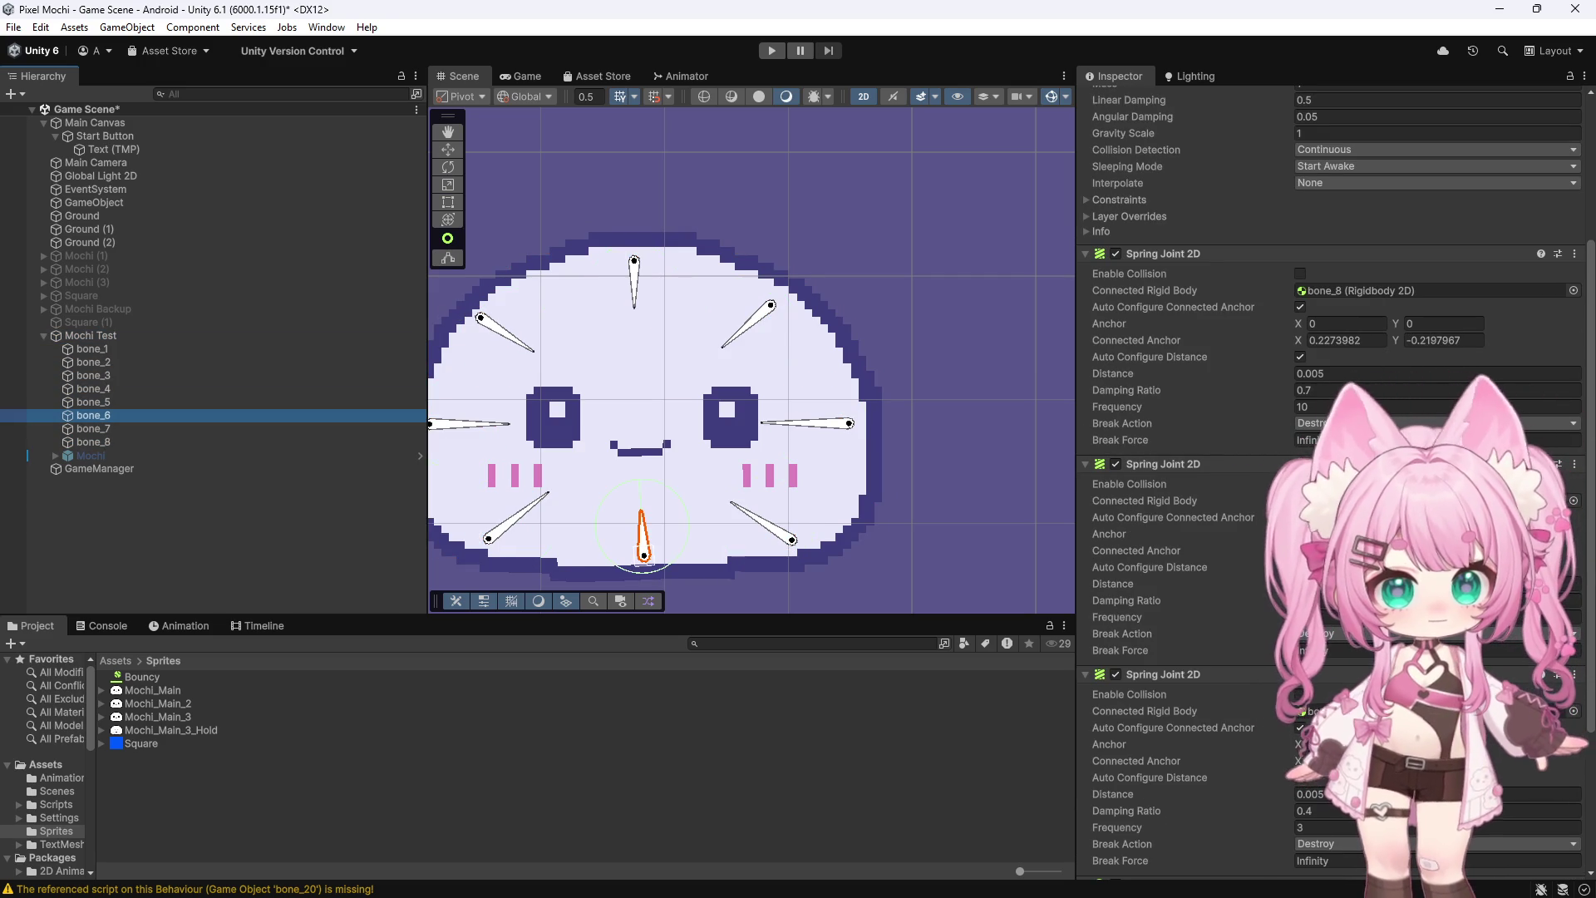
pyautogui.click(91, 349)
pyautogui.click(91, 375)
pyautogui.click(92, 349)
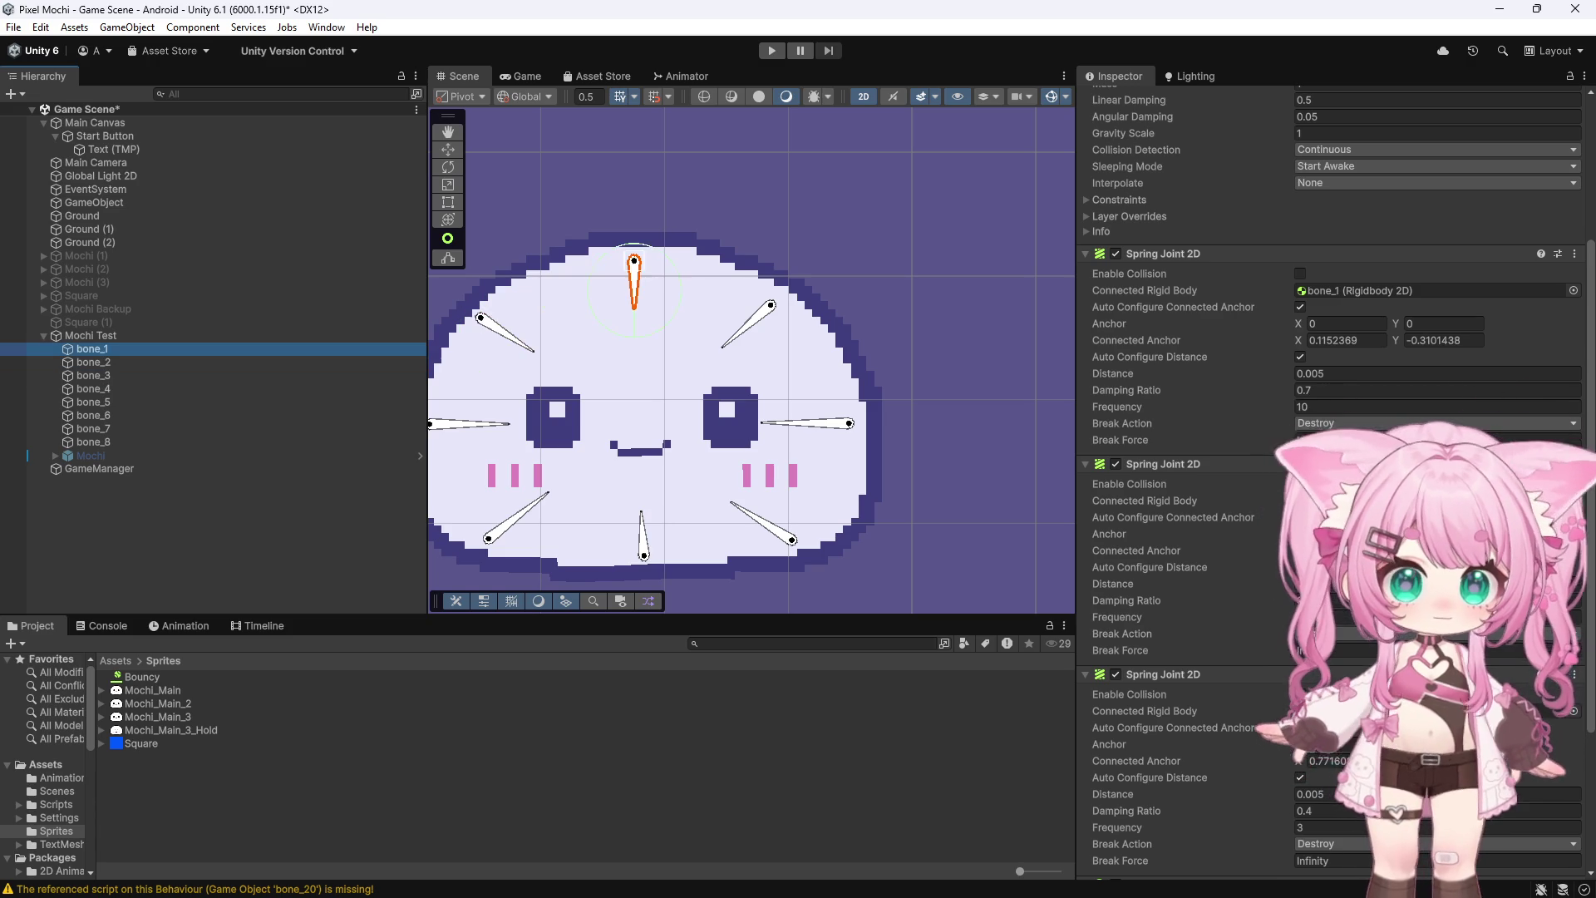
pyautogui.click(92, 401)
pyautogui.click(93, 362)
pyautogui.click(92, 348)
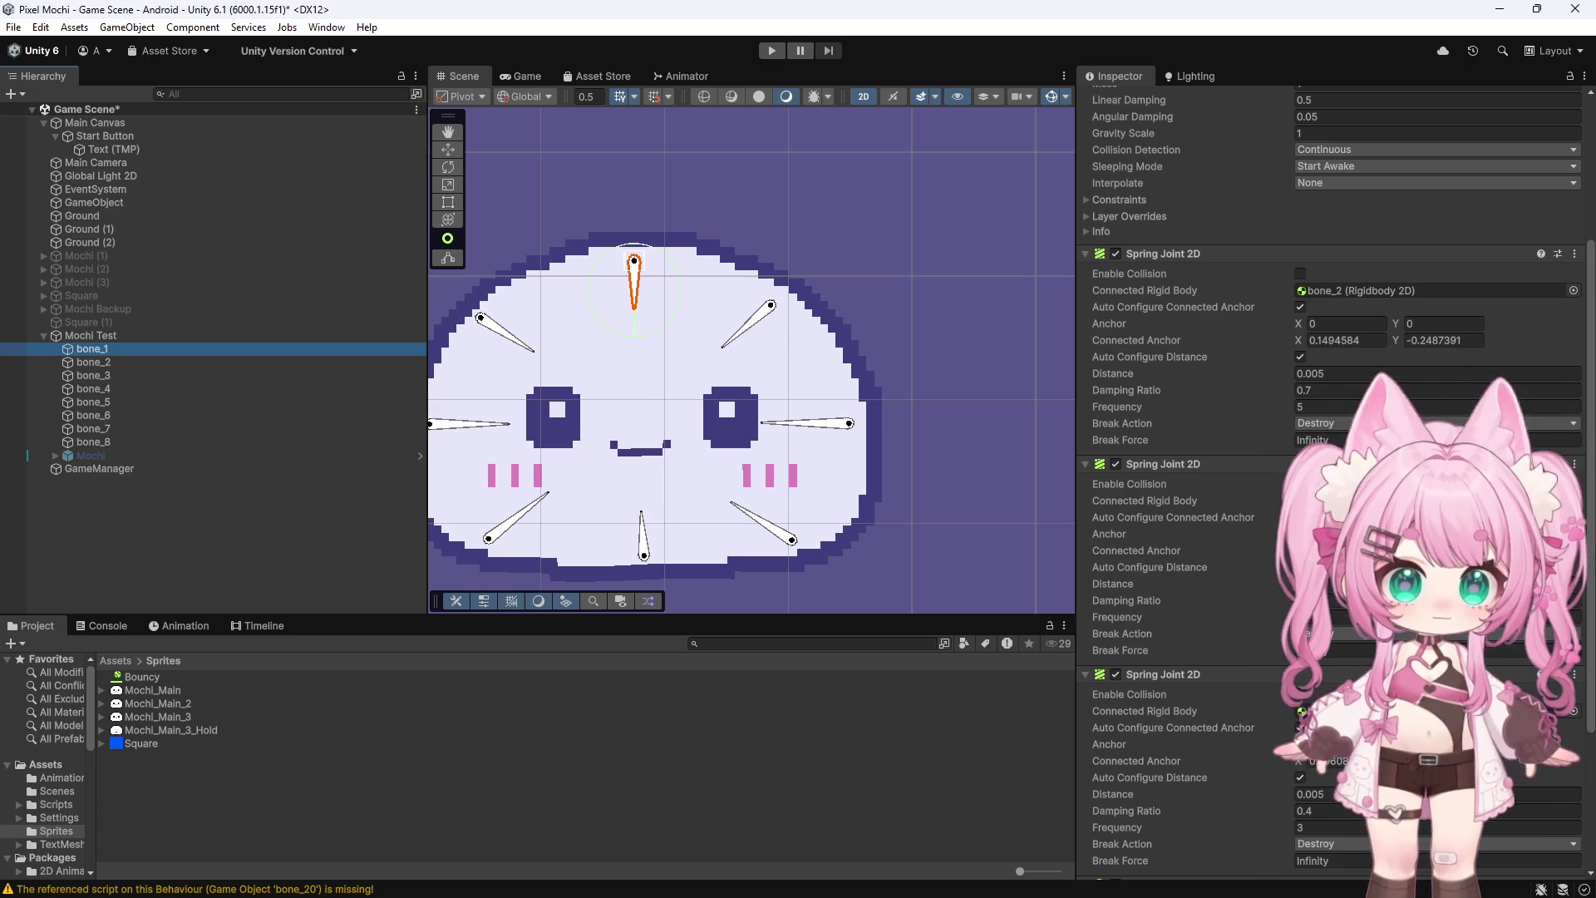
pyautogui.click(762, 51)
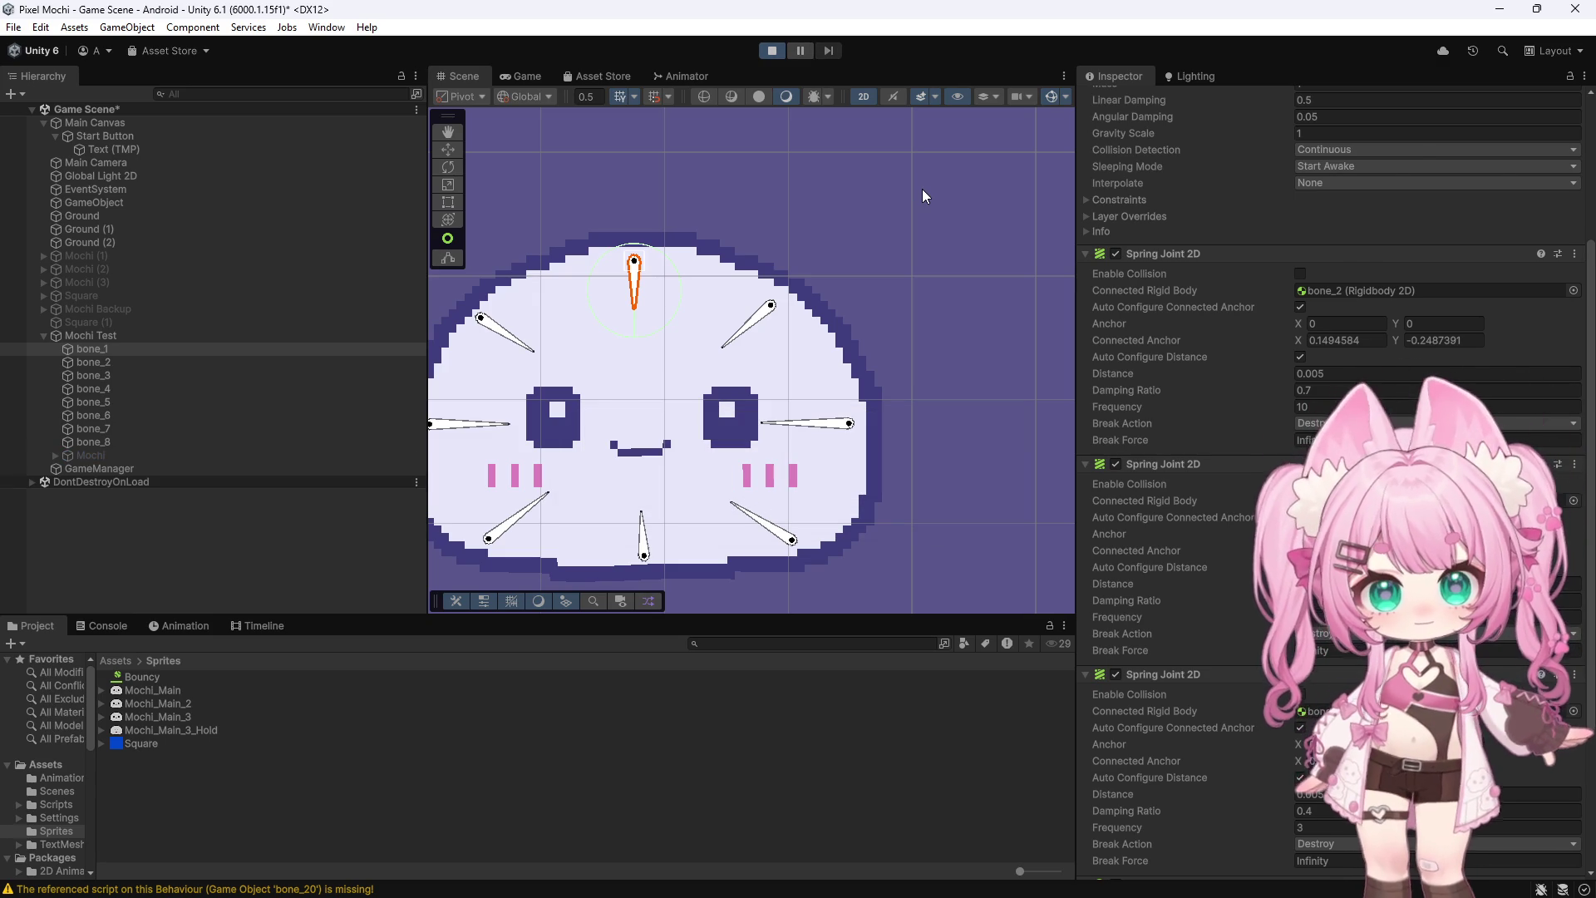
# Stop the running game and return to the Scene view
pyautogui.click(776, 50)
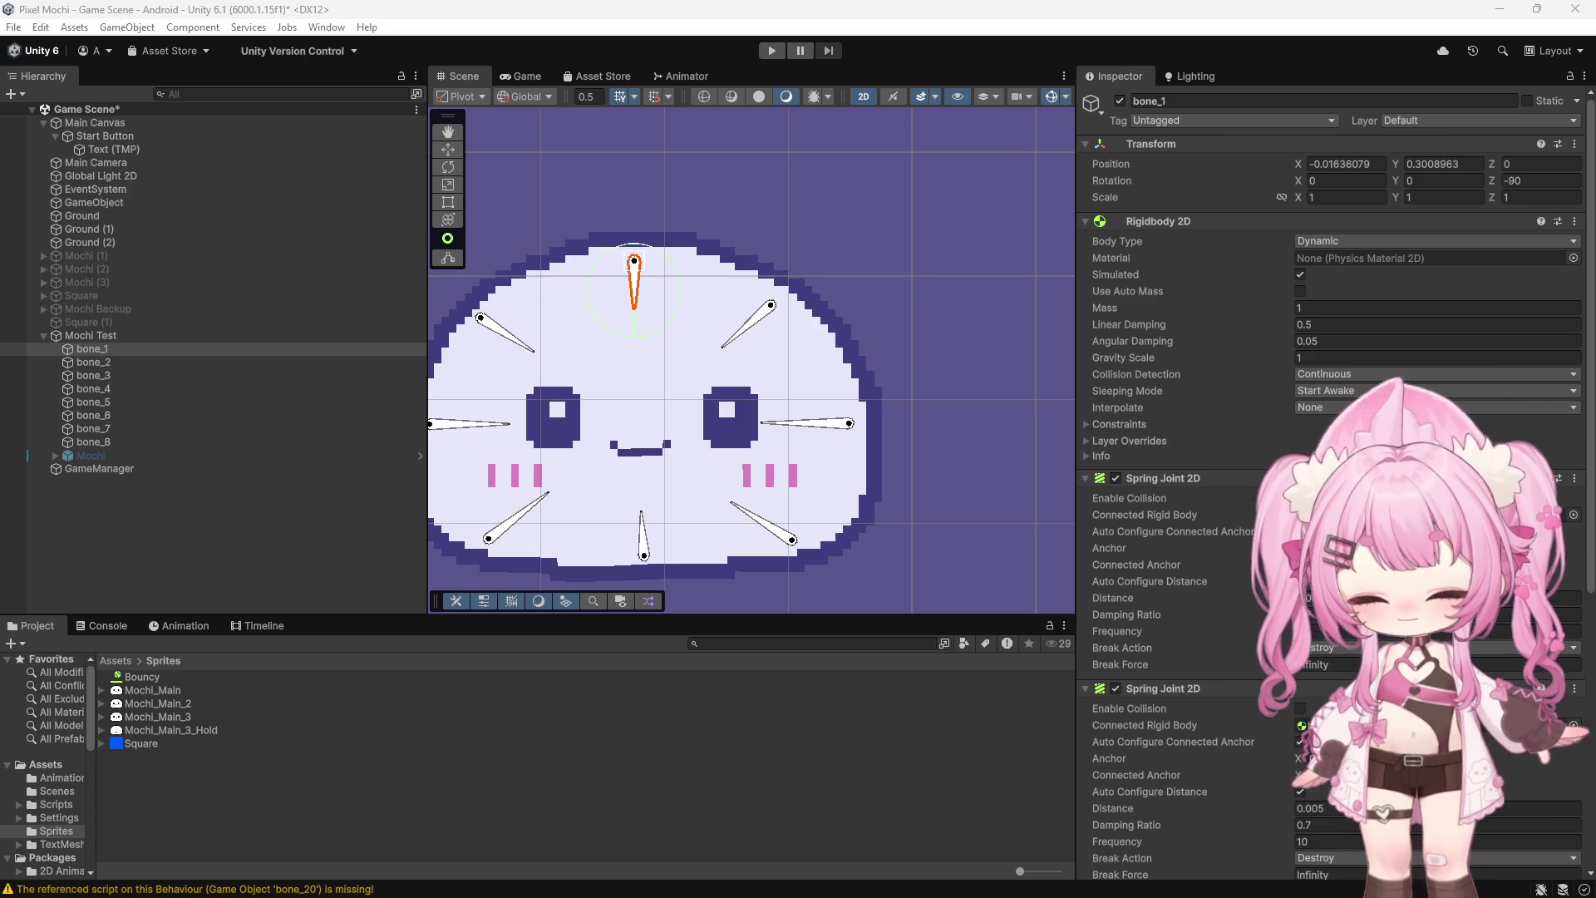
# Select Mochi Test to show its Mochi_Main_3 sprite, transform and Rigidbody 2D in the Inspector
pyautogui.click(93, 334)
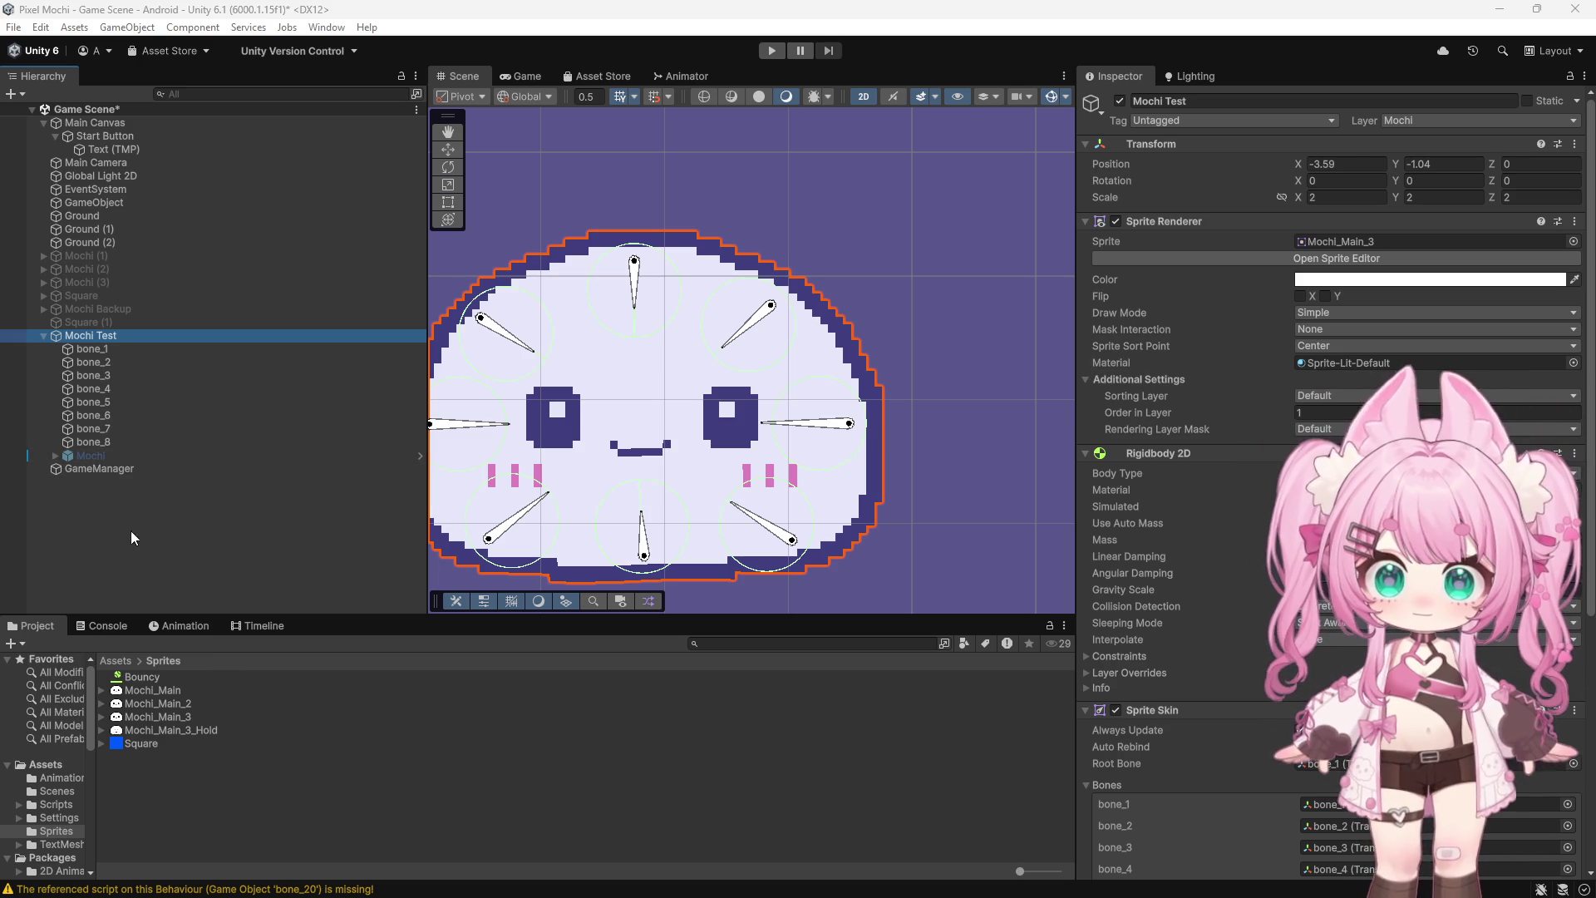
# Deselect, view Square (1), then reselect Mochi Test and scroll to its Mochi Controller component
pyautogui.click(156, 501)
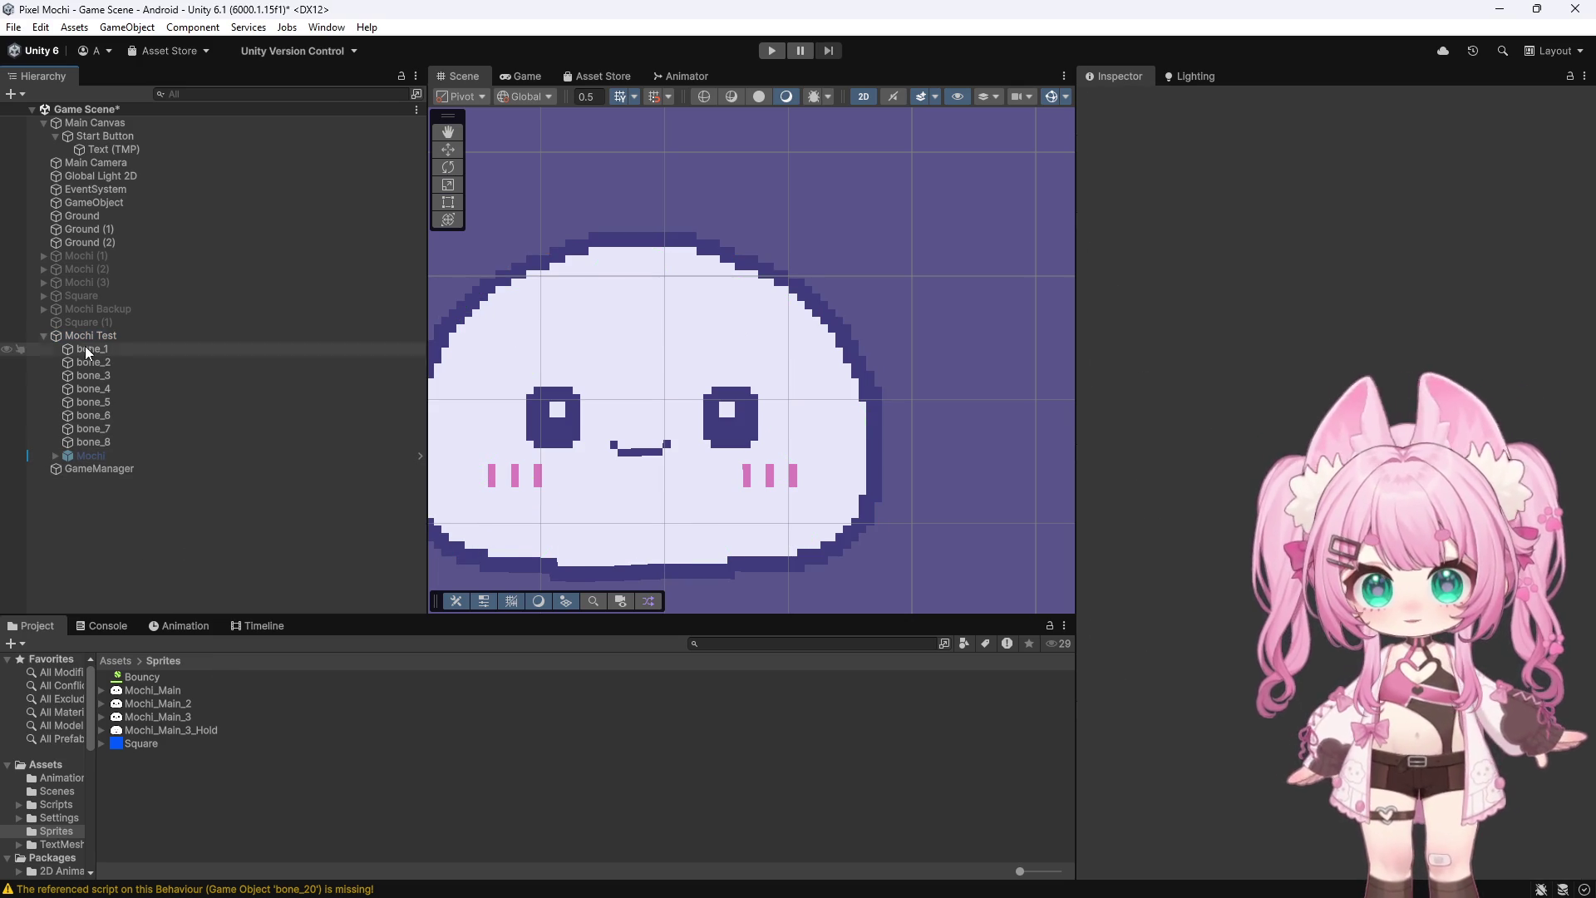
pyautogui.click(122, 323)
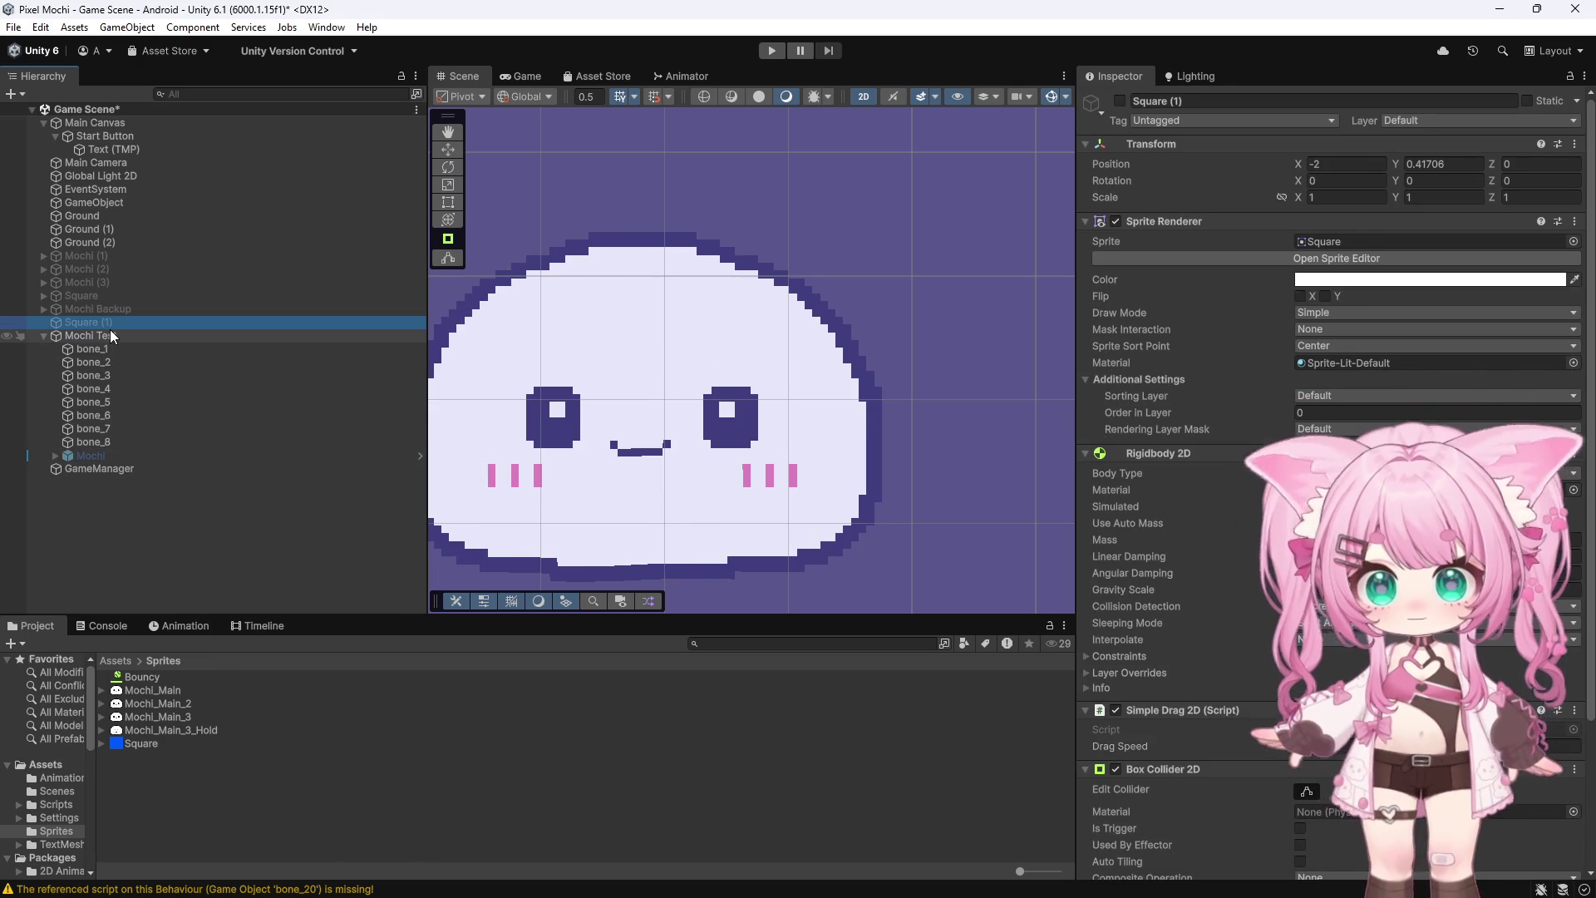
pyautogui.click(111, 334)
pyautogui.scroll(-5, 1330, 499)
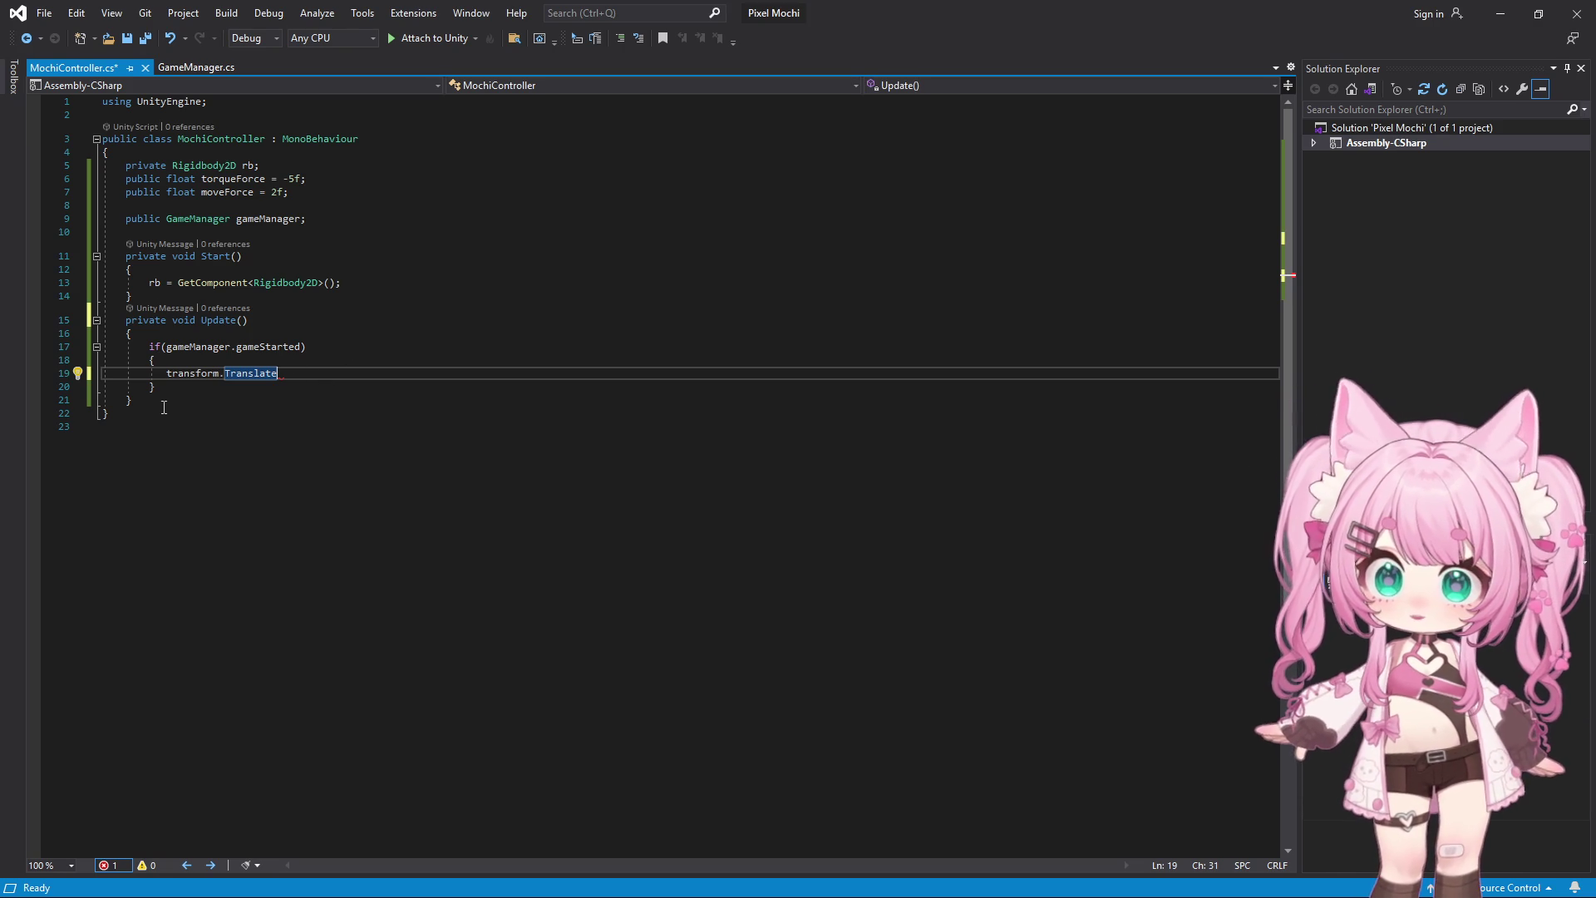
# Replace the rb GetComponent line in Start with 'private Rigidbody2D[] bodies;'
pyautogui.click(196, 320)
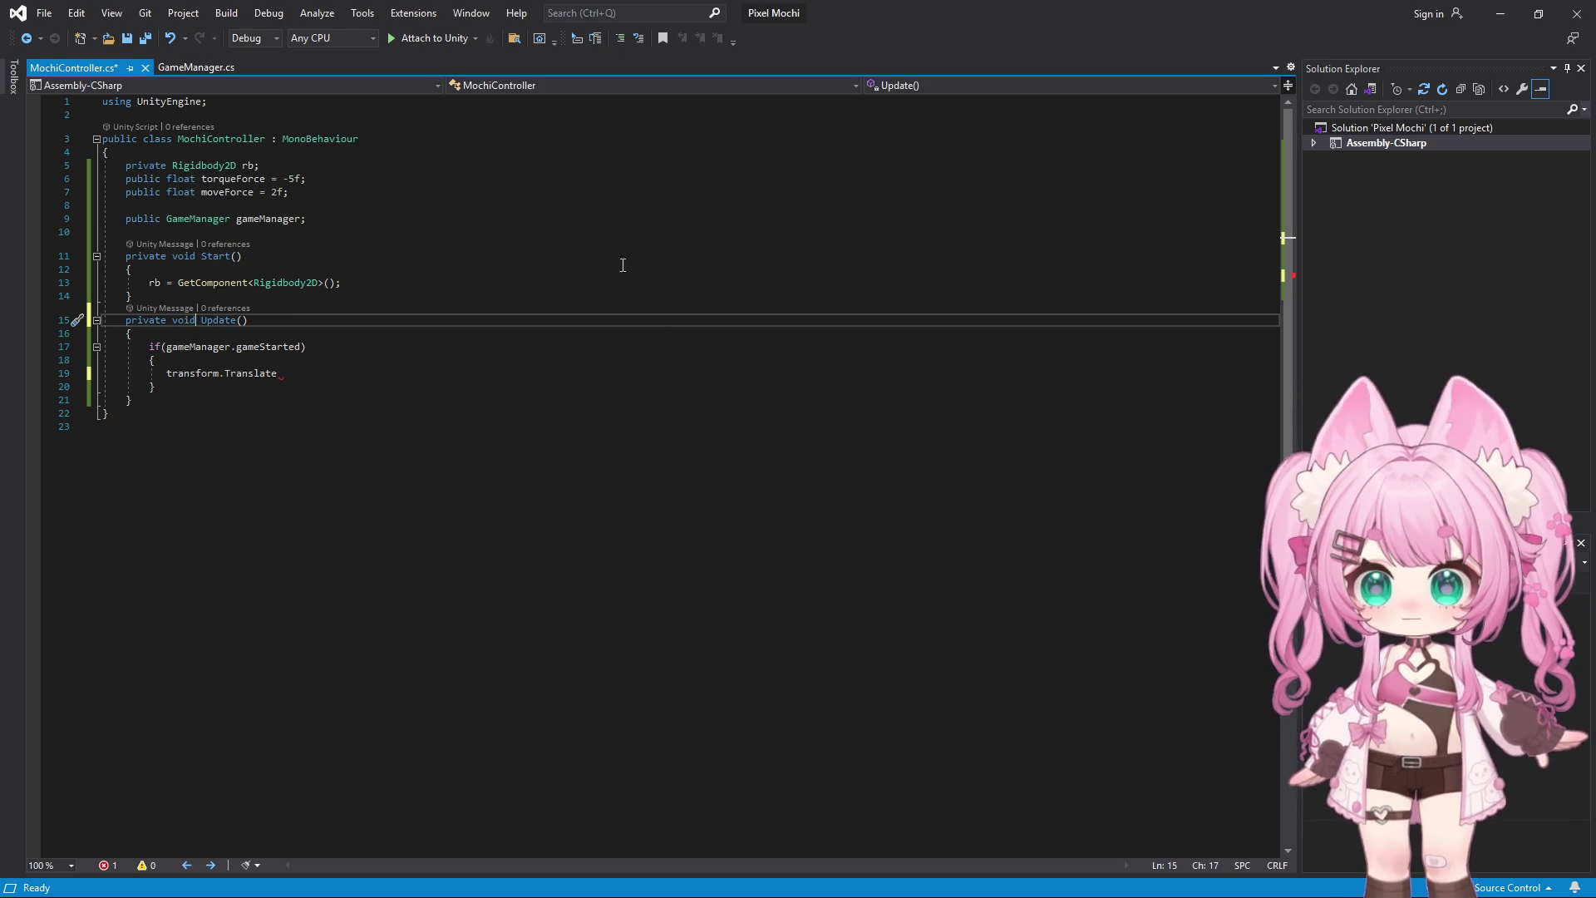
pyautogui.moveTo(149, 283); pyautogui.dragTo(409, 288)
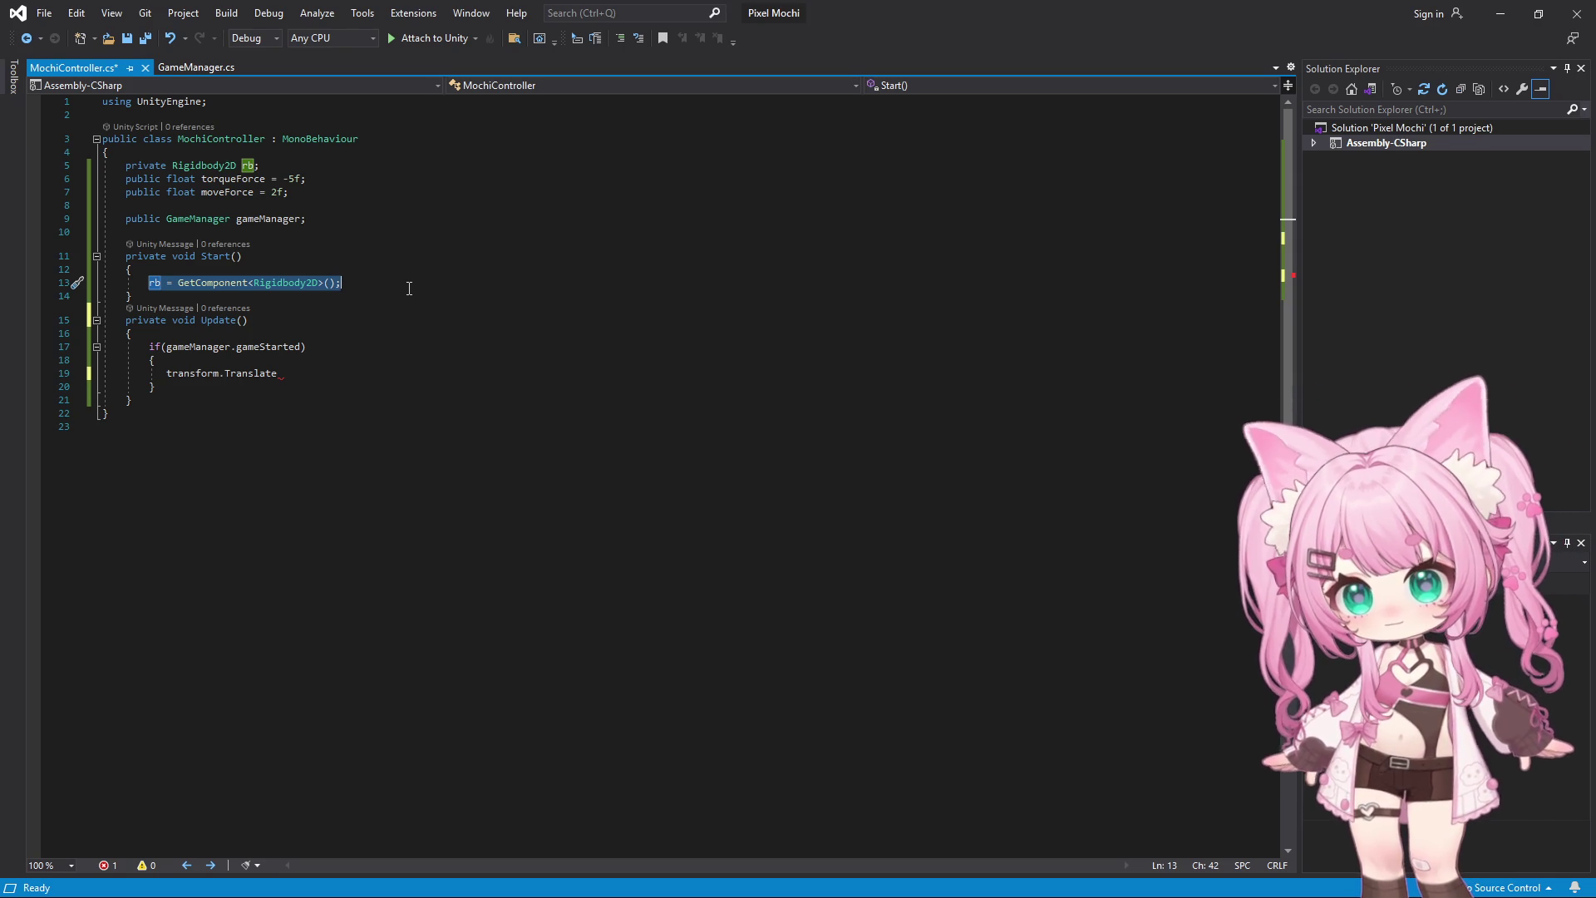
pyautogui.press('BackSpace')
pyautogui.write('private ')
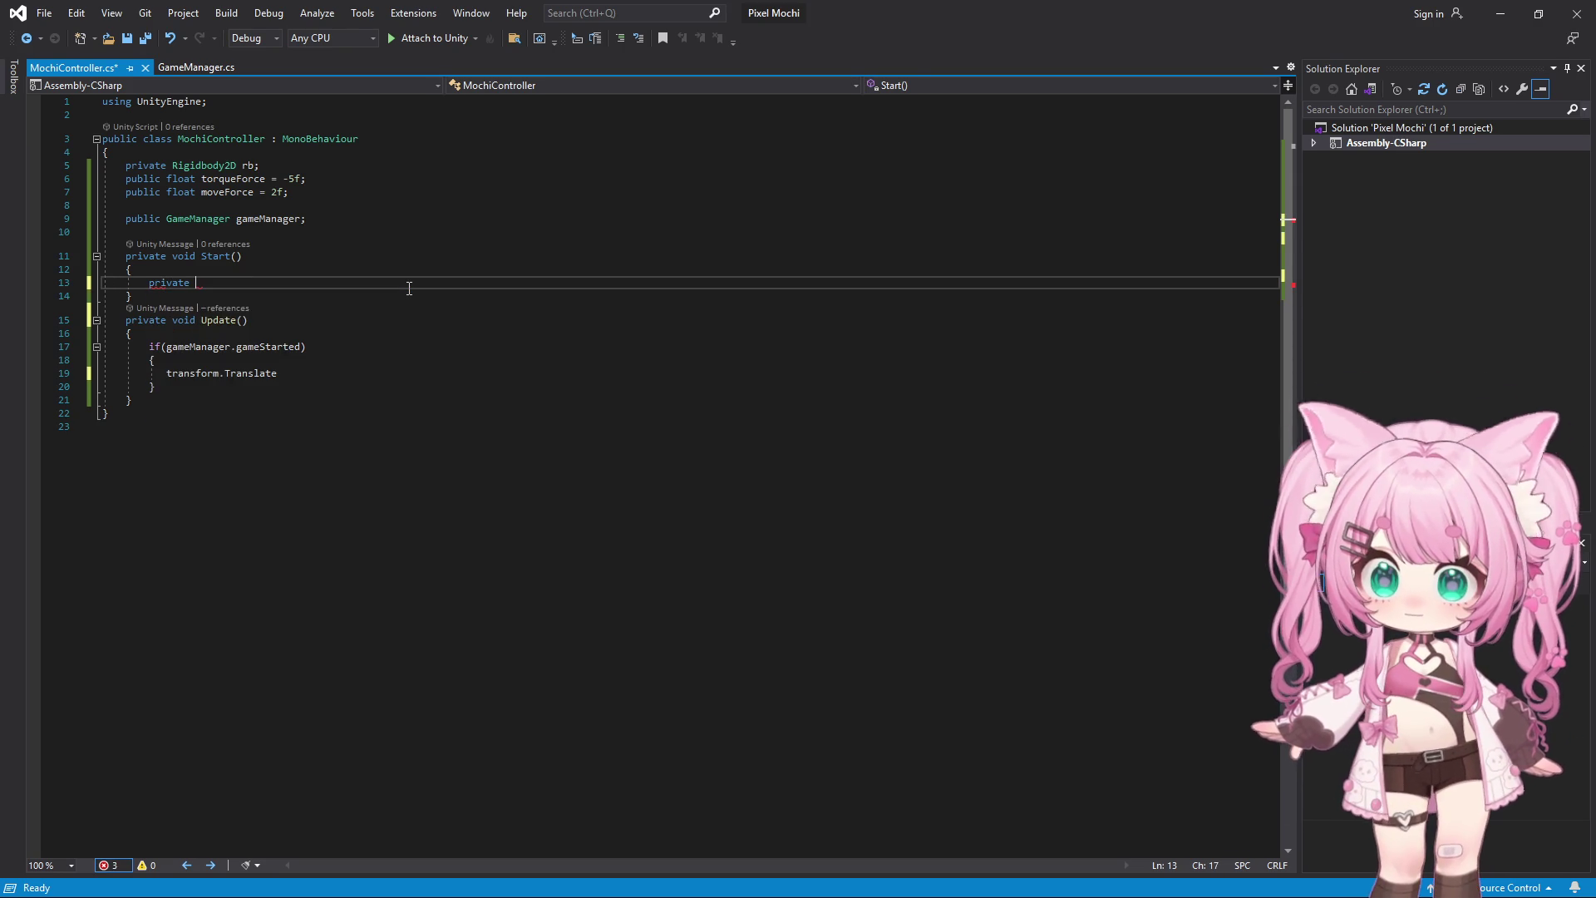
pyautogui.write('Rig')
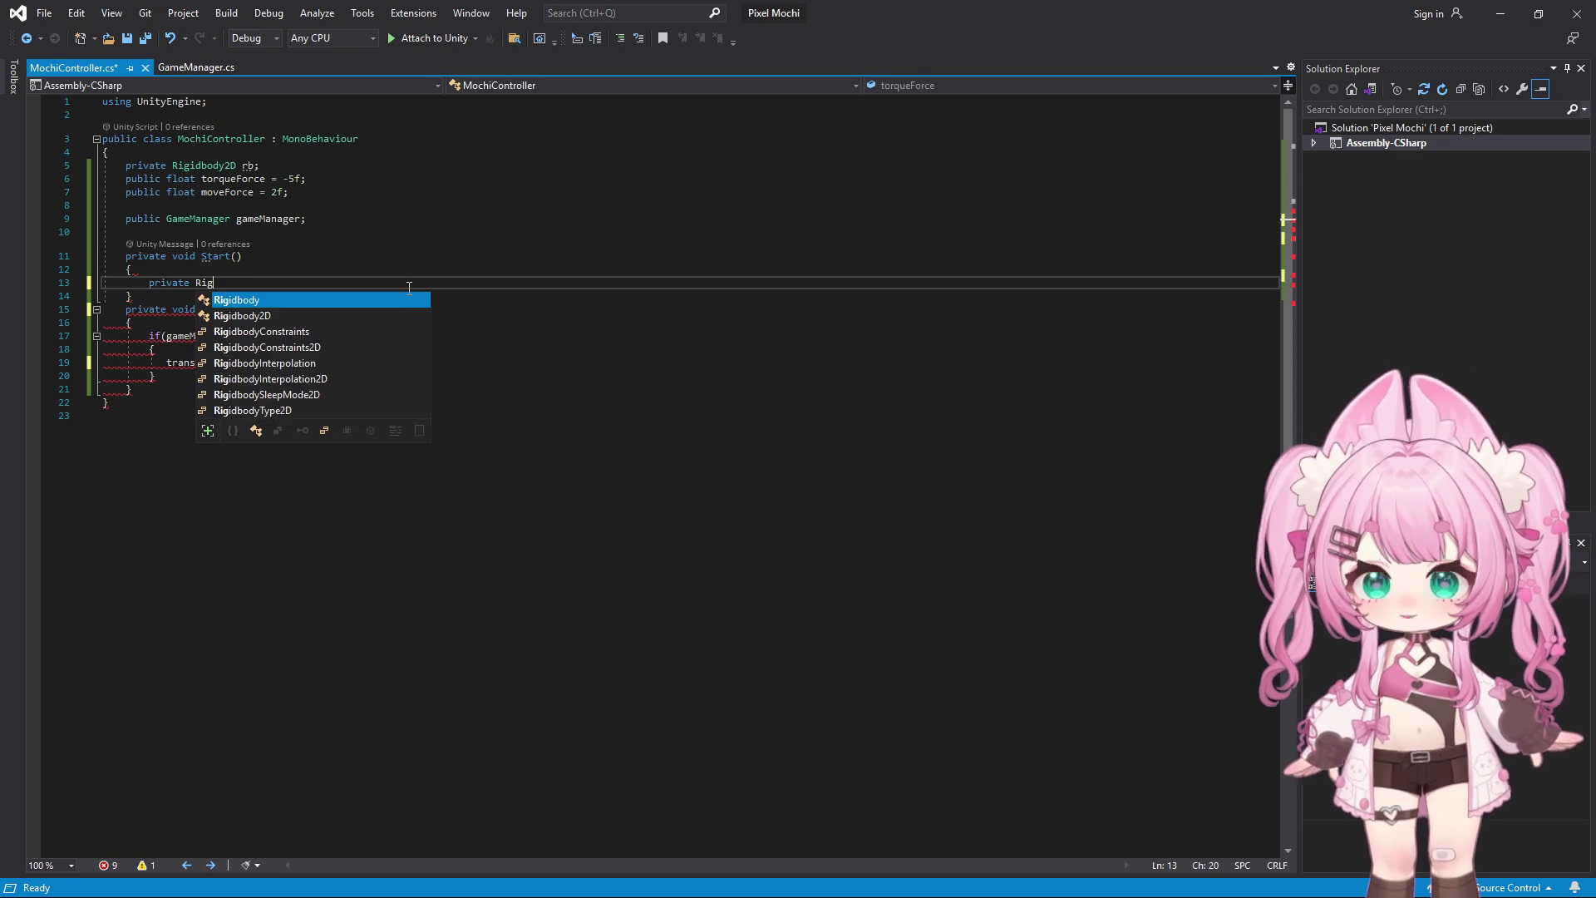
pyautogui.press('Down')
pyautogui.press('Tab')
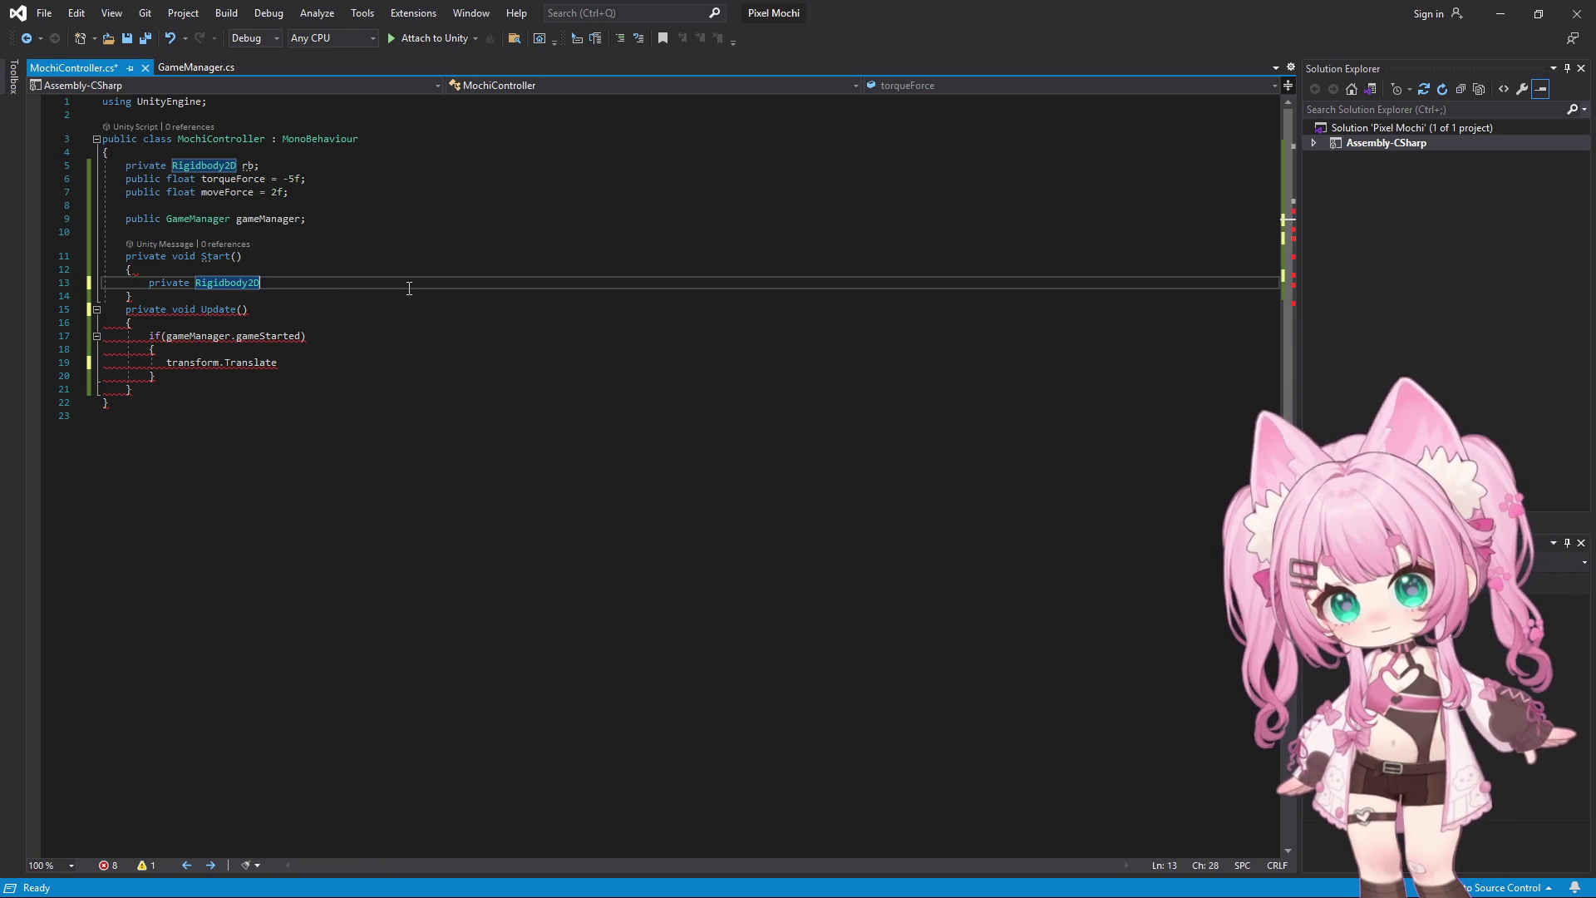
pyautogui.write('[\\')
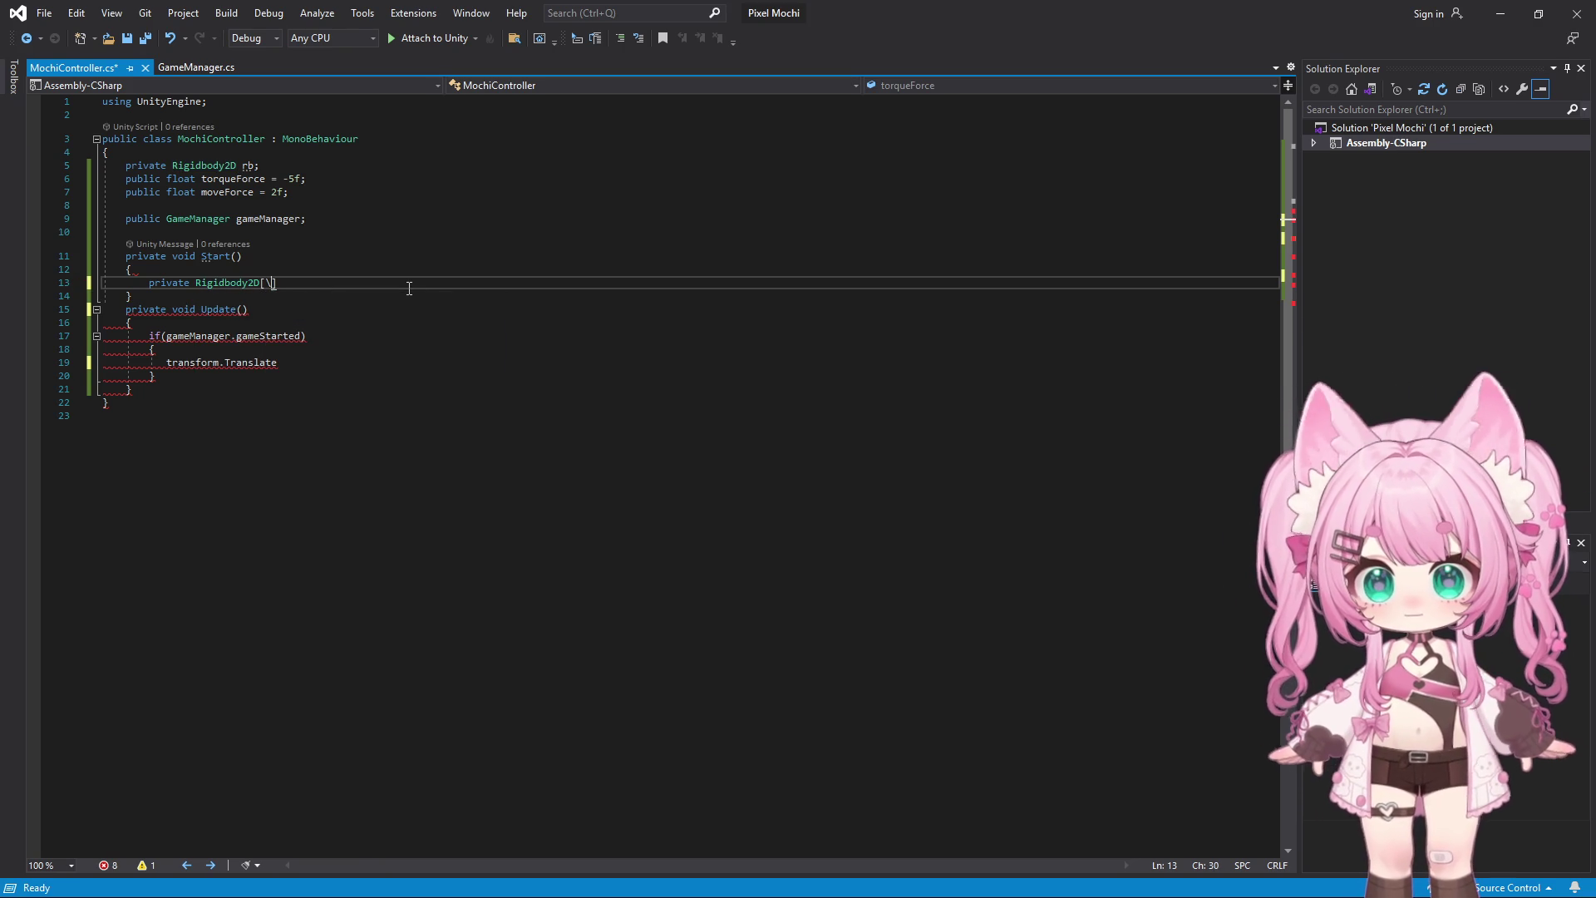
pyautogui.press('BackSpace')
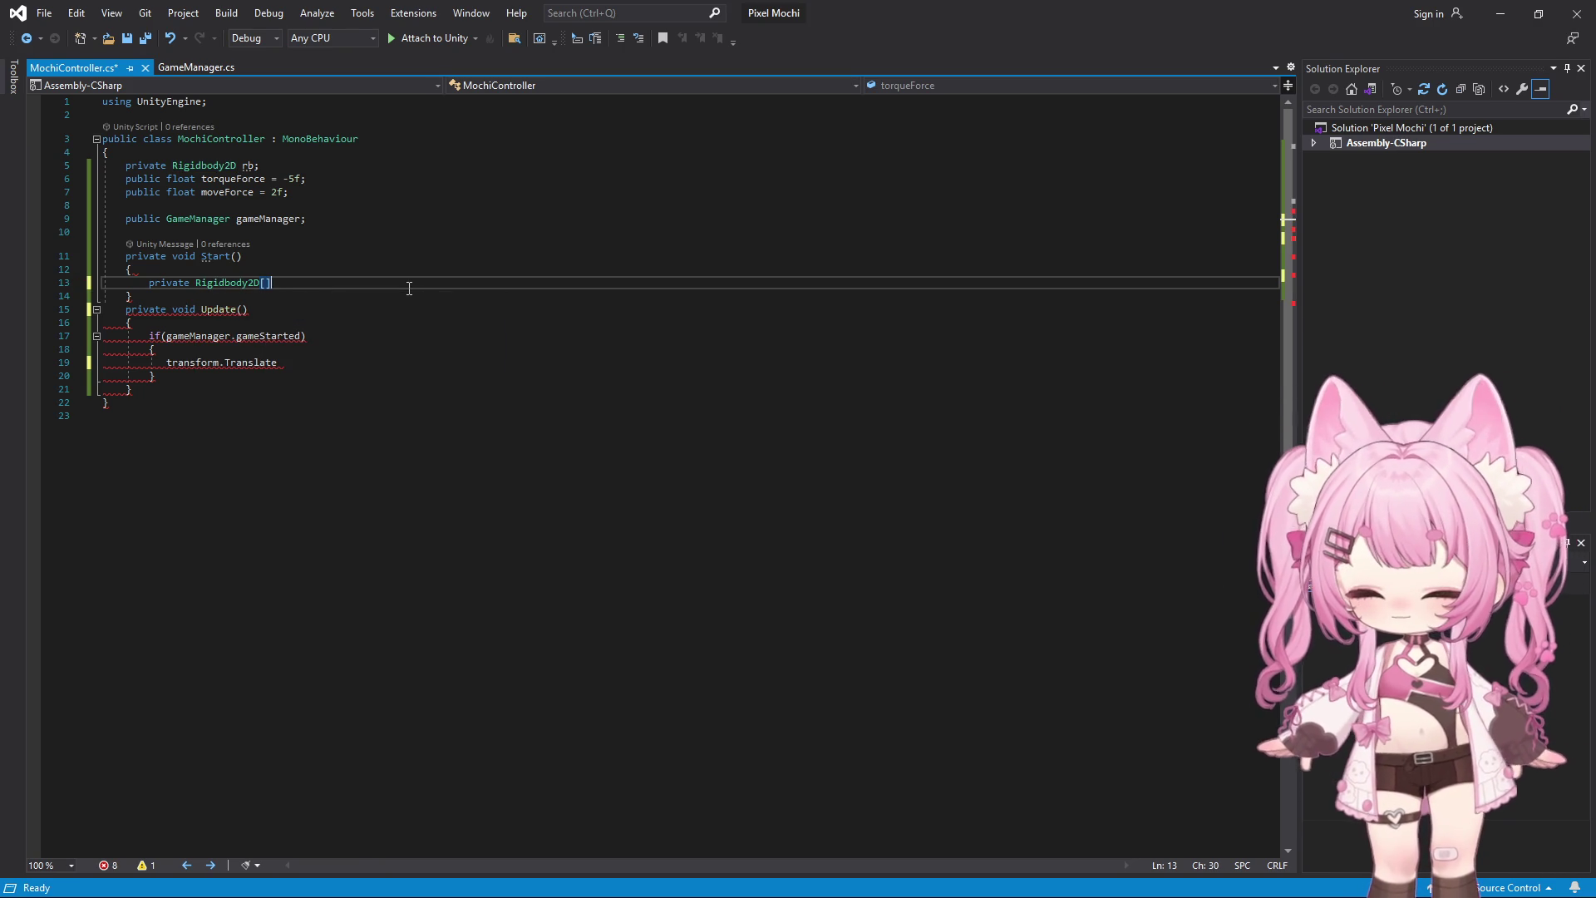
pyautogui.write('bodies')
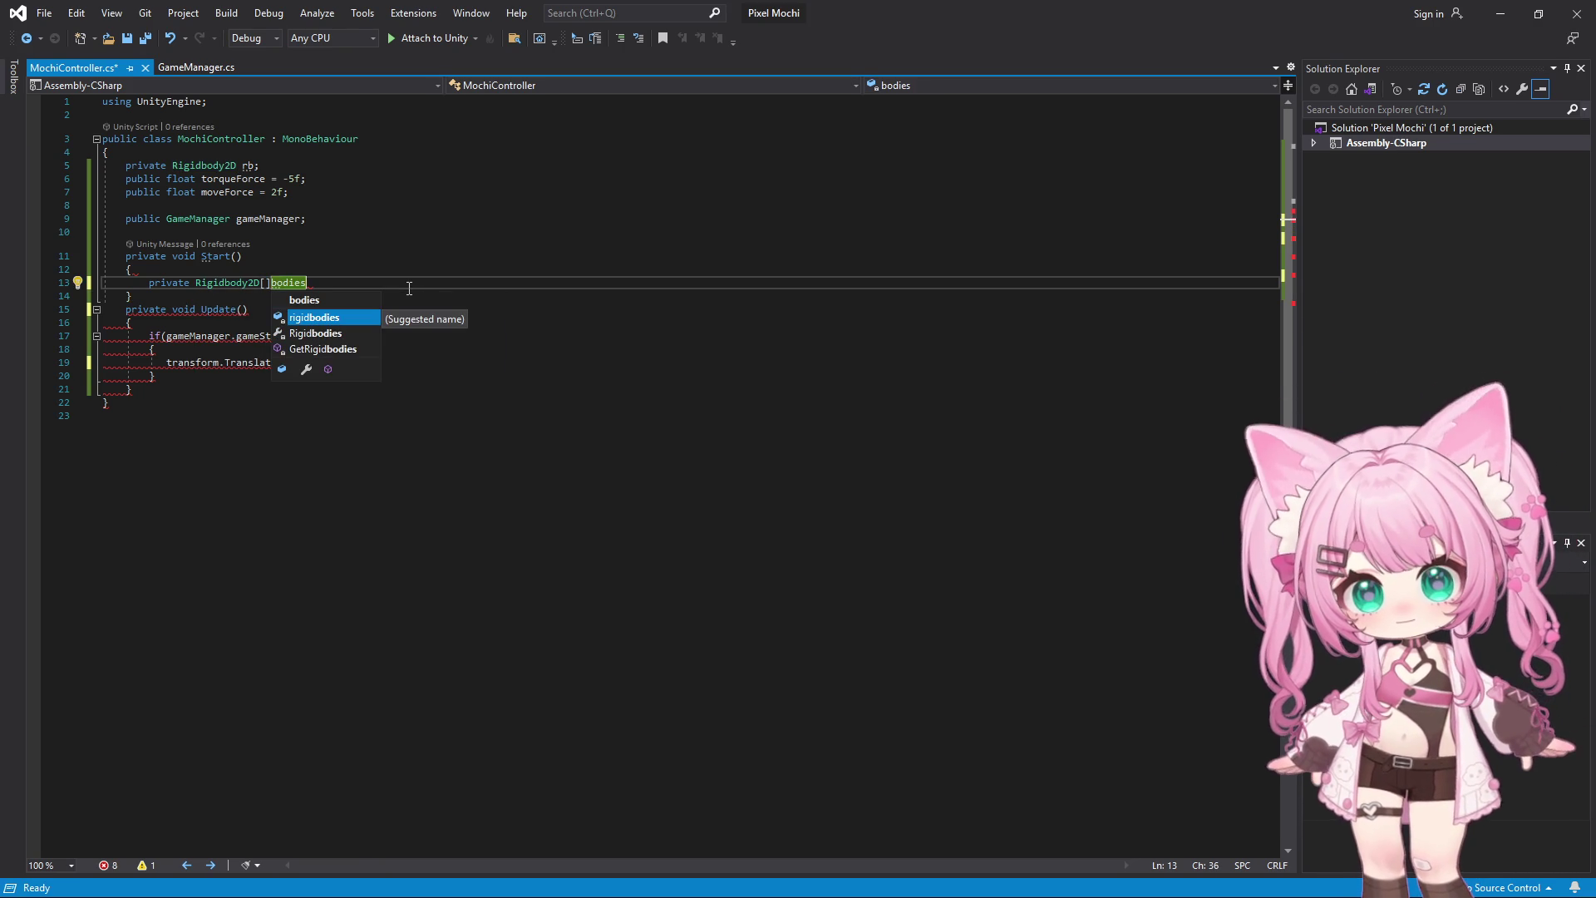
pyautogui.press('Tab')
pyautogui.press('BackSpace')
pyautogui.press('BackSpace')
pyautogui.press('BackSpace')
pyautogui.press('BackSpace')
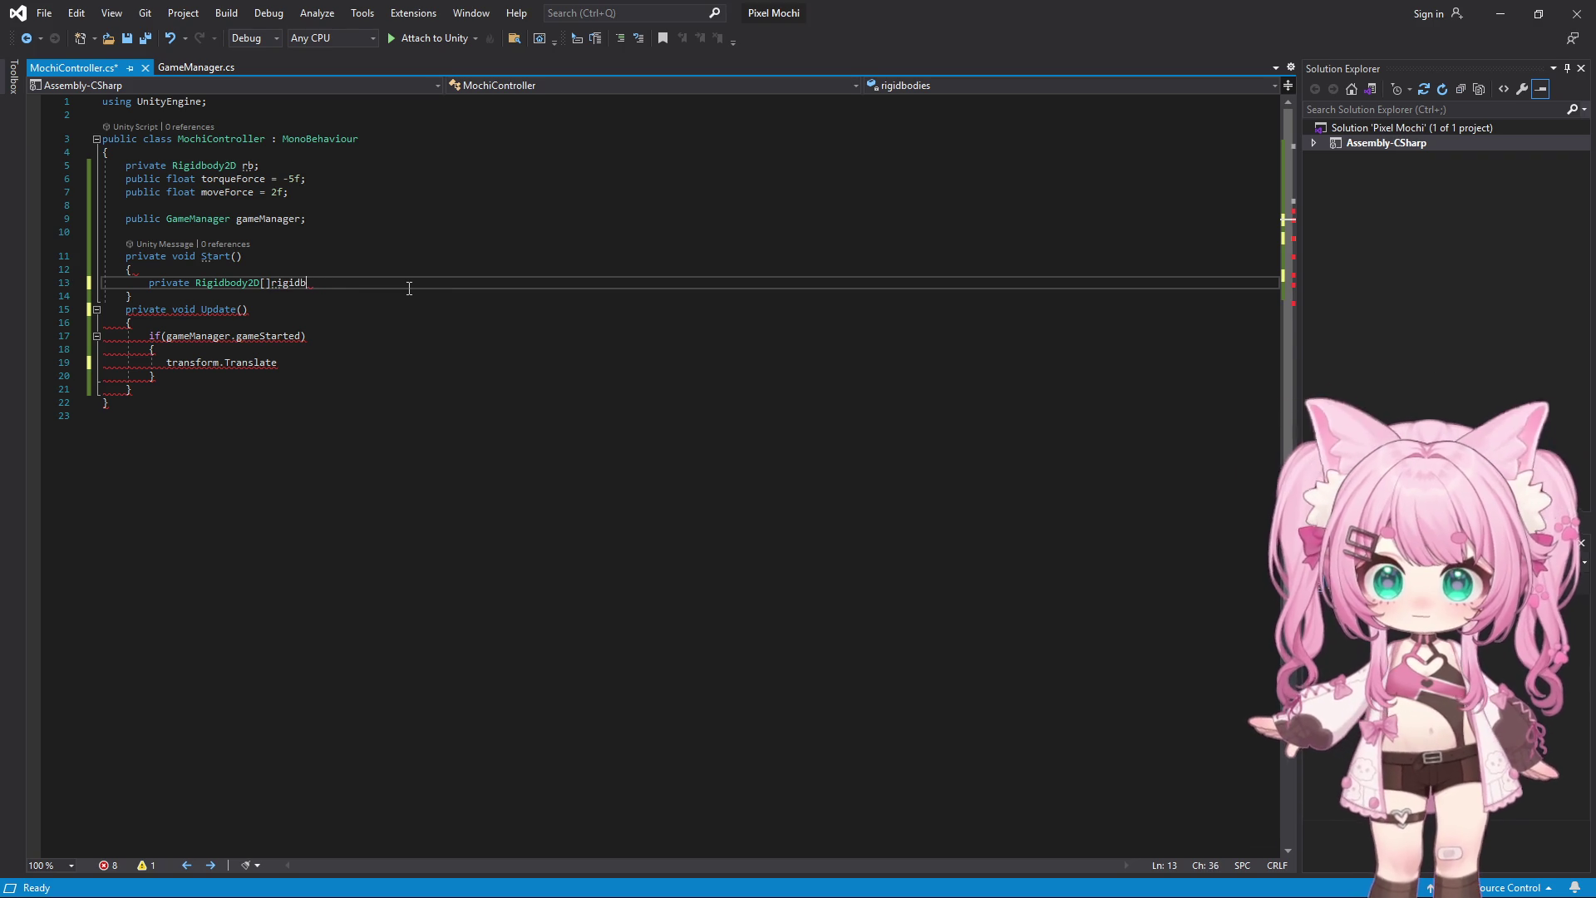
pyautogui.write('bodies')
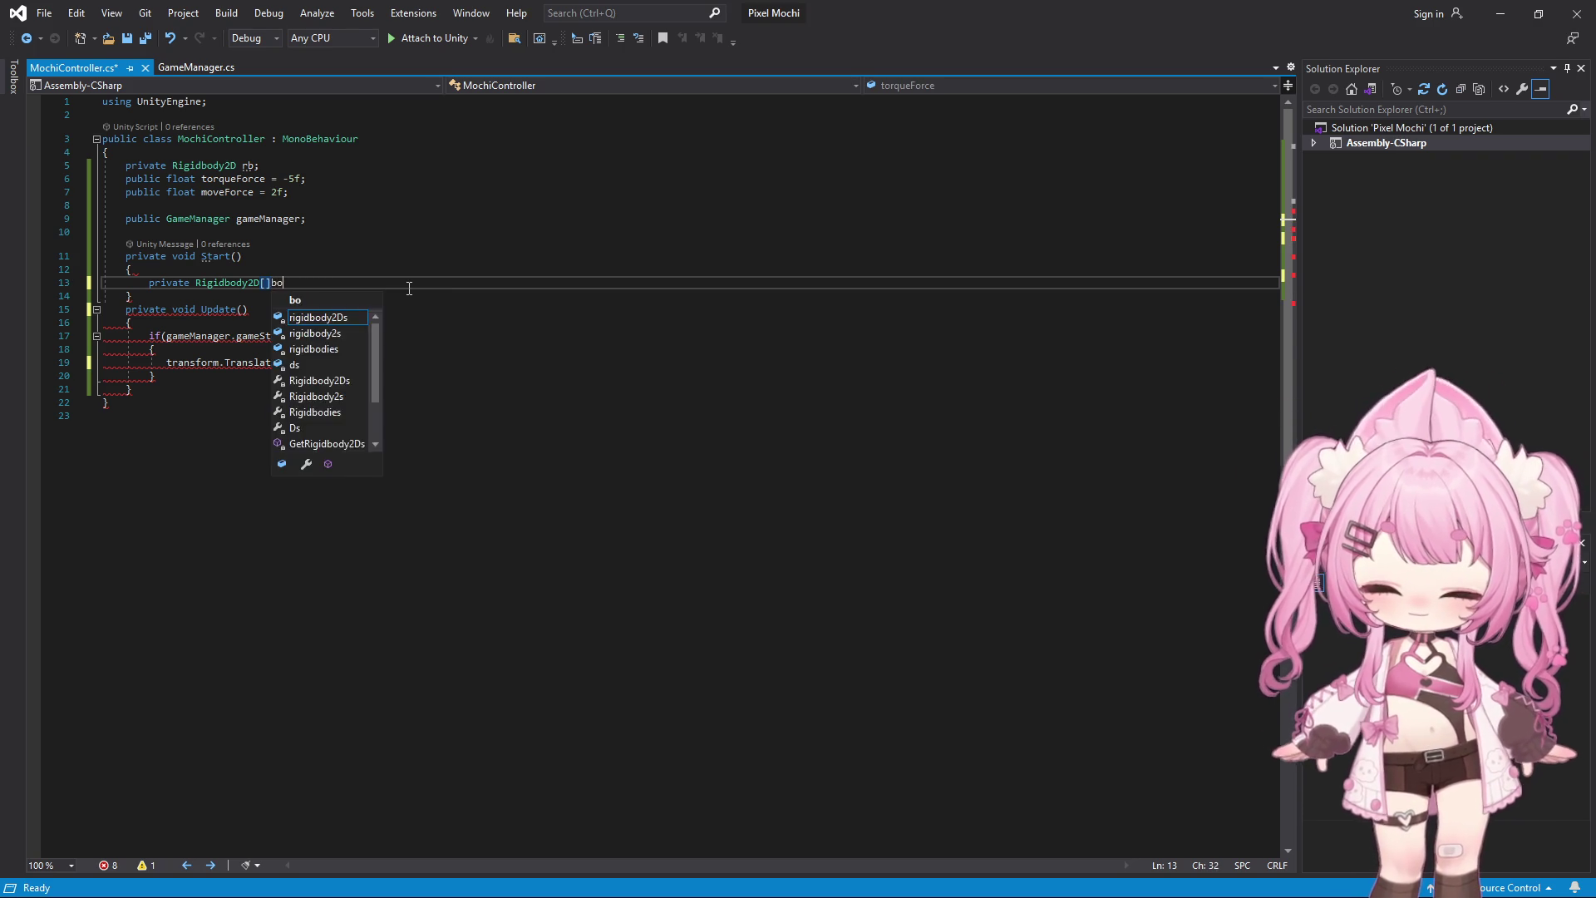
pyautogui.press('Escape')
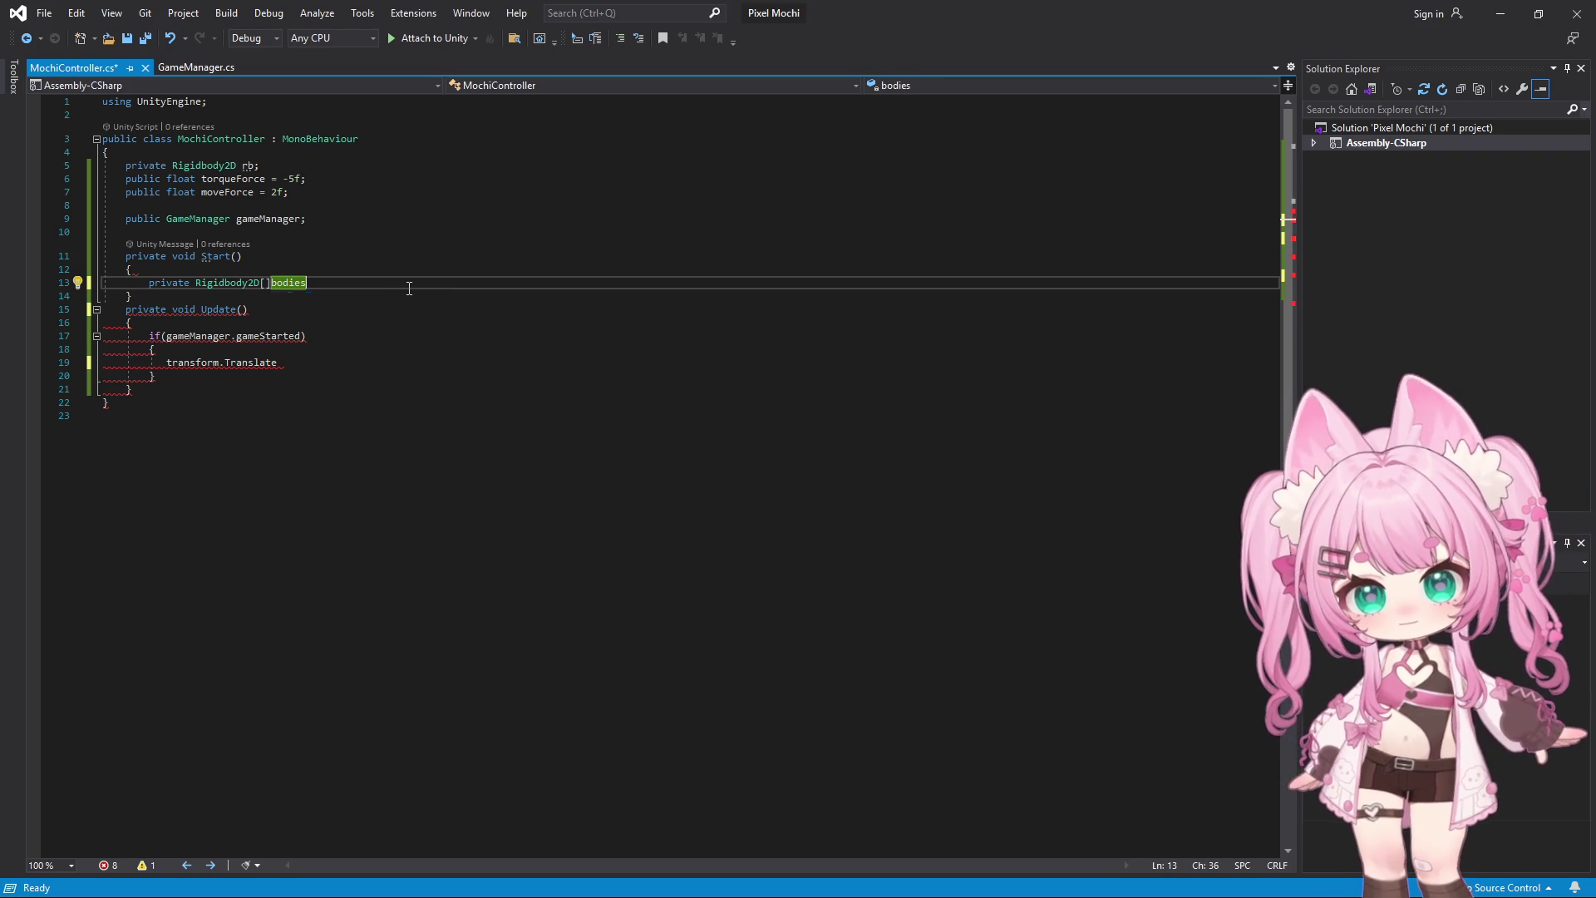
pyautogui.write(';')
pyautogui.press('Return')
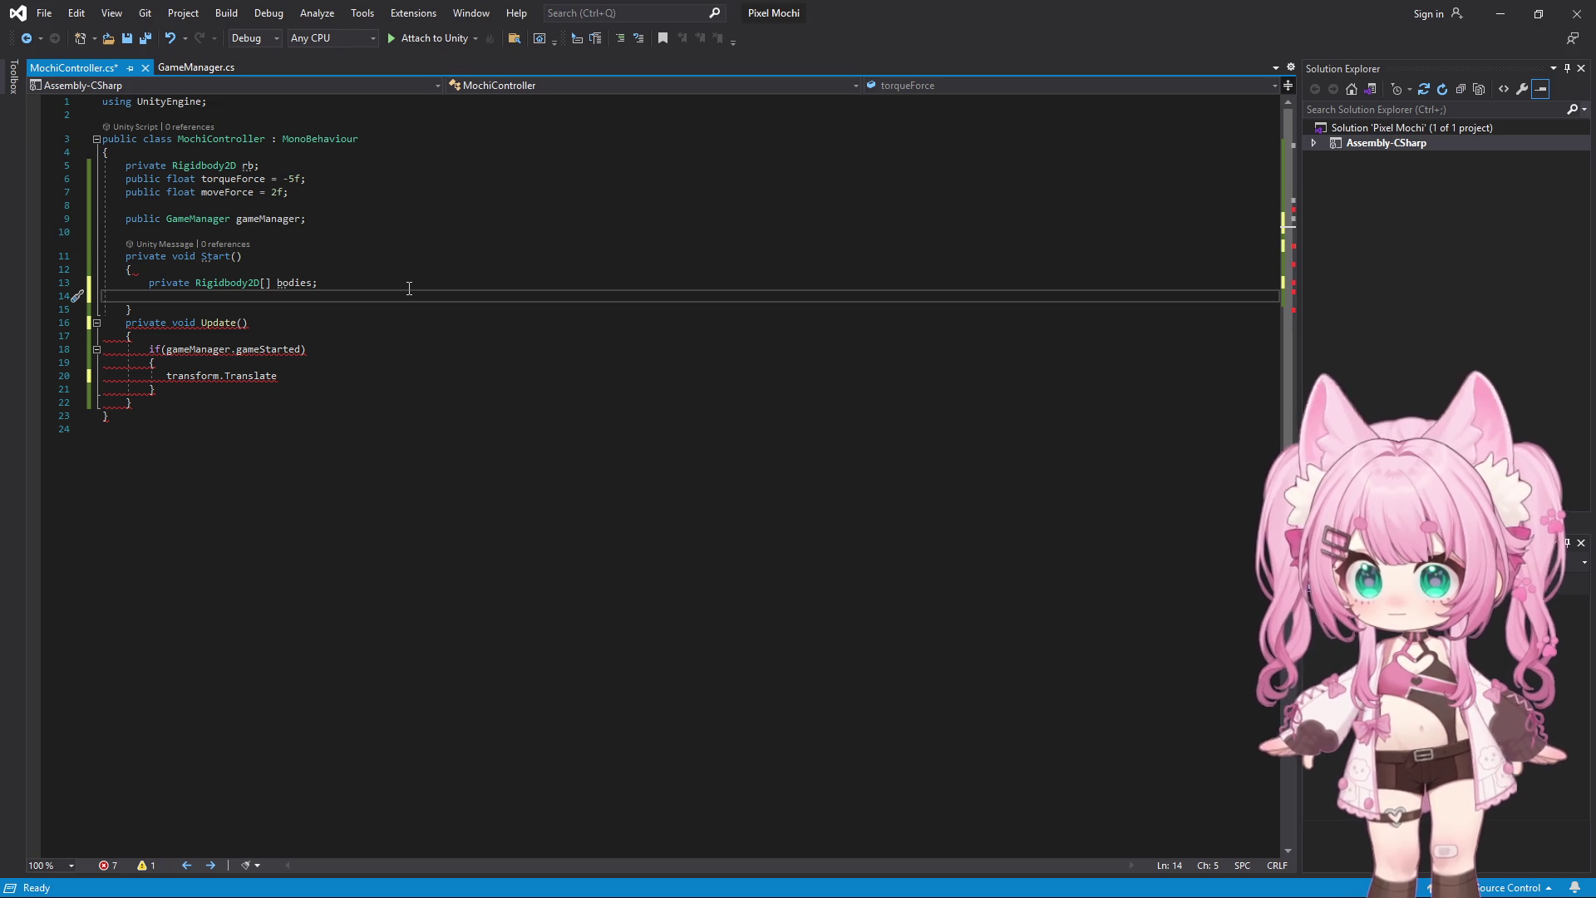
# Add an indented 'public float torqueForce = -5f;' line below the bodies declaration
pyautogui.write('public')
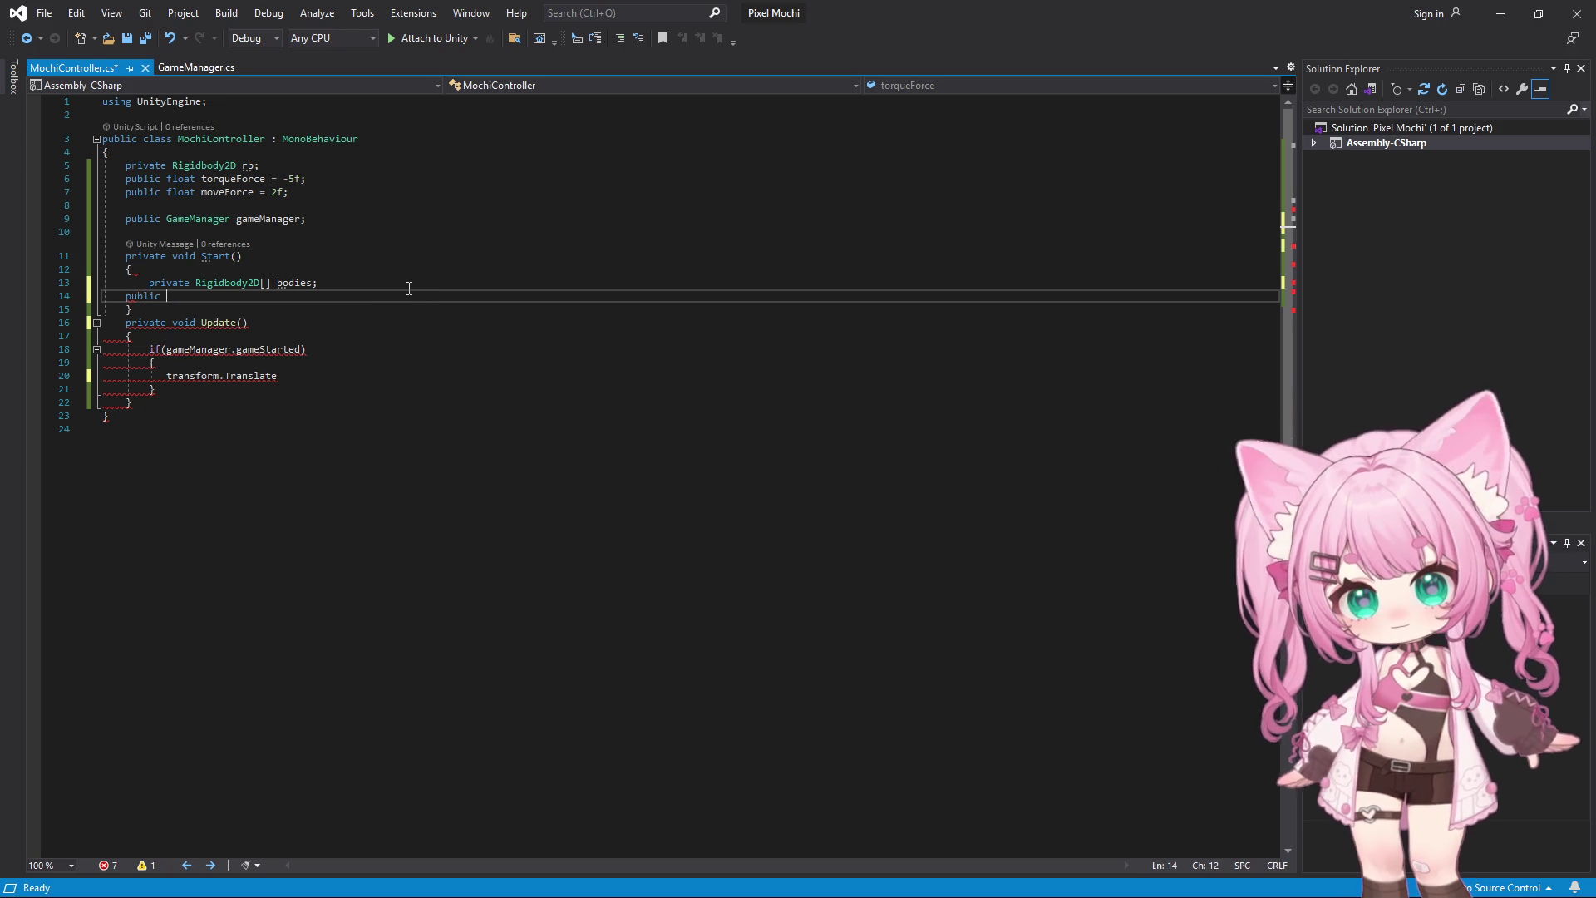
pyautogui.press('Left')
pyautogui.press('Left')
pyautogui.press('Left')
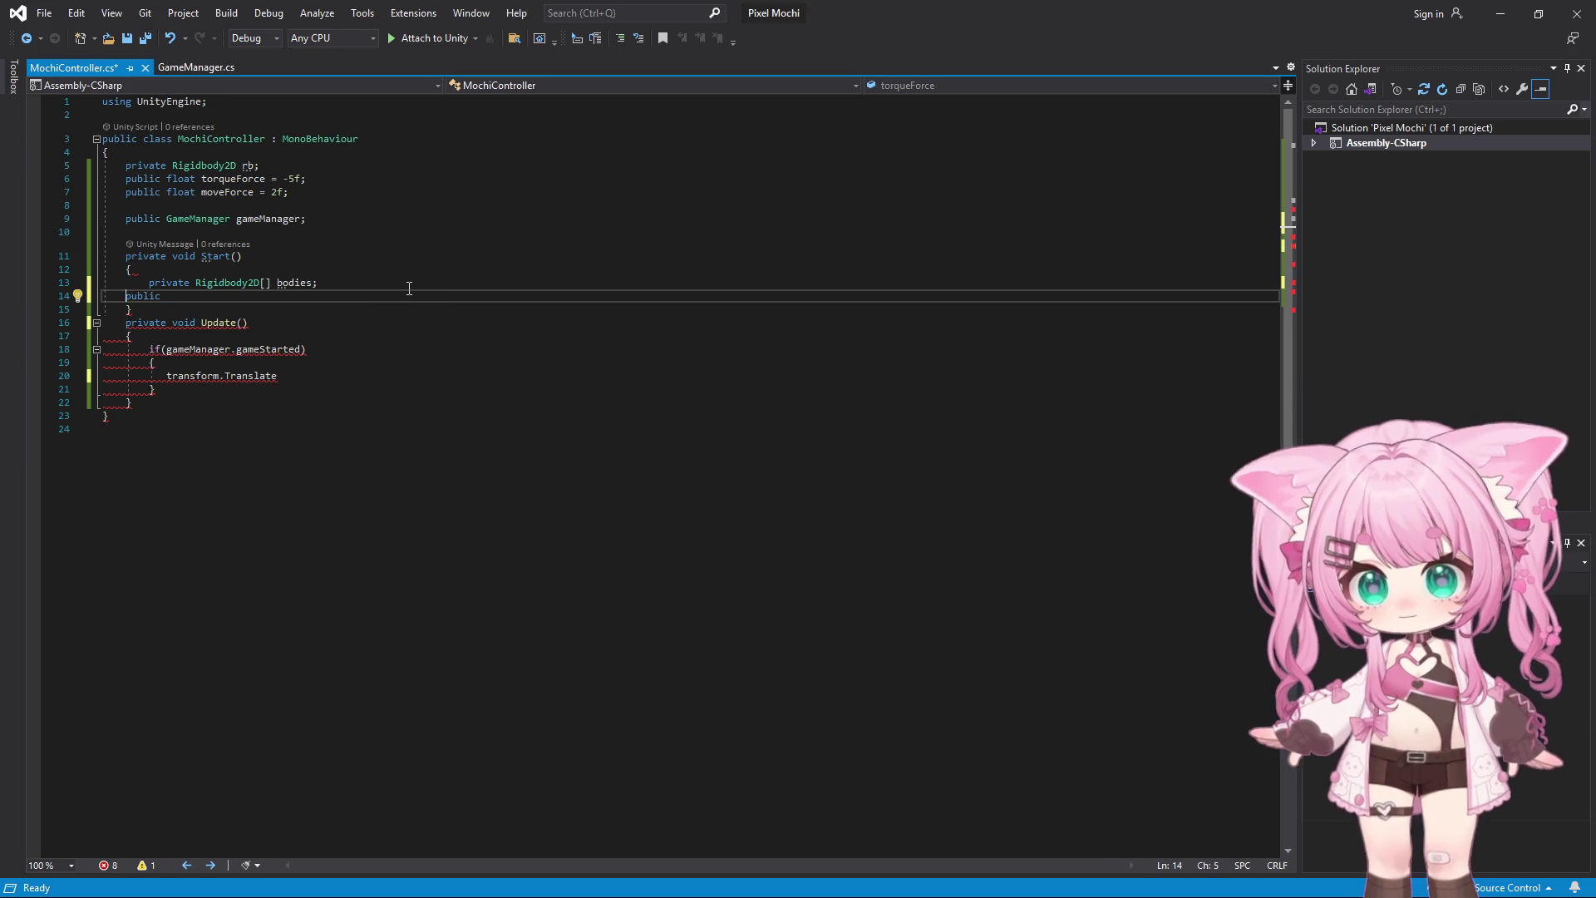
pyautogui.press('Tab')
pyautogui.press('Right')
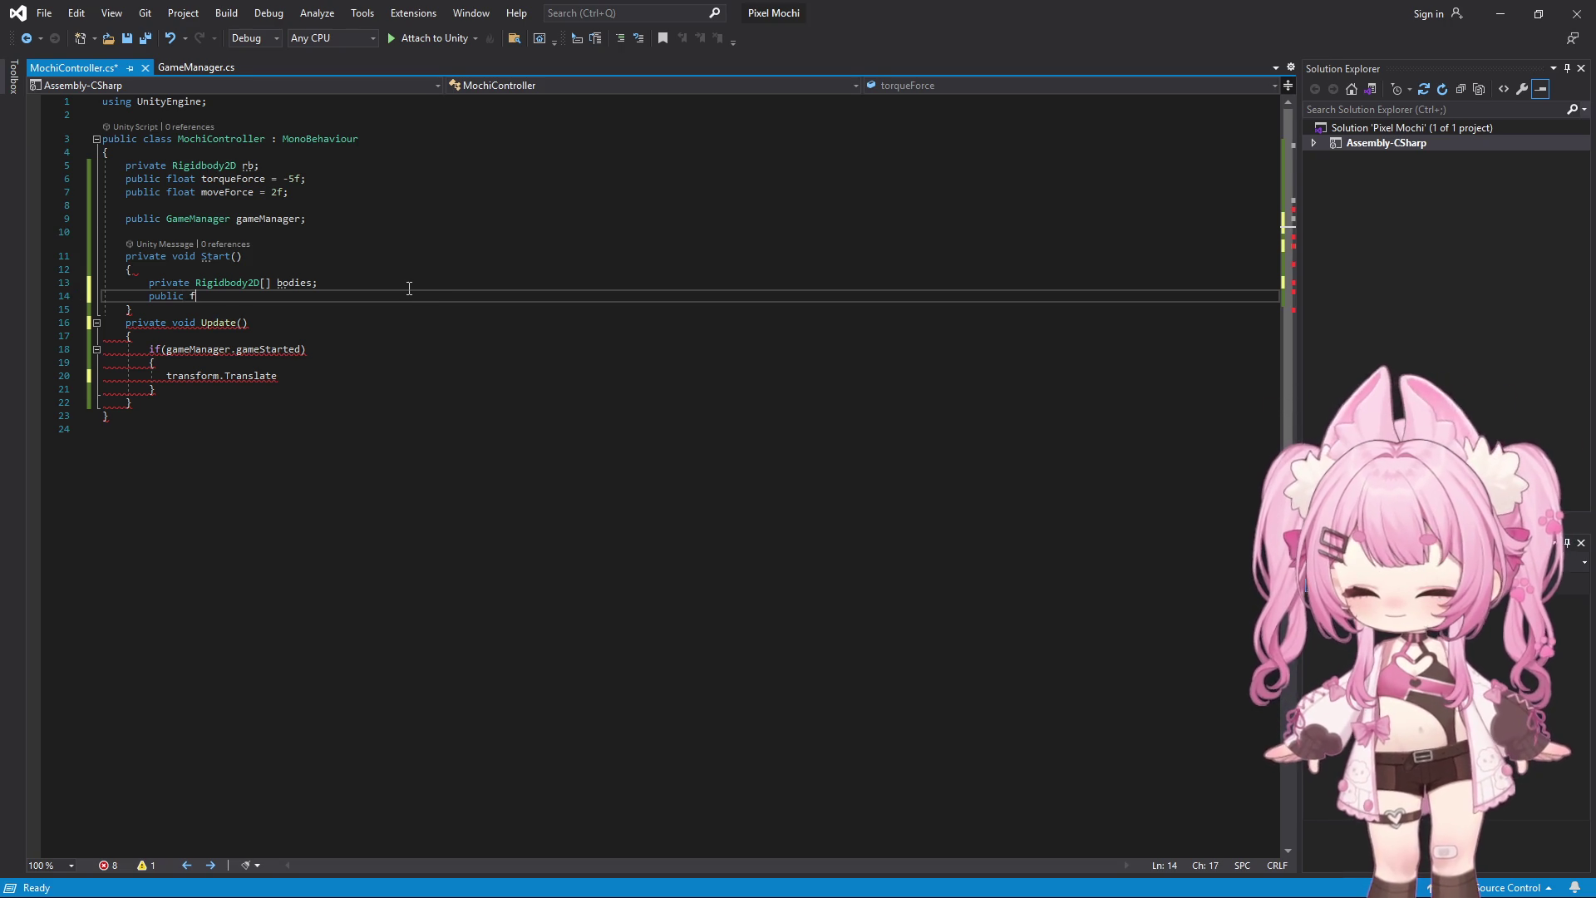
pyautogui.write('float ')
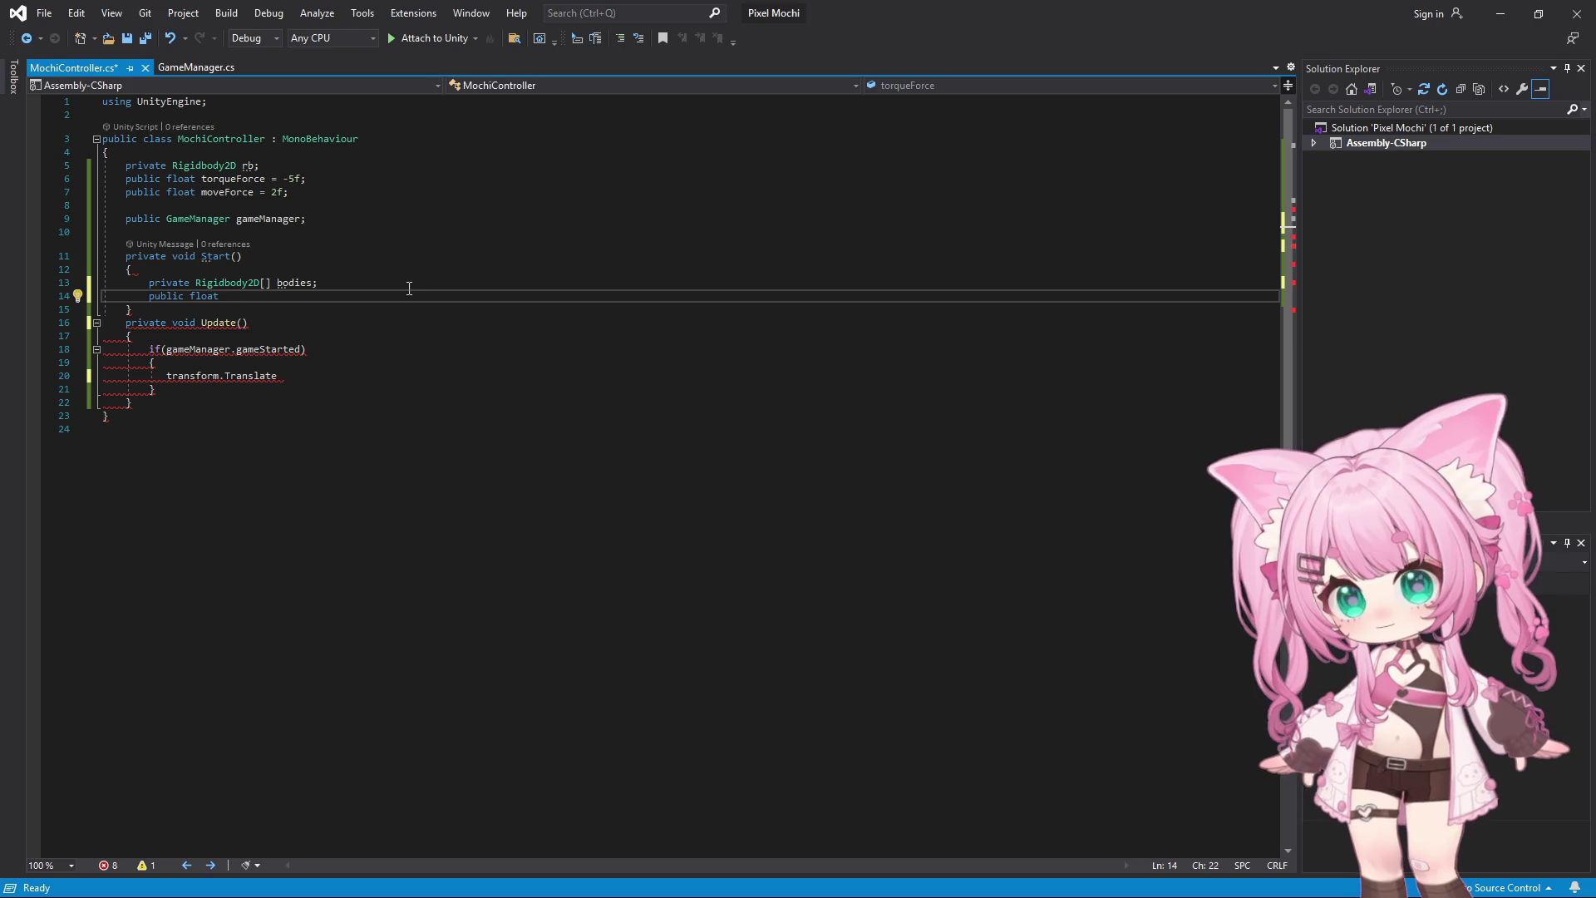
pyautogui.write('torque')
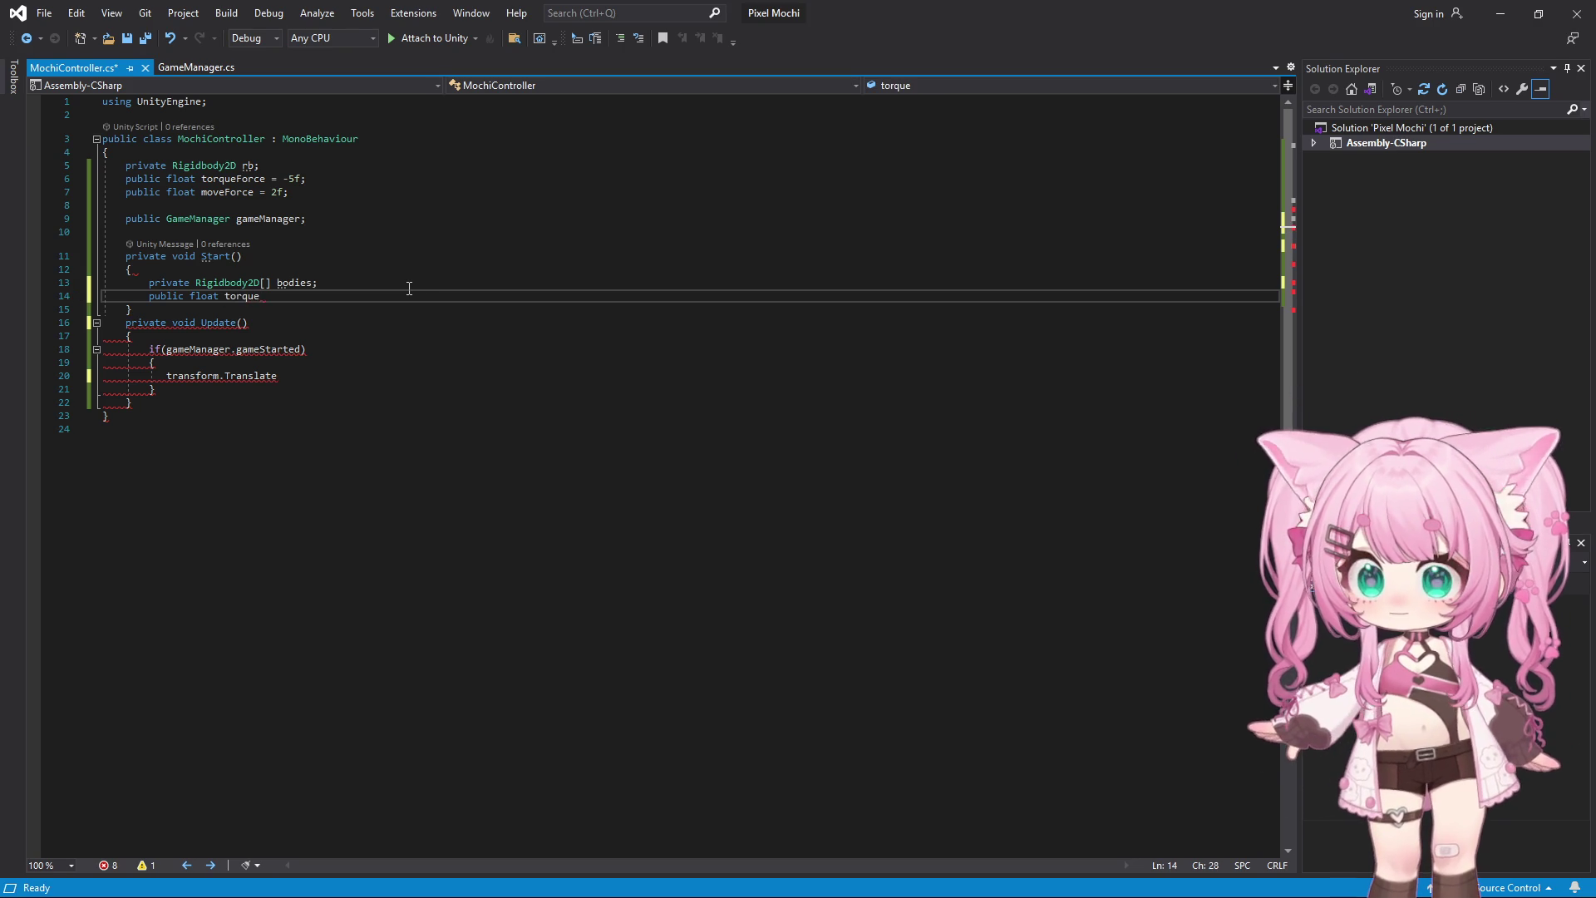
pyautogui.write('Force')
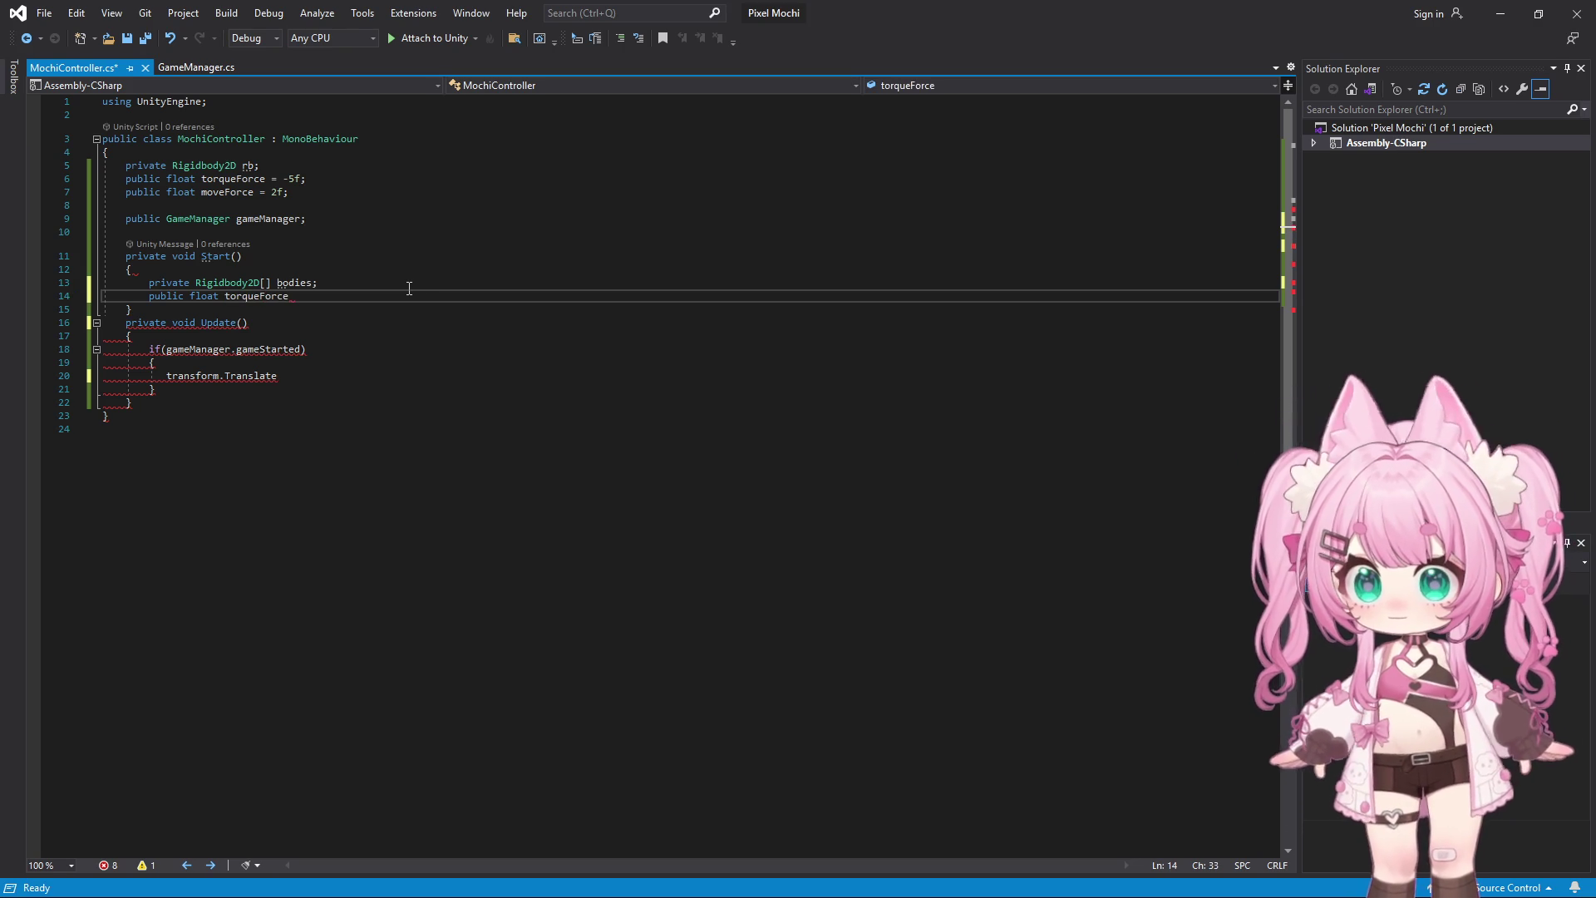
pyautogui.write(' = -')
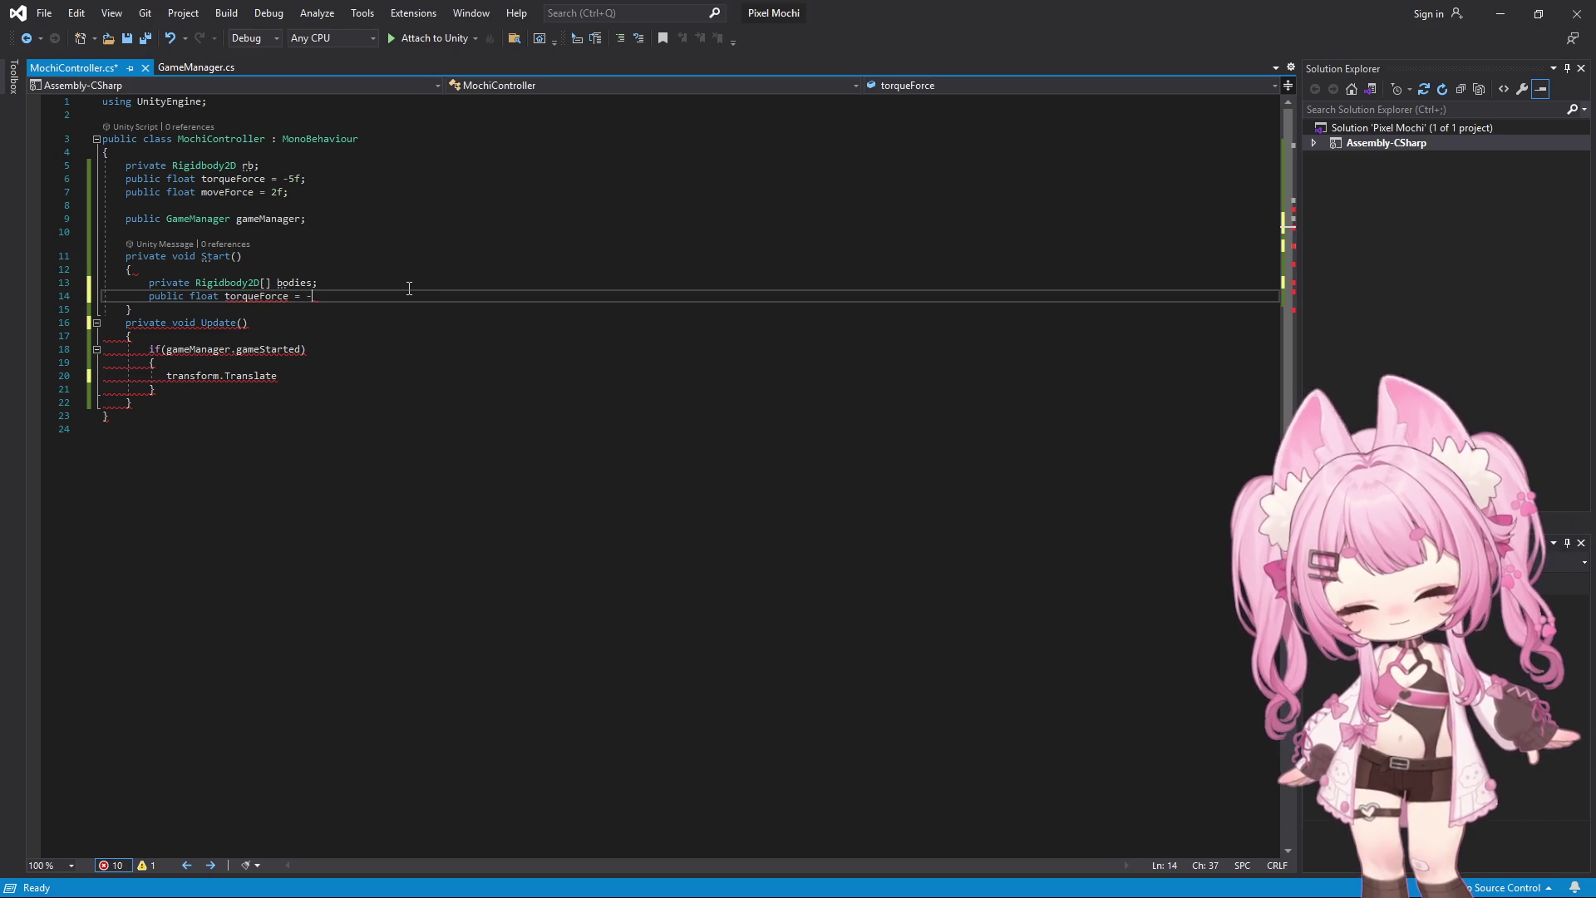
pyautogui.write('5f;')
pyautogui.press('Return')
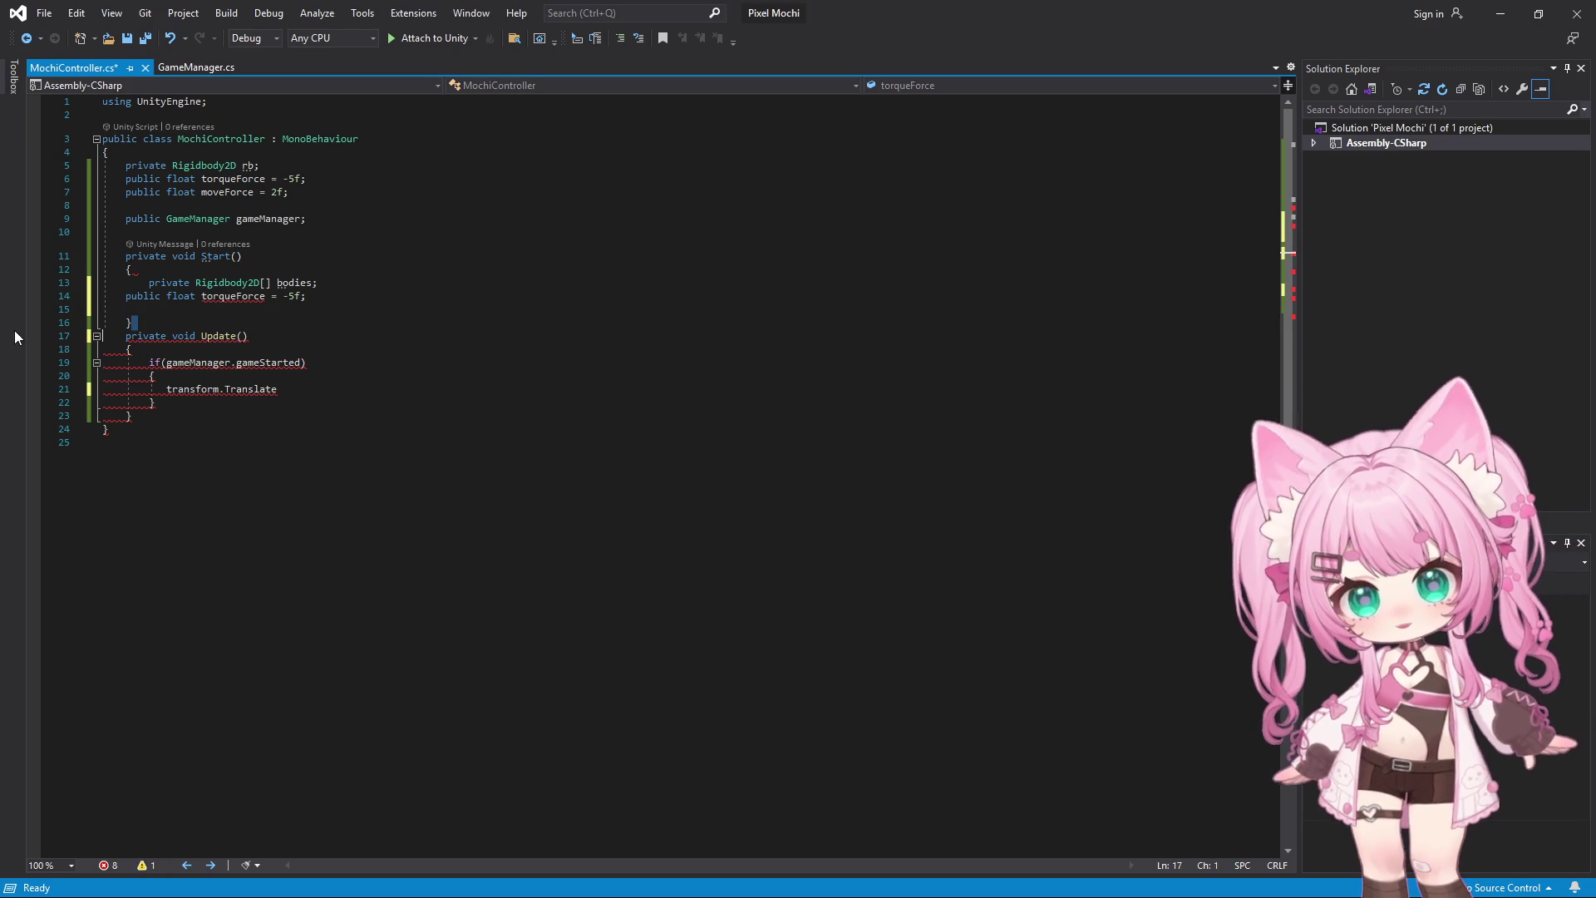
# Delete Start's misplaced closing brace
pyautogui.press('Down')
pyautogui.press('End')
pyautogui.hotkey('shift', 'Up')
pyautogui.hotkey('shift', 'Home')
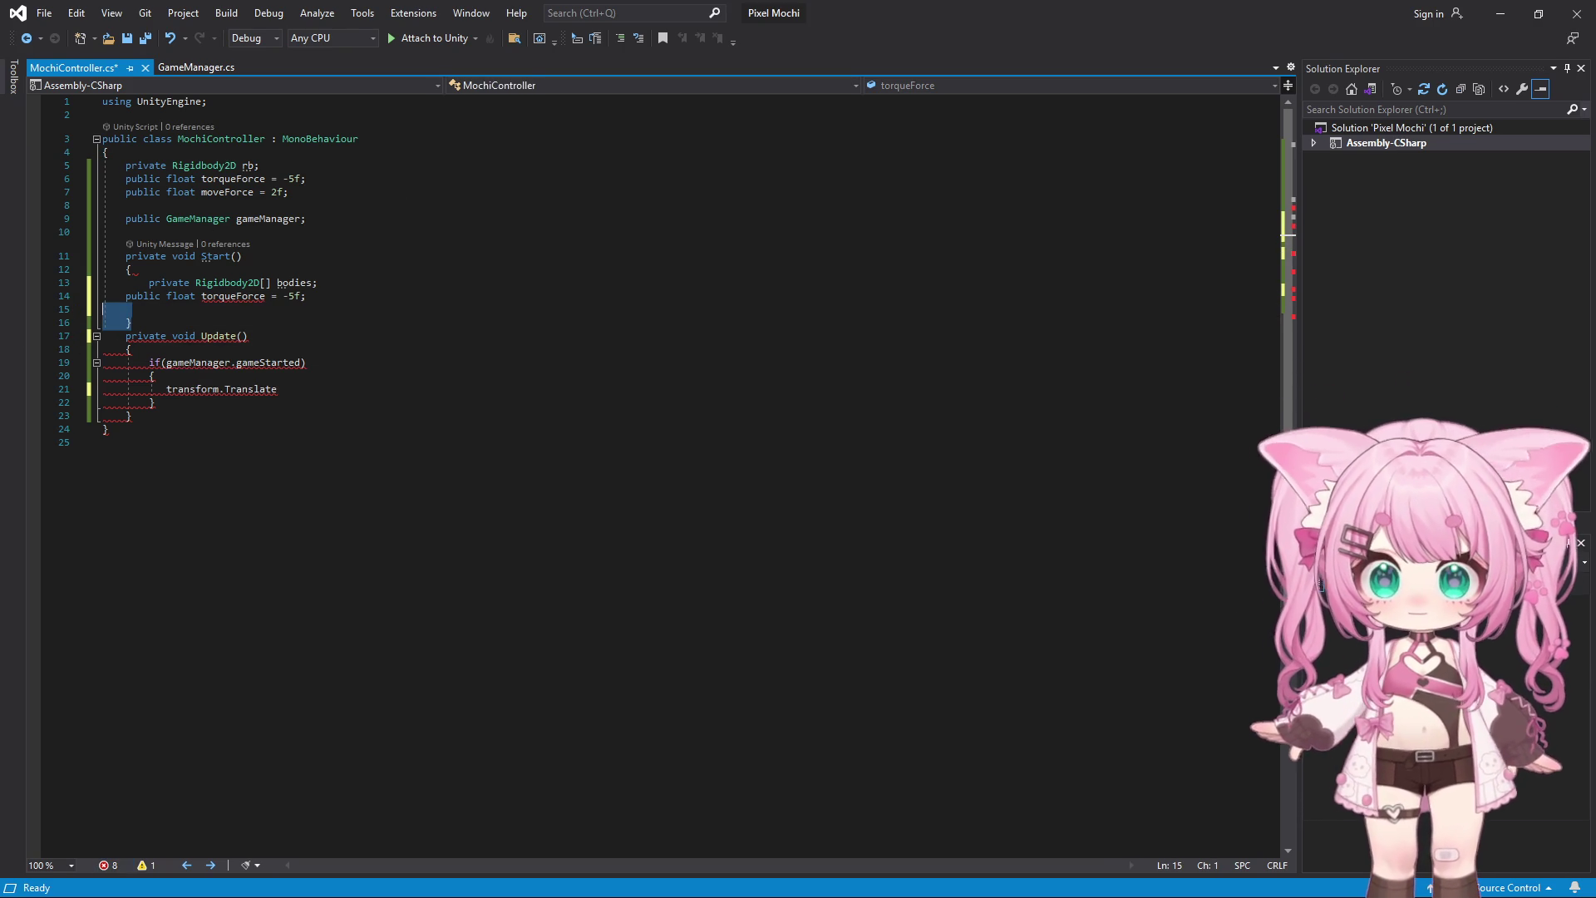
pyautogui.press('BackSpace')
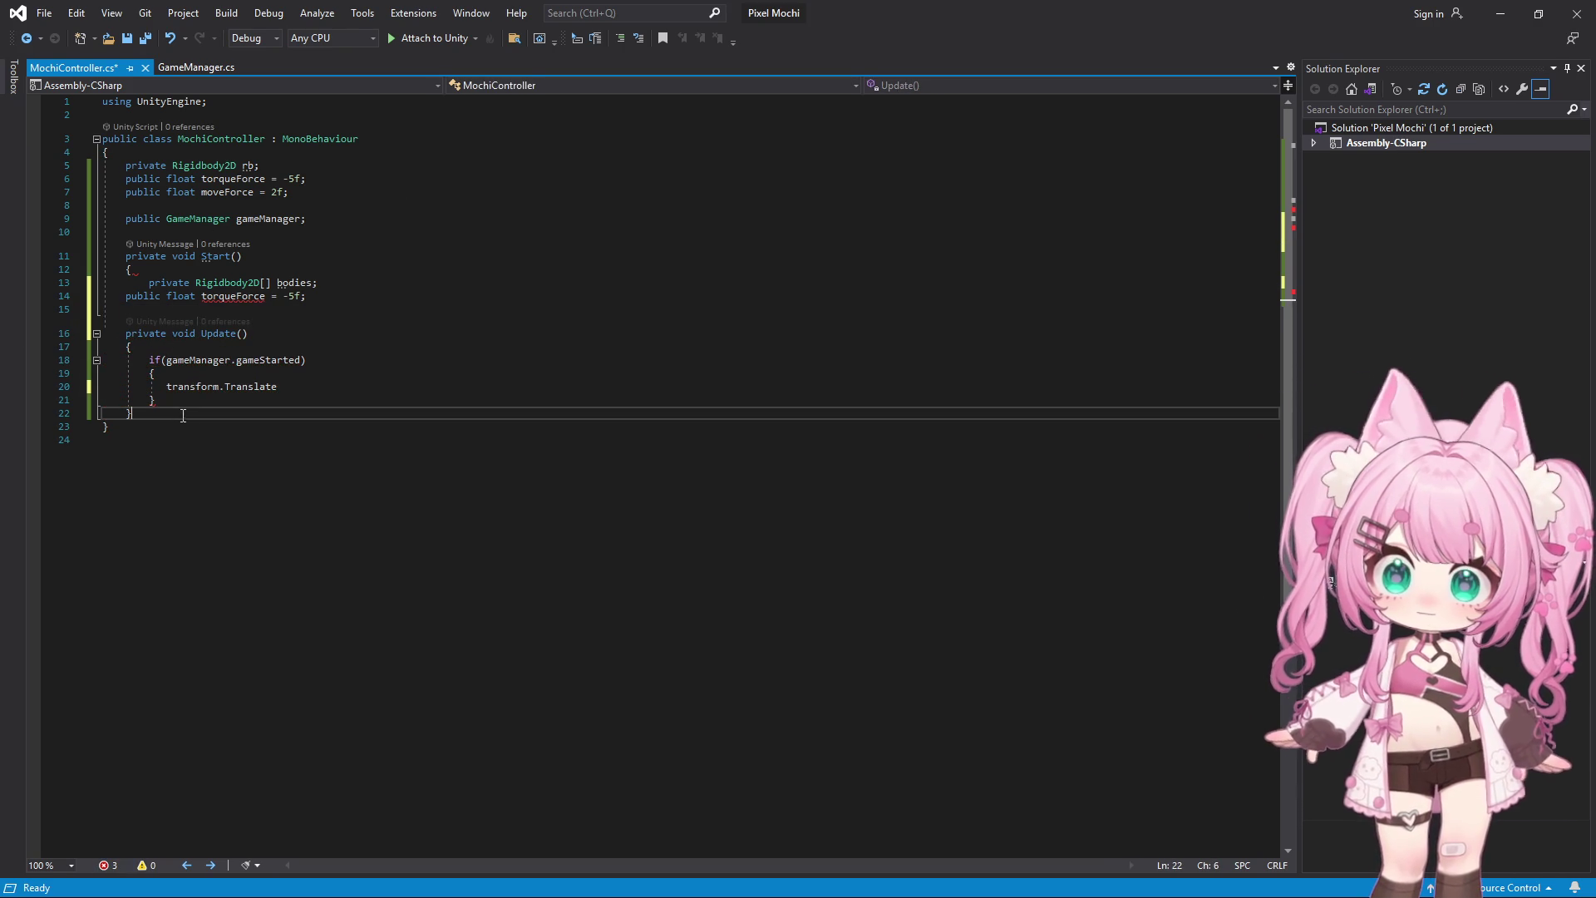
pyautogui.click(316, 284)
# Add a closing brace after Update and indent the torqueForce line and Update block
pyautogui.click(158, 413)
pyautogui.press('Return')
pyautogui.write('}')
pyautogui.press('Tab')
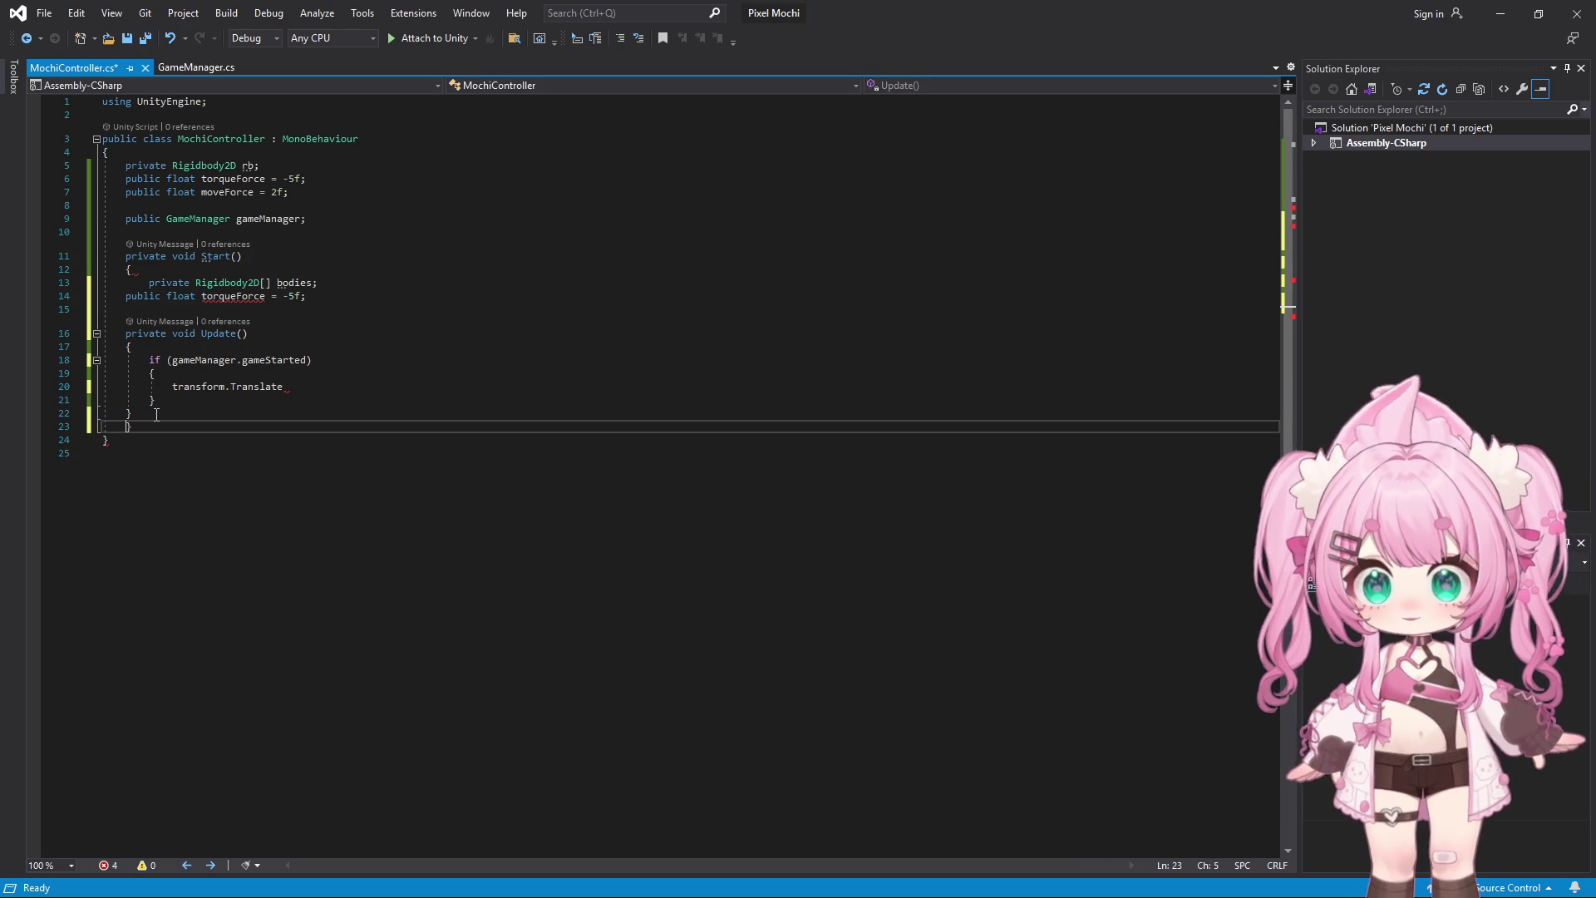
pyautogui.press('Up')
pyautogui.press('Up')
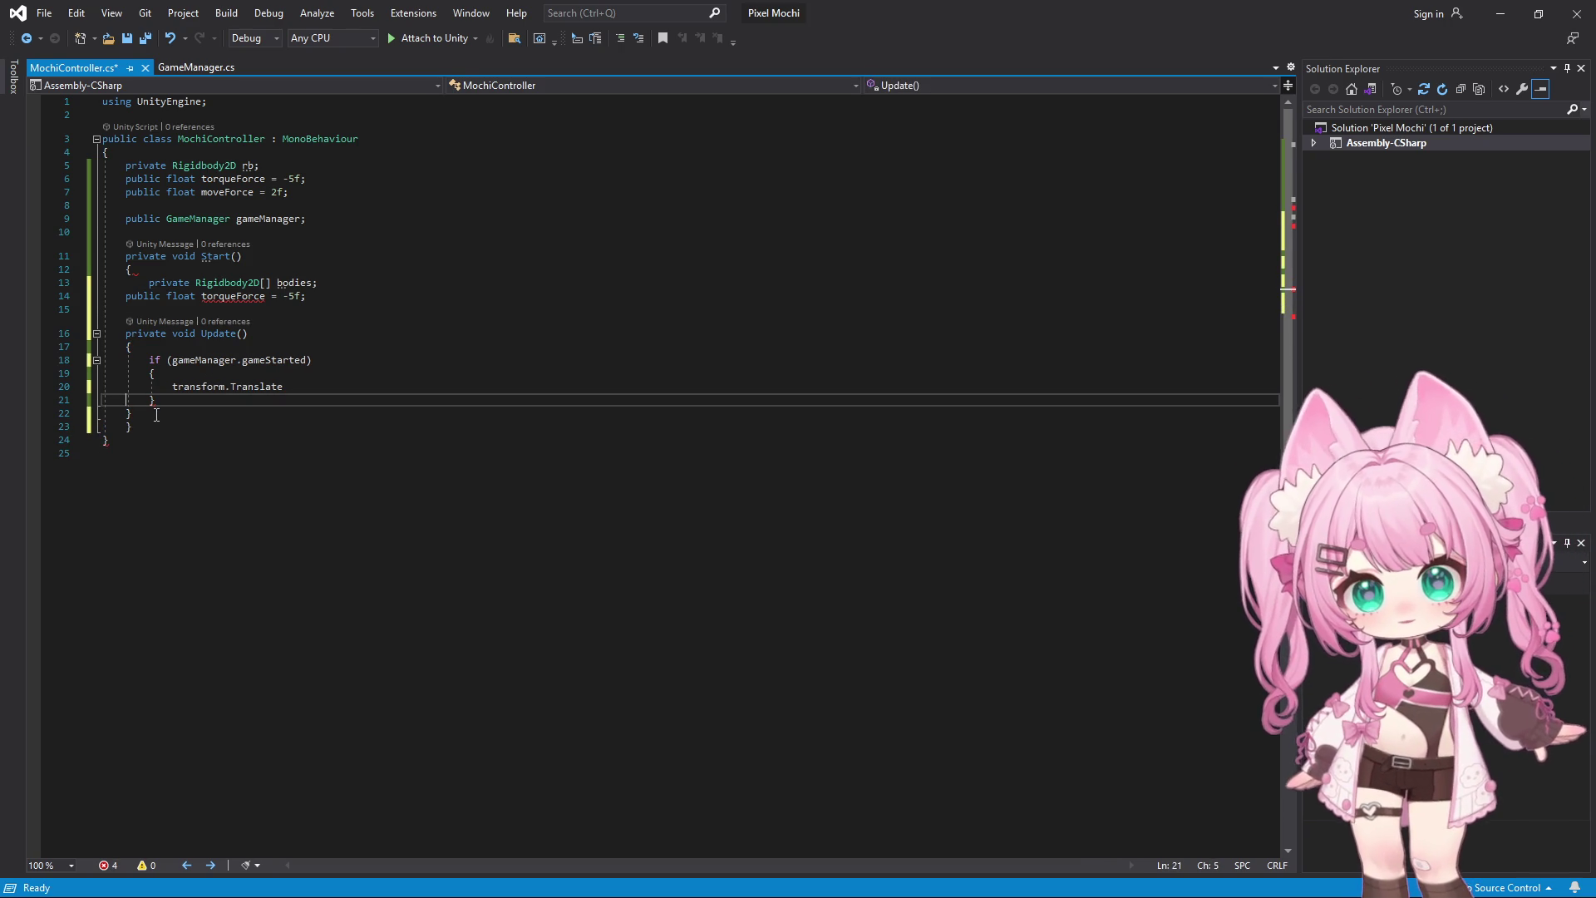
pyautogui.moveTo(131, 294)
pyautogui.mouseDown()
pyautogui.moveTo(287, 383)
pyautogui.moveTo(295, 410)
pyautogui.mouseUp()
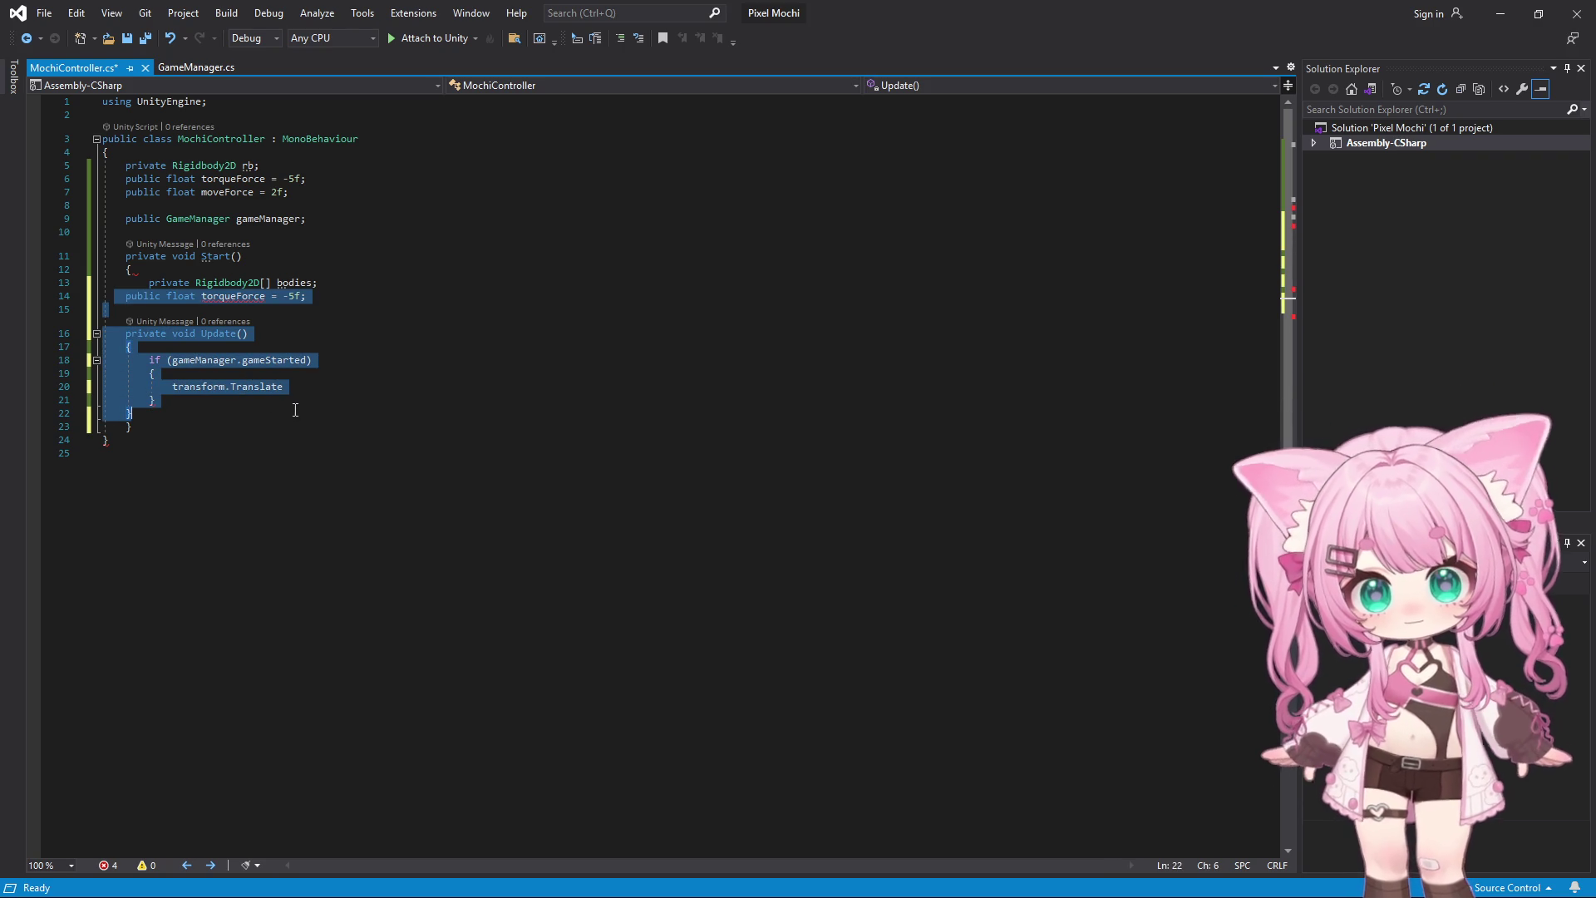
pyautogui.press('Tab')
pyautogui.click(342, 293)
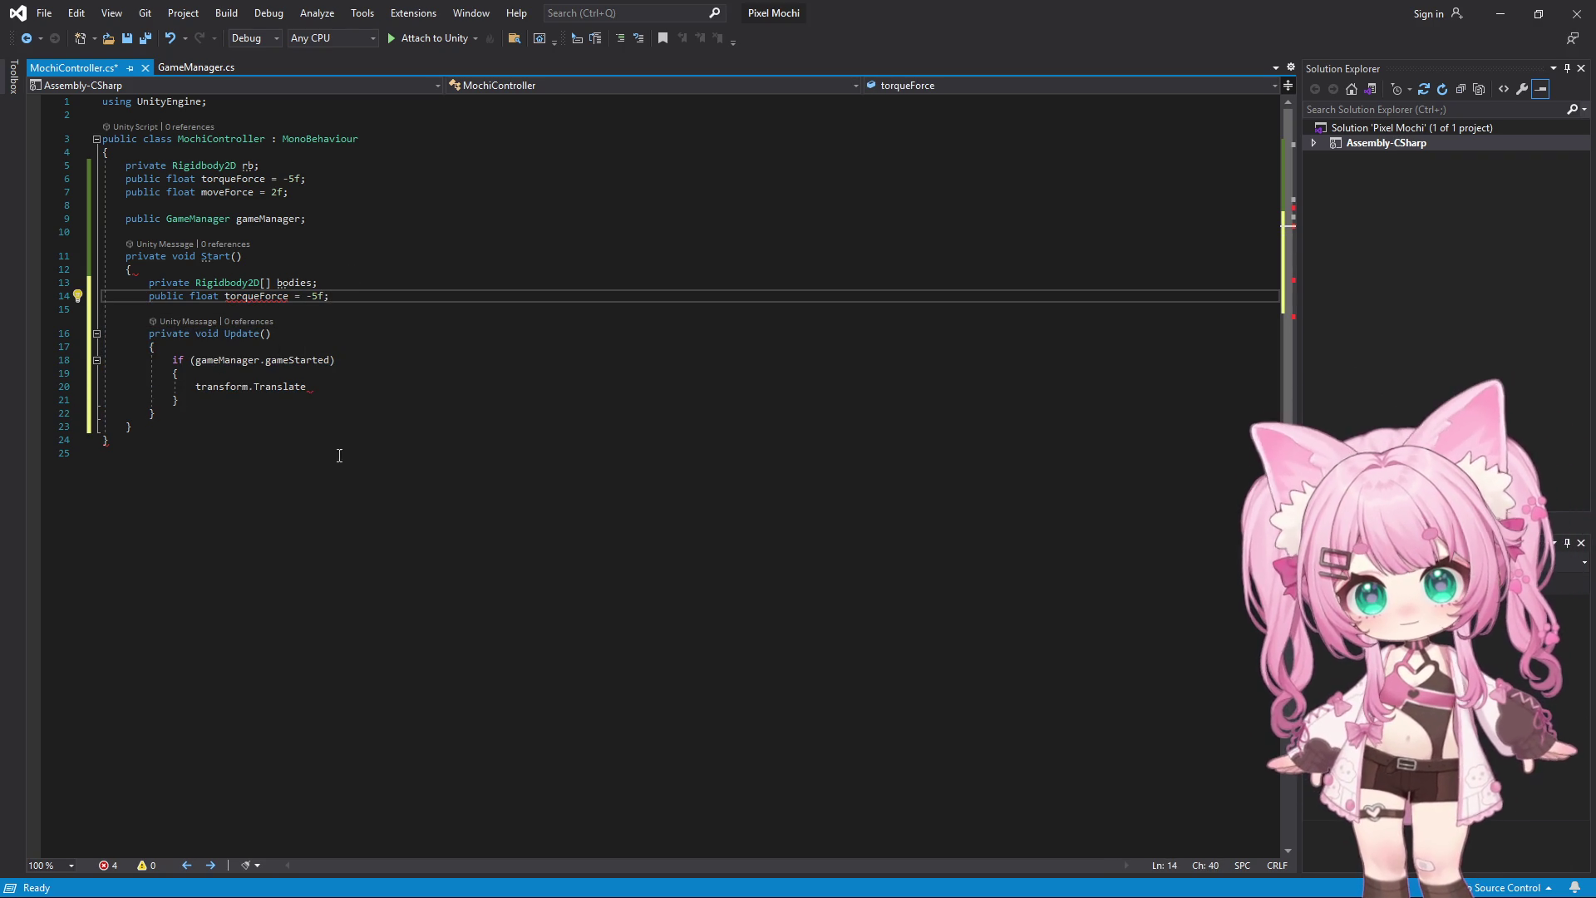
# Delete the unfinished transform.Translate line
pyautogui.moveTo(331, 394)
pyautogui.mouseDown()
pyautogui.moveTo(104, 387)
pyautogui.moveTo(154, 374)
pyautogui.moveTo(103, 387)
pyautogui.mouseUp()
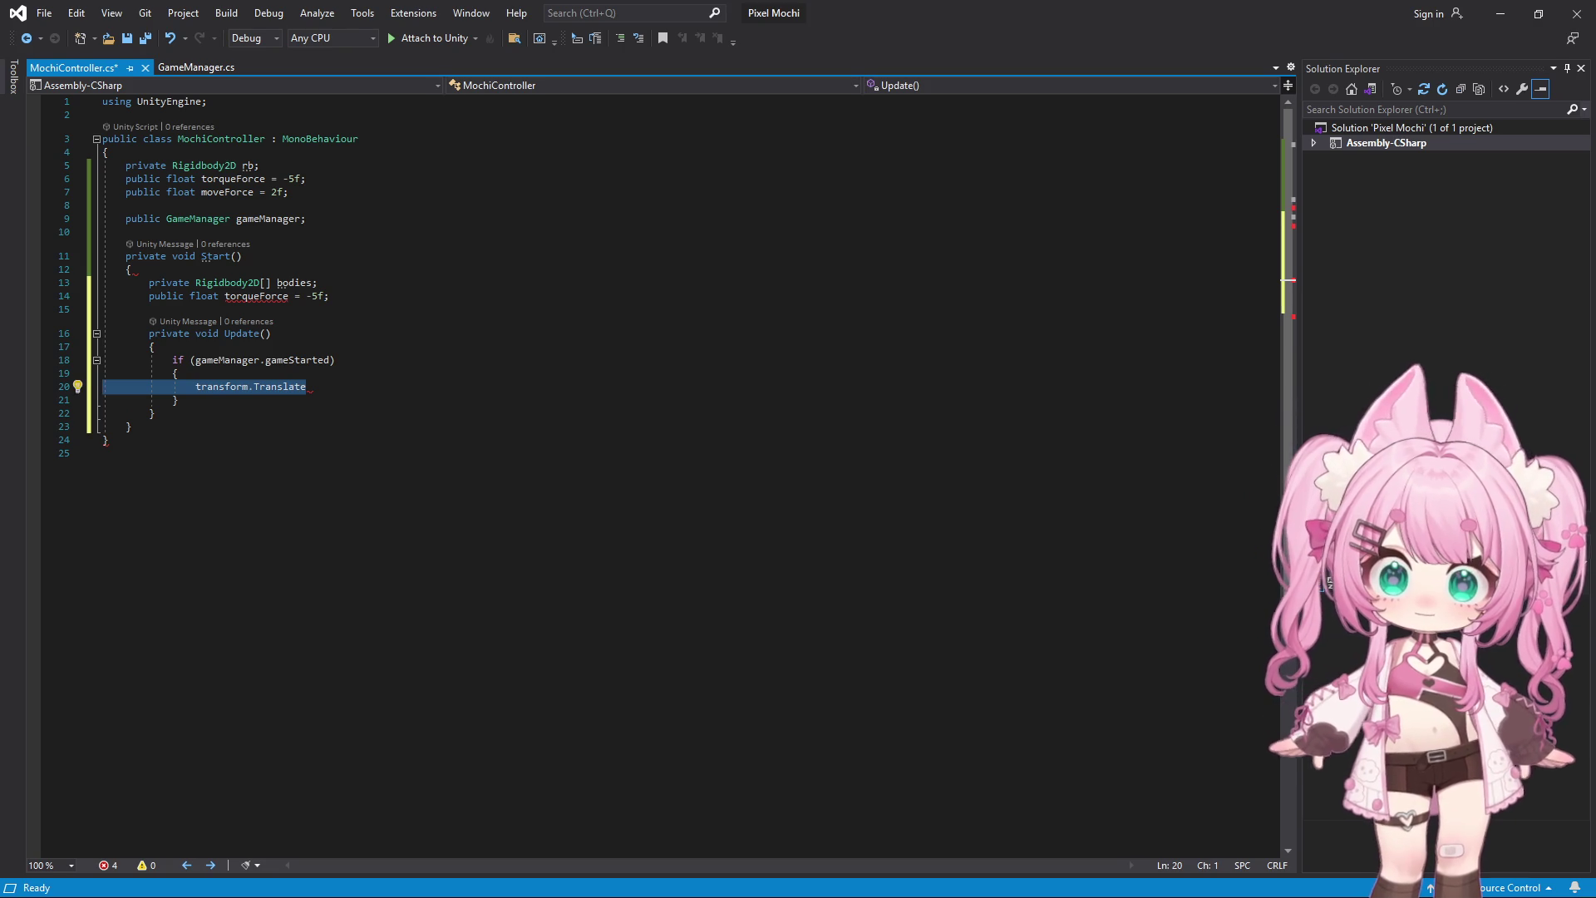
pyautogui.press('BackSpace')
pyautogui.click(331, 283)
pyautogui.click(330, 295)
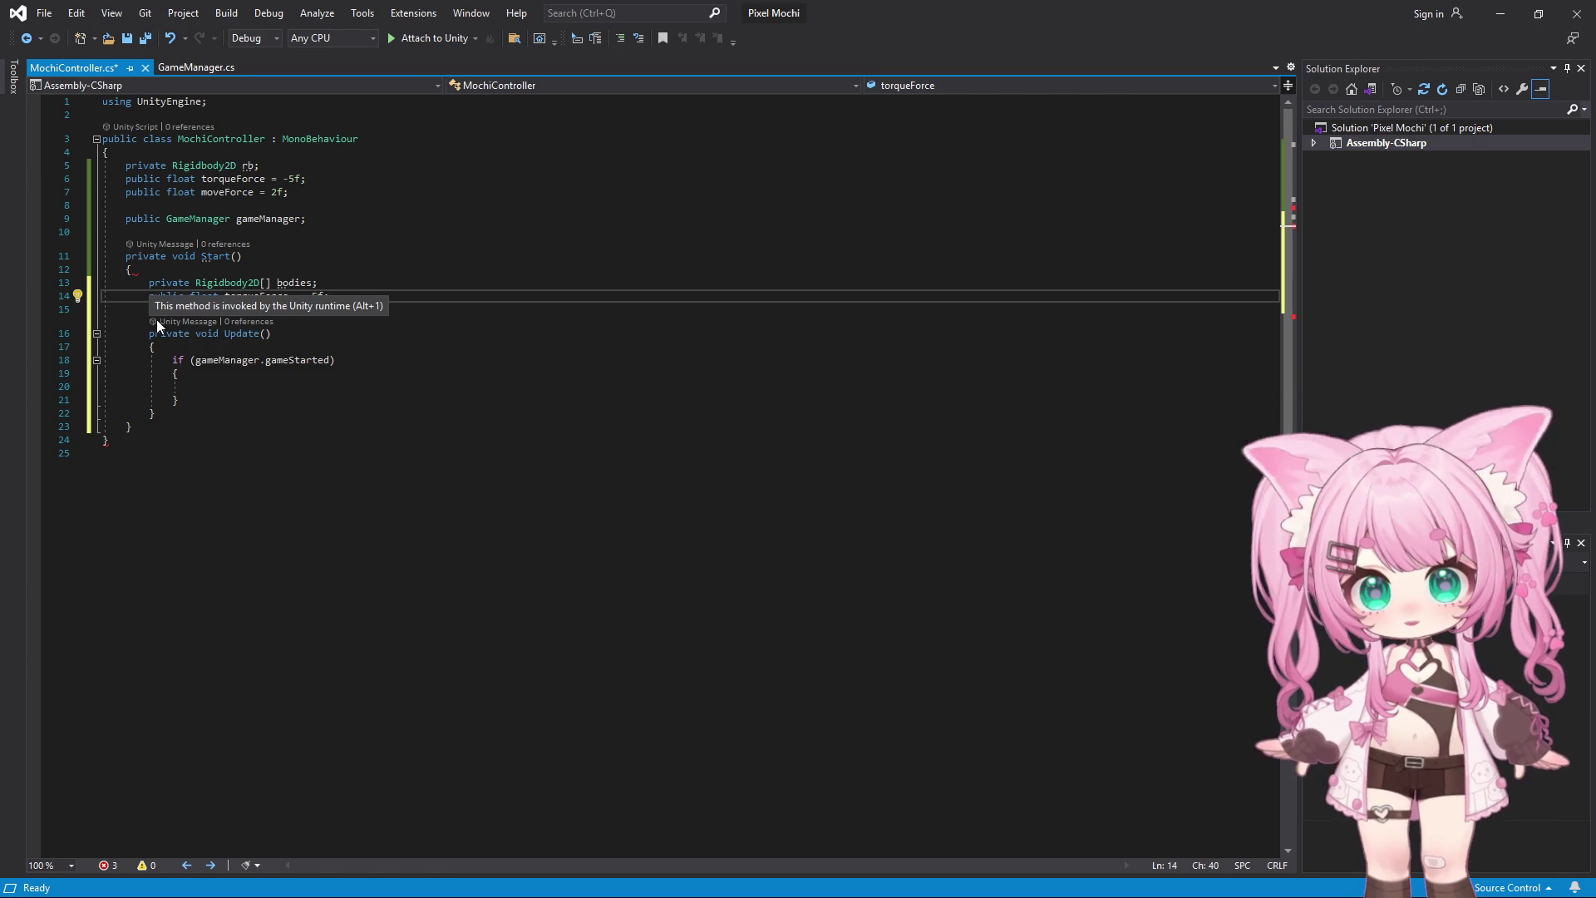
# Move the bodies and torqueForce declarations out of Start into the class fields
pyautogui.moveTo(143, 283); pyautogui.dragTo(384, 293)
pyautogui.hotkey('ctrl', 'c')
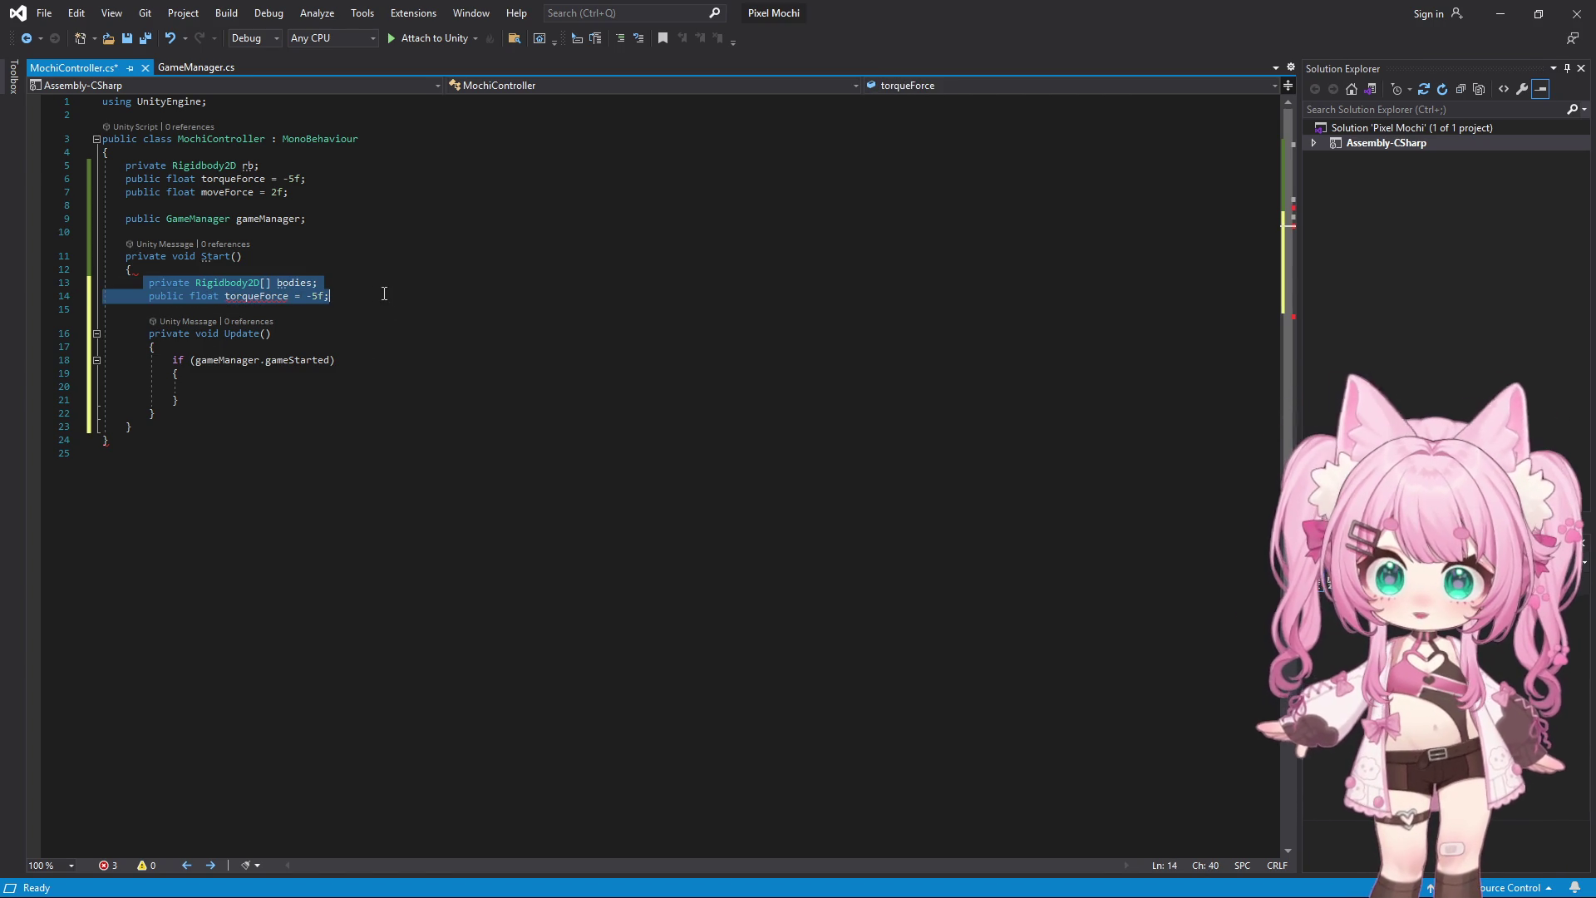
pyautogui.press('Delete')
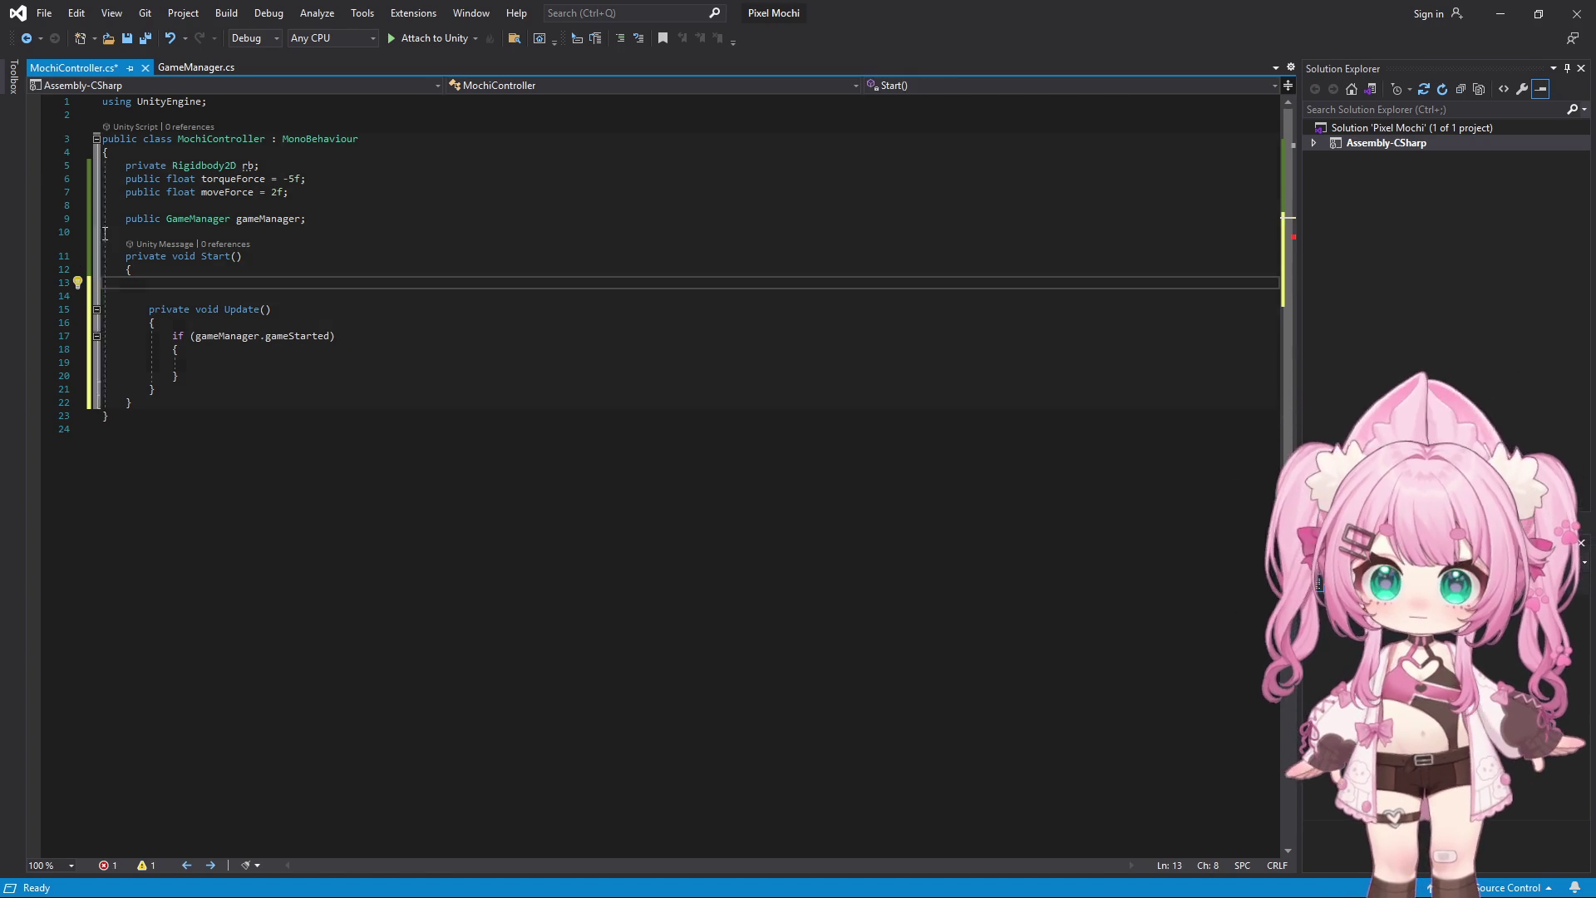
pyautogui.press('Up')
pyautogui.press('Up')
pyautogui.press('Return')
pyautogui.press('Up')
pyautogui.press('Up')
pyautogui.hotkey('ctrl', 'v')
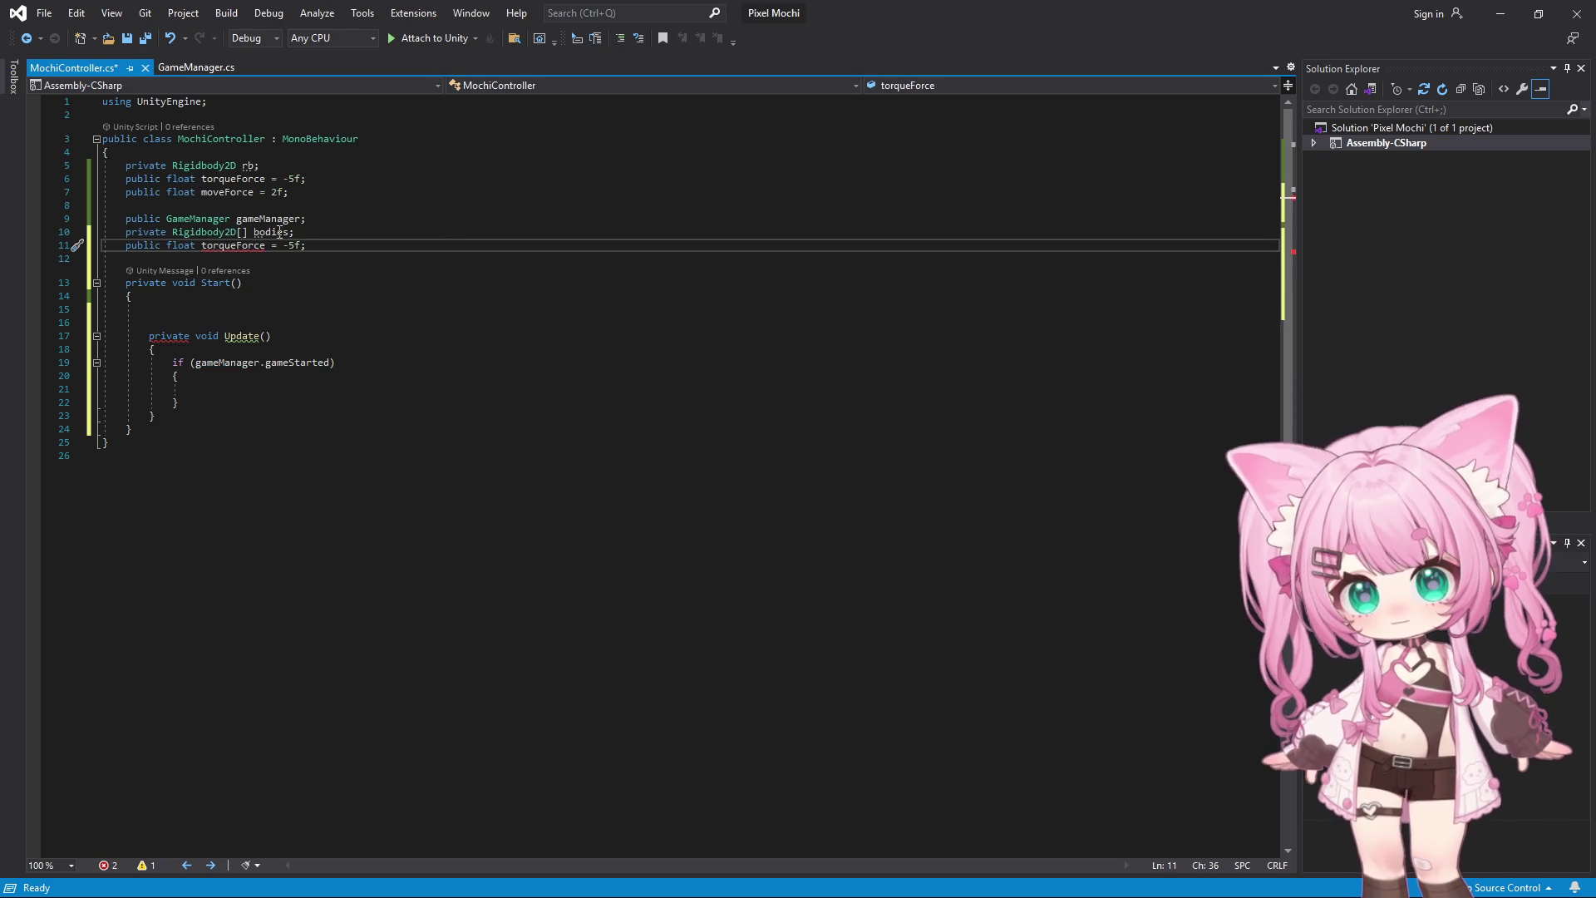
# Remove the duplicate torqueForce declaration and the rb field
pyautogui.moveTo(371, 239); pyautogui.dragTo(100, 246)
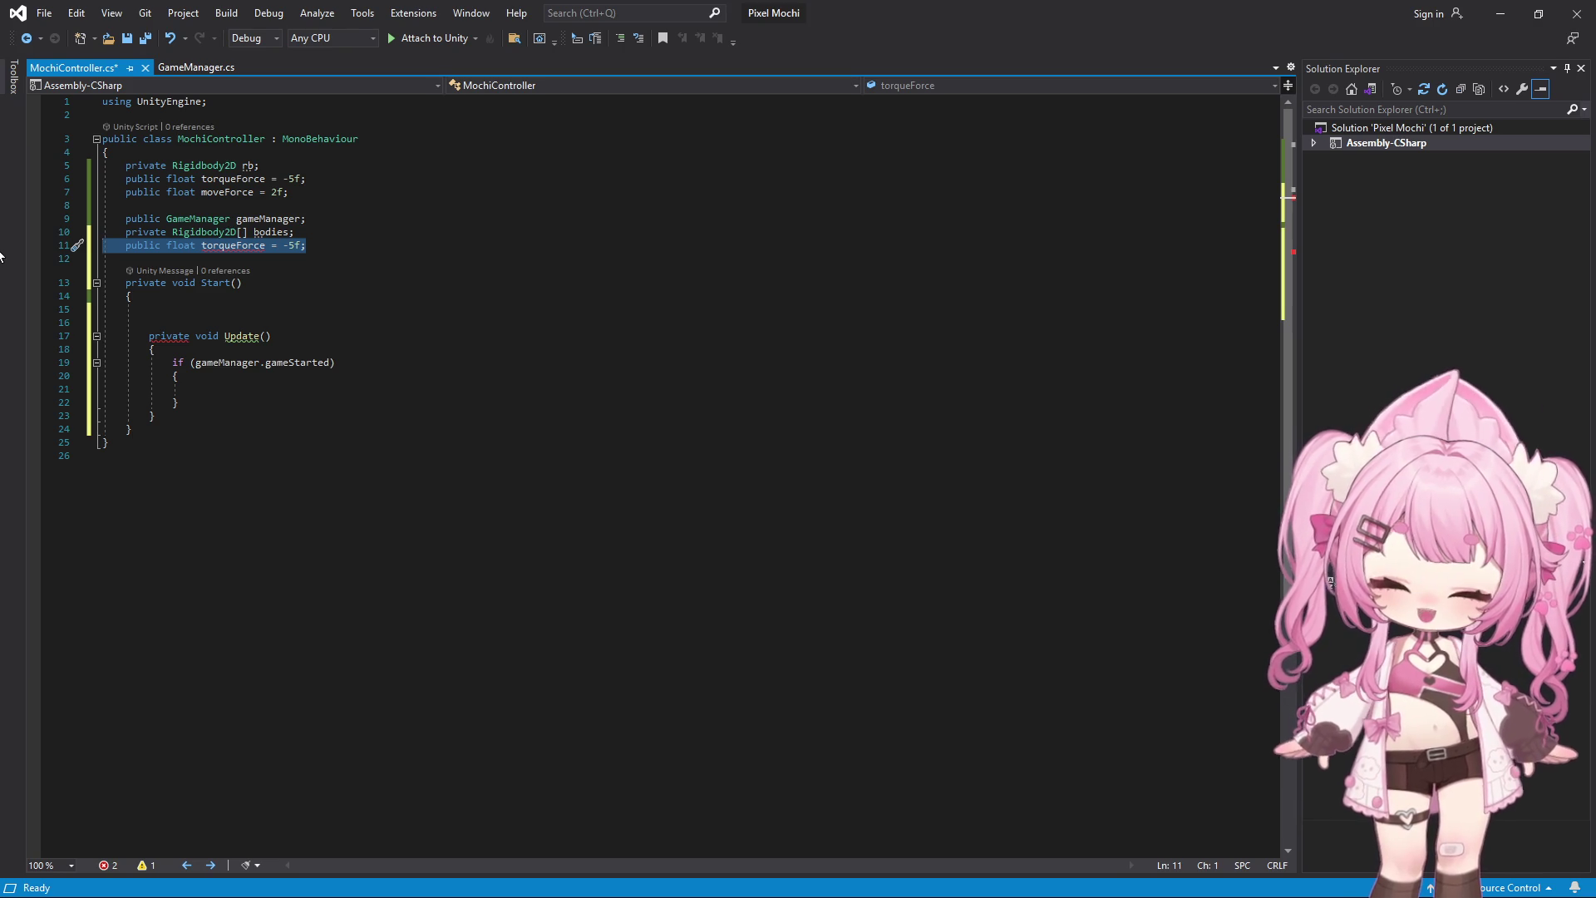
pyautogui.press('Delete')
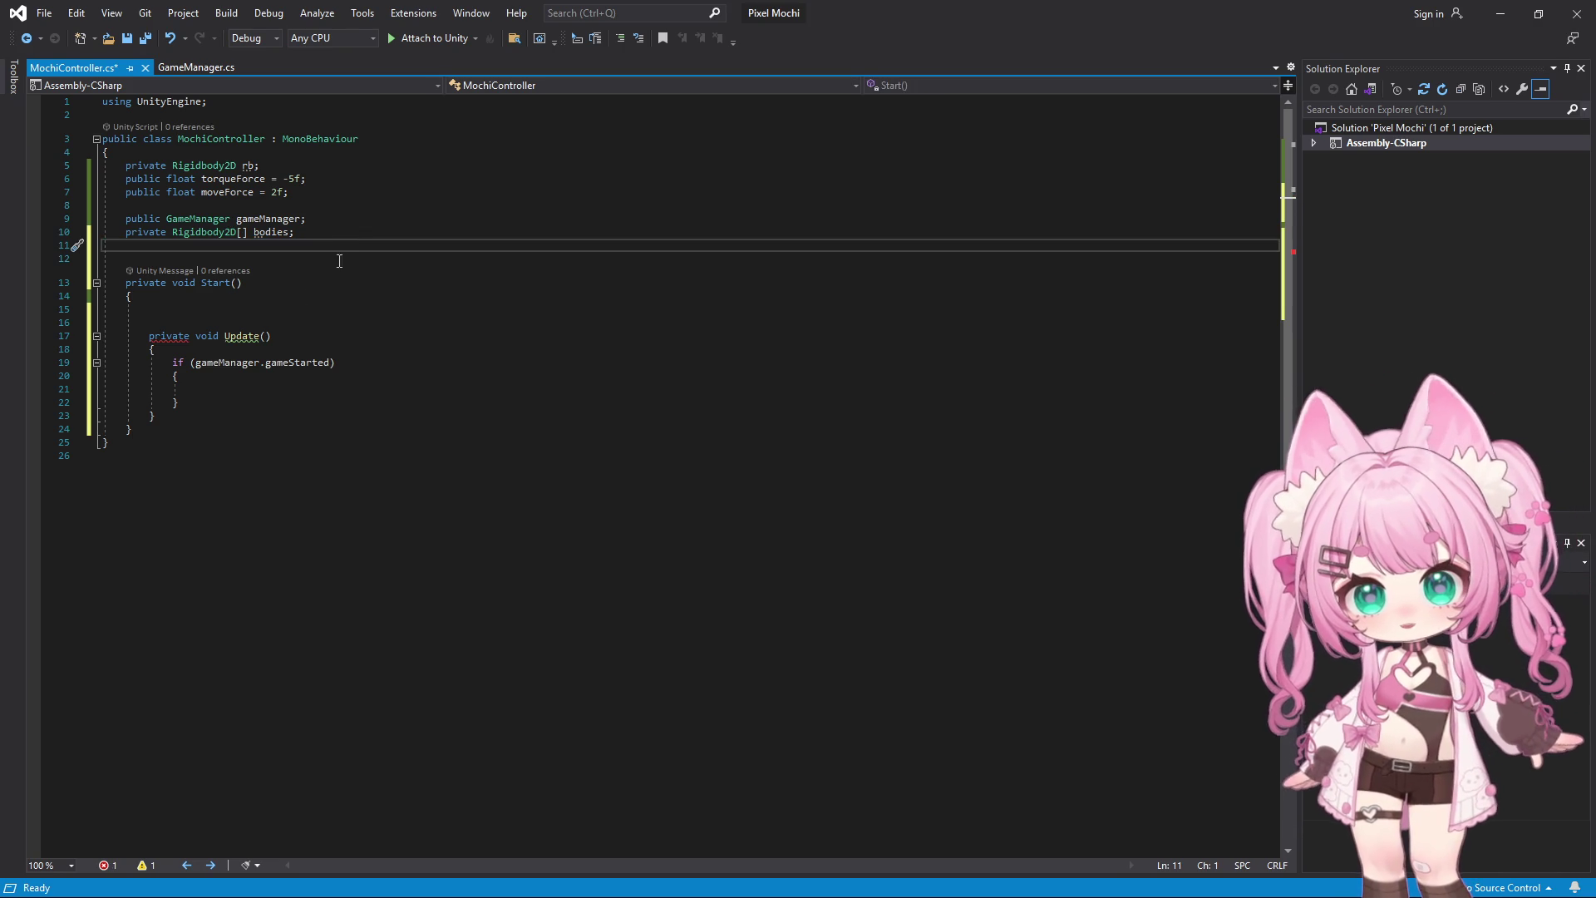
pyautogui.moveTo(270, 158)
pyautogui.mouseDown()
pyautogui.moveTo(101, 139)
pyautogui.moveTo(101, 165)
pyautogui.mouseUp()
pyautogui.press('Delete')
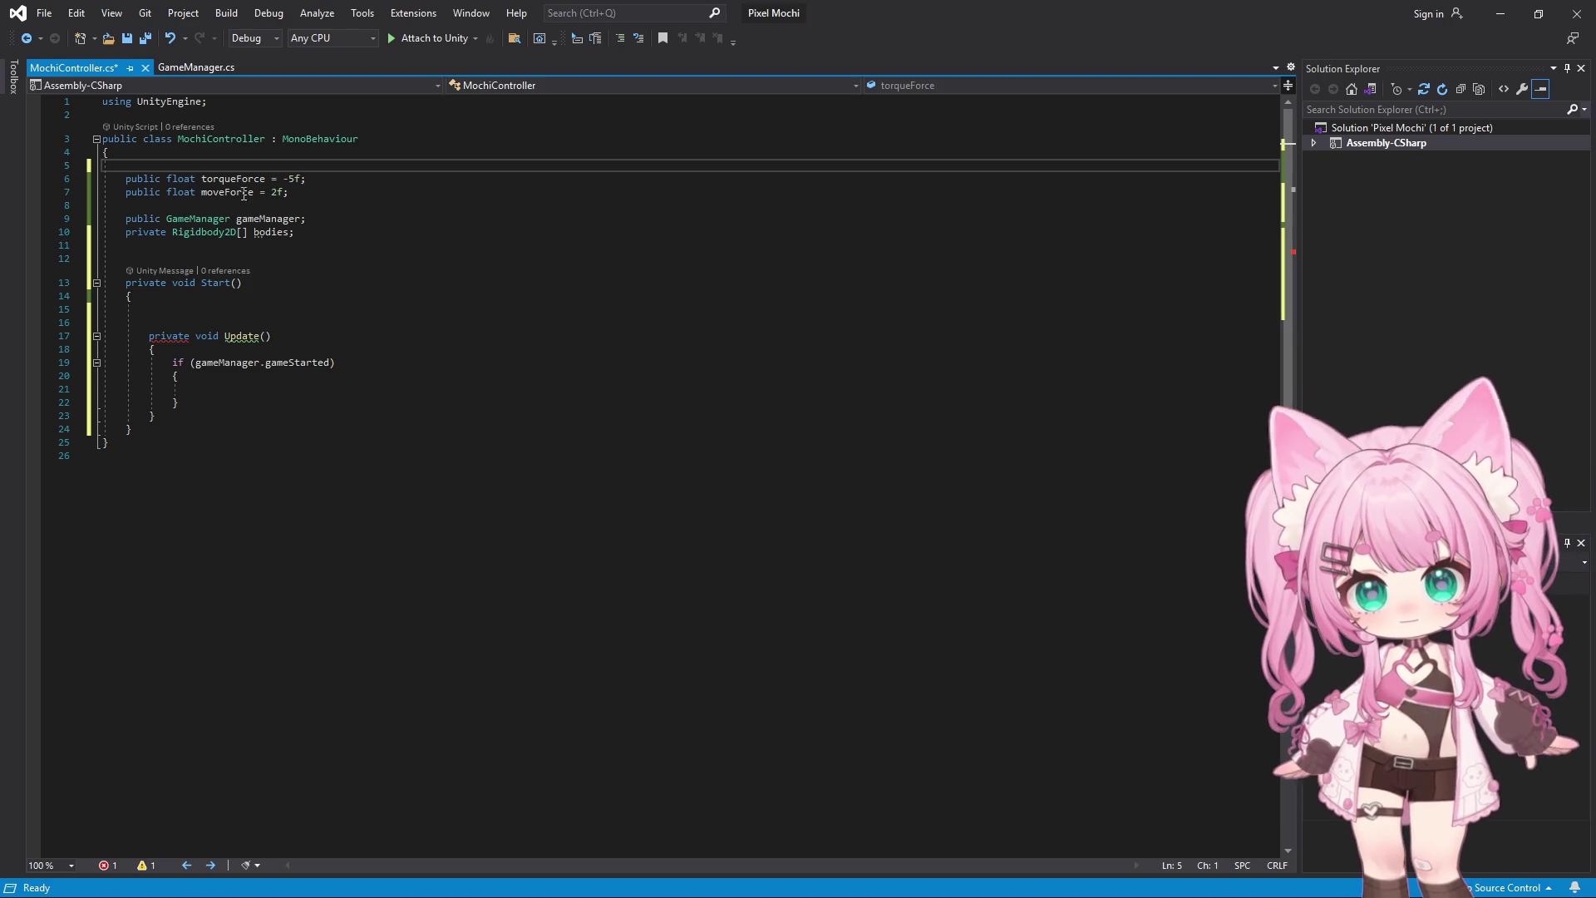
pyautogui.click(313, 233)
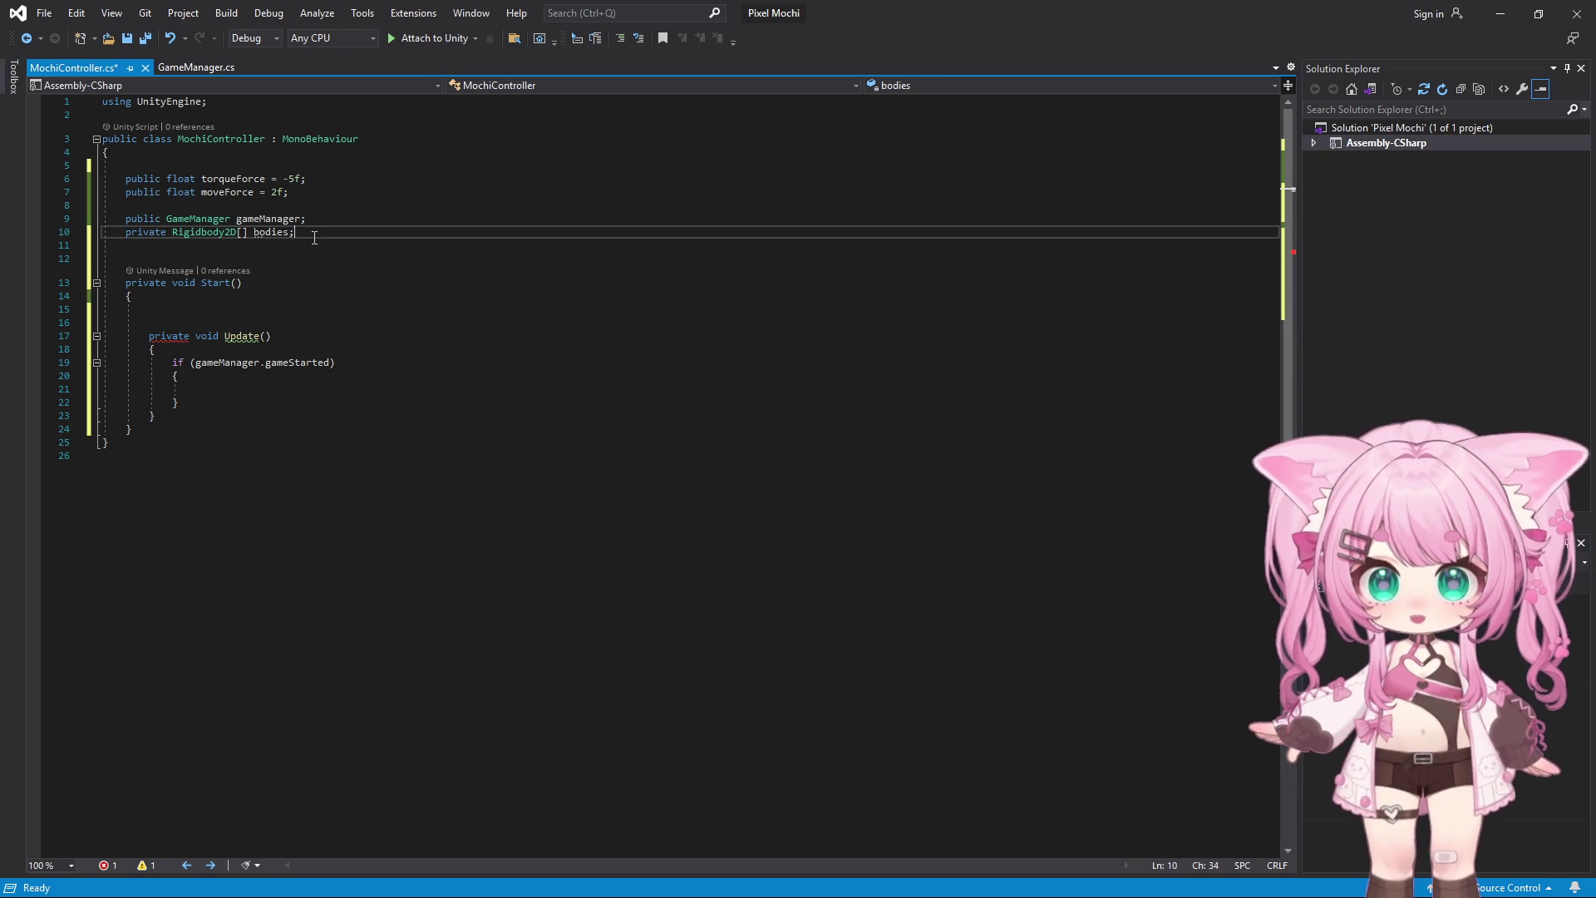
# Move the whole Update method out of Start to just after Start's closing brace
pyautogui.moveTo(144, 336)
pyautogui.mouseDown()
pyautogui.moveTo(267, 363)
pyautogui.moveTo(369, 419)
pyautogui.mouseUp()
pyautogui.hotkey('ctrl', 'c')
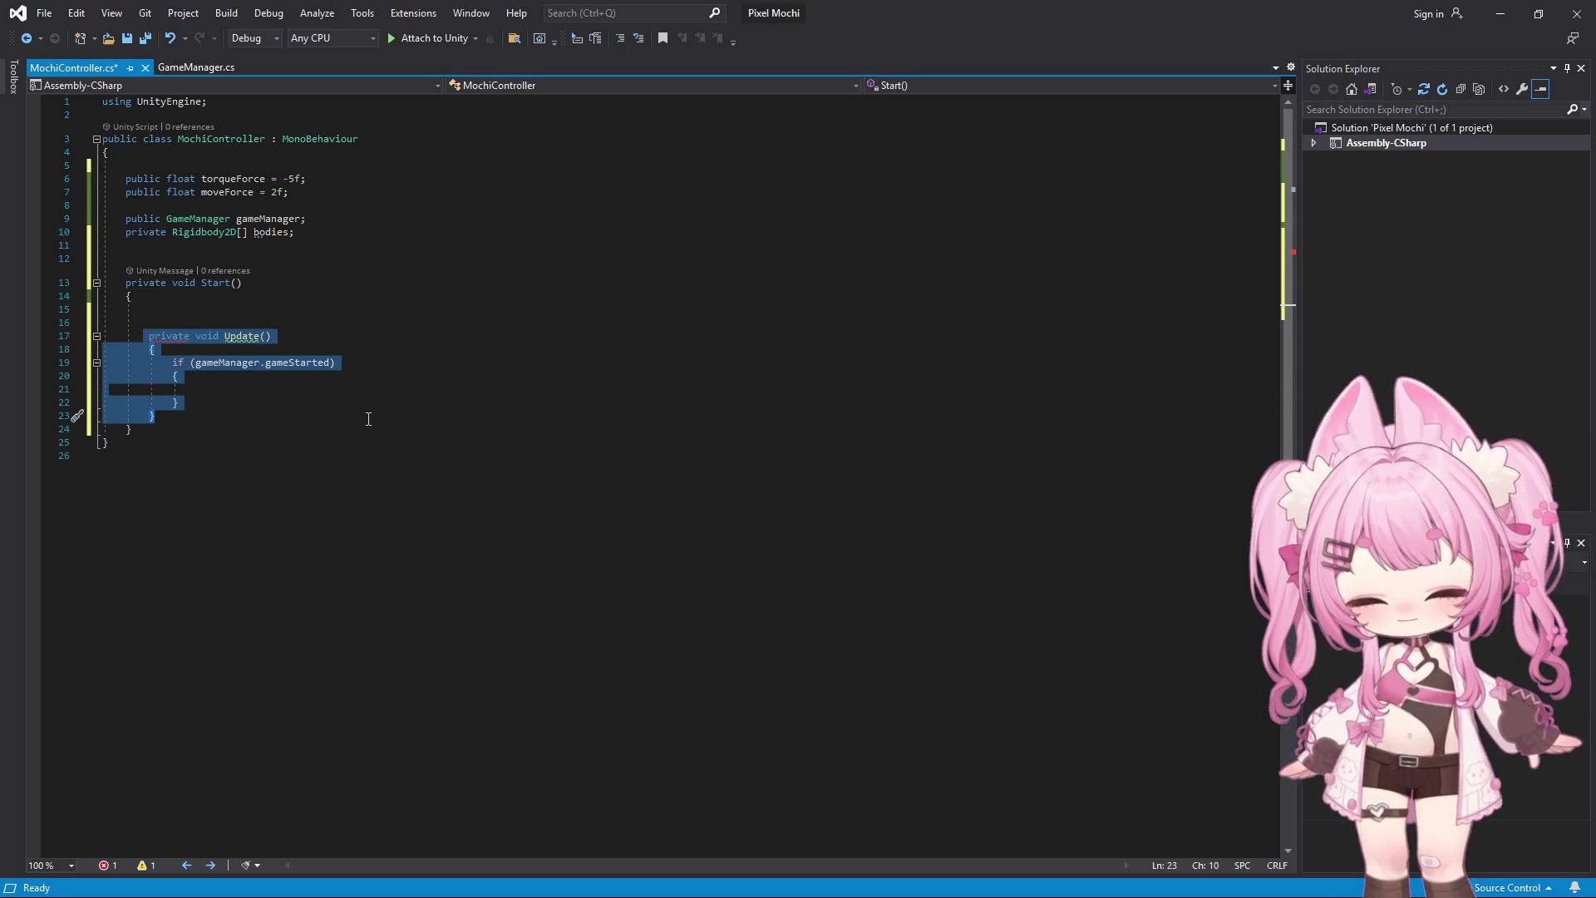
pyautogui.press('Delete')
pyautogui.click(162, 355)
pyautogui.press('Return')
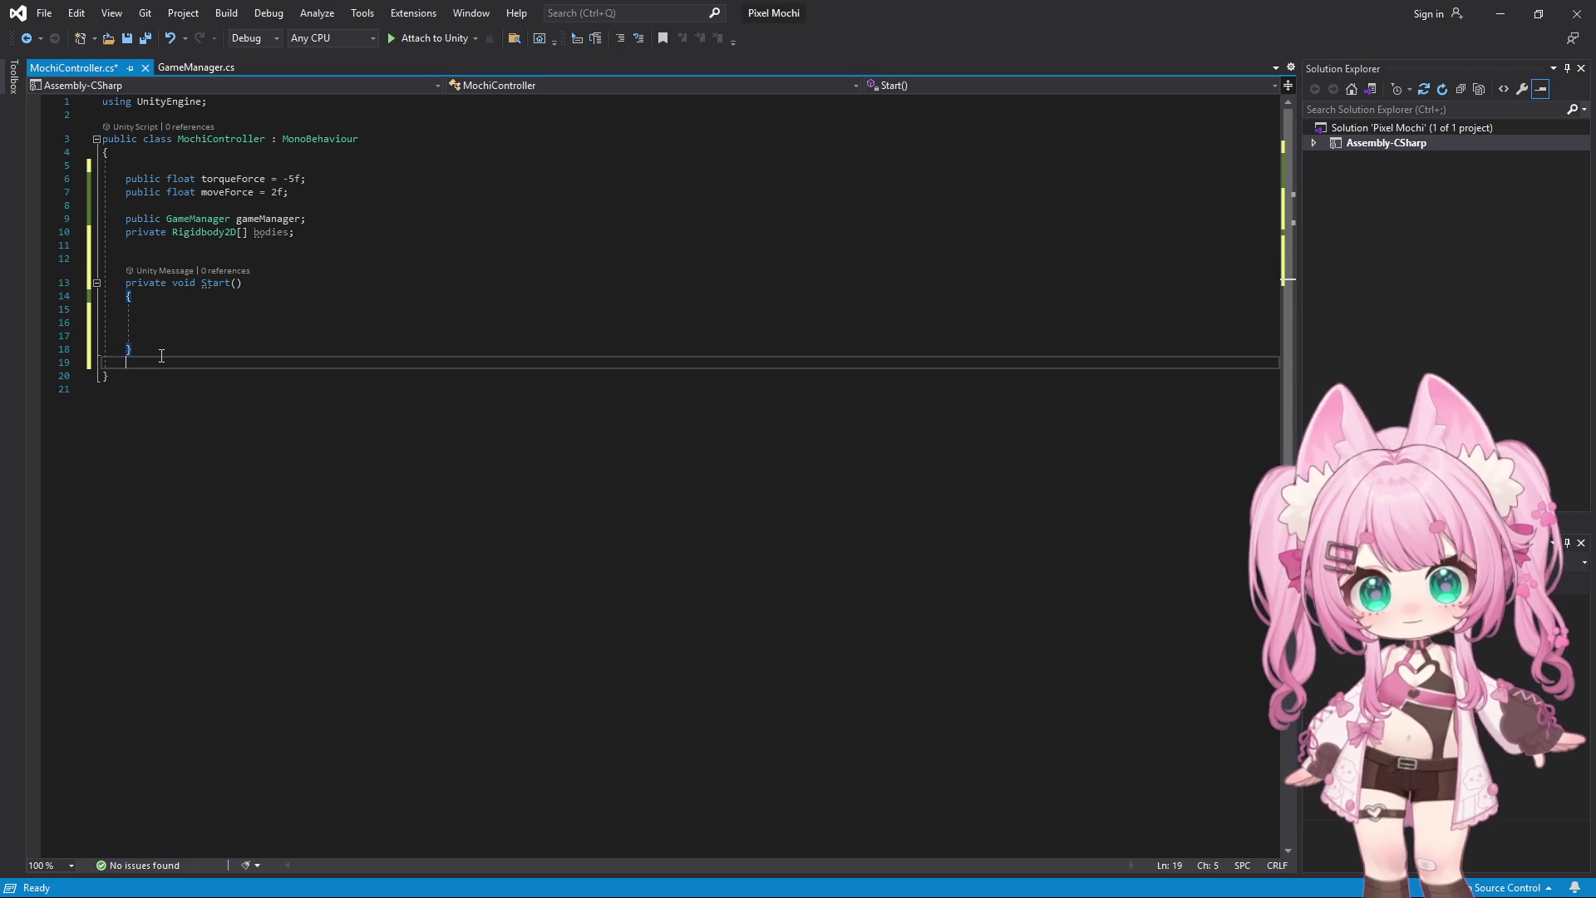
pyautogui.hotkey('ctrl', 'v')
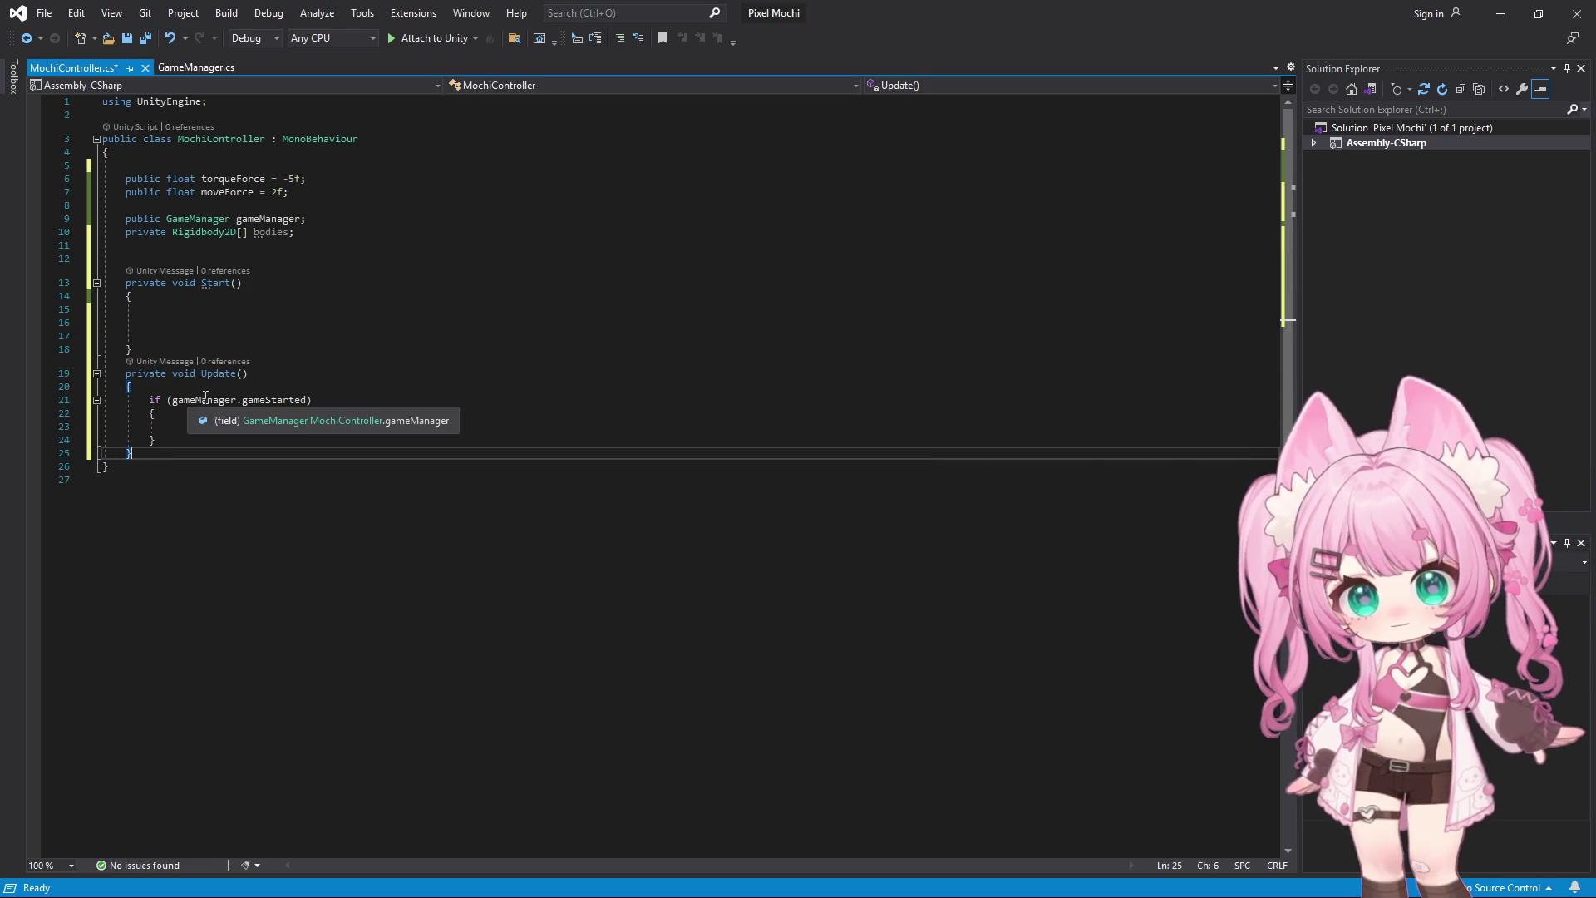
pyautogui.click(150, 308)
# Delete the extra blank lines inside Start and cancel the stray Japanese input
pyautogui.moveTo(185, 335); pyautogui.dragTo(103, 308)
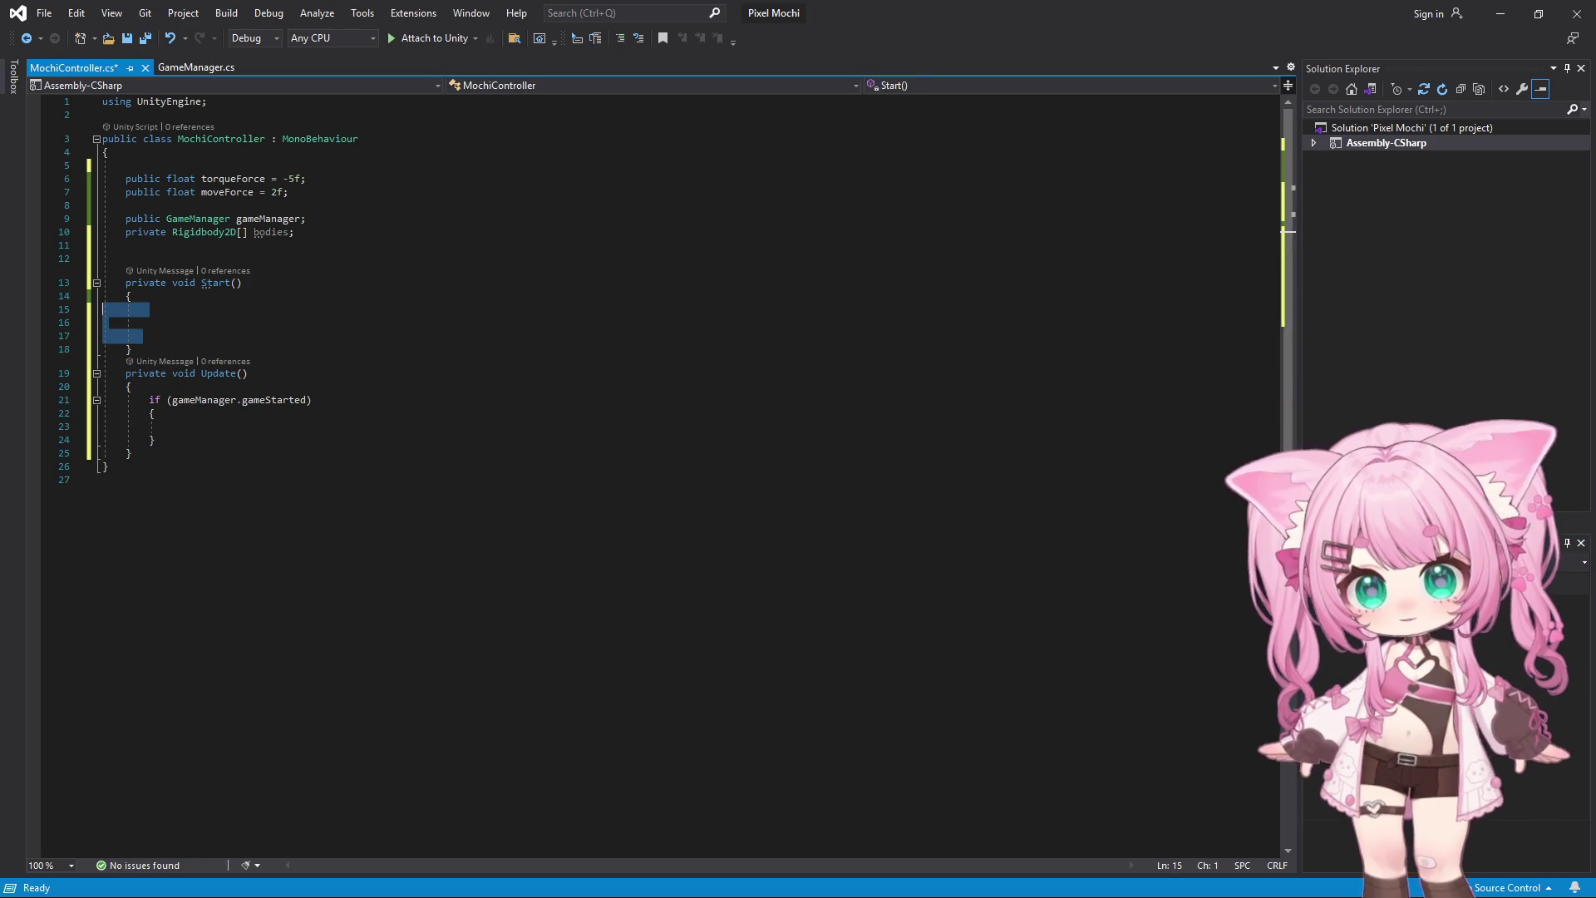
pyautogui.press('BackSpace')
pyautogui.write('ぼ')
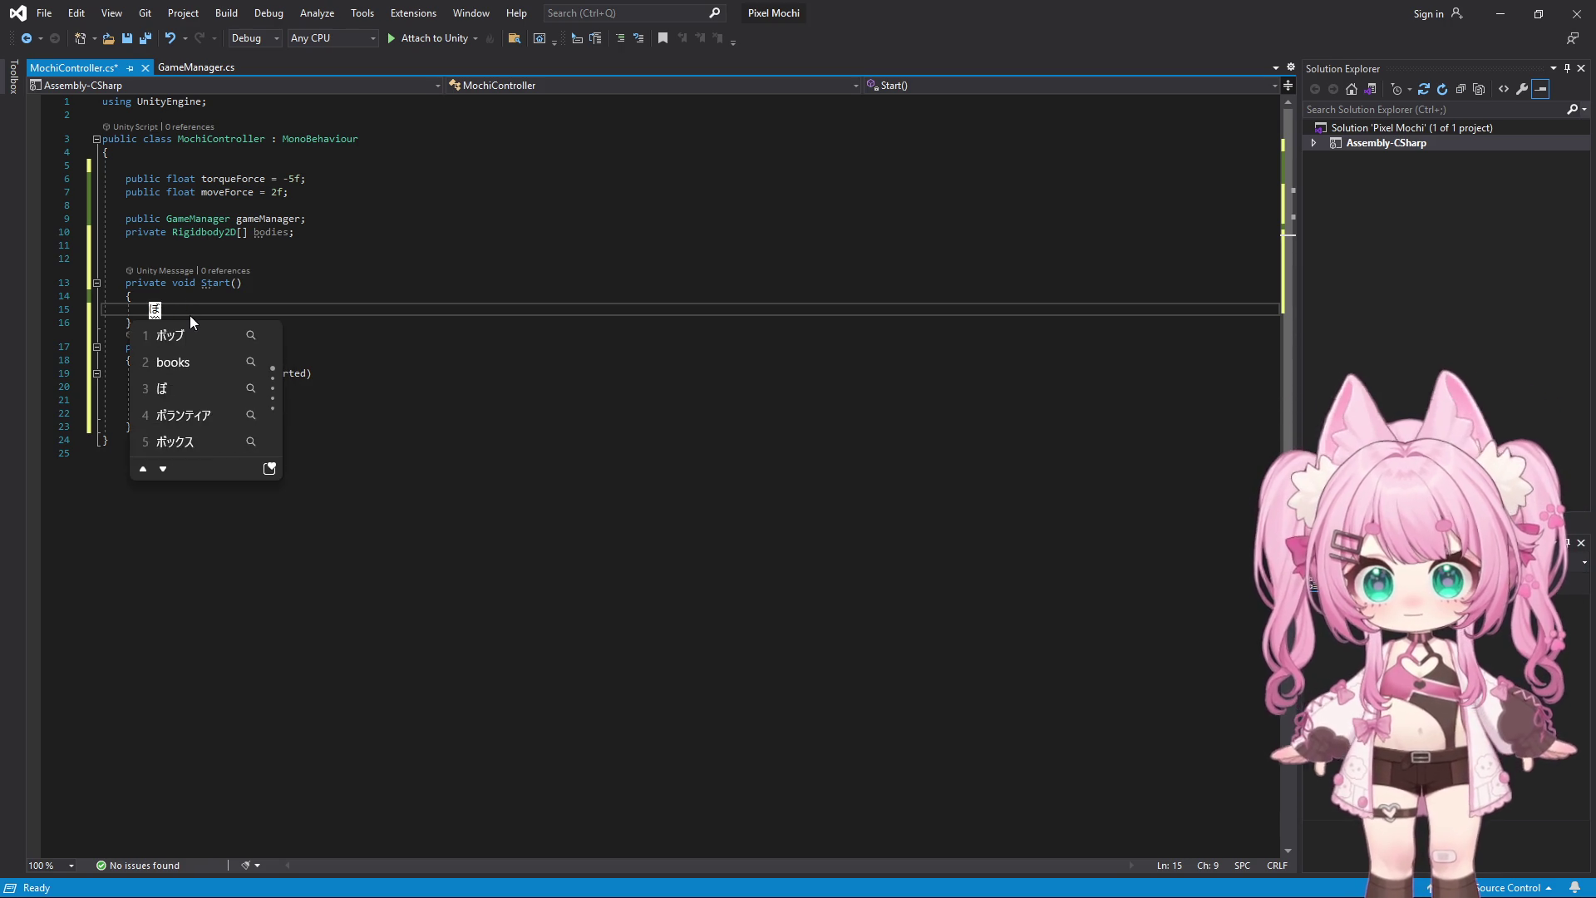
pyautogui.press('BackSpace')
# Write bodies = GetComponentInChildren<Rigidbody2D>(); on line 15 using IntelliSense completions
pyautogui.write('bodies')
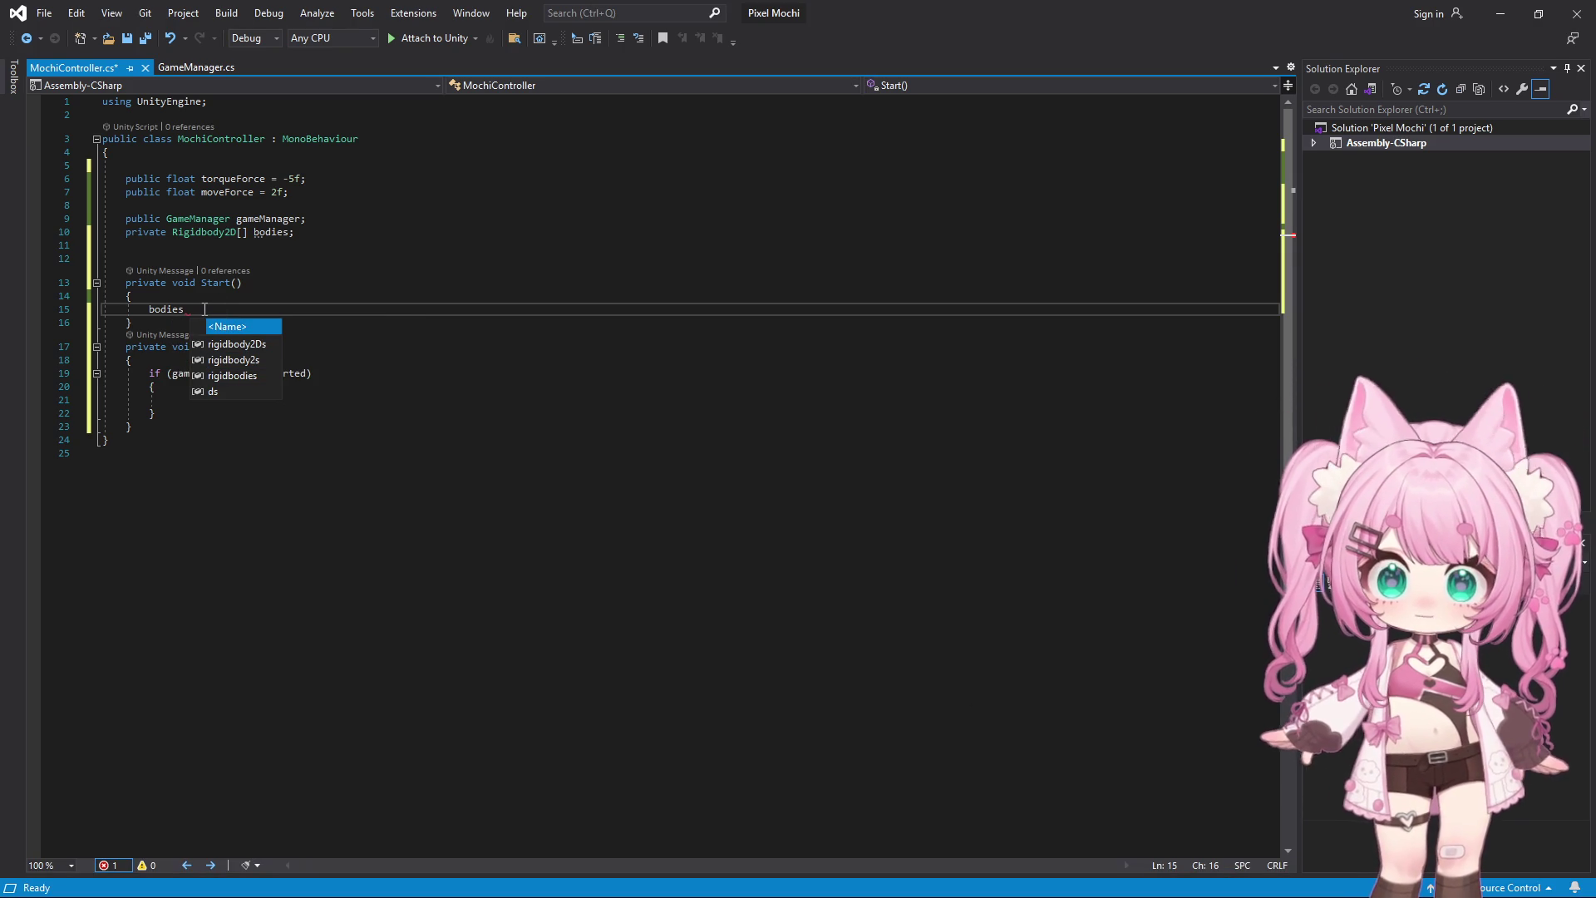
pyautogui.write('=')
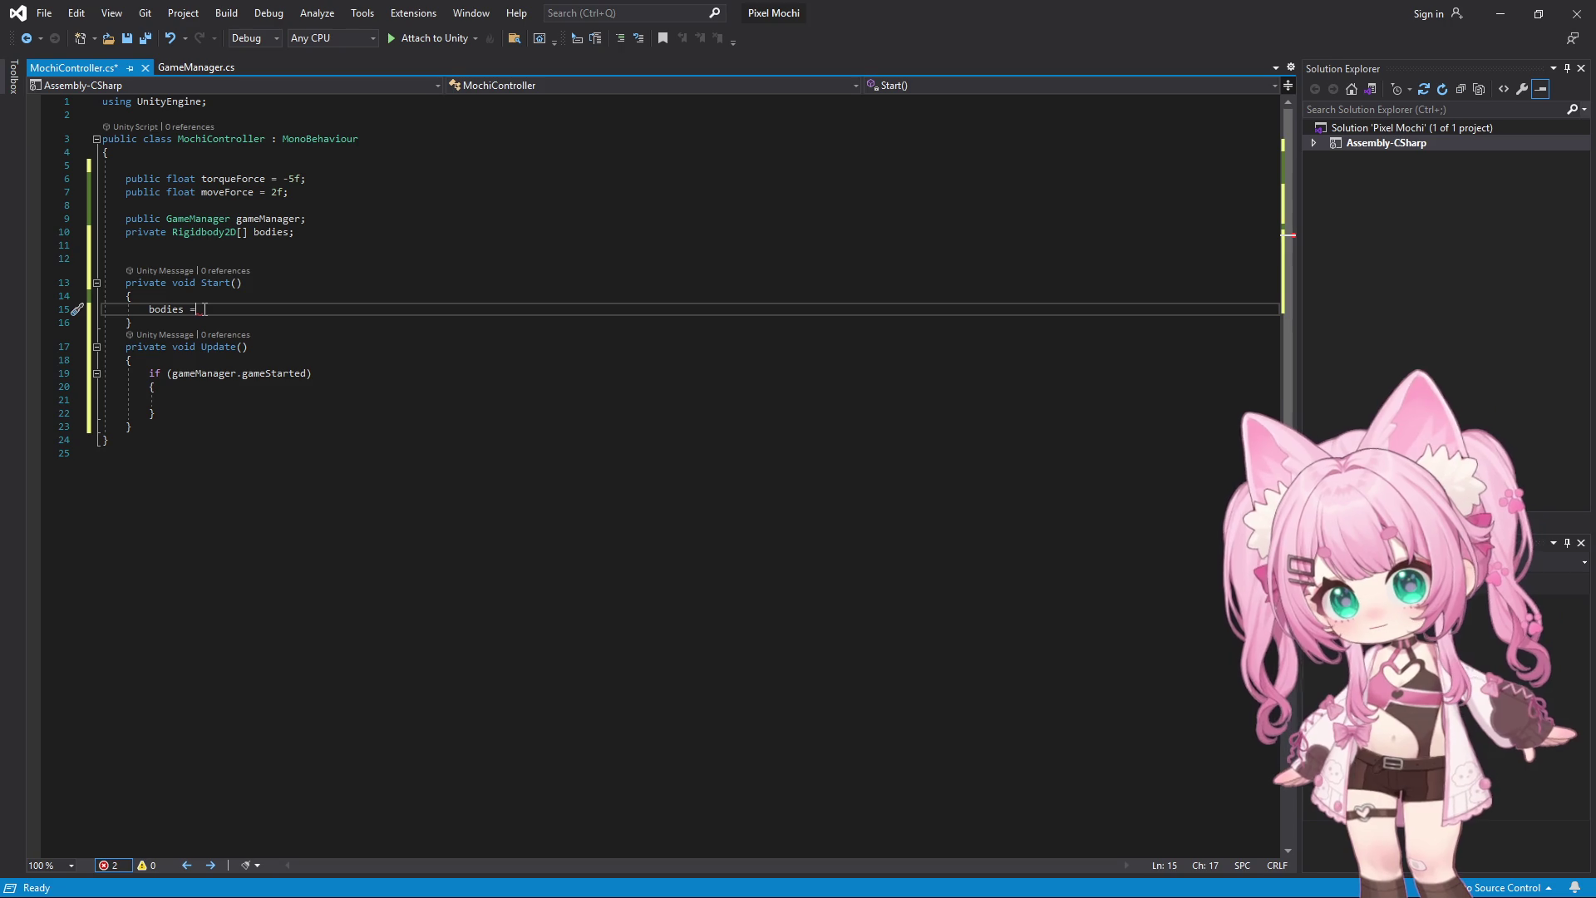
pyautogui.write(' G')
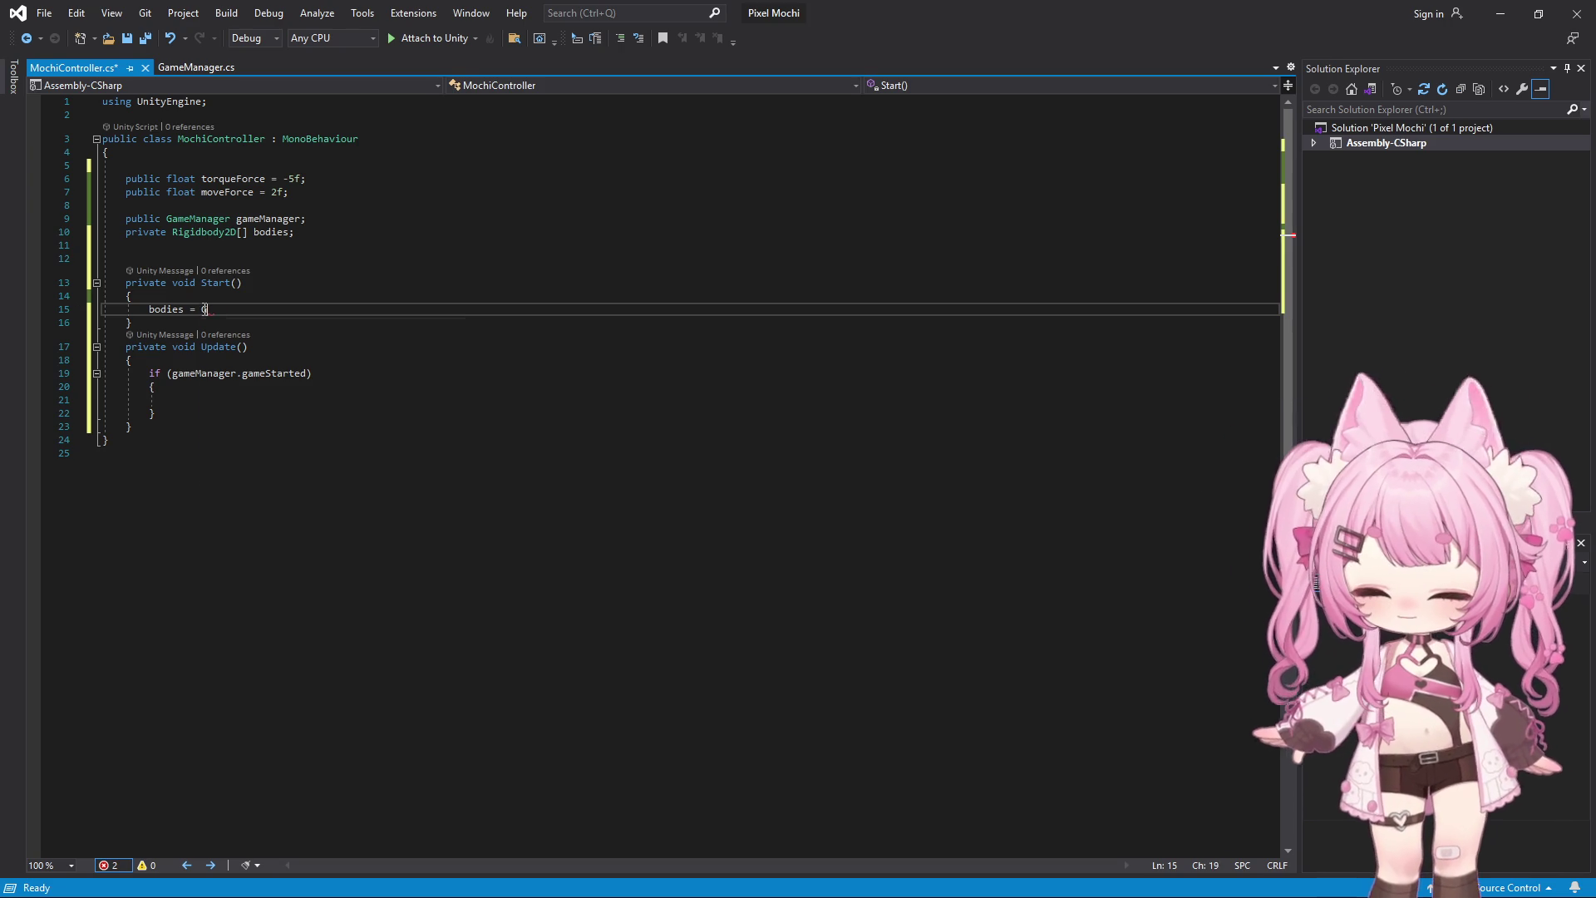
pyautogui.write('Etc')
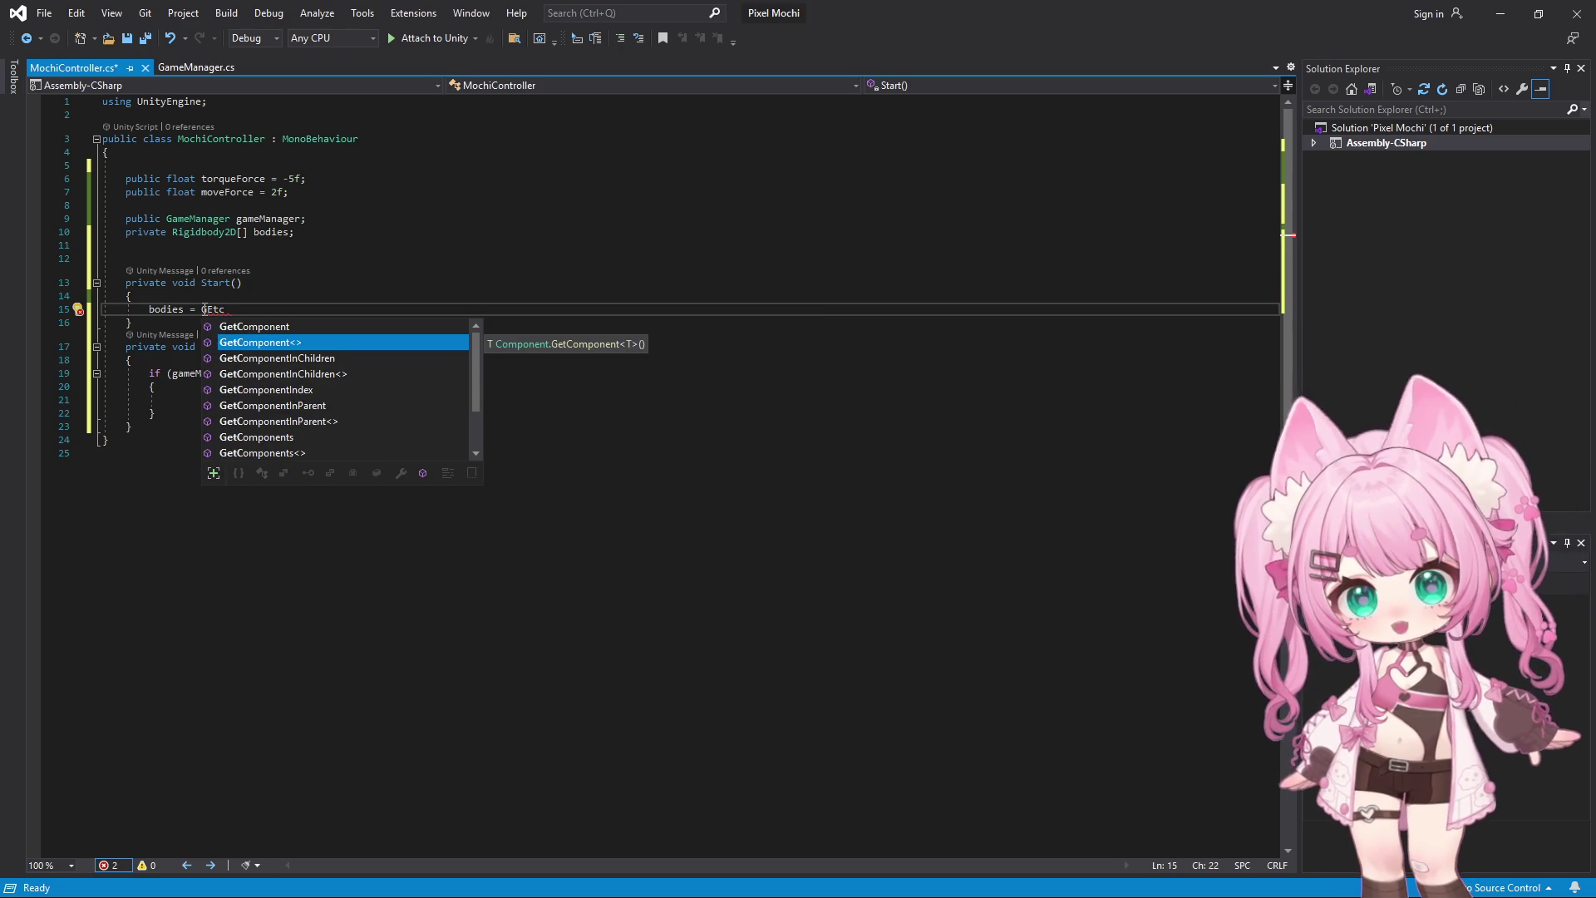
pyautogui.press('Down')
pyautogui.press('Tab')
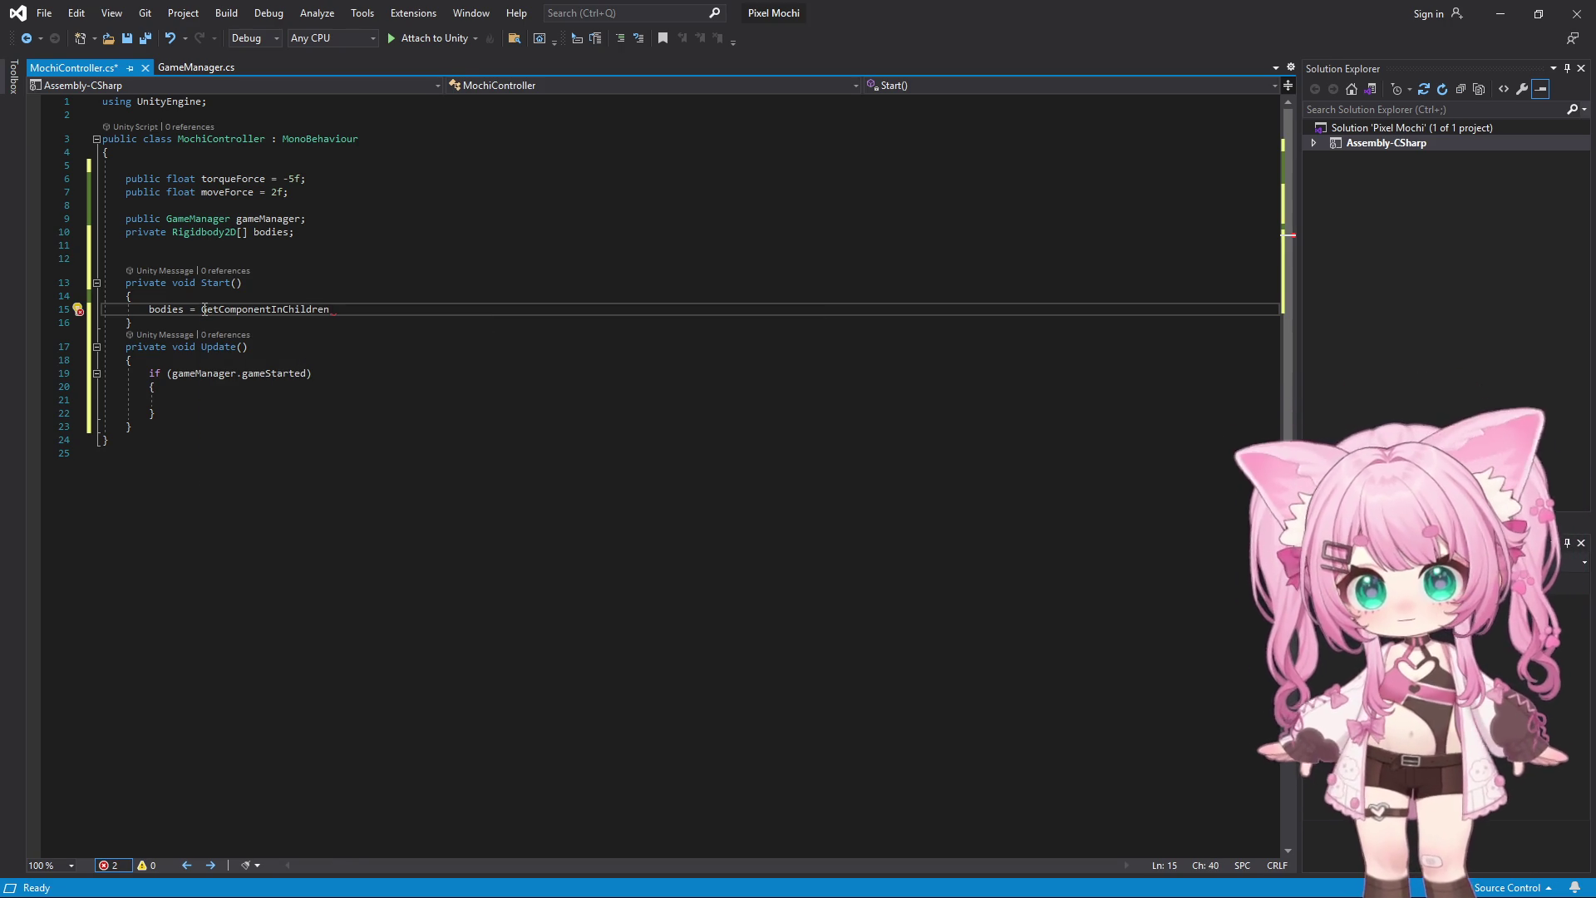
pyautogui.write('<')
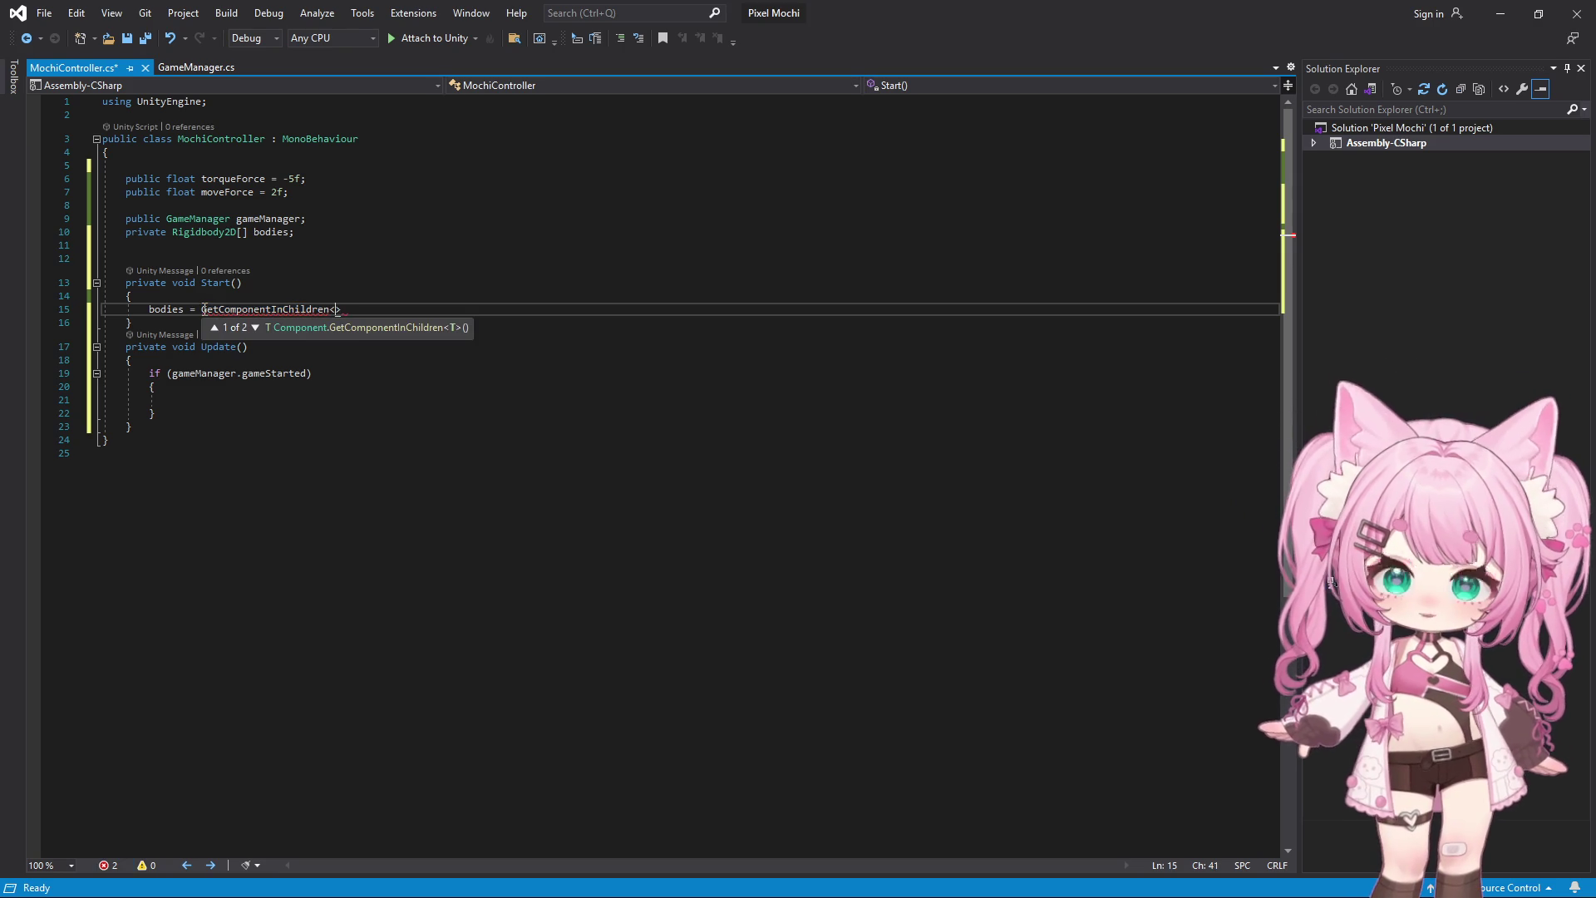
pyautogui.write('R')
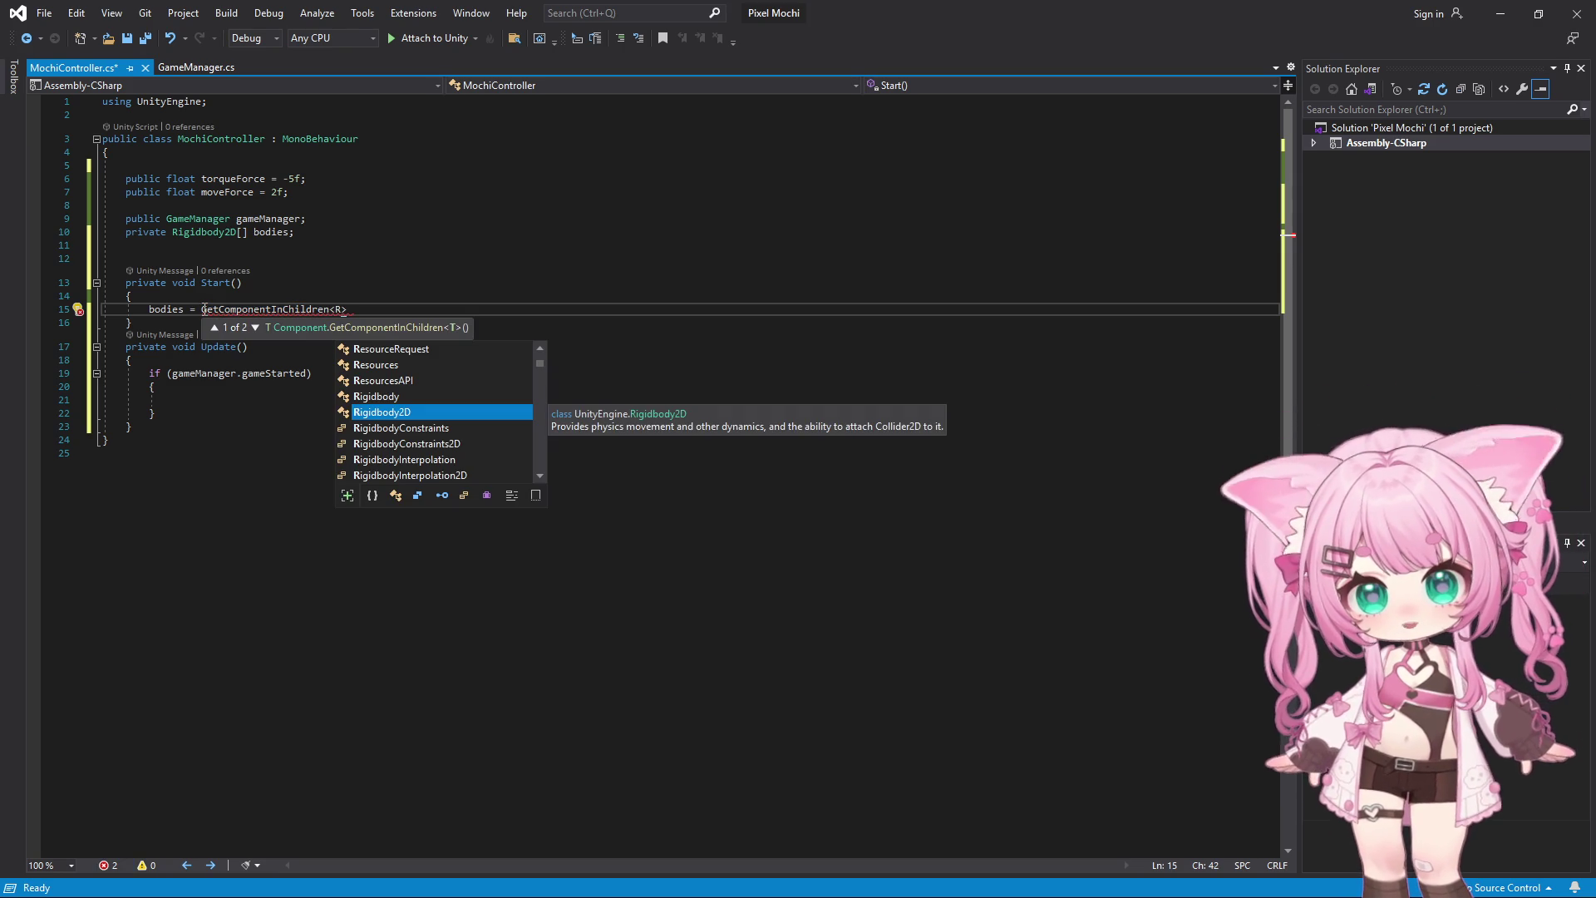
pyautogui.write('i')
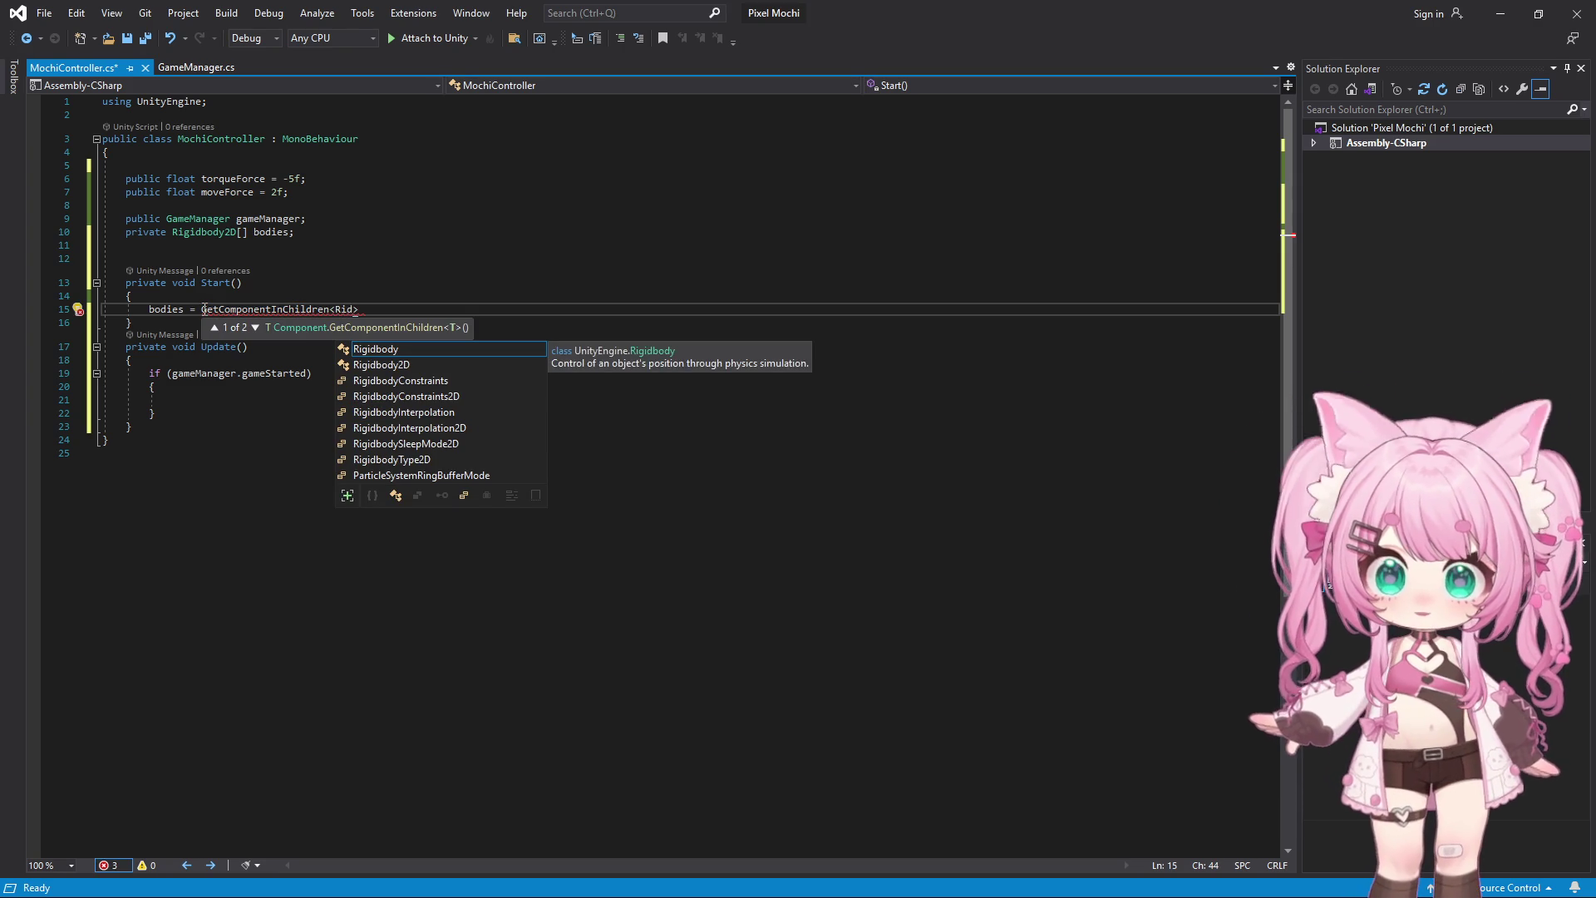
pyautogui.press('Down')
pyautogui.write('>')
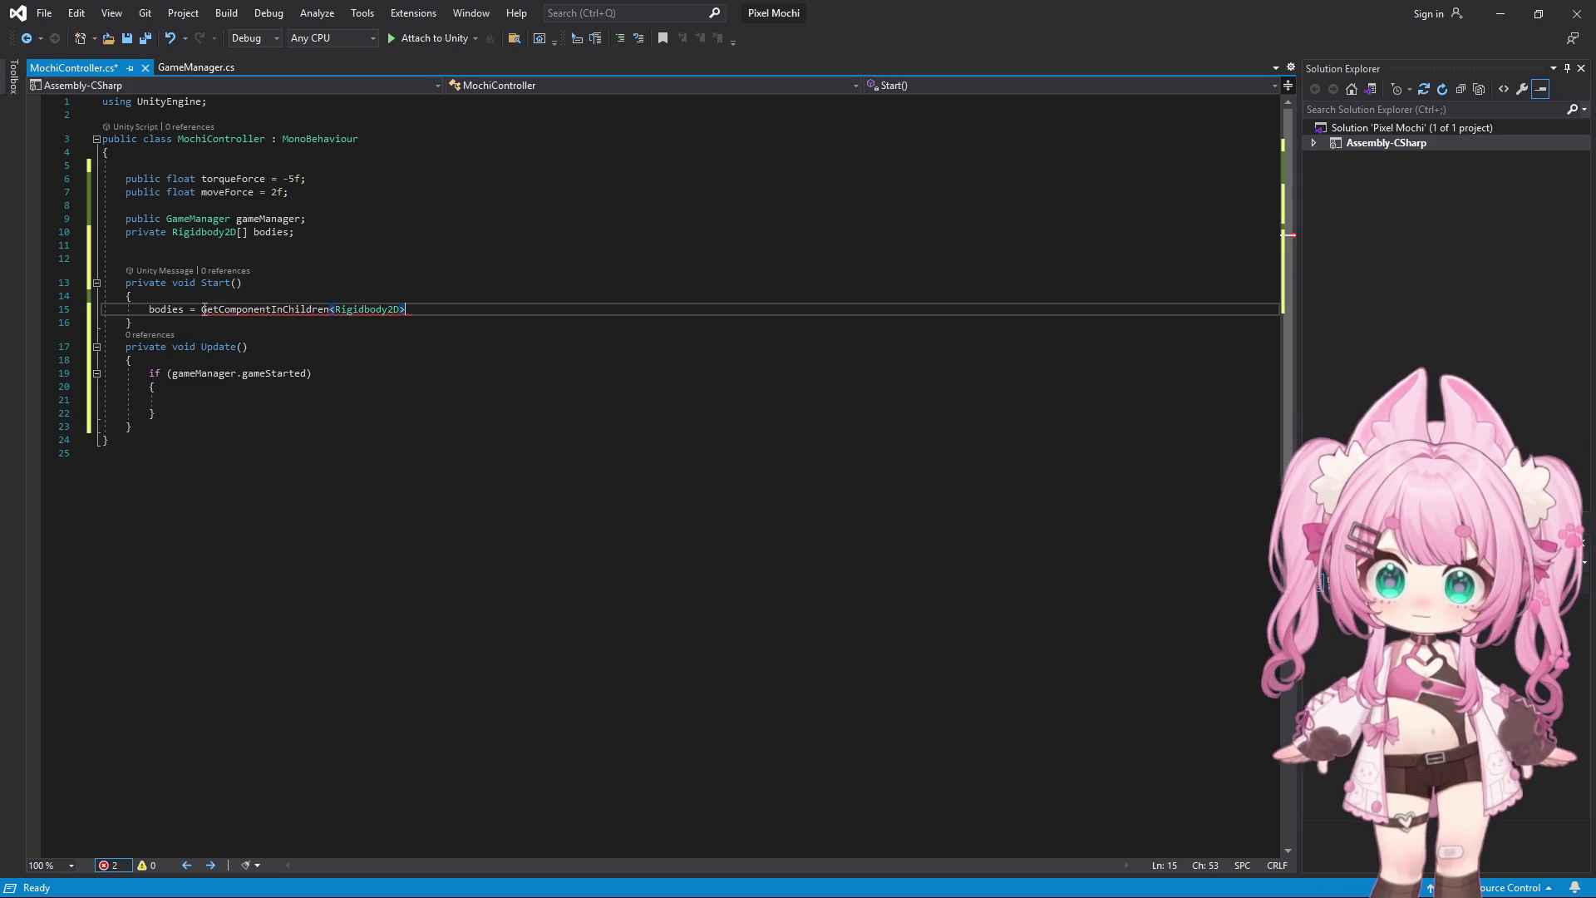
pyautogui.write('();')
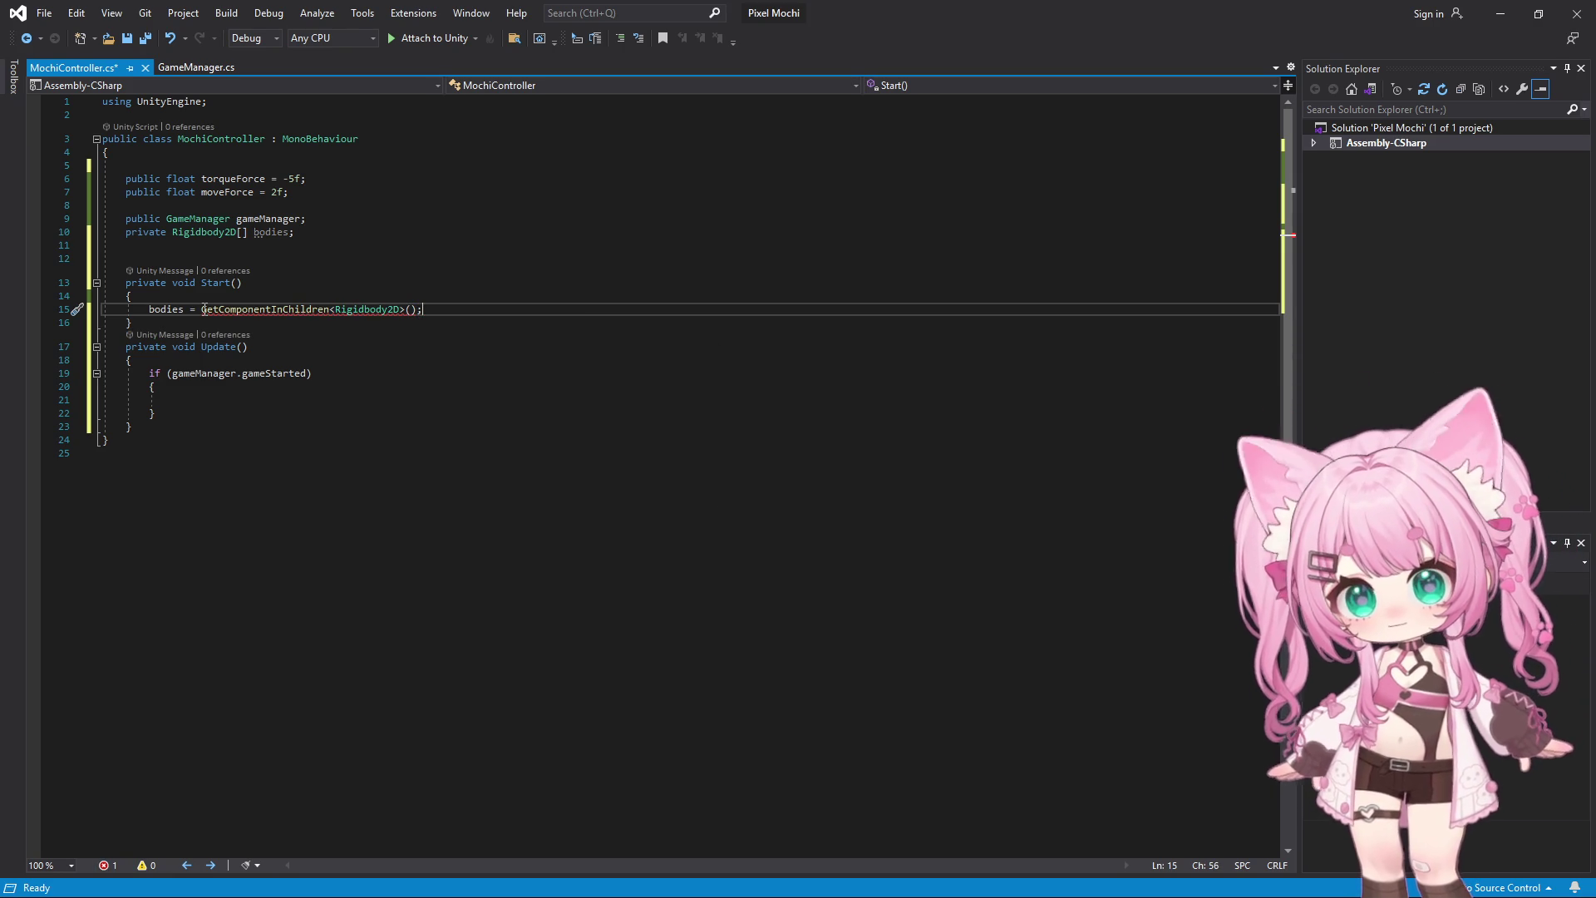
pyautogui.click(442, 371)
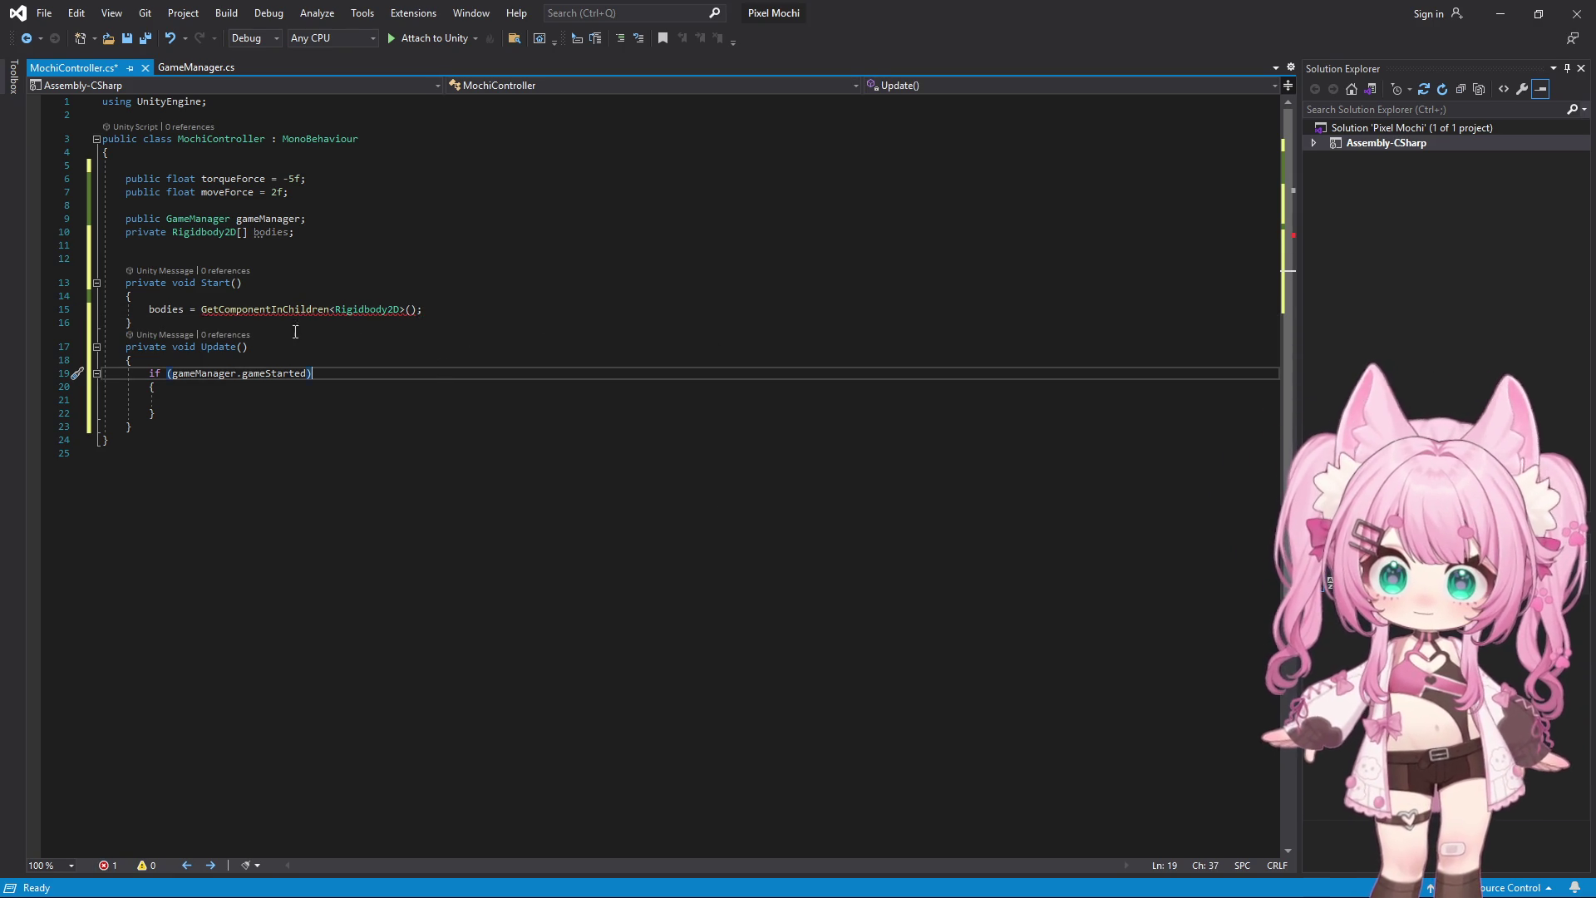
pyautogui.moveTo(272, 309)
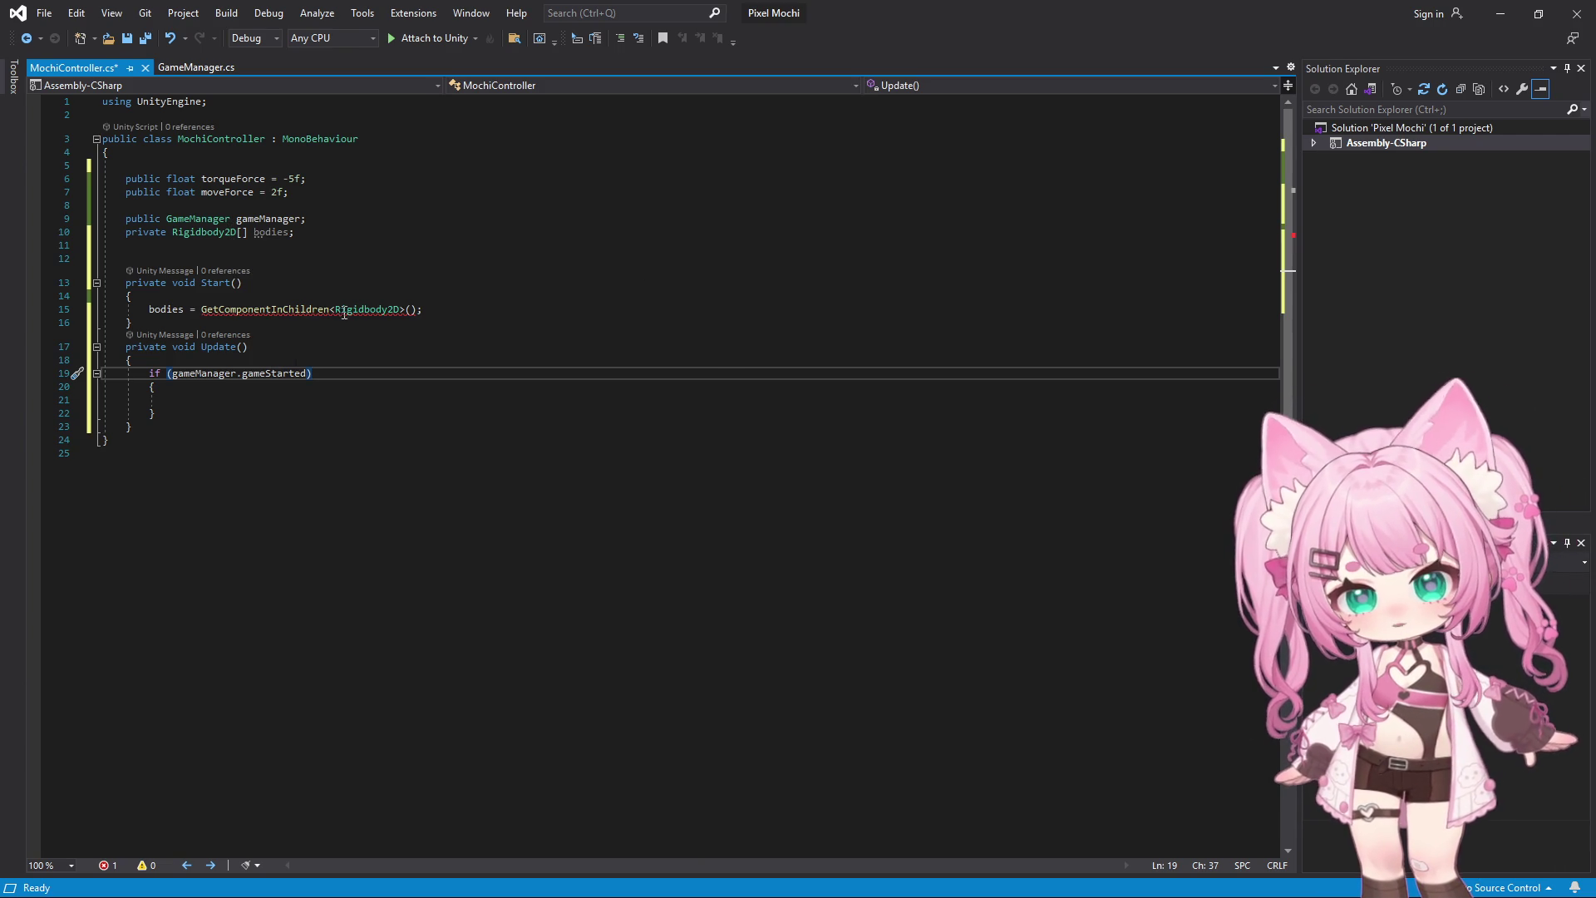
pyautogui.doubleClick(263, 311)
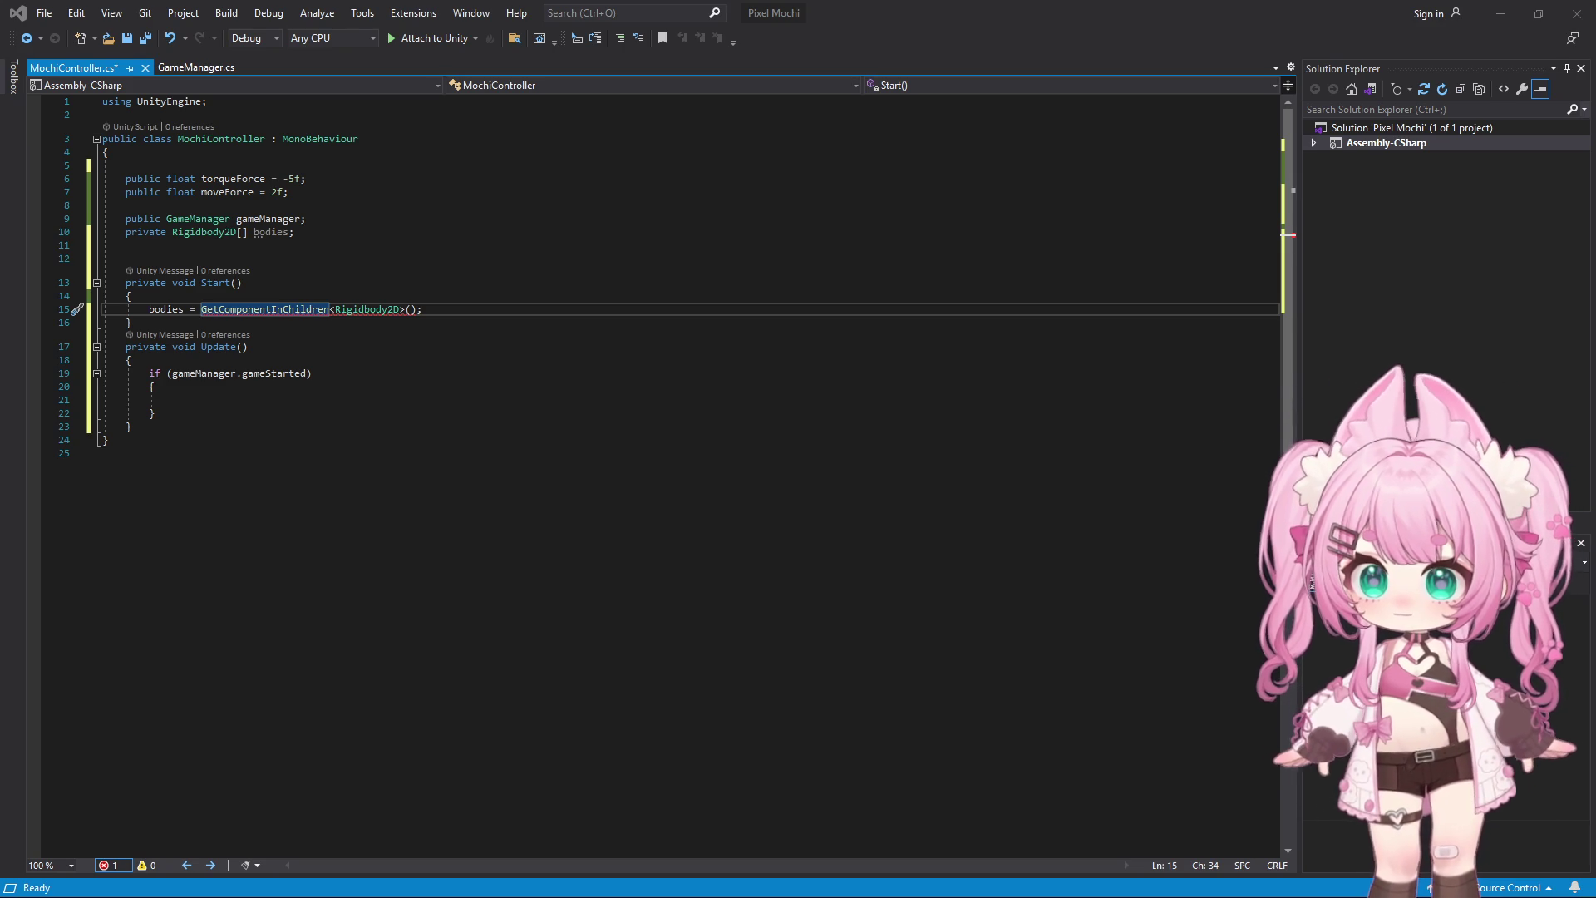
pyautogui.click(307, 343)
pyautogui.click(342, 310)
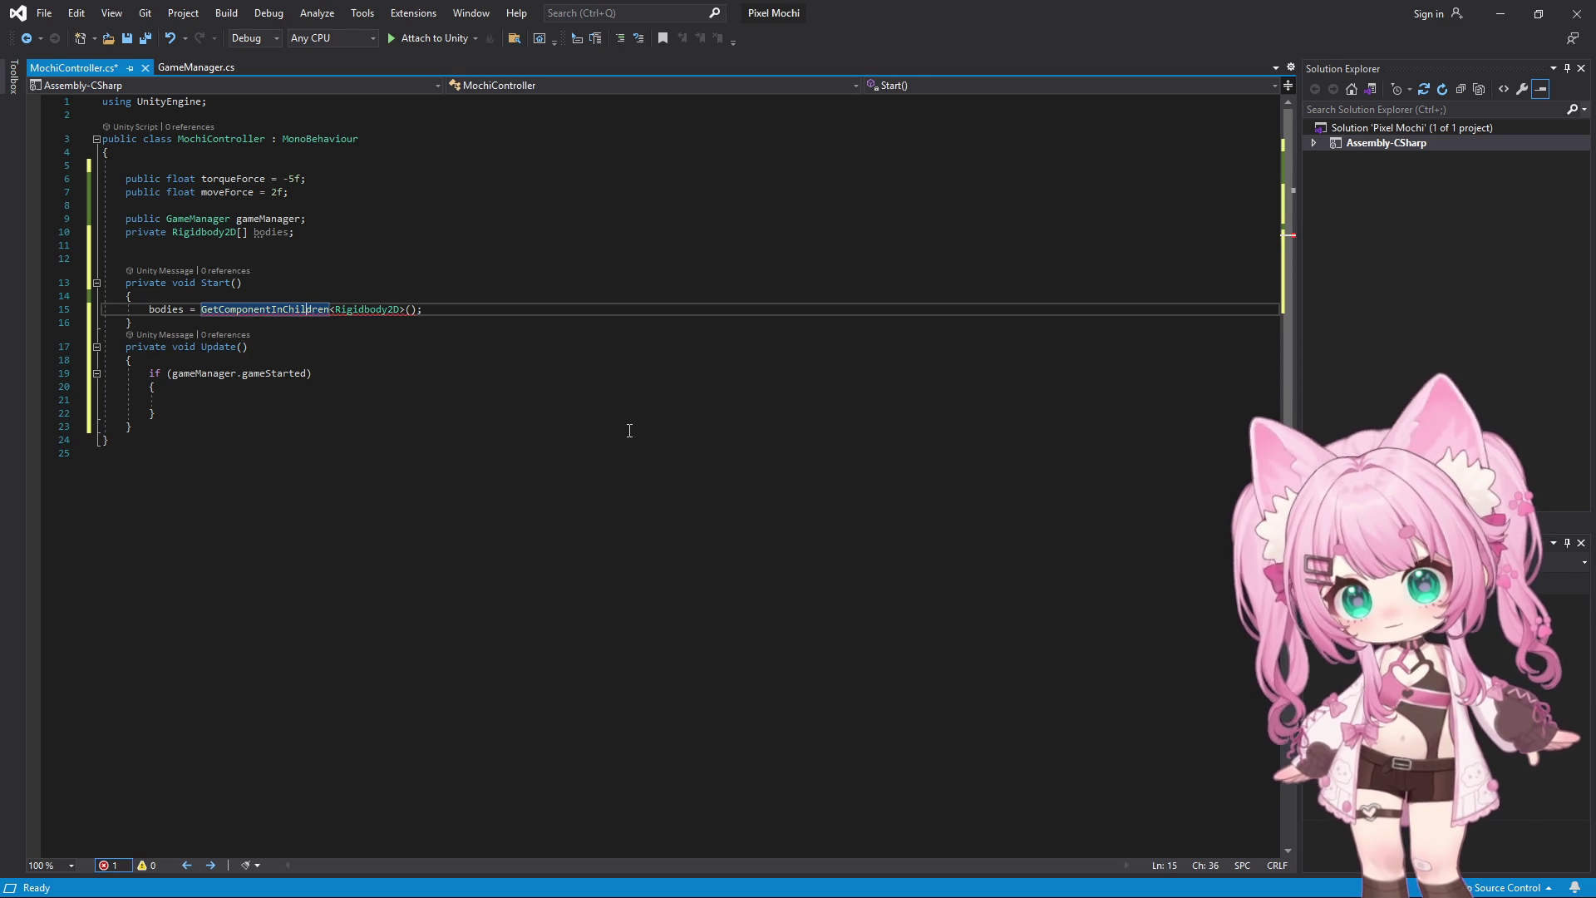
pyautogui.hotkey('alt', 'Tab')
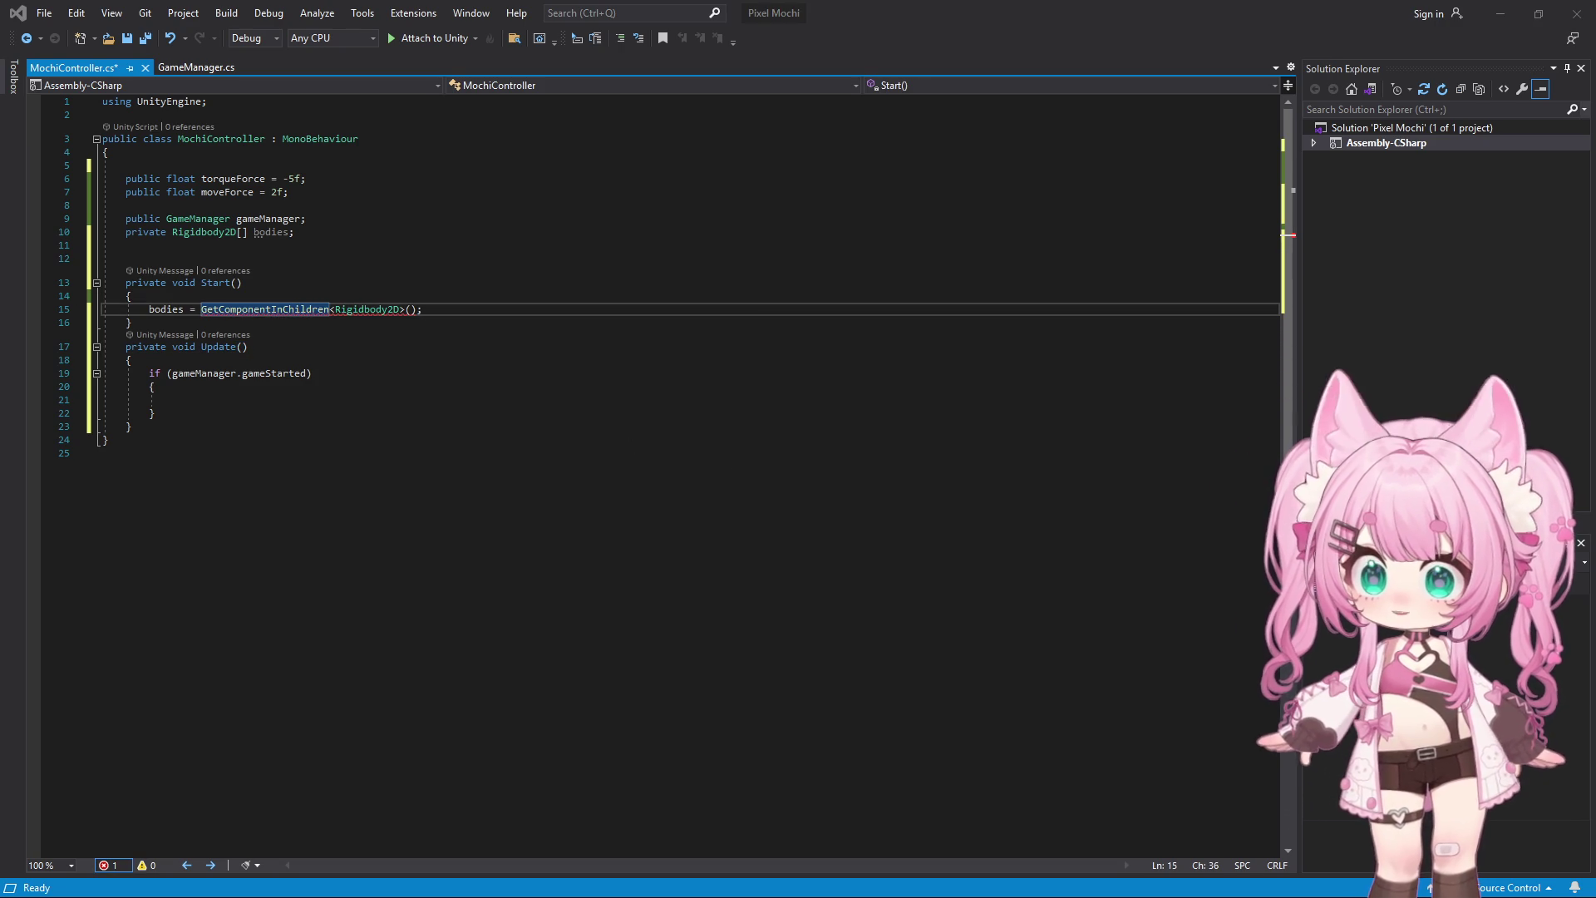
pyautogui.click(444, 308)
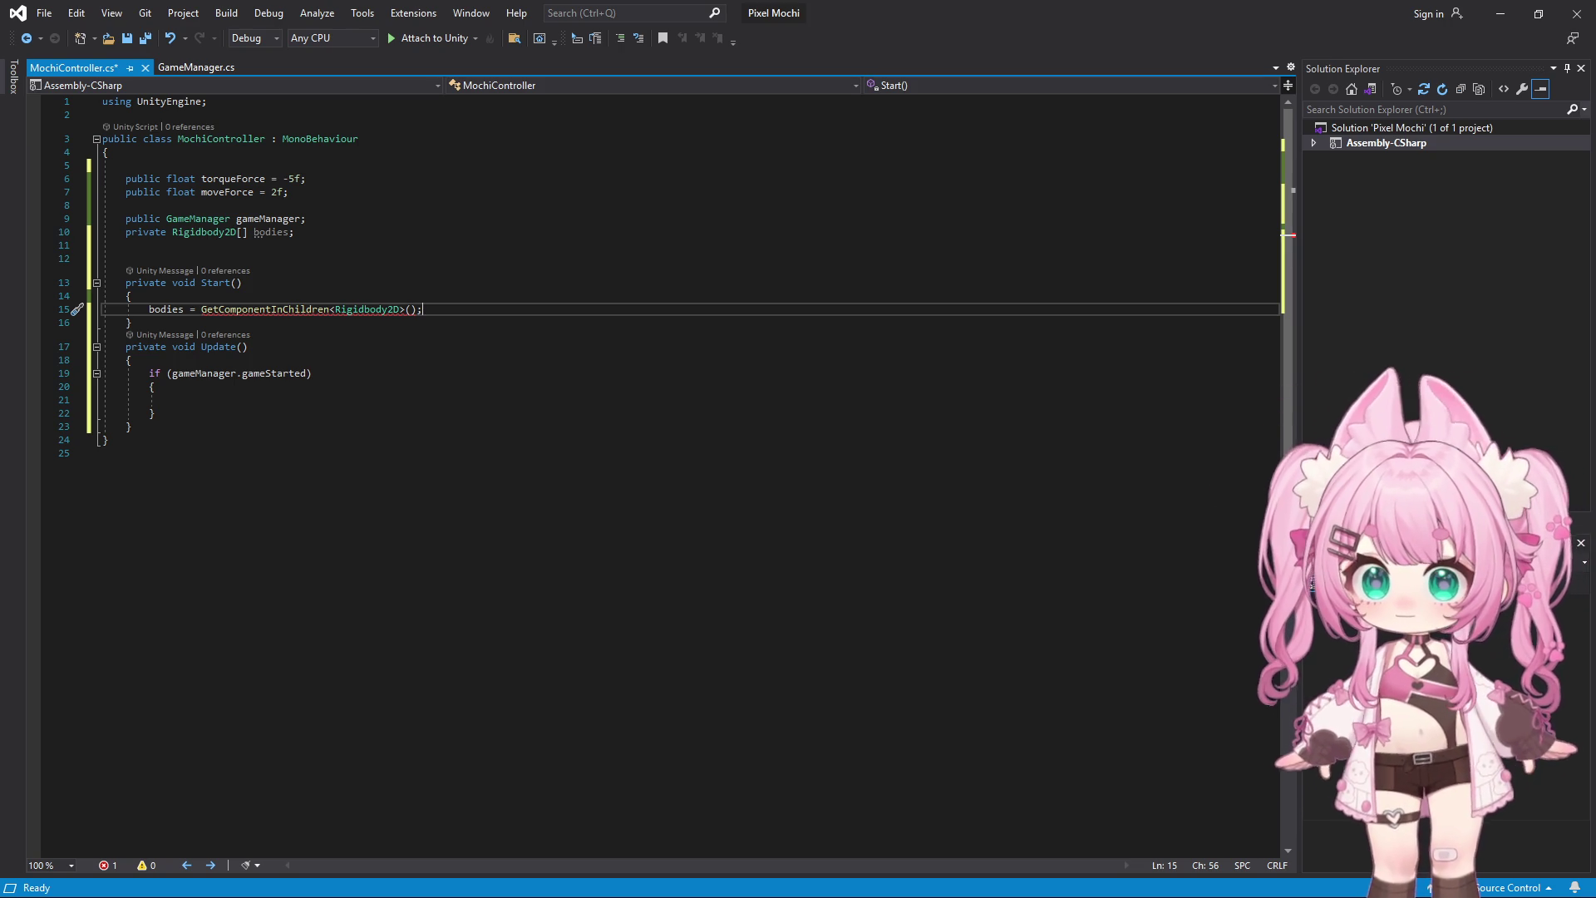
pyautogui.moveTo(321, 309)
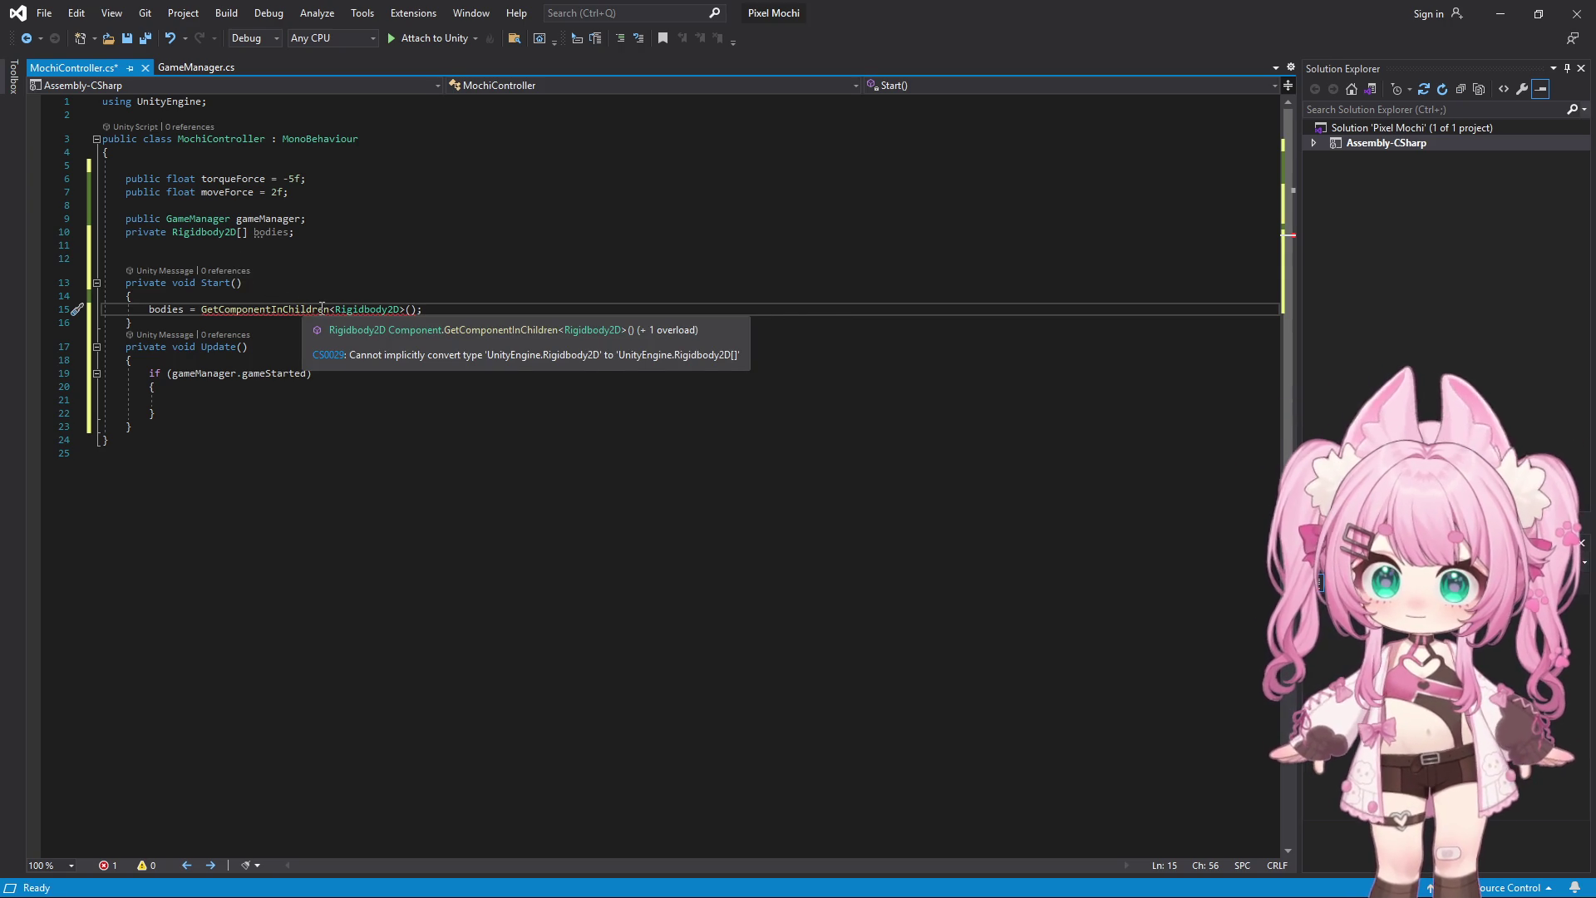
pyautogui.hotkey('alt', 'Tab')
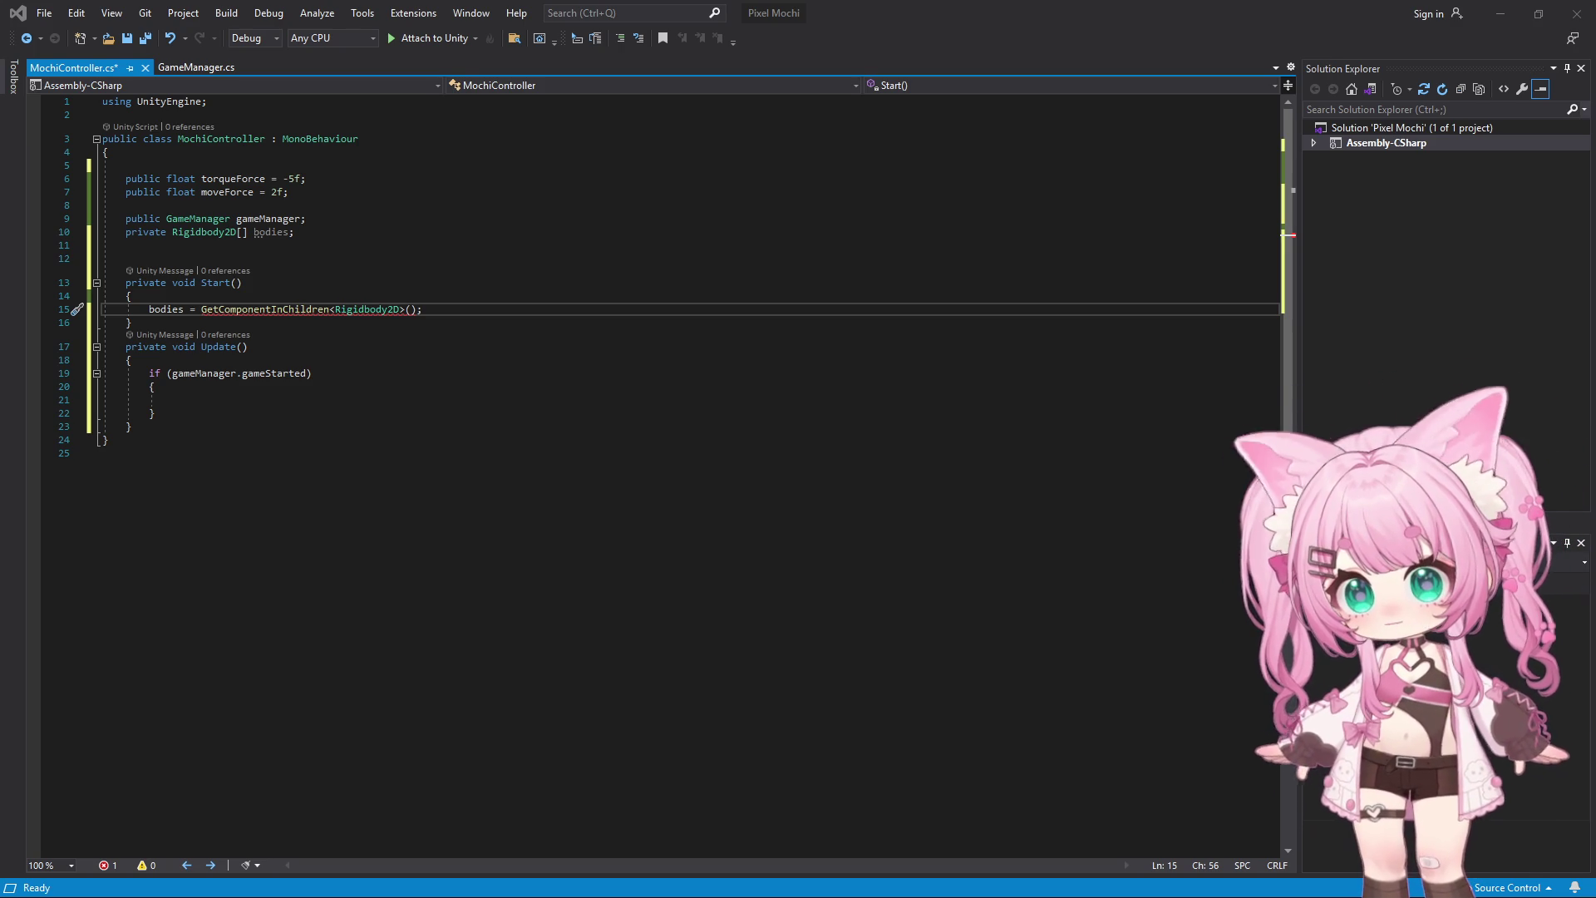
# Select the entire script and switch to the other window showing the code
pyautogui.click(702, 405)
pyautogui.hotkey('ctrl', 'a')
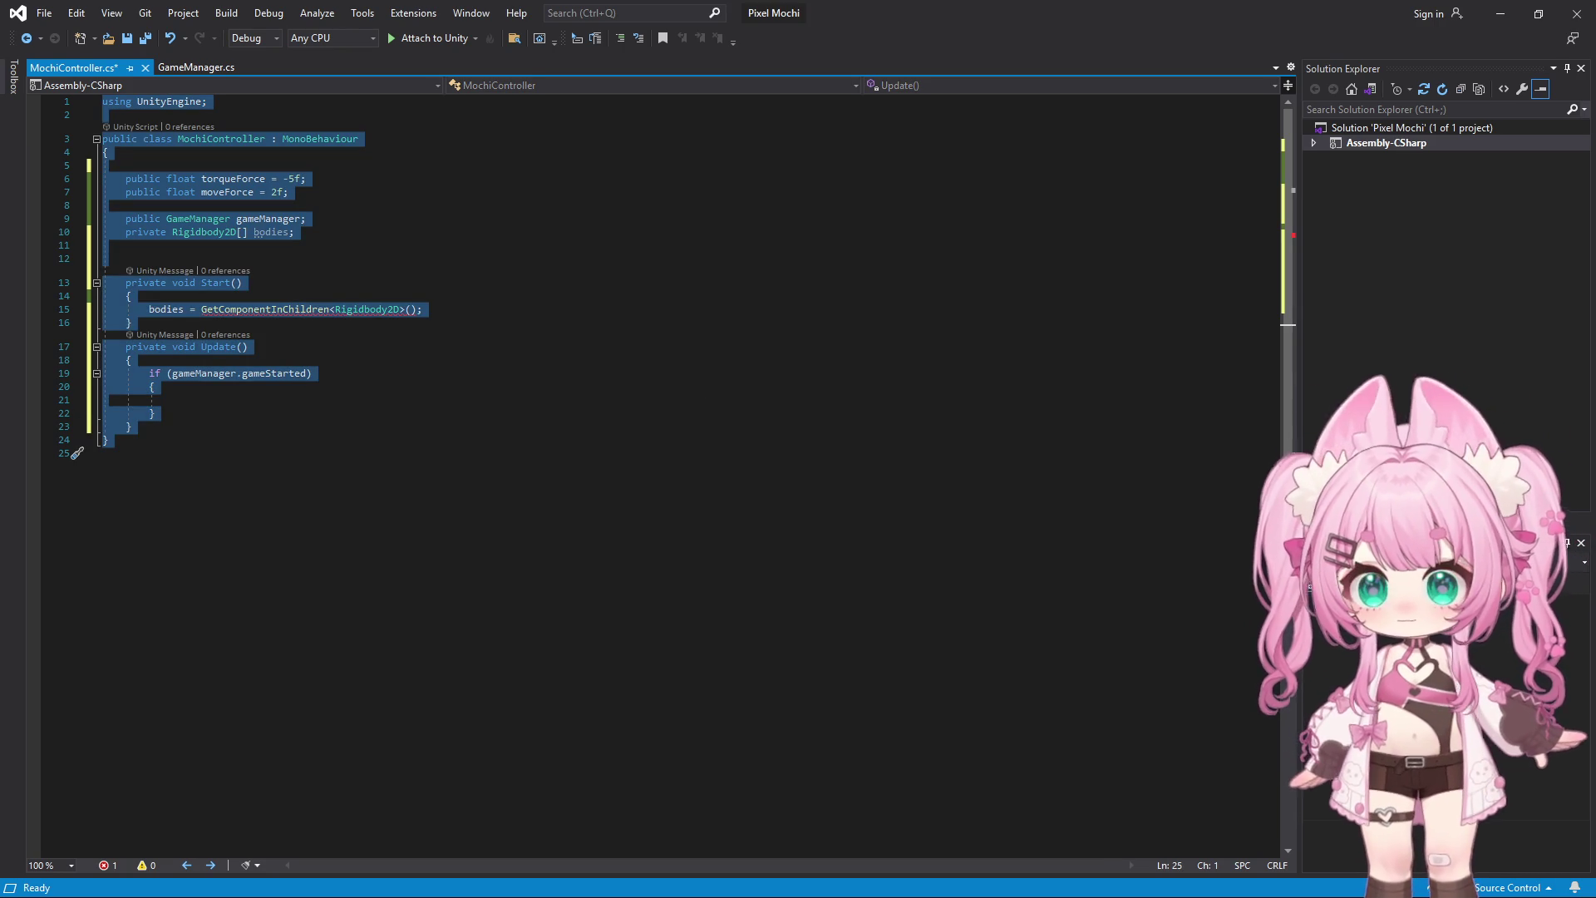
pyautogui.hotkey('alt', 'Tab')
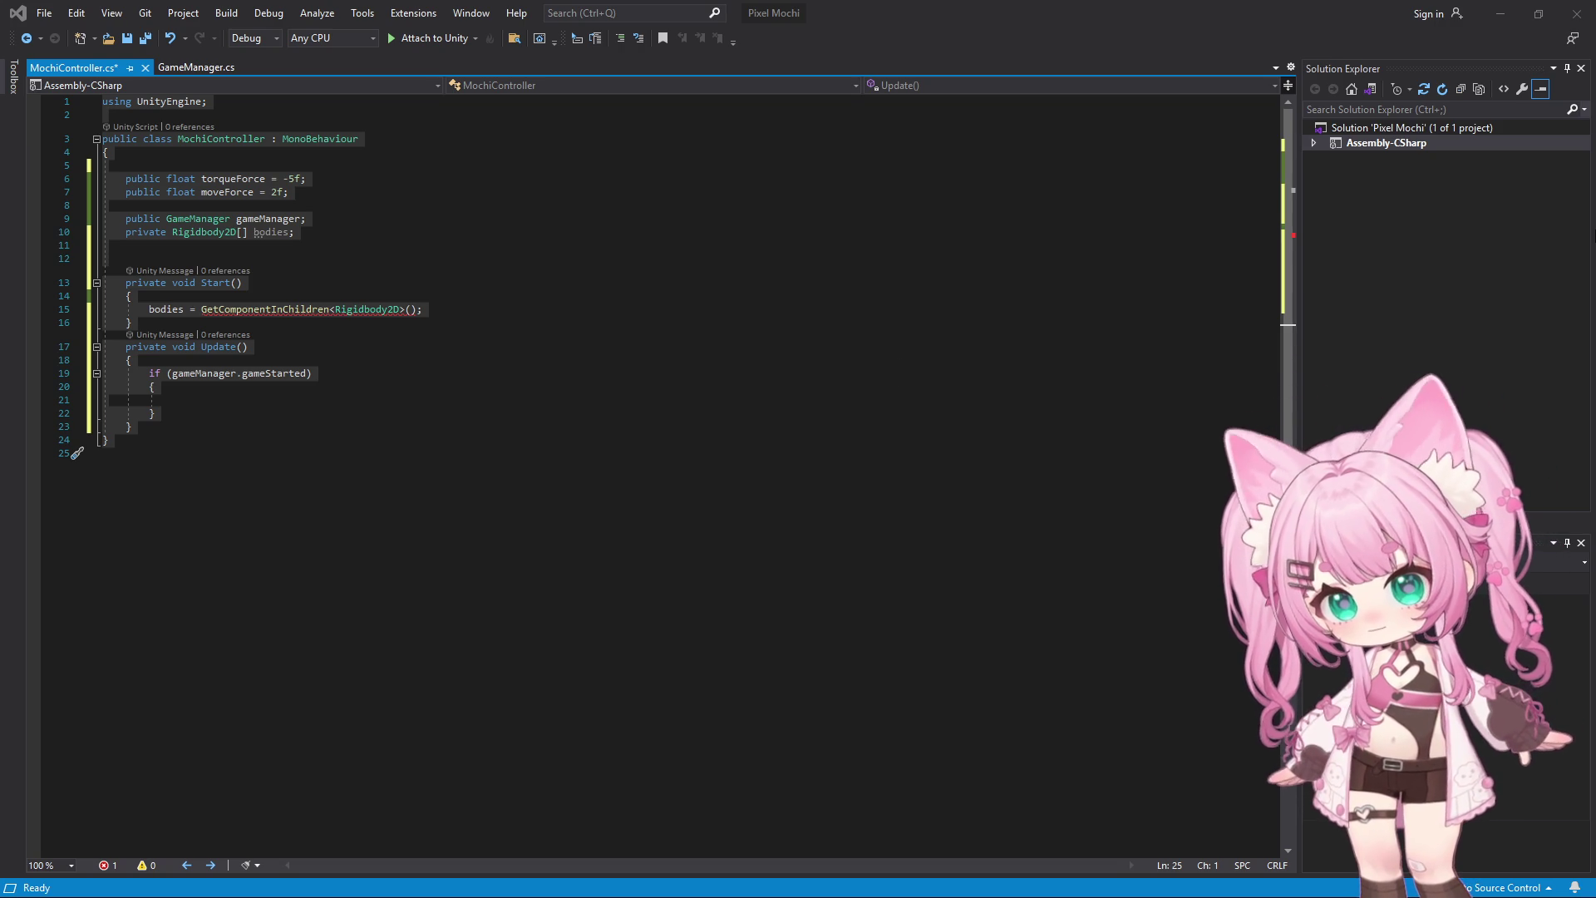
# Change GetComponentInChildren to GetComponentsInChildren on line 15, clearing the error
pyautogui.click(271, 309)
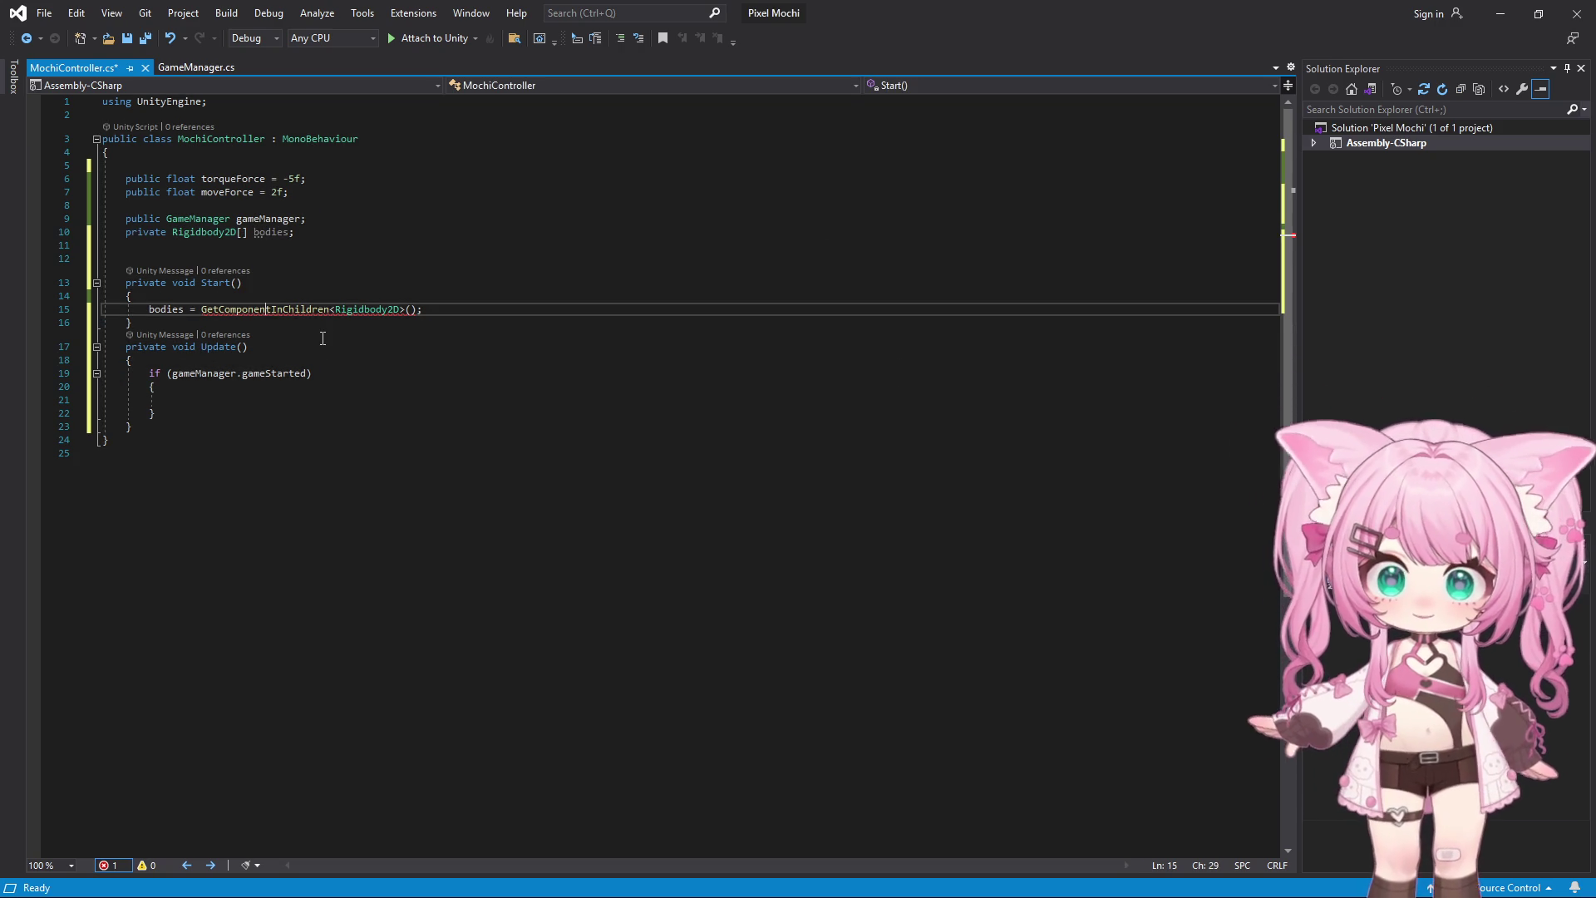
pyautogui.write('s')
pyautogui.press('Right')
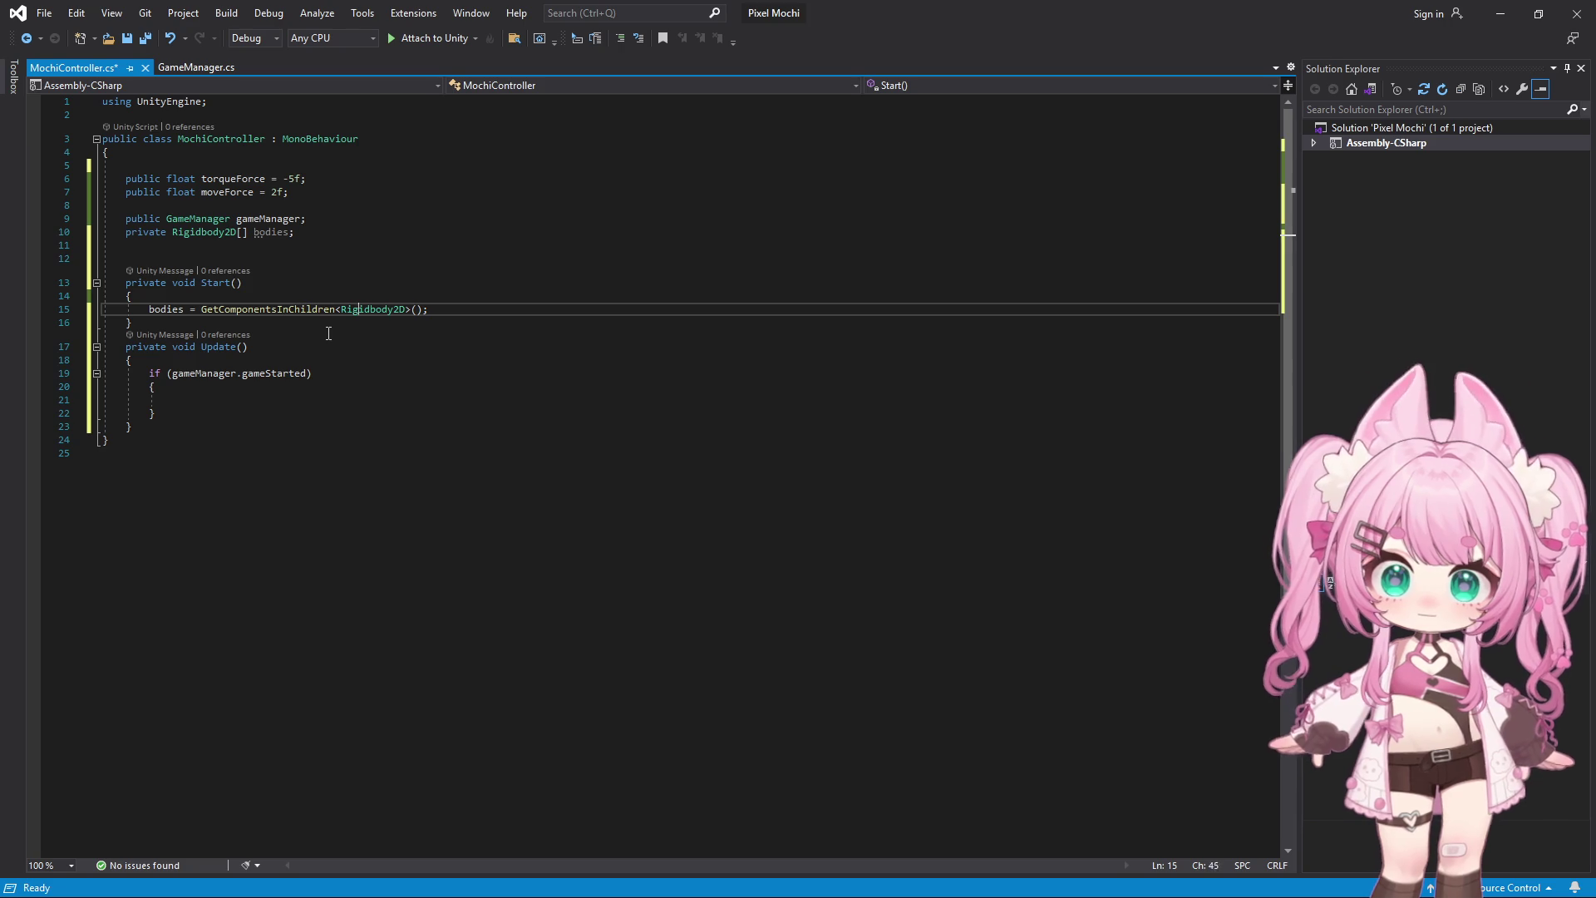
pyautogui.press('End')
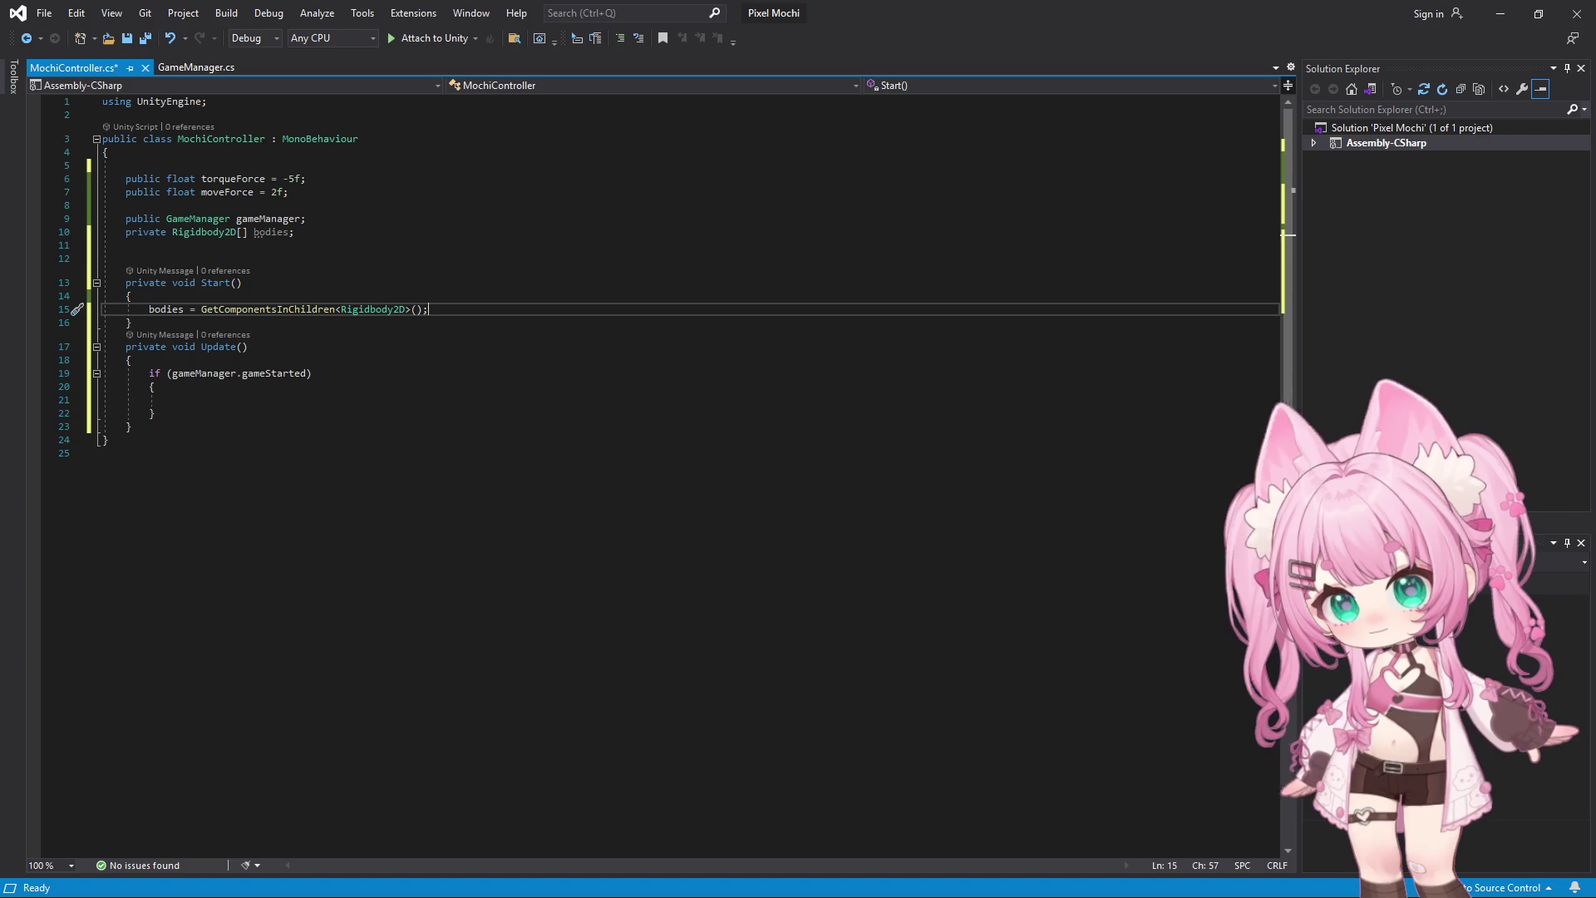
pyautogui.click(232, 399)
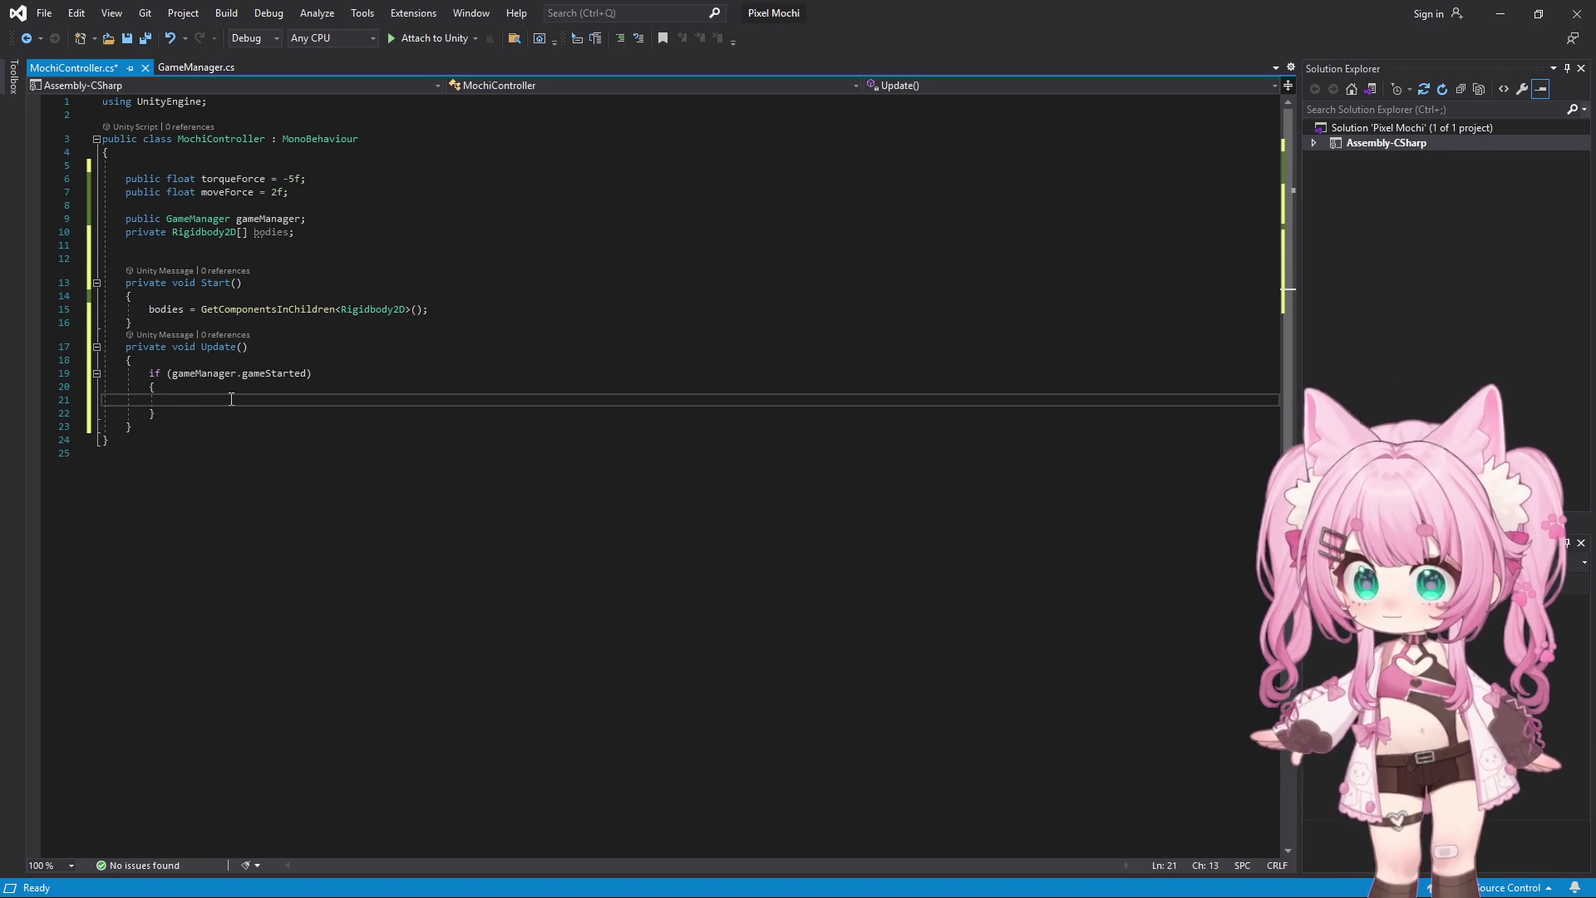
pyautogui.click(172, 374)
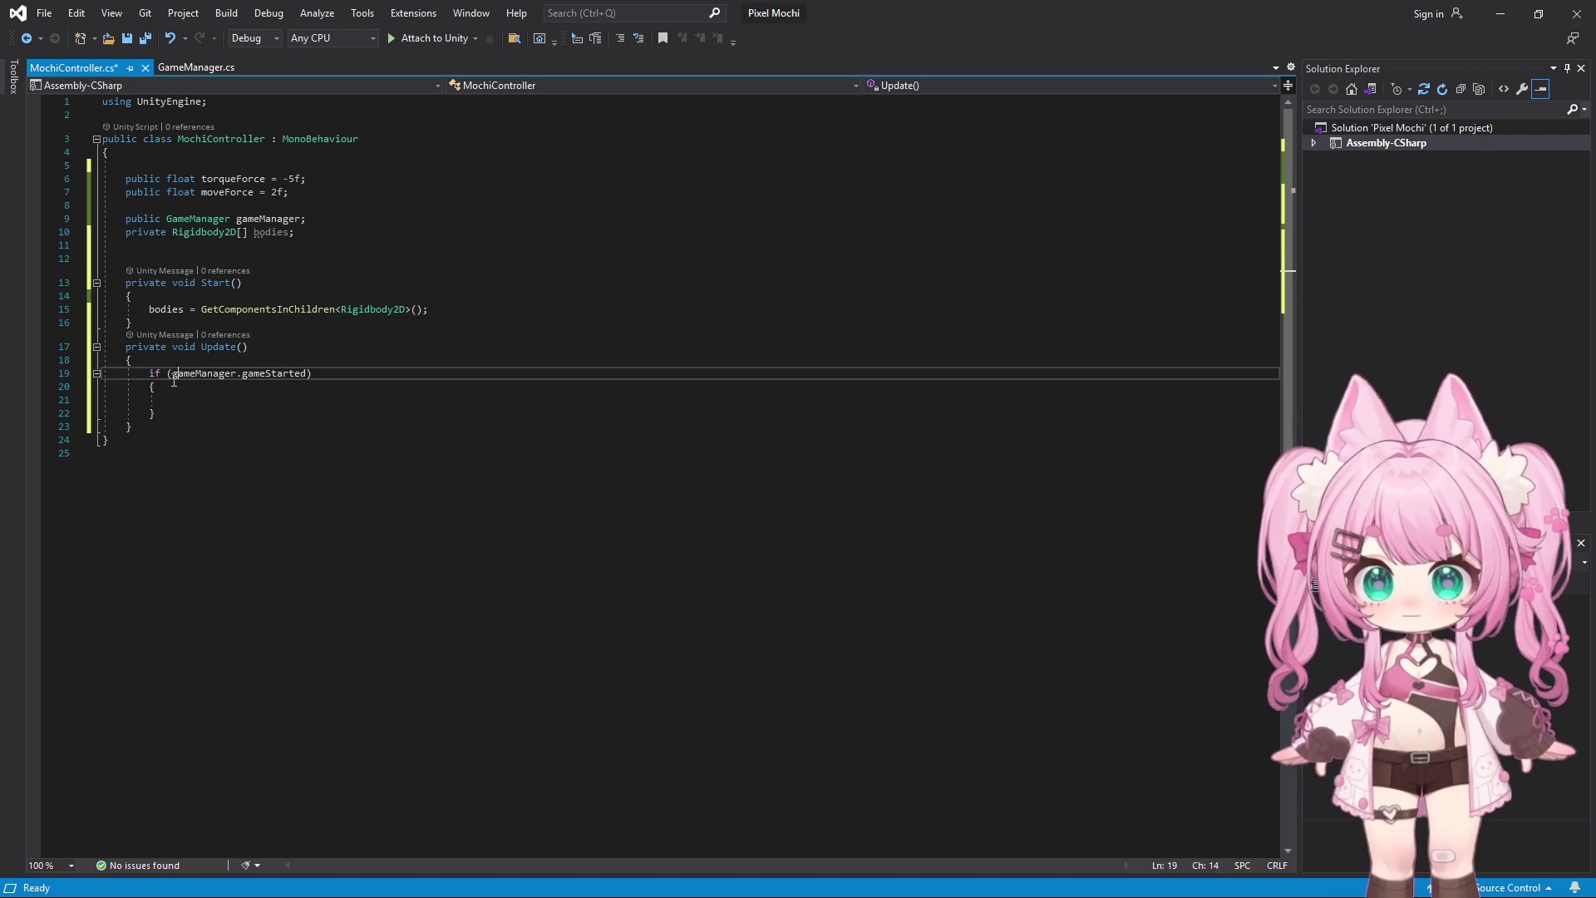
# Negate the gameStarted check so Update returns early unless the game started
pyautogui.write('!')
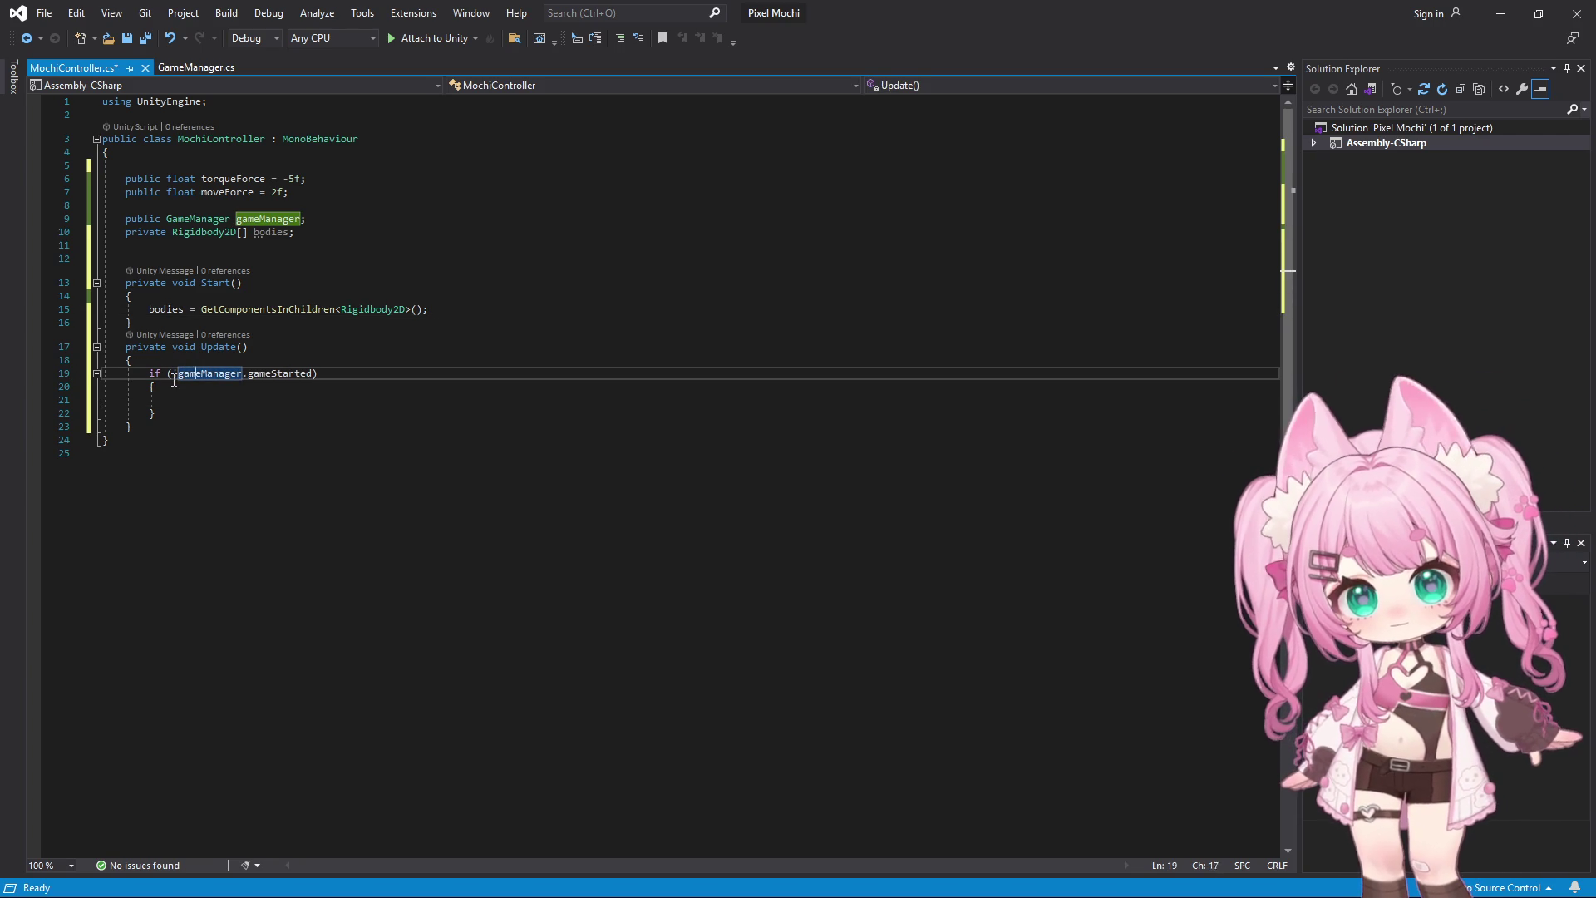
pyautogui.press('Right')
pyautogui.press('Right')
pyautogui.press('Right')
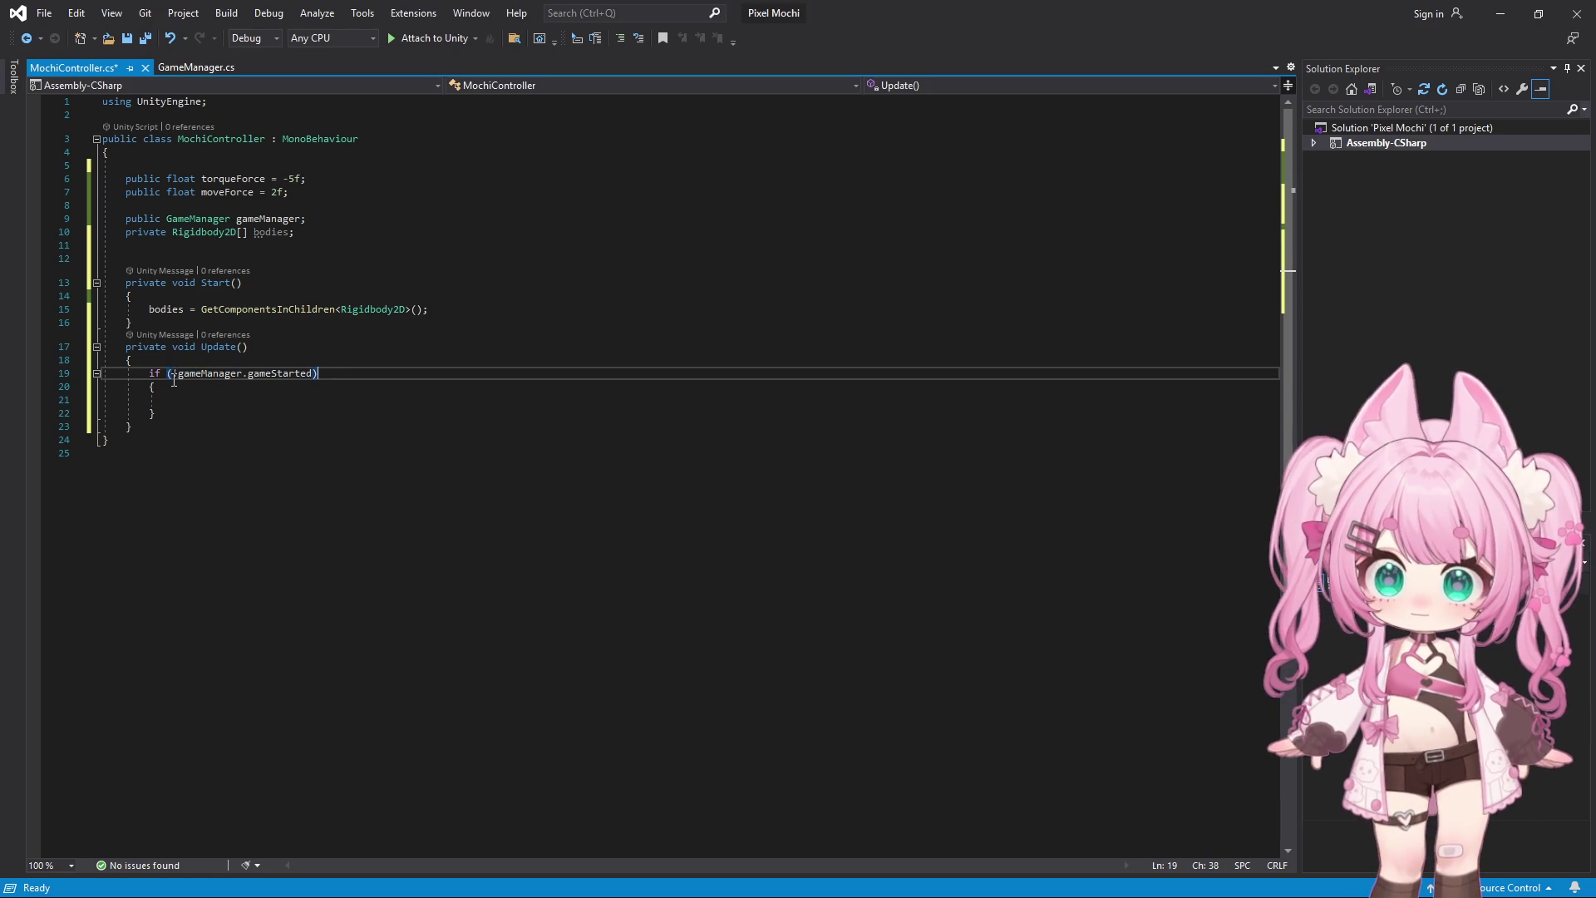
pyautogui.write('return')
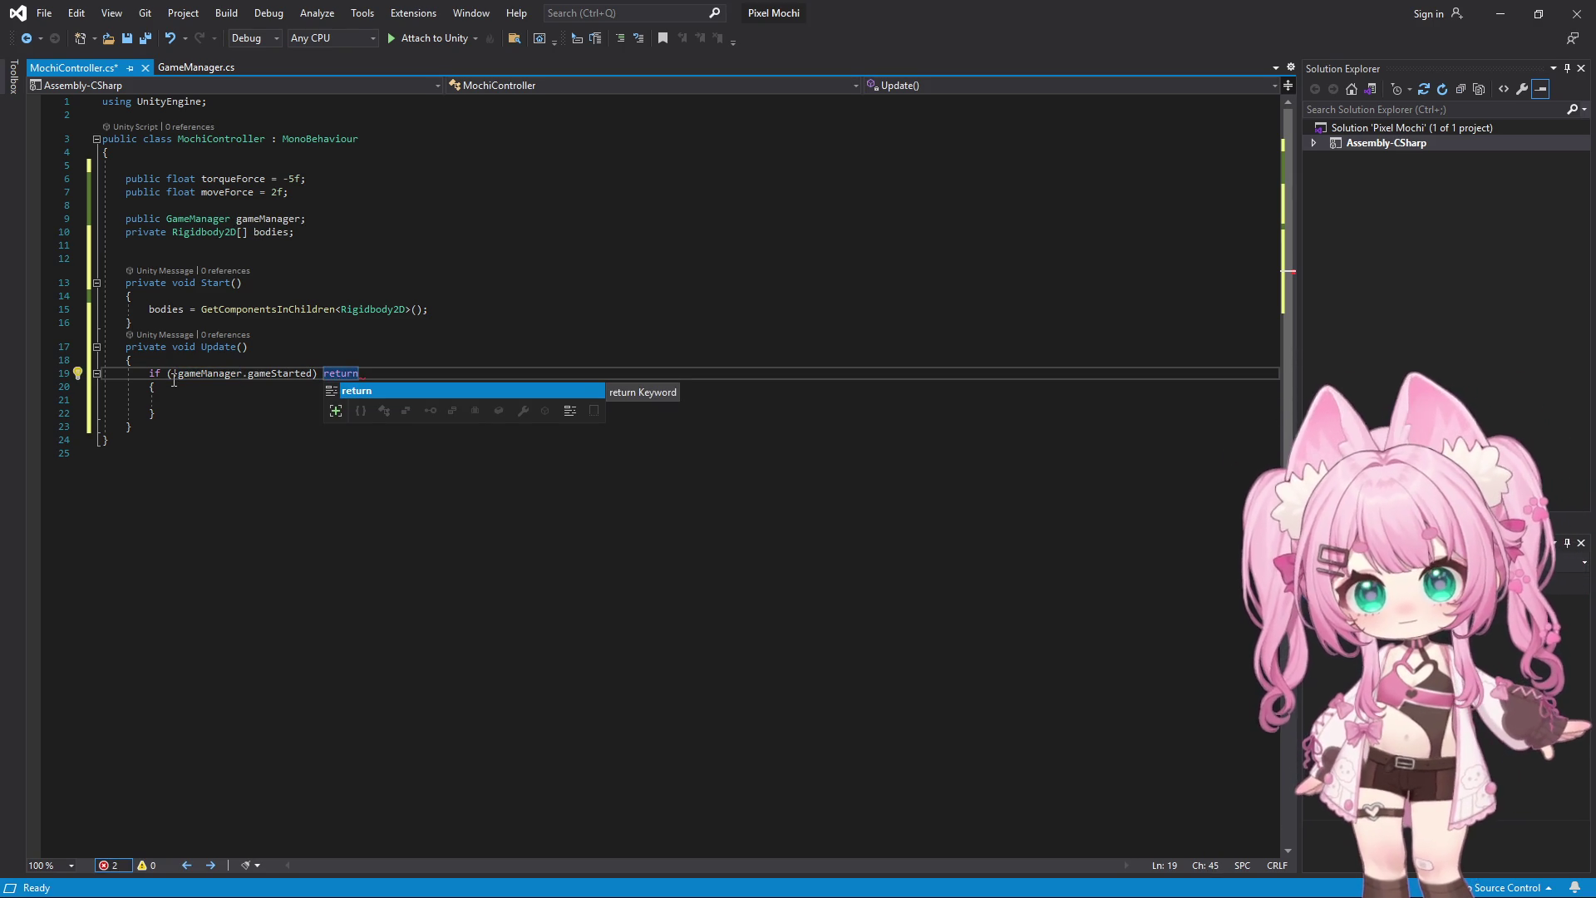
pyautogui.write(';')
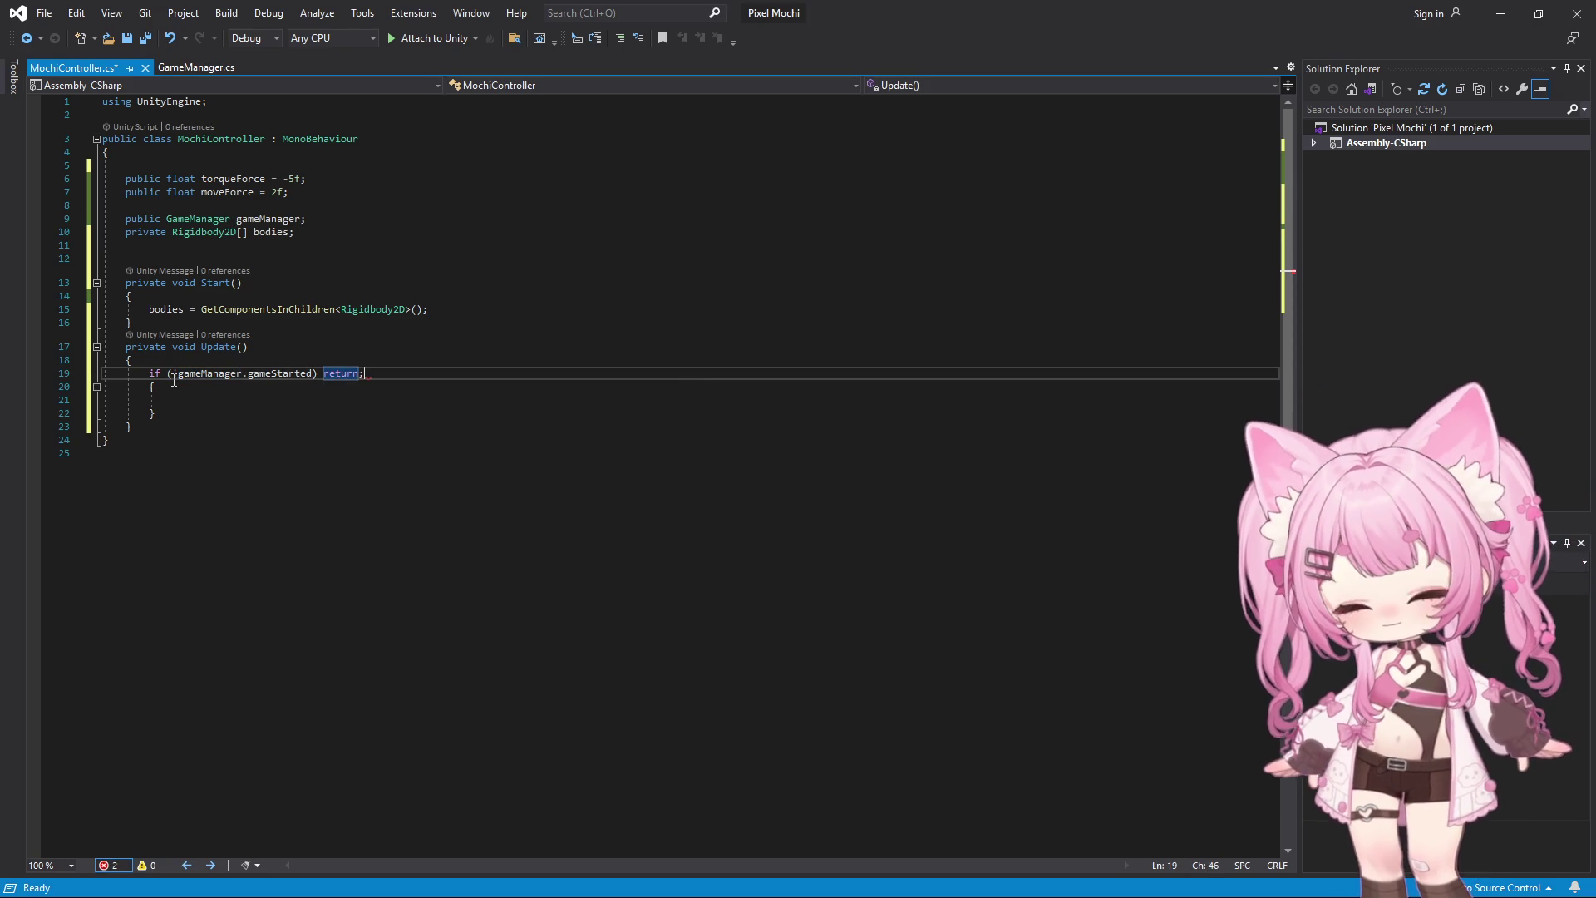
pyautogui.press('Down')
pyautogui.press('Down')
pyautogui.press('Down')
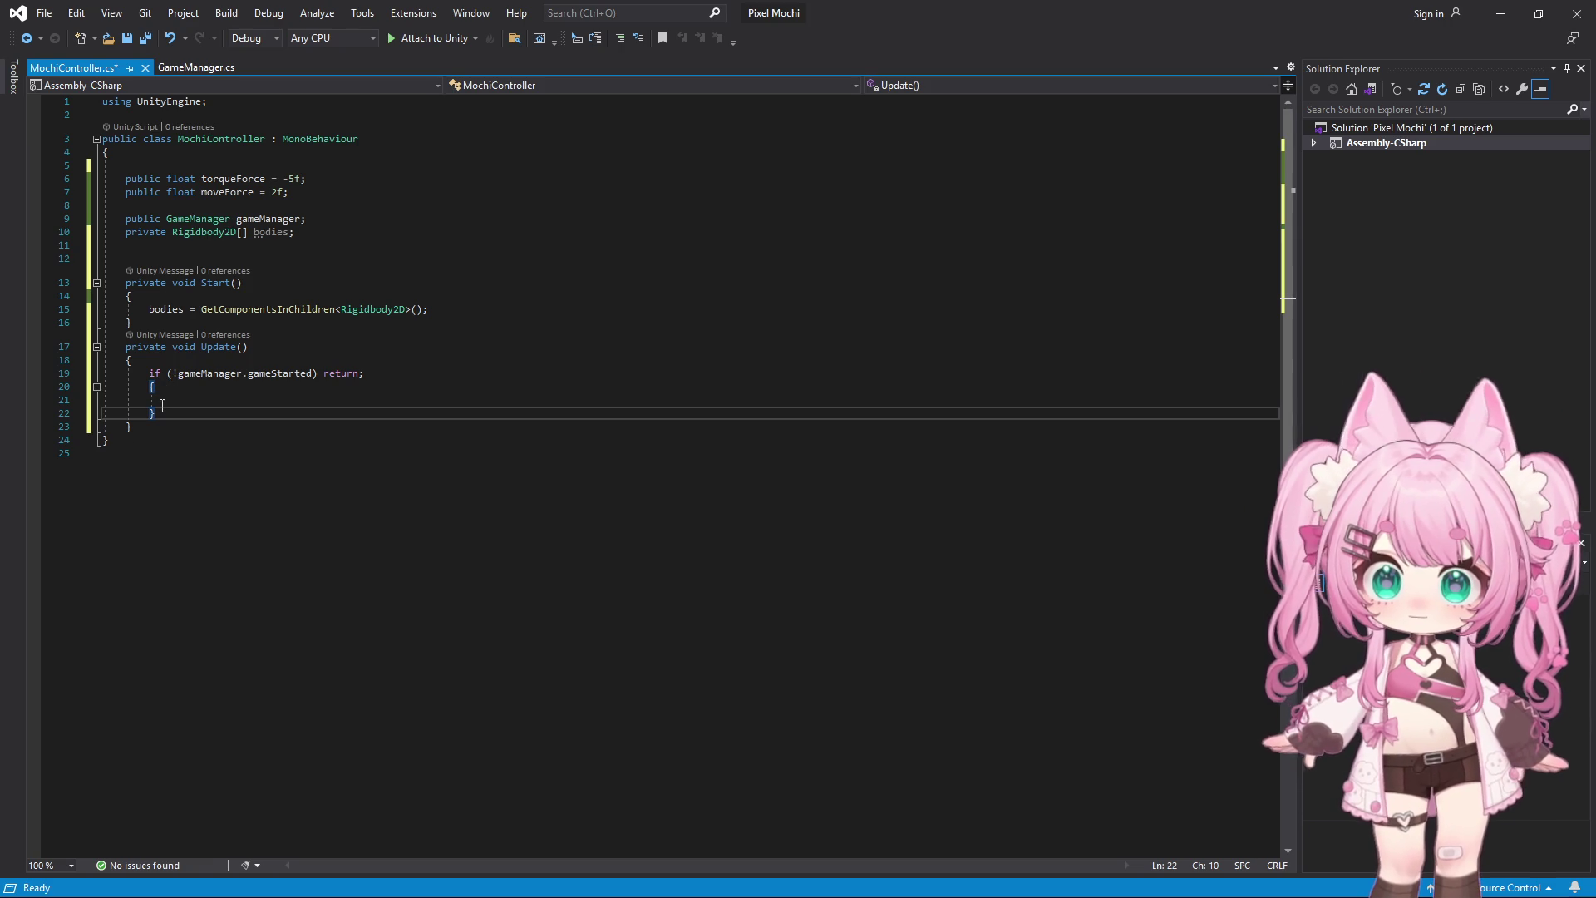
# Replace the empty block with a foreach (var rb in bodies) loop and open its braces
pyautogui.moveTo(155, 413); pyautogui.dragTo(151, 388)
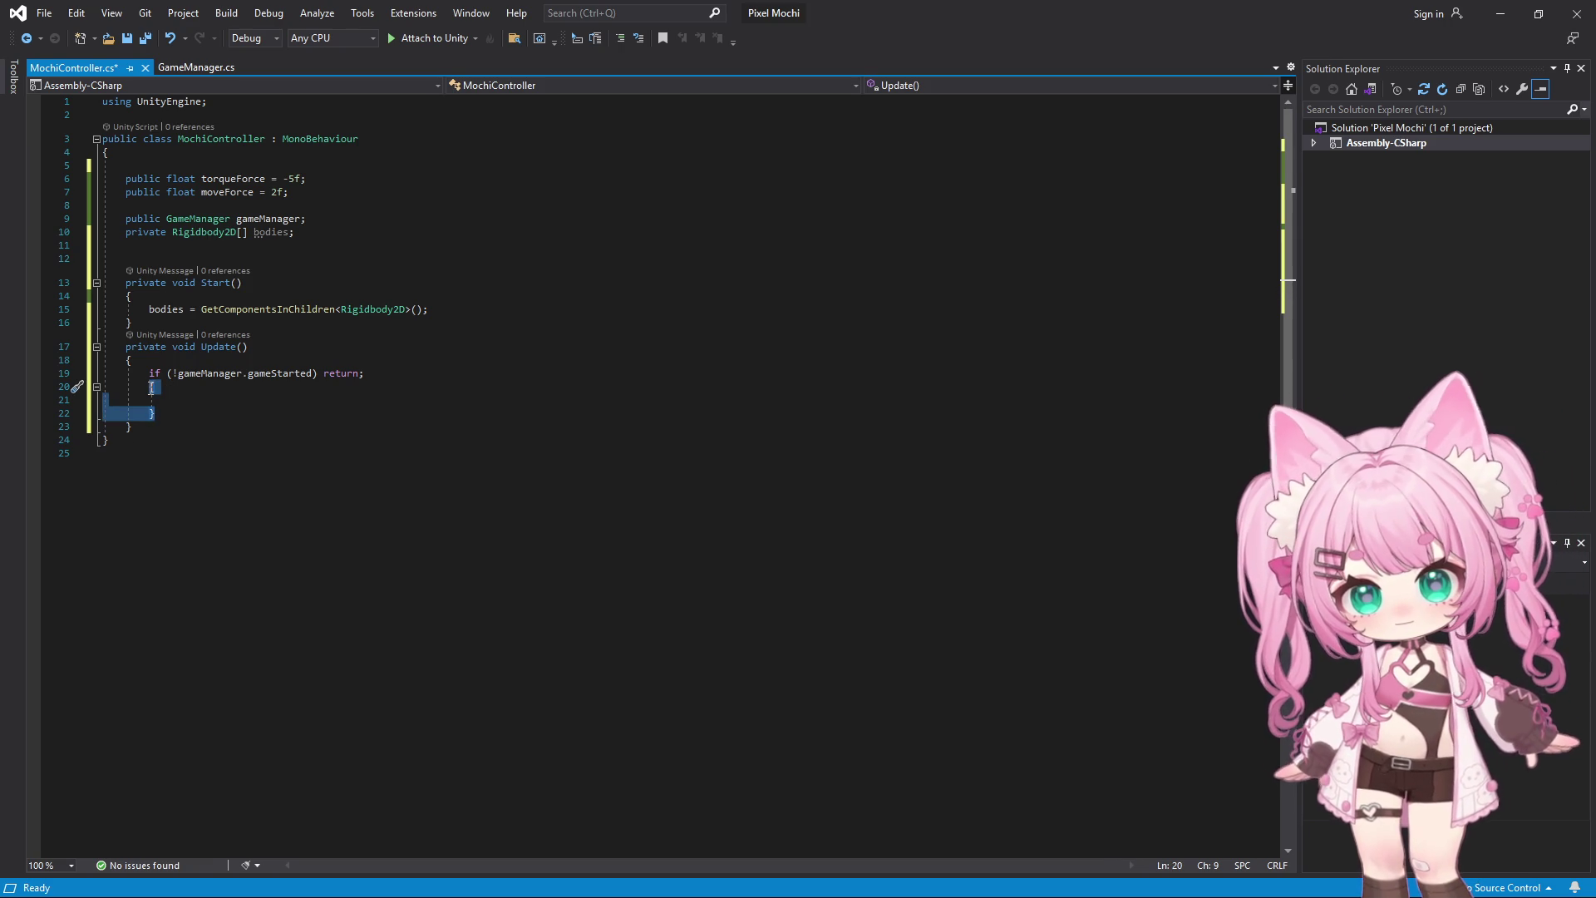
pyautogui.press('Delete')
pyautogui.write('for')
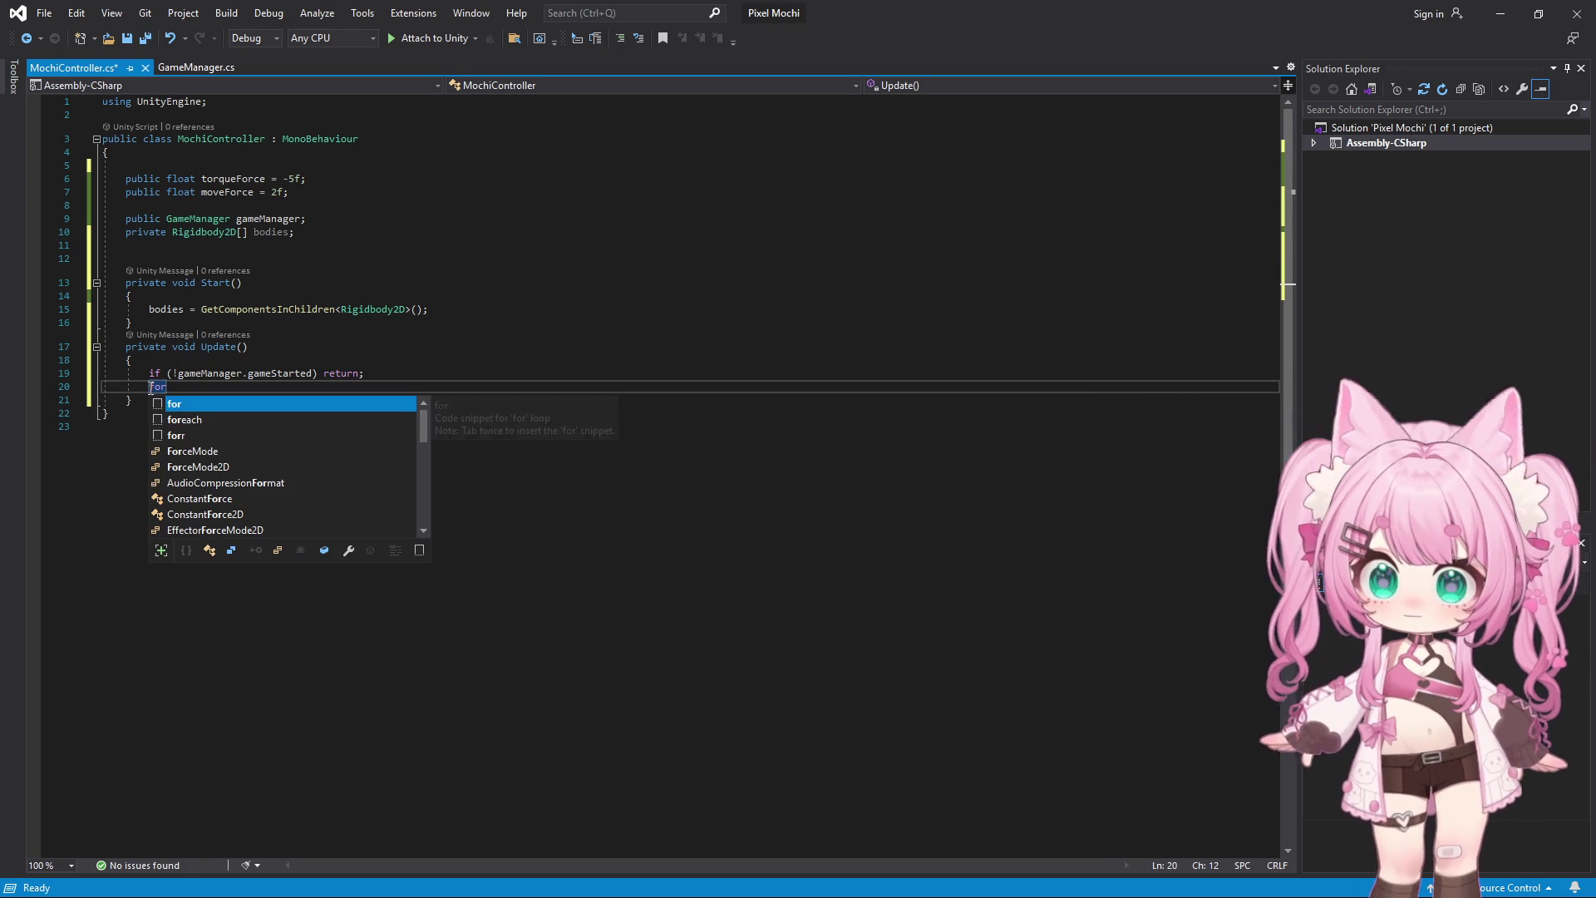
pyautogui.write('each')
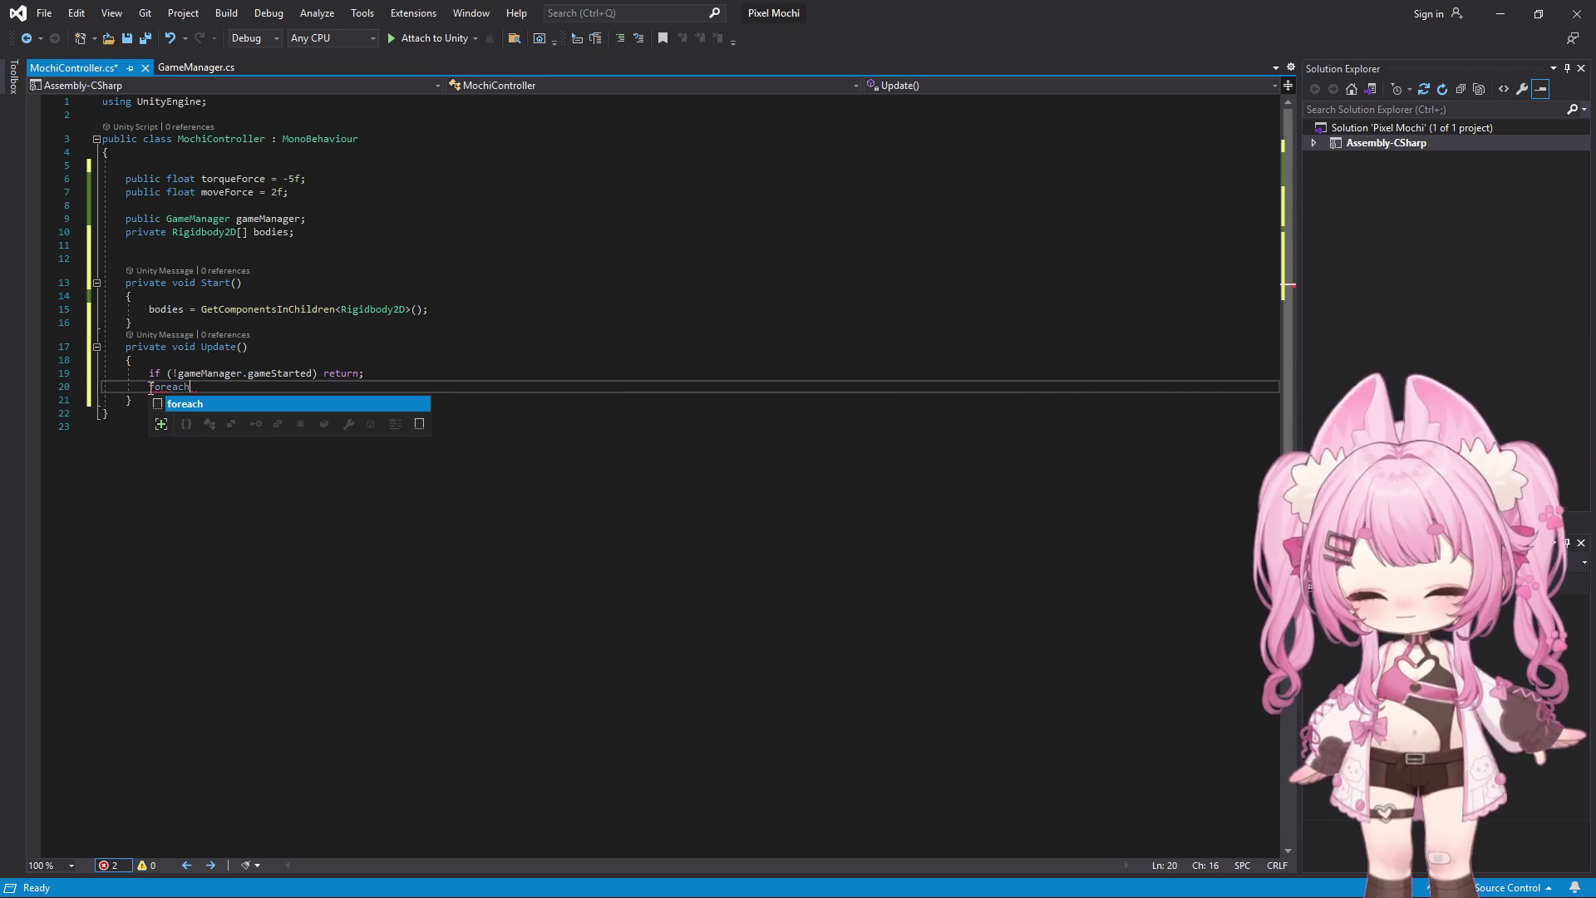
pyautogui.write(' ()')
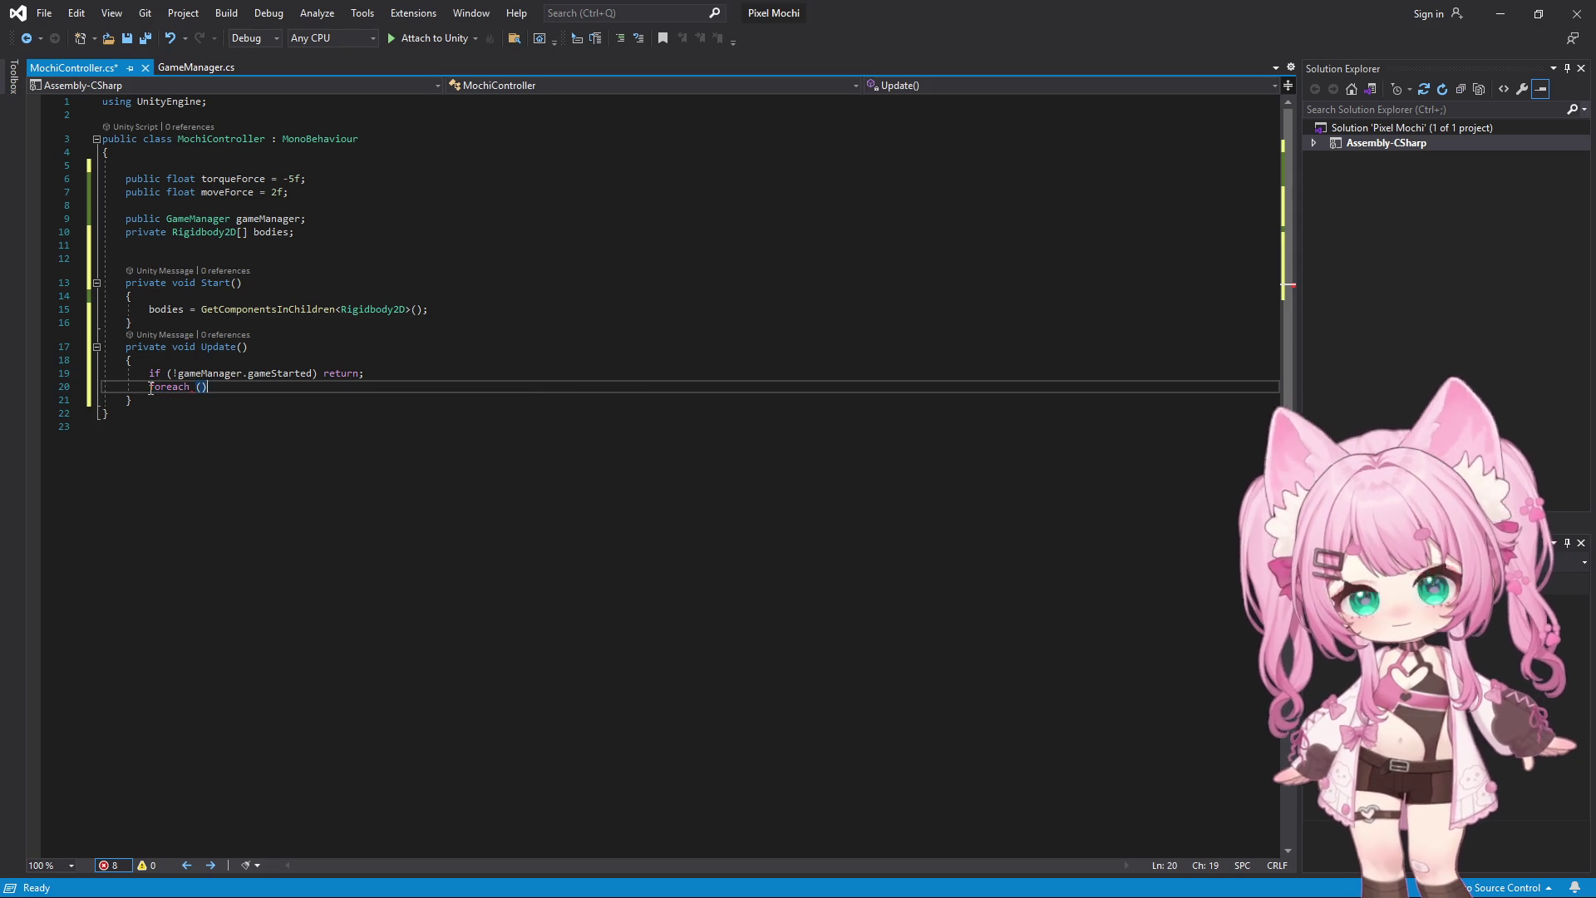
pyautogui.press('Left')
pyautogui.write('var')
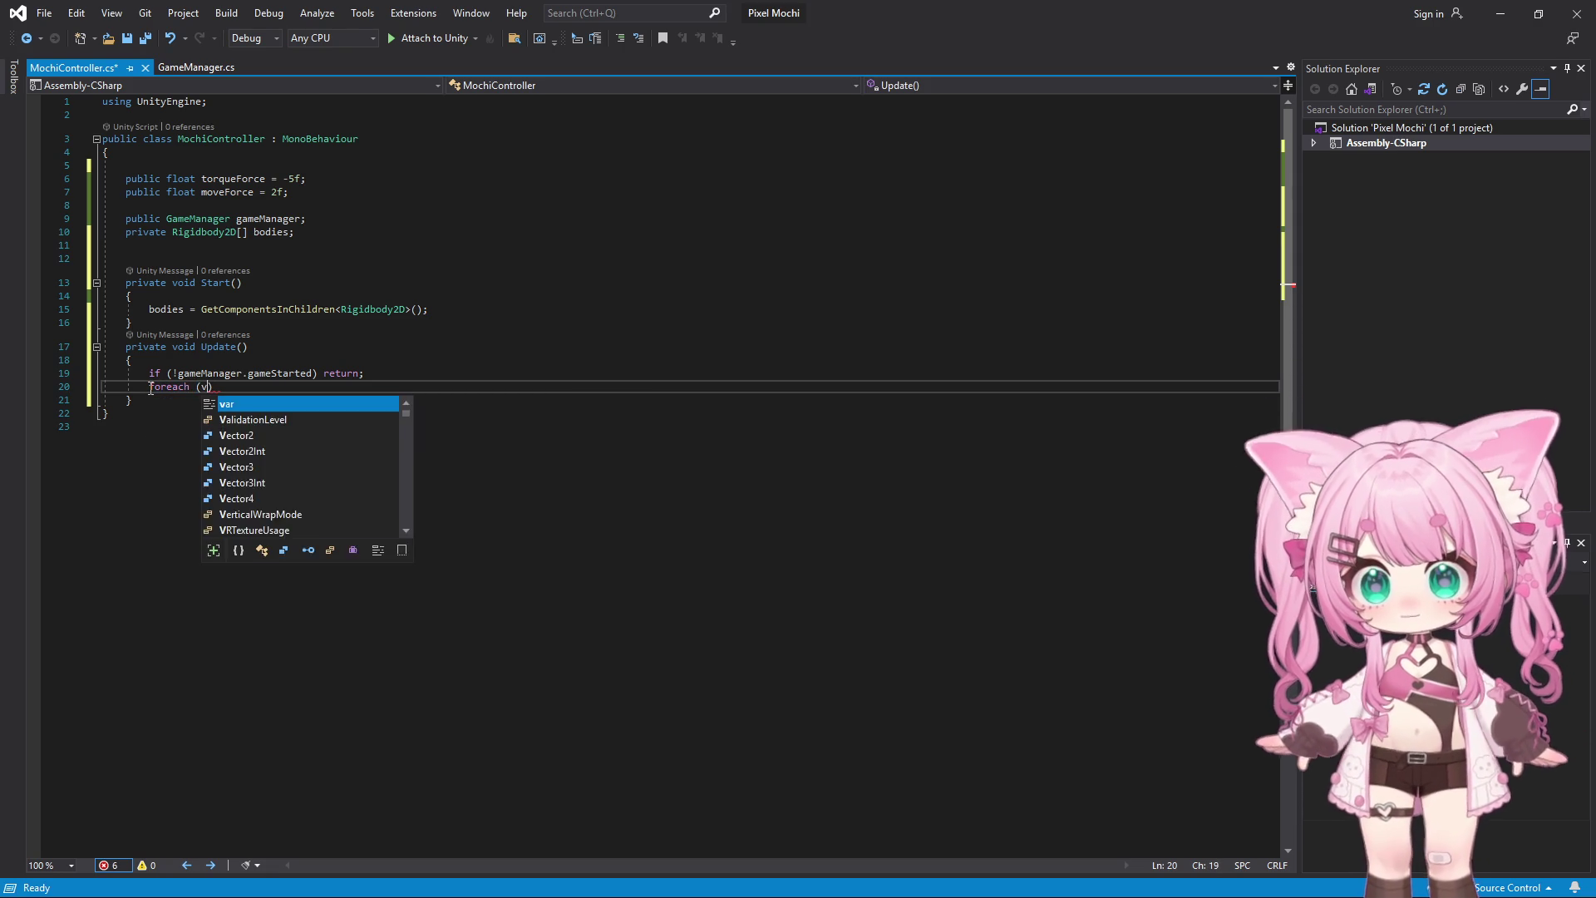
pyautogui.write(' rb')
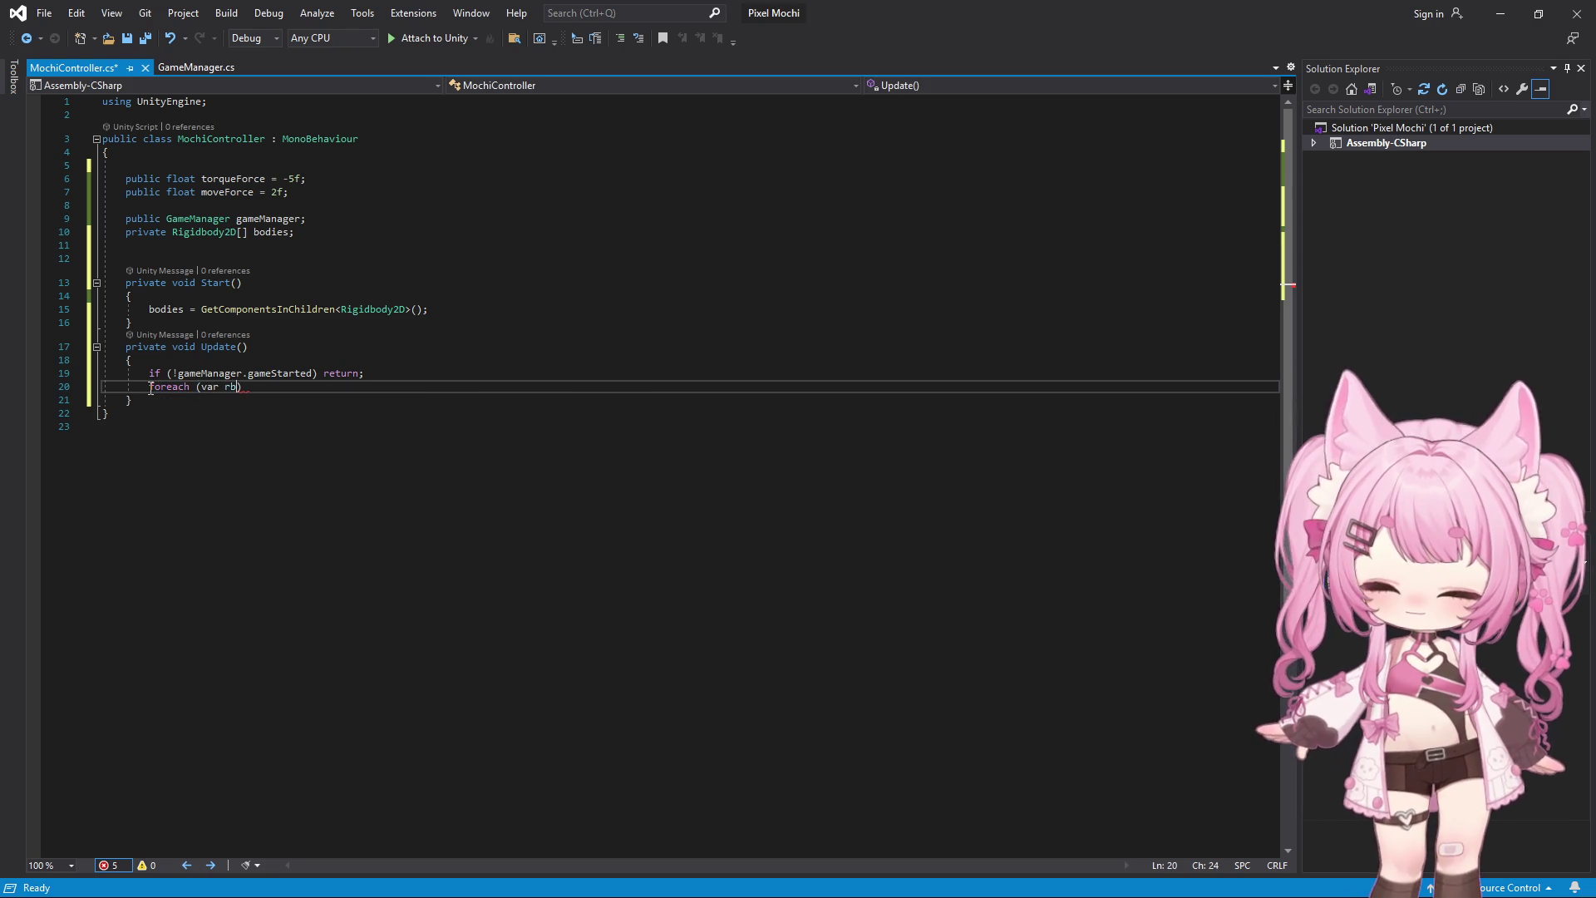
pyautogui.write(' in ')
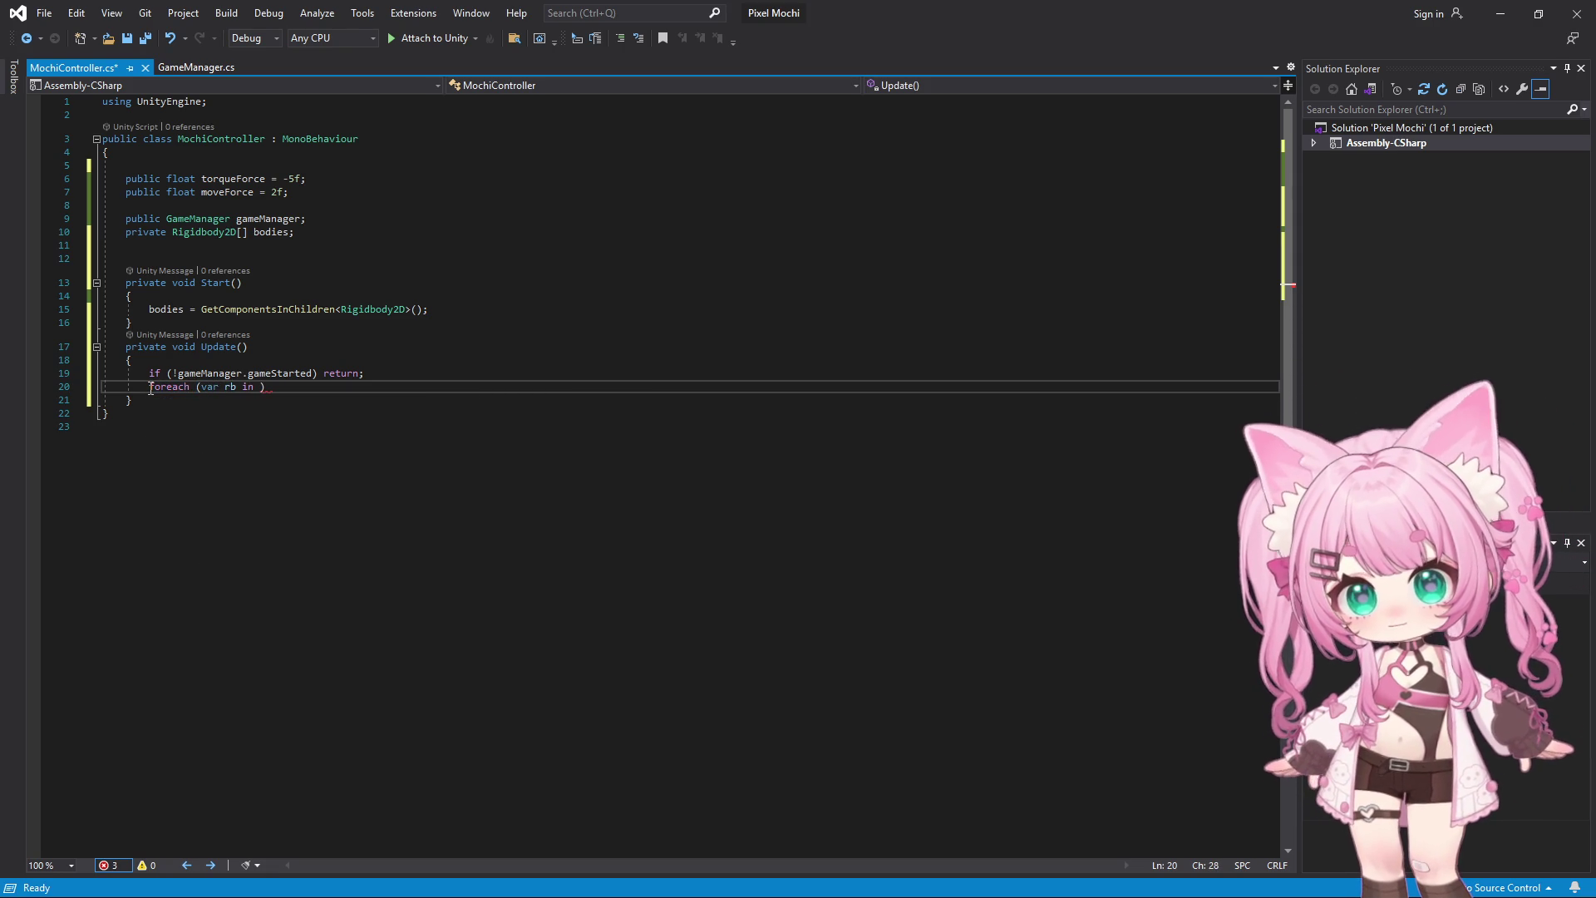
pyautogui.write('bodies)')
pyautogui.press('Return')
pyautogui.write('{')
pyautogui.press('Return')
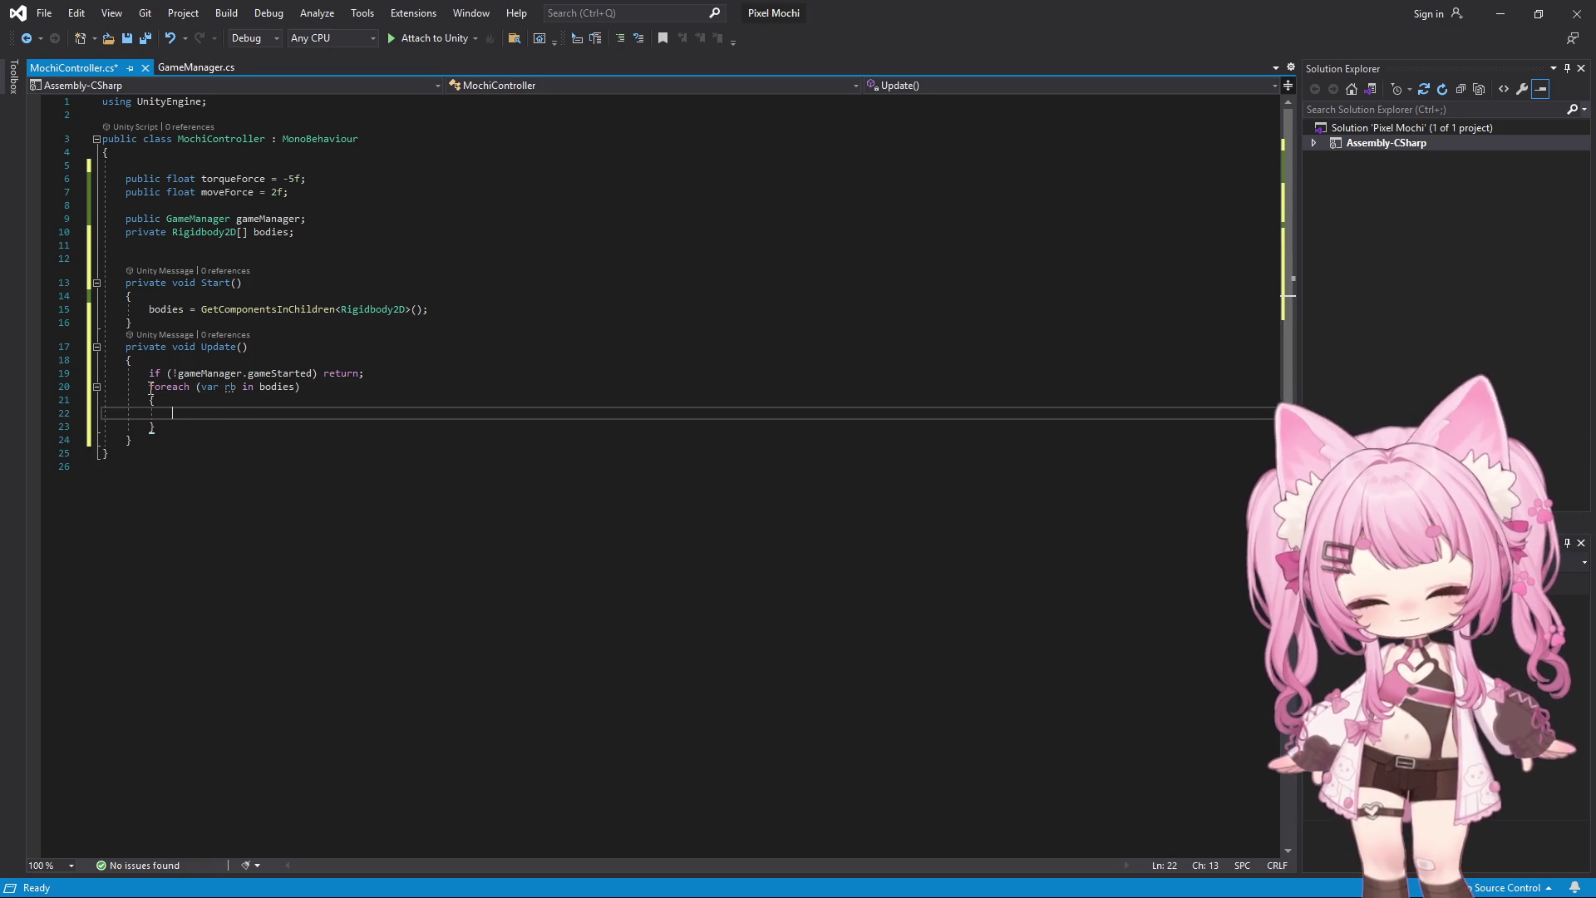
# Inside the loop, add rb.AddForce(Vector2.right * moveForce);
pyautogui.write('rb.')
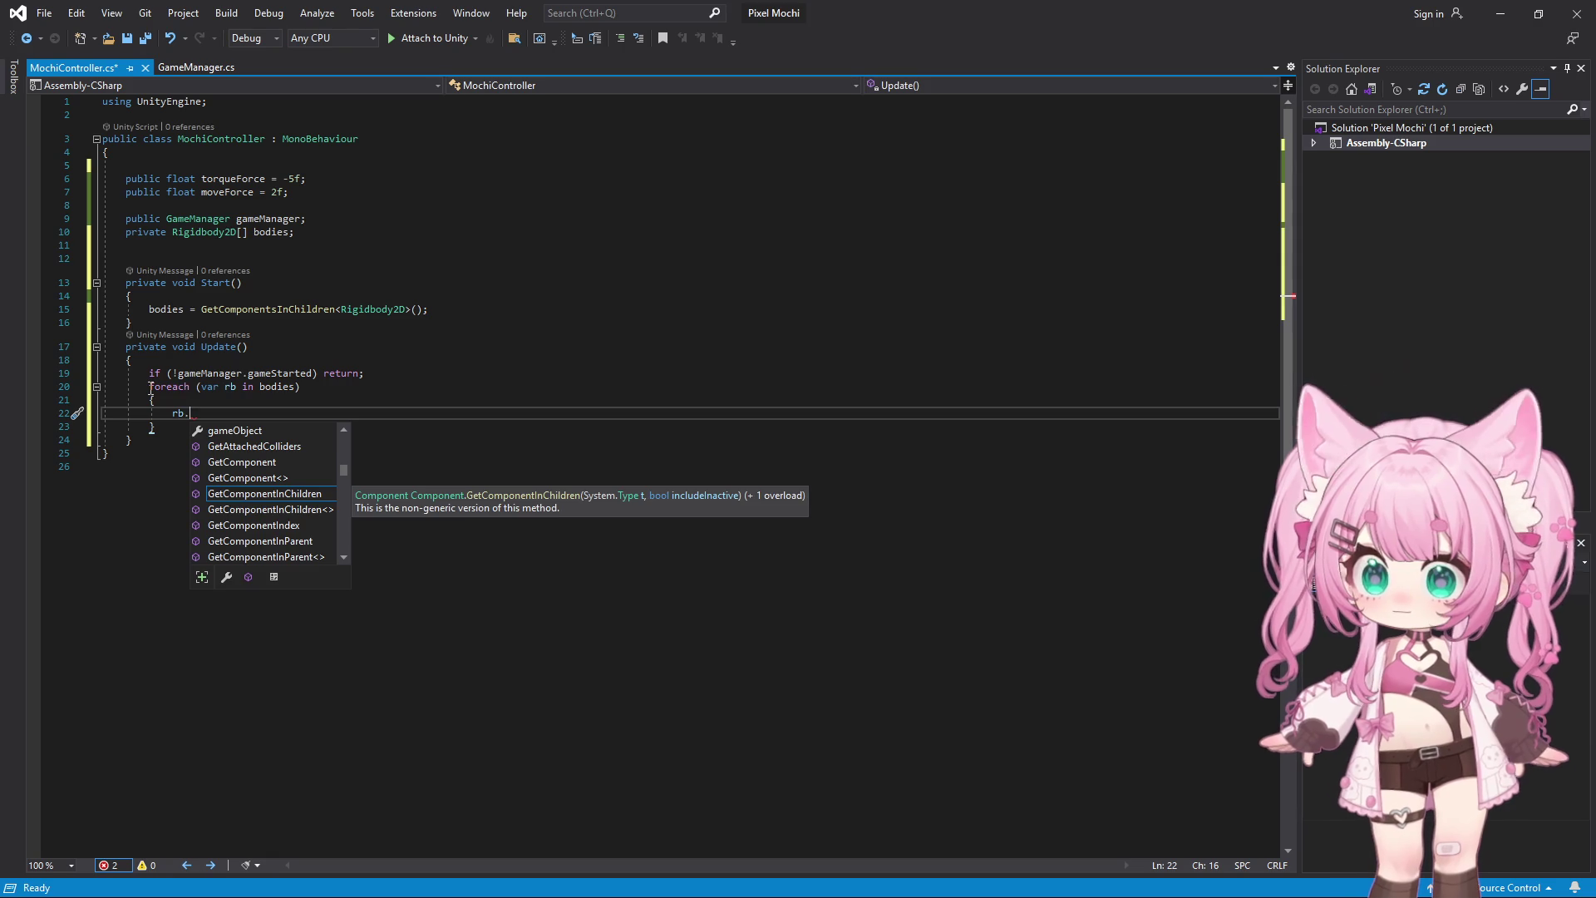
pyautogui.write('Add')
pyautogui.press('Tab')
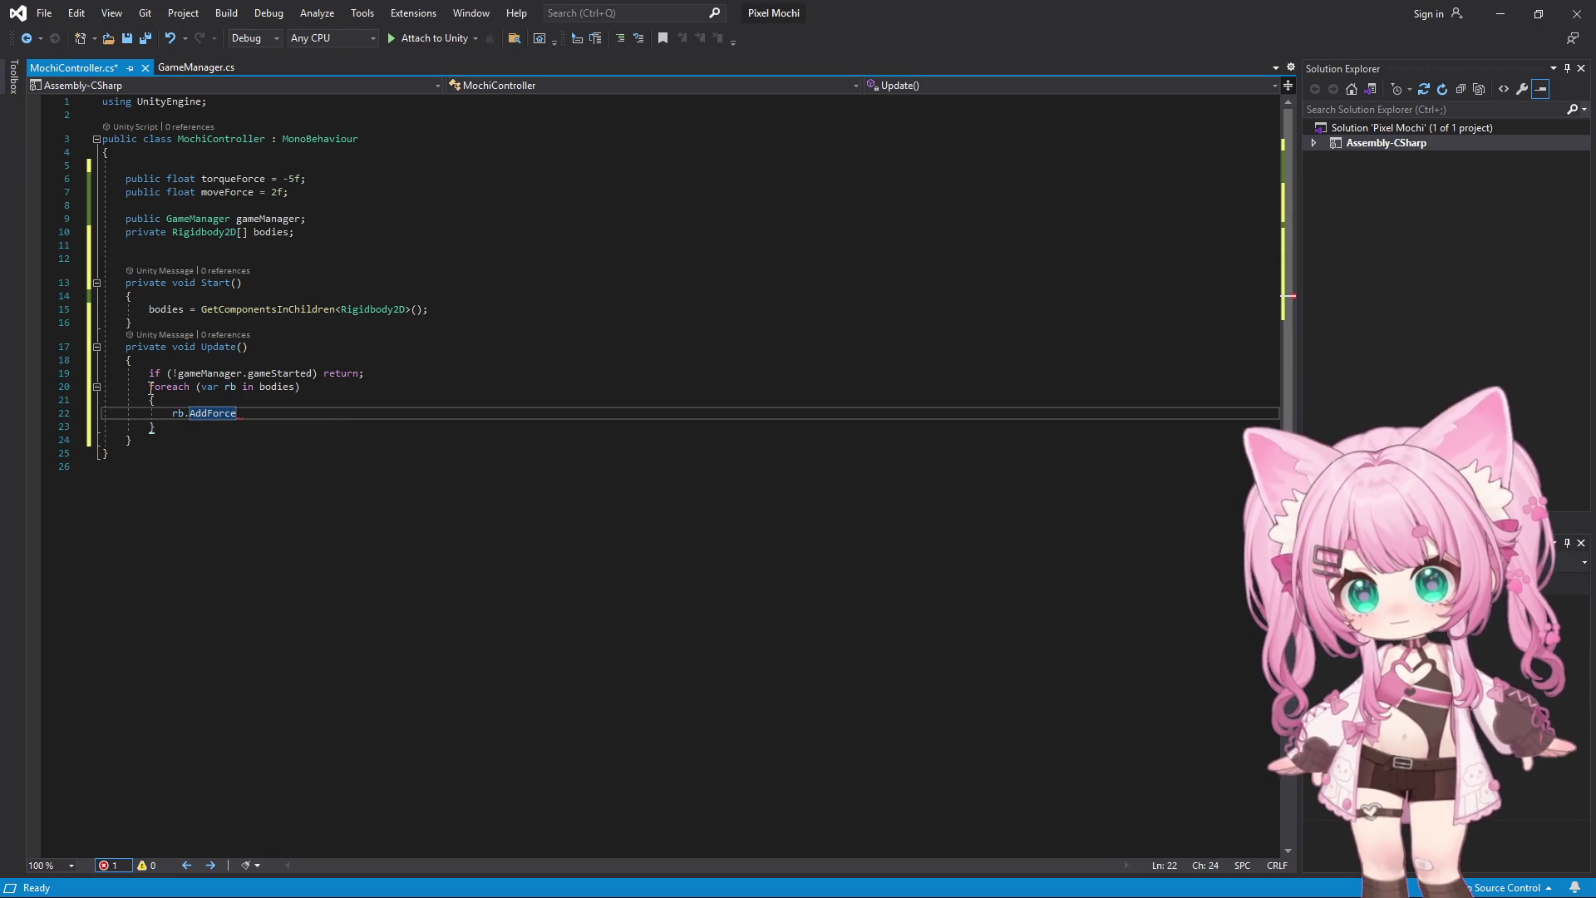
pyautogui.write('(')
pyautogui.write('Vector')
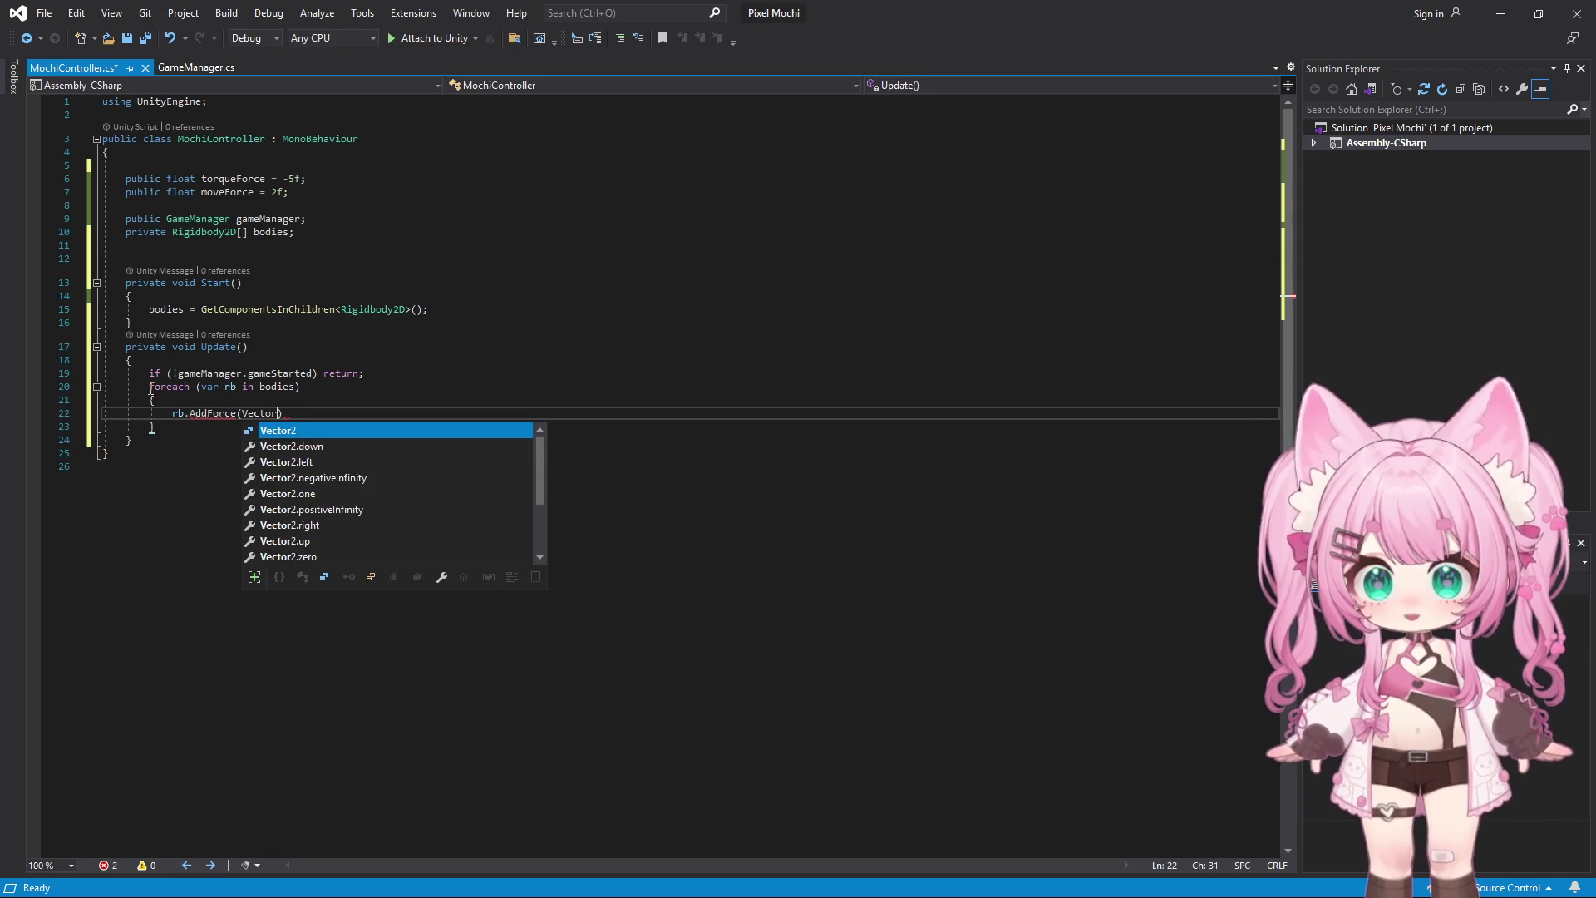
pyautogui.press('Tab')
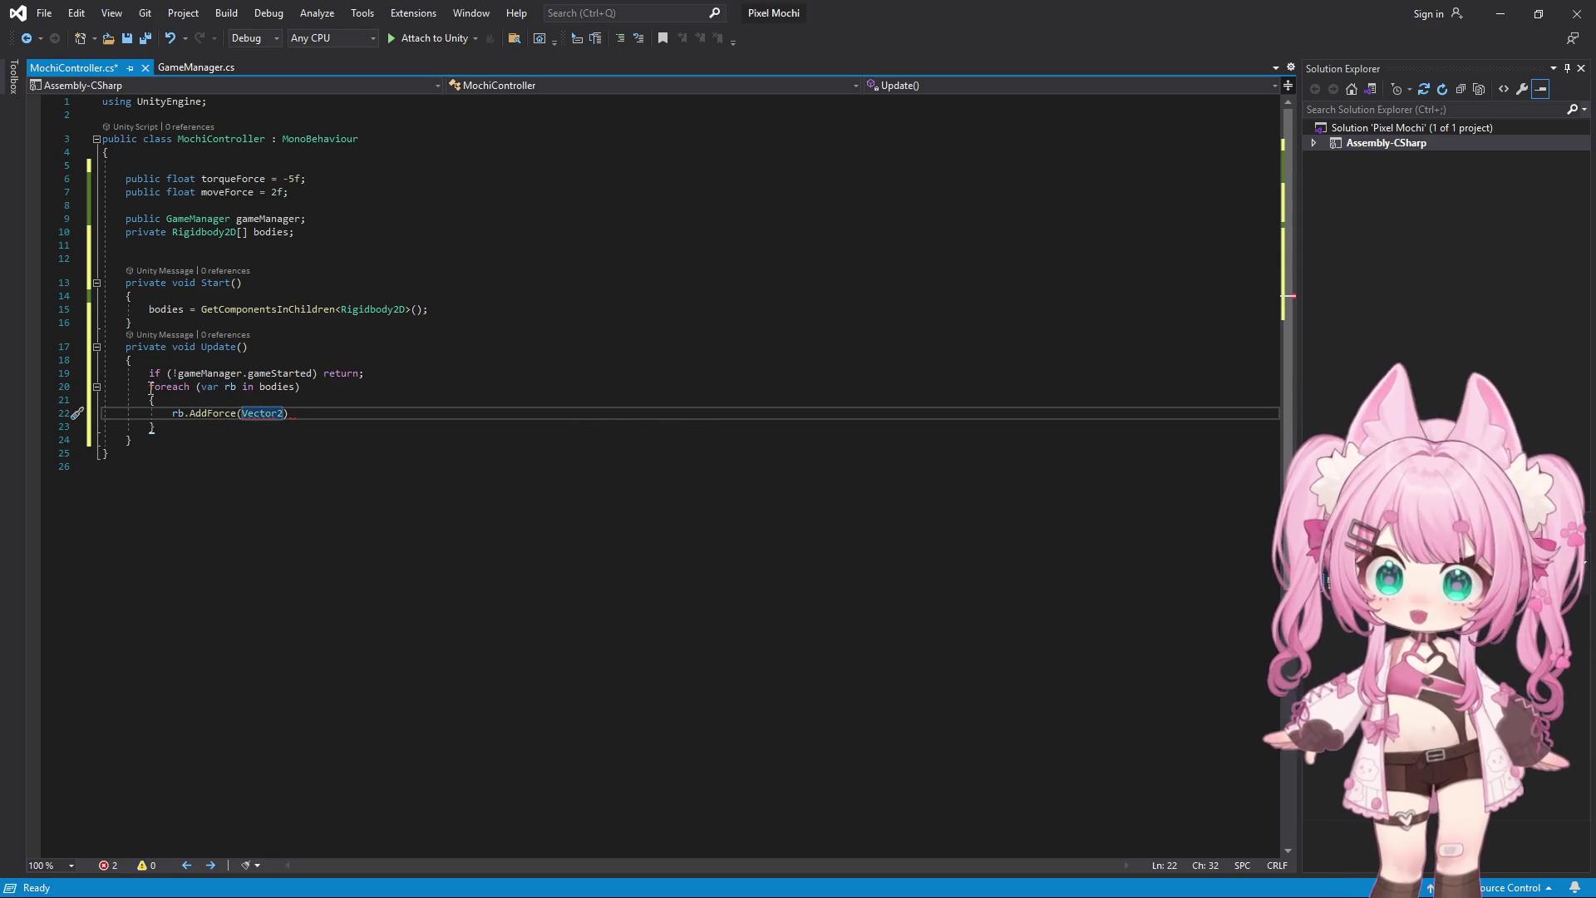
pyautogui.write('.right ')
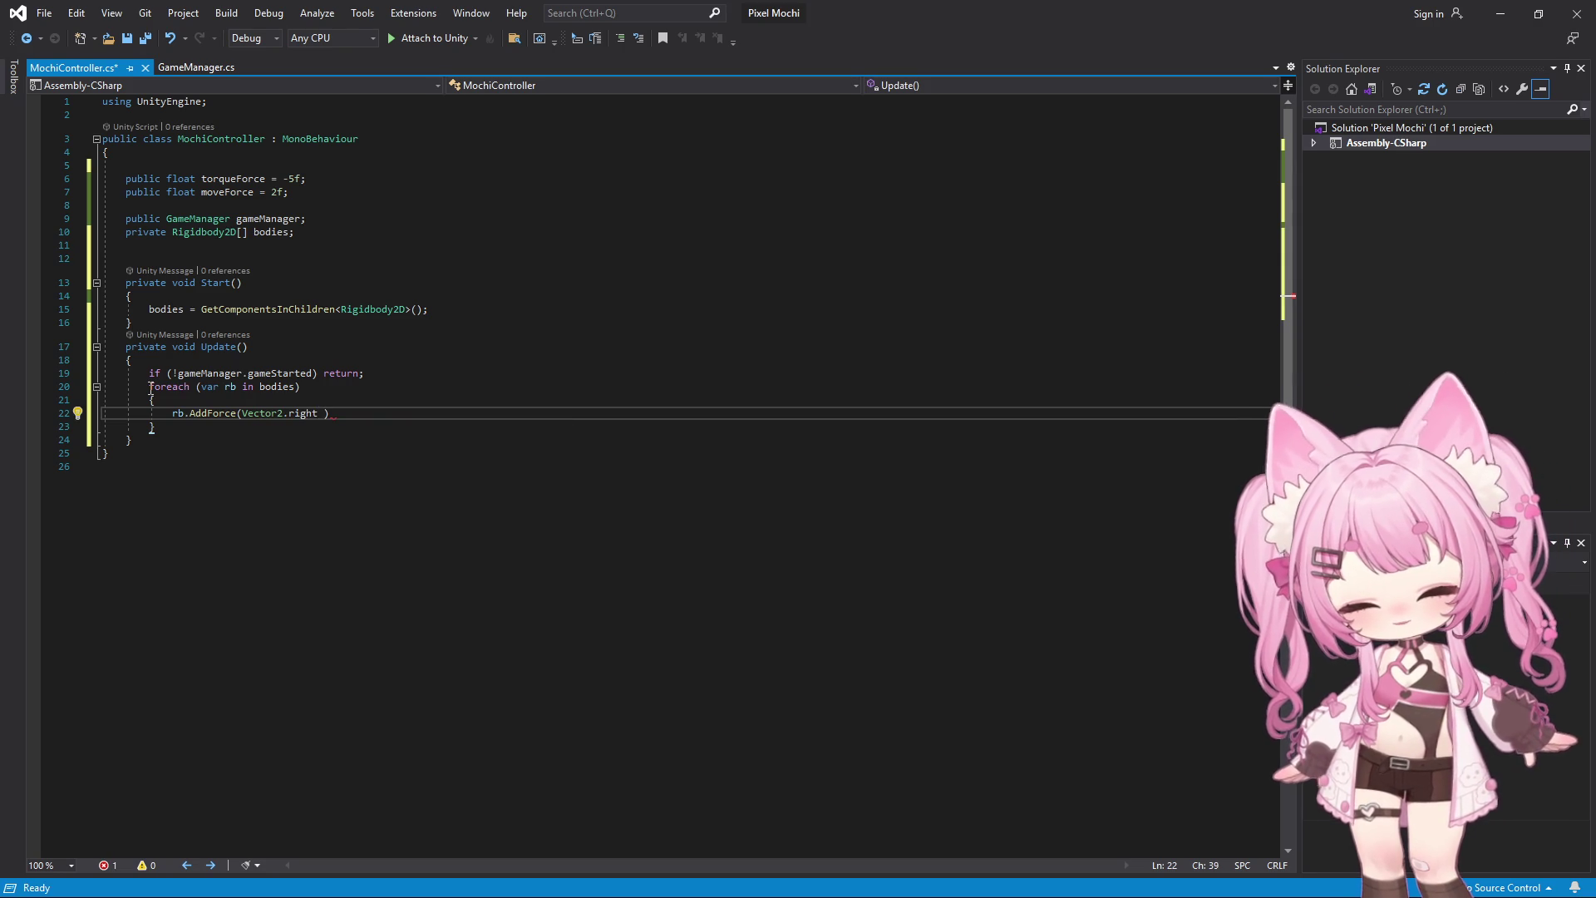
pyautogui.write('* ')
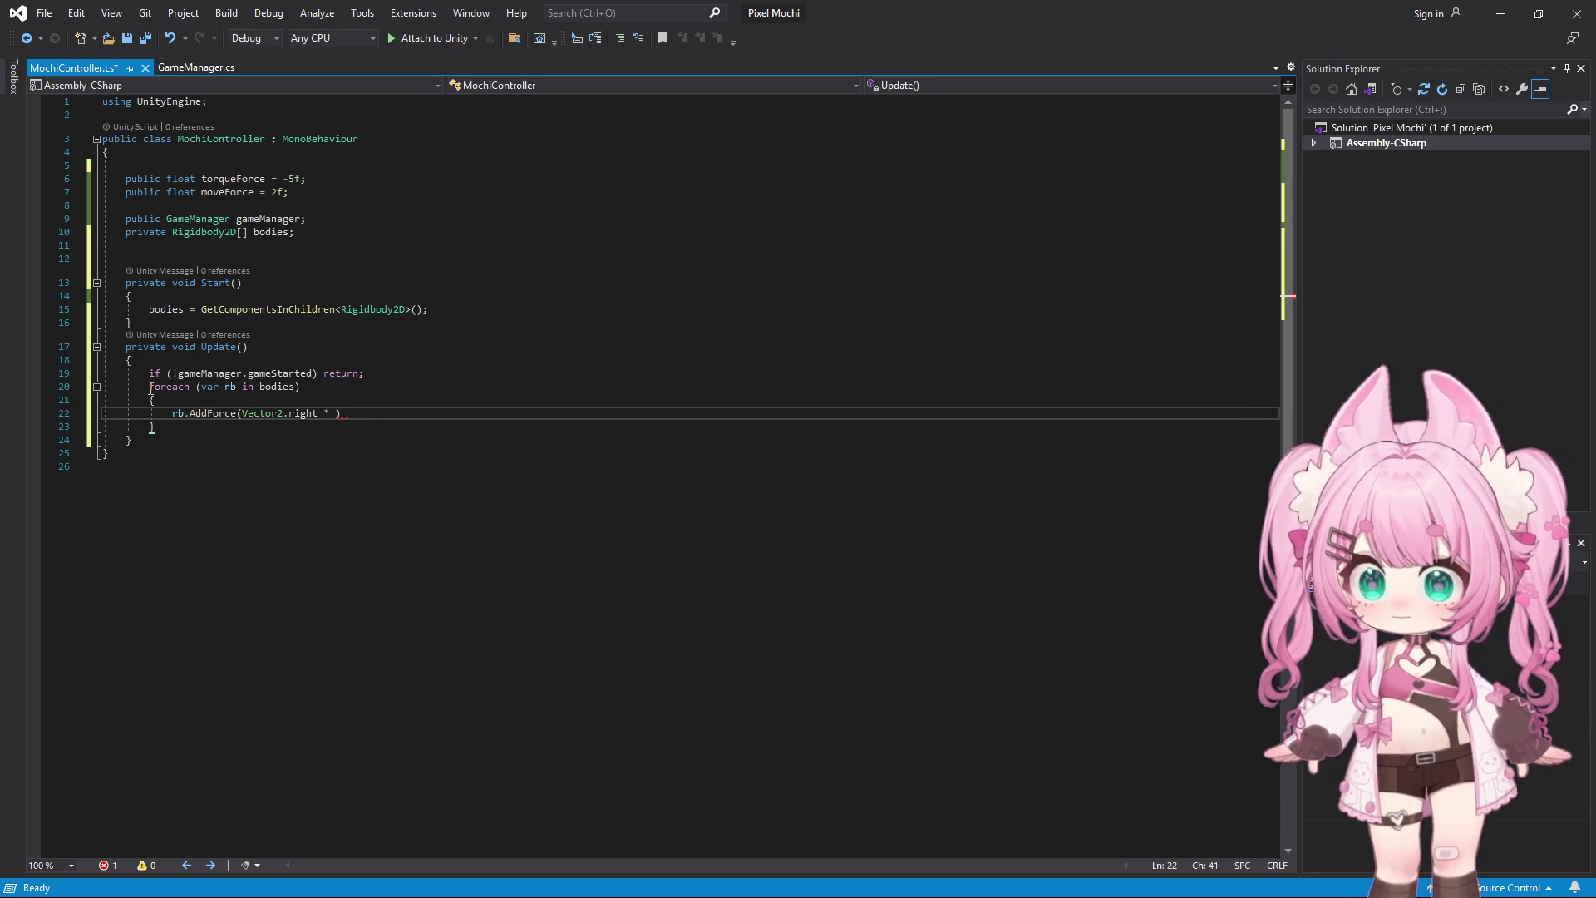
pyautogui.write('moveForce)')
pyautogui.write(';')
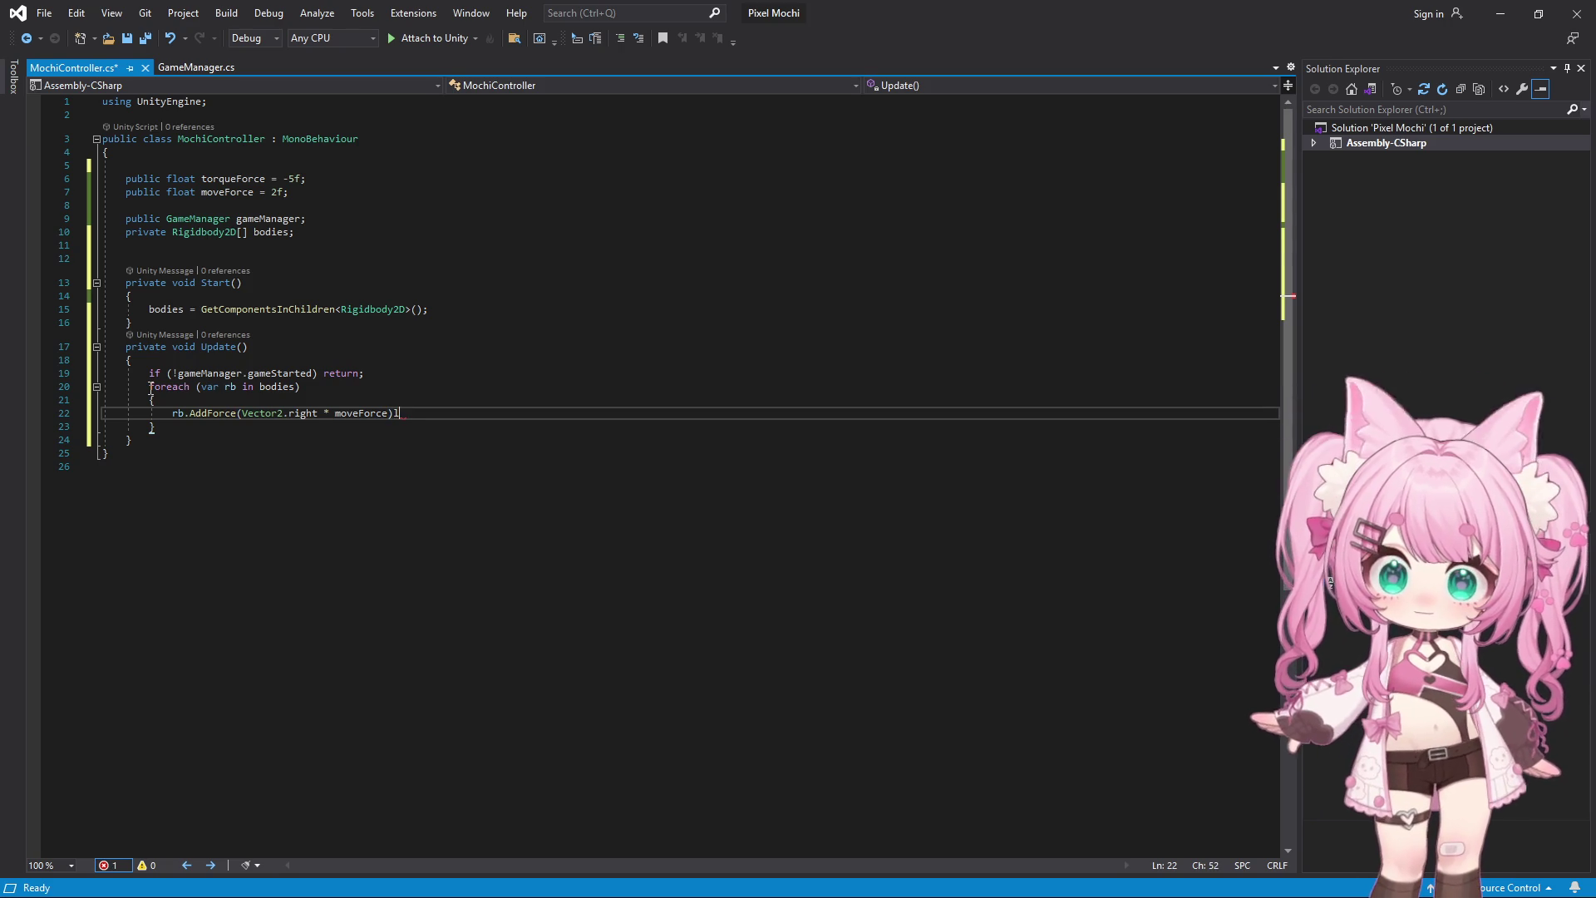
pyautogui.write(';')
pyautogui.press('Return')
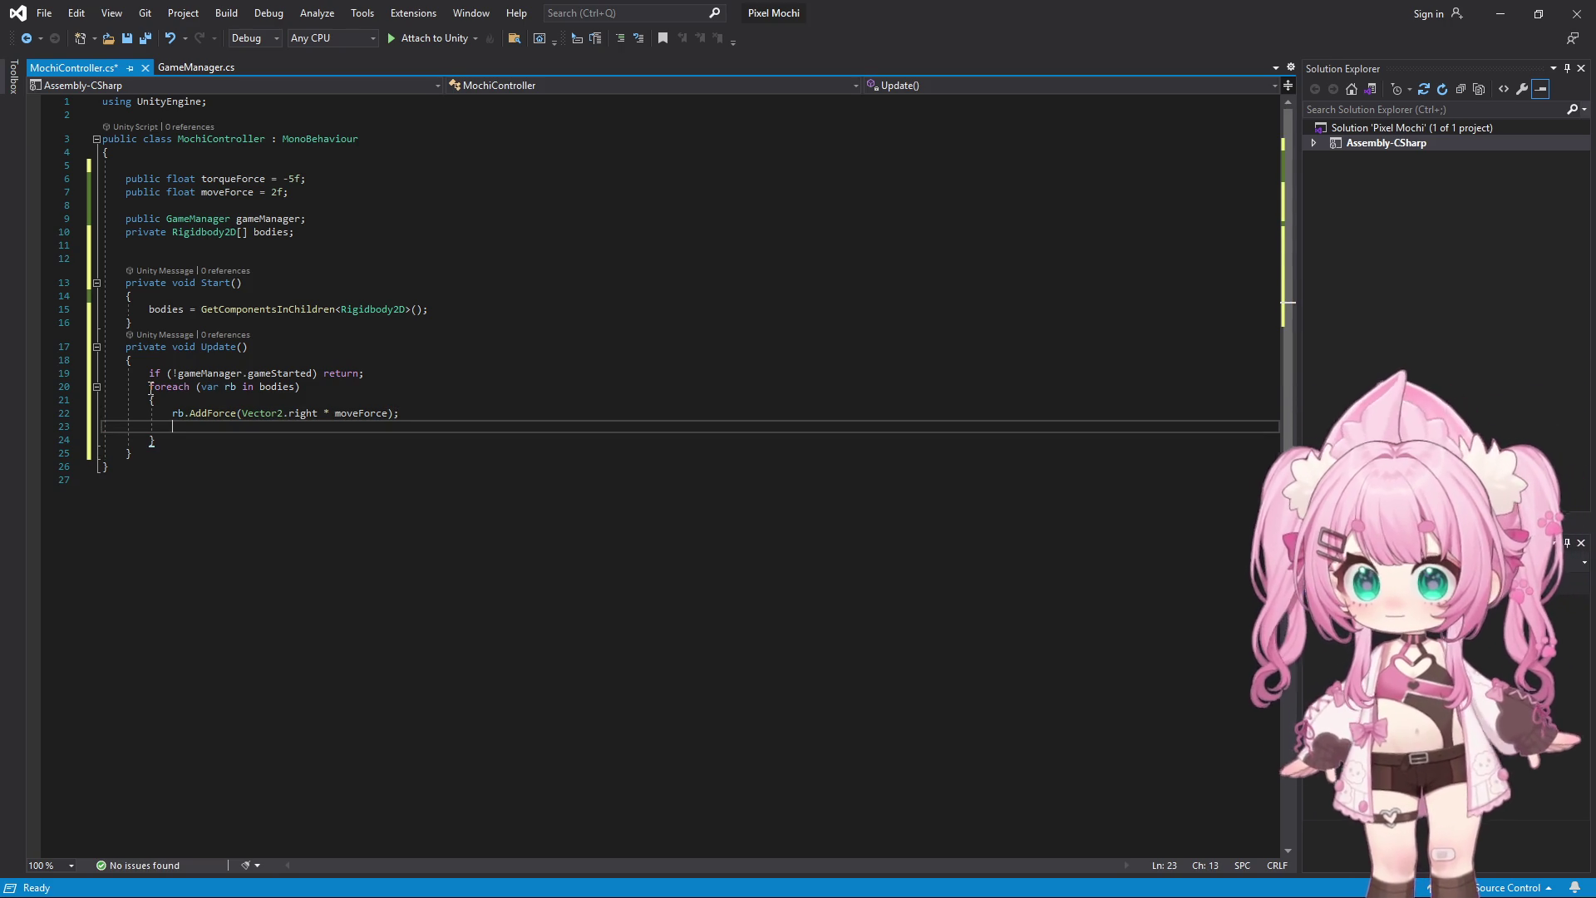
# Add rb.AddTorque(torqueForce); below the AddForce line
pyautogui.write('rb.')
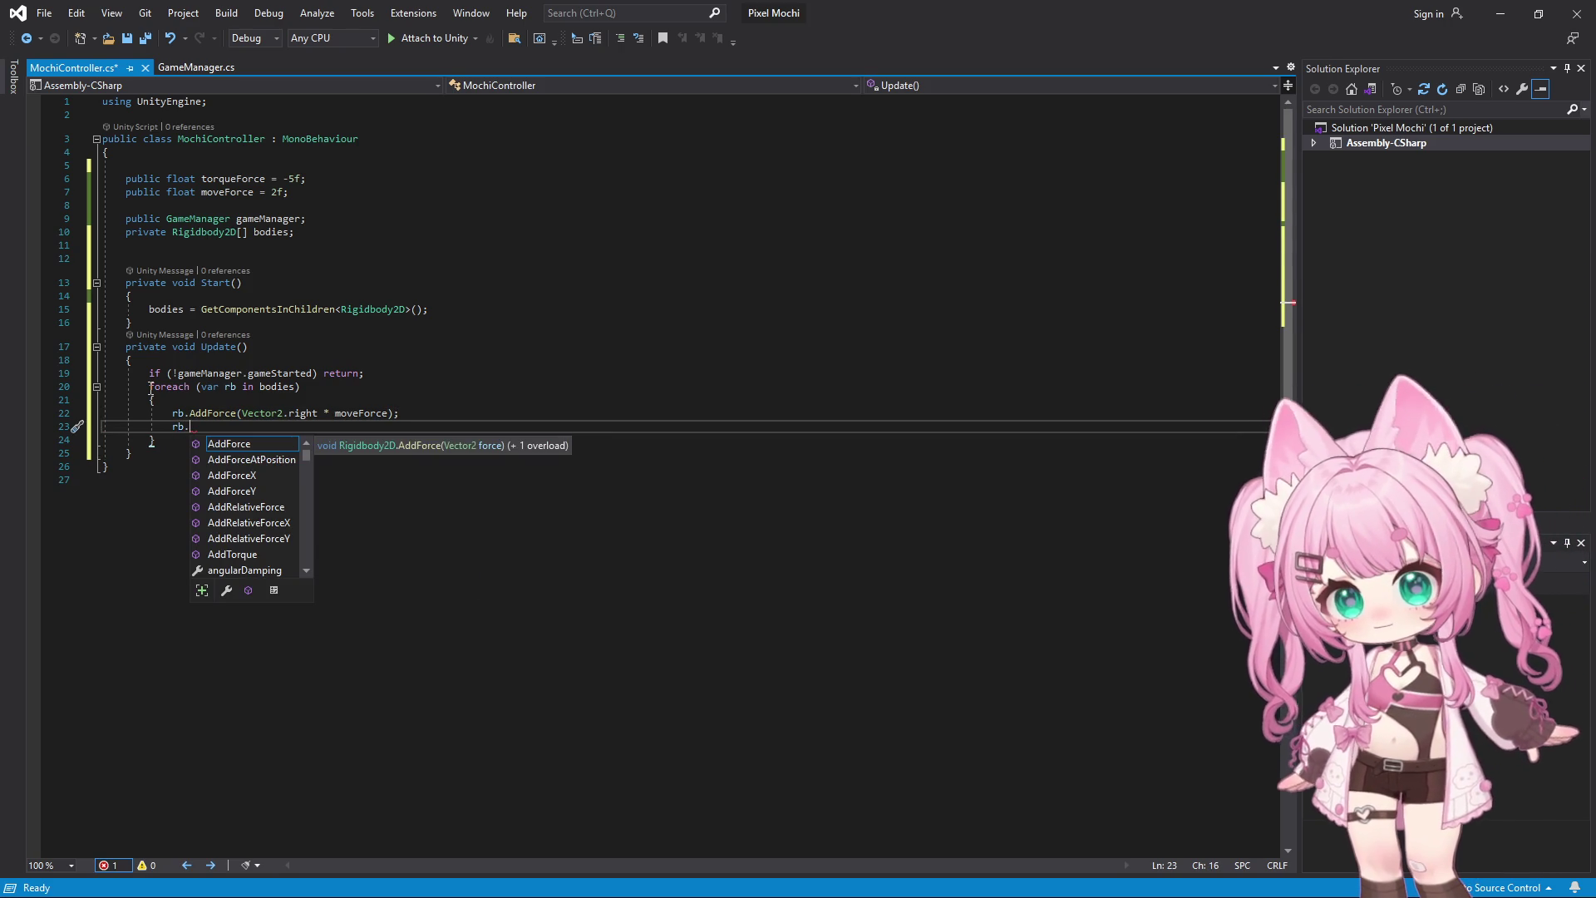
pyautogui.write('AddT')
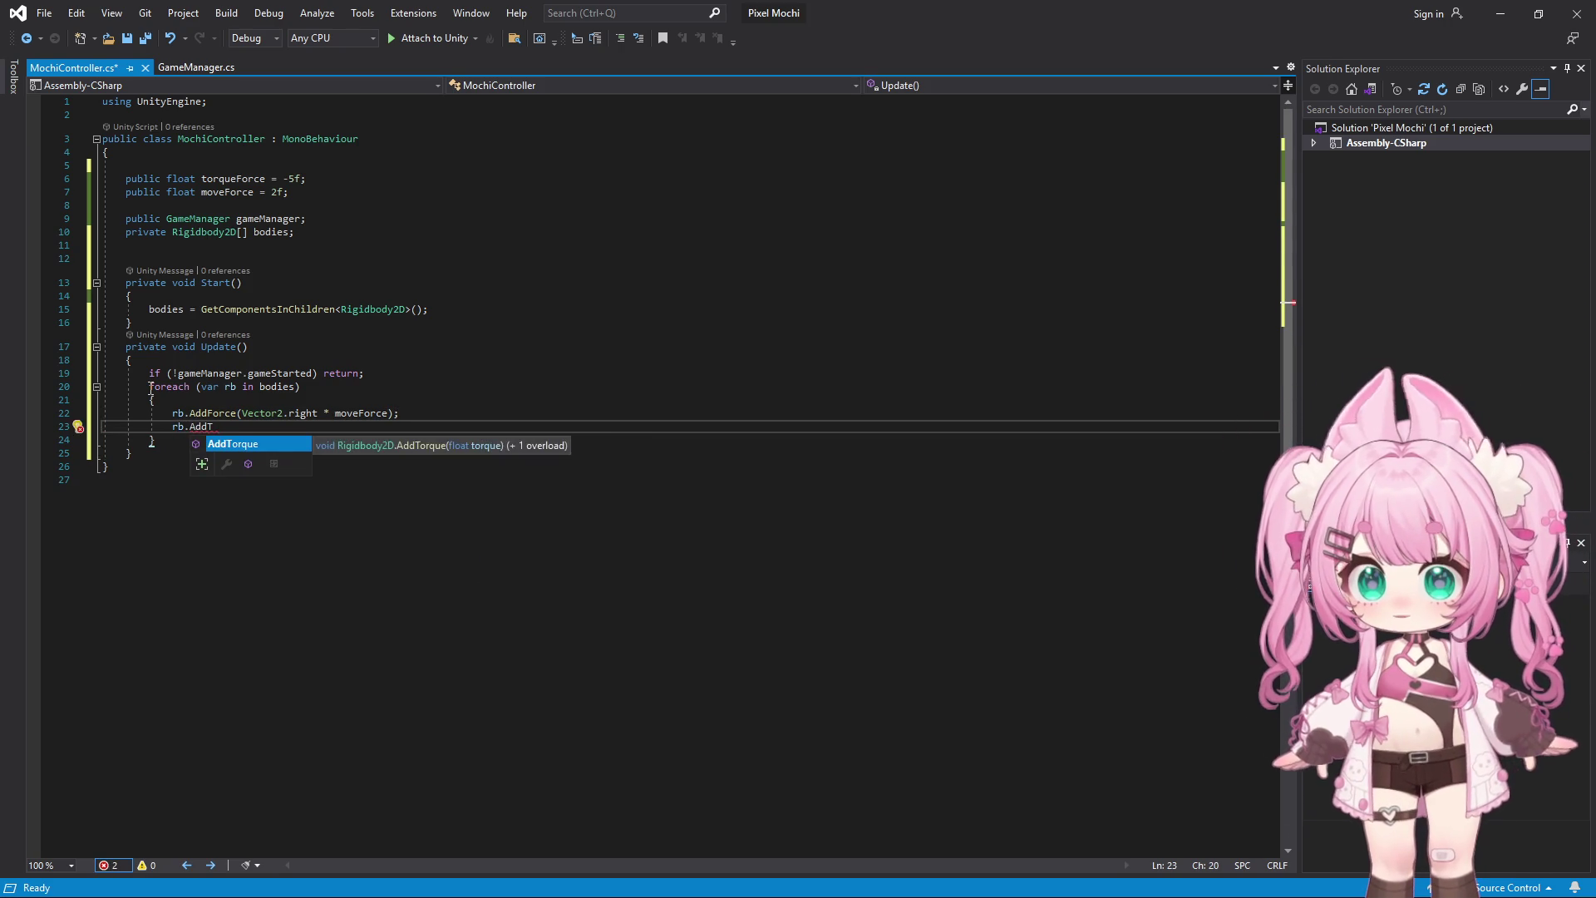
pyautogui.press('Tab')
pyautogui.write('()')
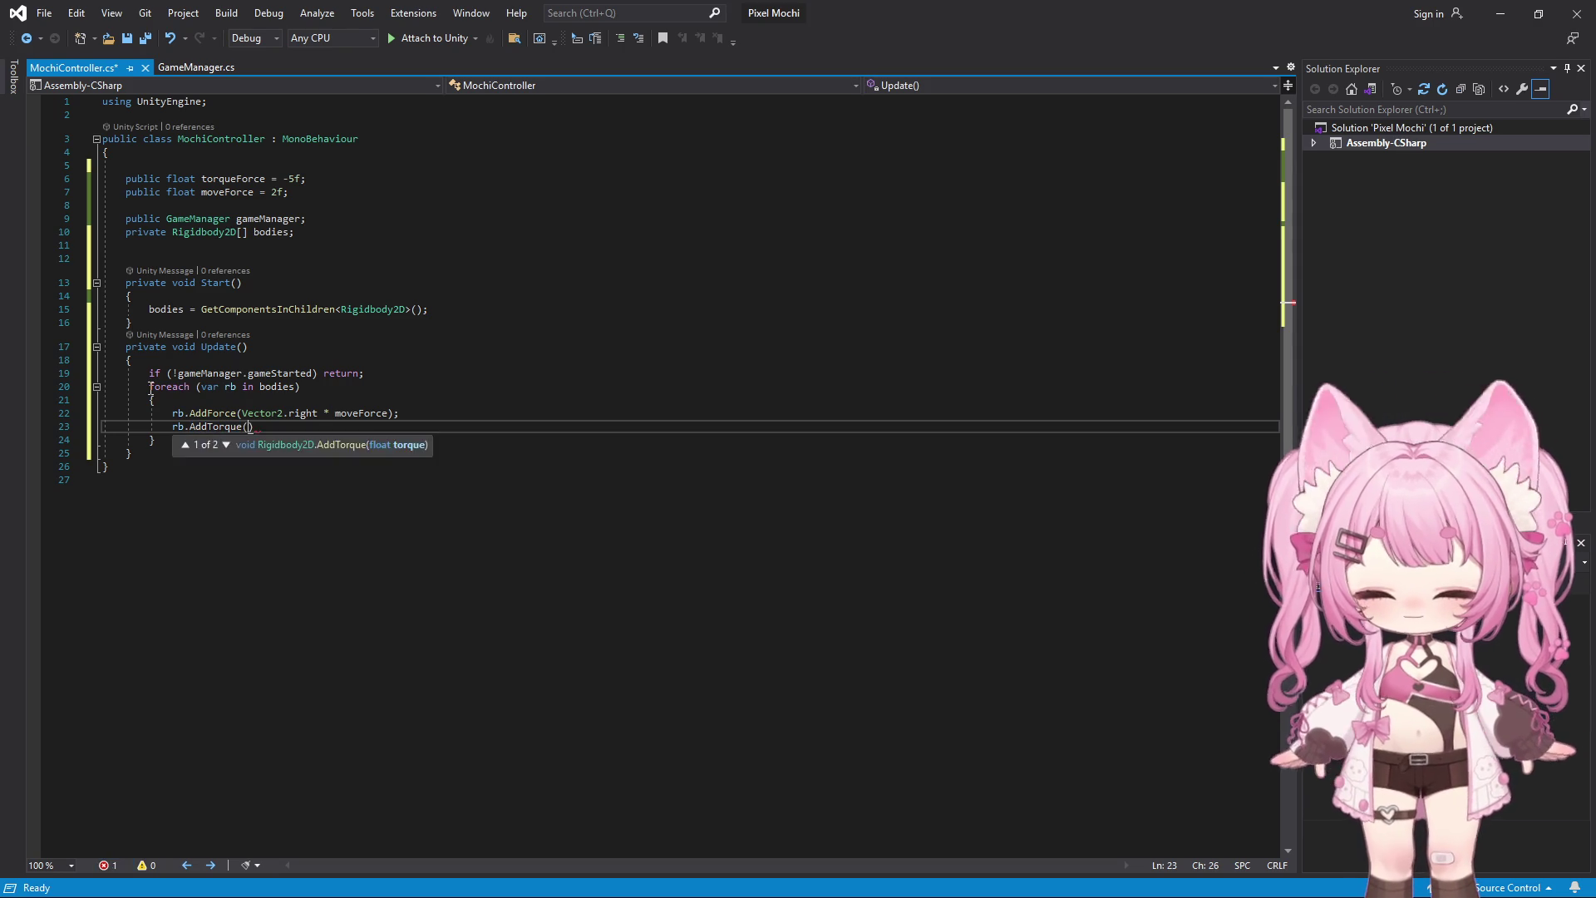
pyautogui.press('Left')
pyautogui.press('Left')
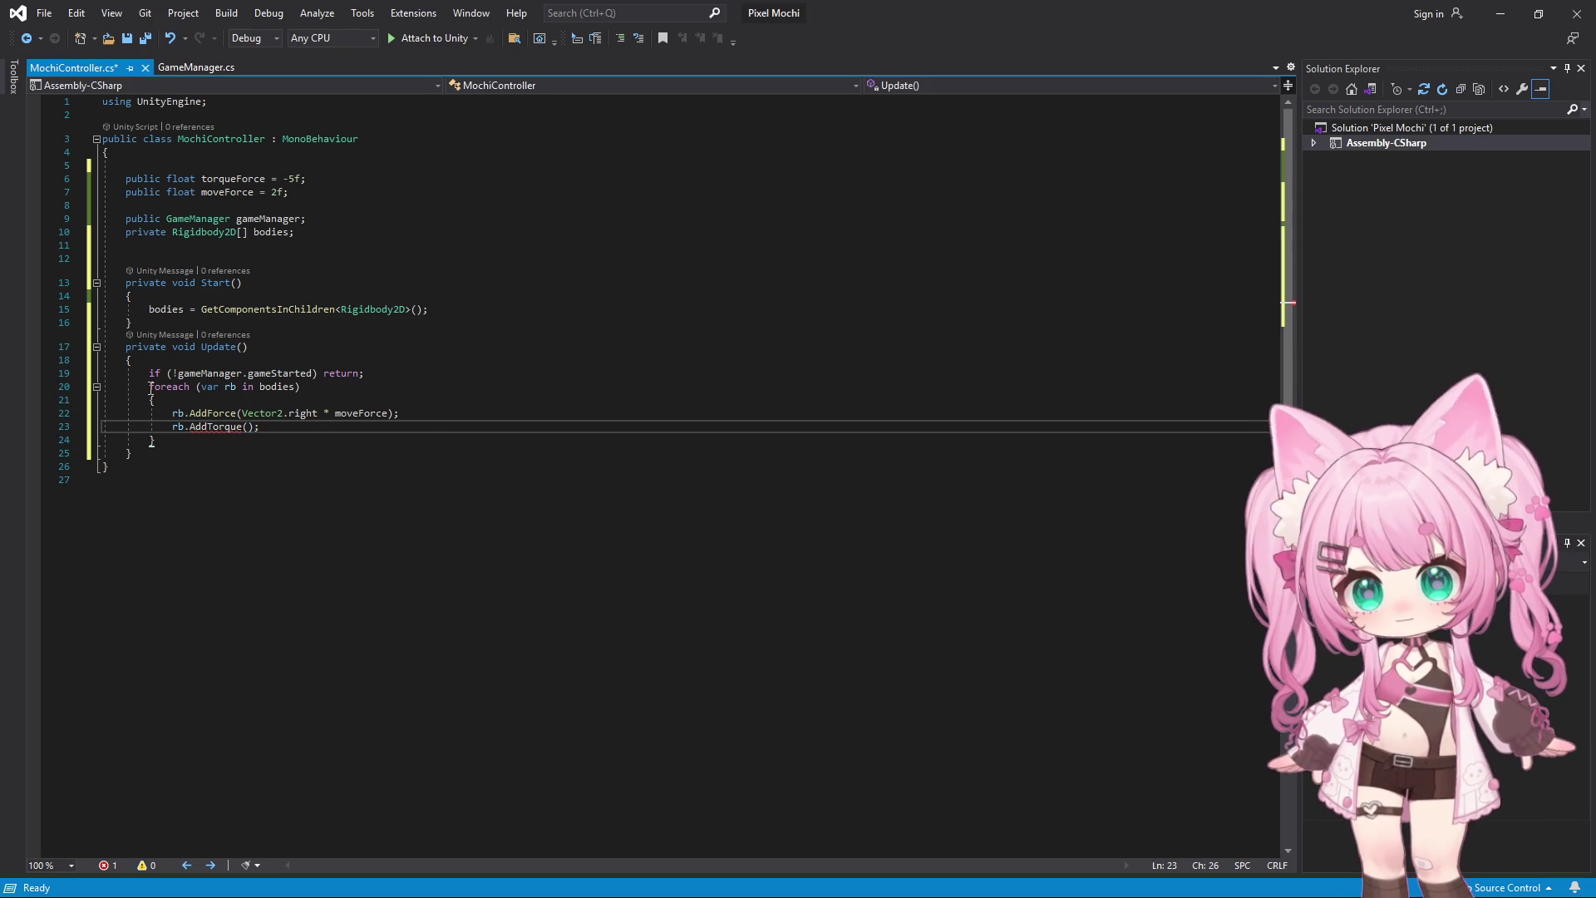
pyautogui.write('tor')
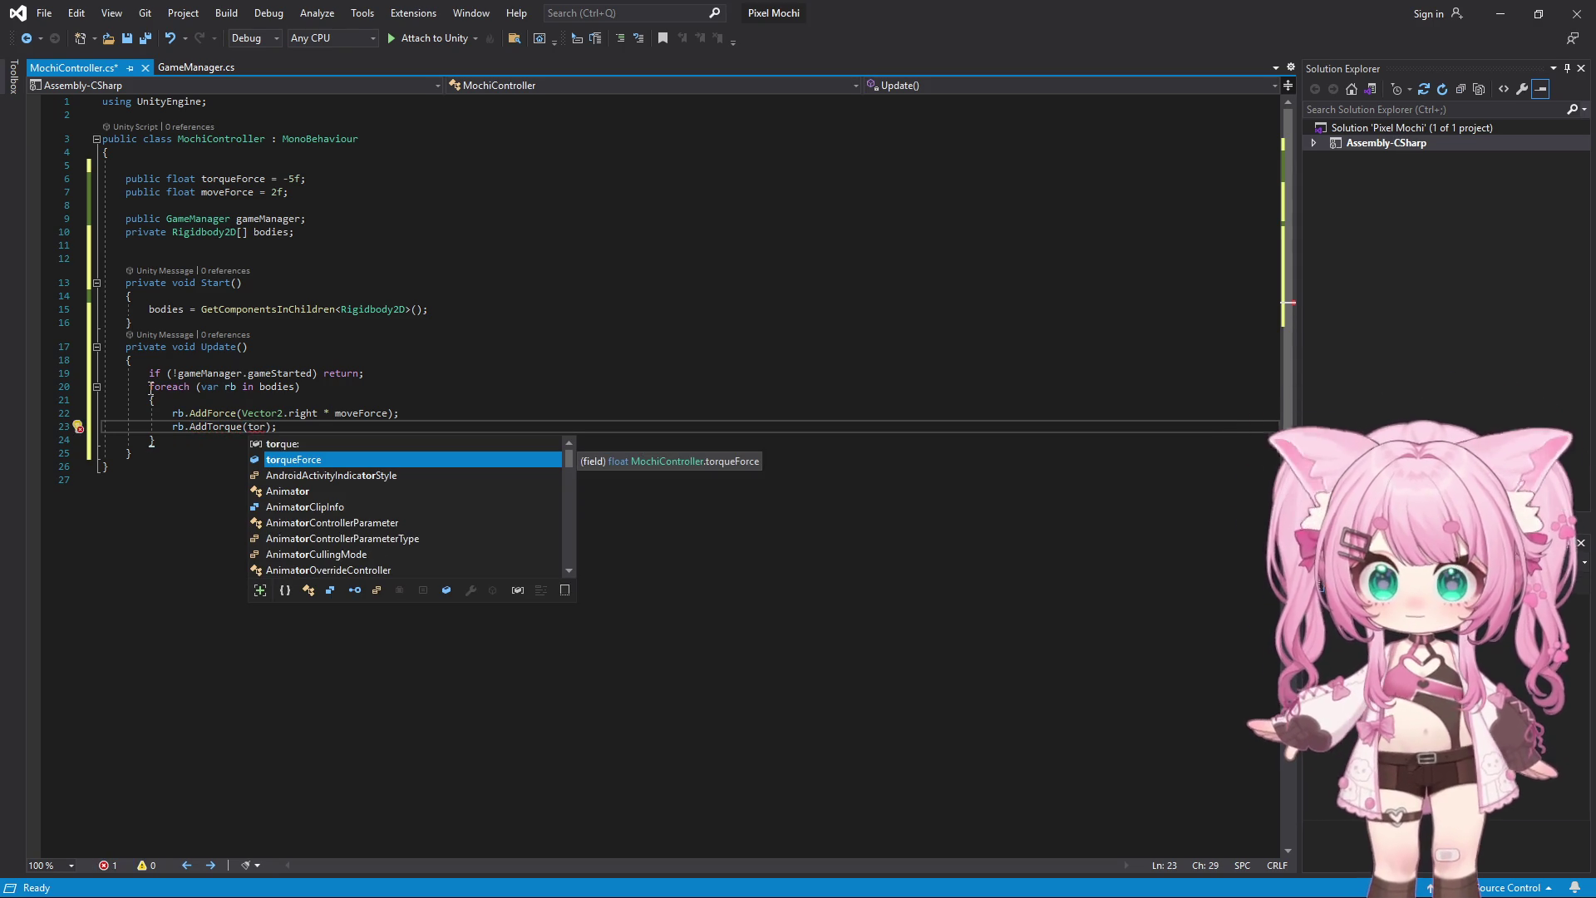
pyautogui.press('Tab')
pyautogui.press('End')
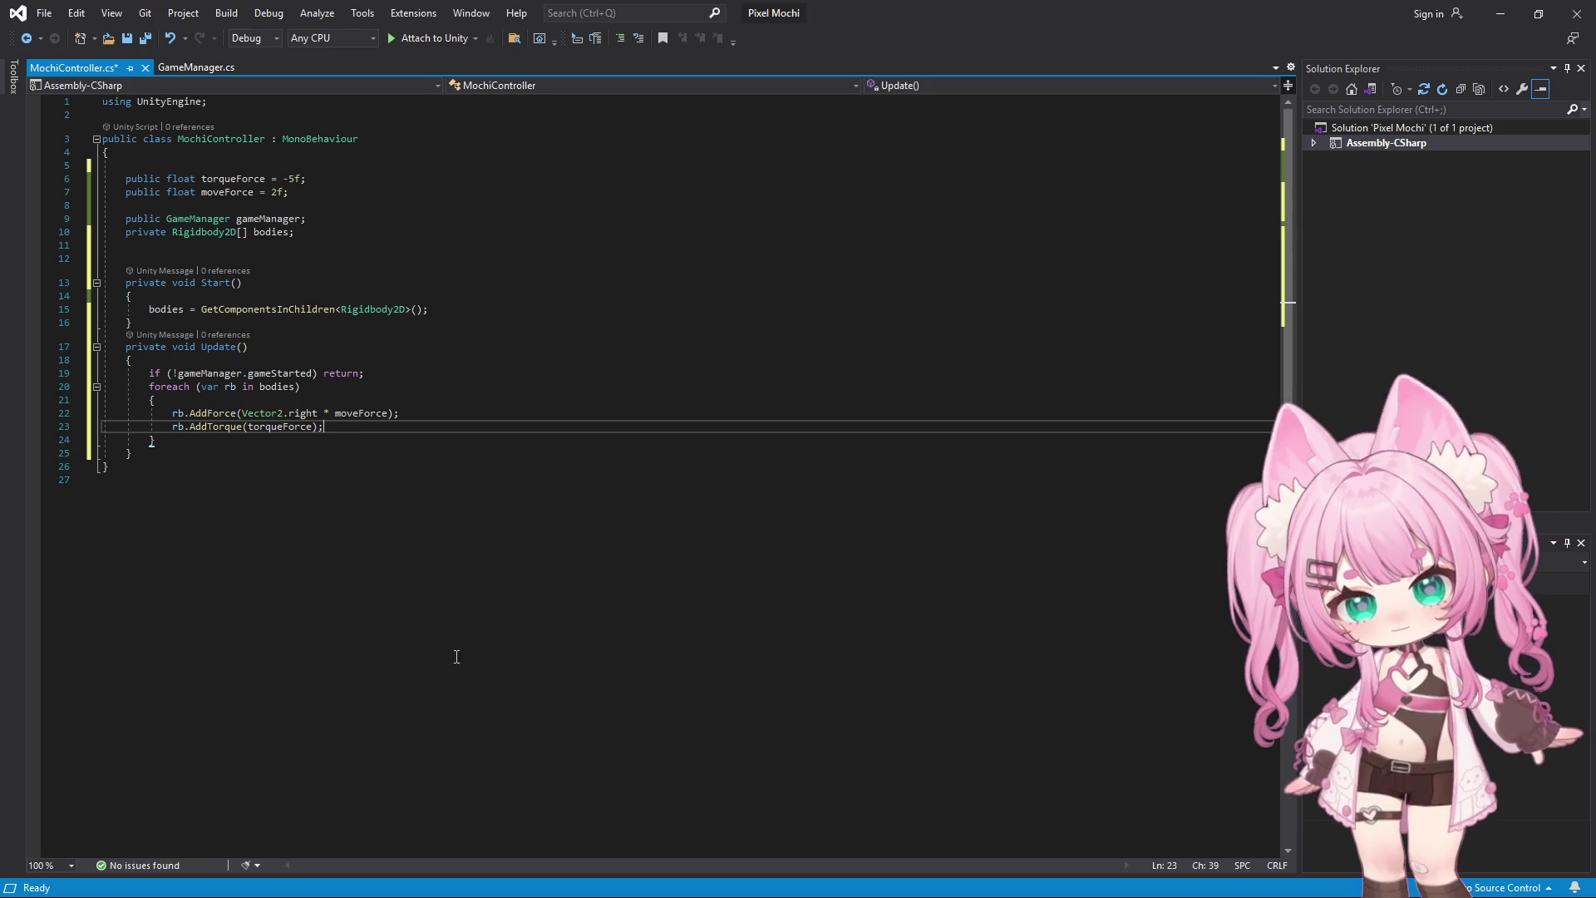
# Save all files and minimize Visual Studio to reveal Unity
pyautogui.click(44, 12)
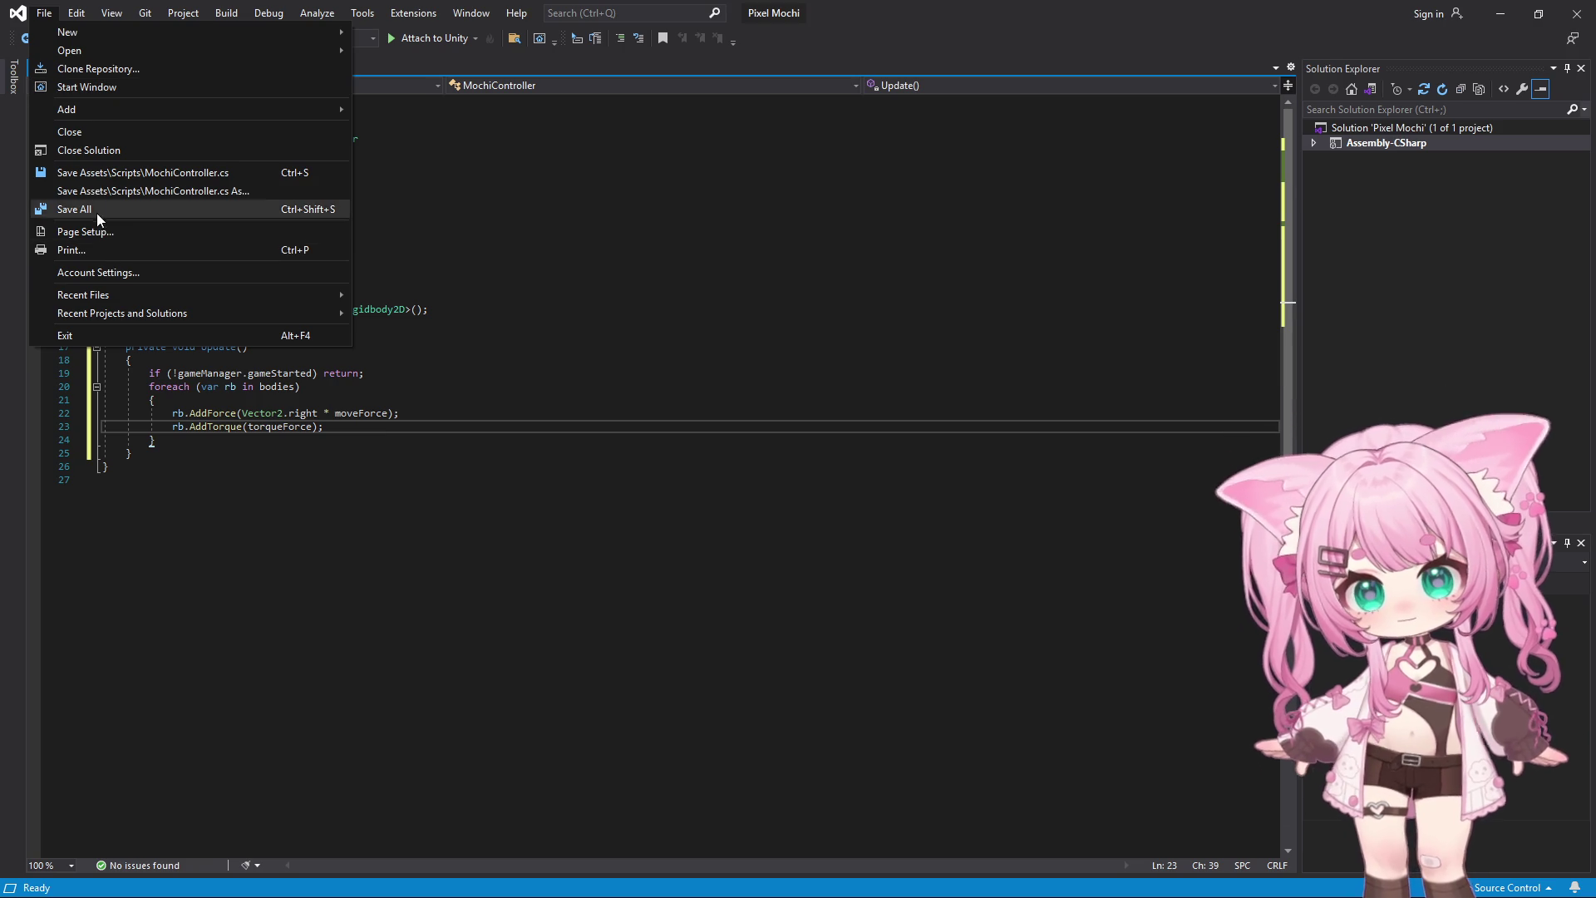
pyautogui.click(98, 212)
pyautogui.click(1503, 15)
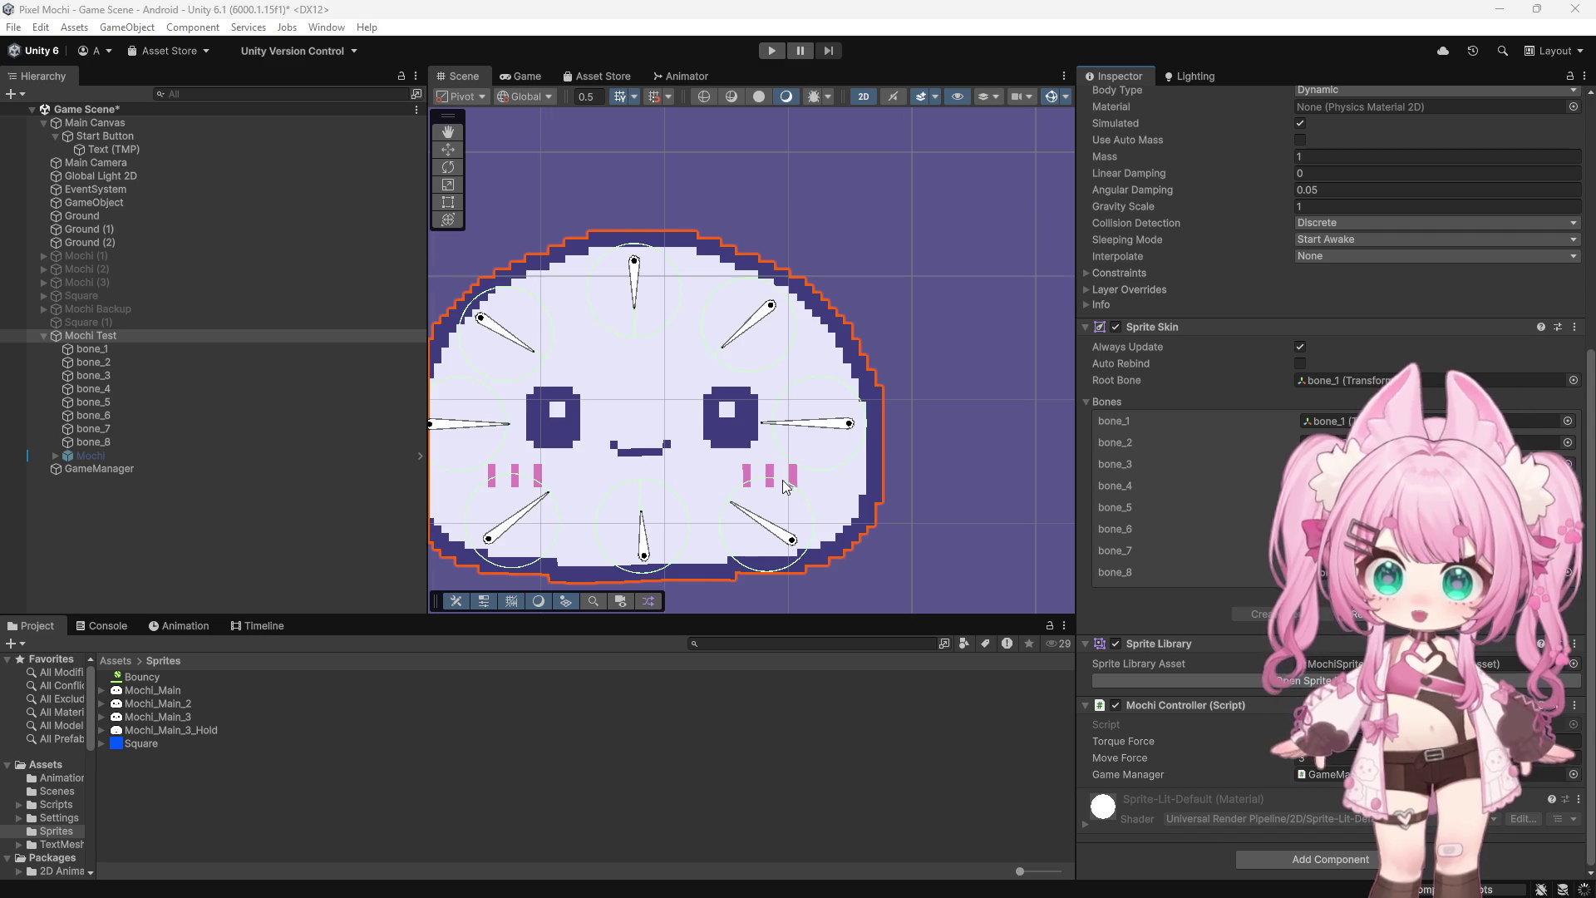
# Zoom the Scene view in and out to frame the mochi and the START text
pyautogui.scroll(-10, 782, 480)
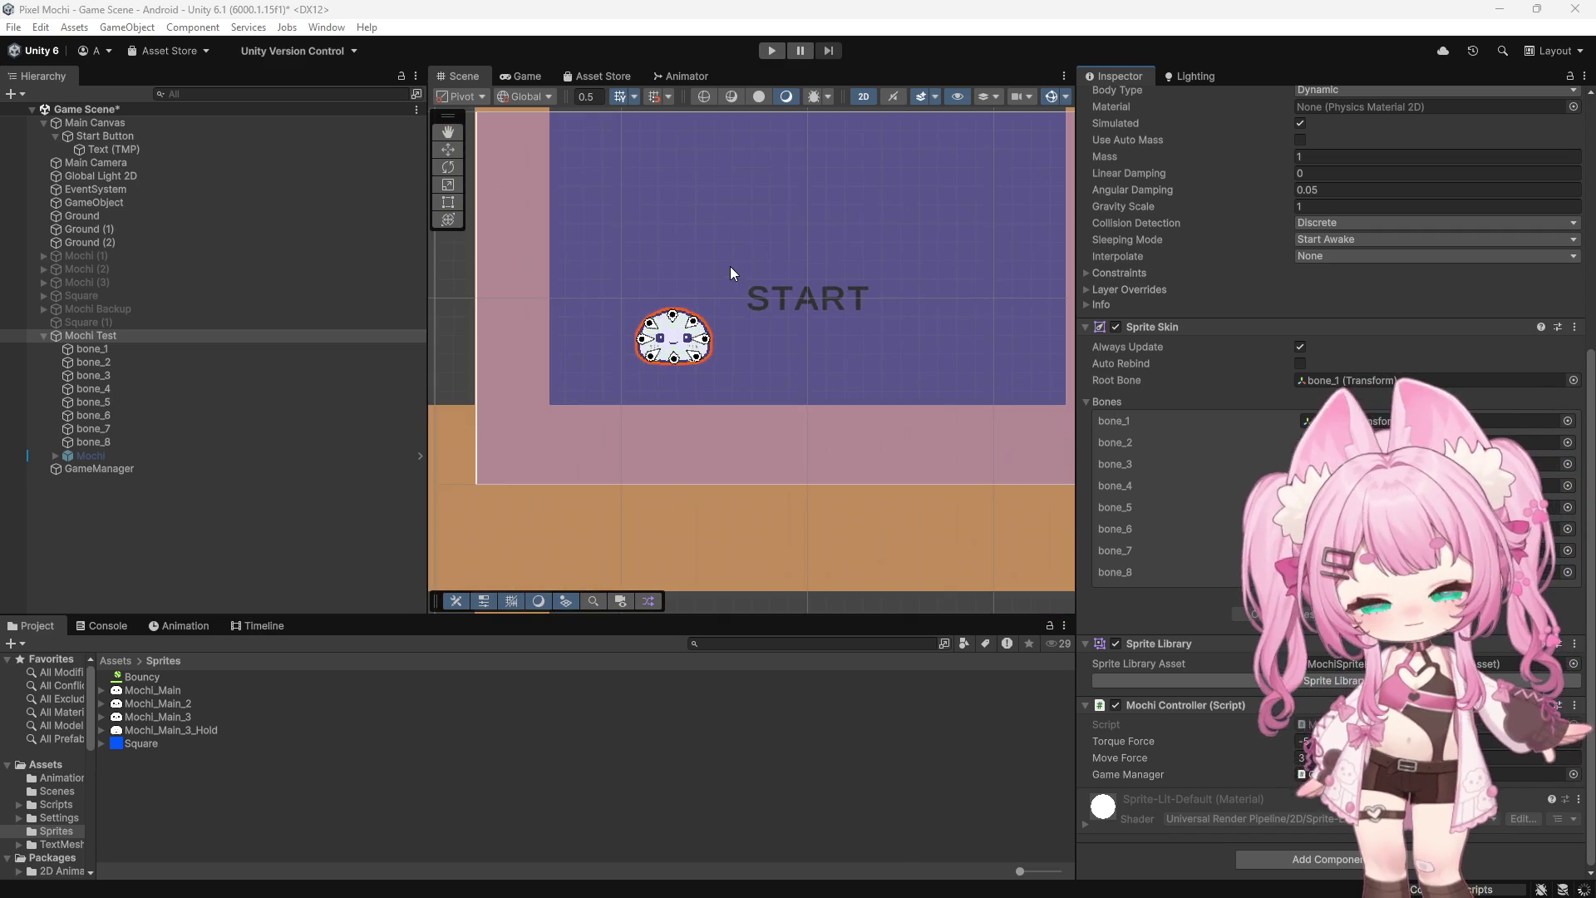
pyautogui.scroll(2, 773, 416)
pyautogui.scroll(-4, 909, 517)
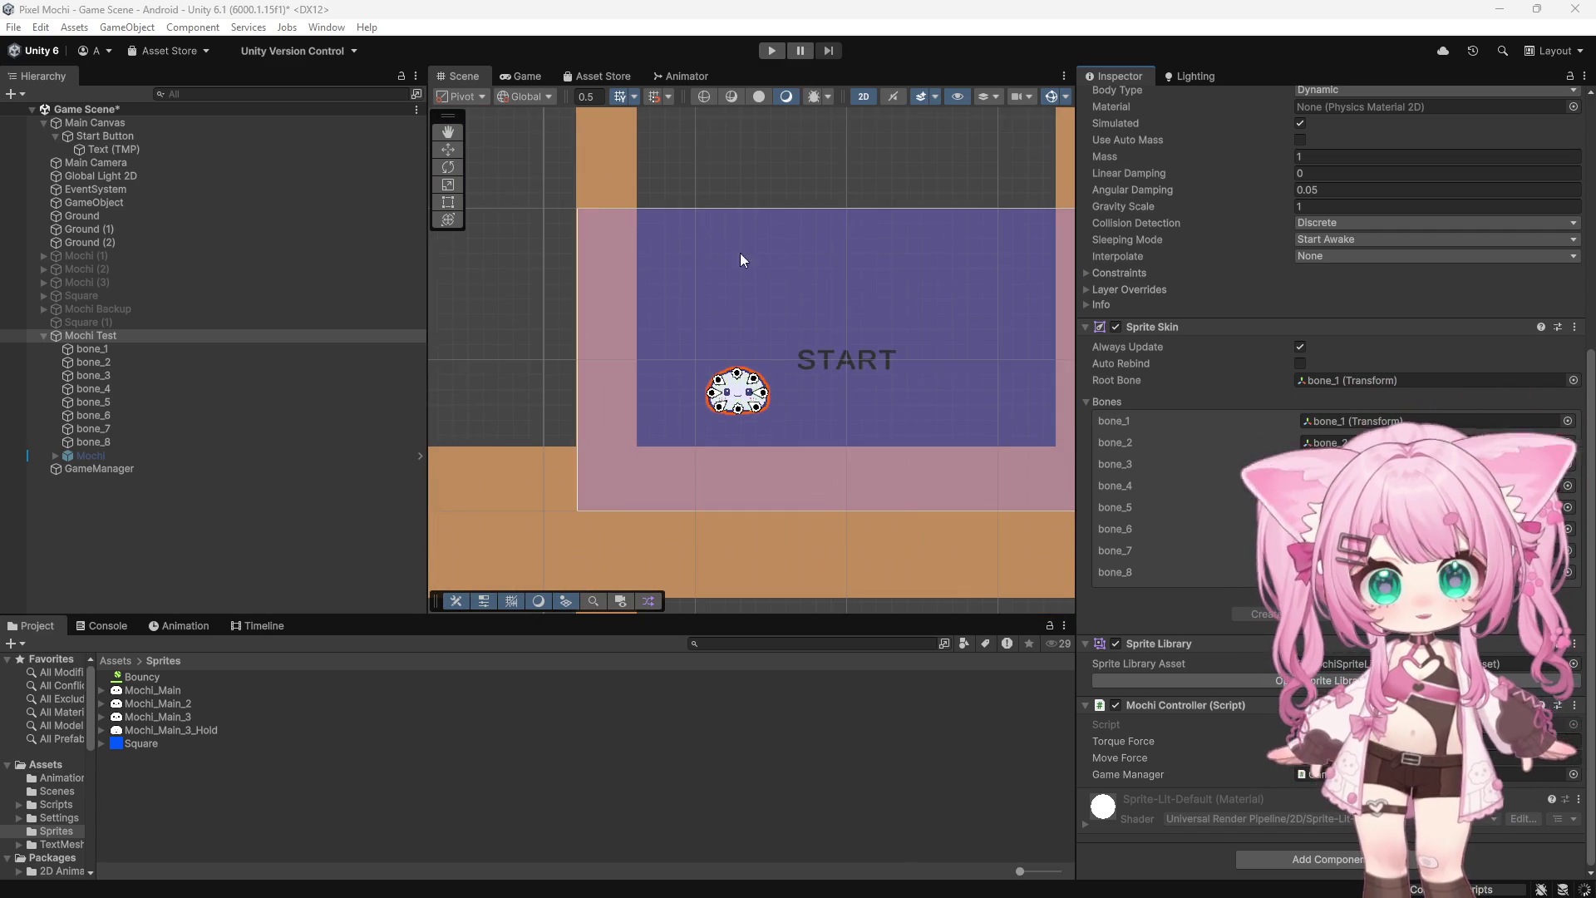
pyautogui.scroll(5, 823, 333)
pyautogui.scroll(1, 775, 422)
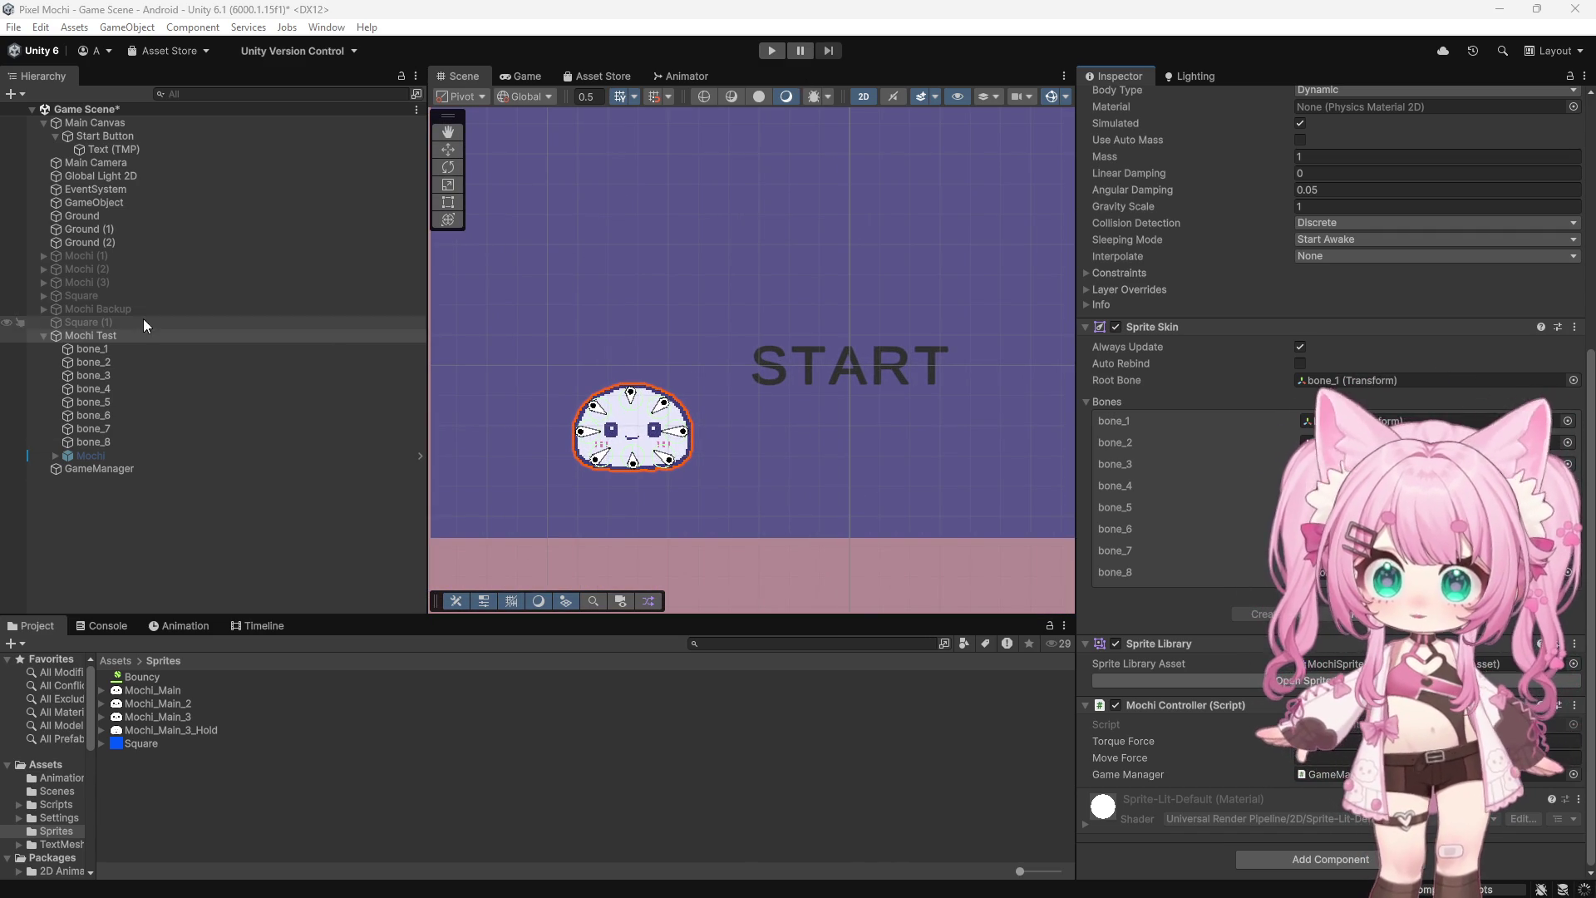
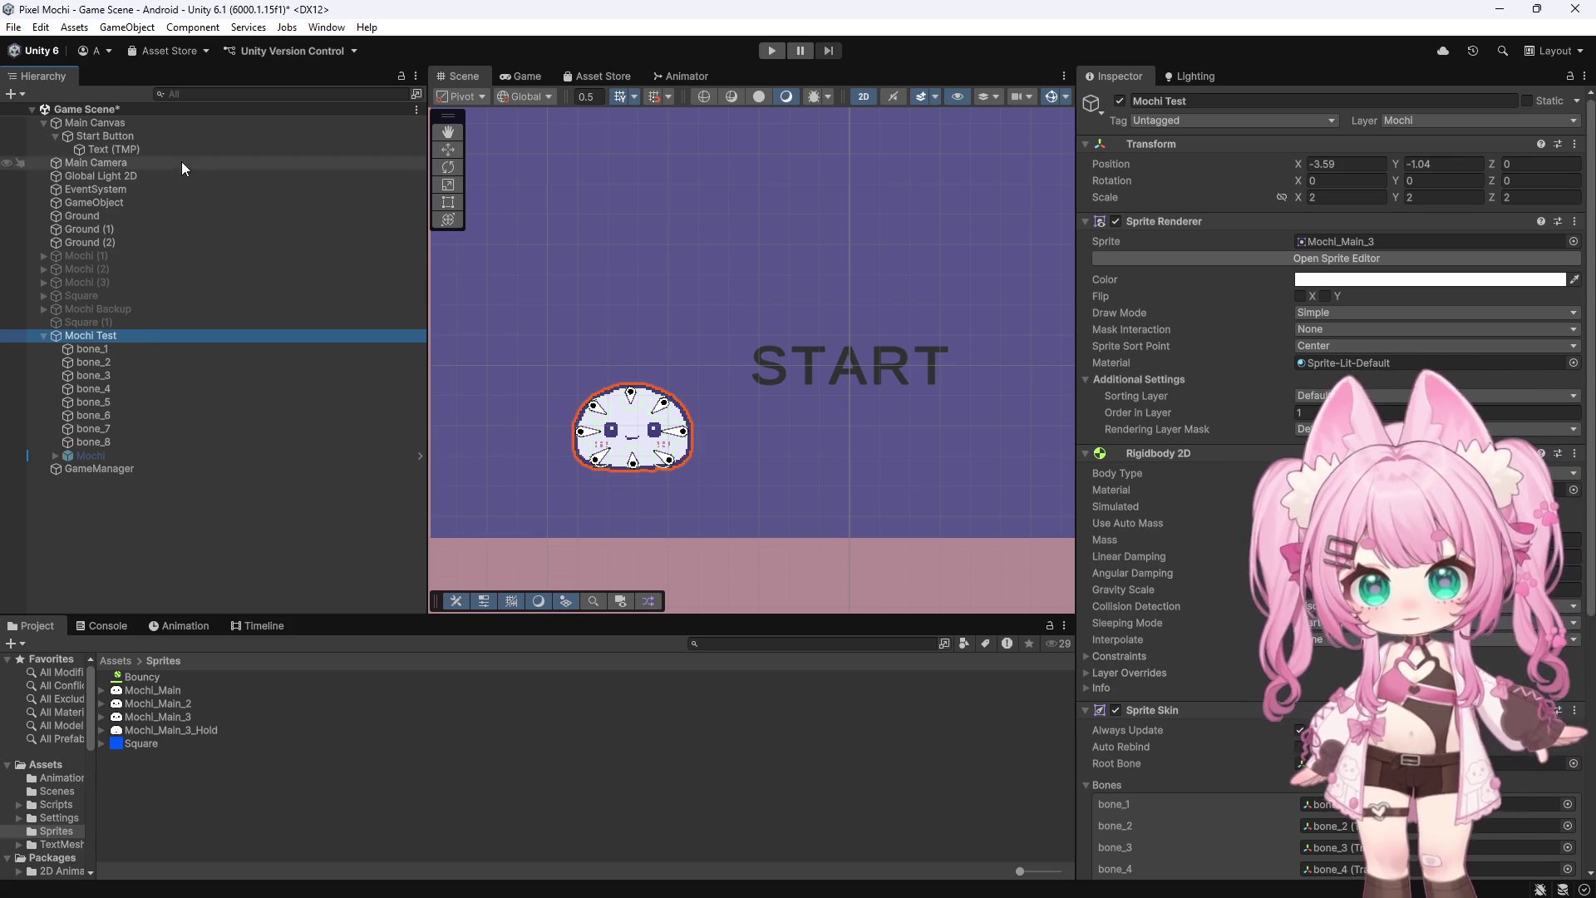
# Play the game, start it, fling the mochi toward the upper right, then stop
pyautogui.click(97, 520)
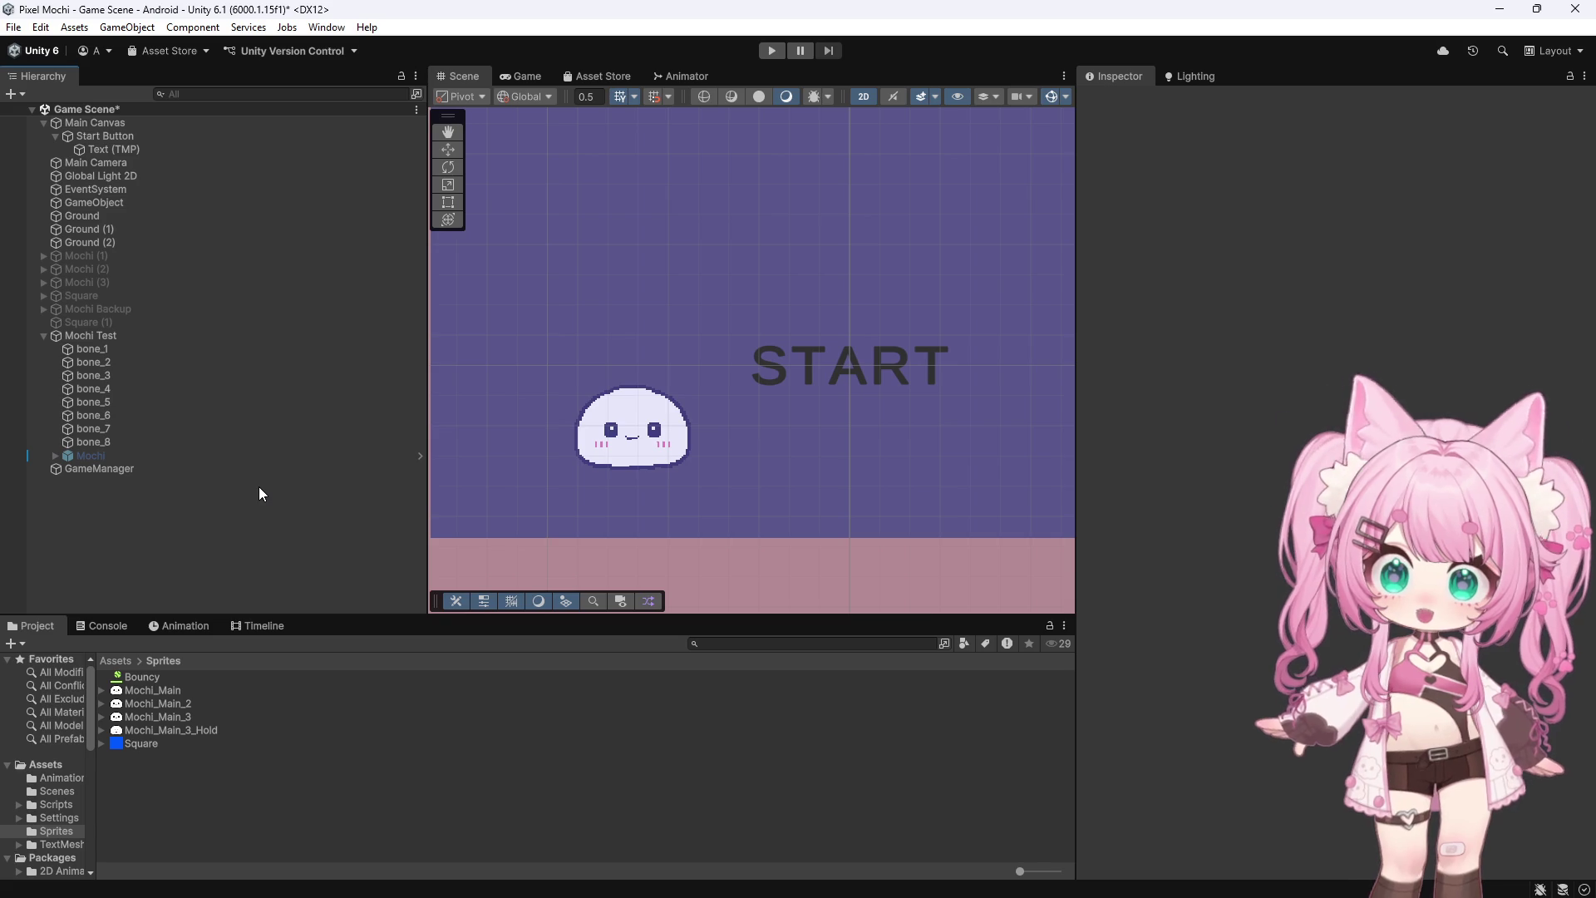
pyautogui.scroll(-4, 803, 303)
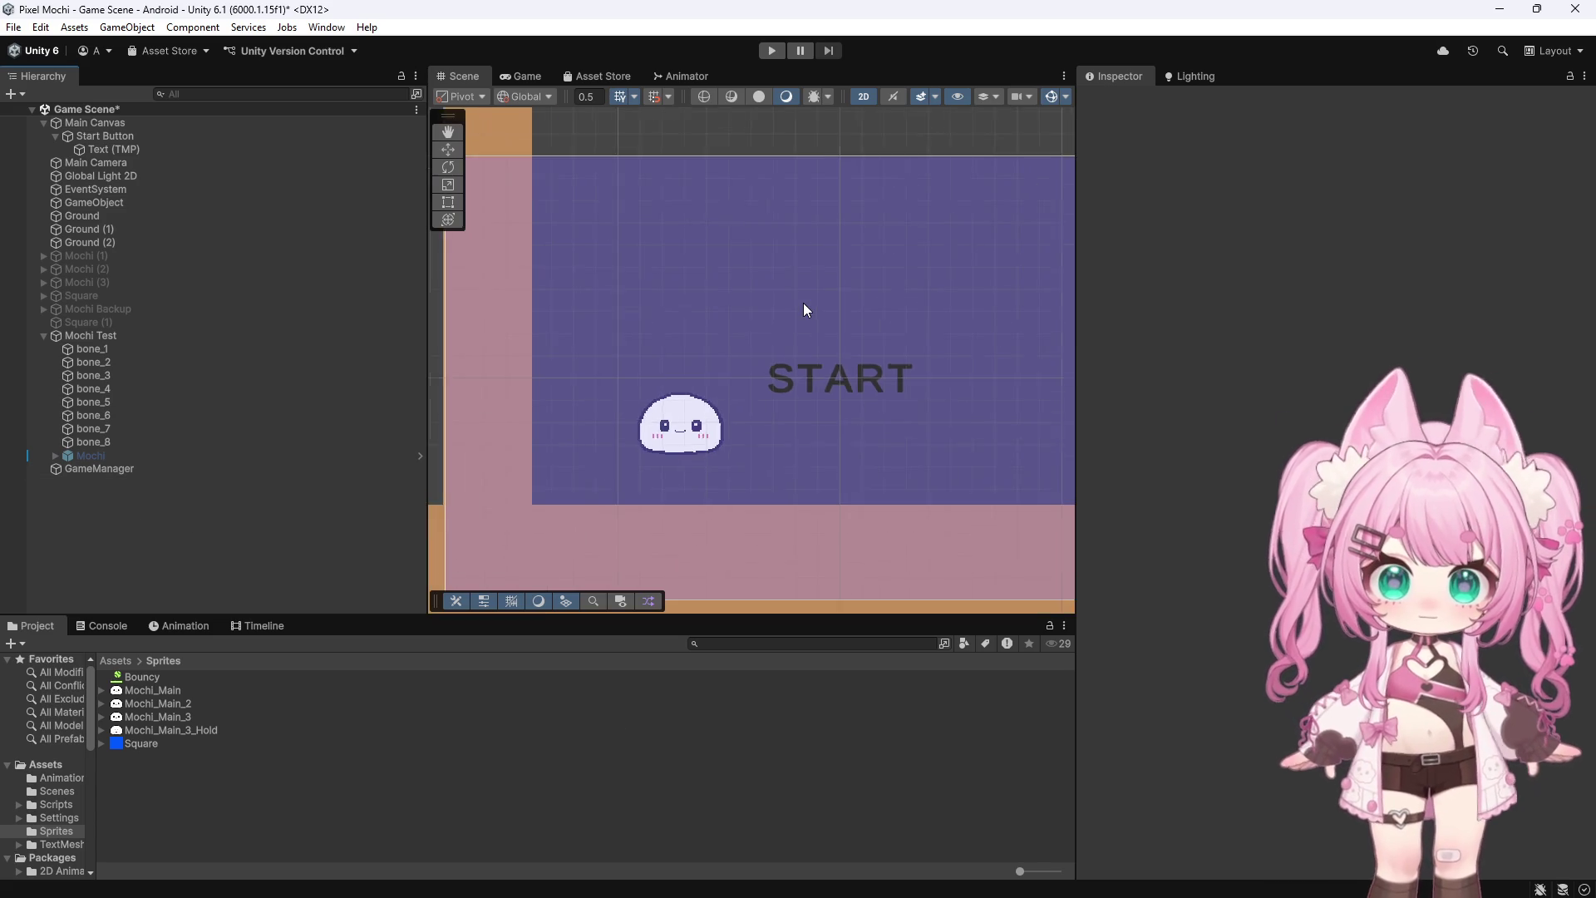
pyautogui.scroll(3, 801, 286)
pyautogui.scroll(-3, 817, 280)
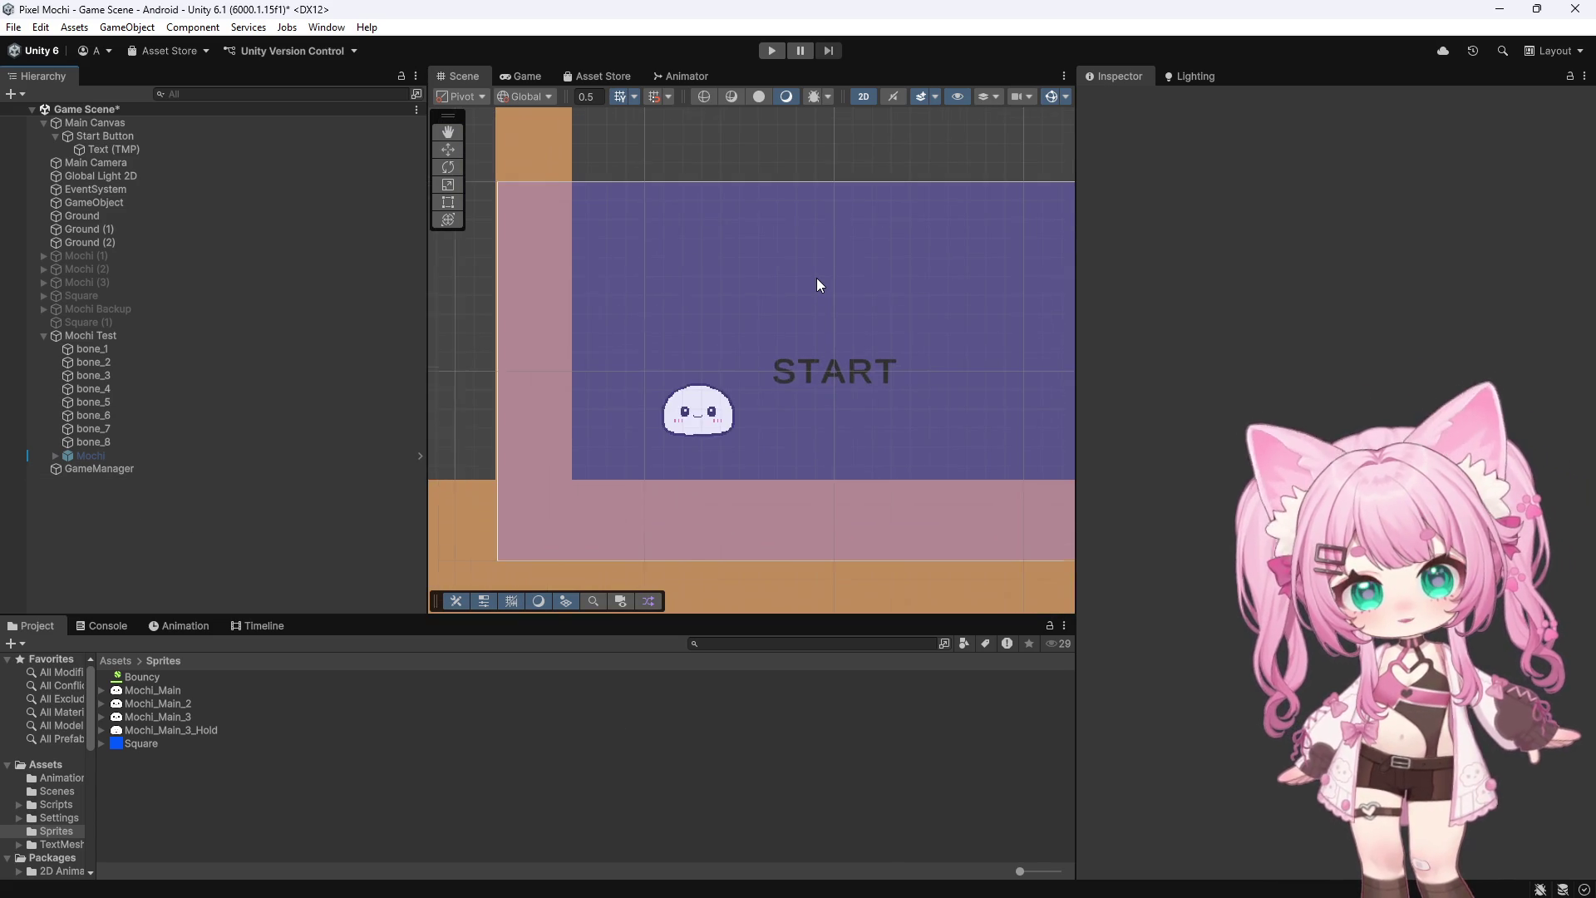
pyautogui.scroll(3, 818, 281)
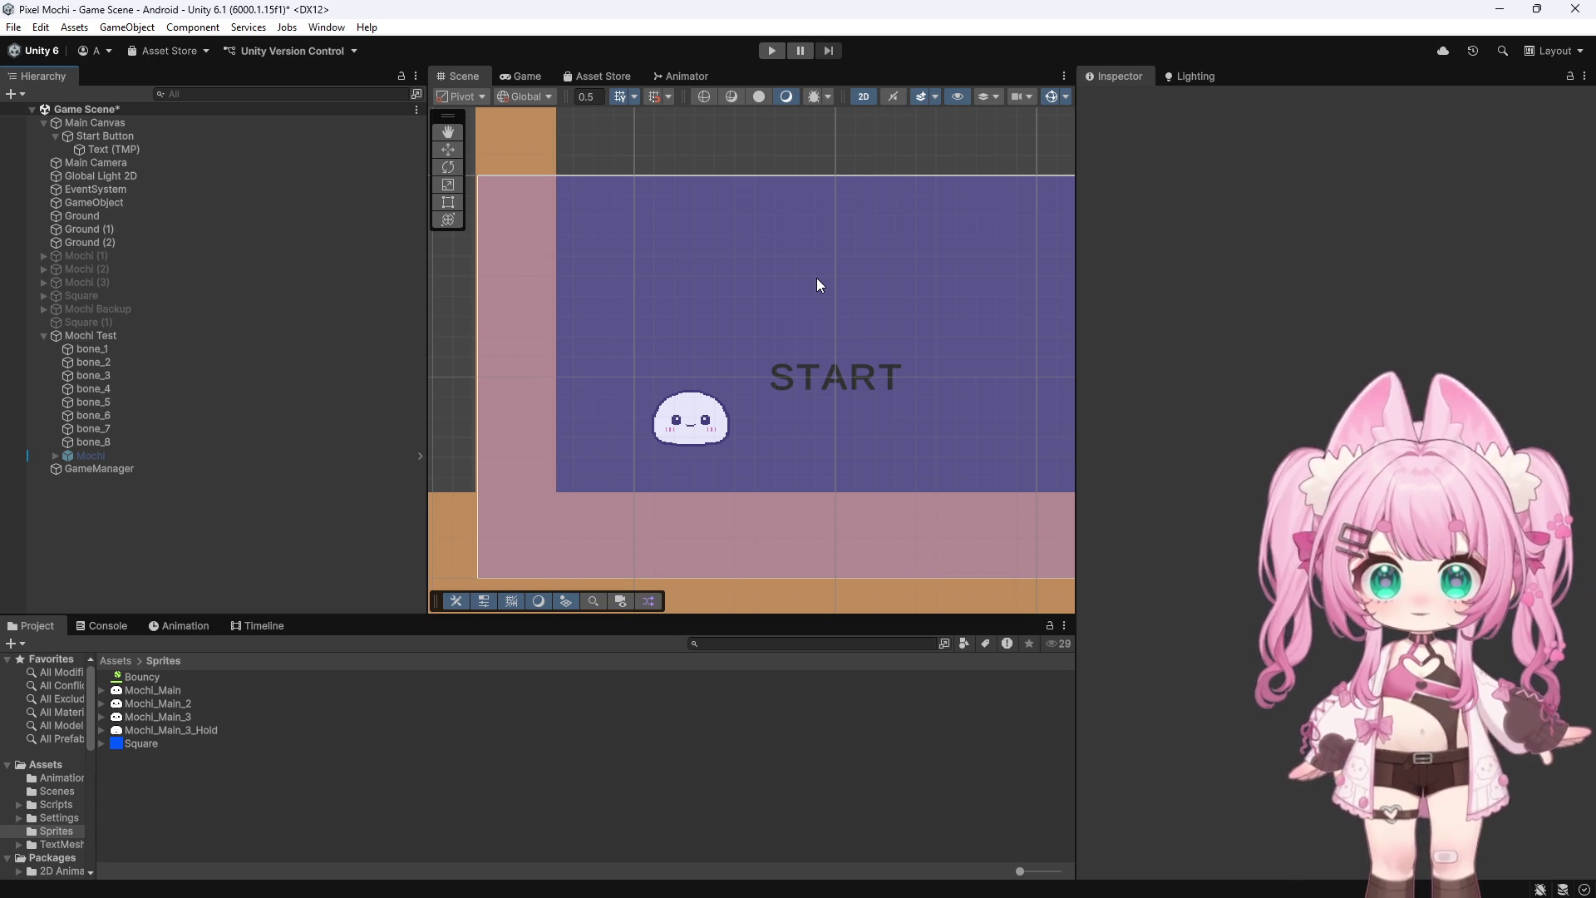
pyautogui.click(770, 47)
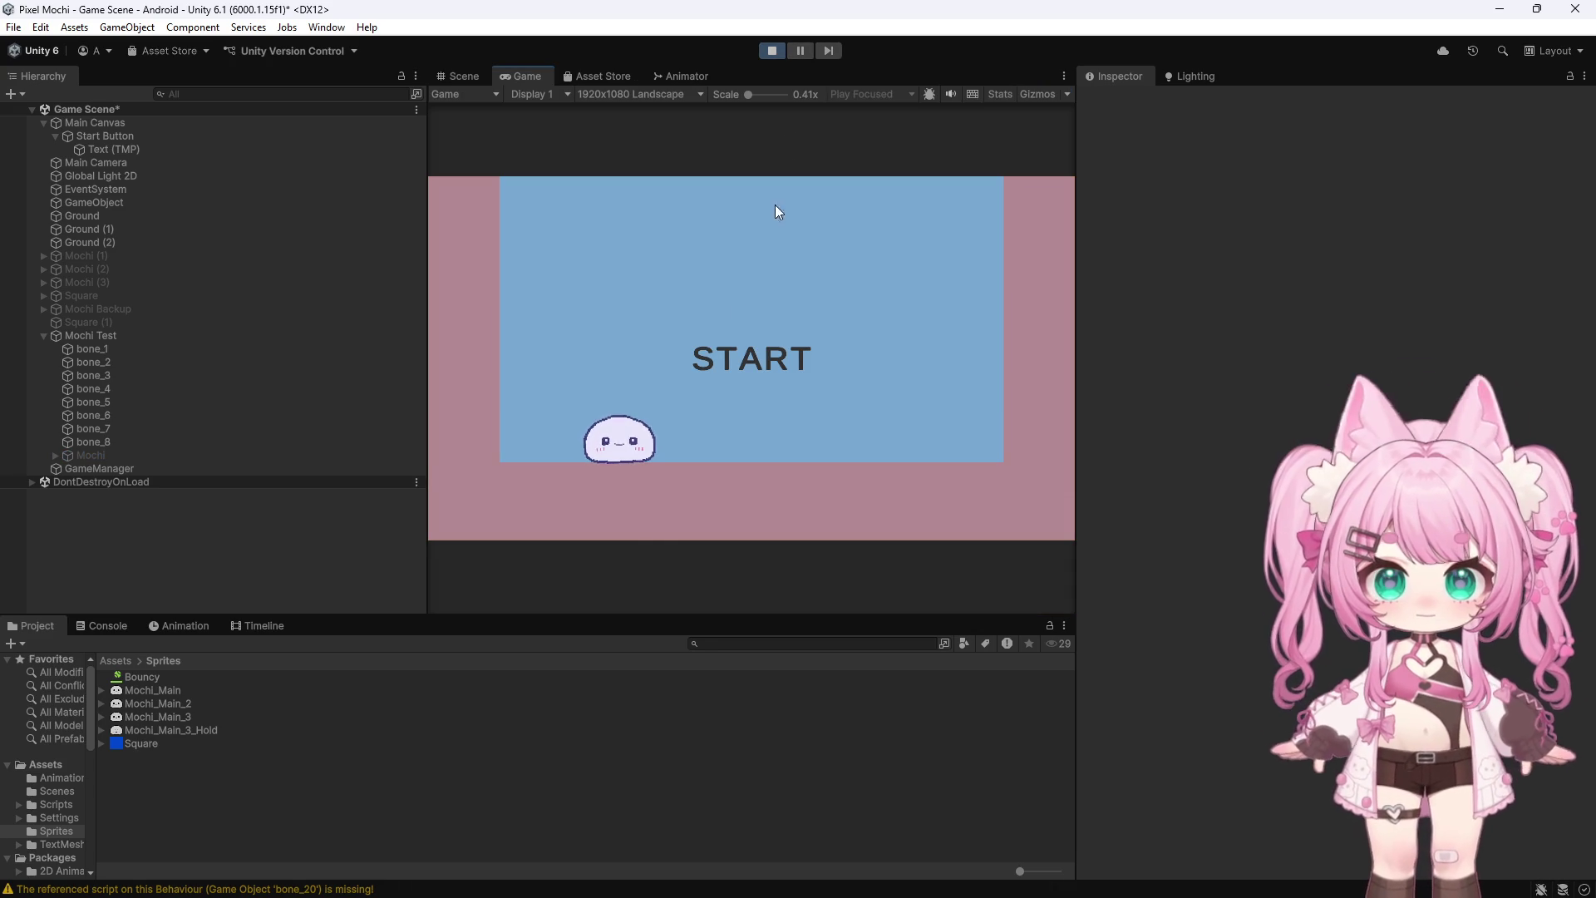
pyautogui.click(783, 347)
pyautogui.moveTo(783, 346)
pyautogui.mouseDown()
pyautogui.moveTo(882, 266)
pyautogui.moveTo(914, 223)
pyautogui.moveTo(909, 198)
pyautogui.mouseUp()
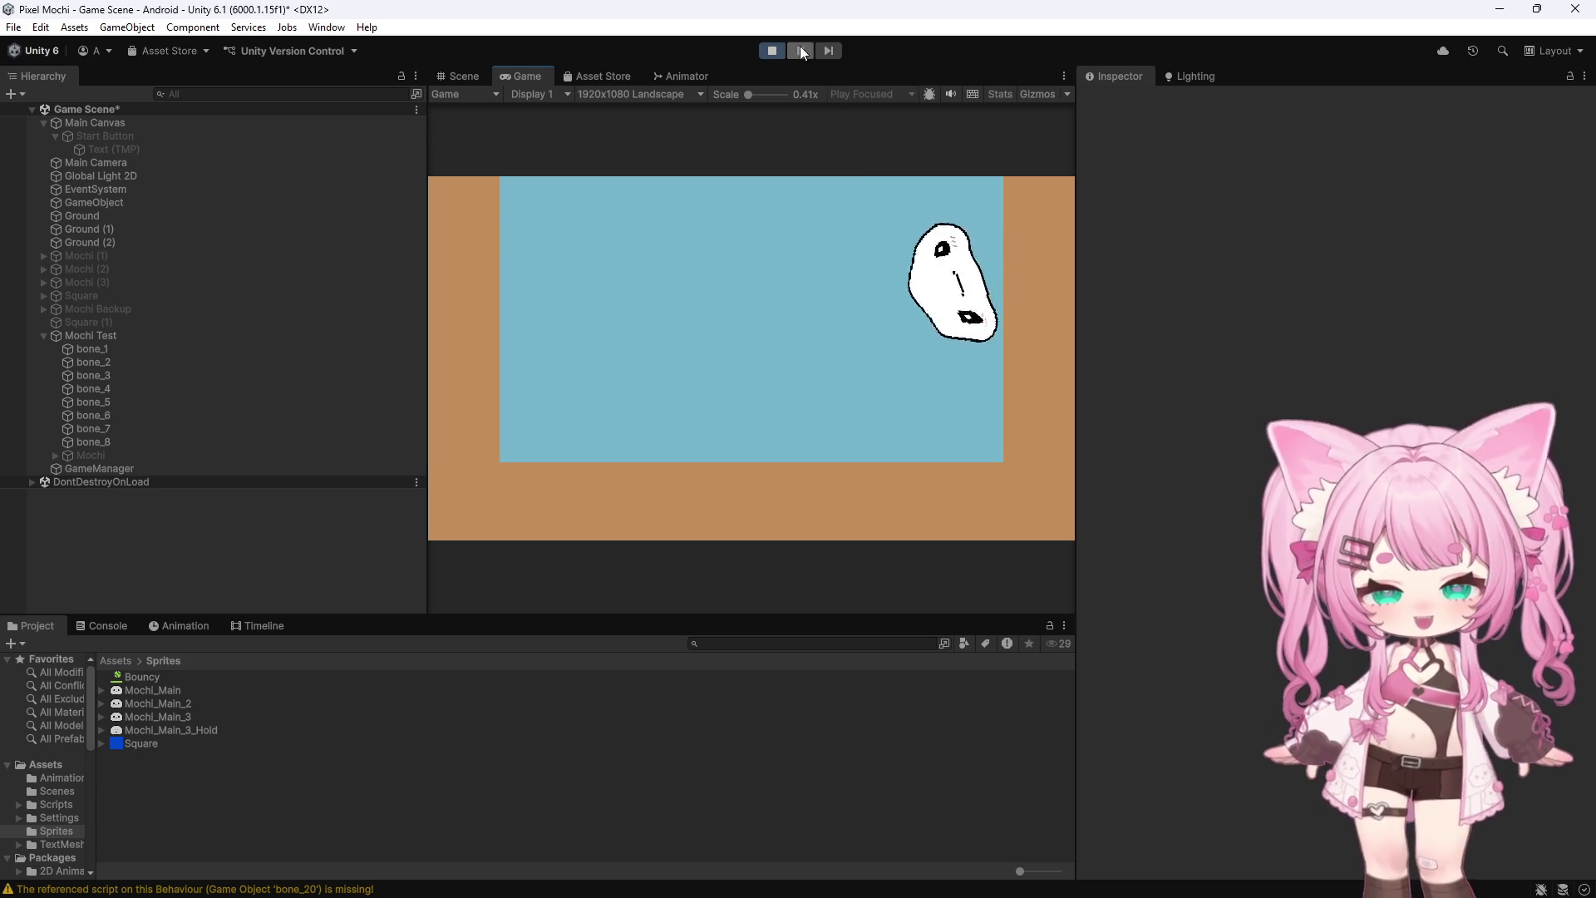
pyautogui.click(769, 51)
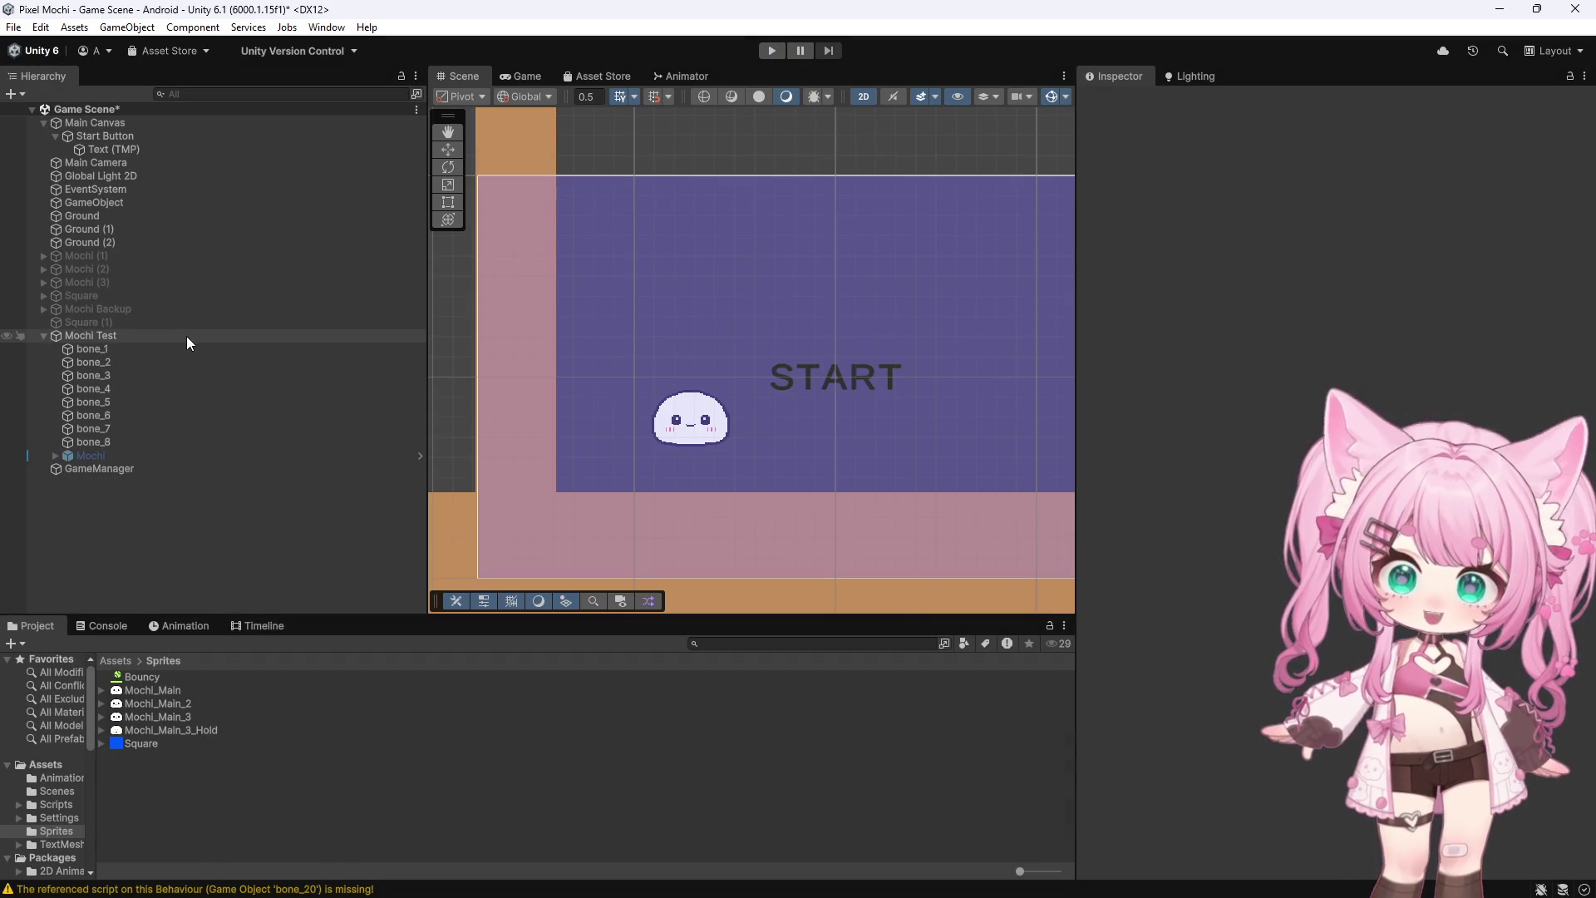
# Inspect Mochi Test's Move Force and Torque Force values, then select the Start Button
pyautogui.click(117, 336)
pyautogui.scroll(-5, 1201, 567)
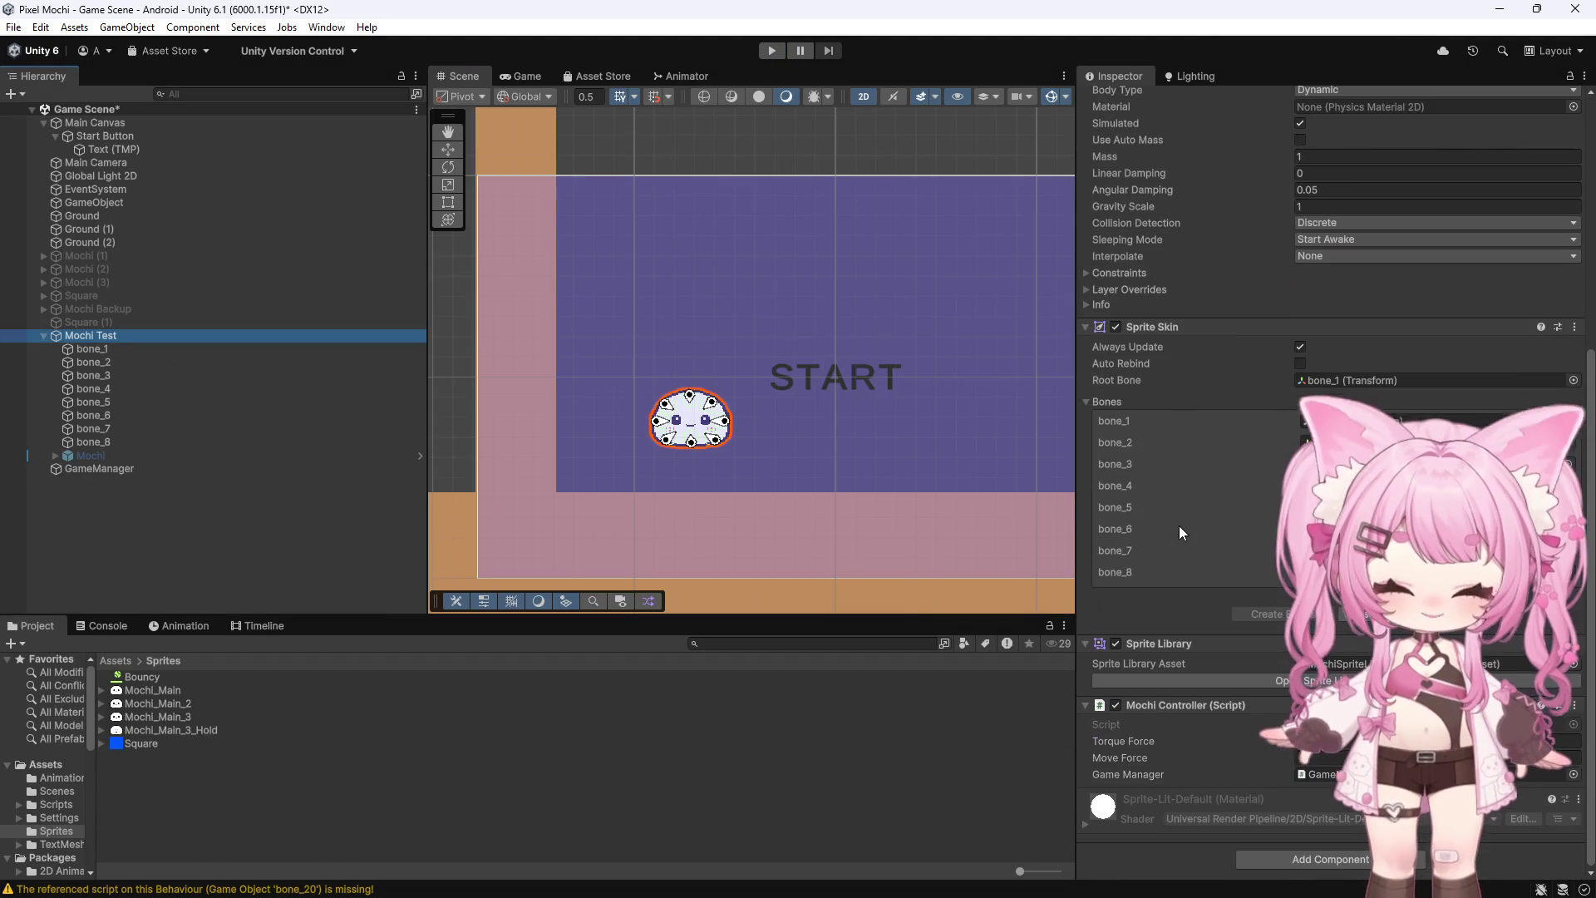
pyautogui.click(1283, 758)
pyautogui.click(1284, 741)
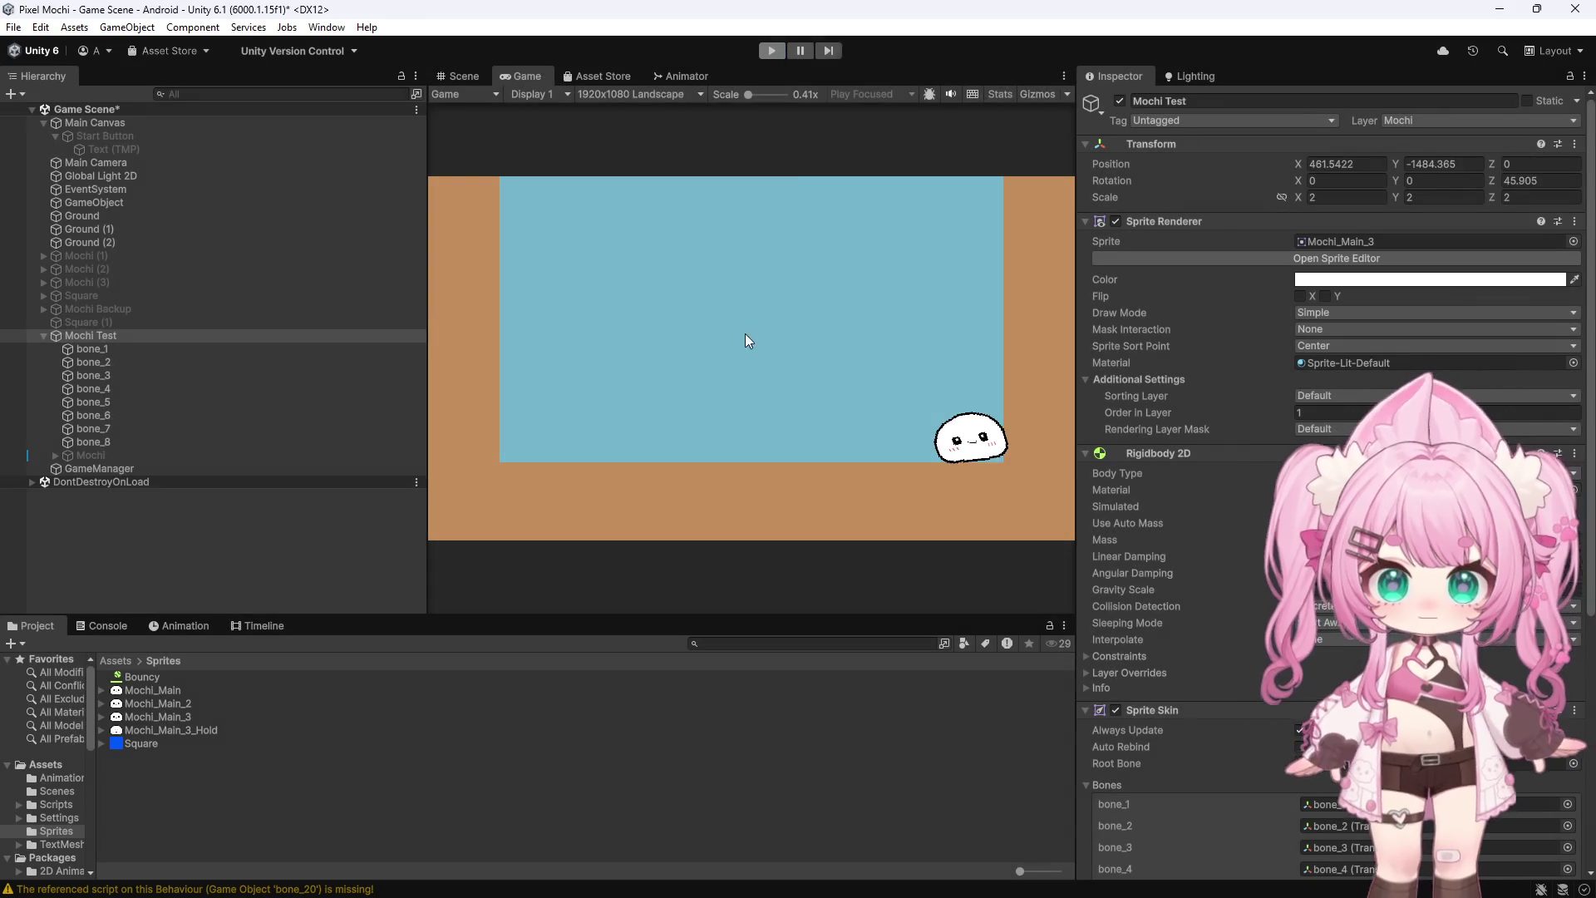
pyautogui.scroll(-2, 594, 249)
pyautogui.scroll(-5, 582, 237)
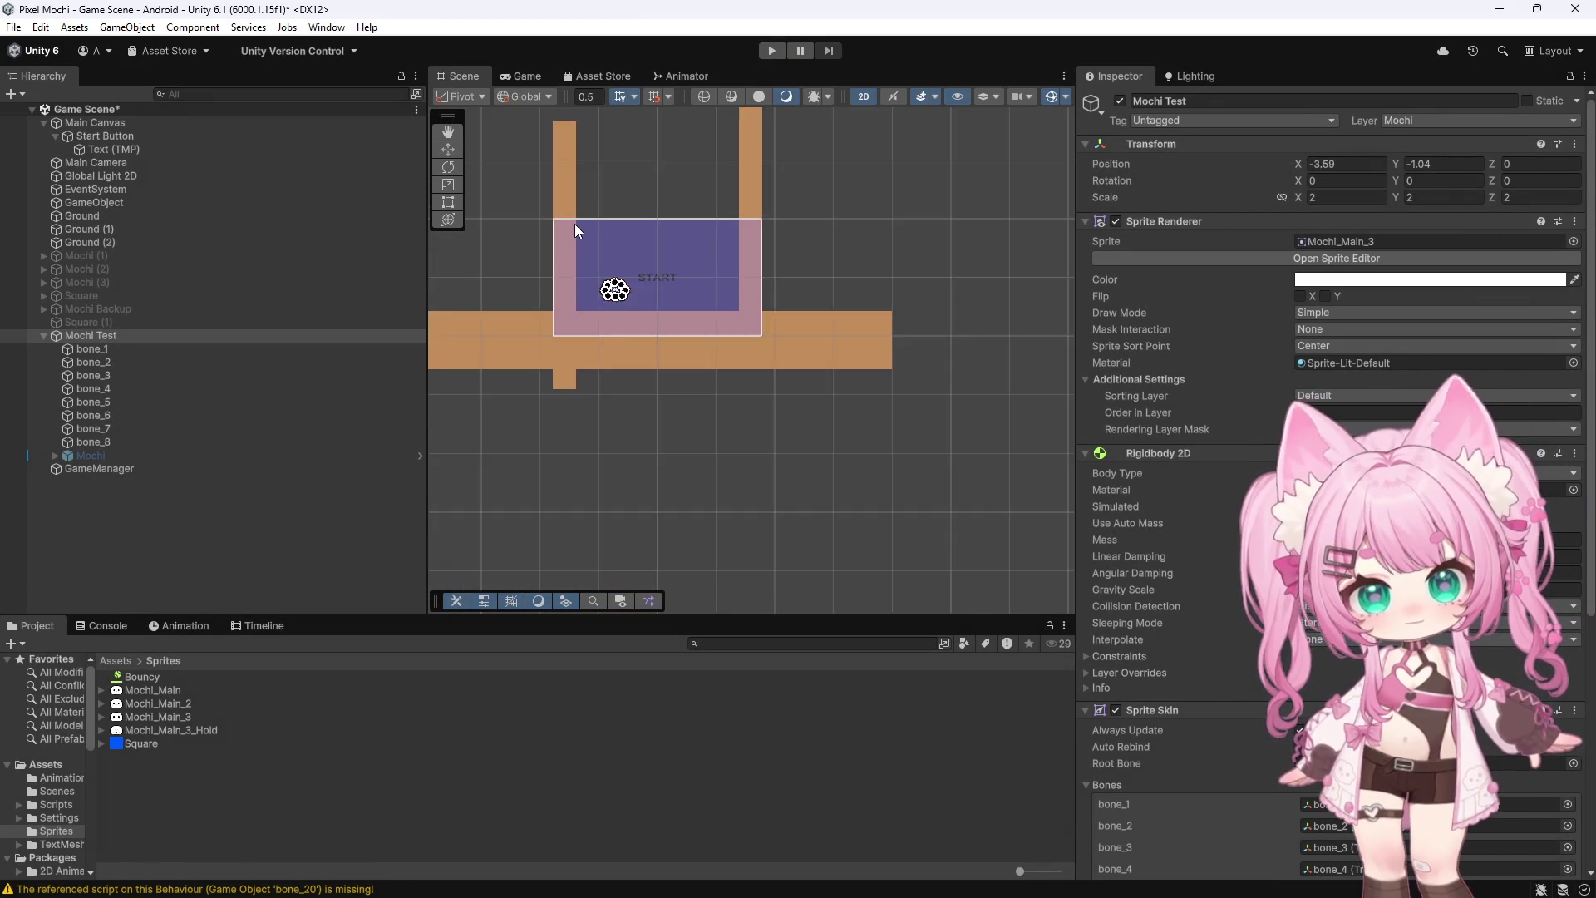
pyautogui.scroll(3, 711, 253)
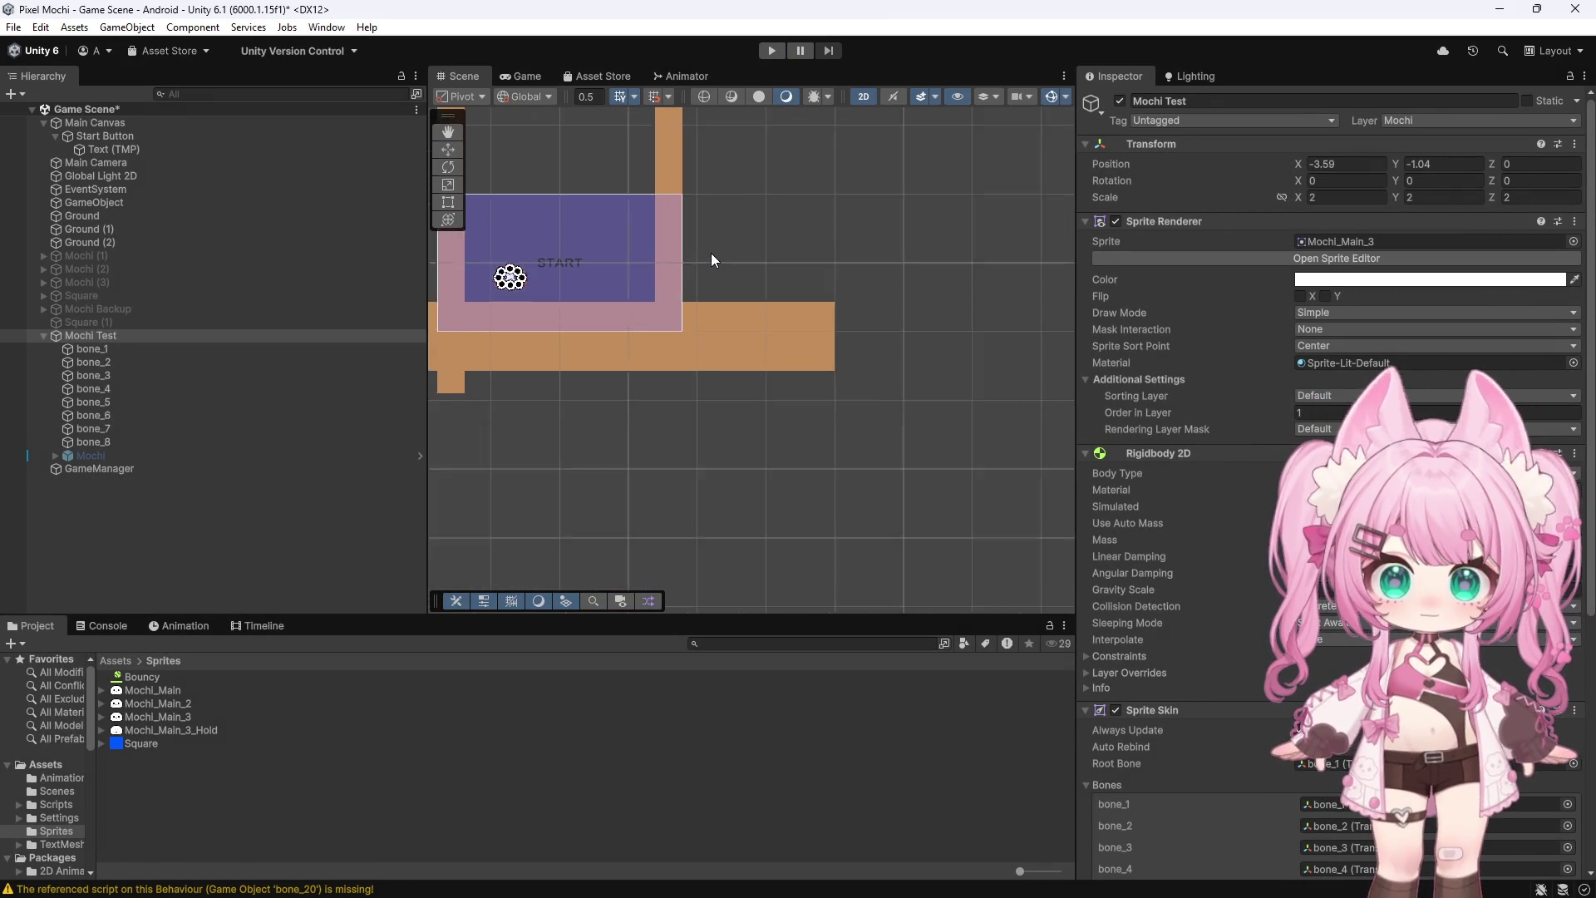
pyautogui.scroll(-2, 750, 320)
pyautogui.scroll(5, 607, 299)
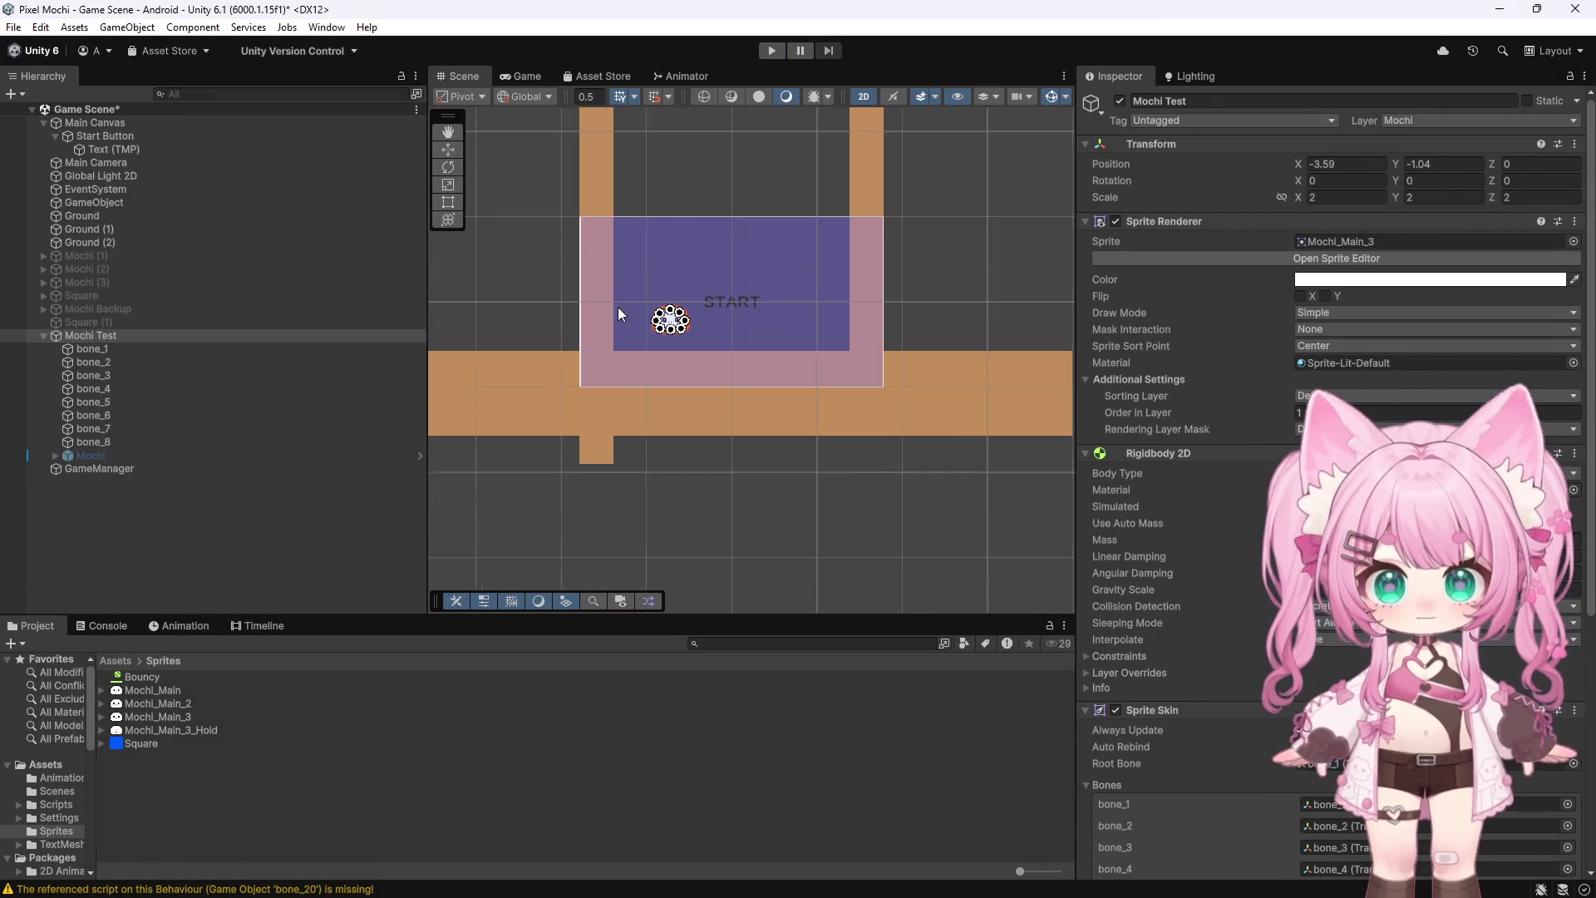
pyautogui.scroll(-5, 1181, 540)
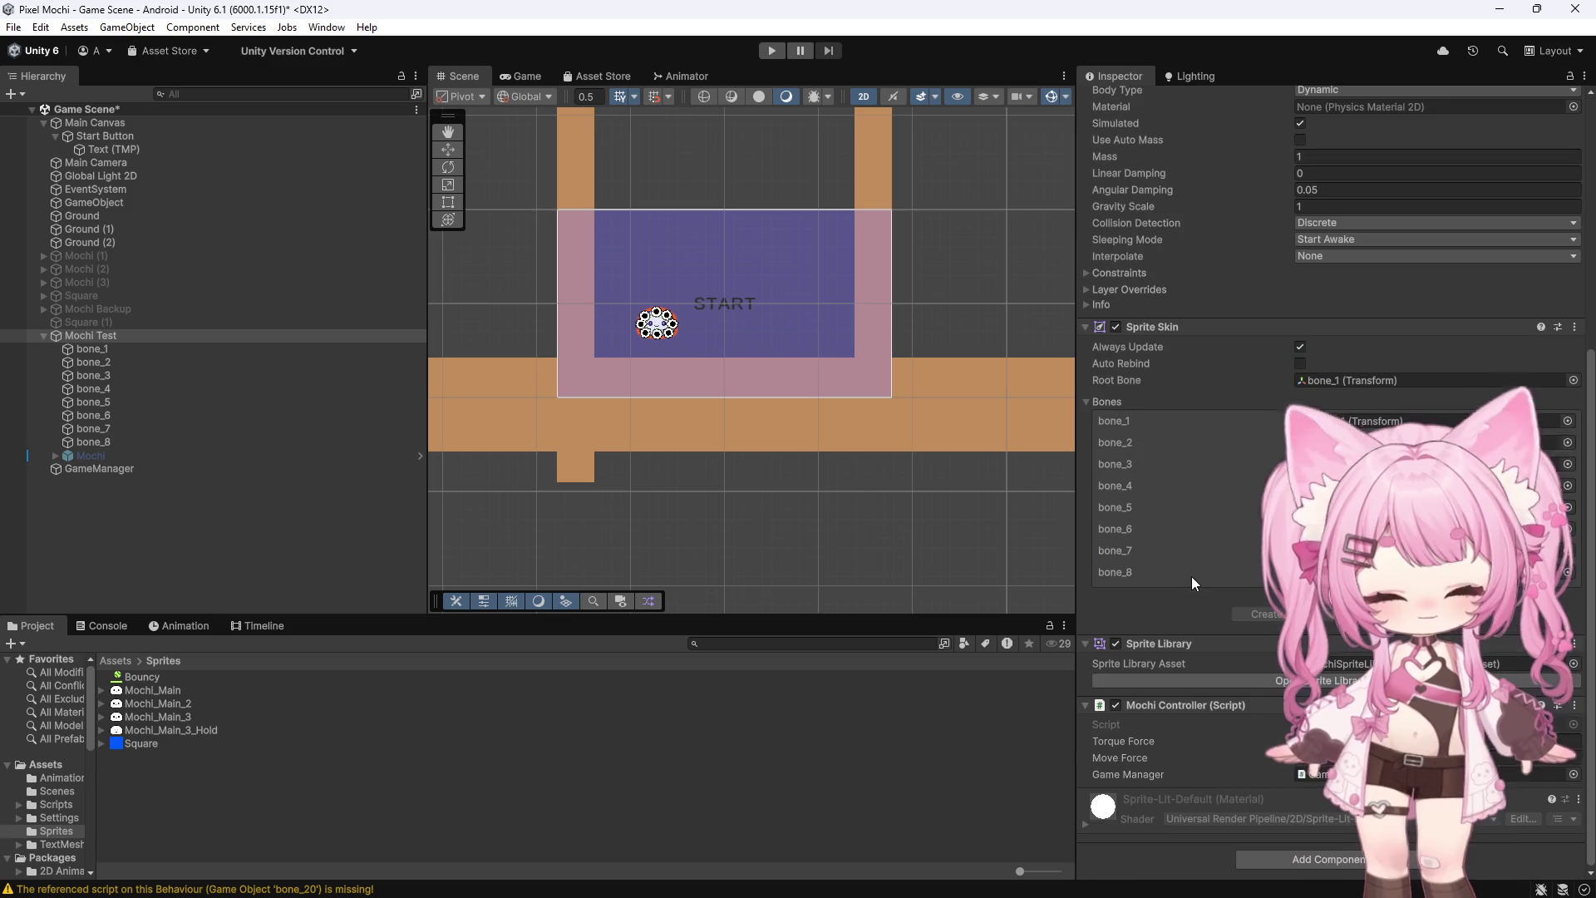
pyautogui.scroll(2, 660, 321)
pyautogui.scroll(3, 699, 296)
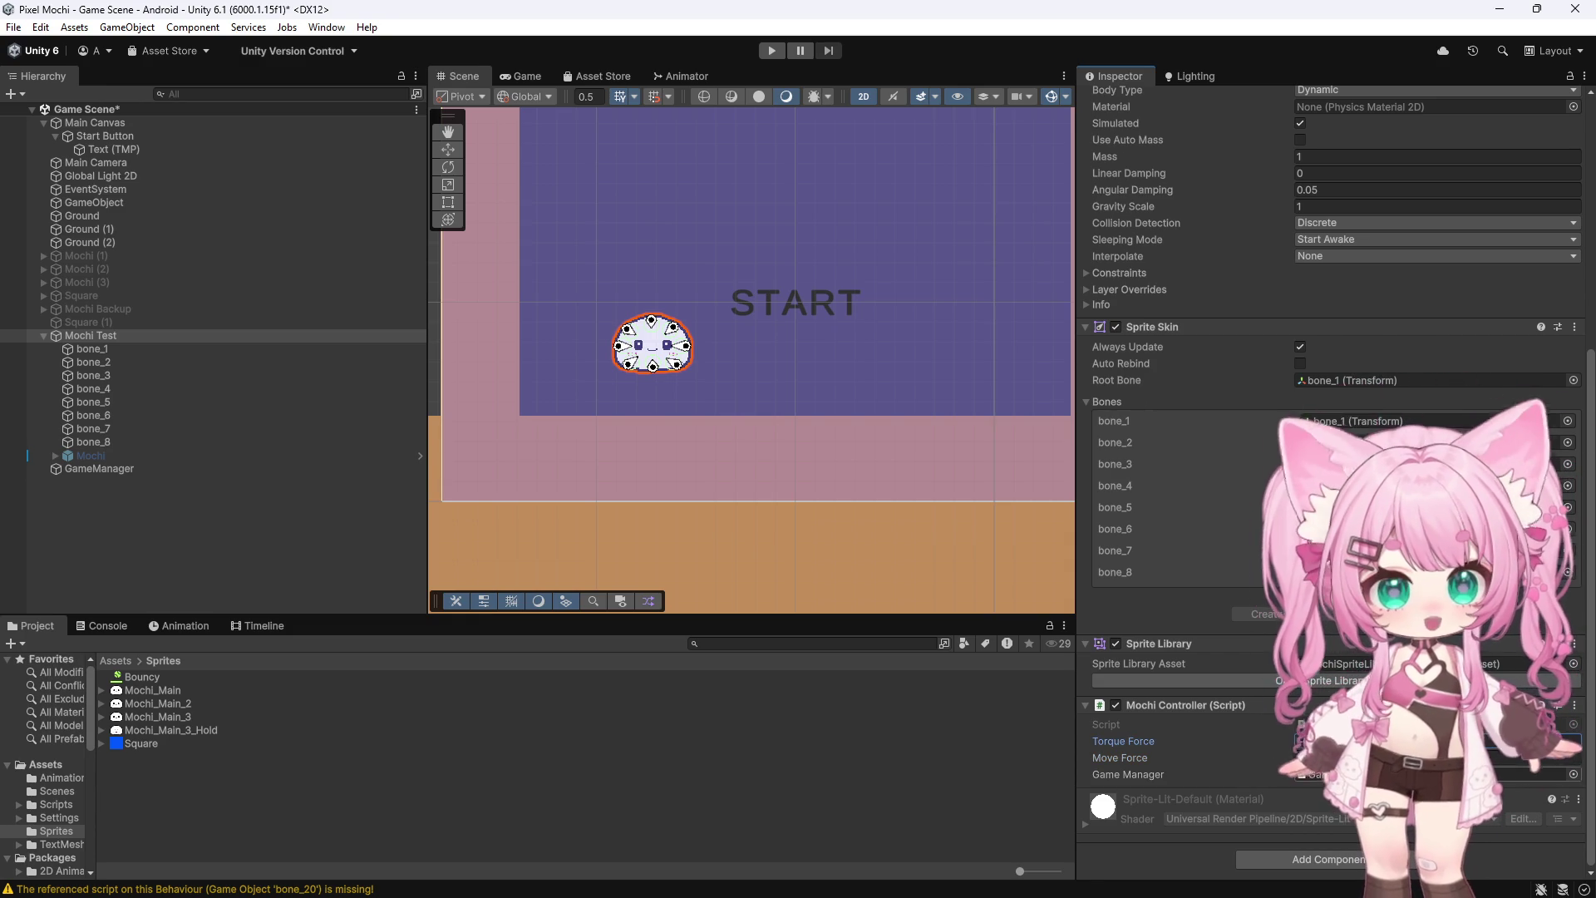
pyautogui.click(726, 376)
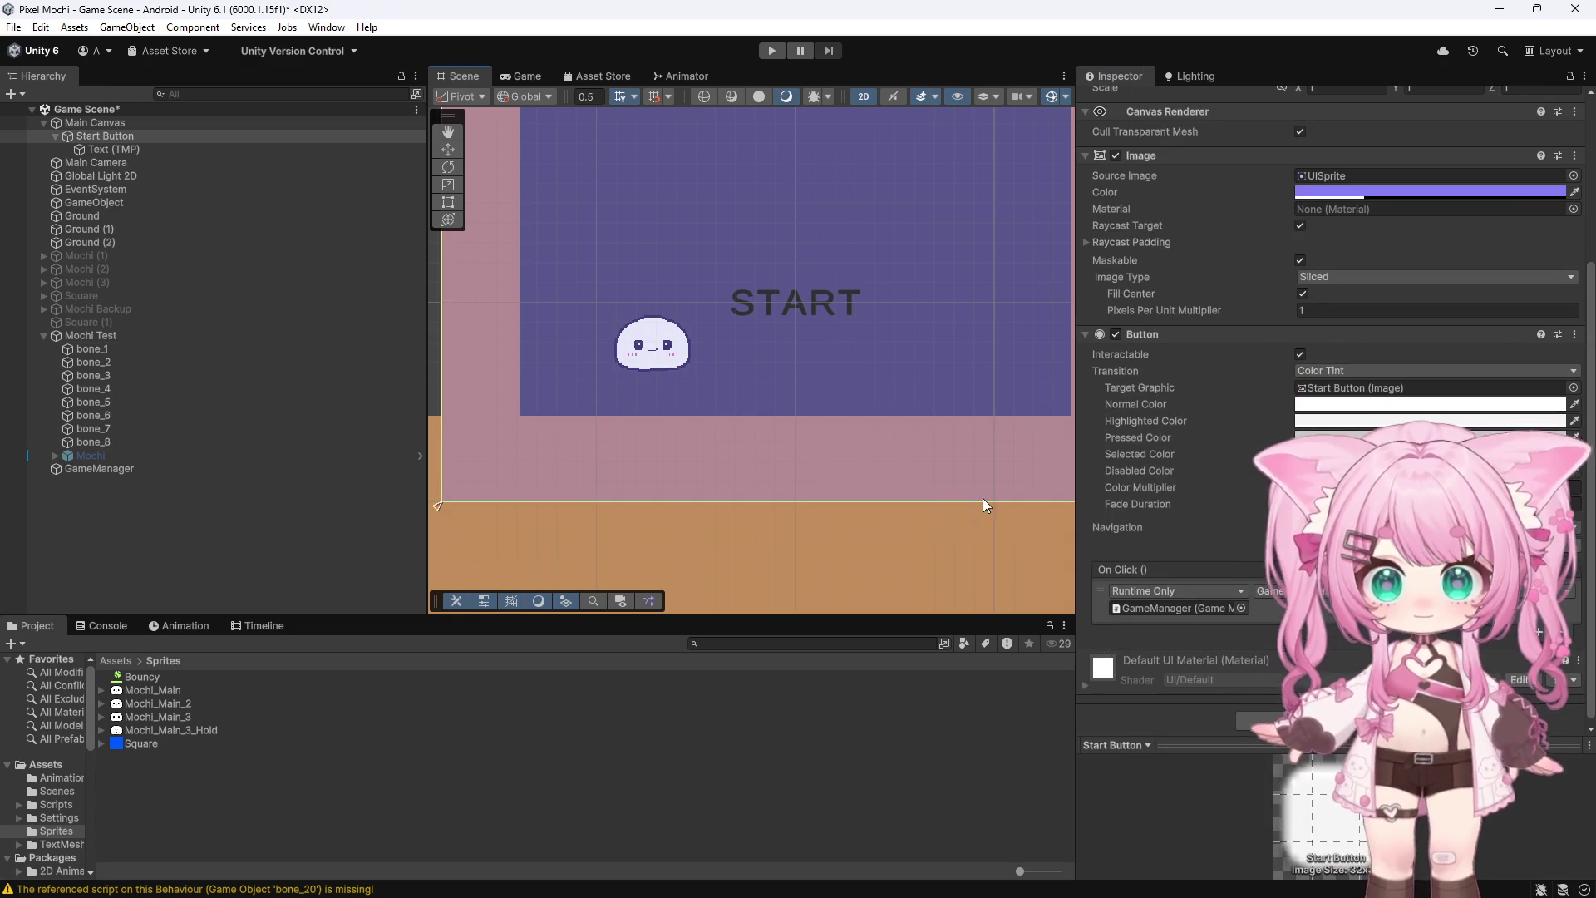
# Run the game again, begin it from the START screen, and stop it
pyautogui.click(772, 52)
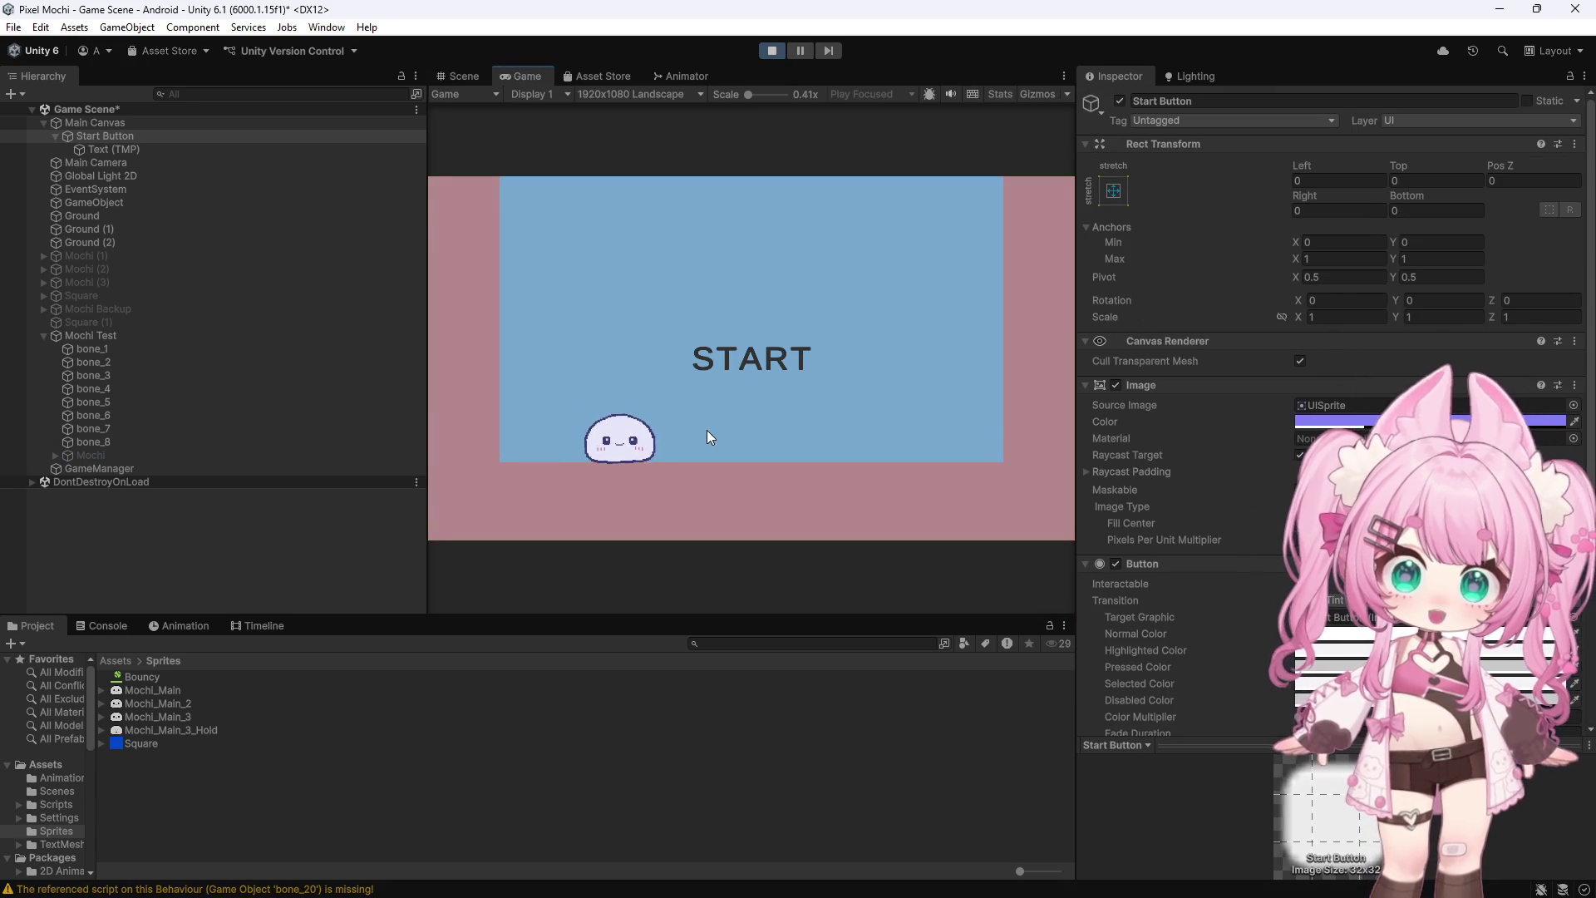
pyautogui.click(743, 384)
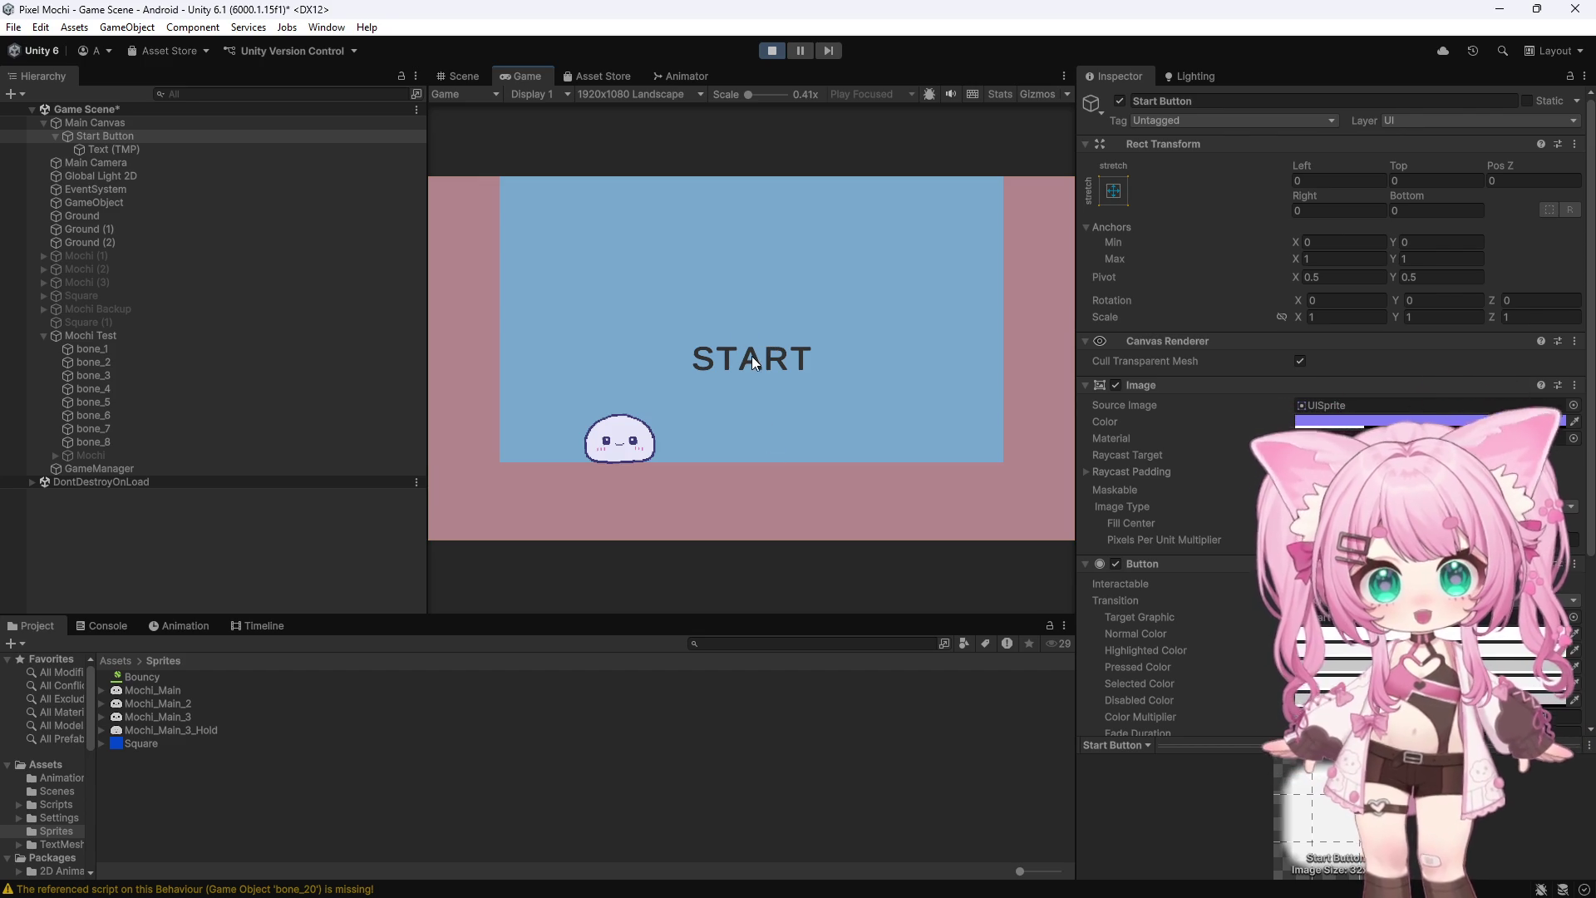
pyautogui.click(760, 356)
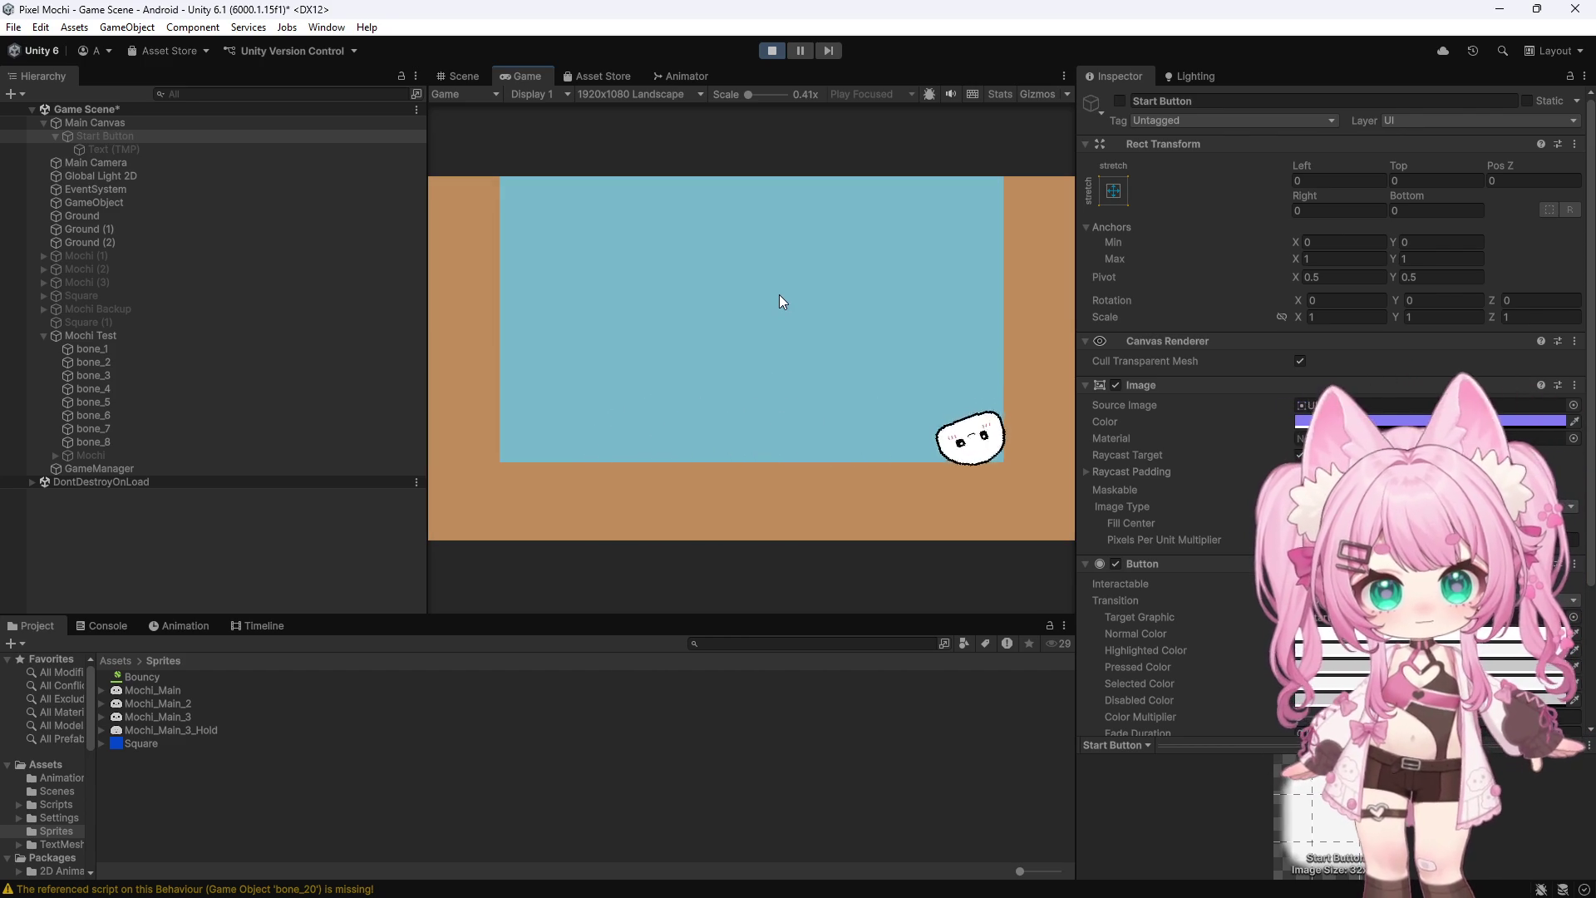
pyautogui.click(773, 52)
# Set Mochi Test's Torque Force to 0.75 and launch Play mode with Ctrl+P
pyautogui.scroll(-3, 1249, 500)
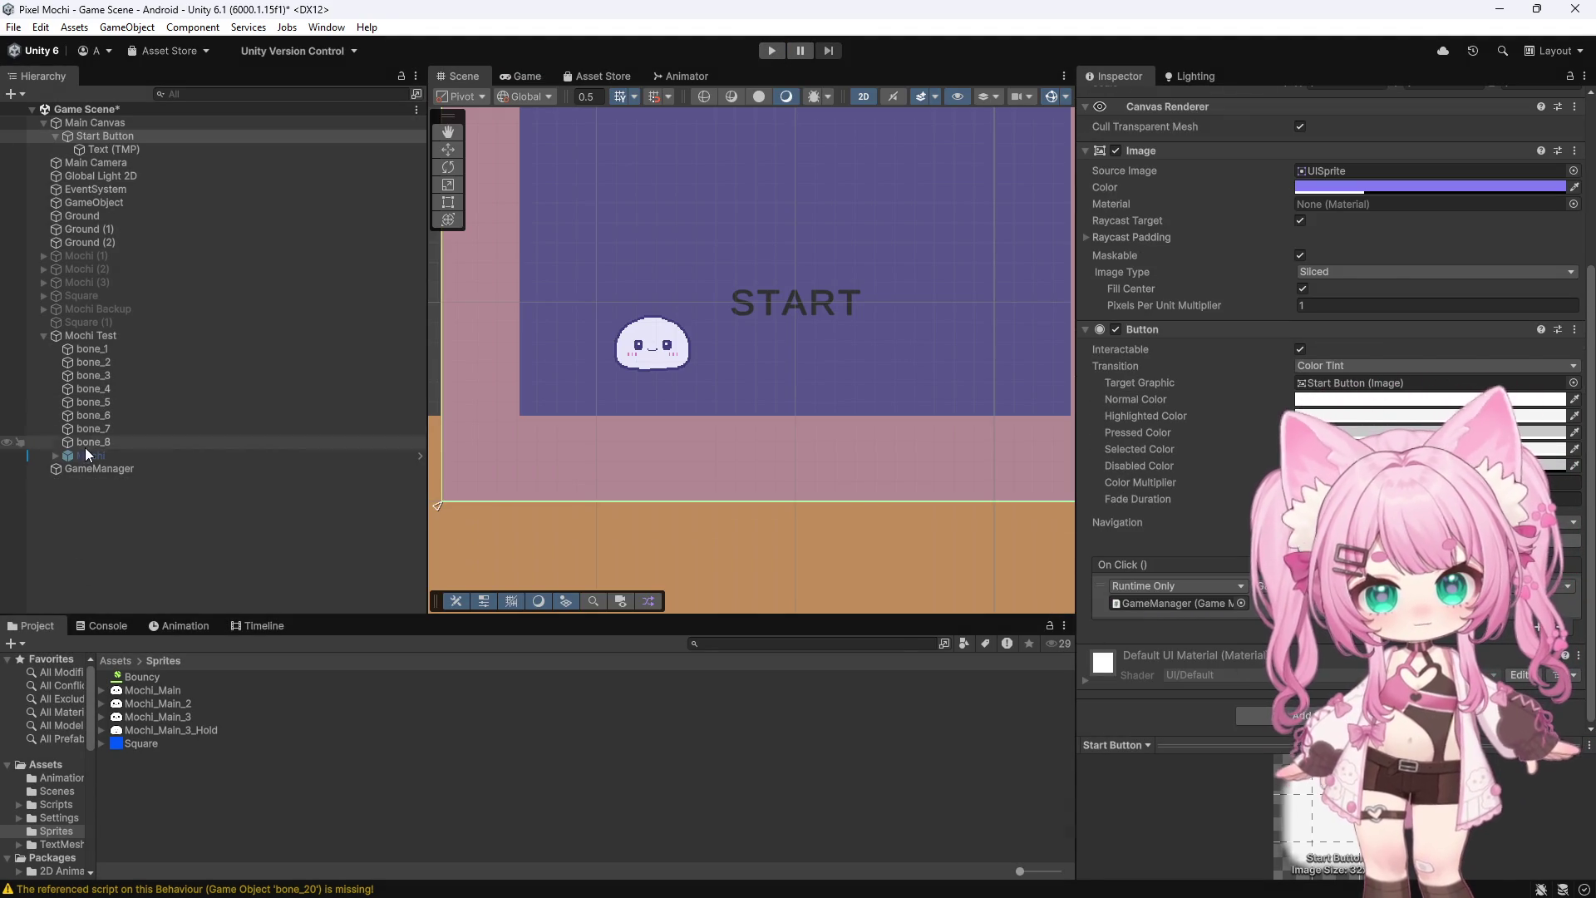
pyautogui.click(116, 335)
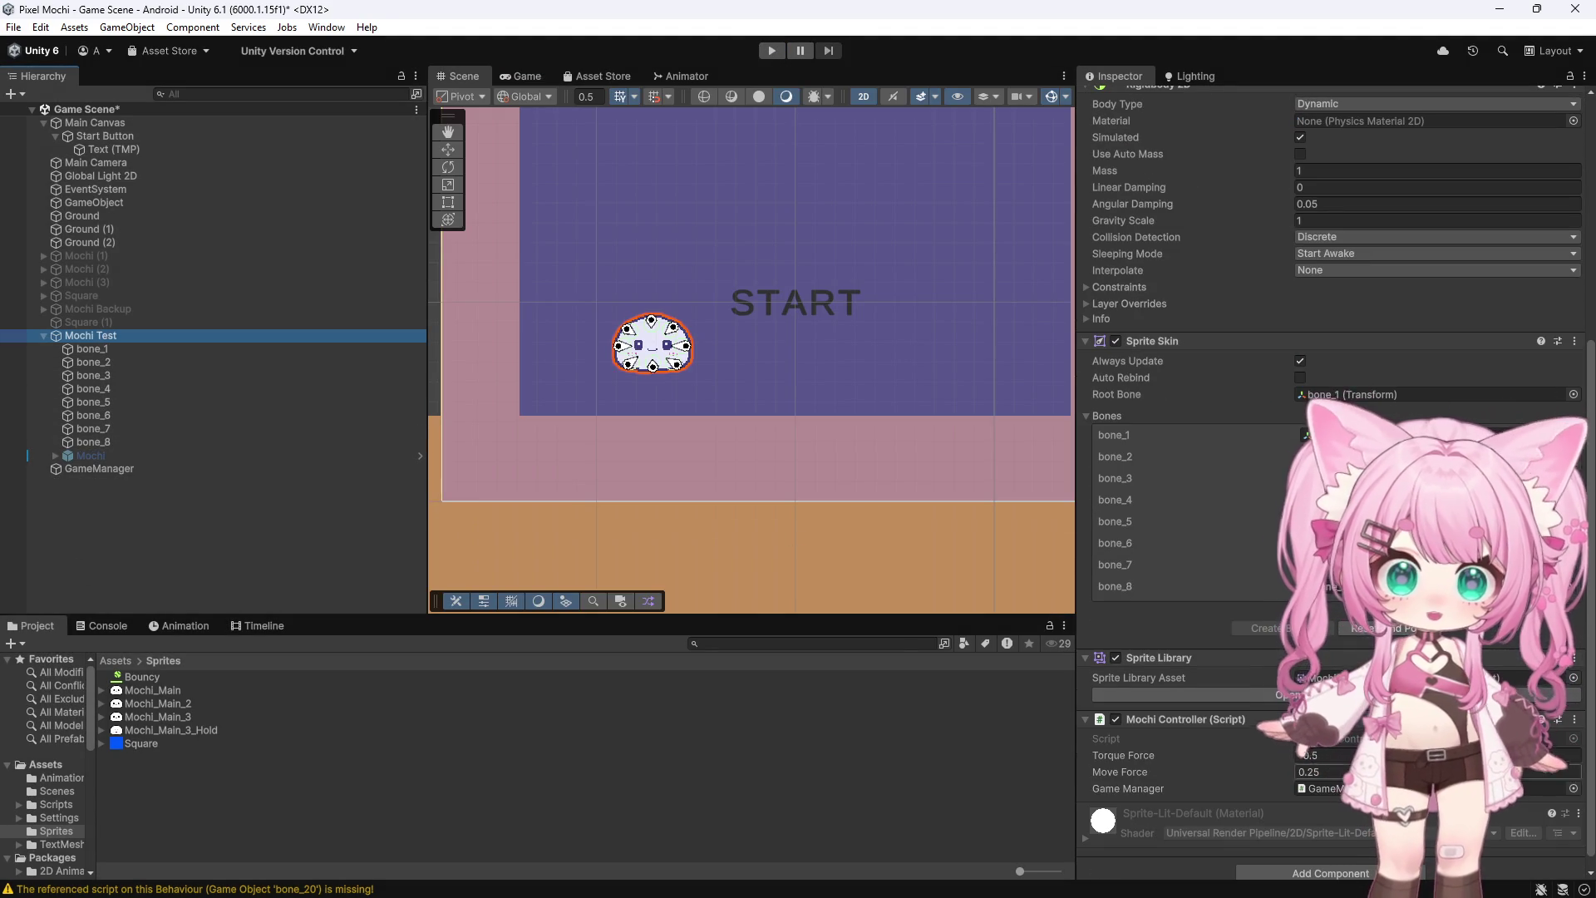
pyautogui.click(1320, 754)
pyautogui.write('0.75')
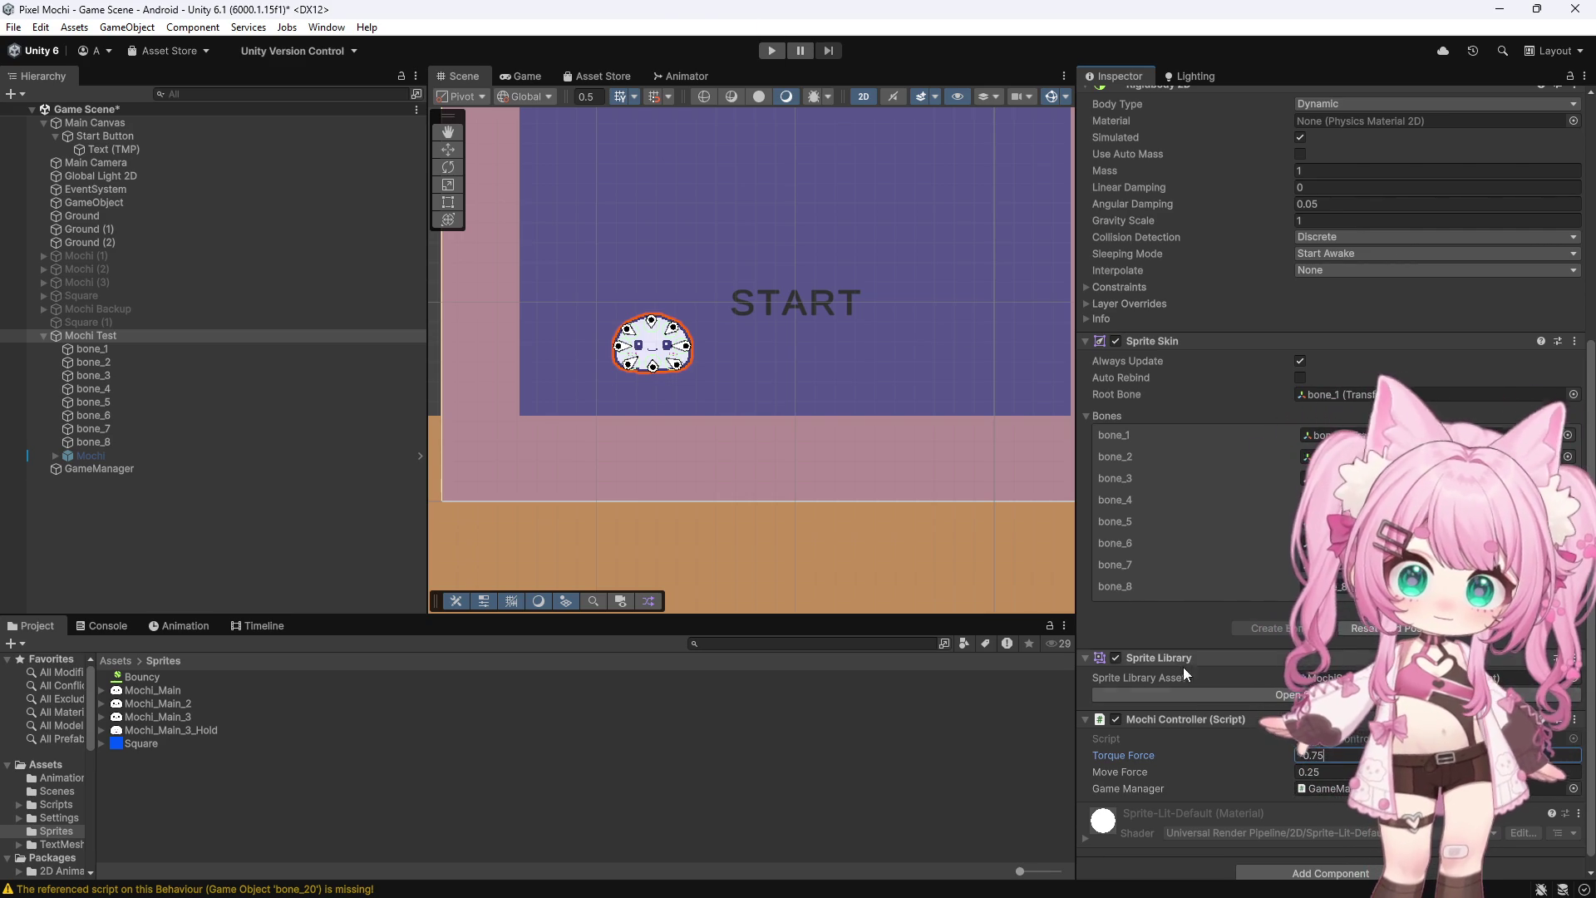
pyautogui.hotkey('ctrl', 'p')
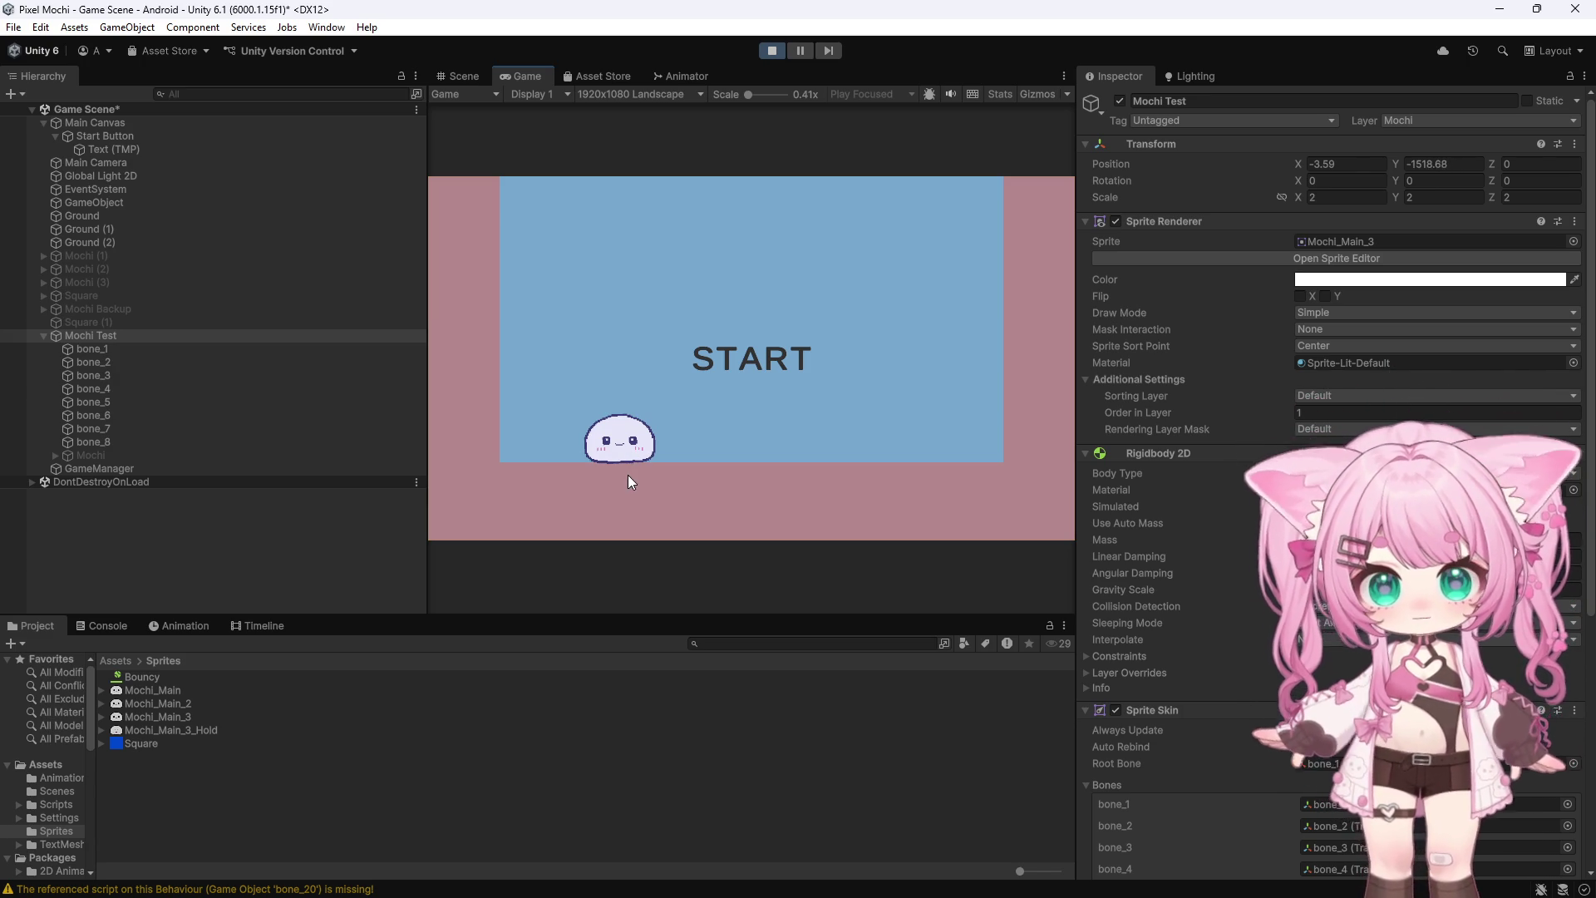
# Start the game, roll Mochi right with D, stop, and select the Ground object
pyautogui.click(648, 227)
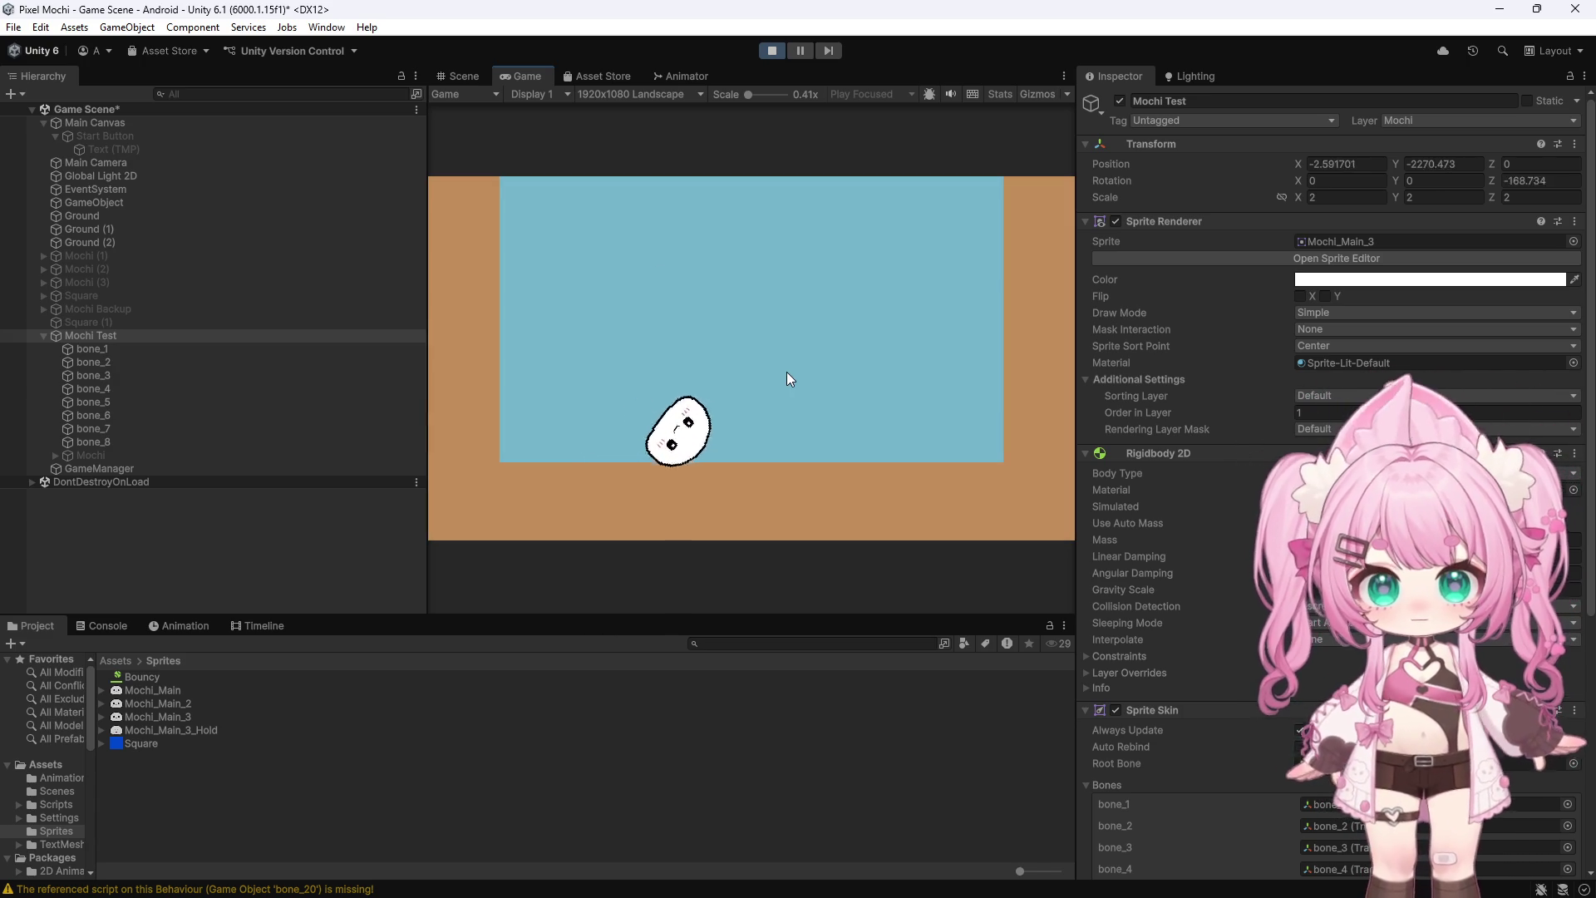
pyautogui.press('d')
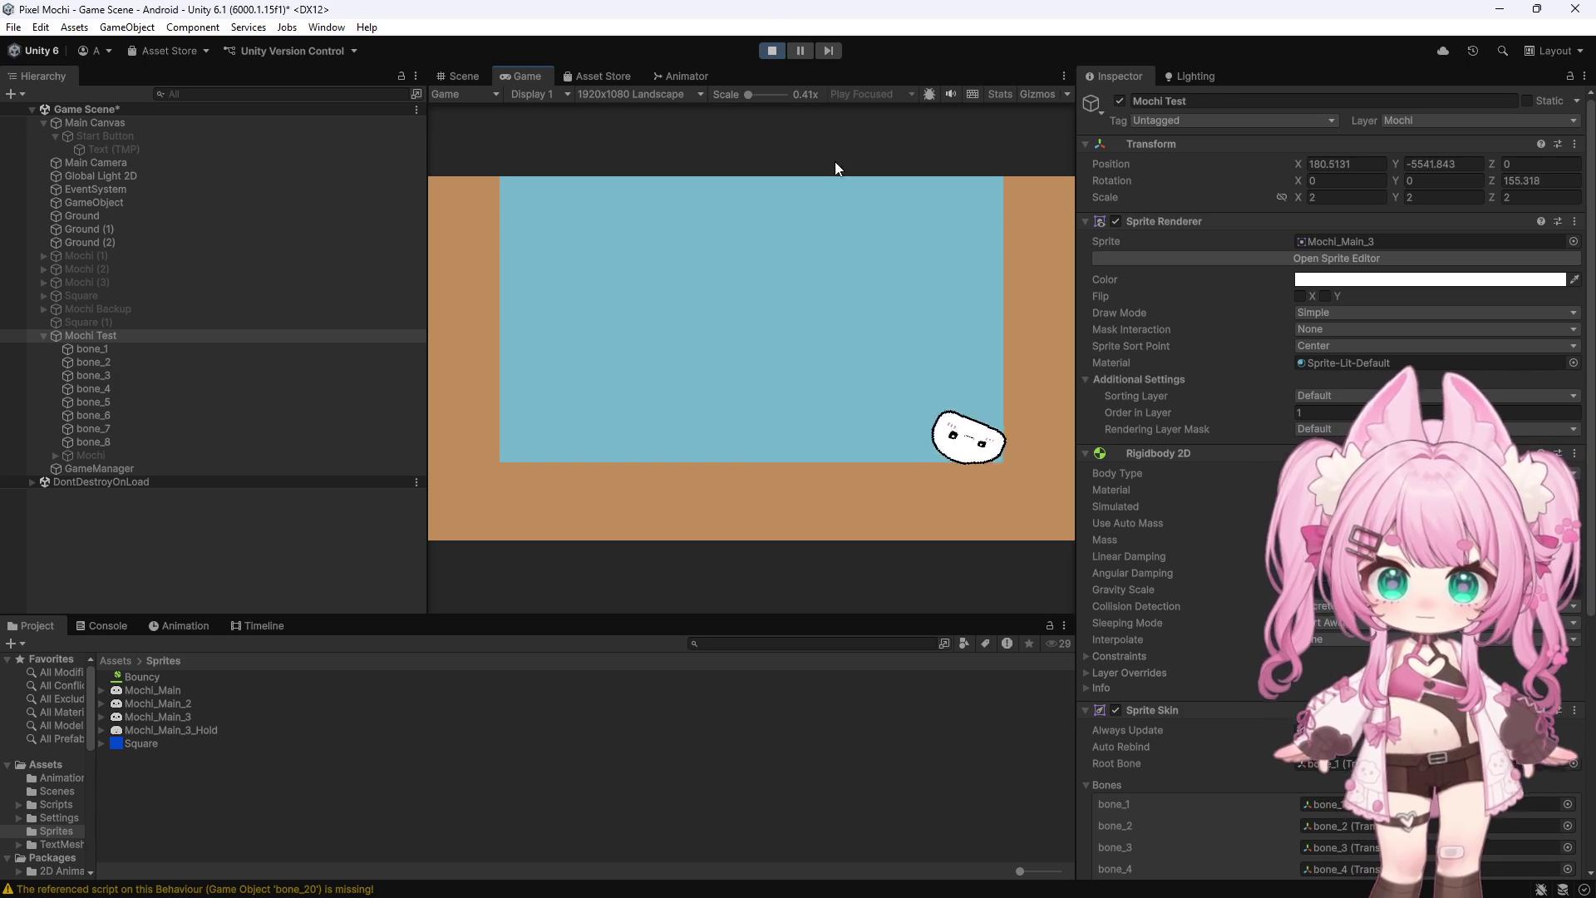
pyautogui.click(770, 50)
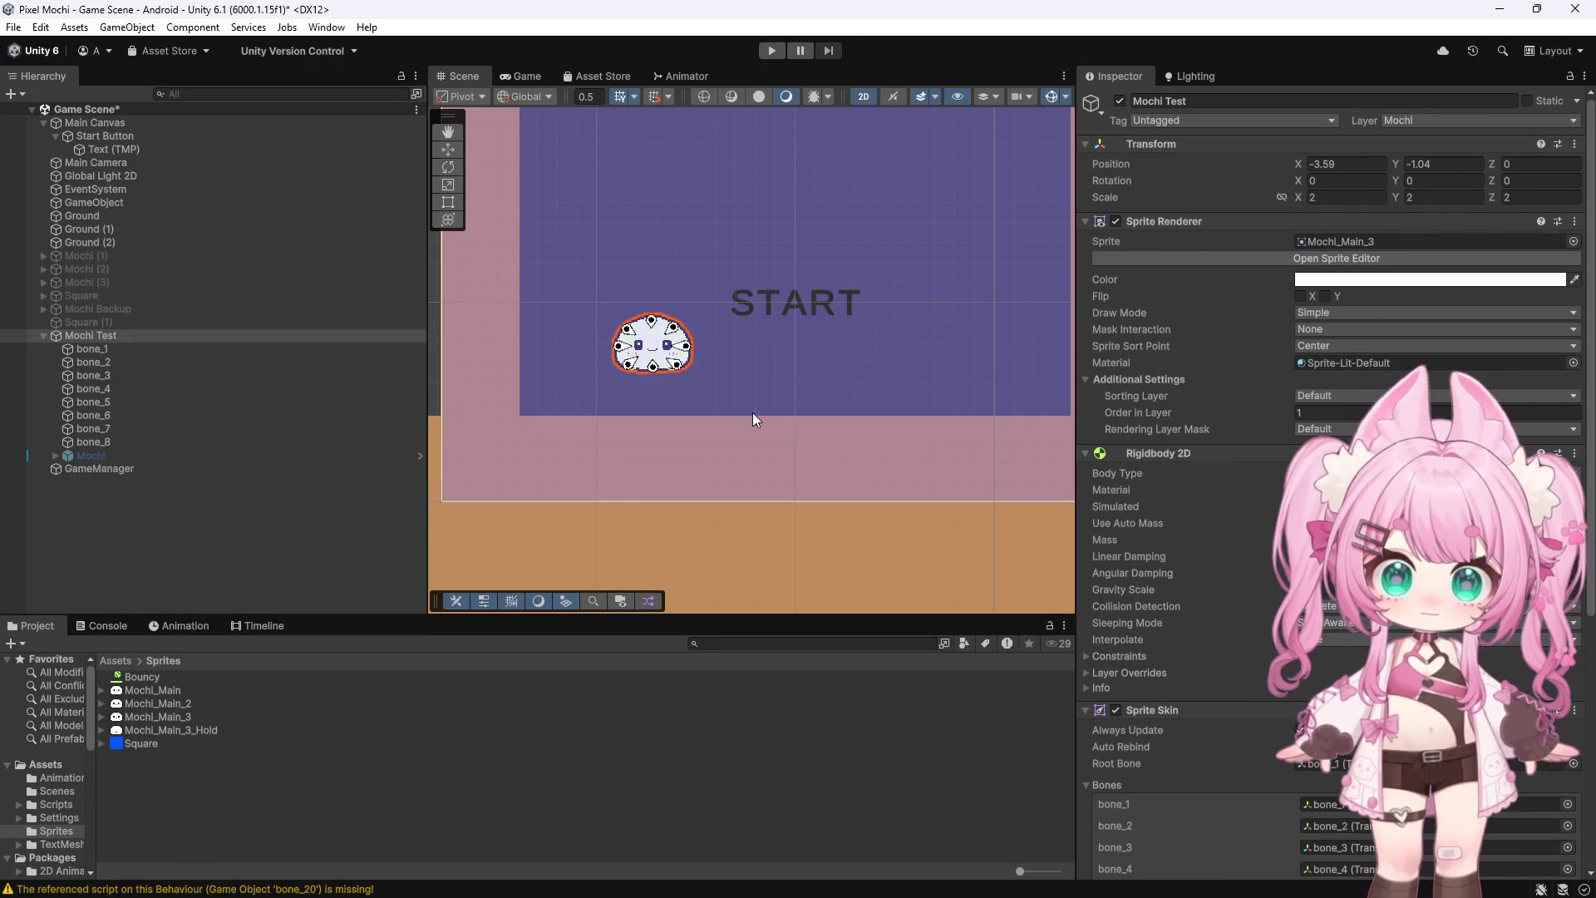
pyautogui.click(672, 566)
pyautogui.scroll(-6, 622, 288)
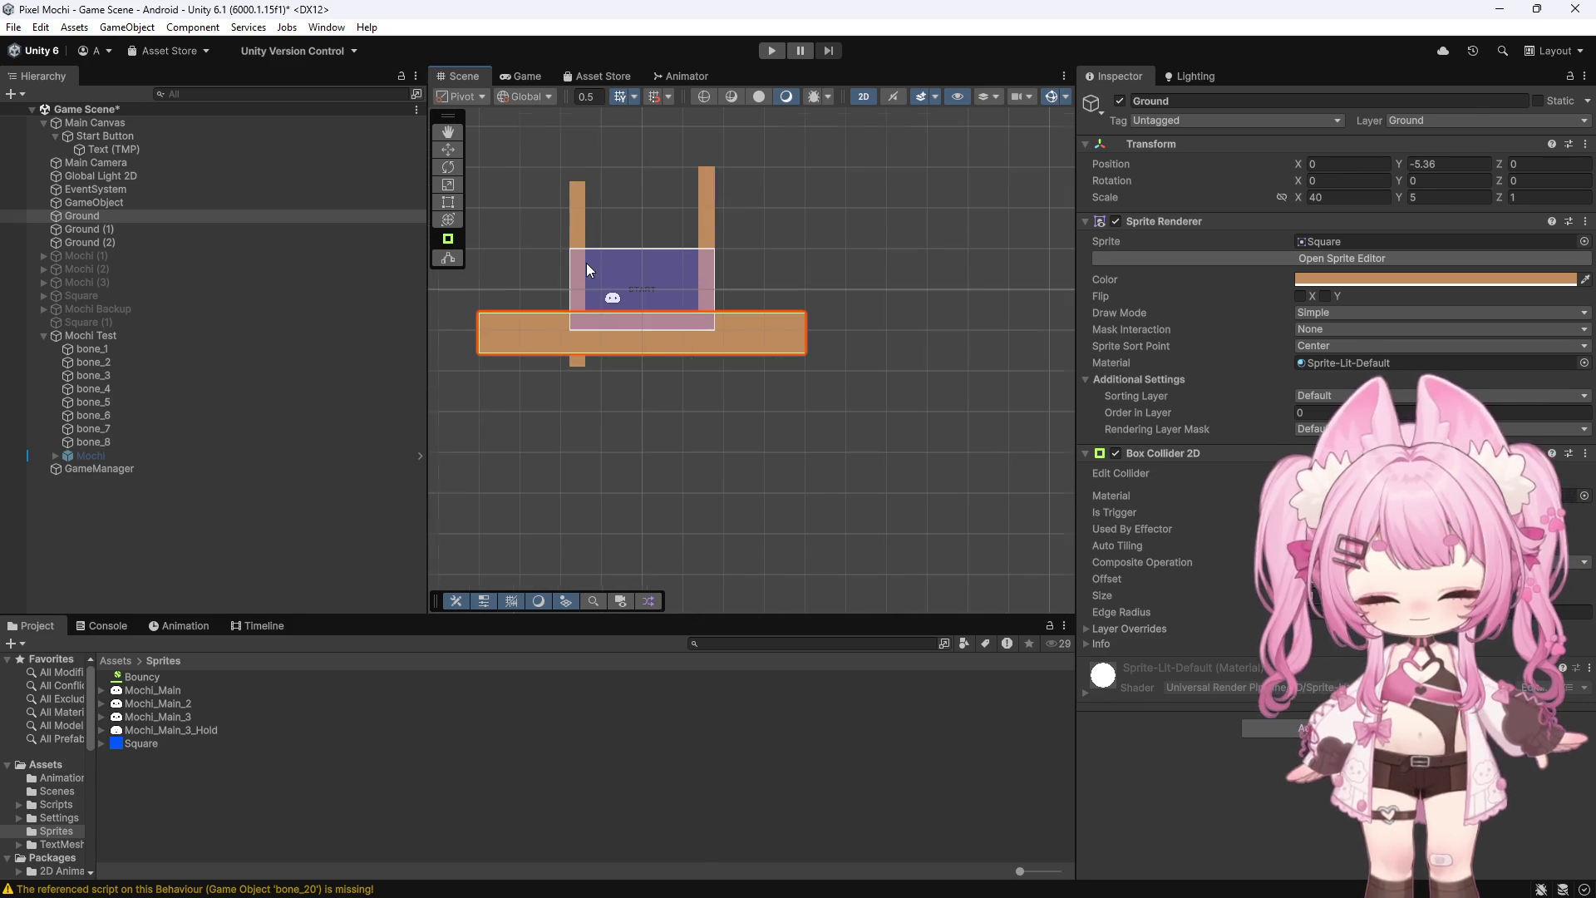
pyautogui.scroll(5, 828, 371)
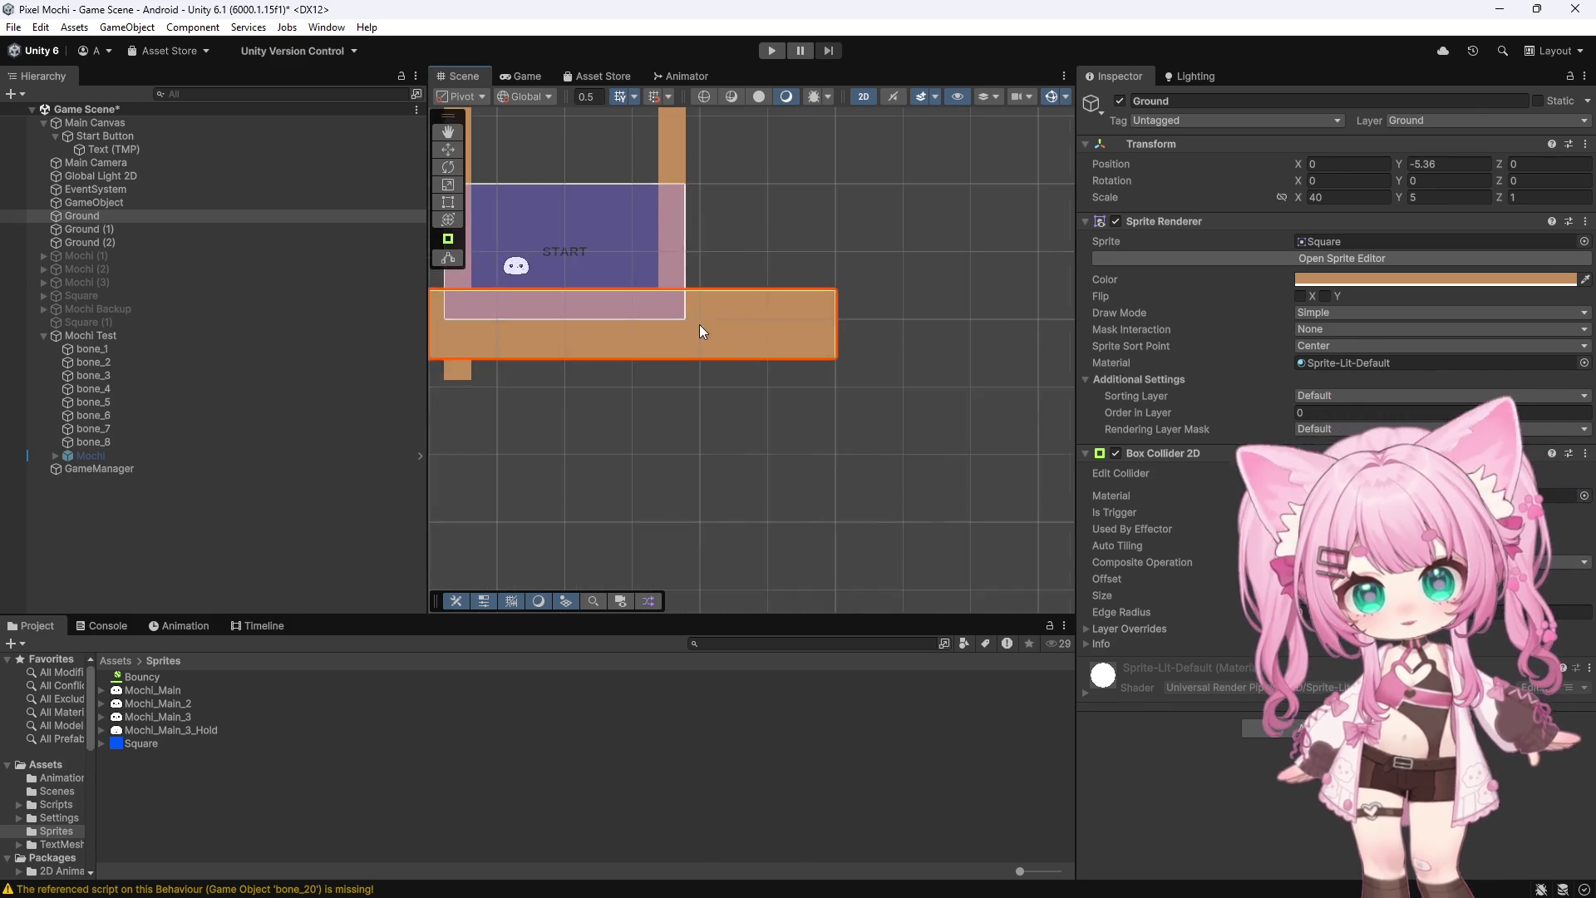
pyautogui.scroll(-4, 821, 309)
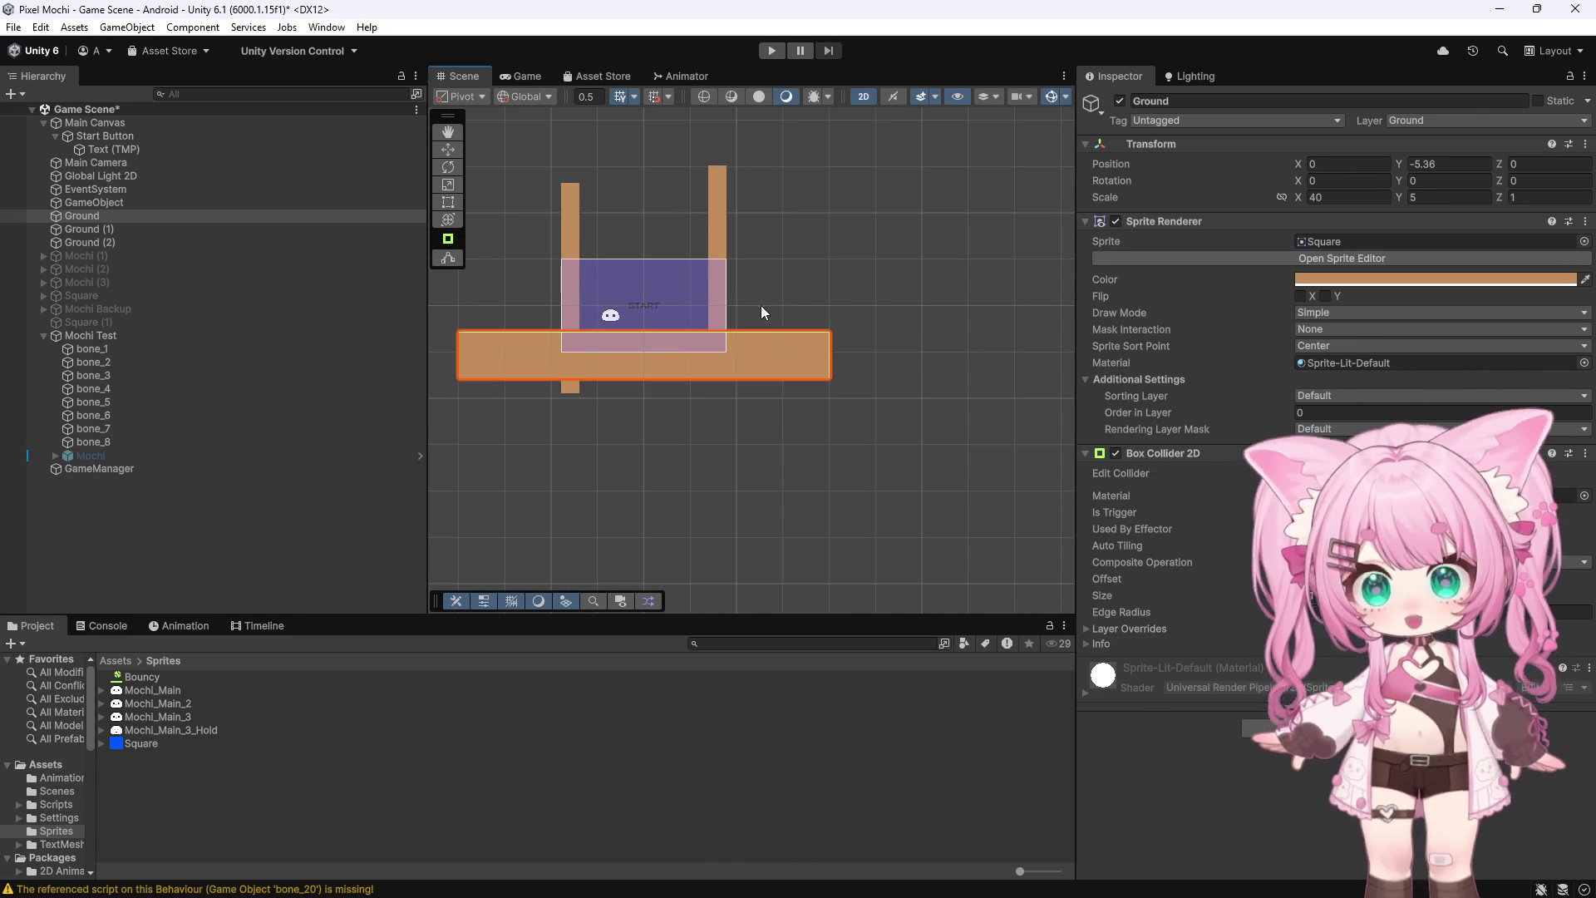
pyautogui.scroll(1, 766, 292)
pyautogui.scroll(3, 651, 212)
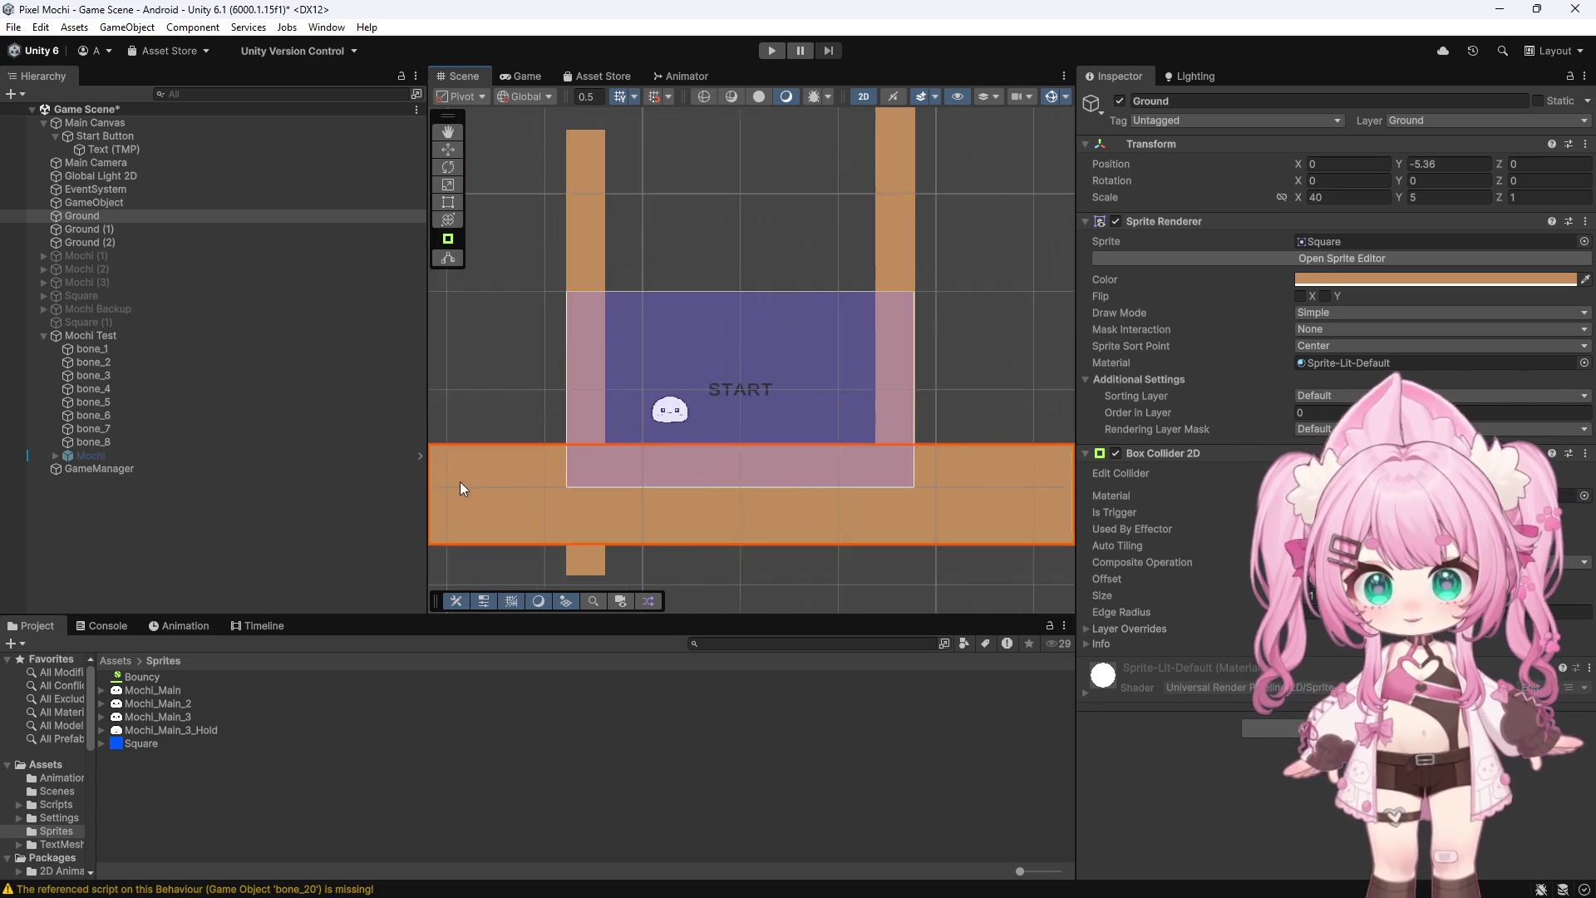
pyautogui.scroll(6, 738, 395)
pyautogui.scroll(-2, 593, 380)
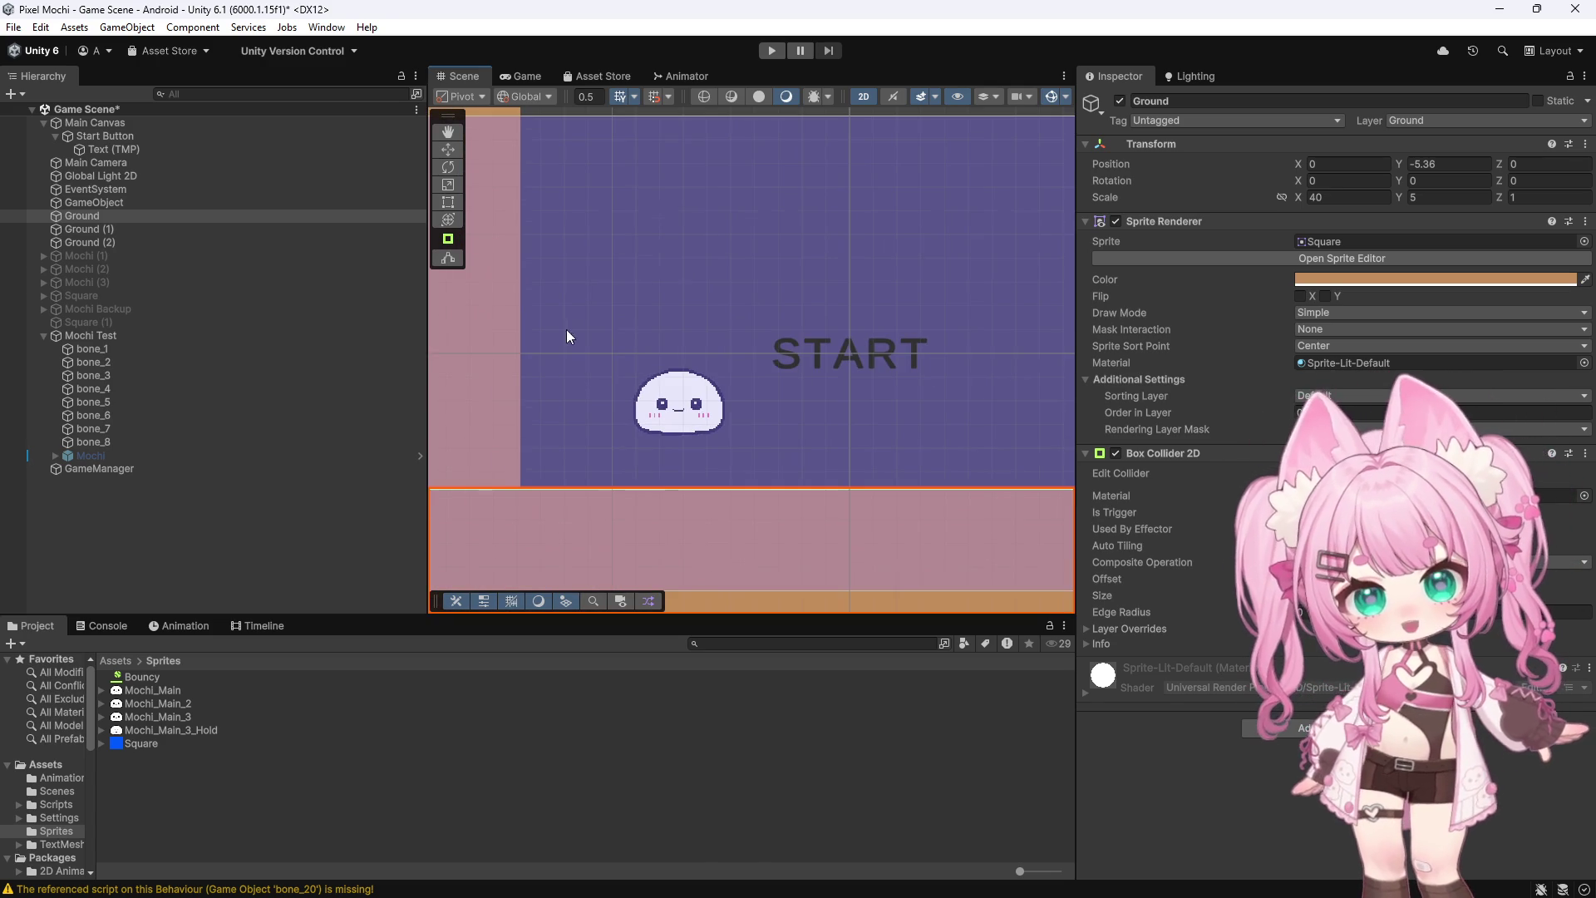
# Run another test play past the START screen, then stop it
pyautogui.click(771, 51)
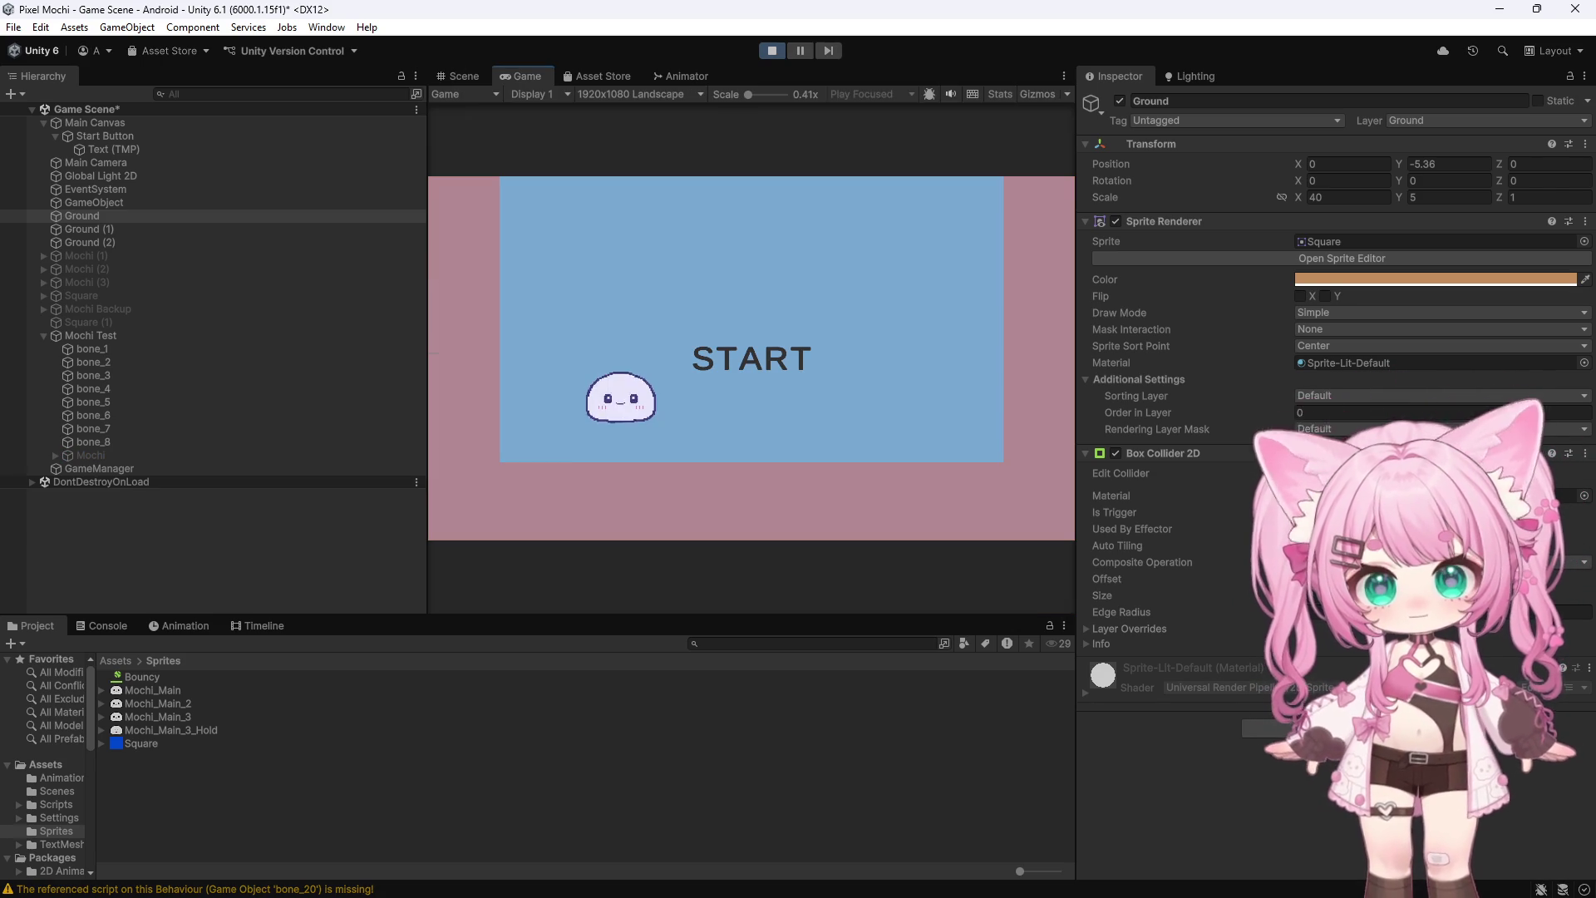
pyautogui.click(632, 303)
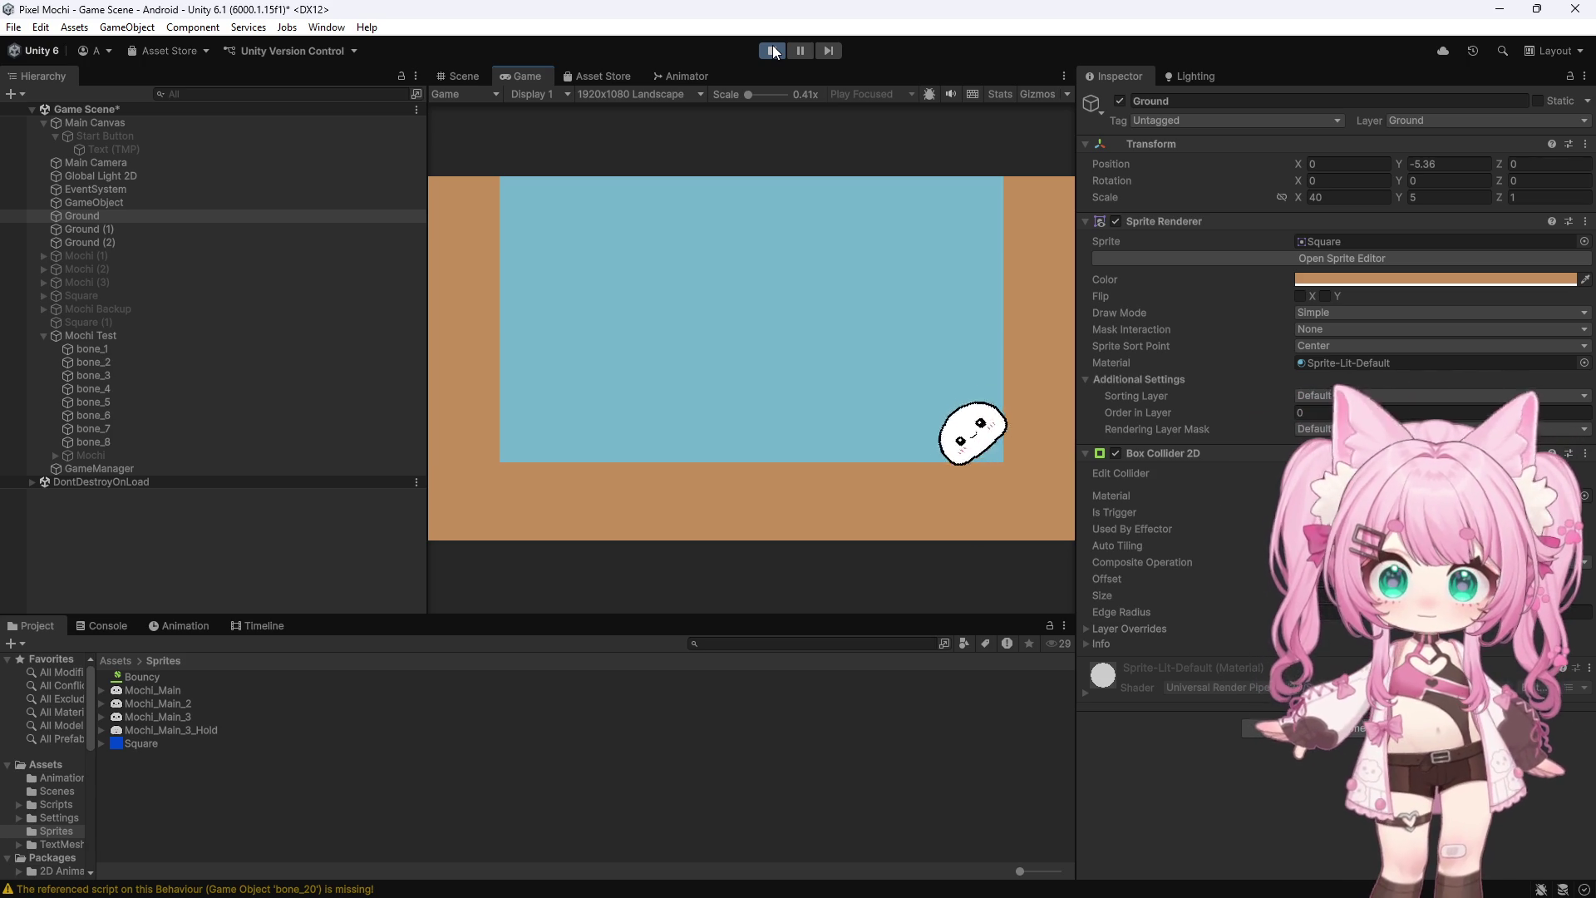
pyautogui.click(772, 50)
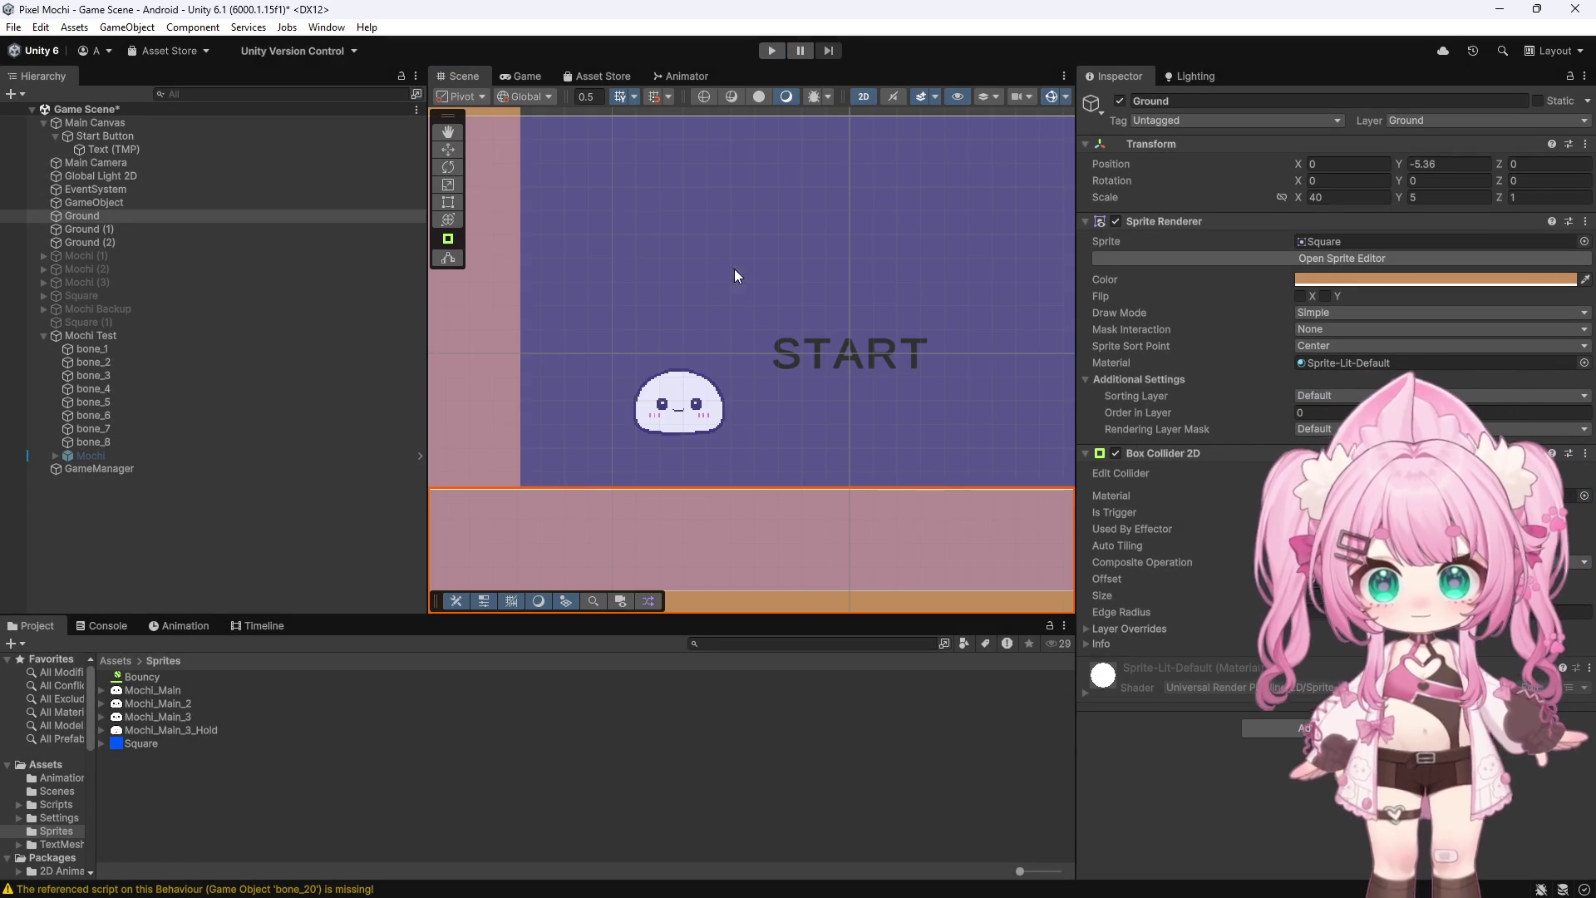
# Stretch the Ground bar to an X scale of 293.5 with the Scale tool
pyautogui.scroll(-3, 577, 286)
pyautogui.scroll(2, 672, 282)
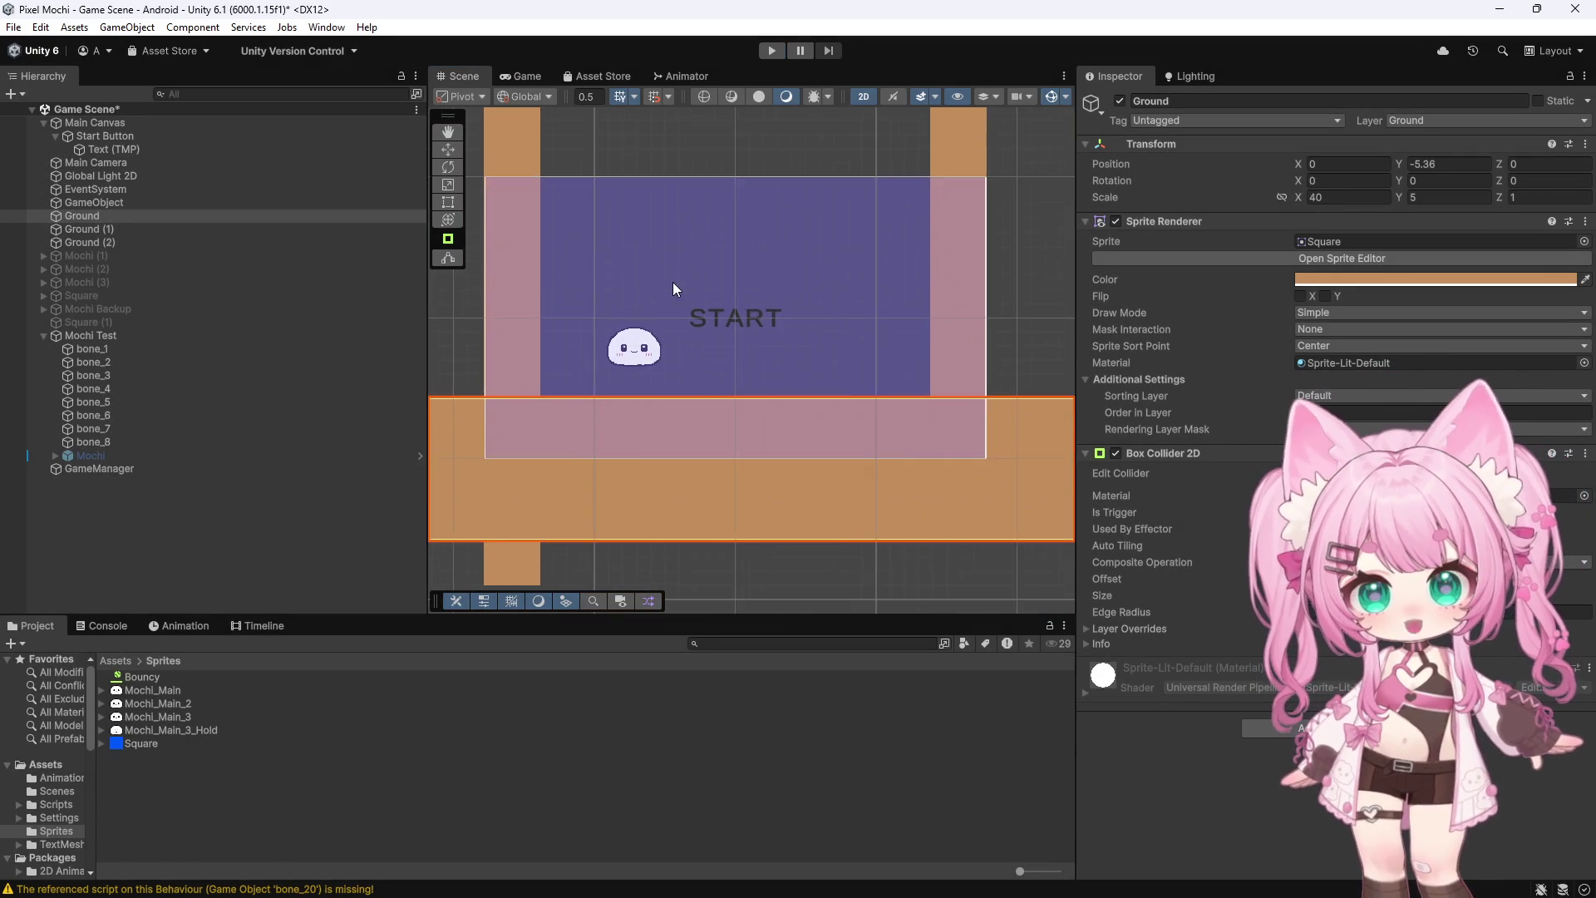
pyautogui.scroll(-3, 640, 528)
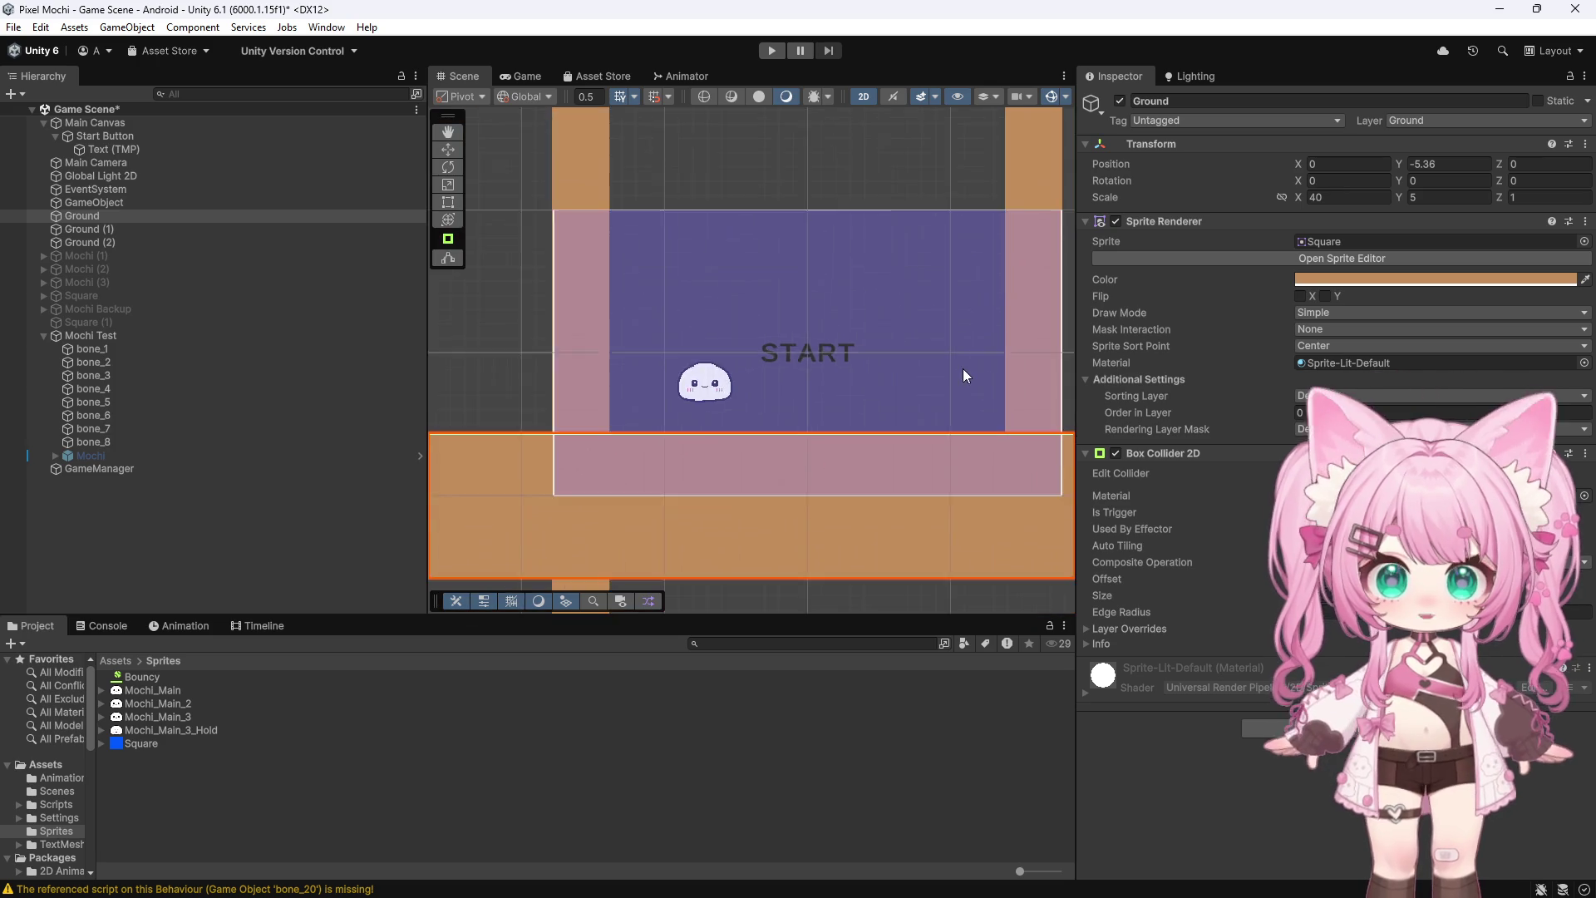
pyautogui.scroll(4, 1044, 271)
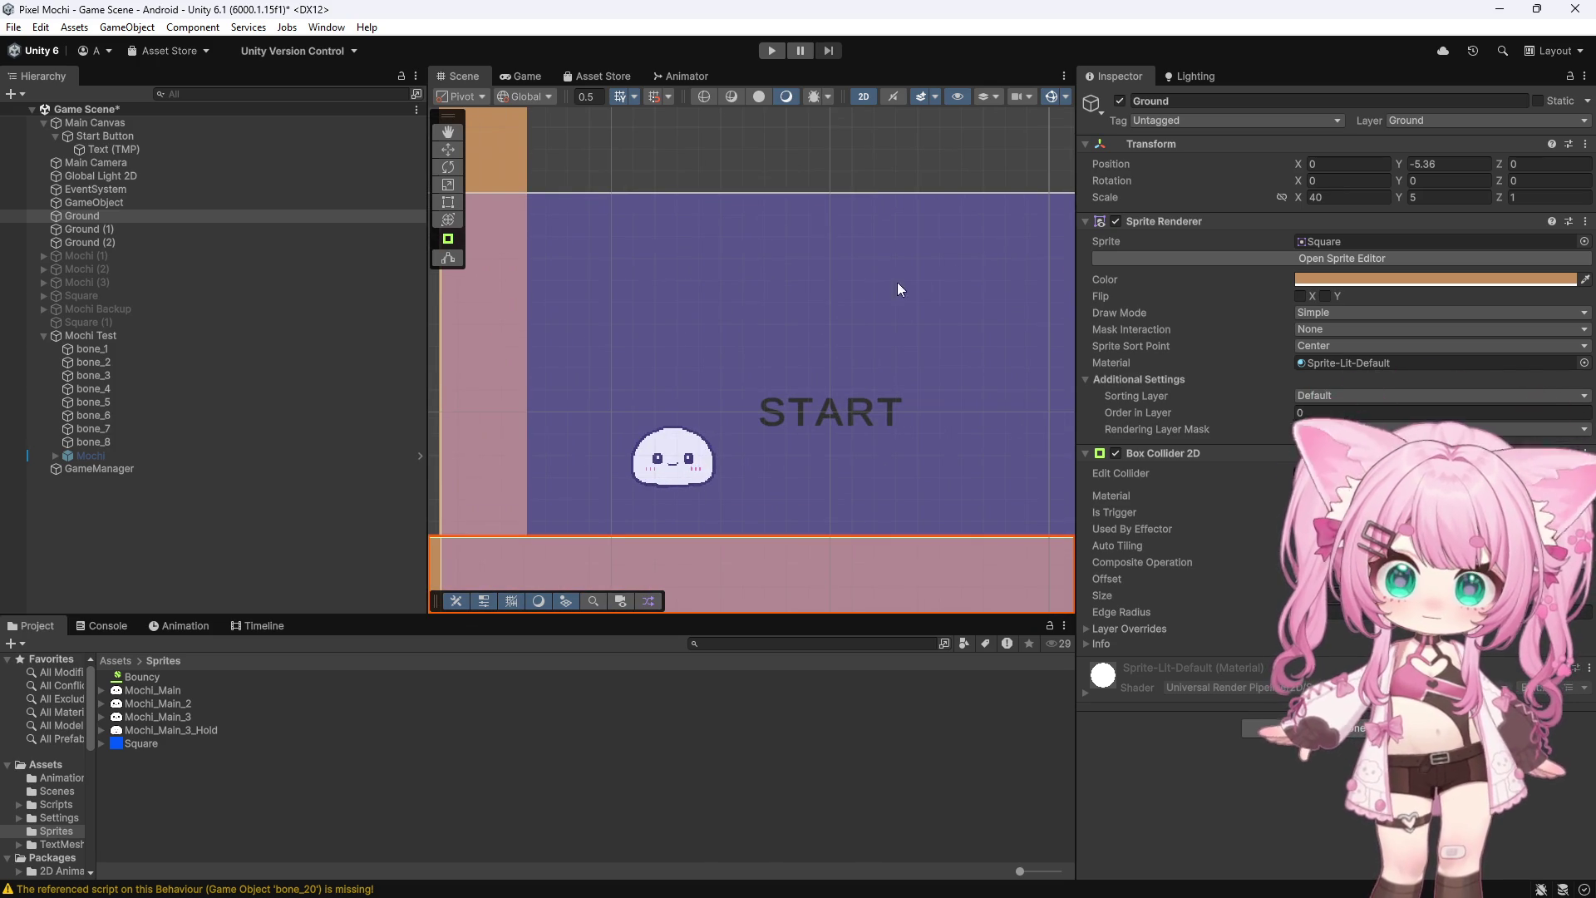
pyautogui.scroll(5, 611, 562)
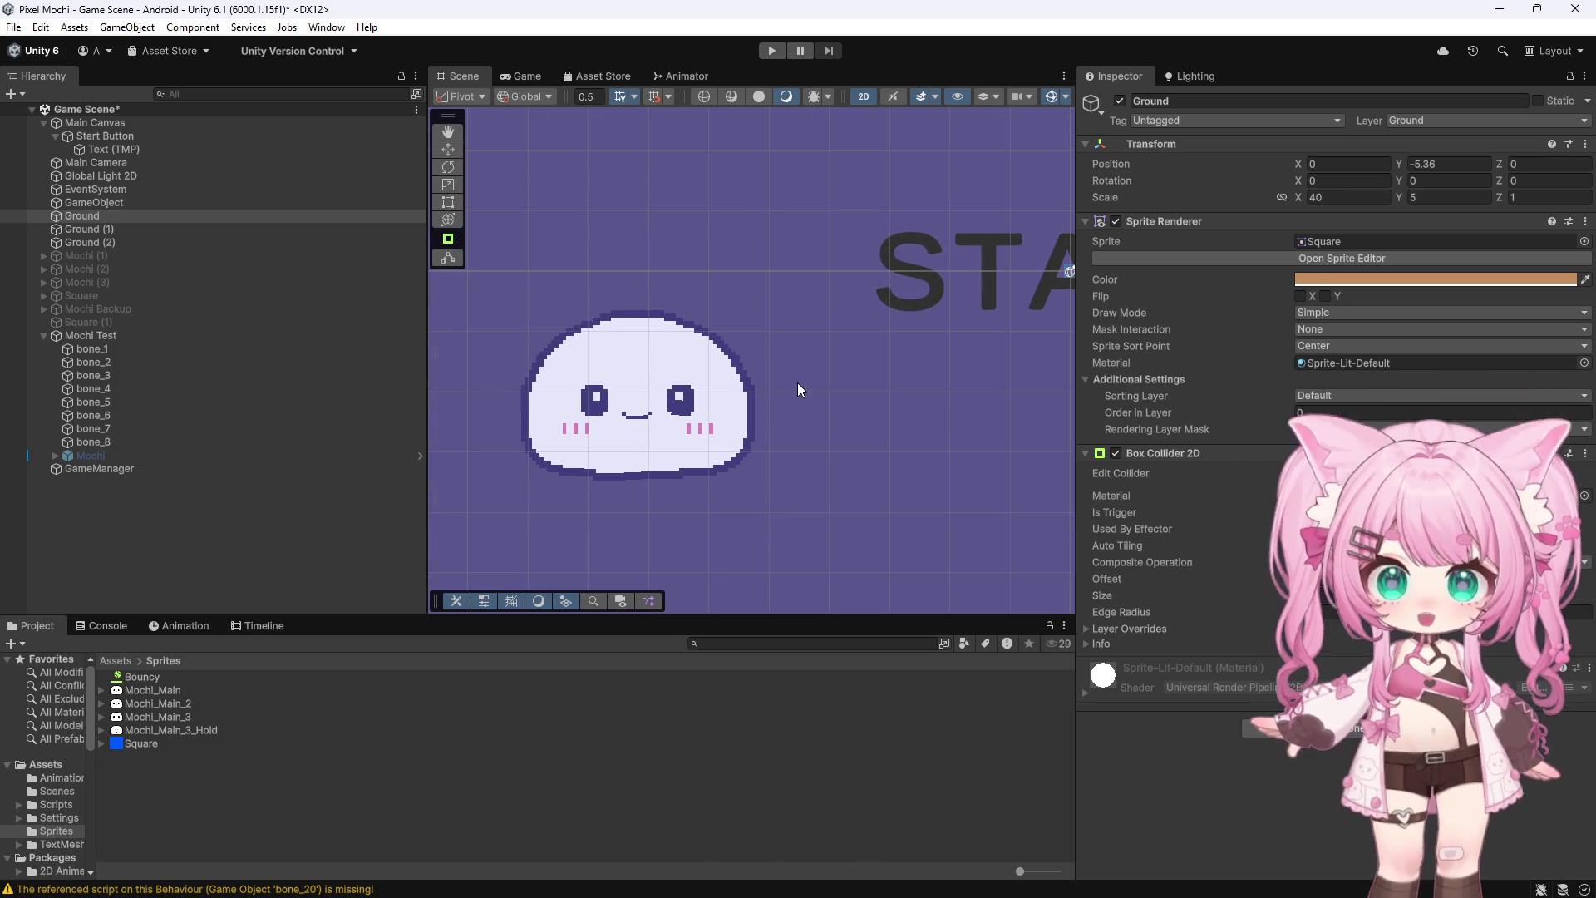
pyautogui.scroll(-5, 800, 374)
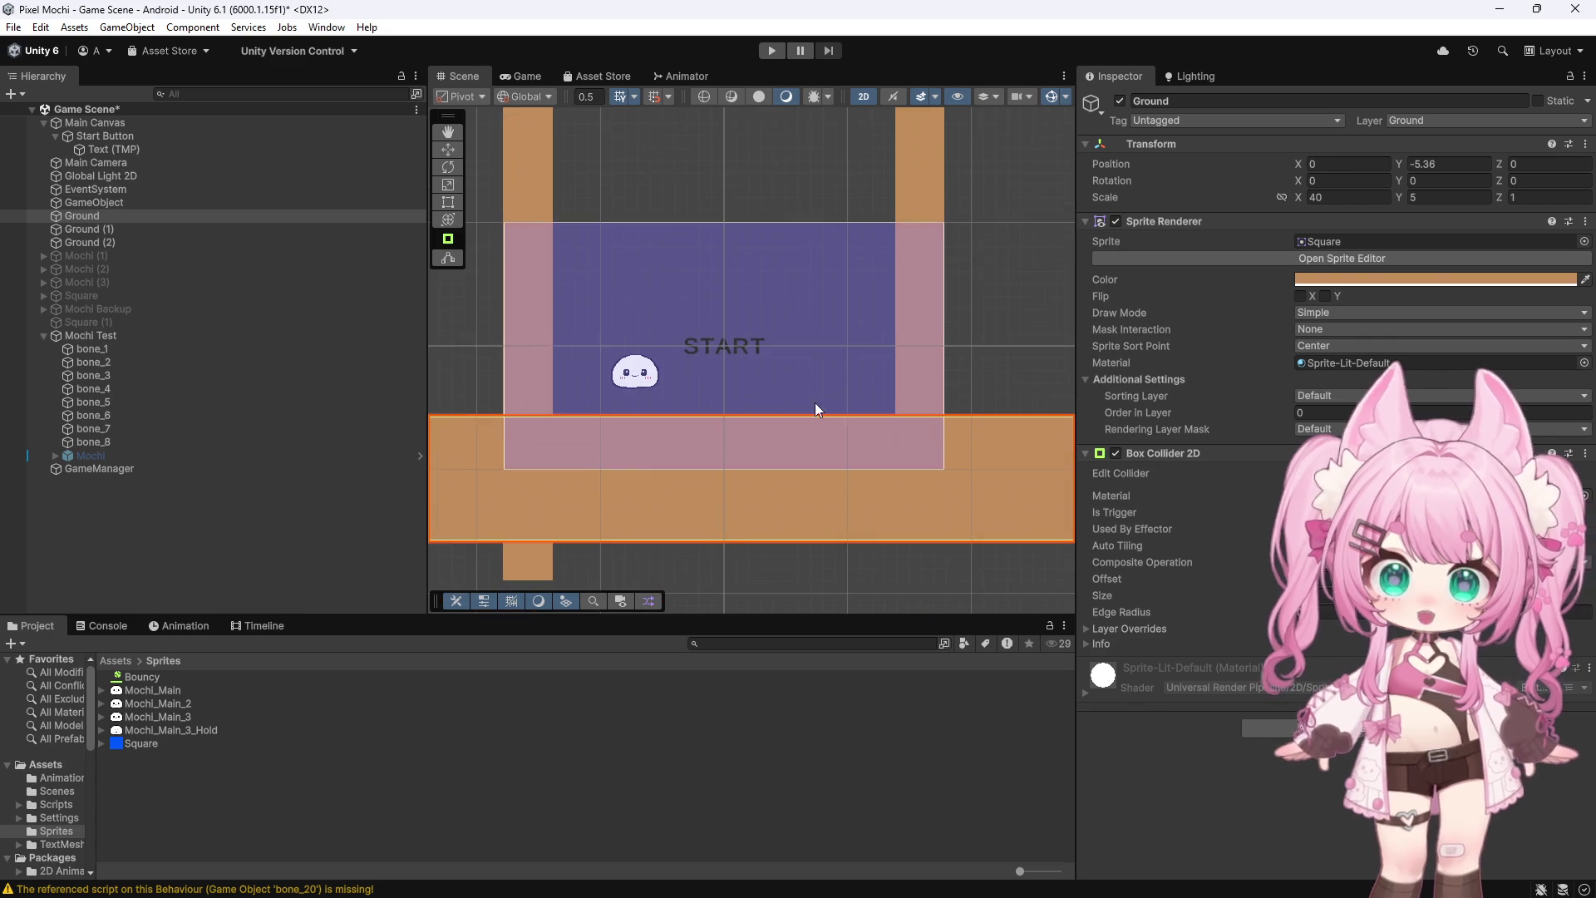
pyautogui.scroll(-2, 680, 320)
pyautogui.scroll(4, 914, 366)
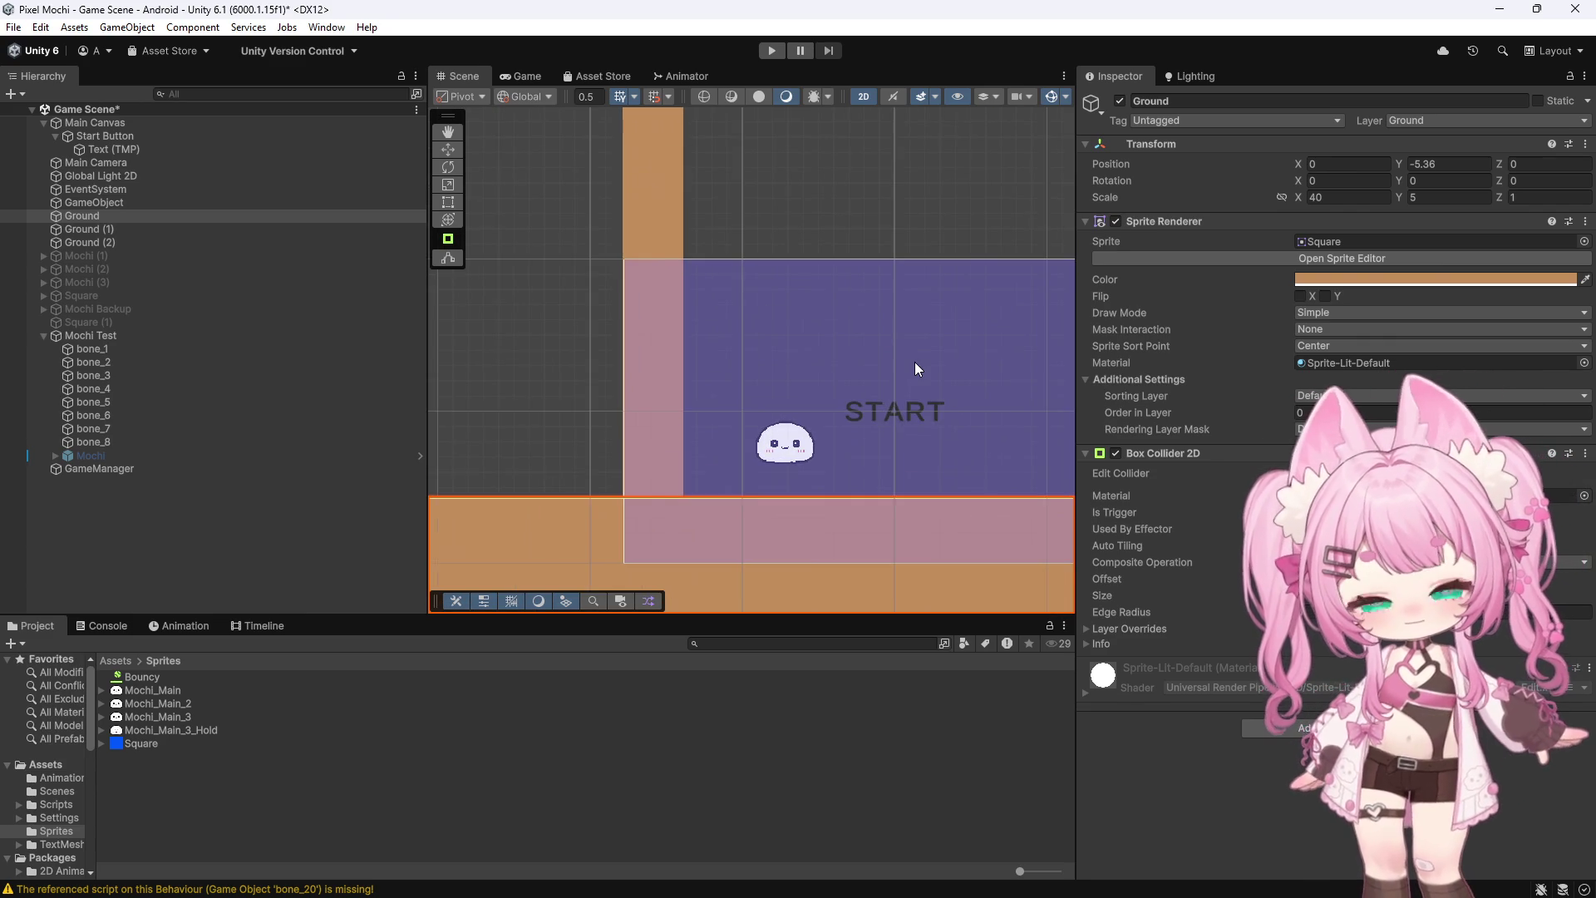
pyautogui.scroll(2, 916, 368)
pyautogui.scroll(-2, 640, 311)
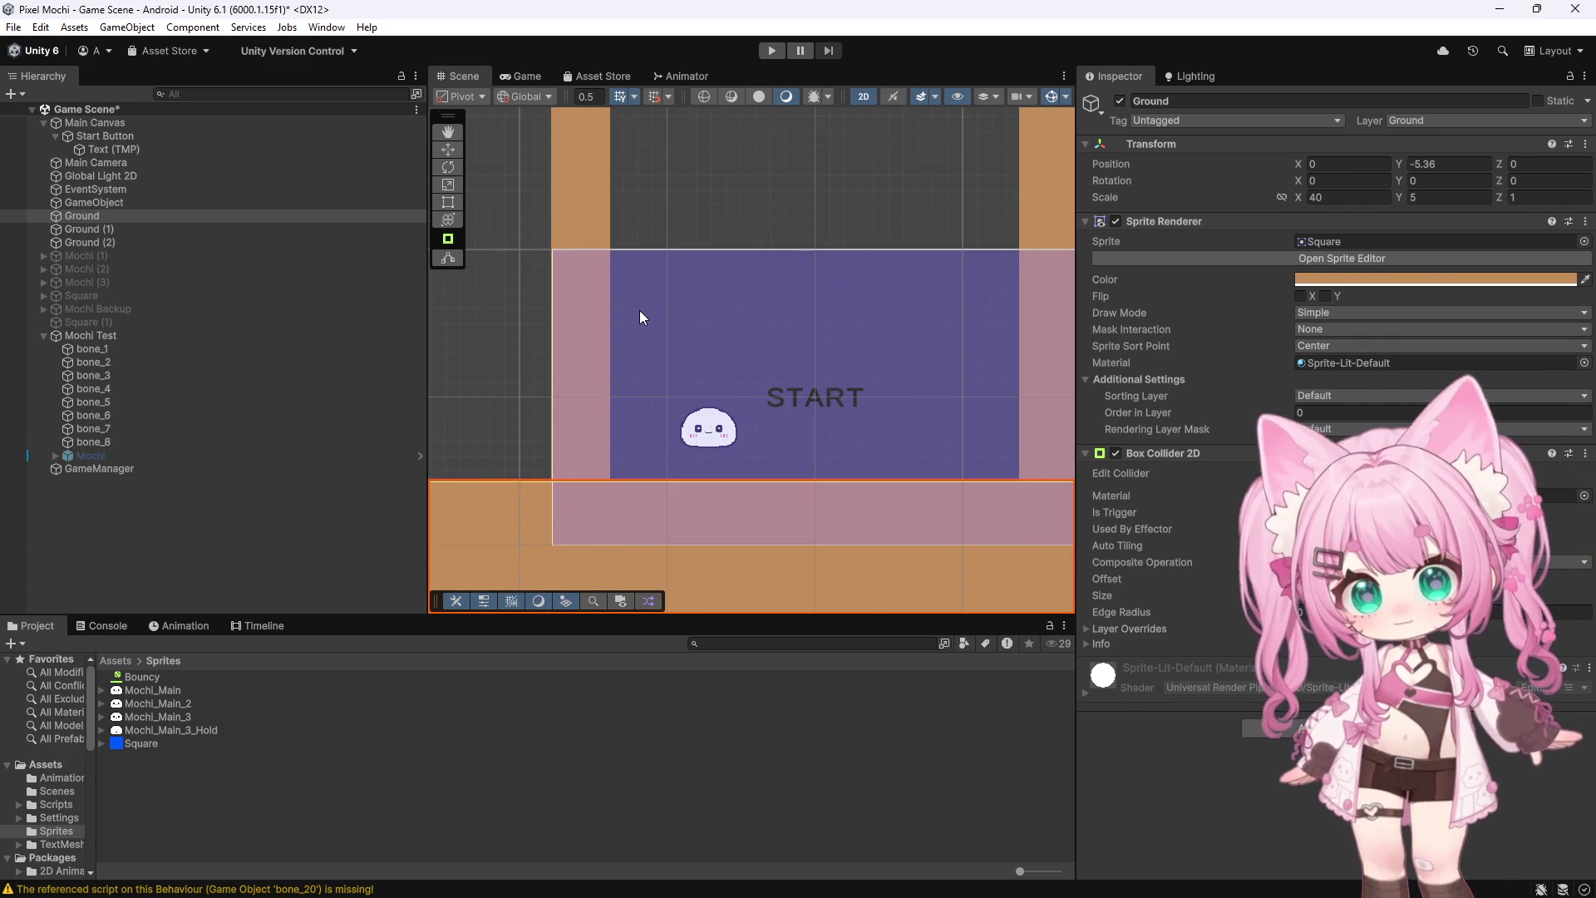
pyautogui.scroll(-2, 638, 309)
pyautogui.scroll(-3, 657, 328)
pyautogui.scroll(1, 1012, 418)
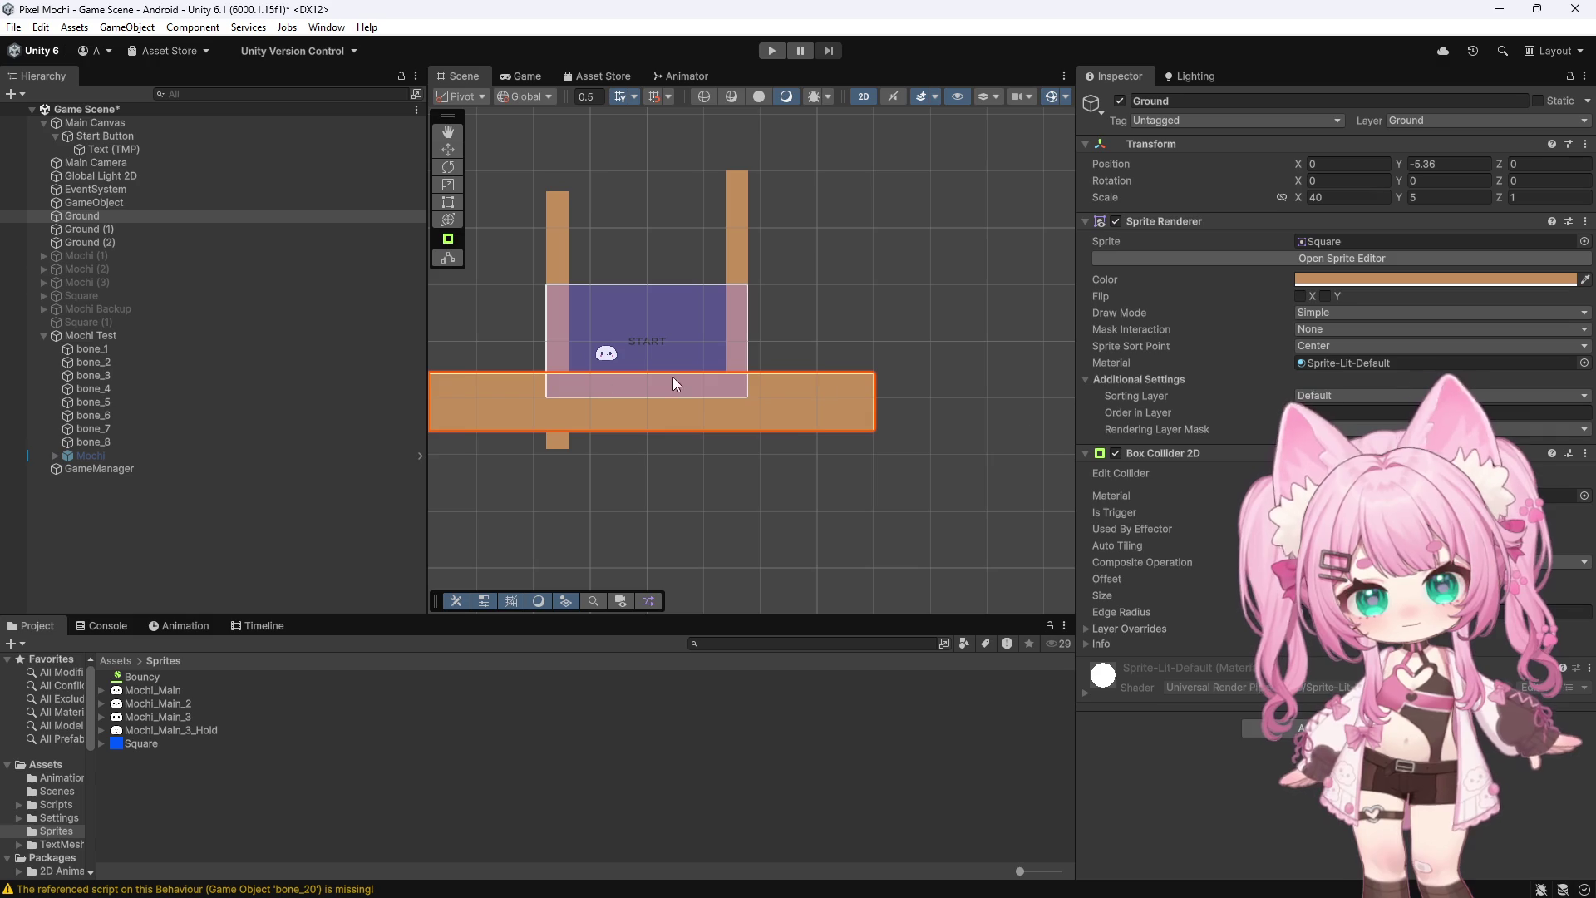
pyautogui.scroll(-1, 649, 382)
pyautogui.scroll(-2, 491, 365)
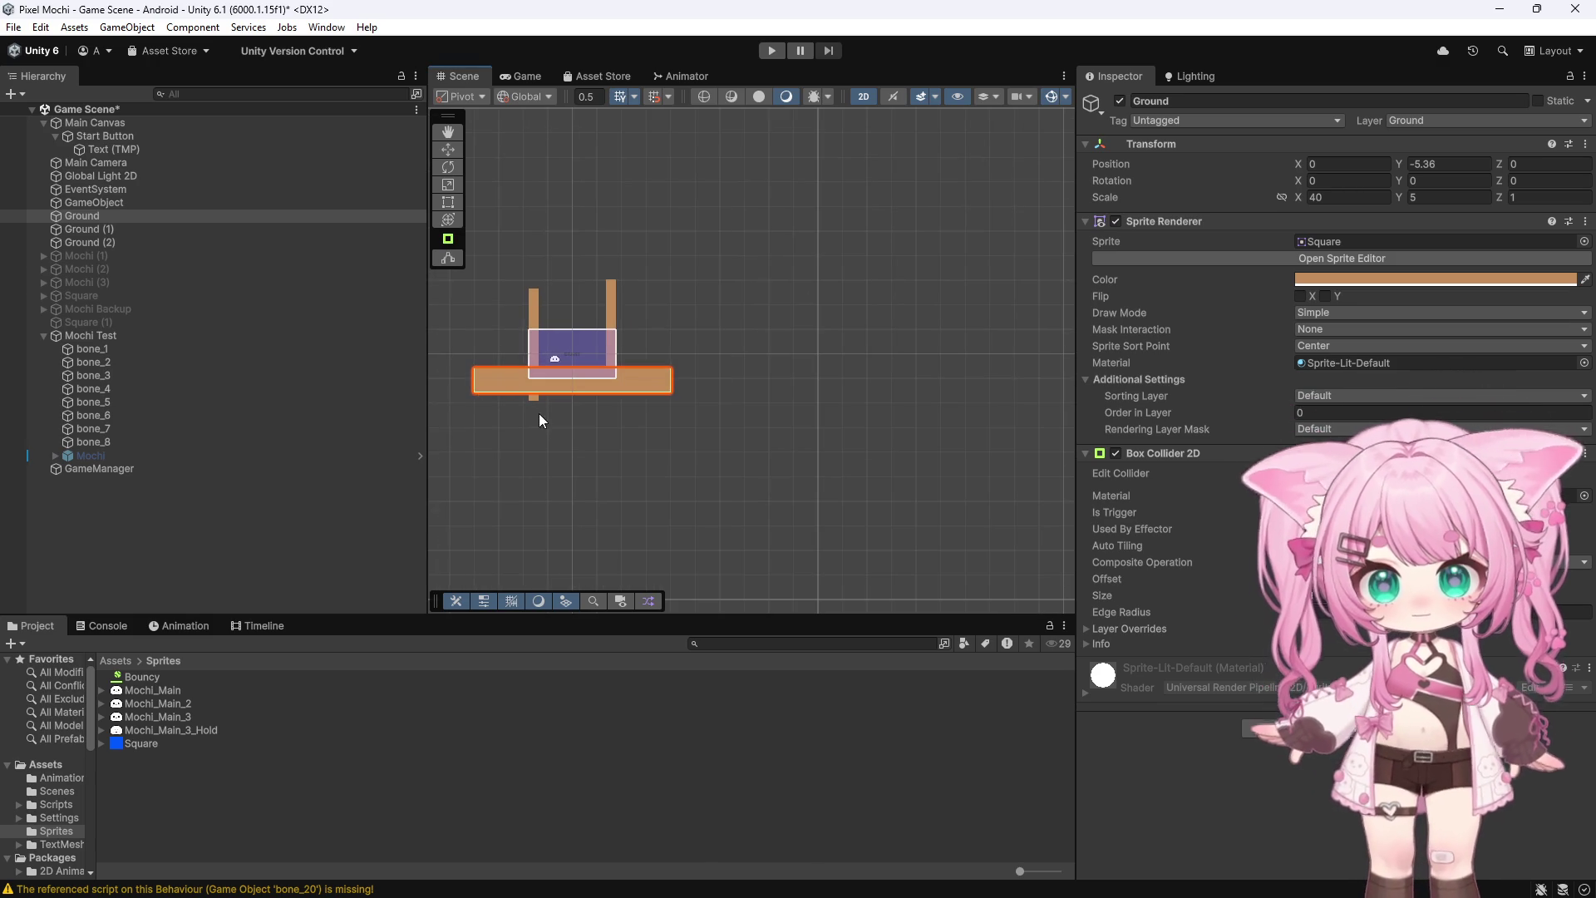
pyautogui.scroll(-2, 499, 378)
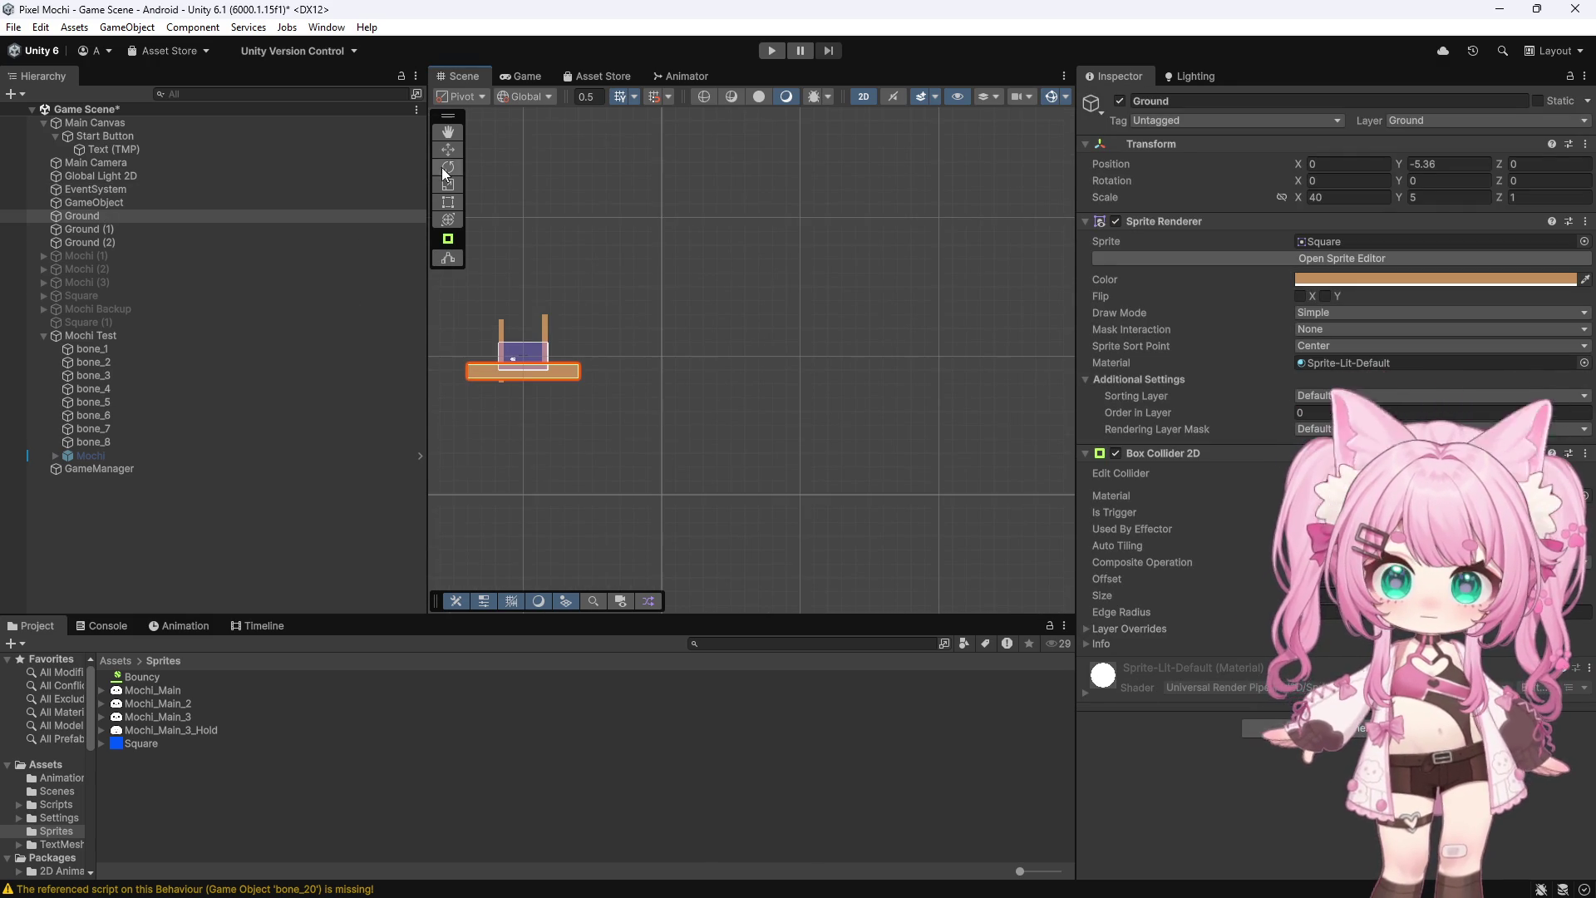
pyautogui.moveTo(585, 370); pyautogui.dragTo(651, 377)
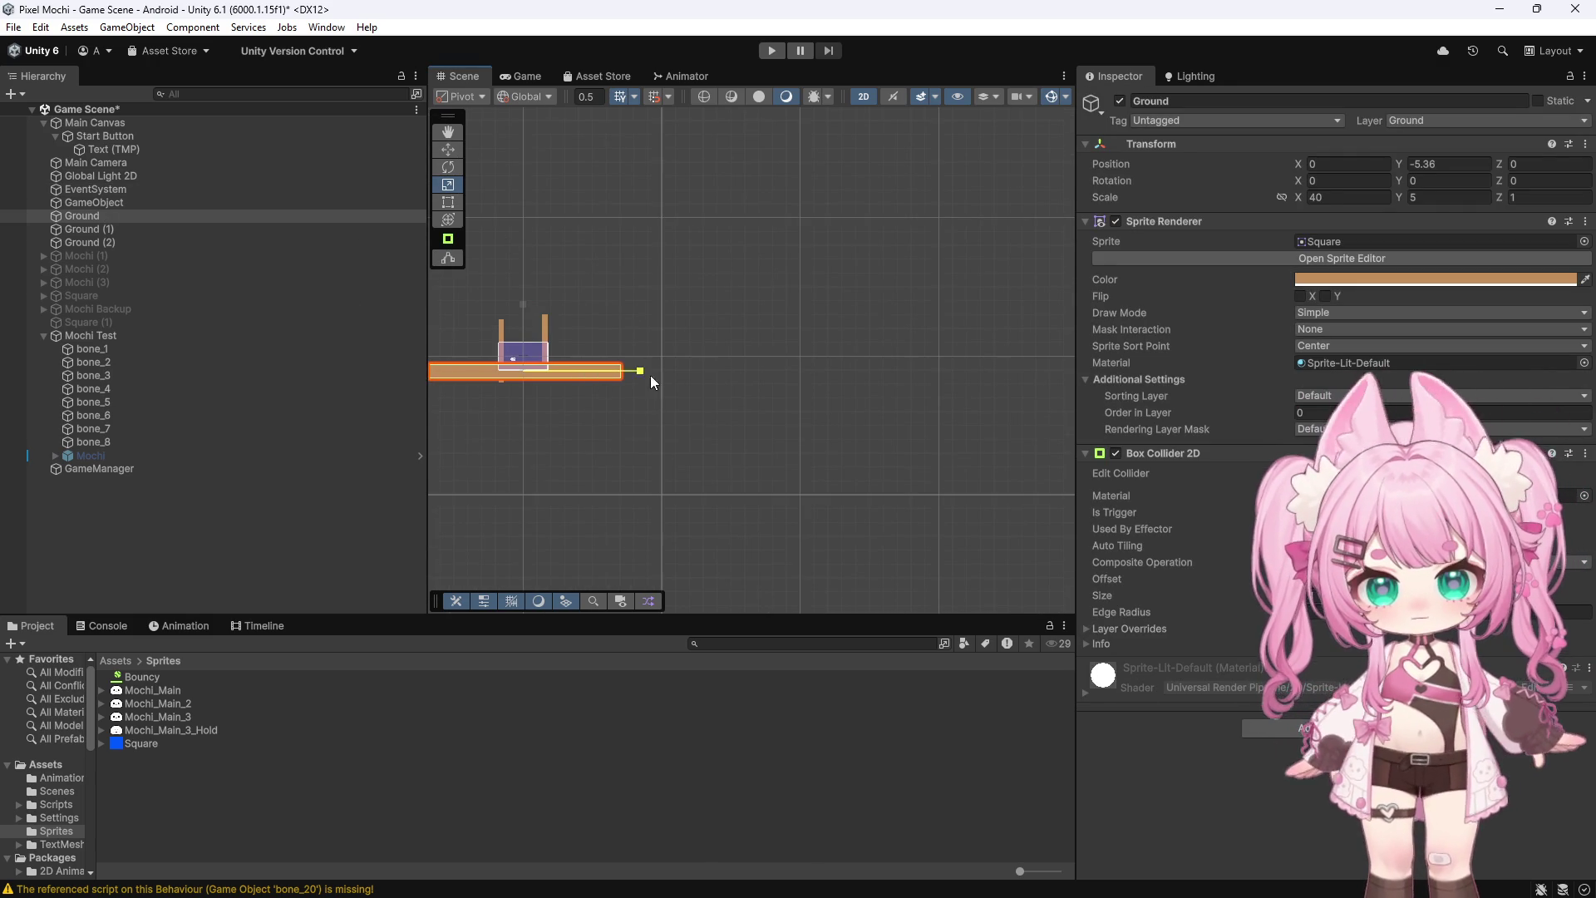
pyautogui.moveTo(1014, 365); pyautogui.dragTo(1008, 349)
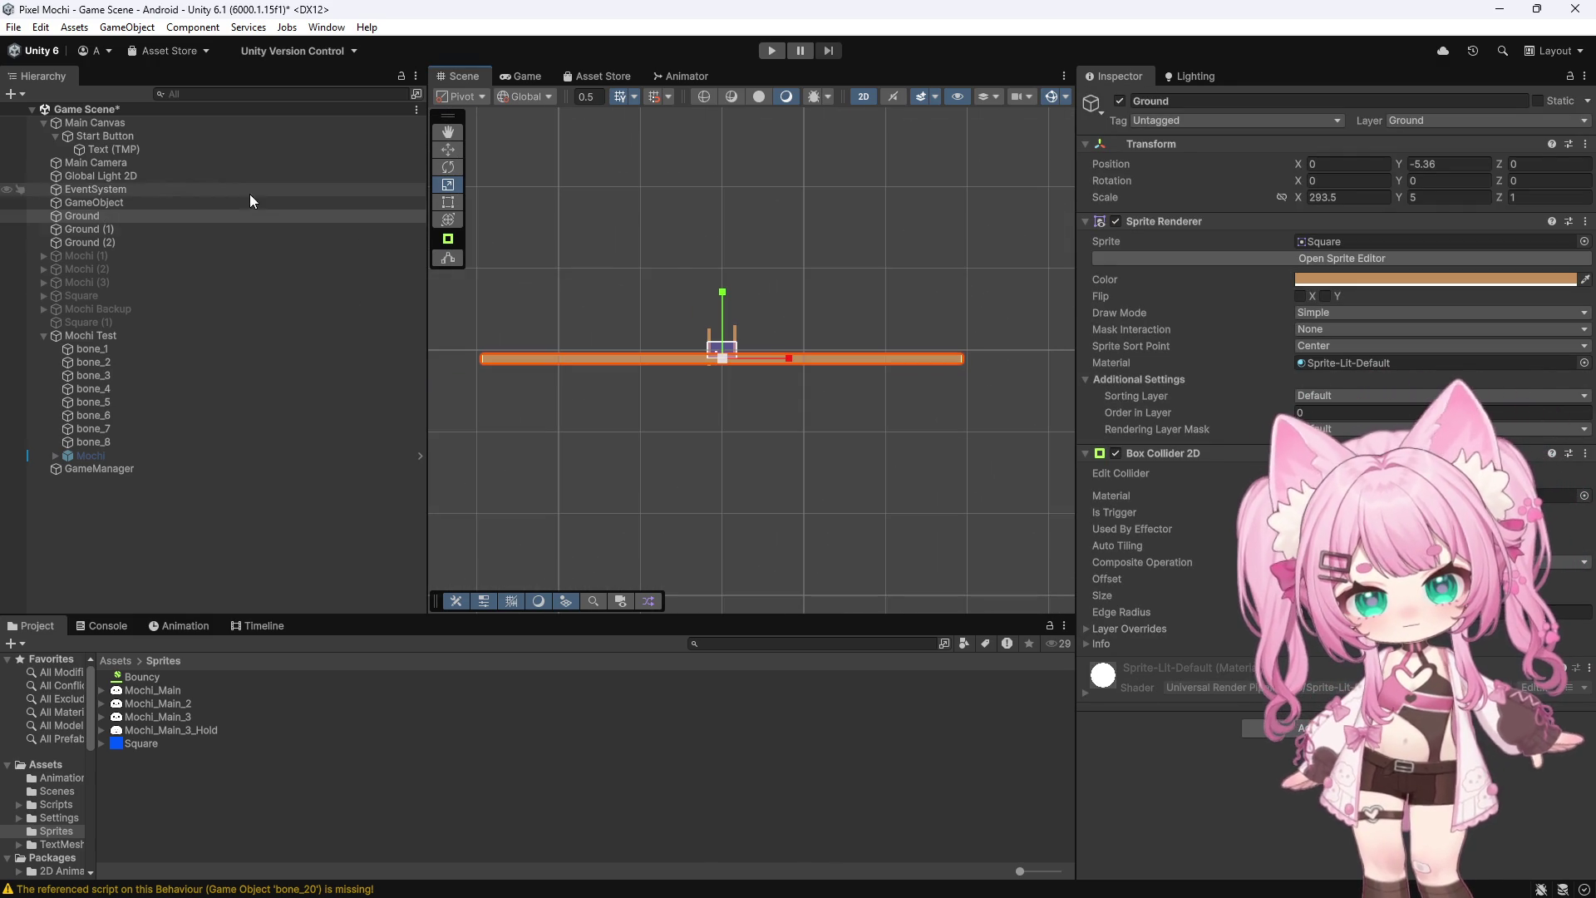
# Move the Ground bar right to X position 130.2 and deselect it
pyautogui.click(449, 150)
pyautogui.scroll(8, 715, 364)
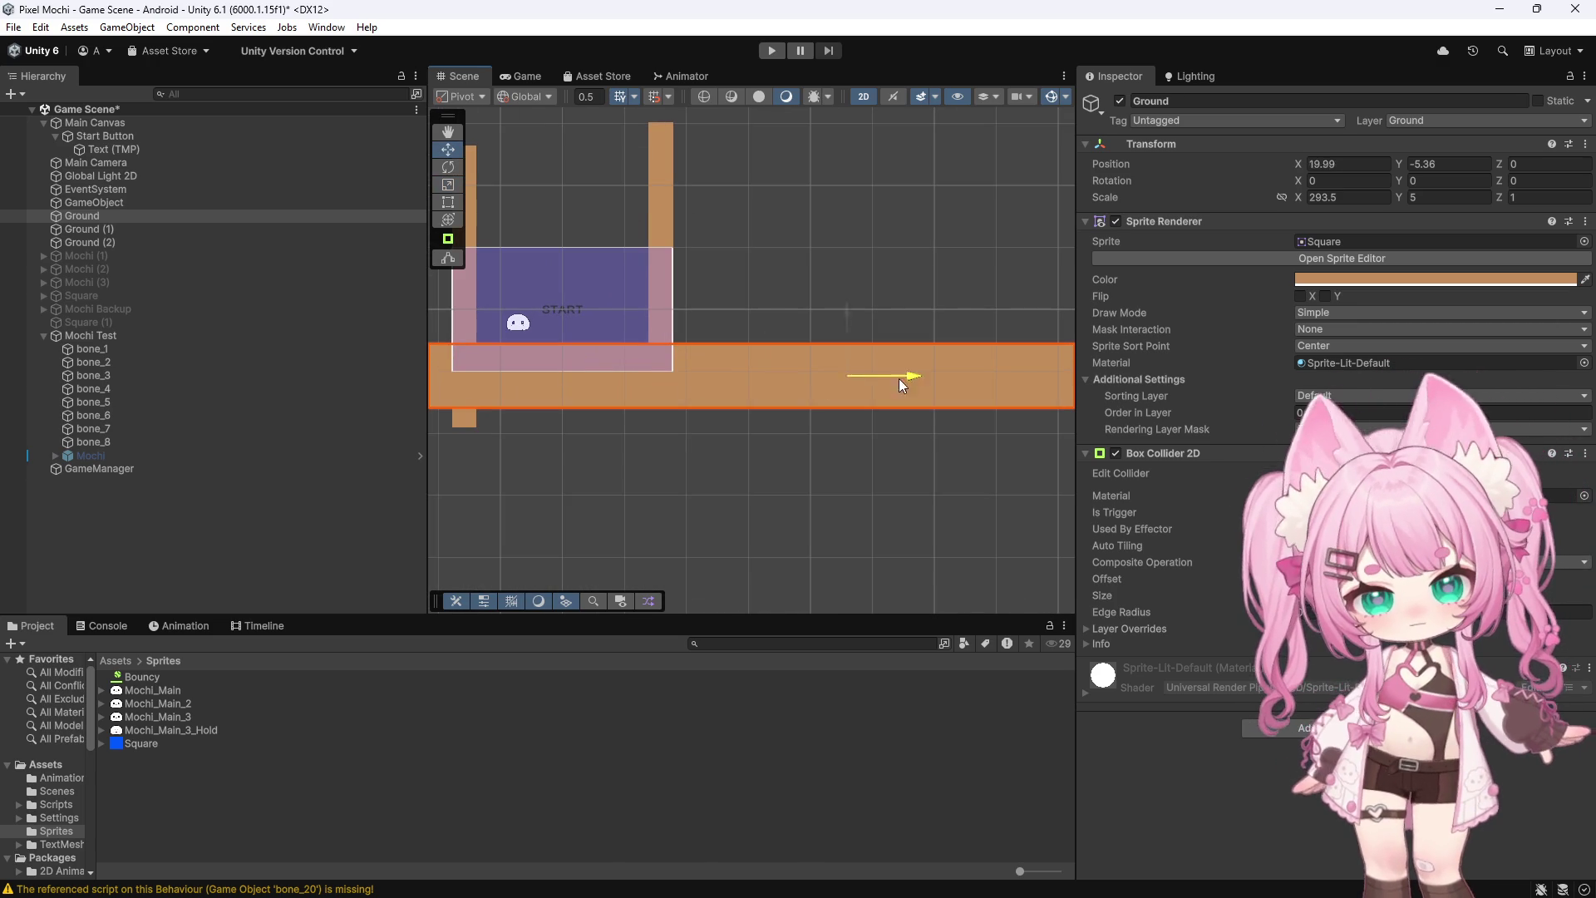
pyautogui.scroll(-10, 1023, 384)
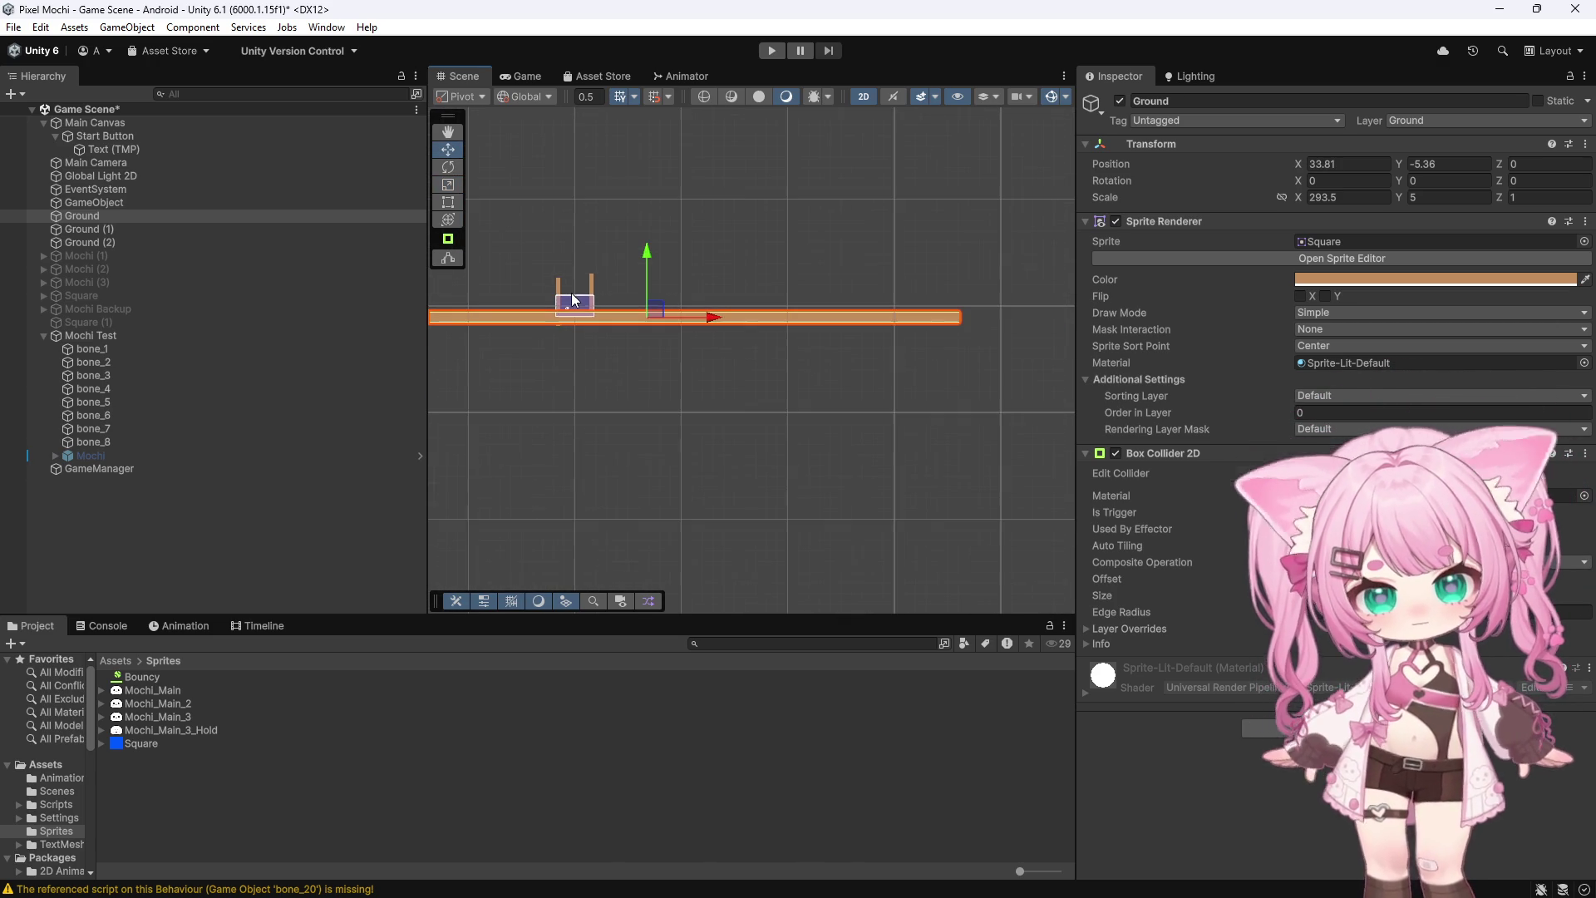
pyautogui.moveTo(746, 315); pyautogui.dragTo(911, 307)
pyautogui.scroll(10, 565, 295)
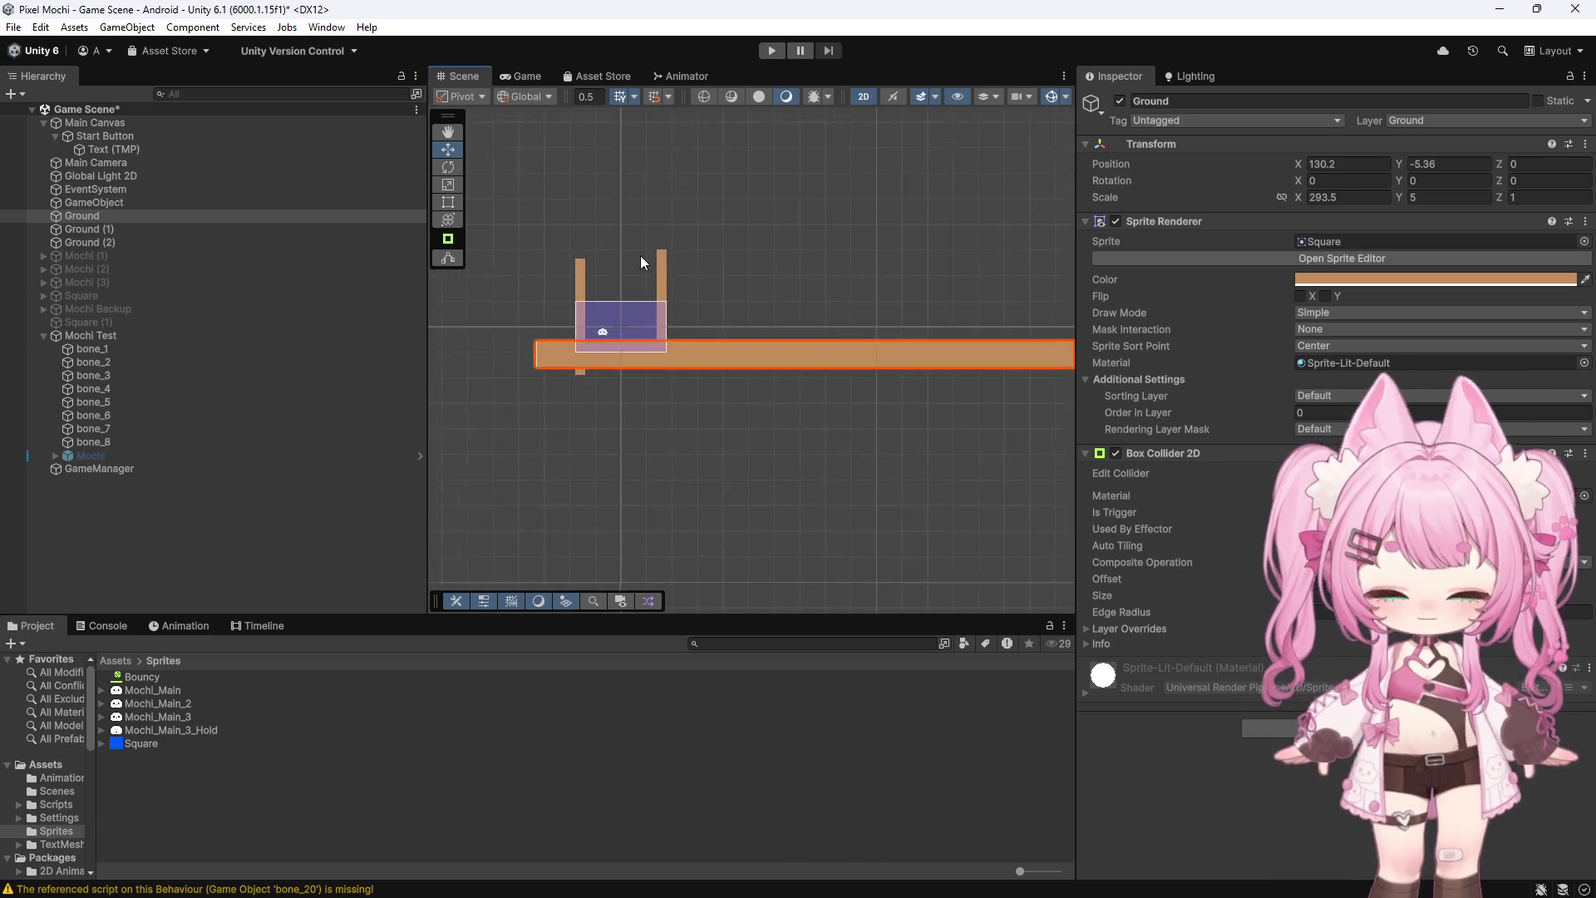
pyautogui.scroll(3, 582, 415)
pyautogui.click(592, 470)
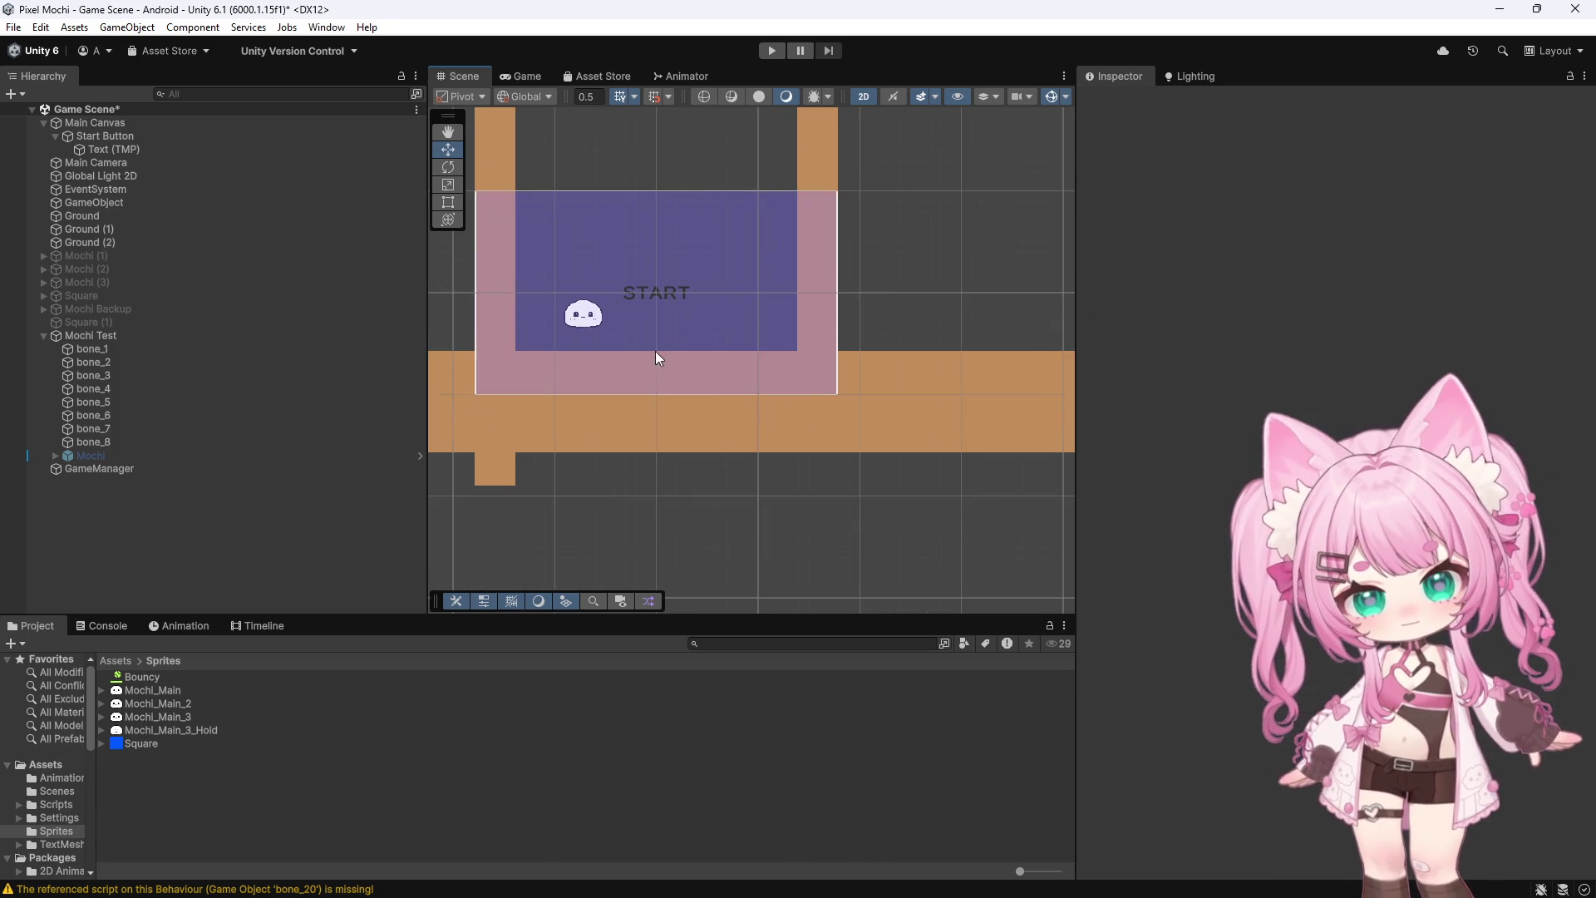
pyautogui.scroll(-5, 798, 396)
pyautogui.scroll(4, 715, 333)
pyautogui.scroll(2, 639, 263)
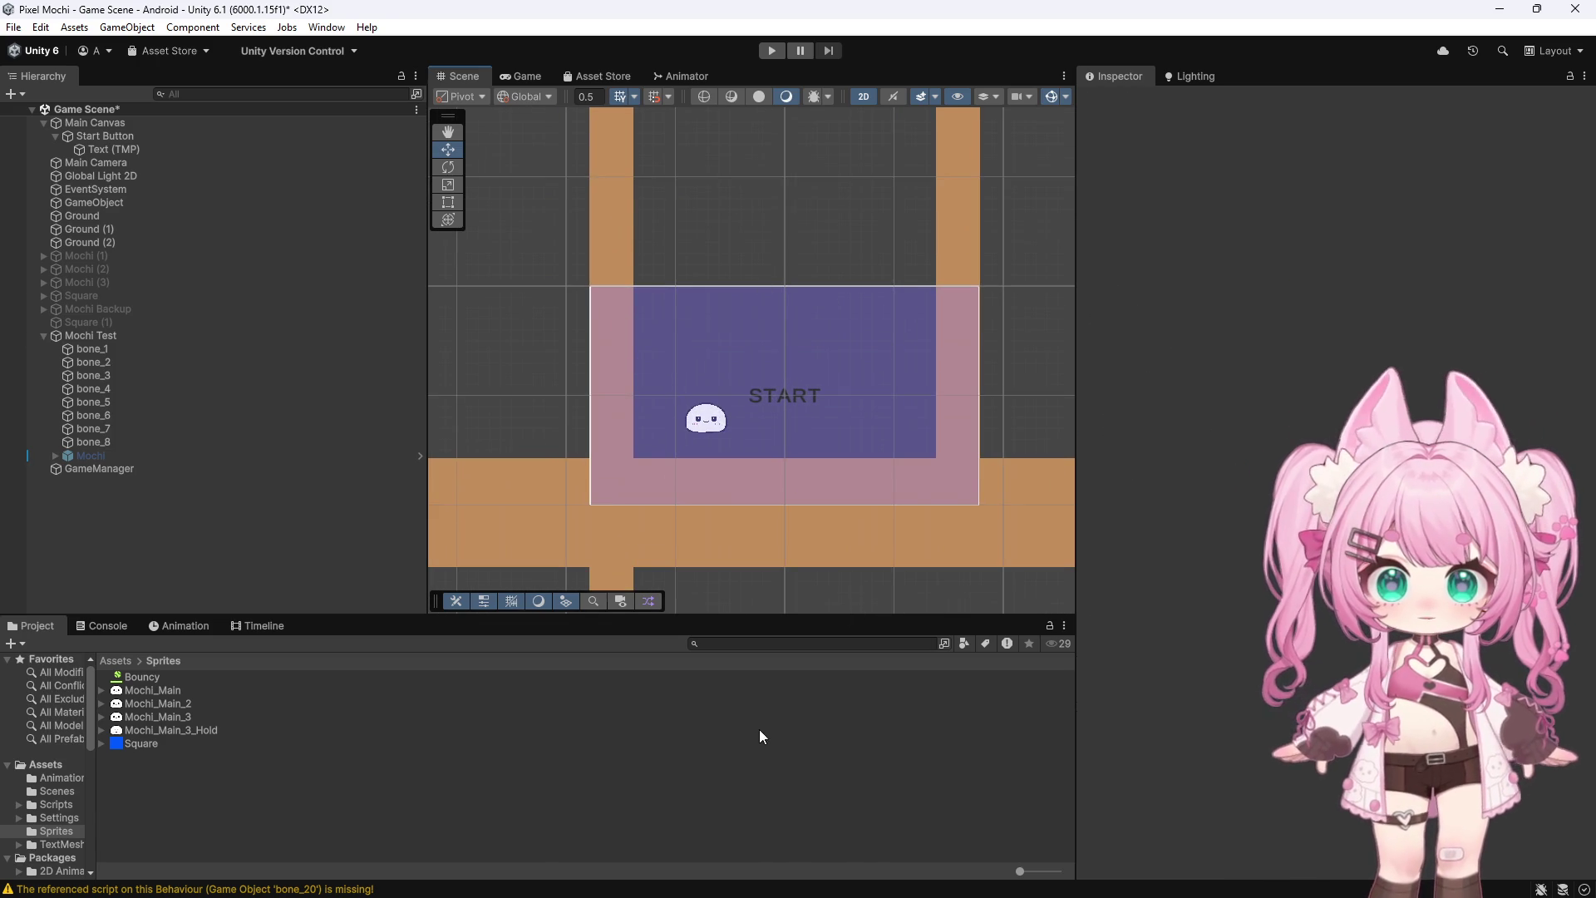
pyautogui.scroll(-2, 691, 150)
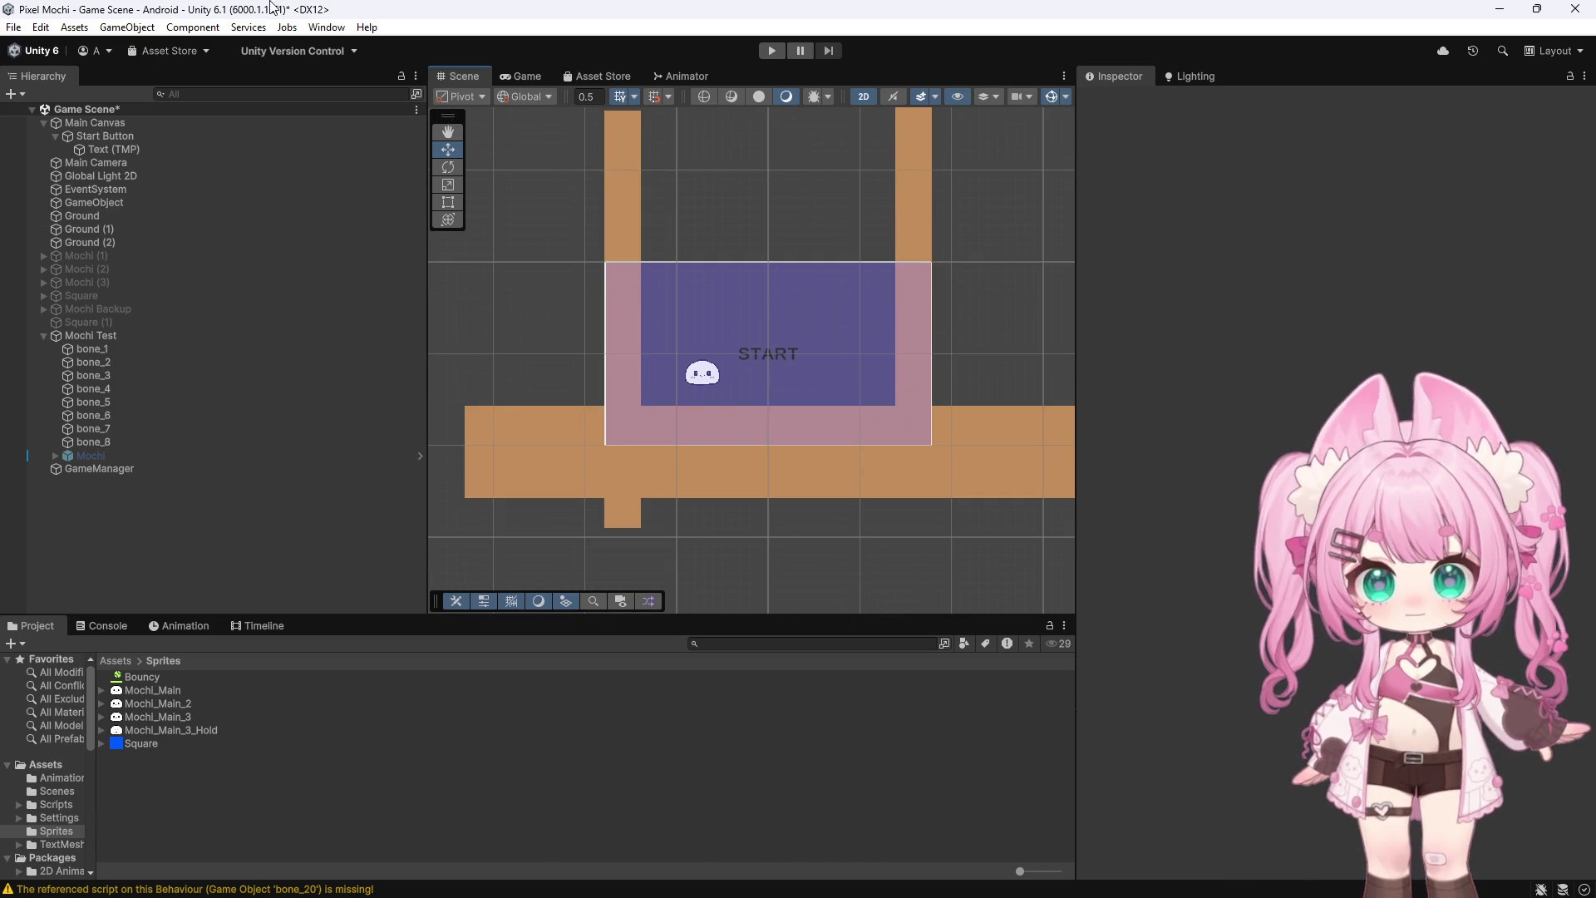
pyautogui.click(325, 28)
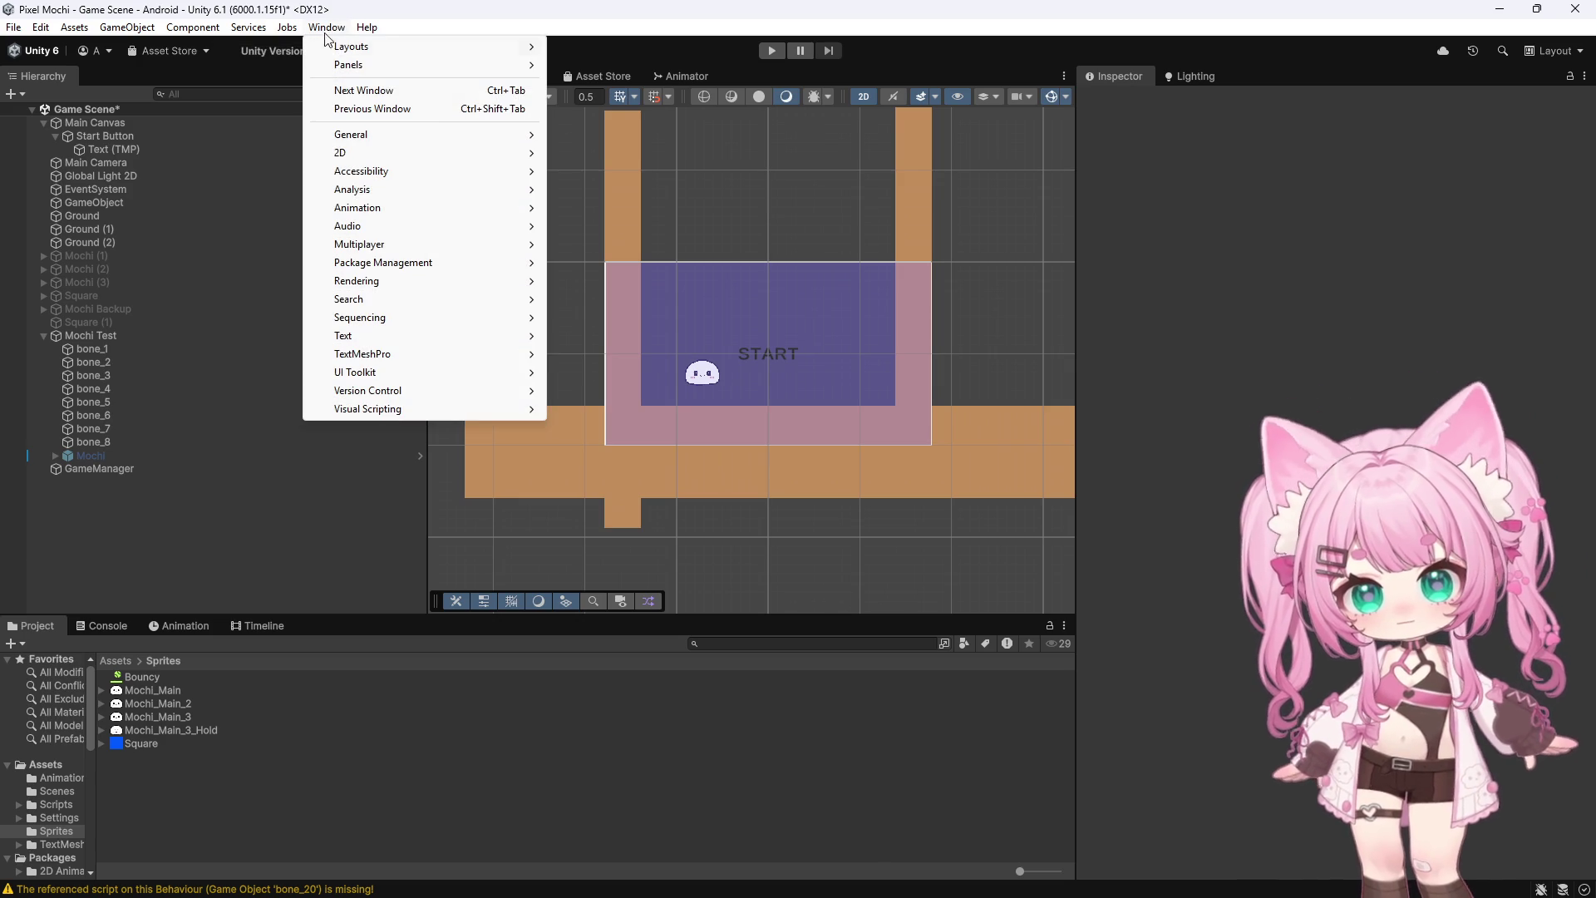
# Browse the Window menu's General, 2D and Audio submenus, dismiss it, and bring up the Asset Store browser
pyautogui.moveTo(346, 159)
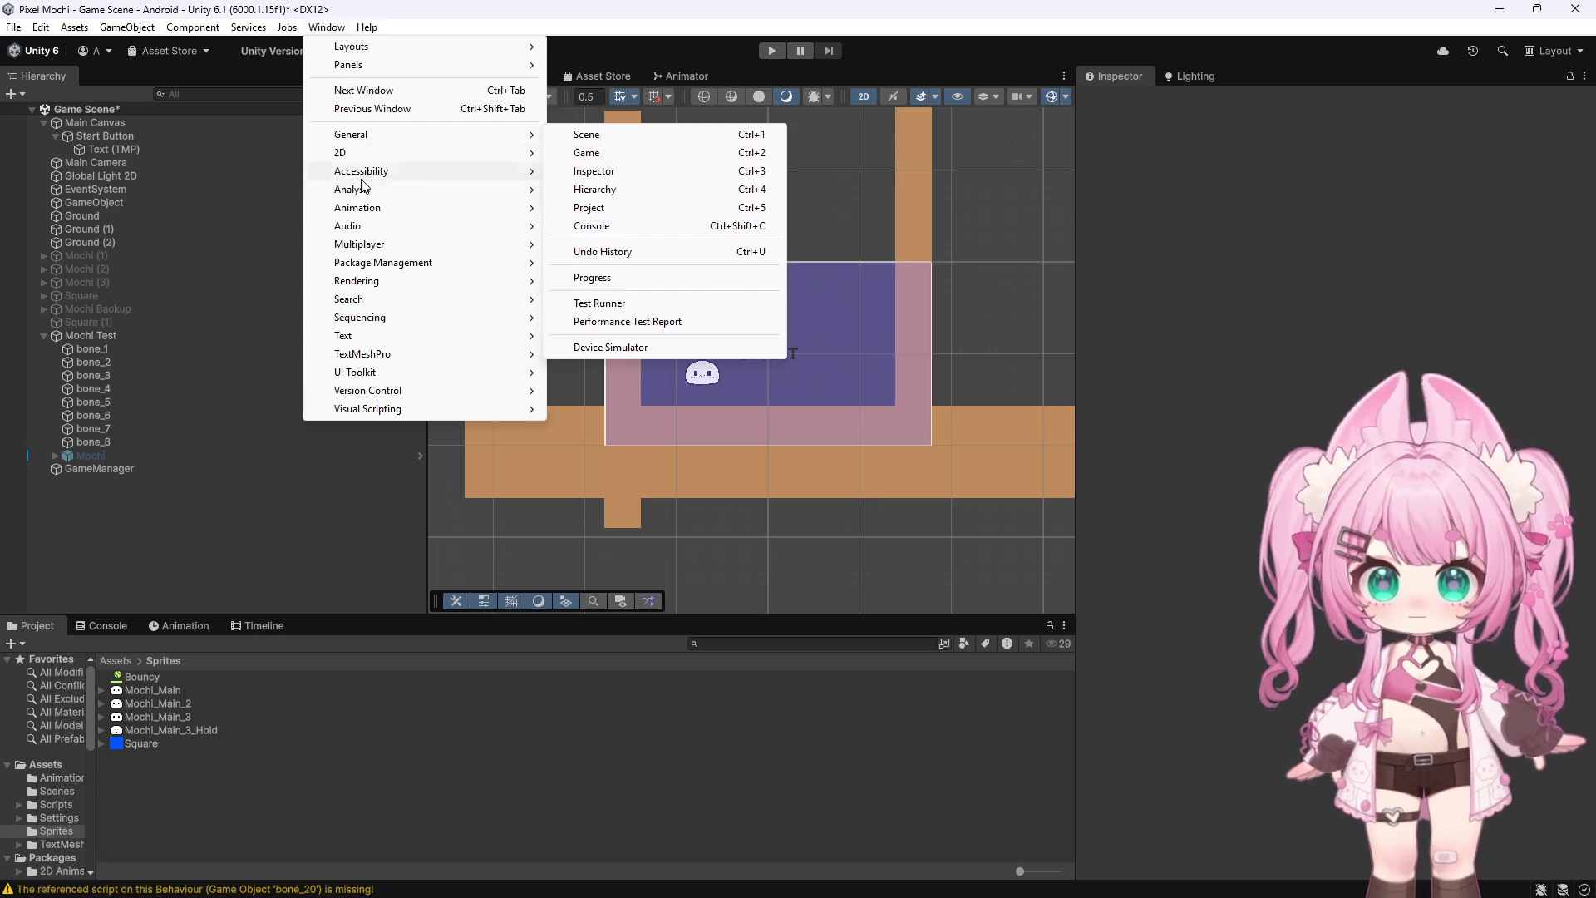
pyautogui.moveTo(360, 229)
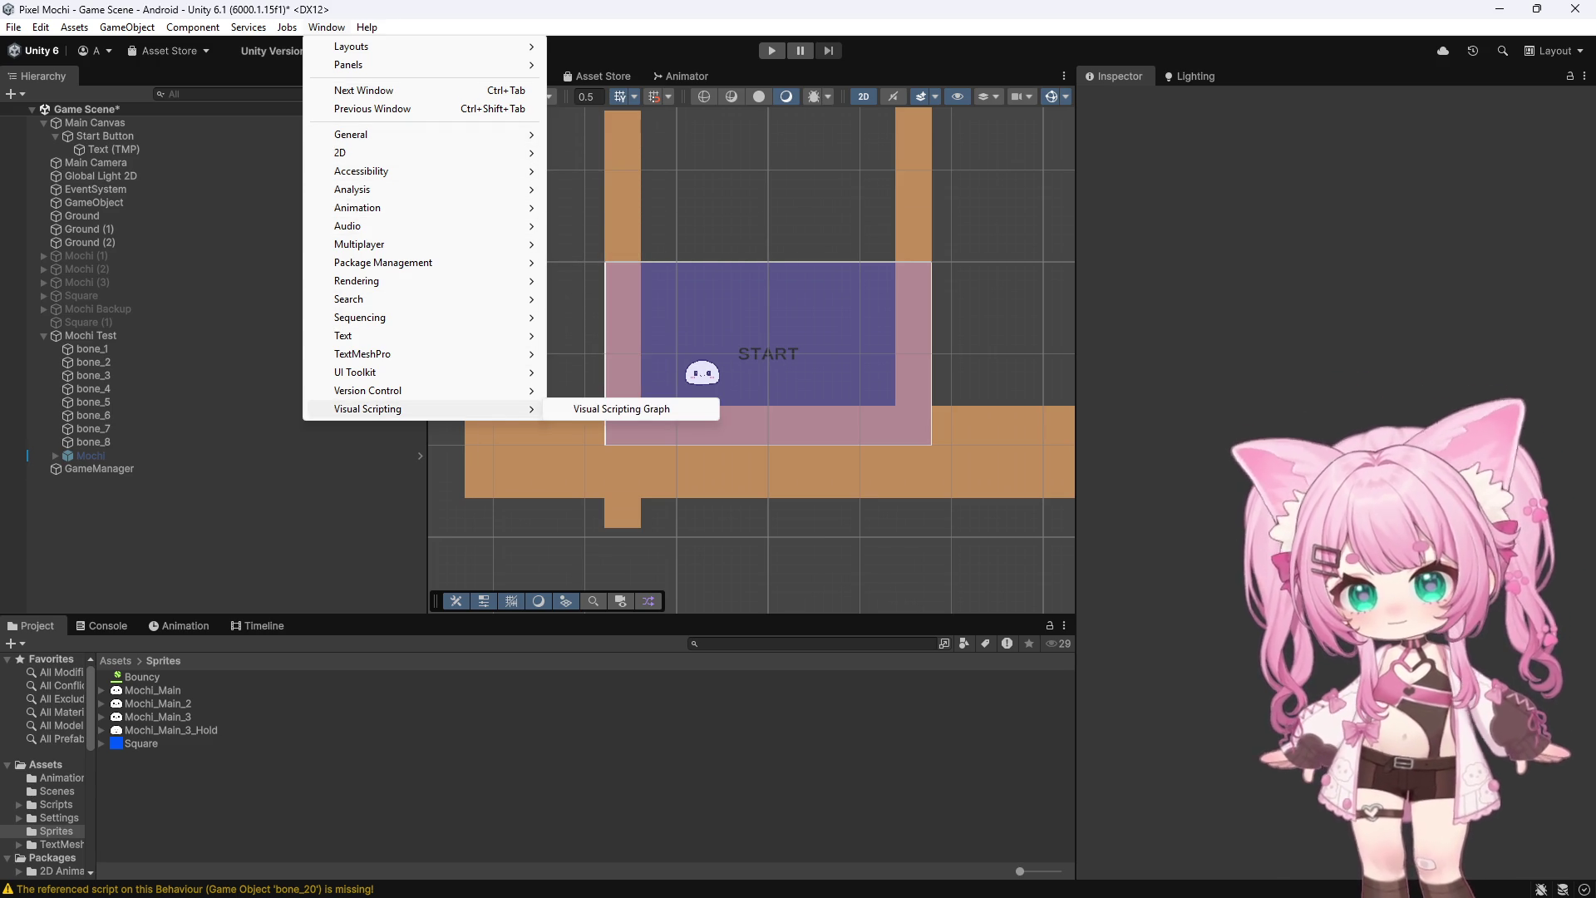
pyautogui.moveTo(14, 26)
pyautogui.press('Escape')
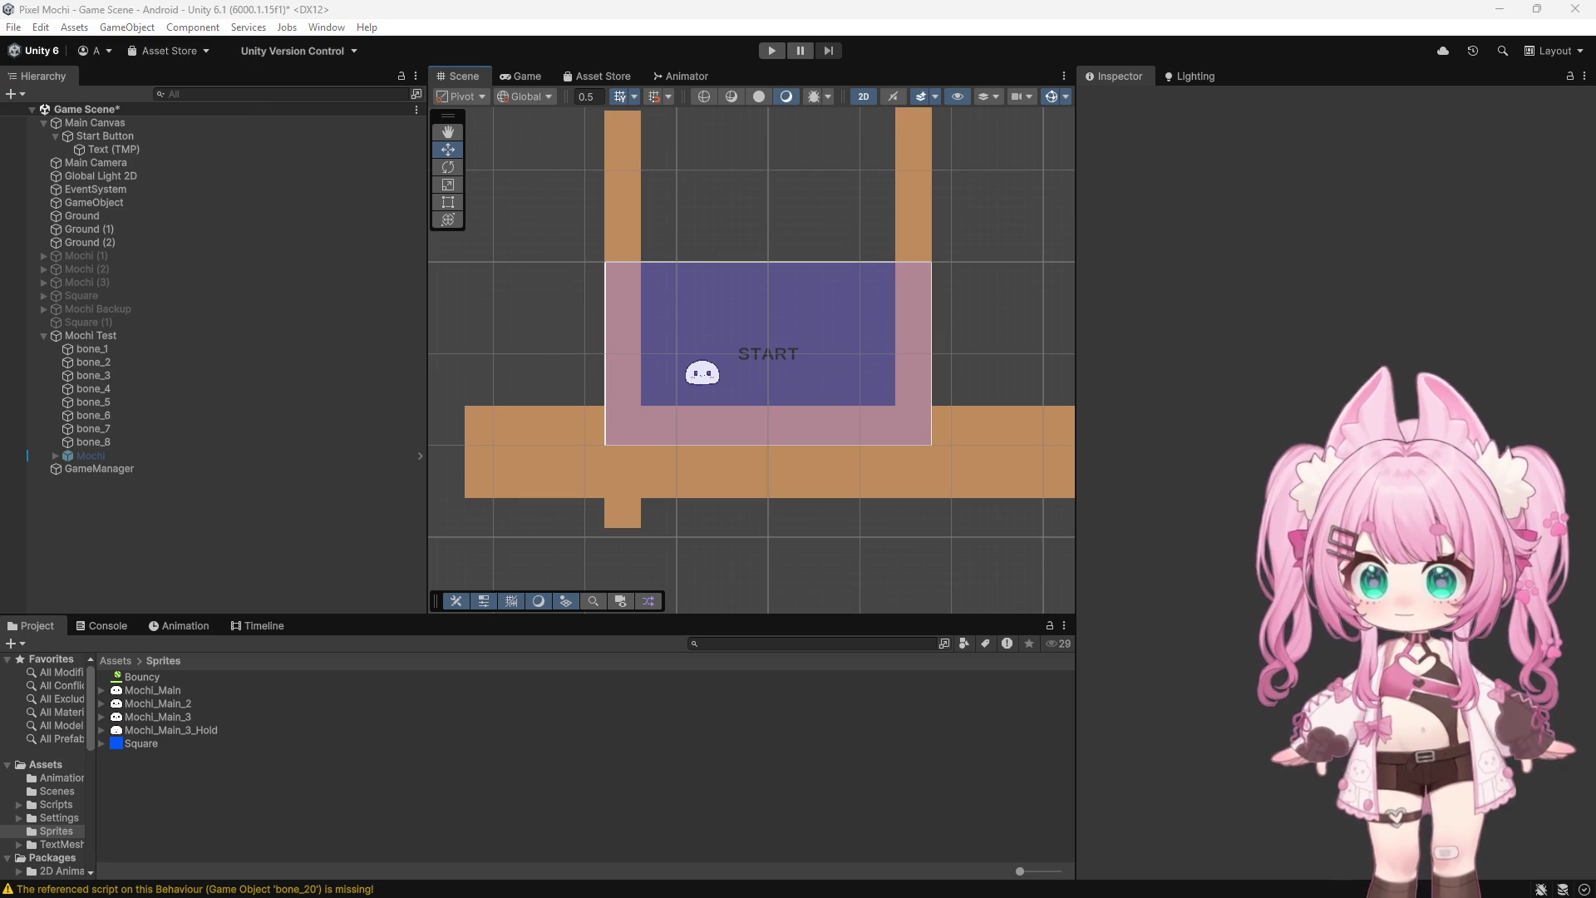
pyautogui.moveTo(1595, 344)
pyautogui.mouseDown()
pyautogui.moveTo(850, 343)
pyautogui.moveTo(786, 325)
pyautogui.moveTo(734, 154)
pyautogui.mouseUp()
# Search the Asset Store for 'free pixel background' and open the Free 2D Cartoon Parallax Background page
pyautogui.doubleClick(880, 166)
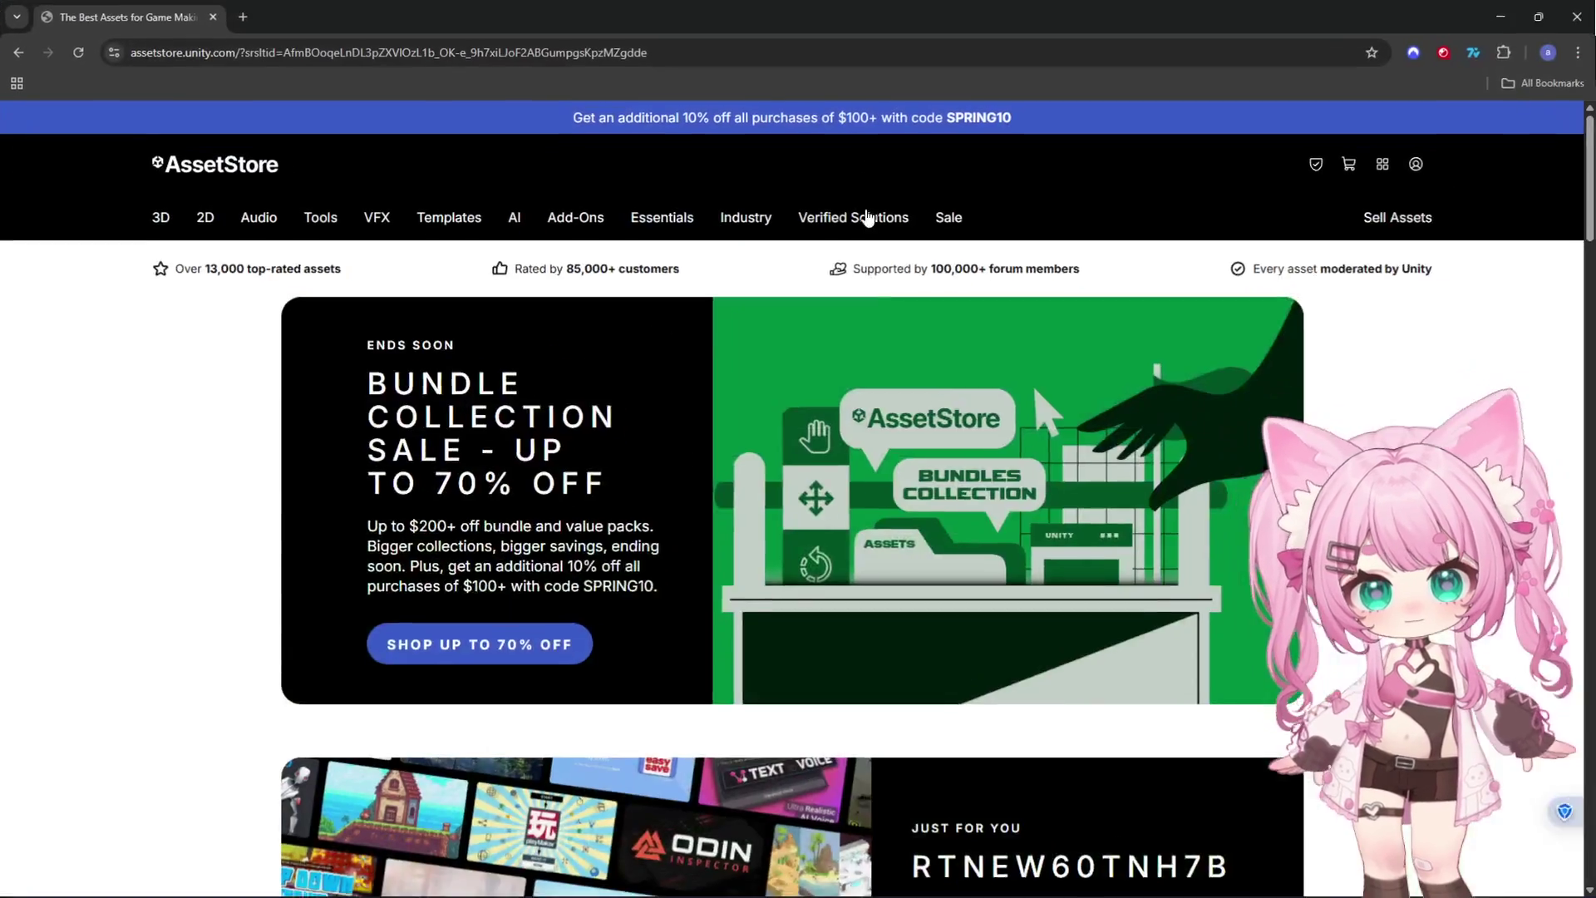
pyautogui.click(535, 163)
pyautogui.write('fre')
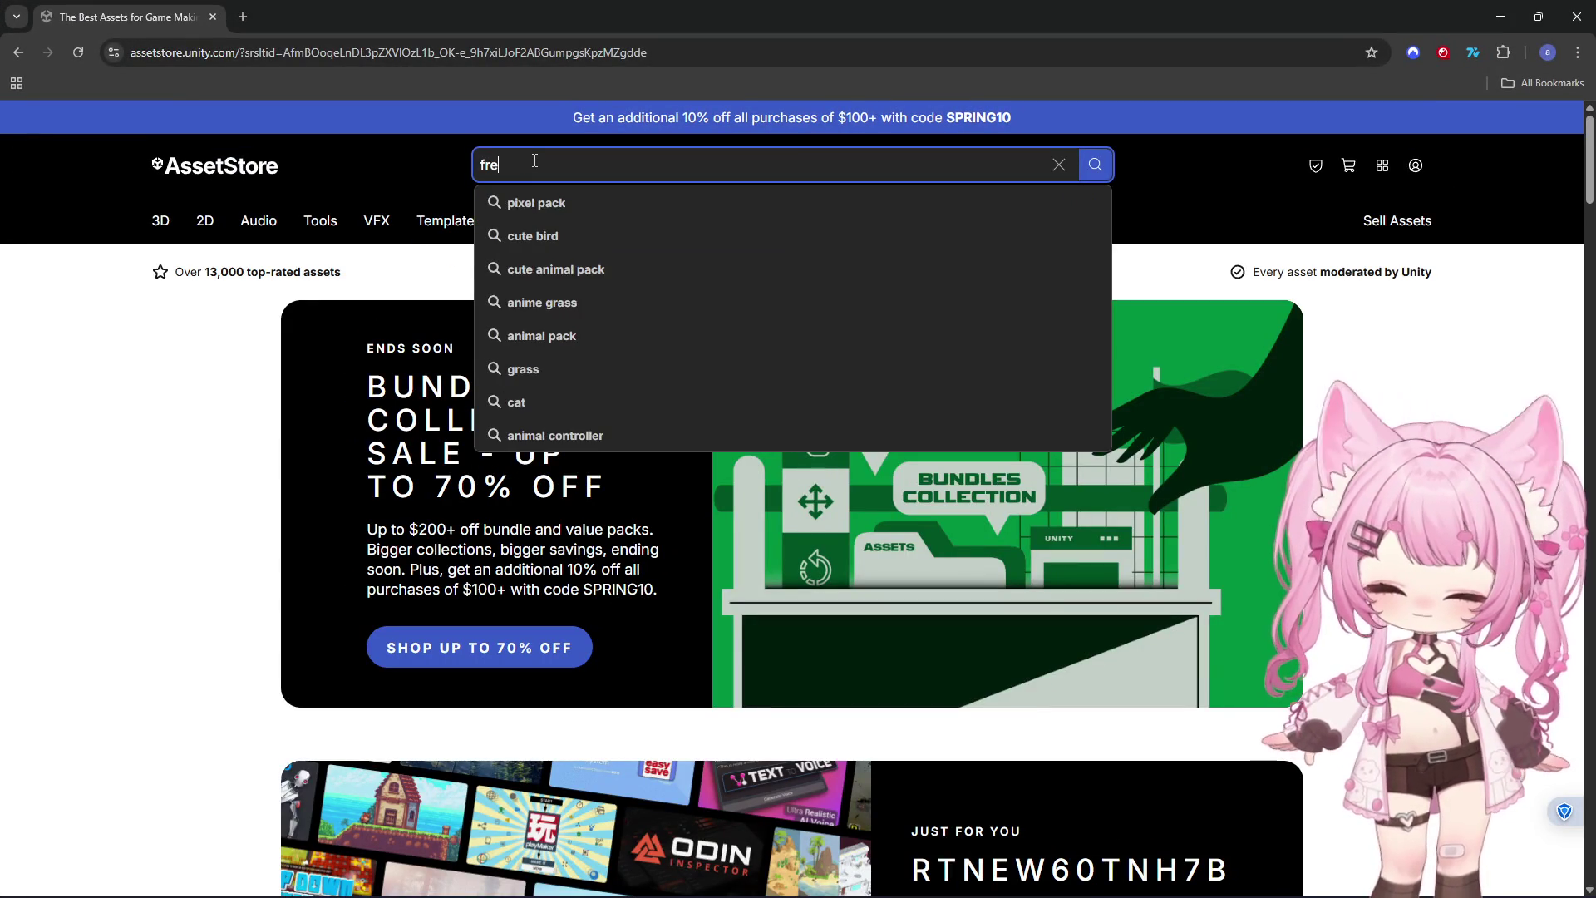
pyautogui.write('e pixel b')
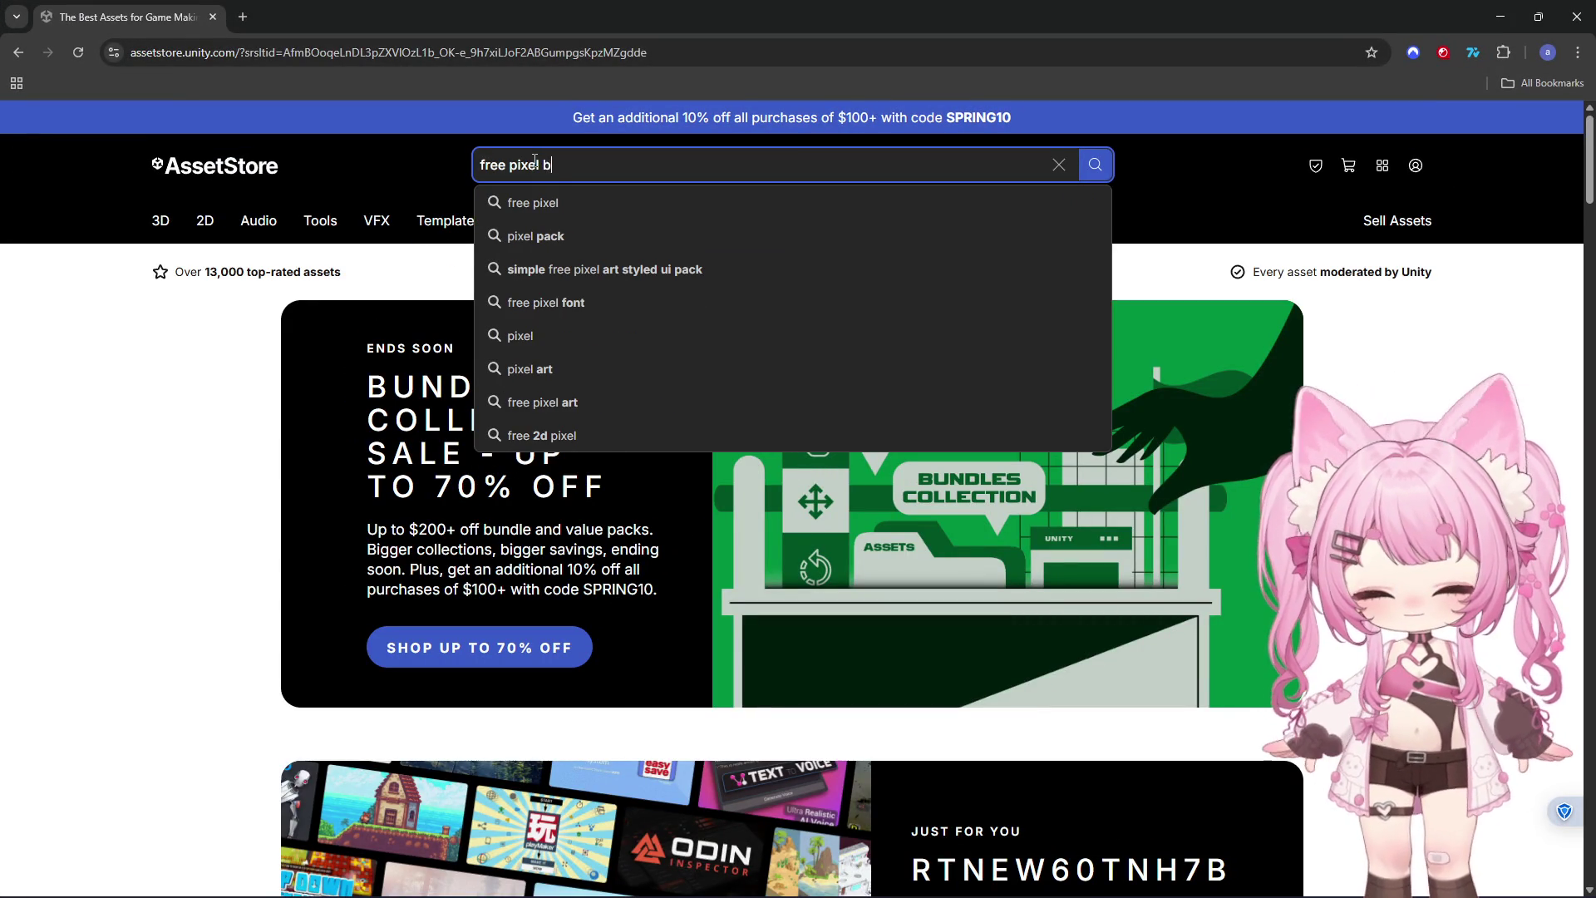
pyautogui.write('acknd')
pyautogui.press('Return')
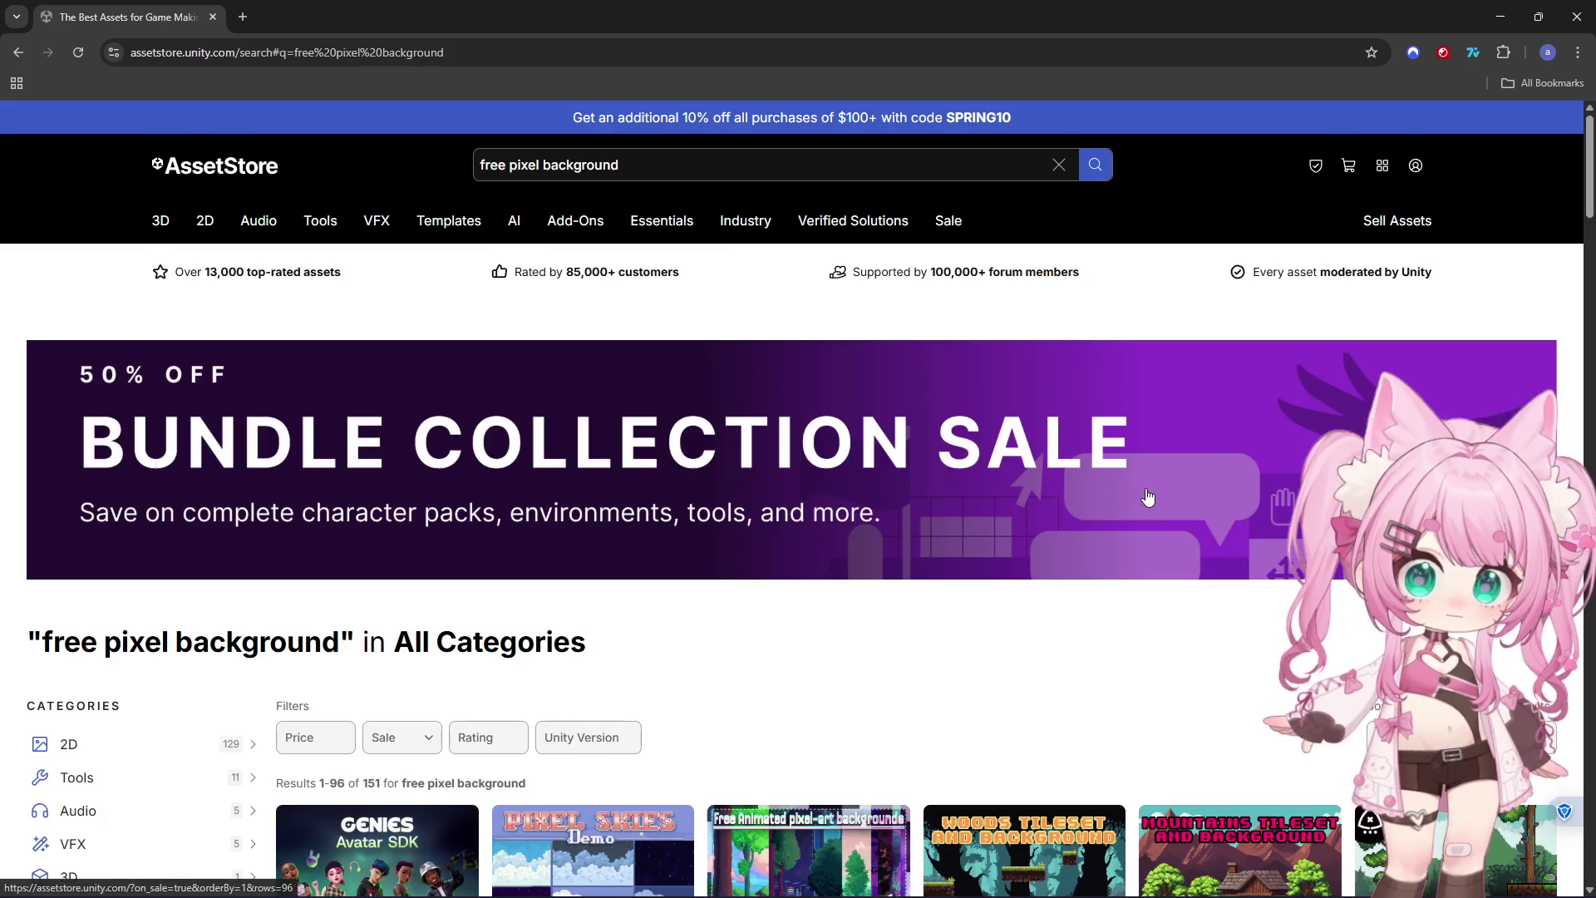
pyautogui.scroll(-5, 1139, 453)
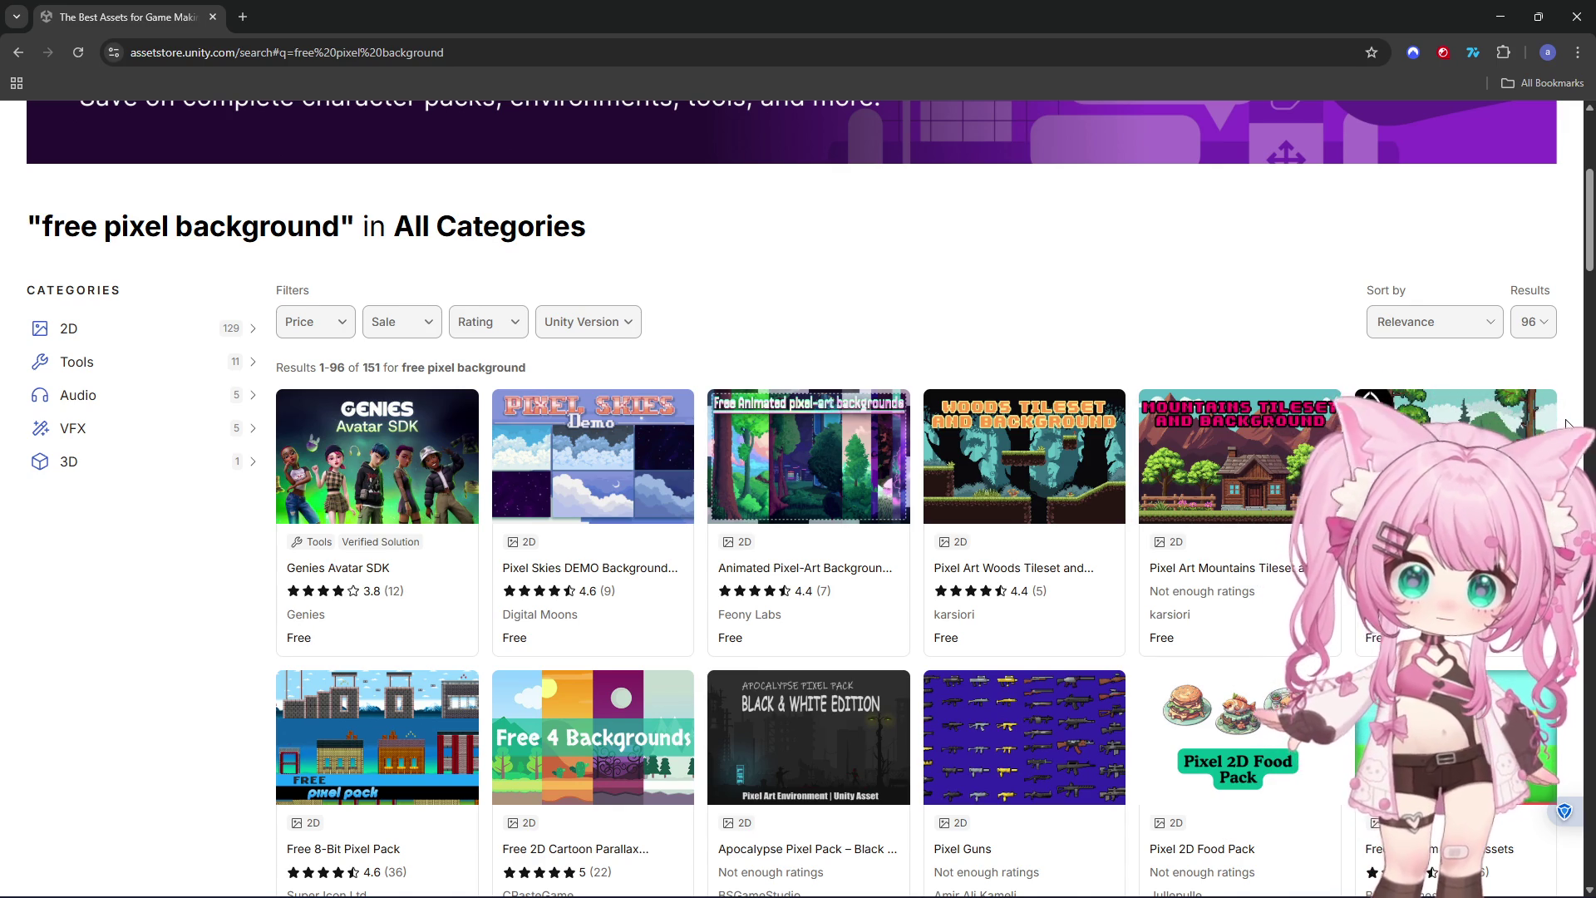
pyautogui.scroll(-2, 848, 366)
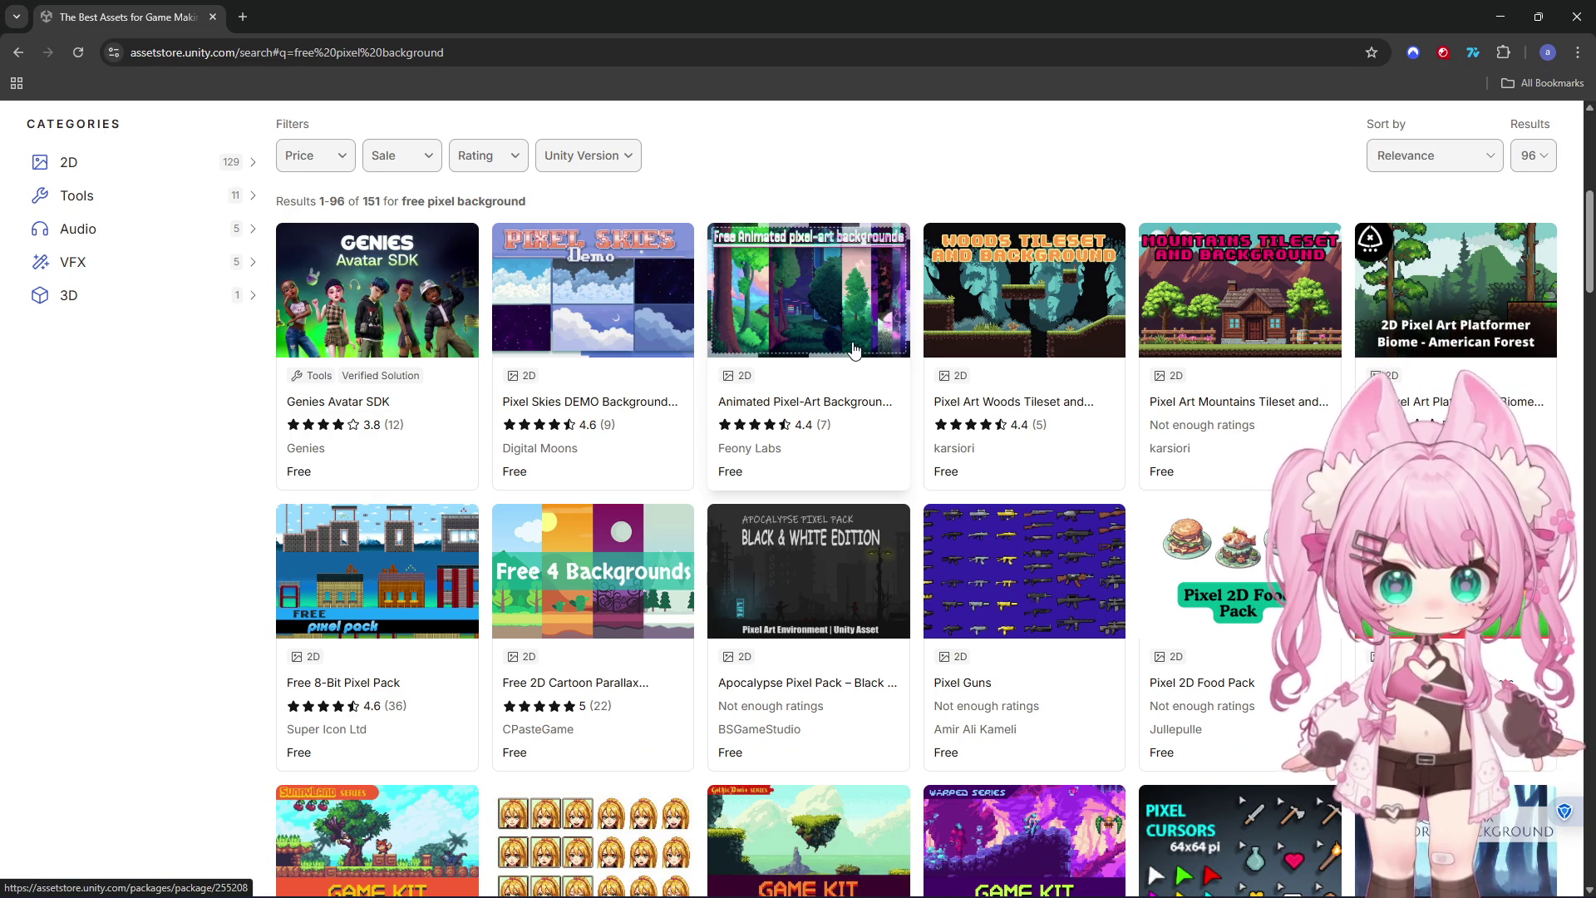
pyautogui.click(662, 534)
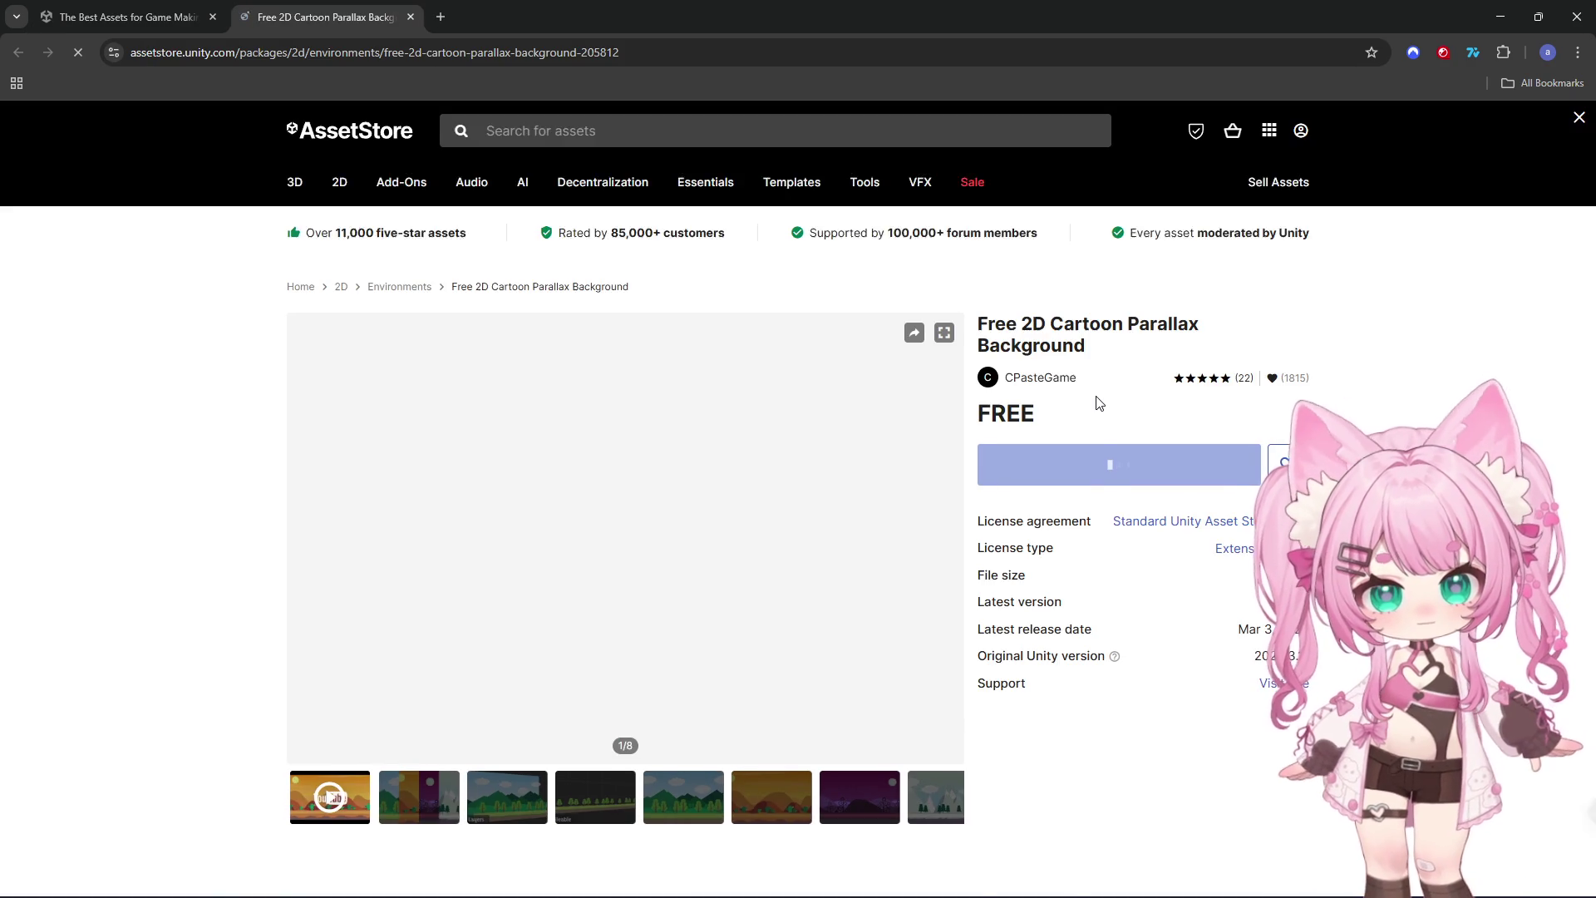
pyautogui.moveTo(1114, 741)
pyautogui.click(418, 834)
pyautogui.click(497, 834)
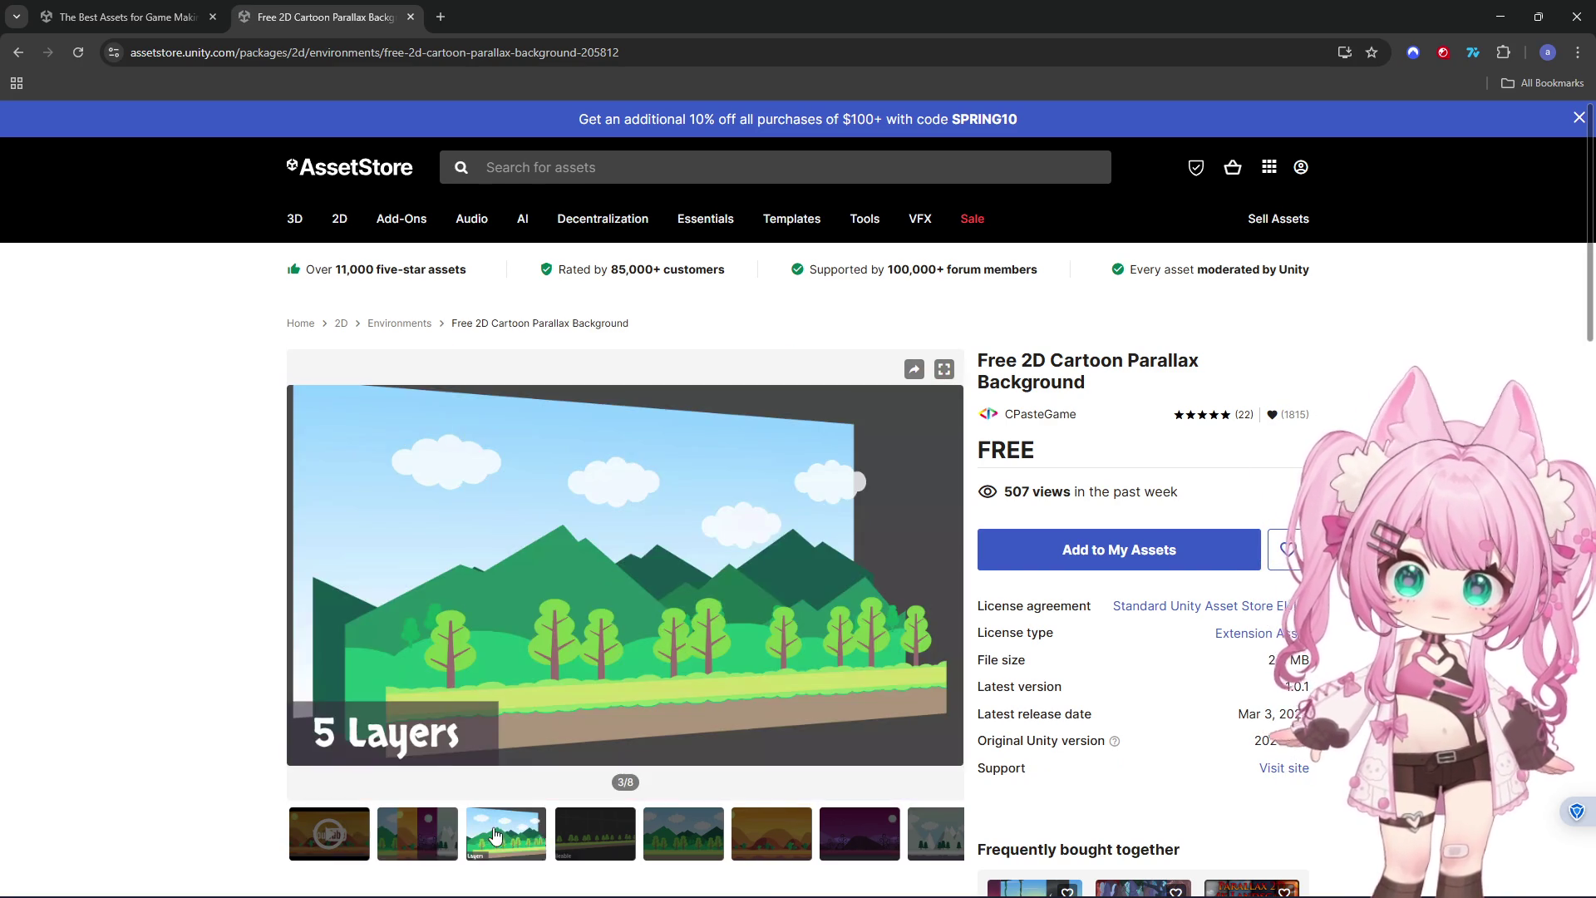
pyautogui.click(612, 856)
pyautogui.click(716, 834)
pyautogui.click(769, 834)
pyautogui.click(856, 834)
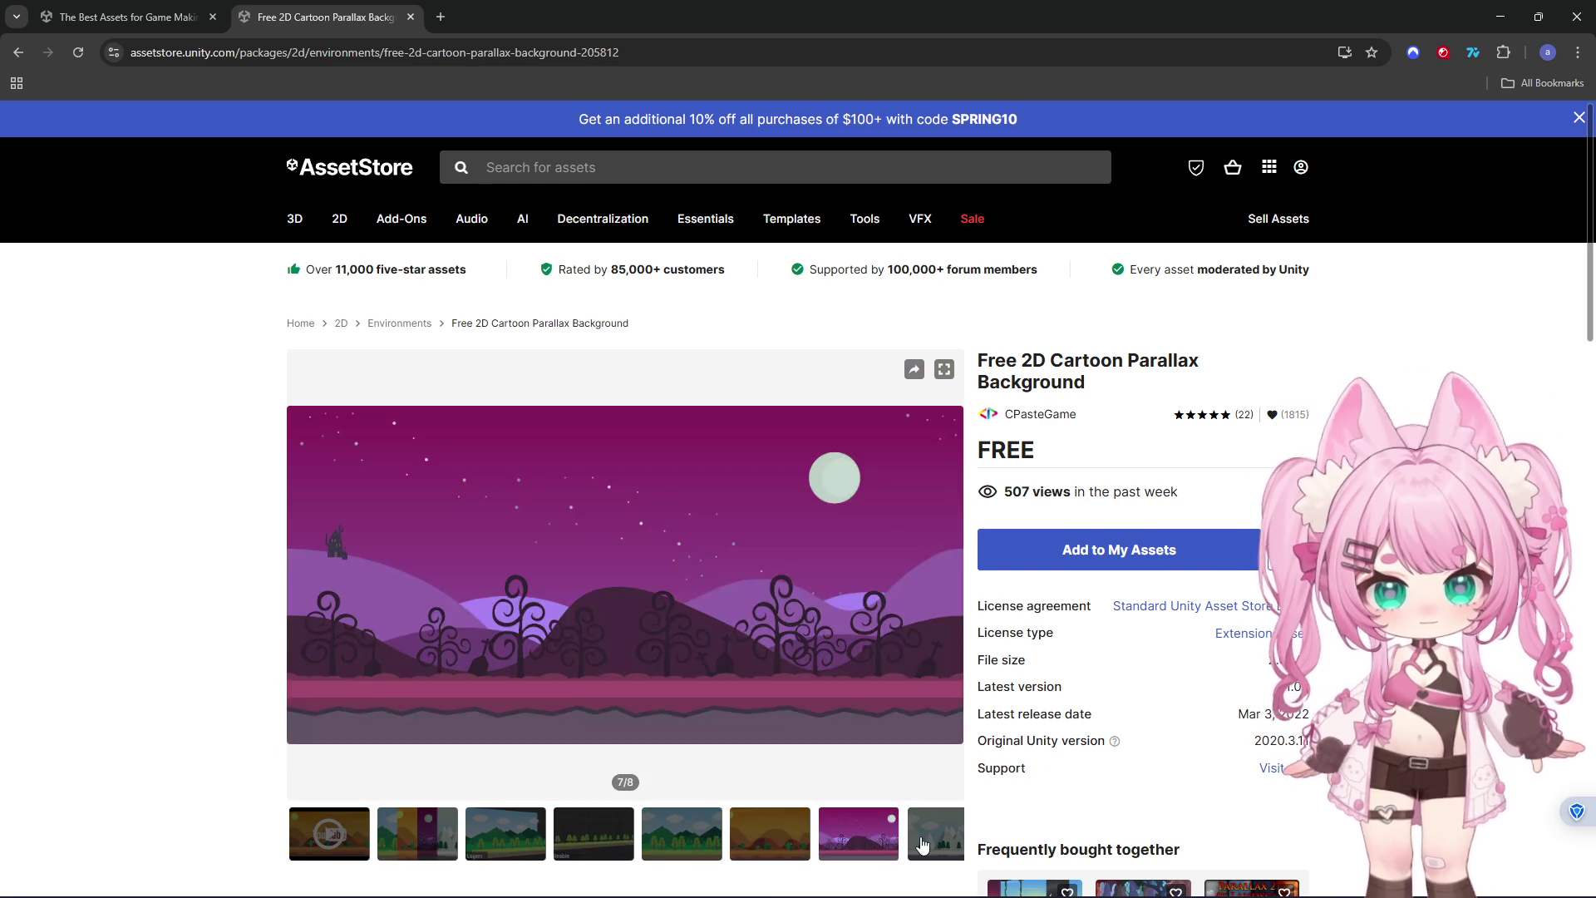
pyautogui.click(927, 844)
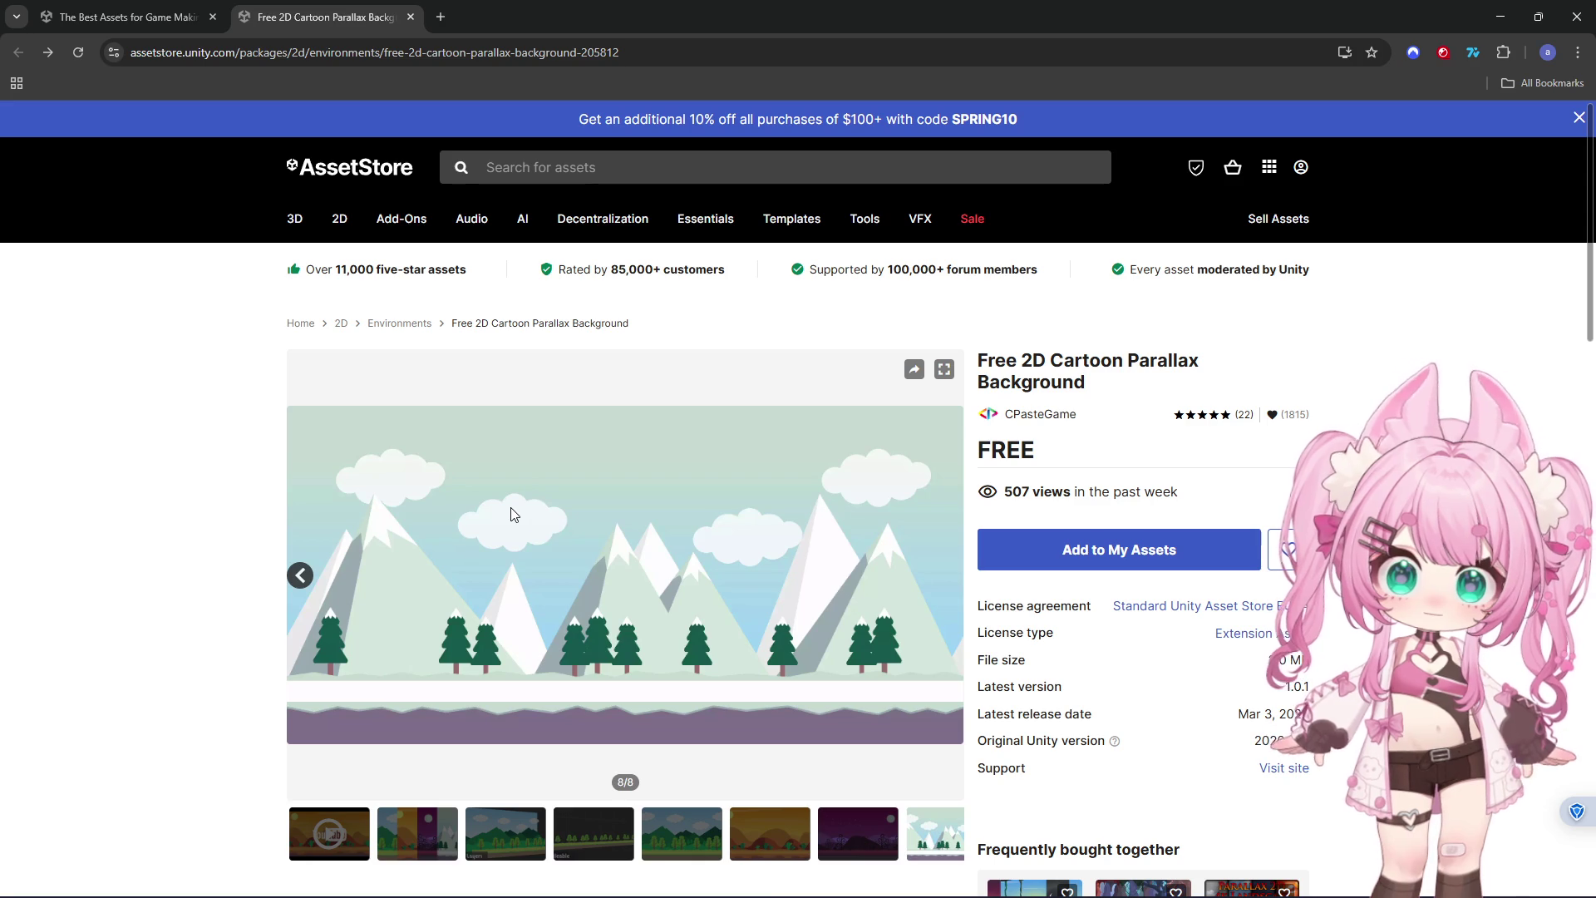
pyautogui.click(129, 17)
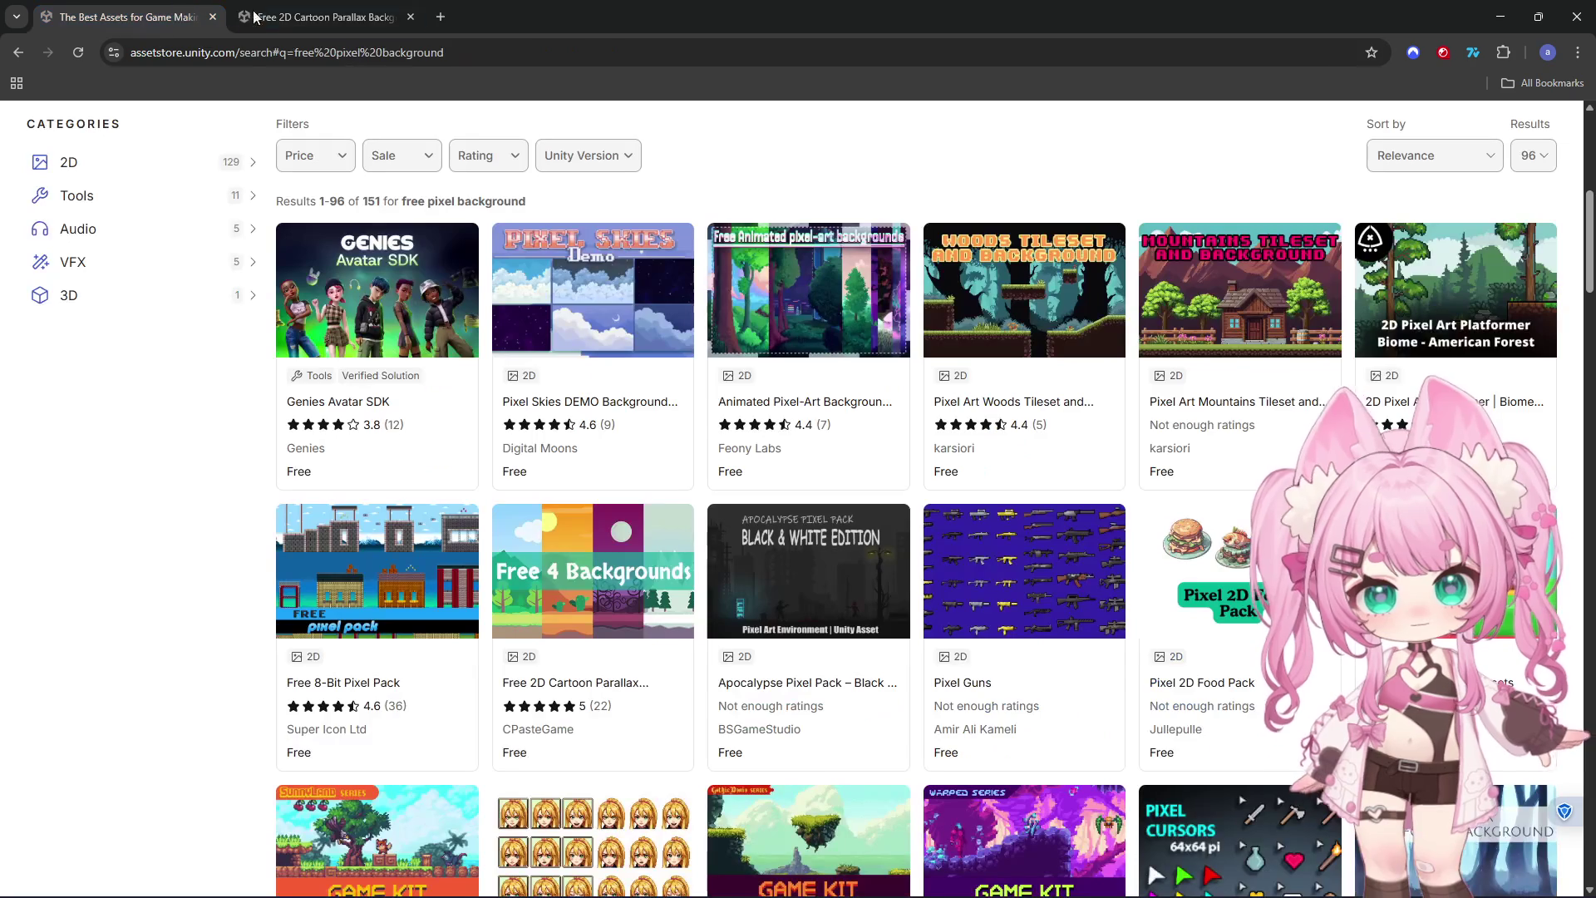
pyautogui.click(410, 16)
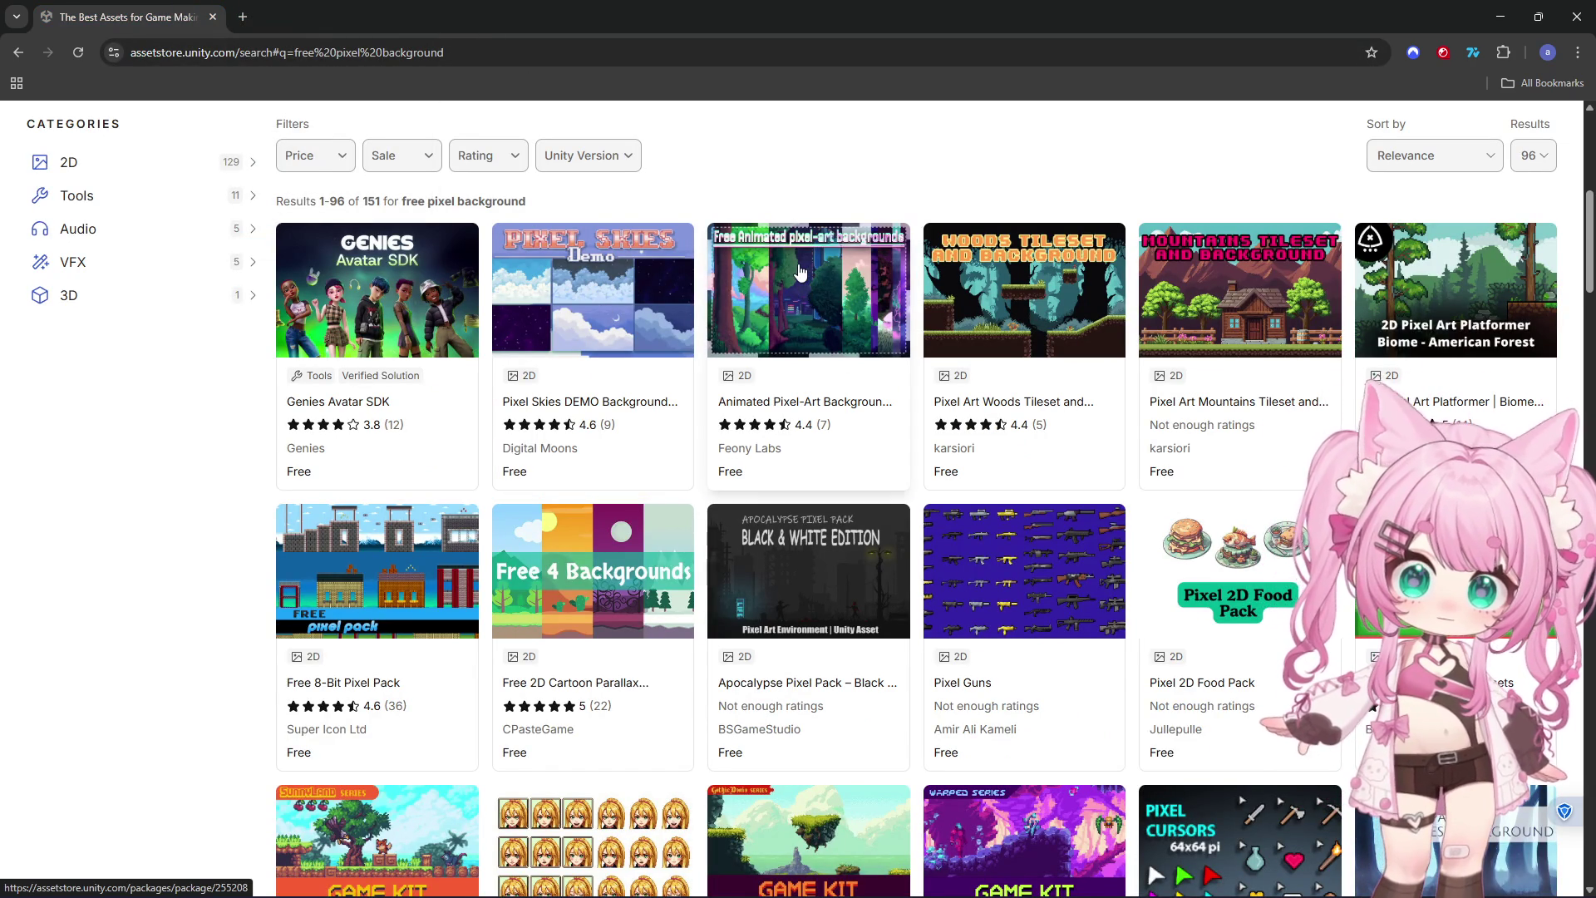
pyautogui.scroll(-2, 849, 397)
pyautogui.scroll(2, 798, 399)
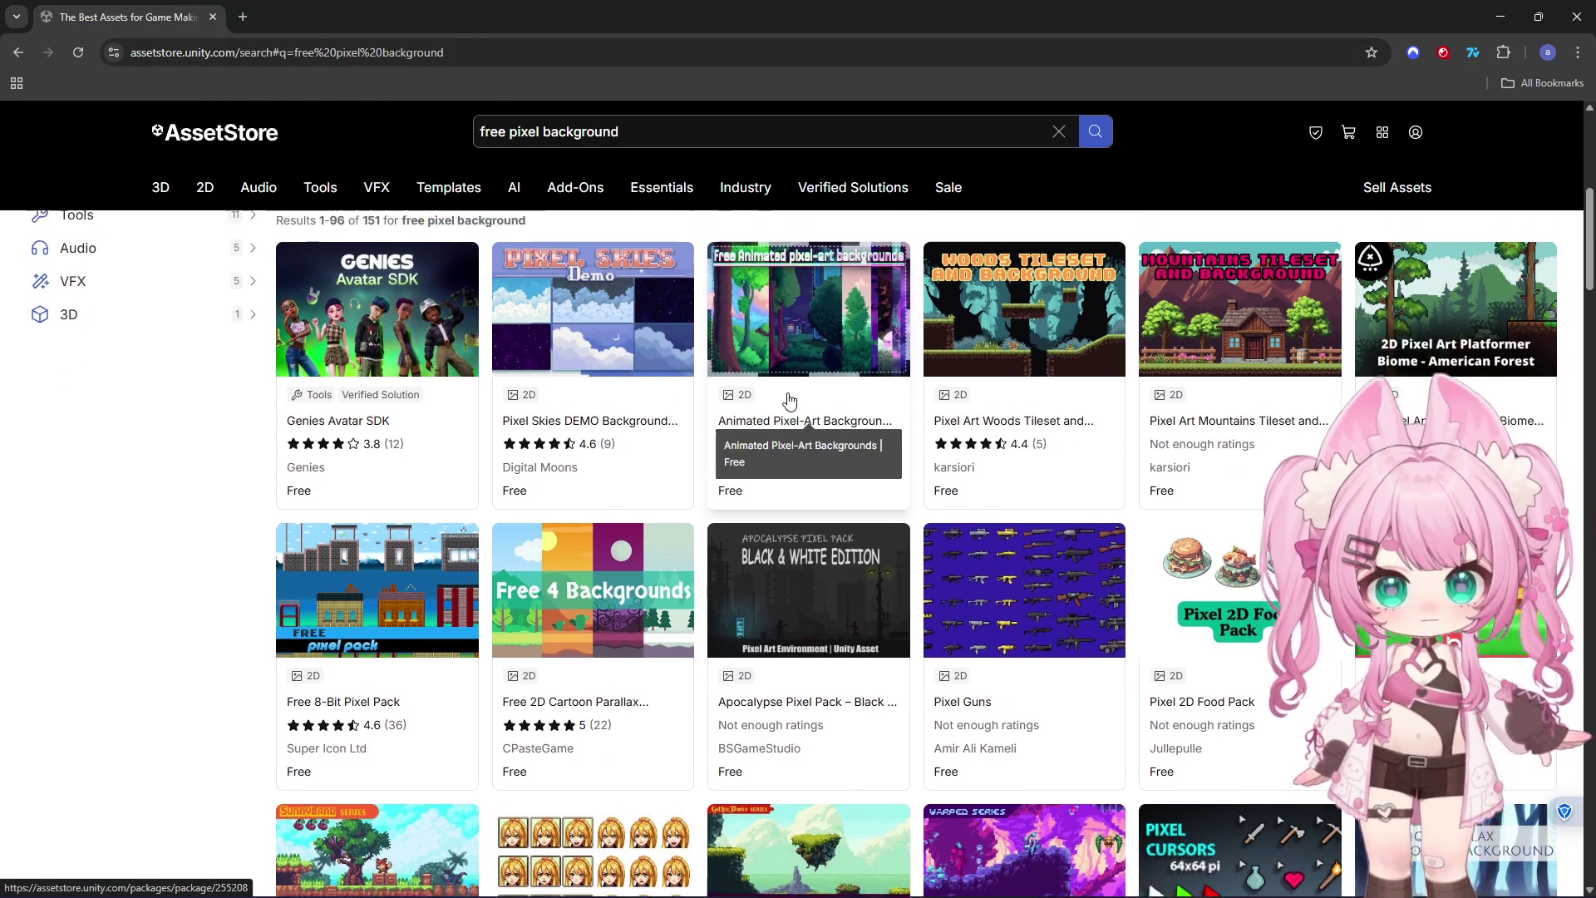
pyautogui.scroll(2, 789, 401)
pyautogui.click(840, 482)
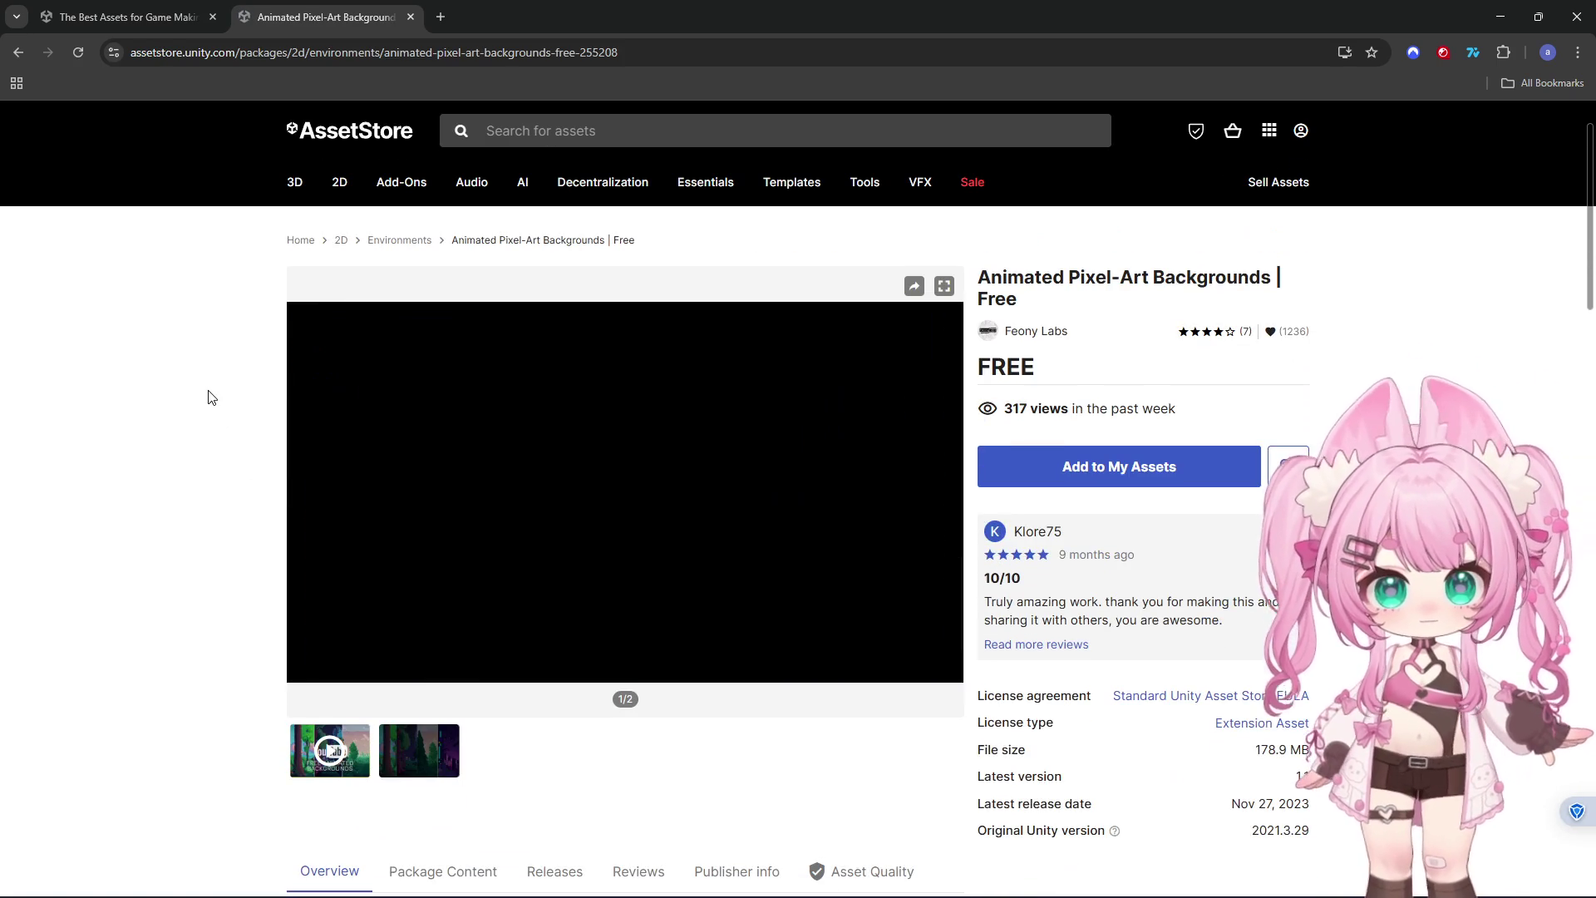
pyautogui.scroll(-2, 277, 448)
pyautogui.click(431, 665)
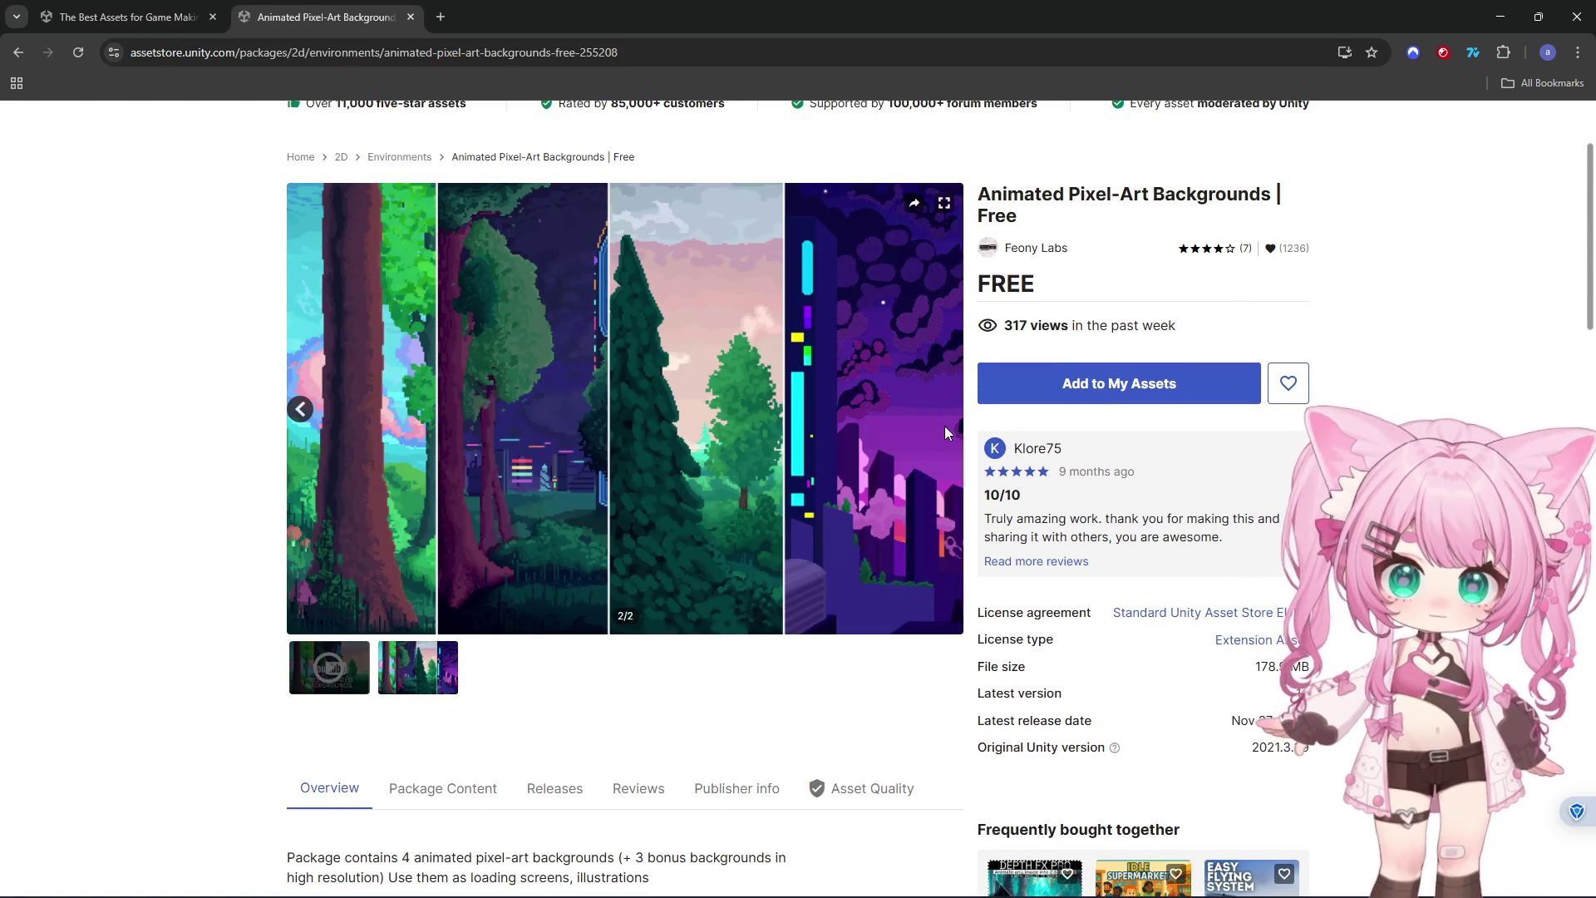
pyautogui.click(19, 52)
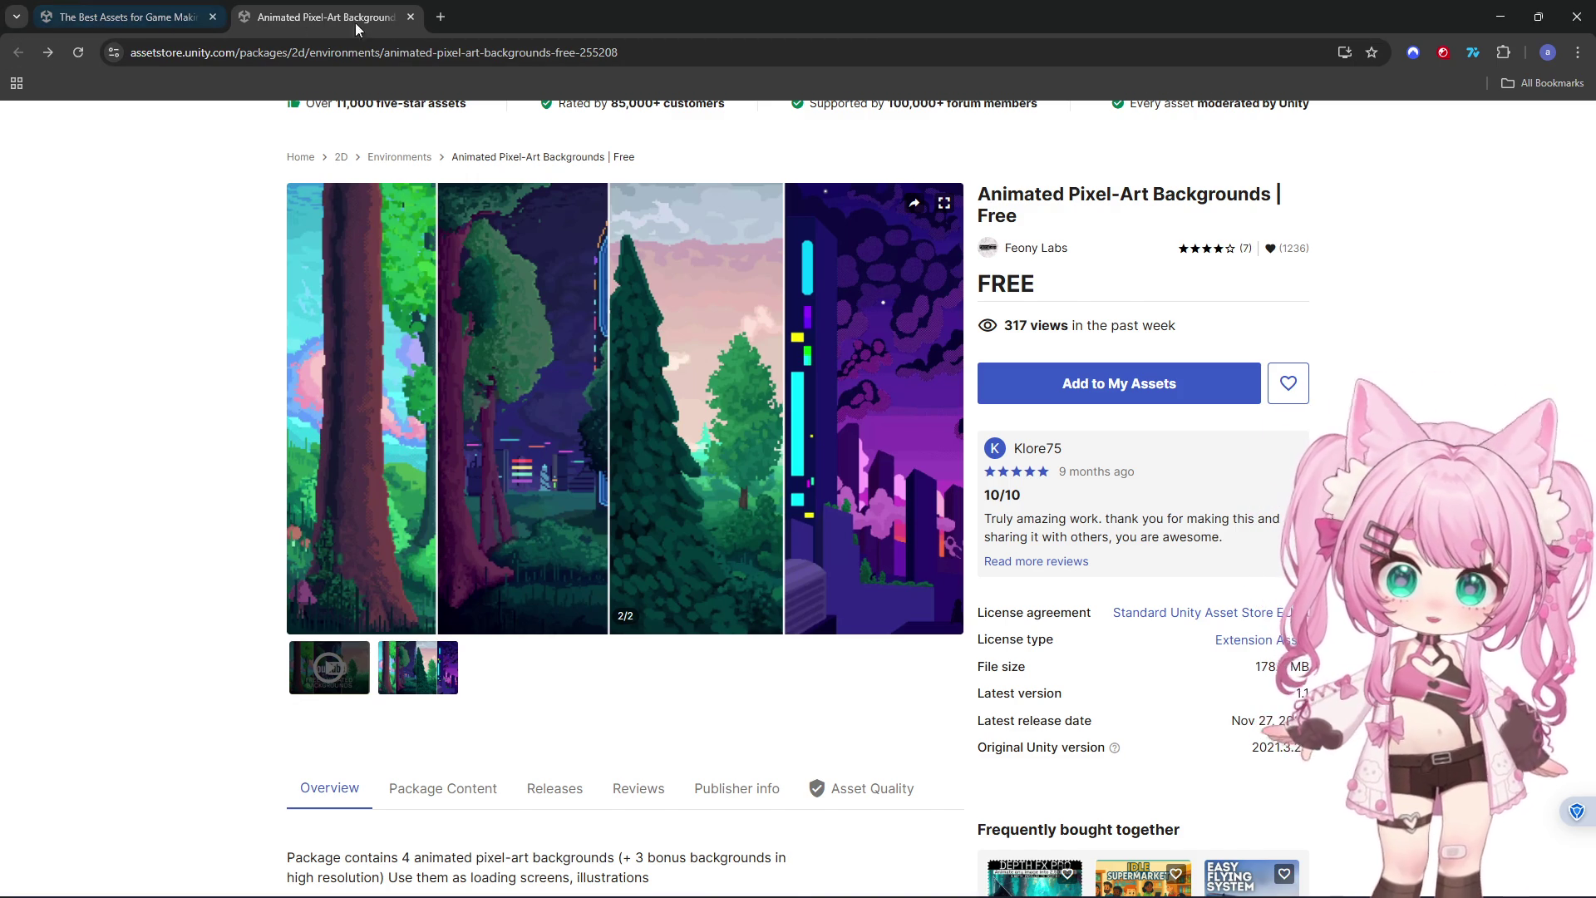
pyautogui.click(411, 18)
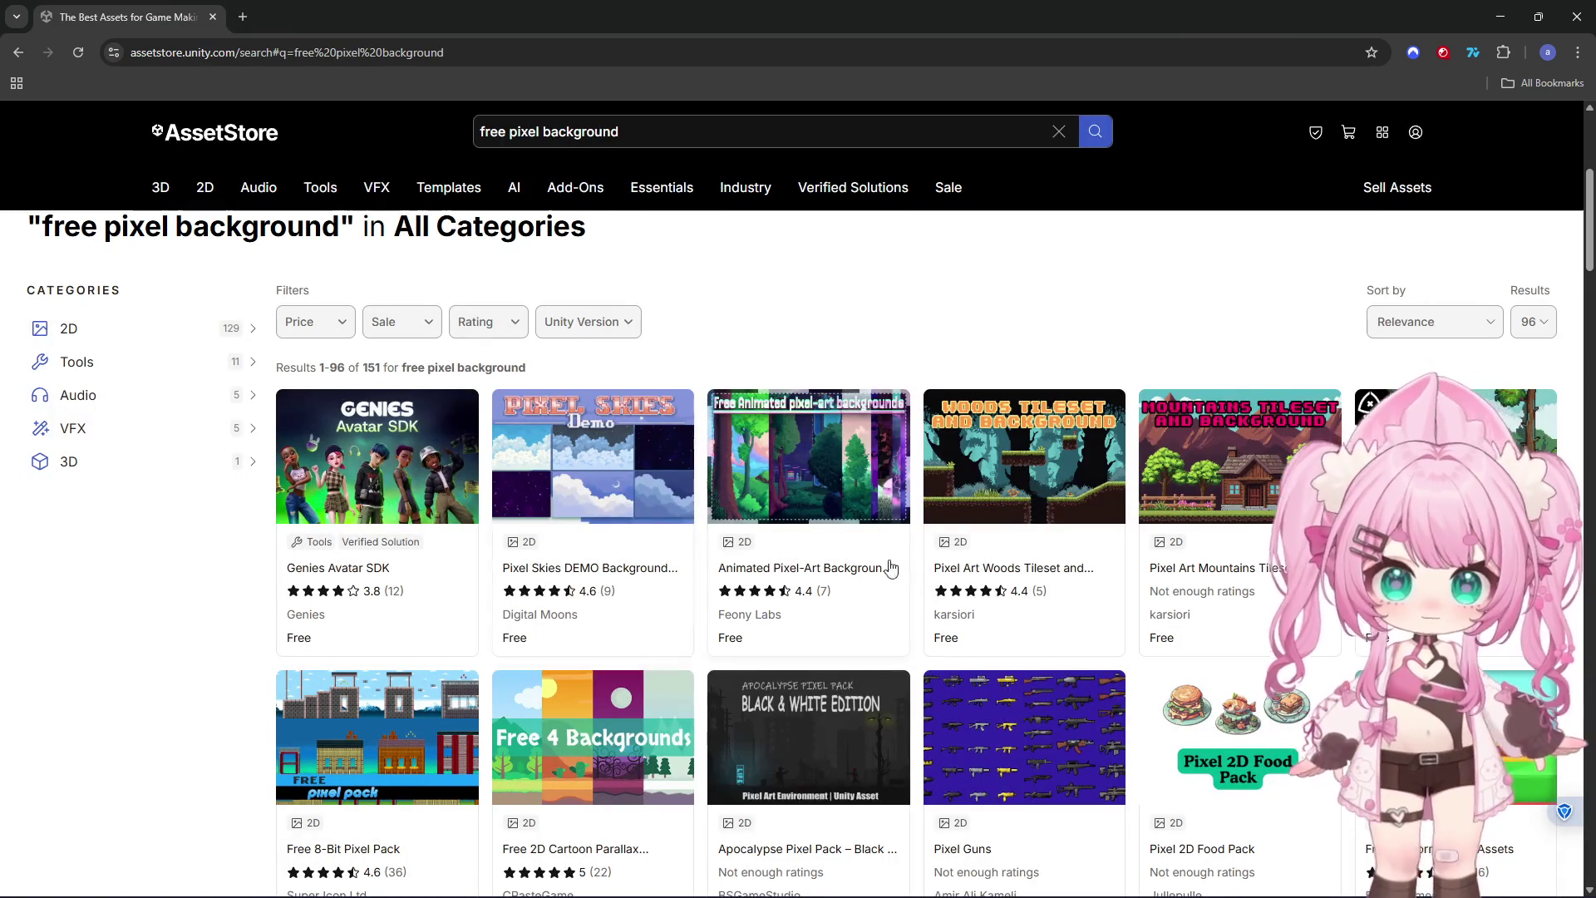
pyautogui.scroll(-3, 889, 567)
pyautogui.scroll(3, 534, 432)
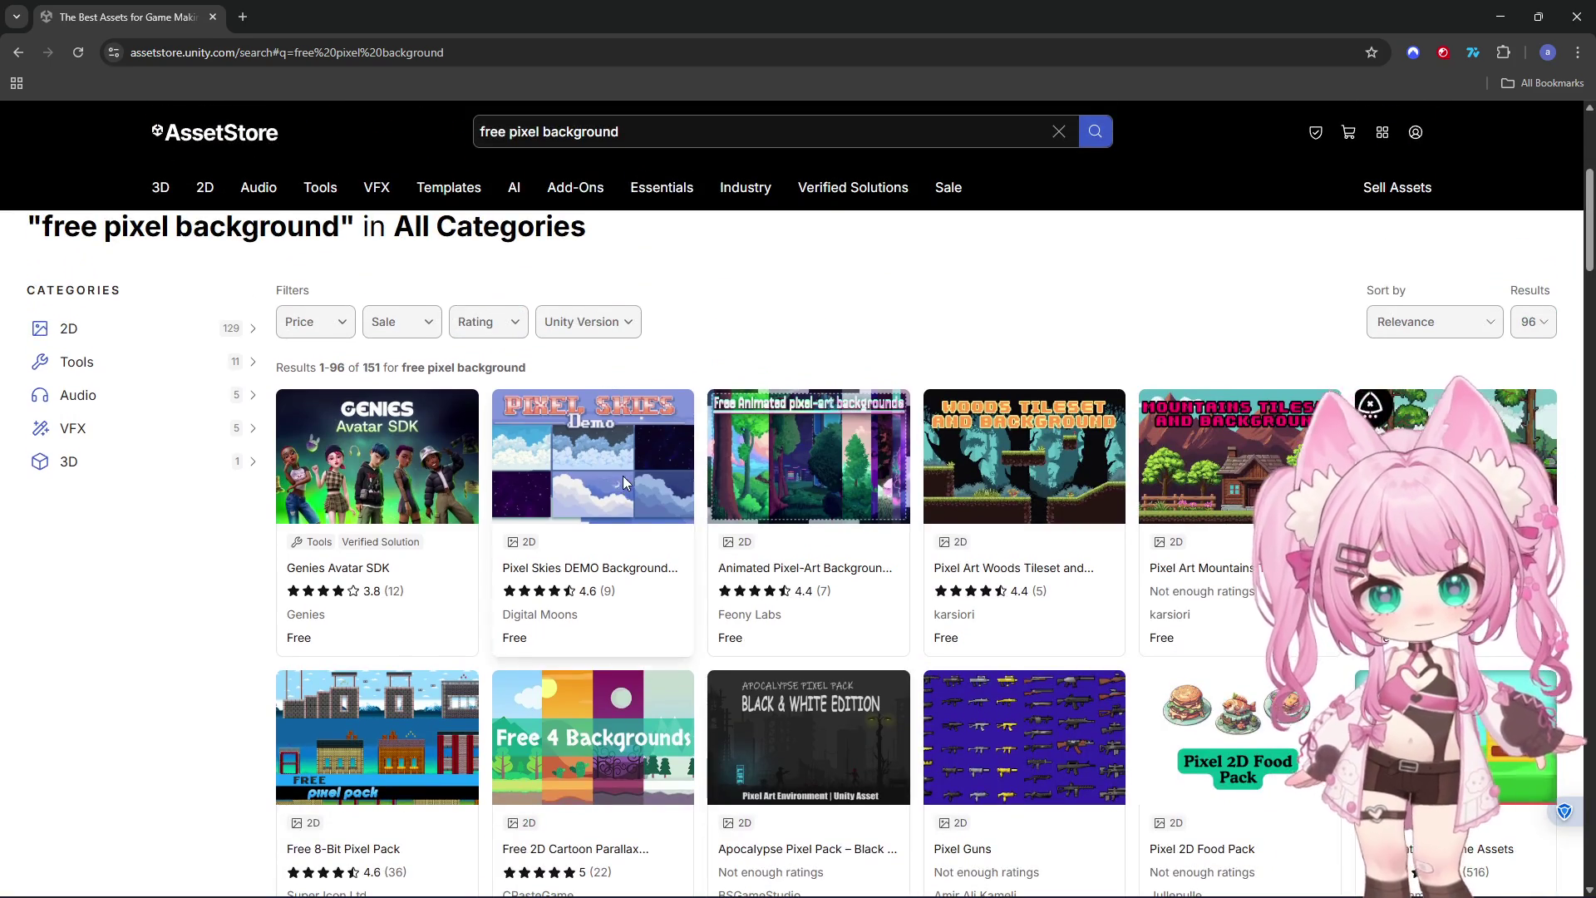
# Add the Pixel Skies DEMO Background pack to My Assets and open it in the Unity editor
pyautogui.click(625, 483)
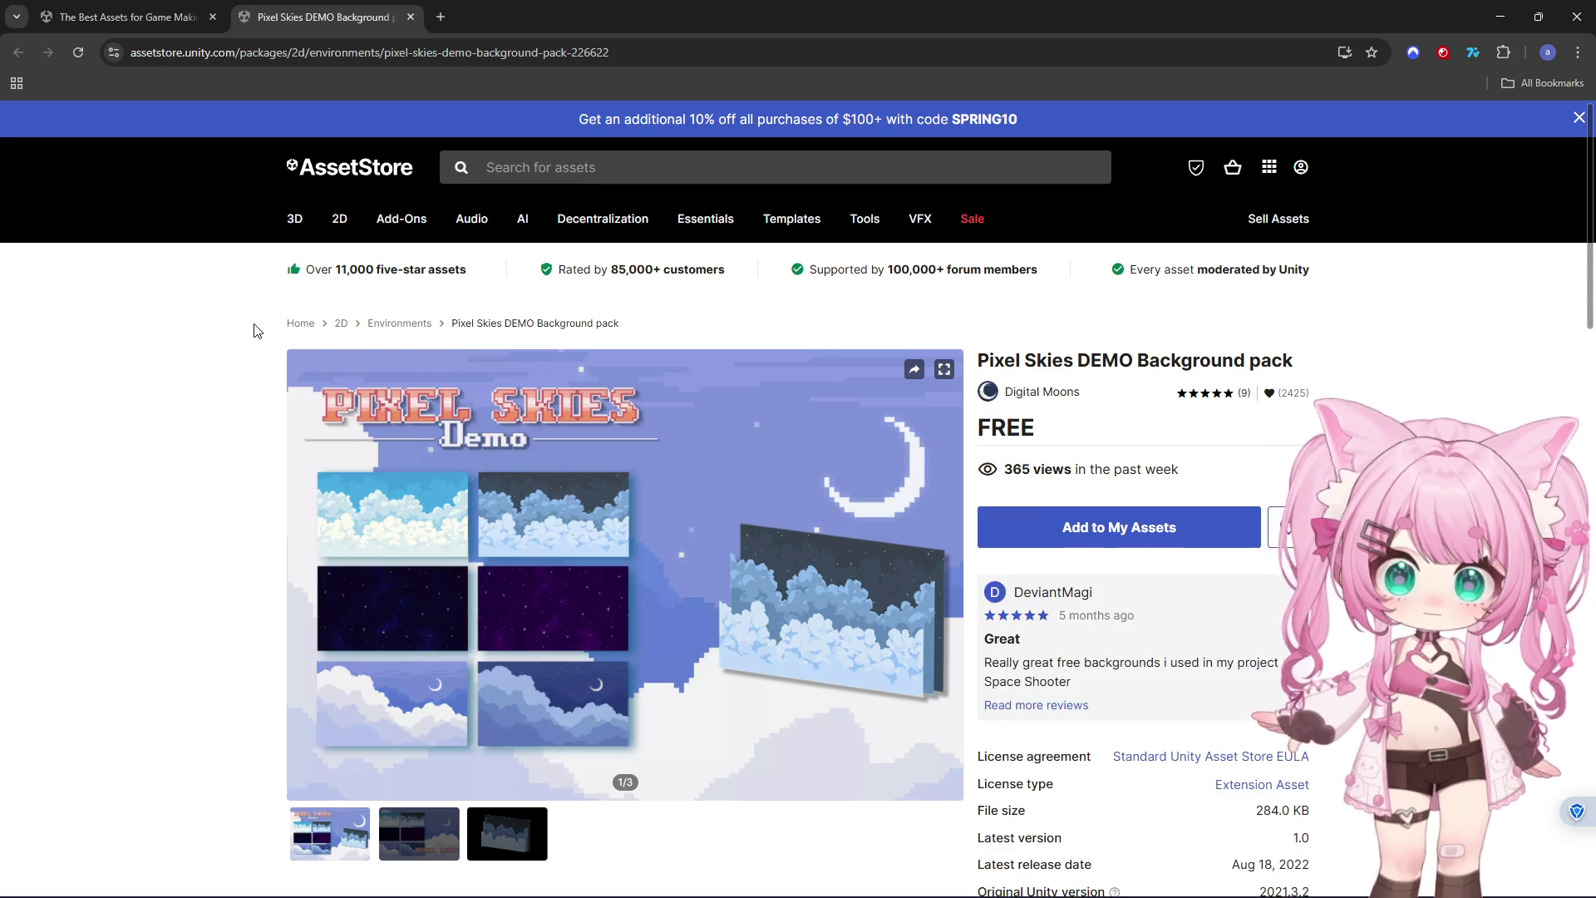
pyautogui.scroll(-3, 228, 300)
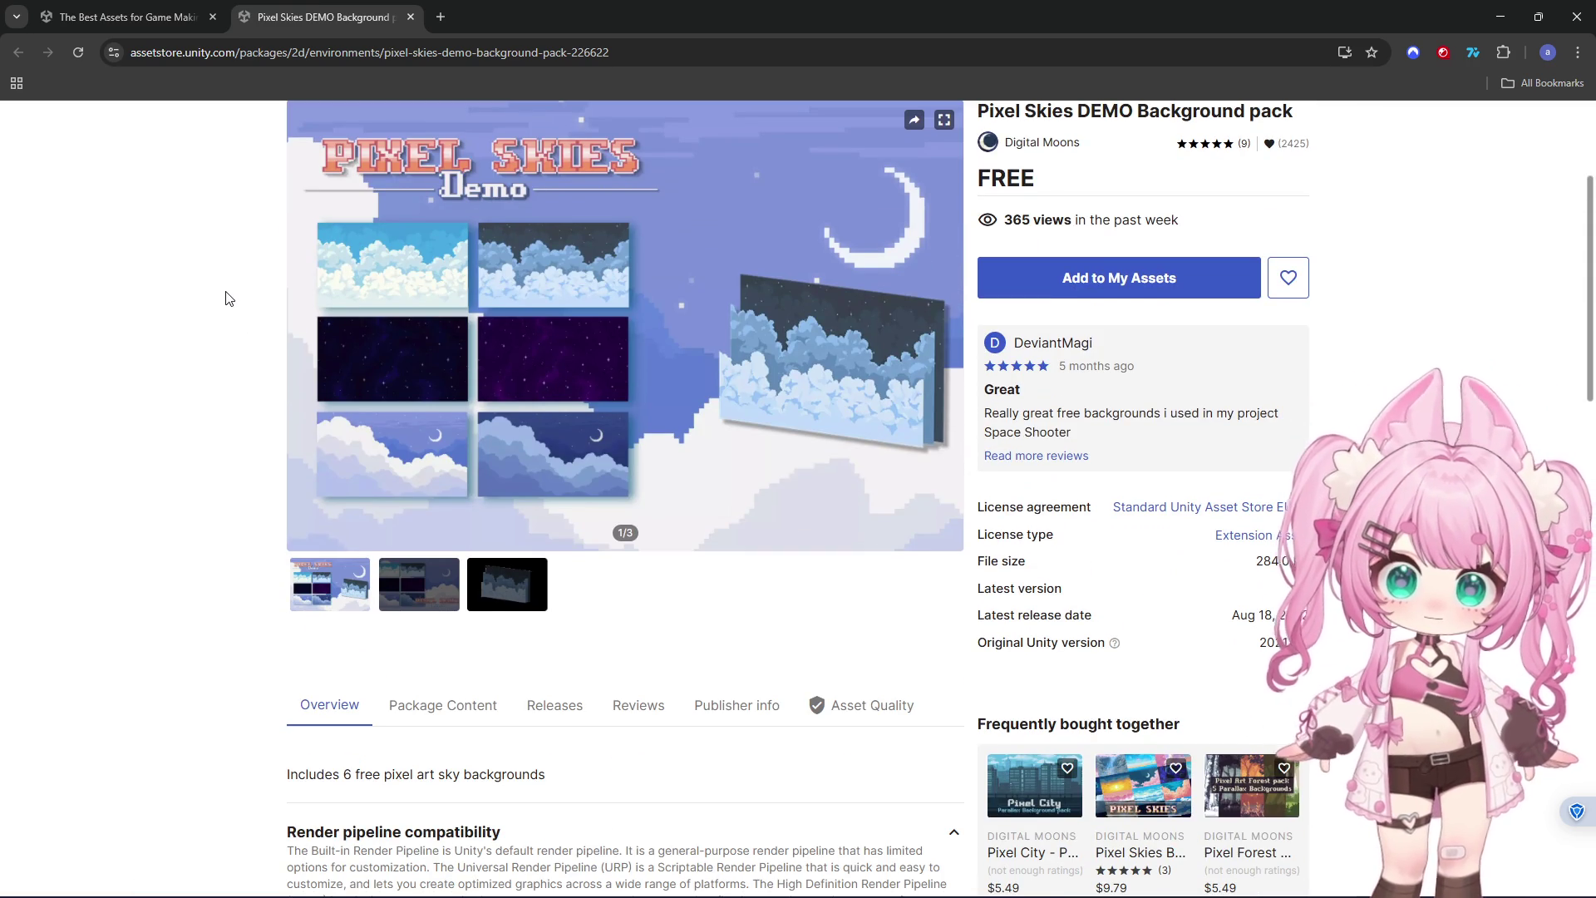
pyautogui.scroll(3, 916, 645)
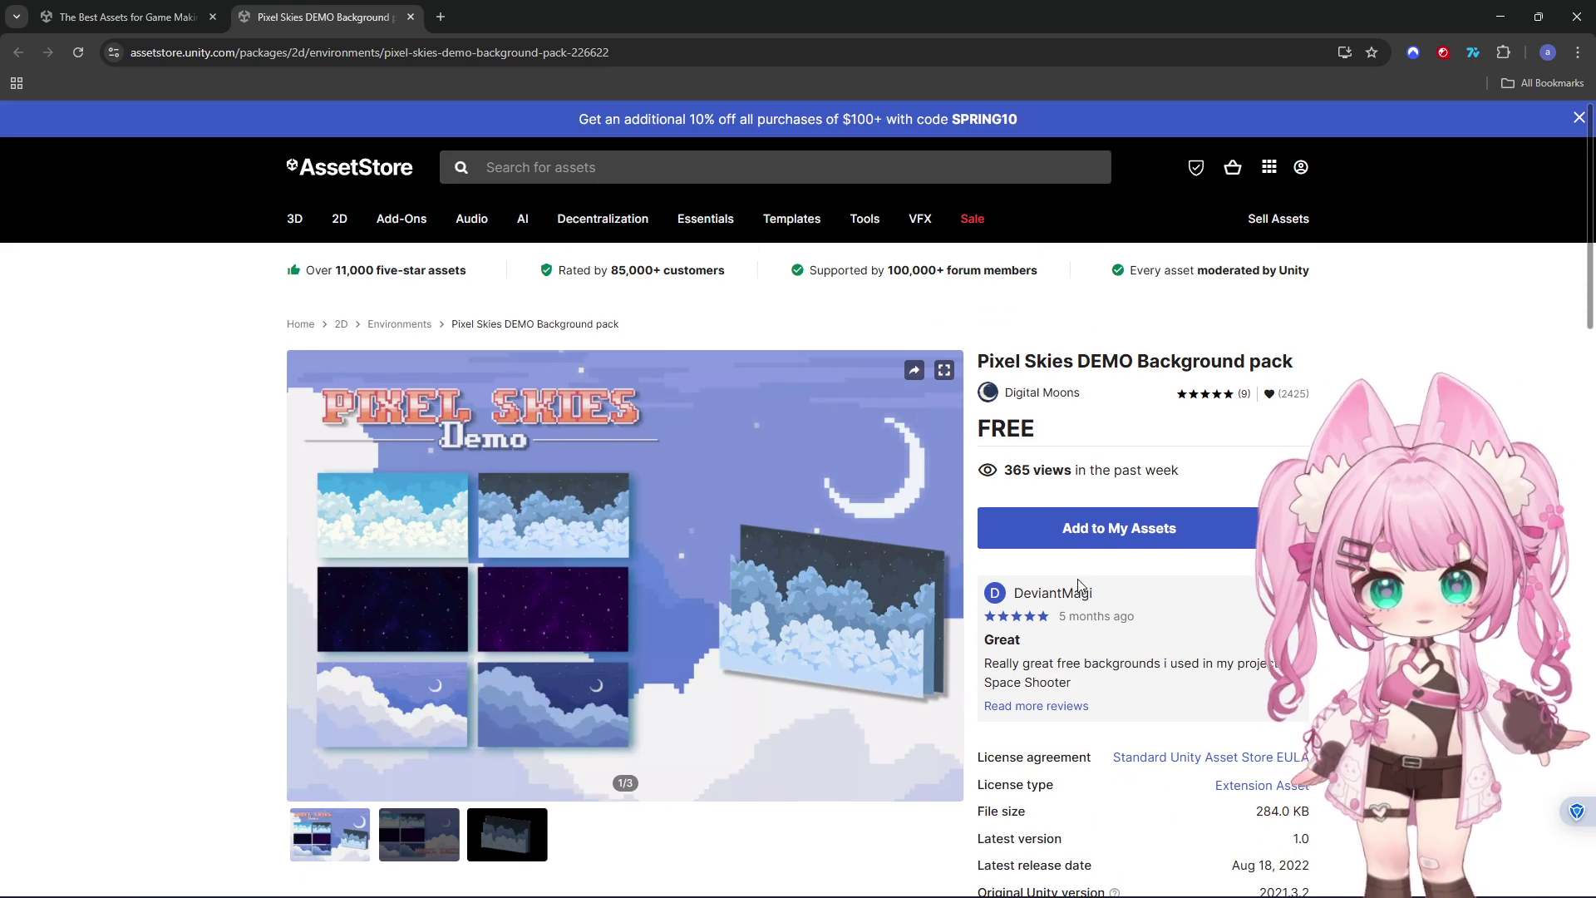
pyautogui.click(1136, 545)
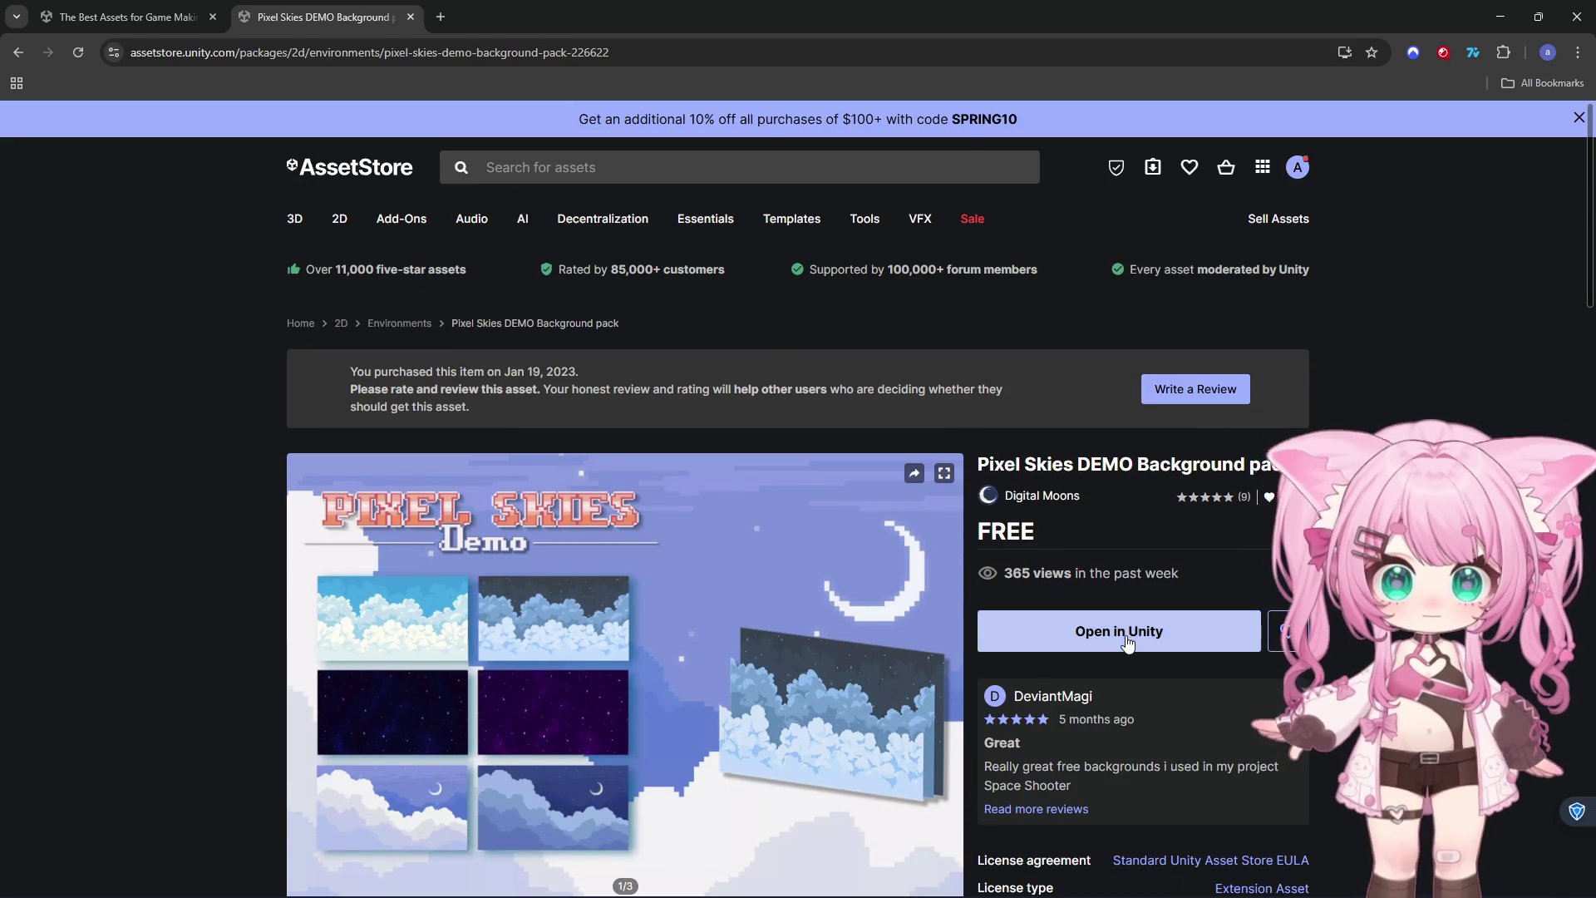
pyautogui.click(1131, 636)
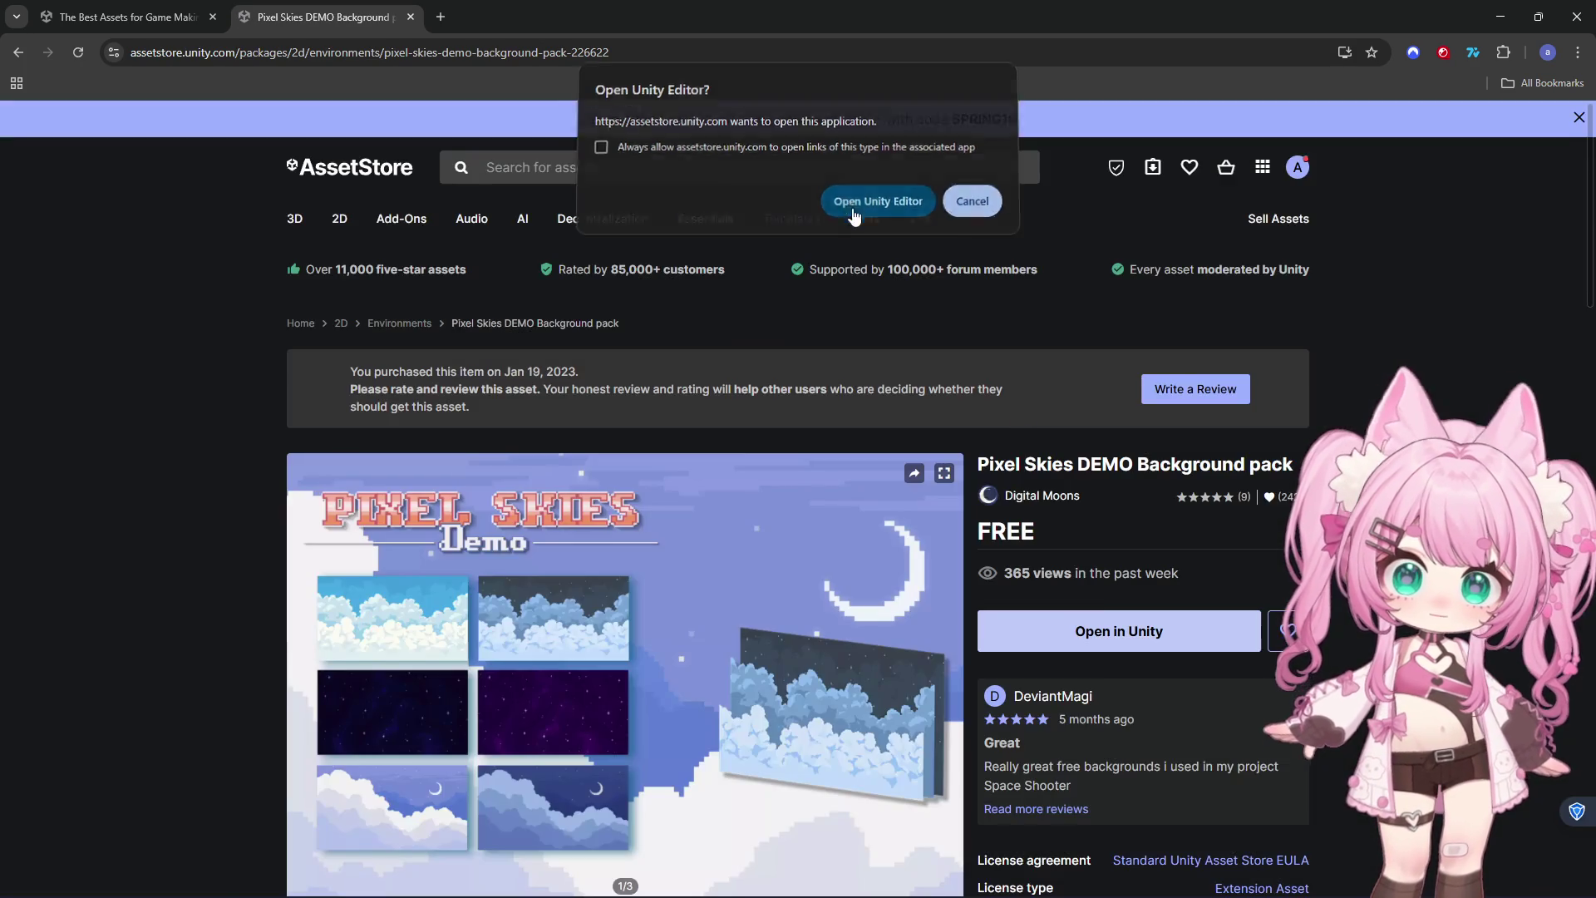
pyautogui.click(877, 206)
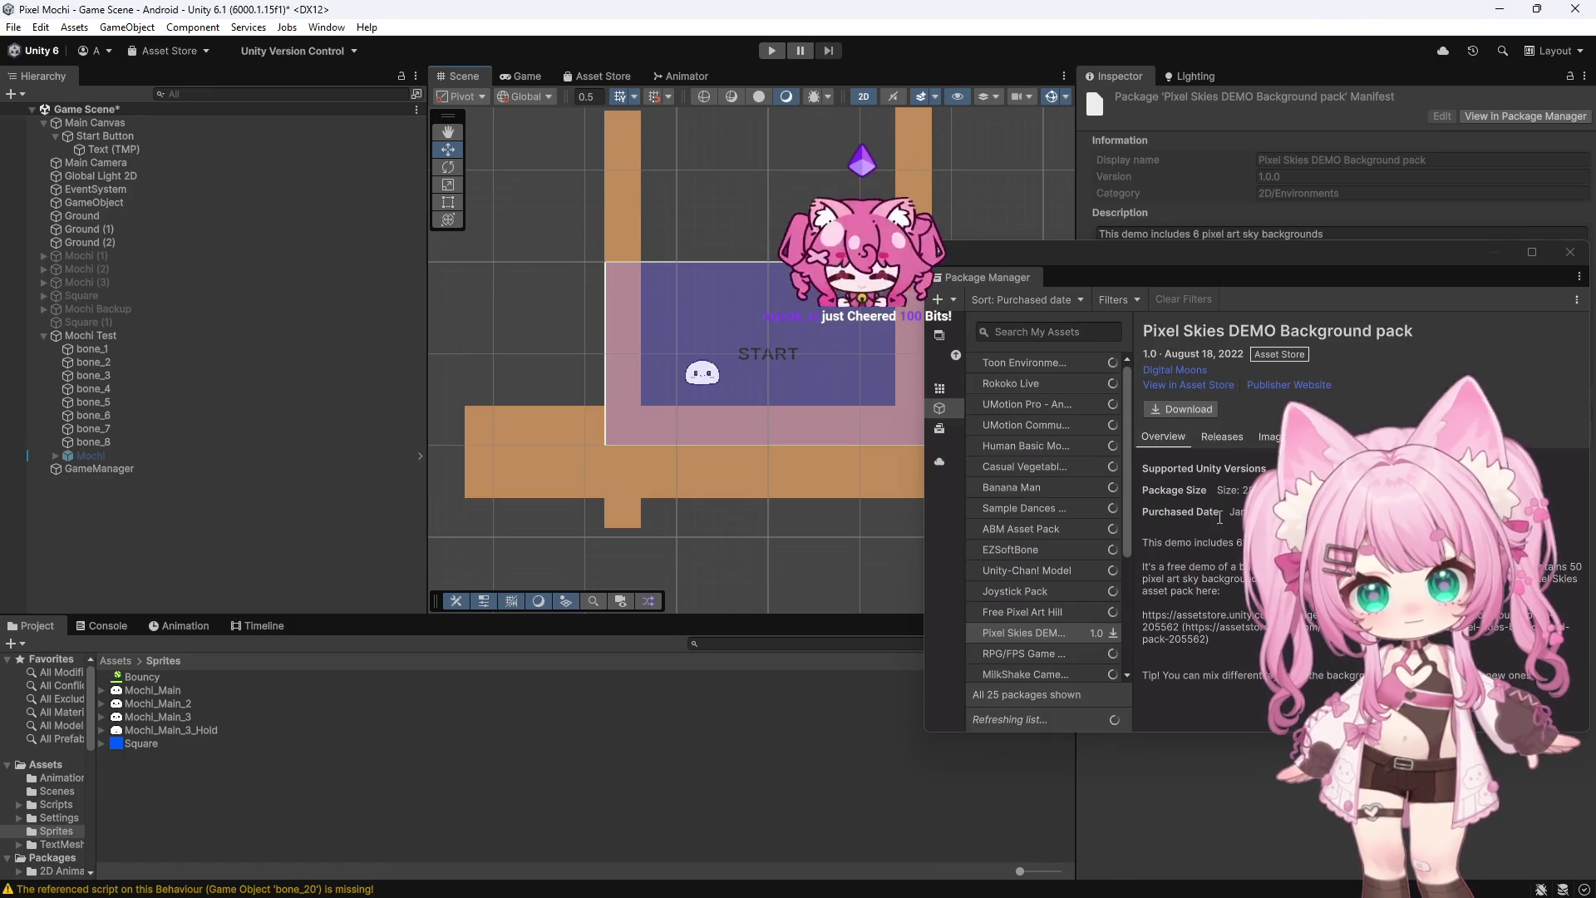
# Download the Pixel Skies DEMO Background pack in Package Manager and import all its files
pyautogui.moveTo(1255, 254)
pyautogui.mouseDown()
pyautogui.moveTo(521, 241)
pyautogui.moveTo(996, 235)
pyautogui.moveTo(938, 234)
pyautogui.mouseUp()
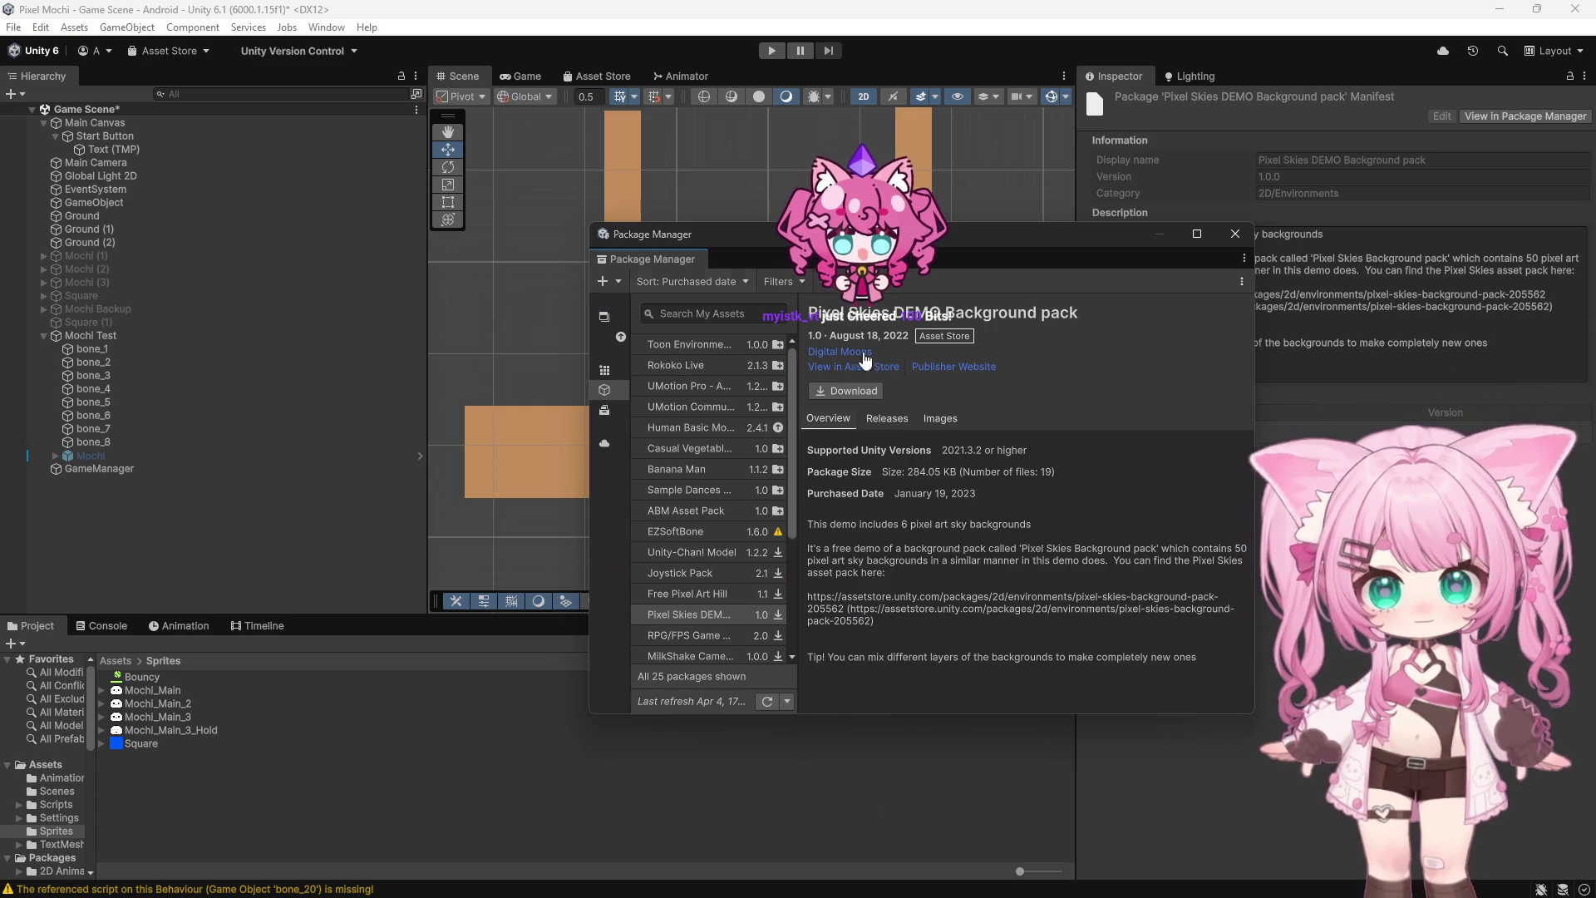
pyautogui.moveTo(891, 236)
pyautogui.mouseDown()
pyautogui.moveTo(704, 177)
pyautogui.moveTo(773, 344)
pyautogui.moveTo(1017, 345)
pyautogui.moveTo(1009, 225)
pyautogui.mouseUp()
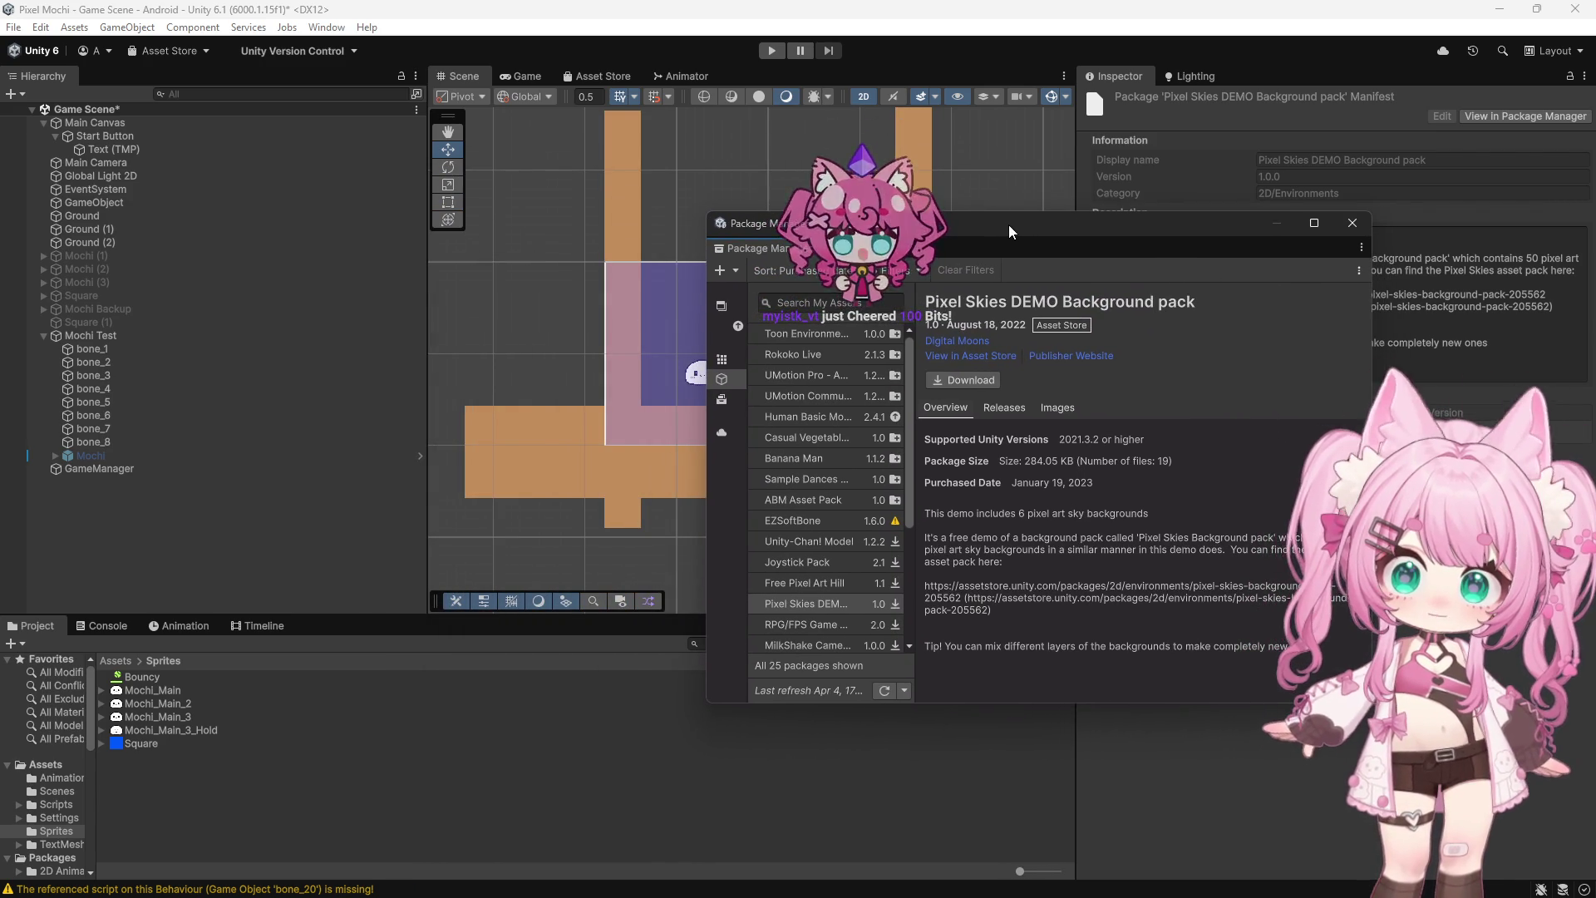
pyautogui.click(969, 377)
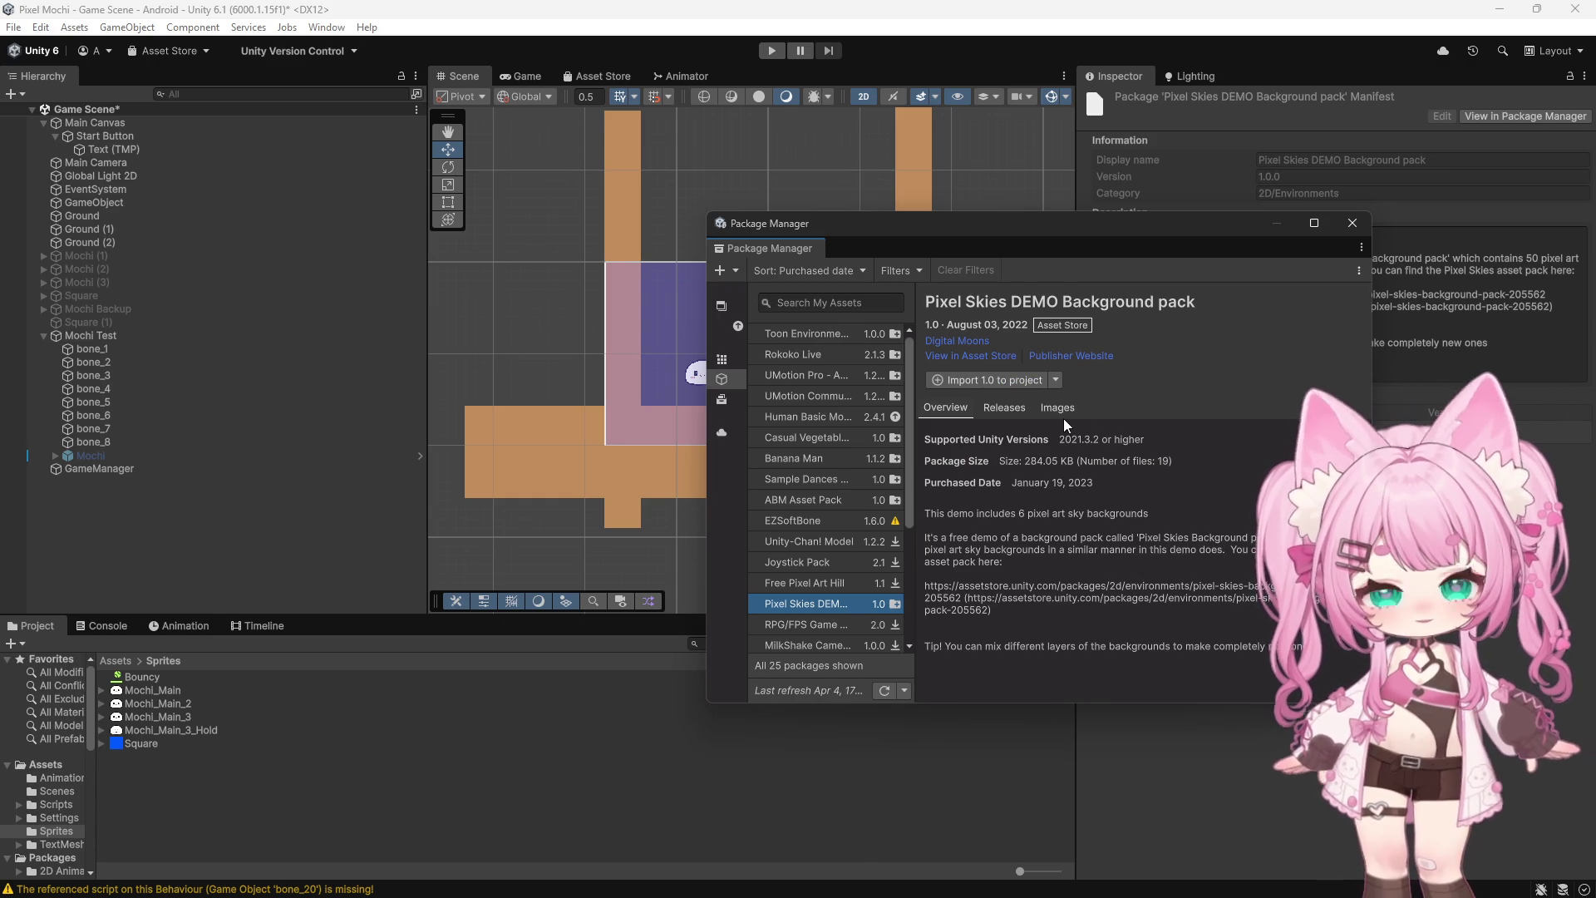
pyautogui.click(972, 380)
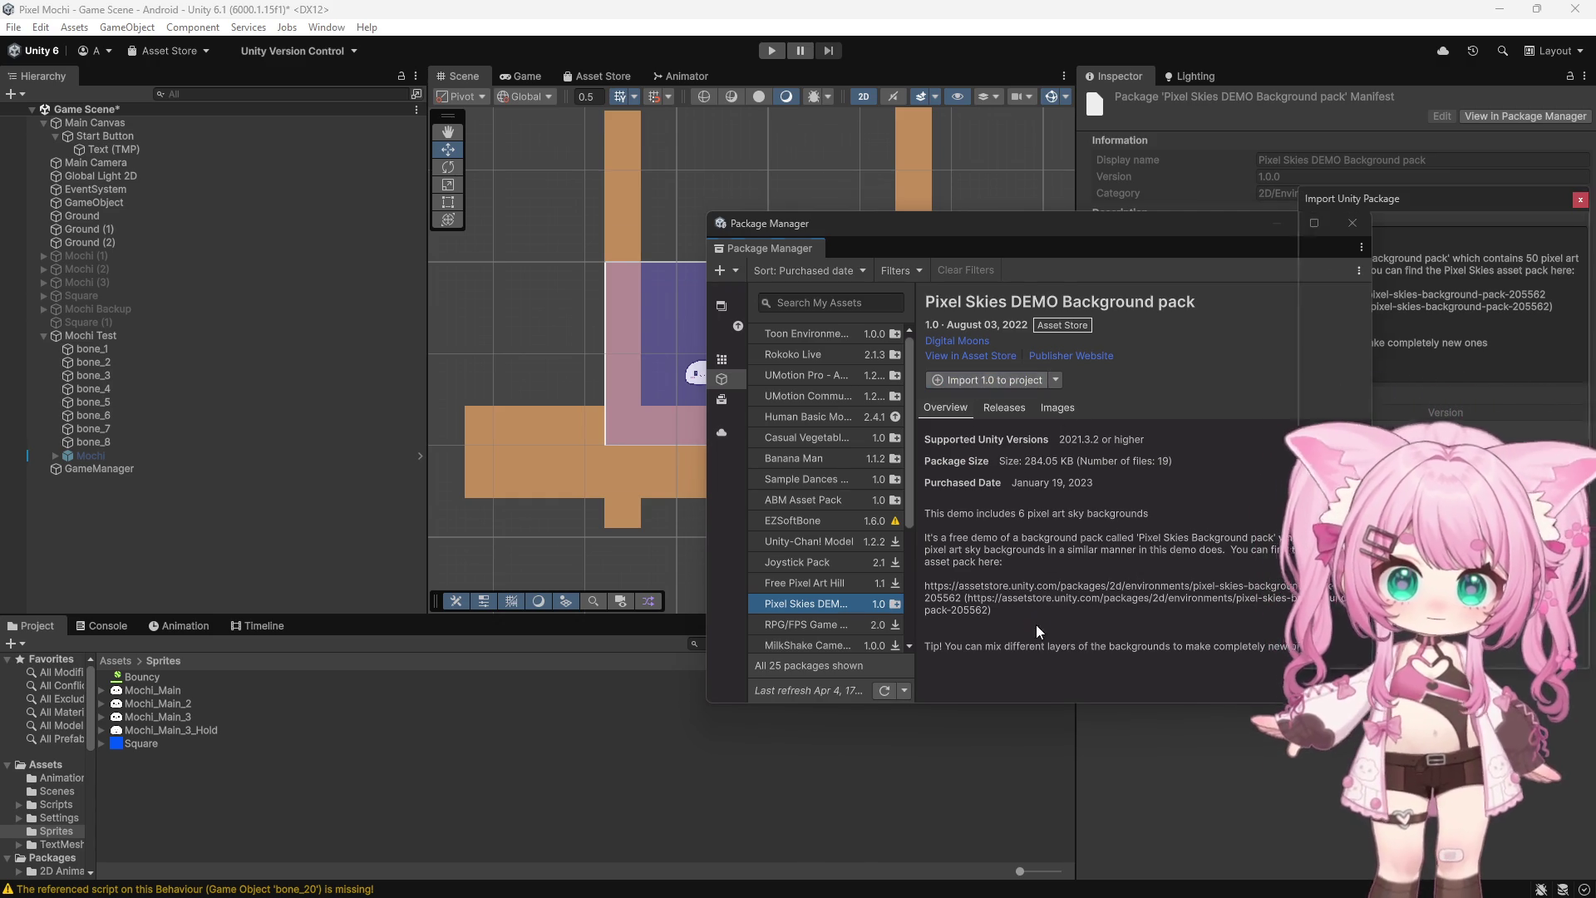
pyautogui.moveTo(1470, 208)
pyautogui.mouseDown()
pyautogui.moveTo(966, 172)
pyautogui.moveTo(1024, 144)
pyautogui.mouseUp()
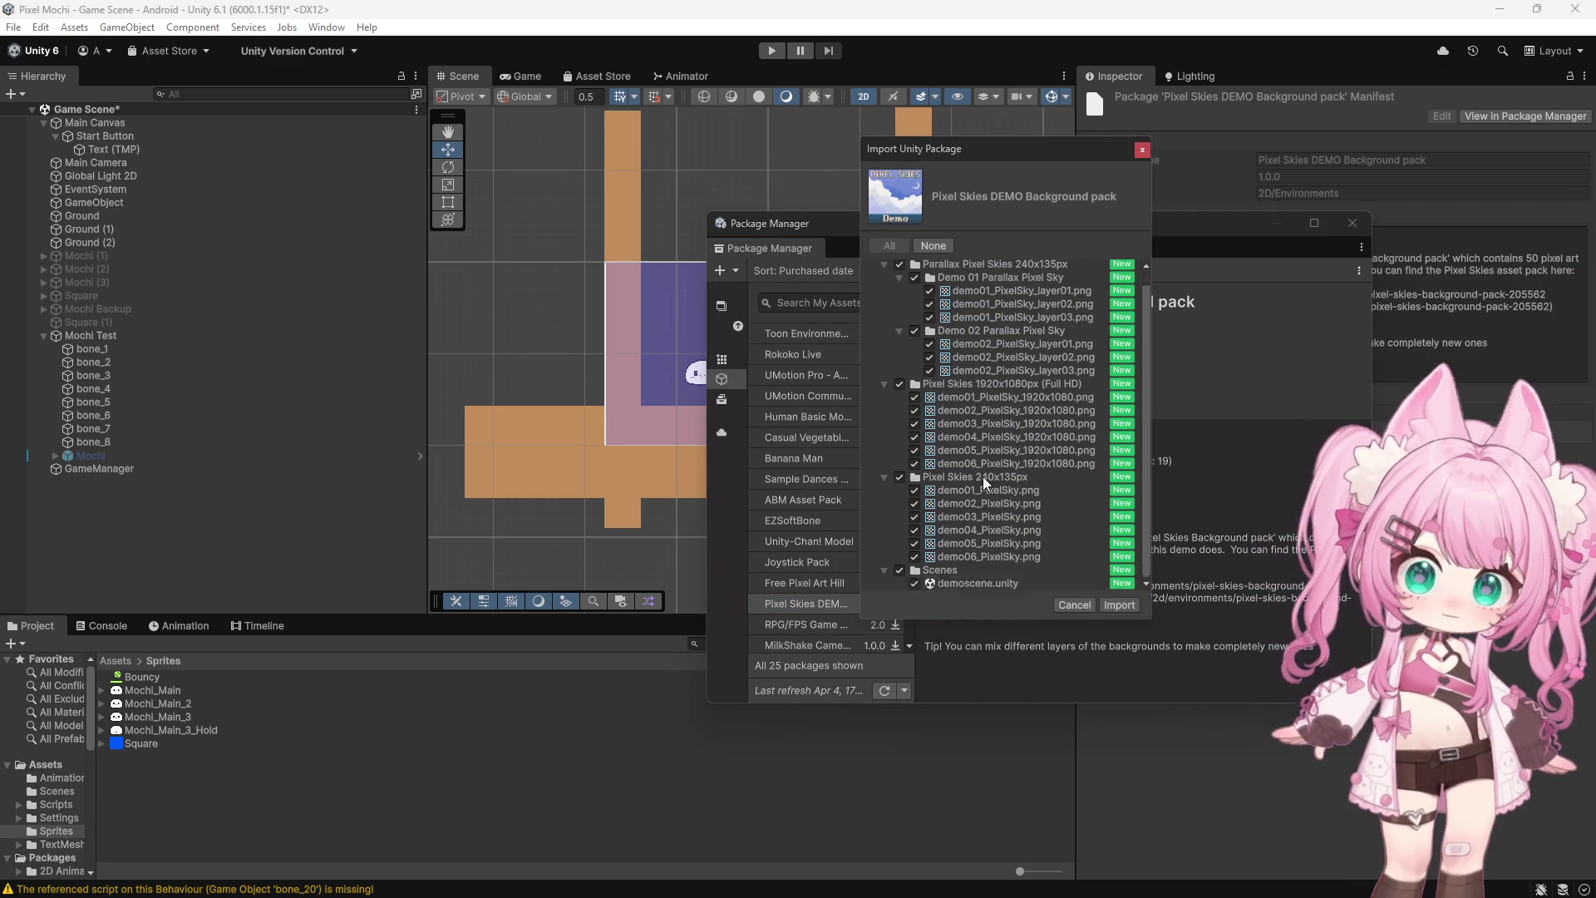
pyautogui.click(1119, 605)
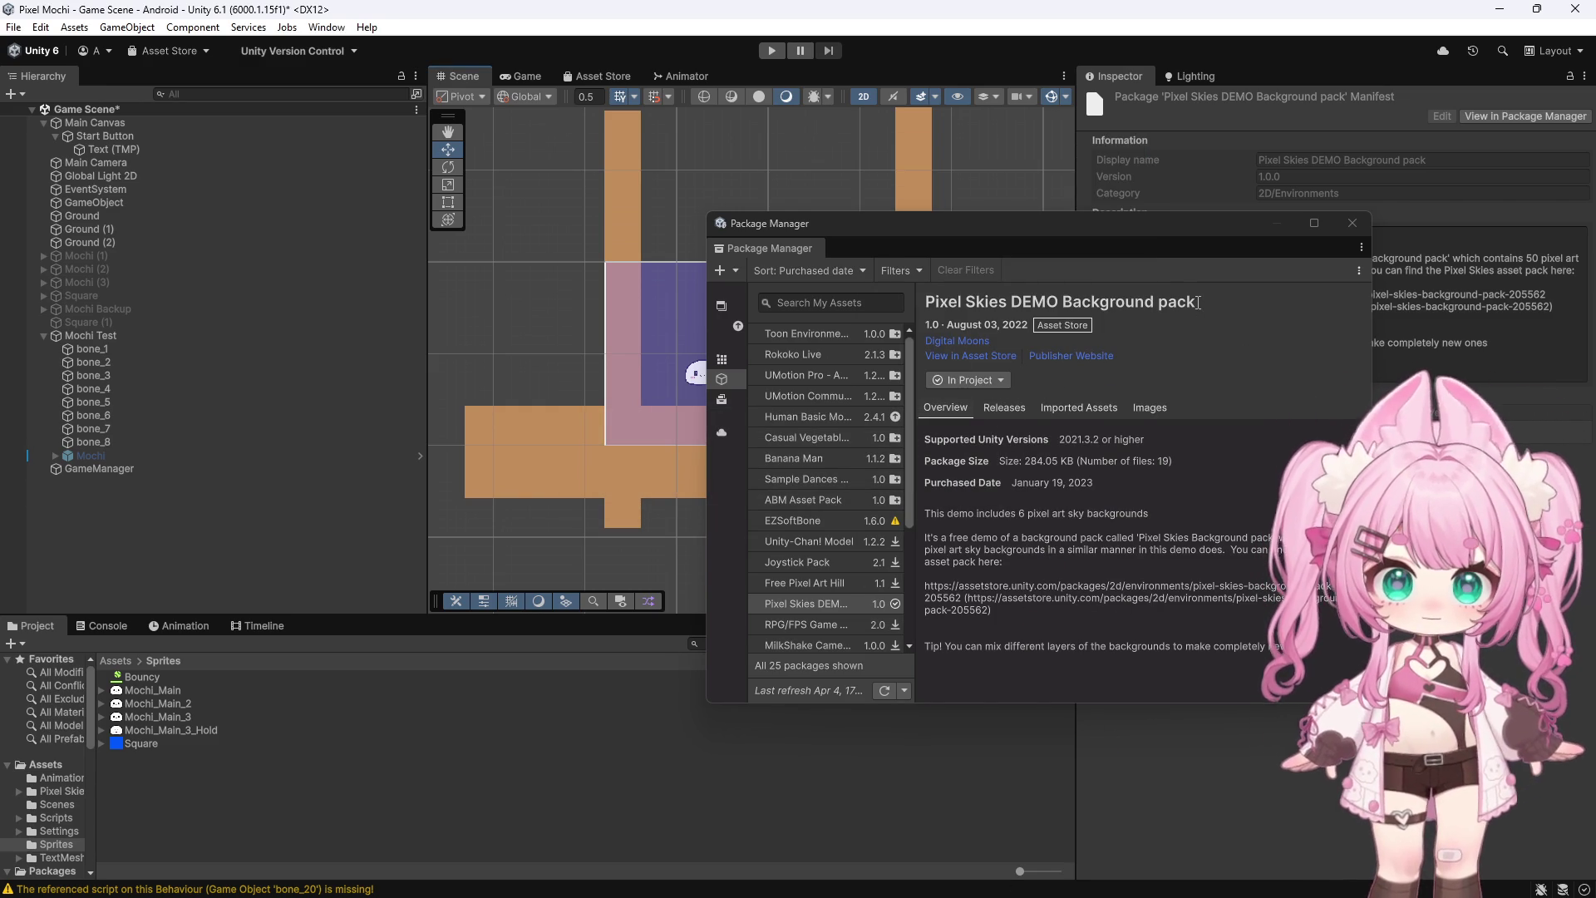
# Close Package Manager and open Assets > Pixel Skies DEMO > Pixel Skies 1920x1080px (Full HD)
pyautogui.click(1352, 223)
pyautogui.scroll(5, 680, 363)
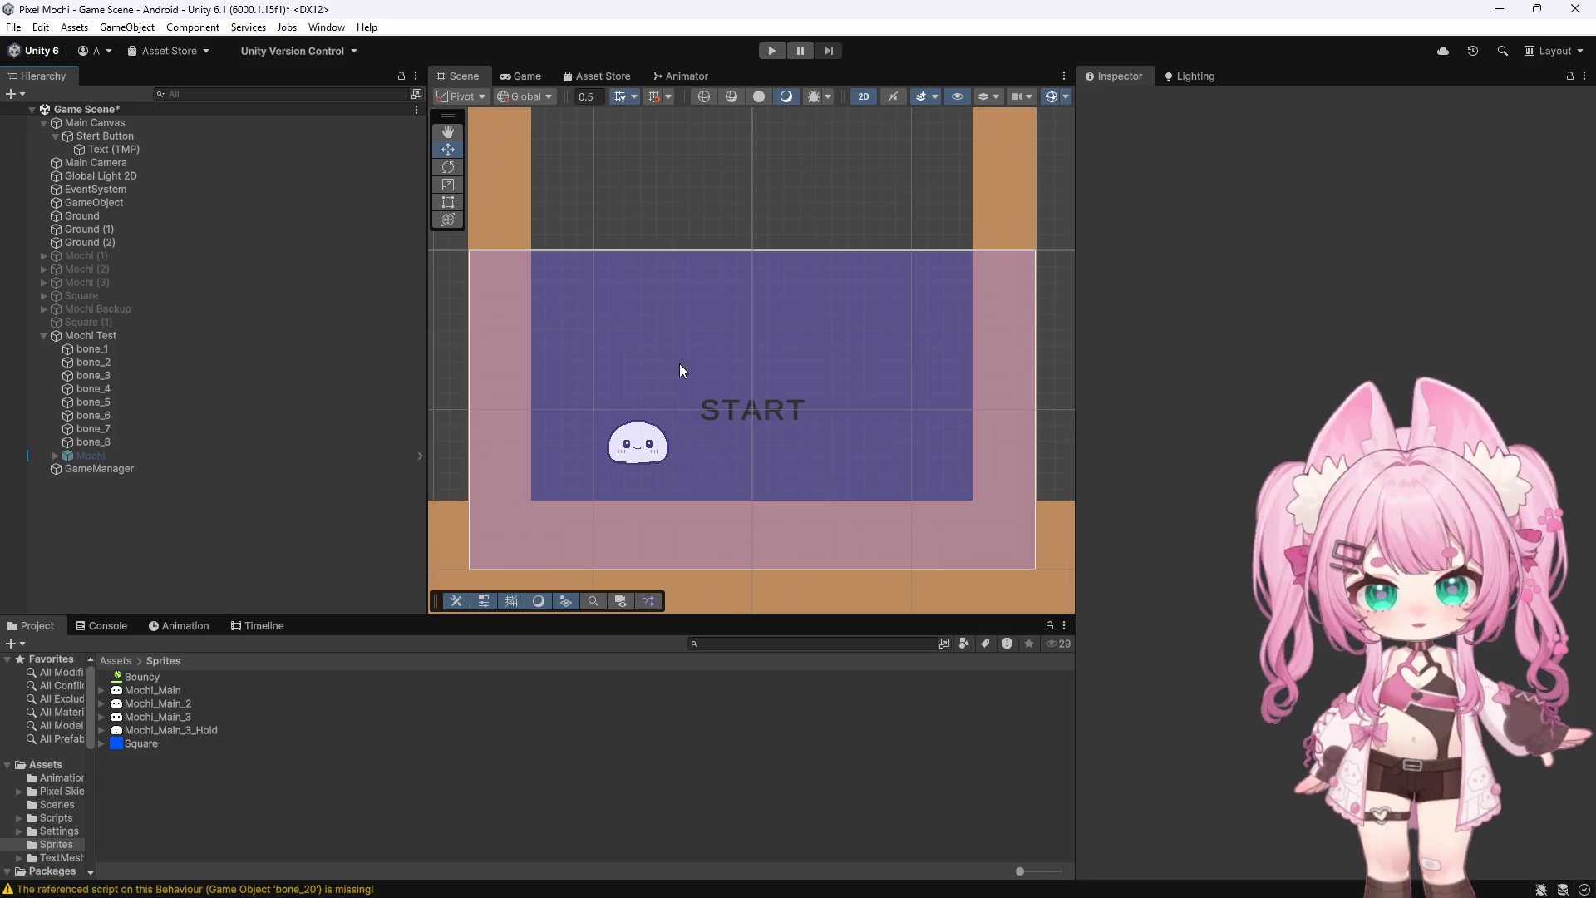
pyautogui.scroll(-3, 729, 254)
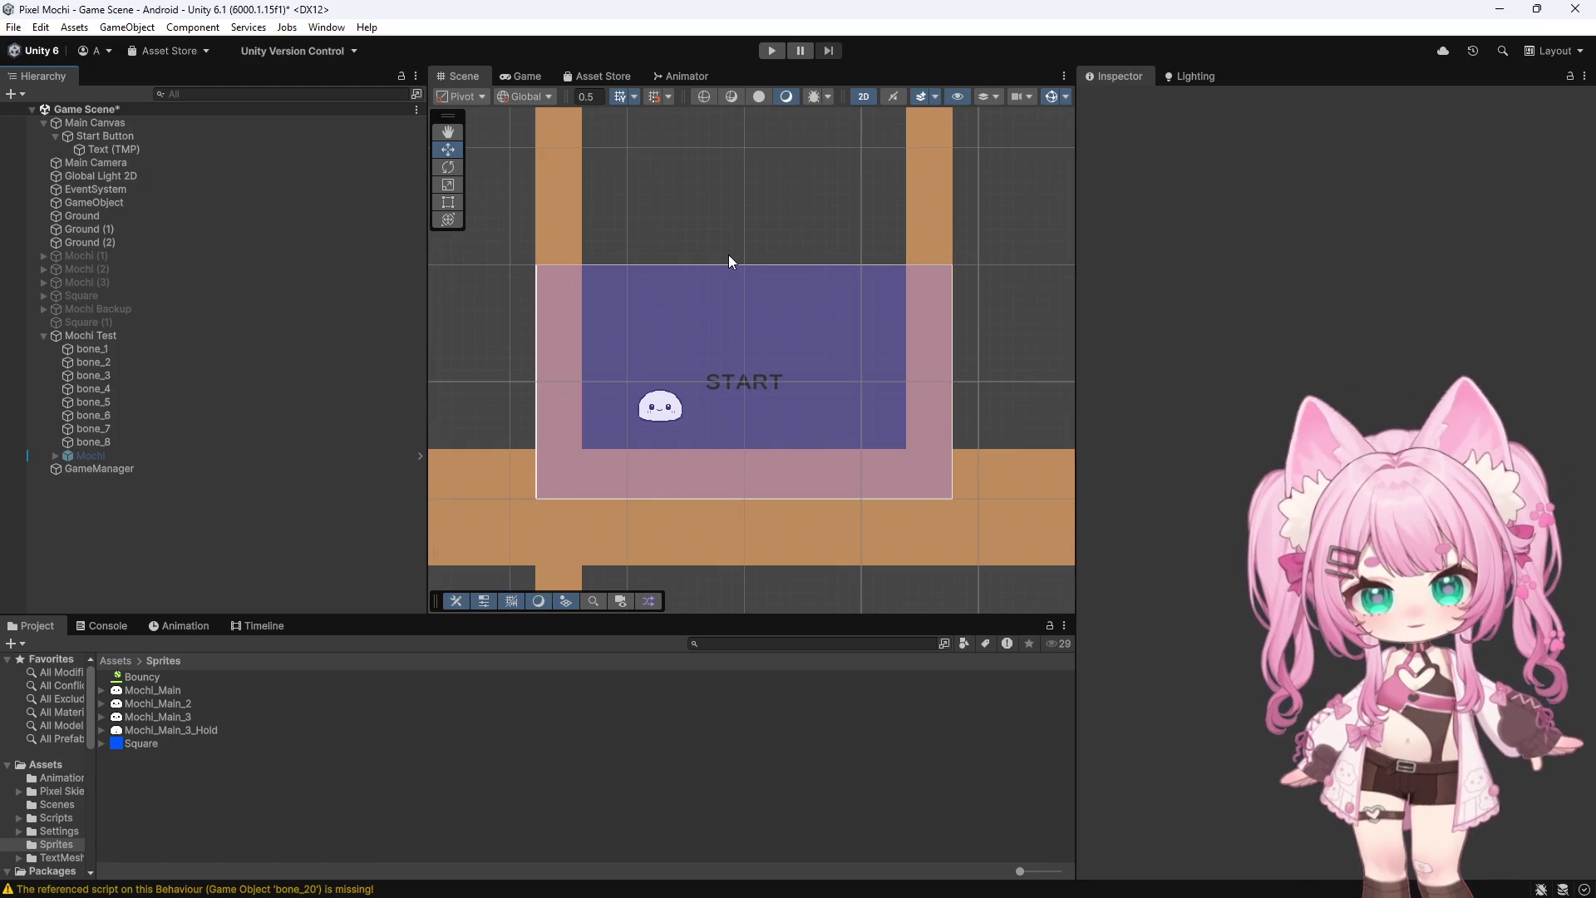
pyautogui.click(138, 661)
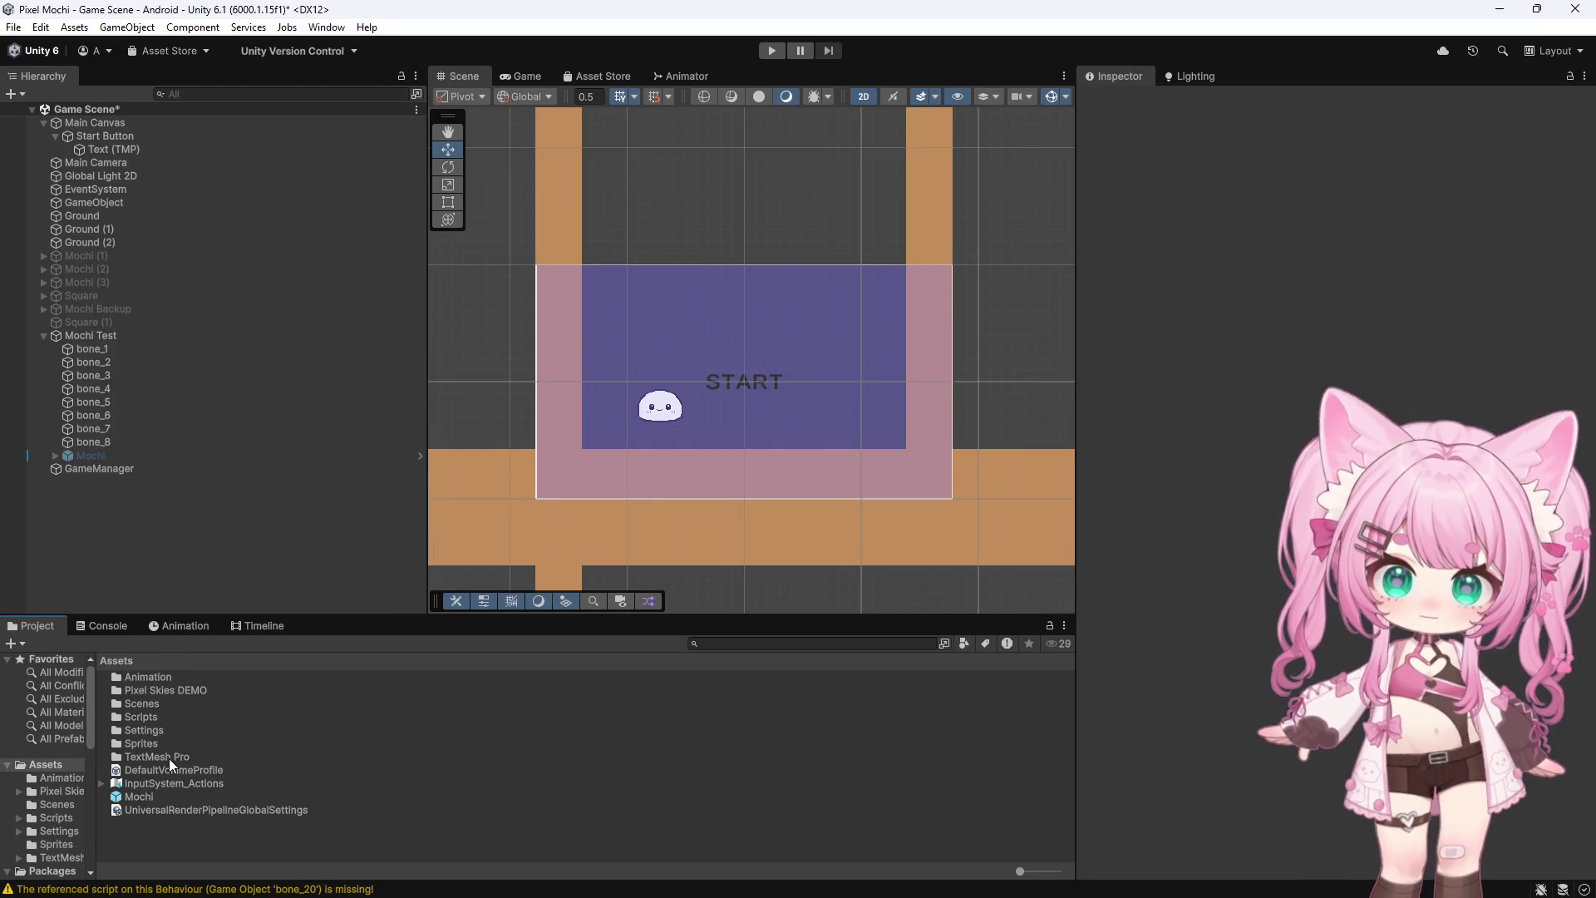
pyautogui.doubleClick(167, 691)
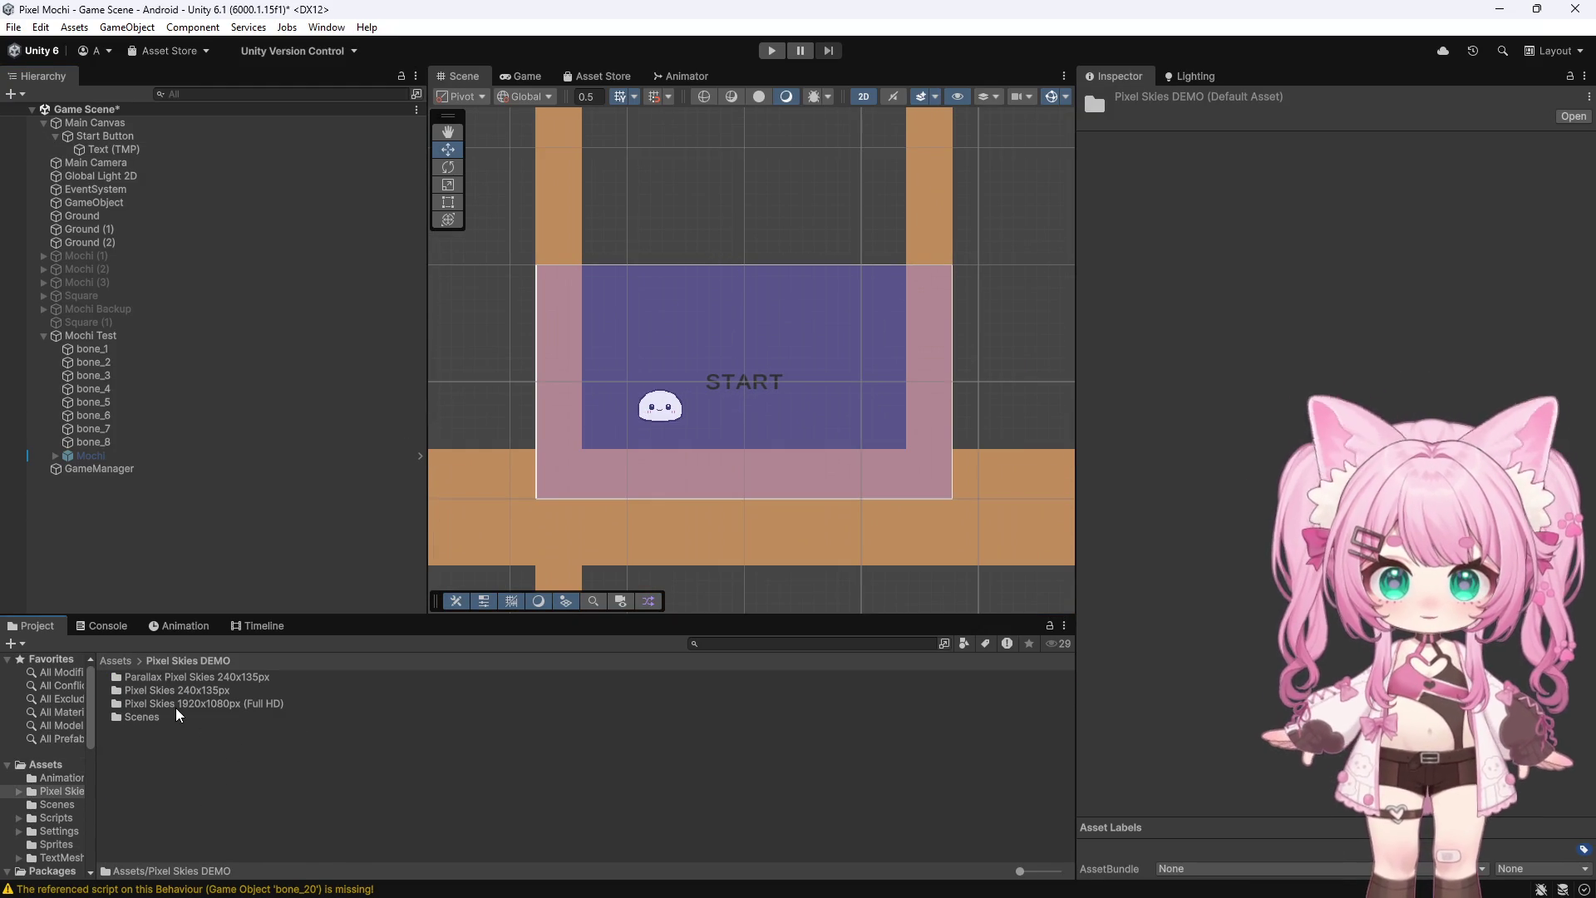
pyautogui.click(175, 705)
pyautogui.doubleClick(237, 704)
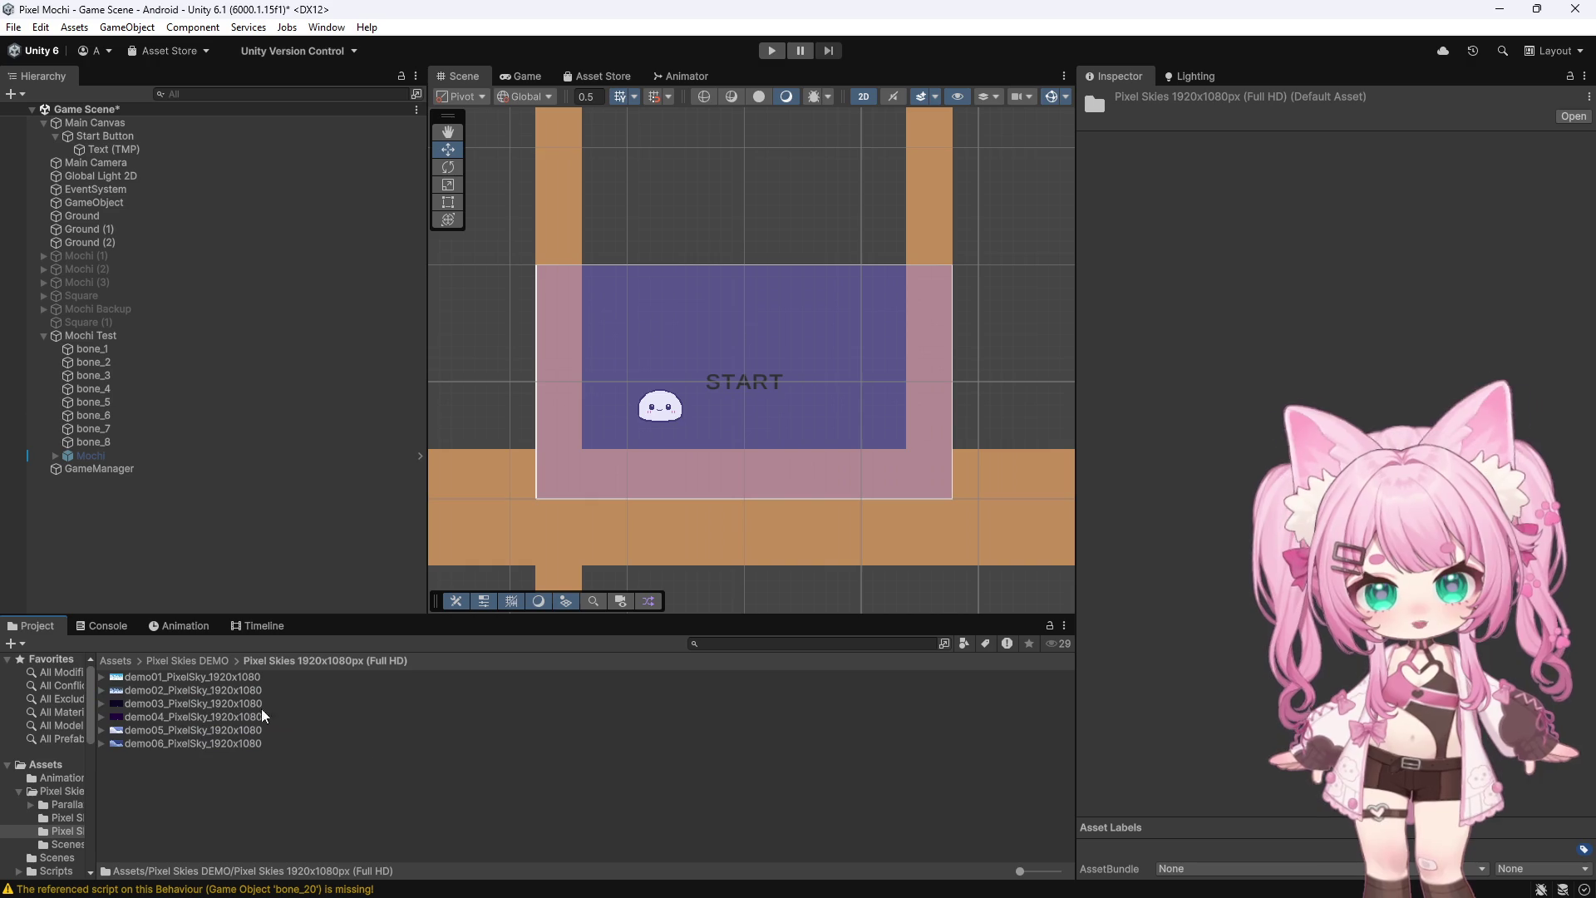
# Preview the demo01 through demo06 sky images, ending on the cloudy demo01 sky
pyautogui.click(247, 687)
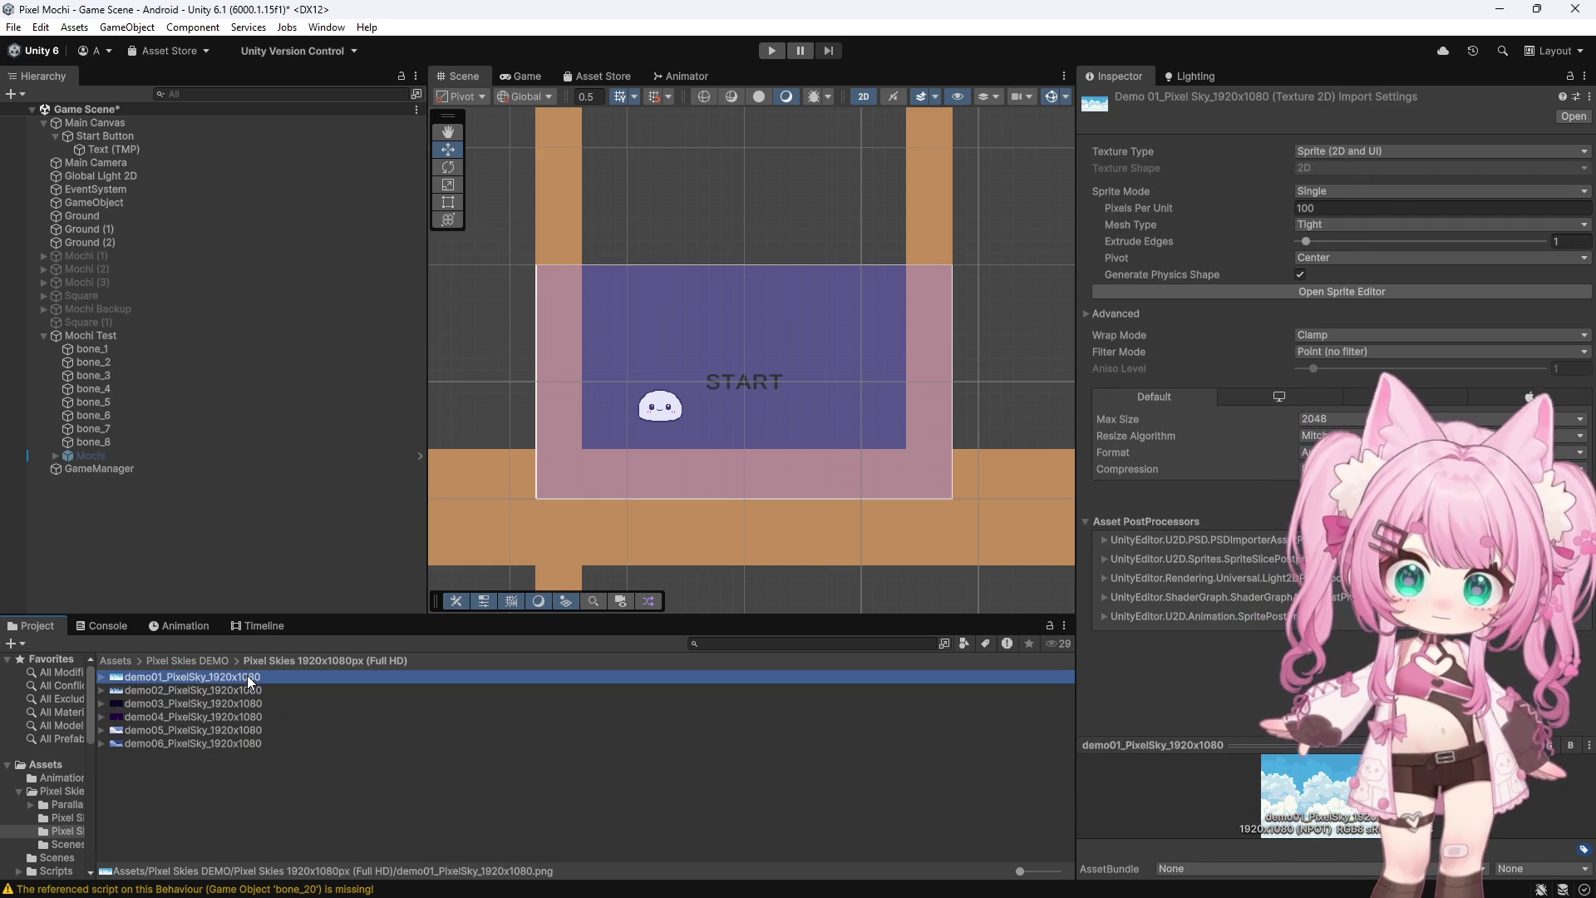
pyautogui.click(255, 695)
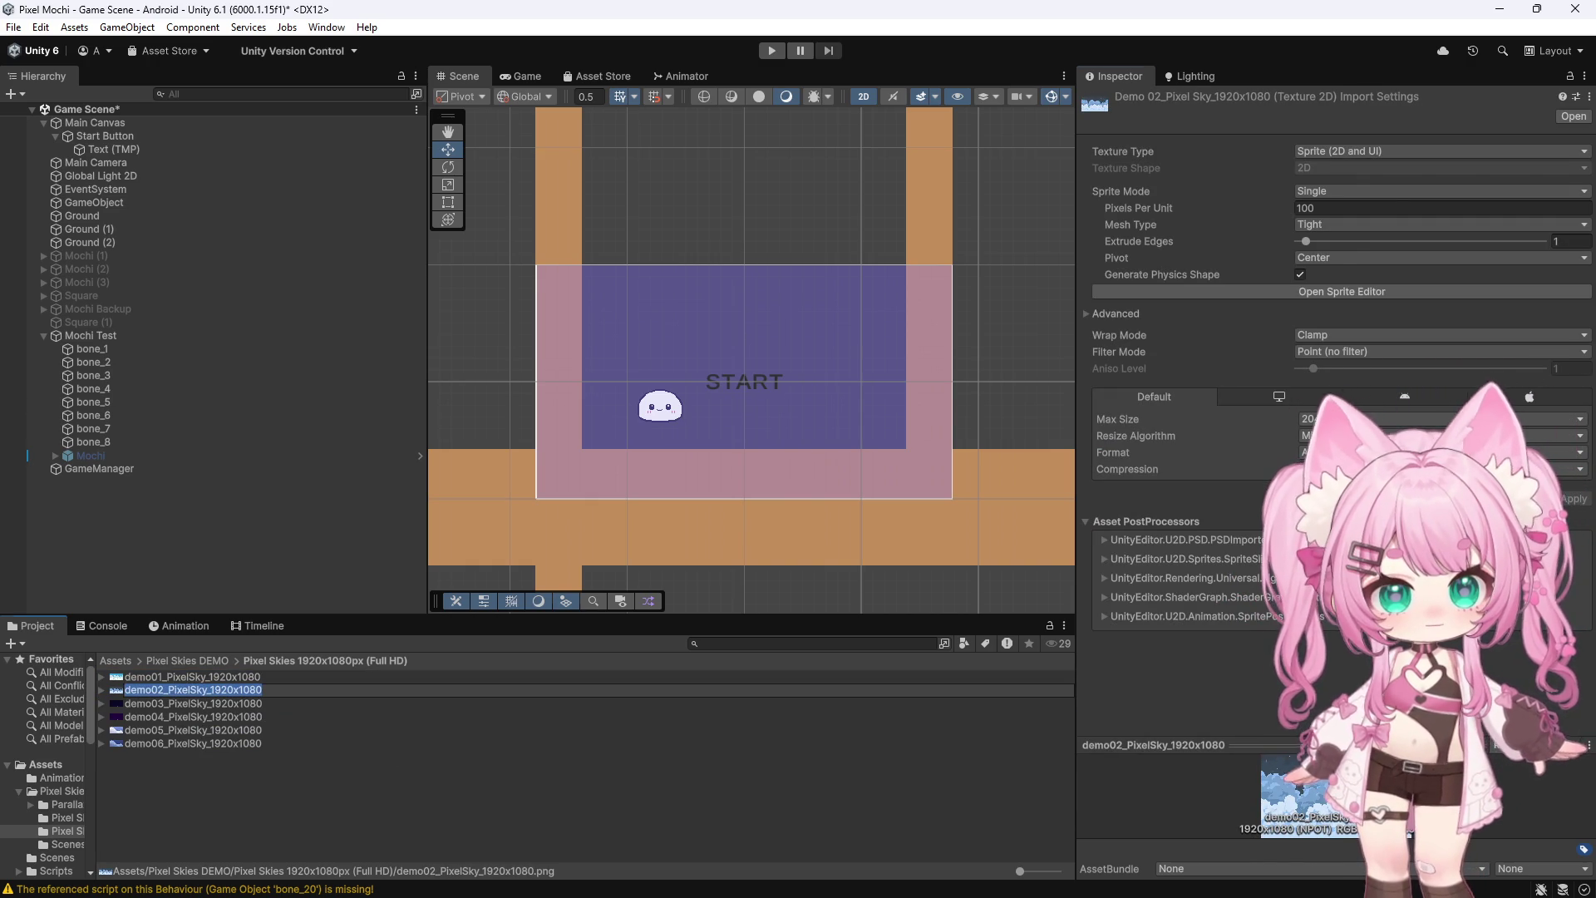
pyautogui.moveTo(1163, 745); pyautogui.dragTo(1164, 511)
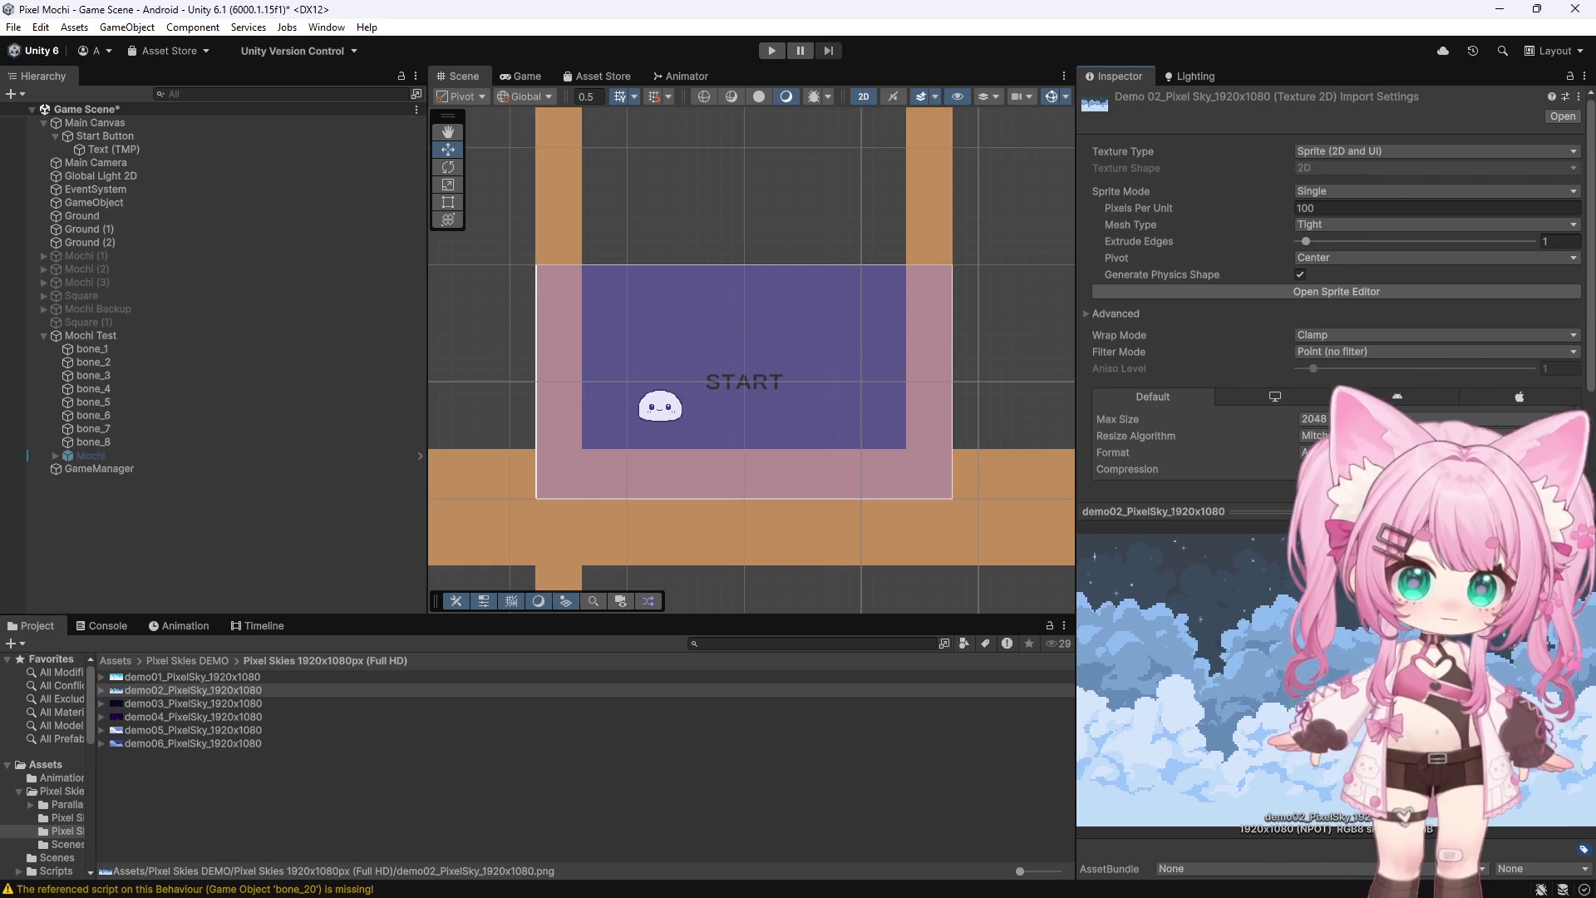
pyautogui.click(248, 704)
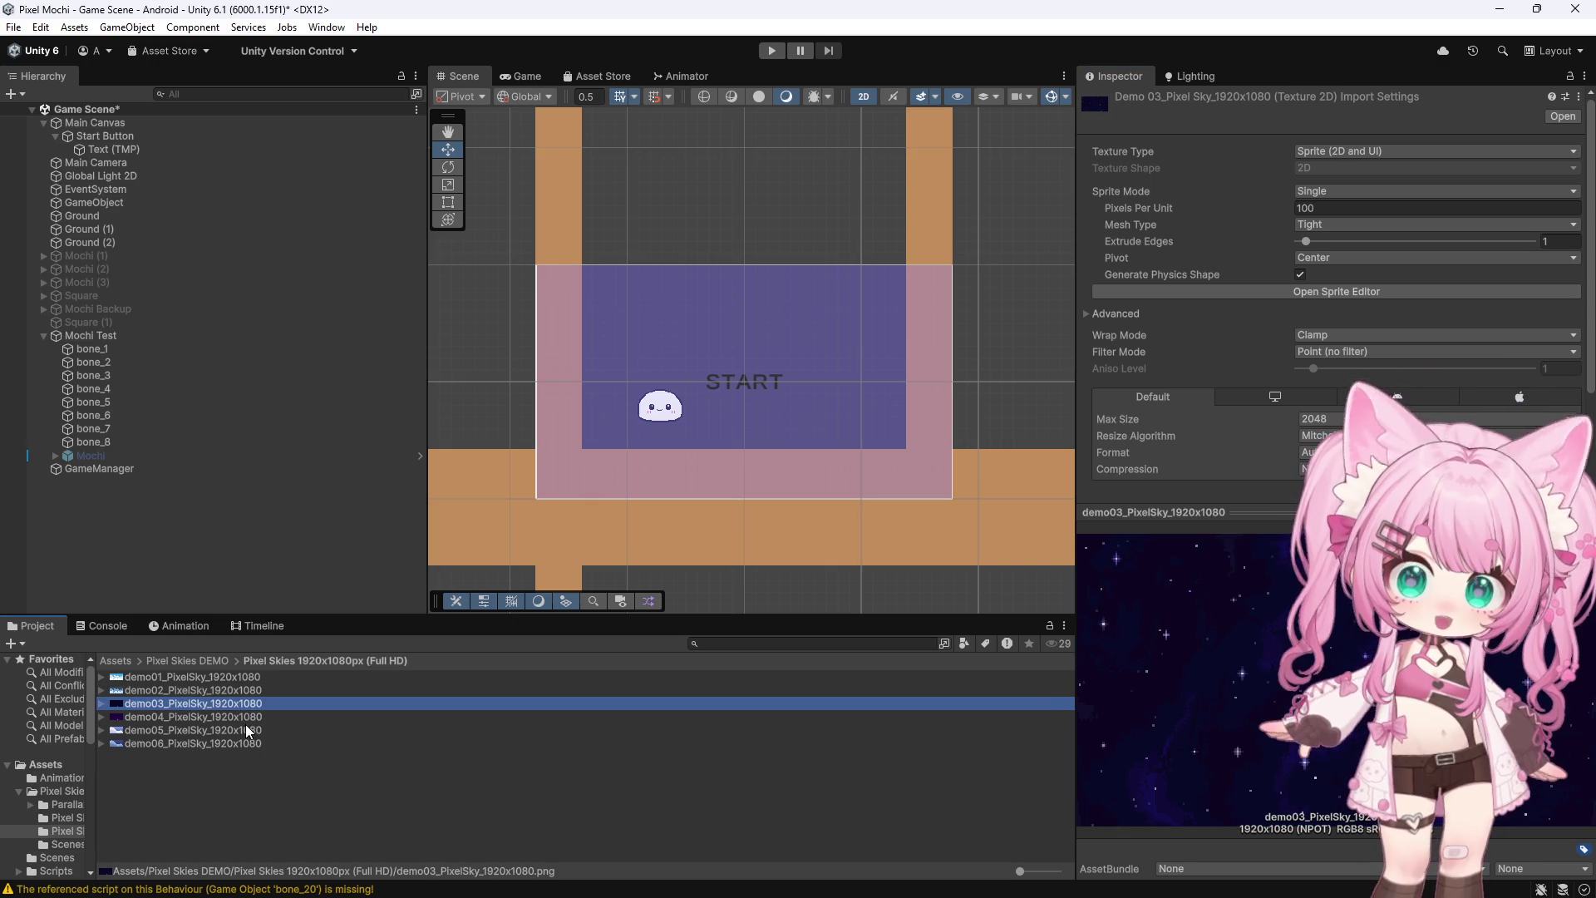
pyautogui.click(244, 730)
pyautogui.click(226, 745)
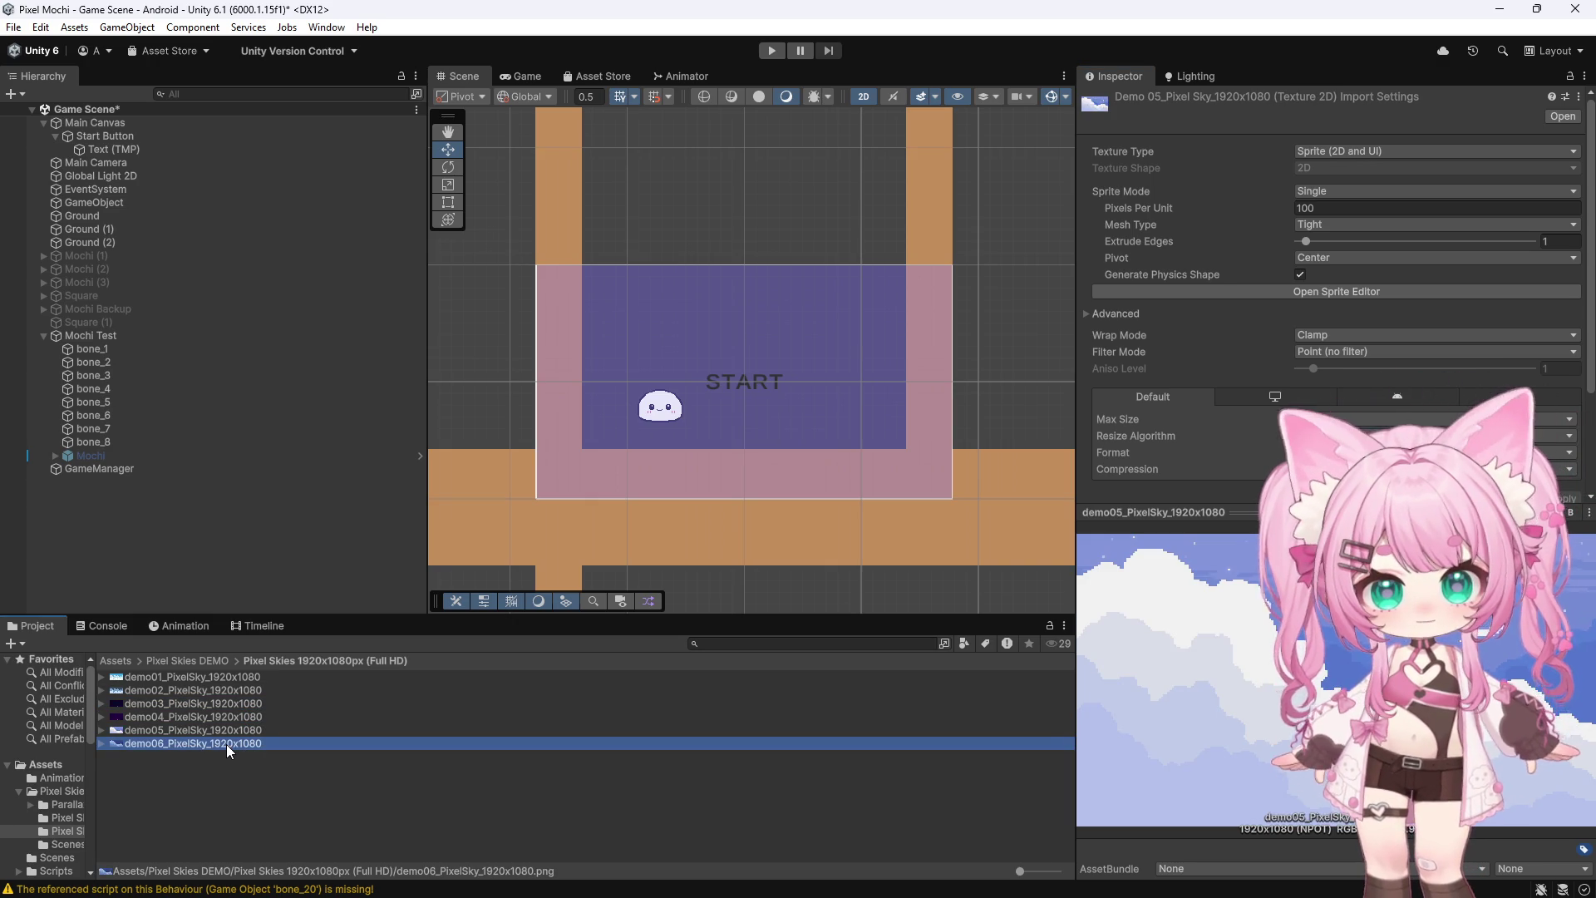
pyautogui.click(195, 690)
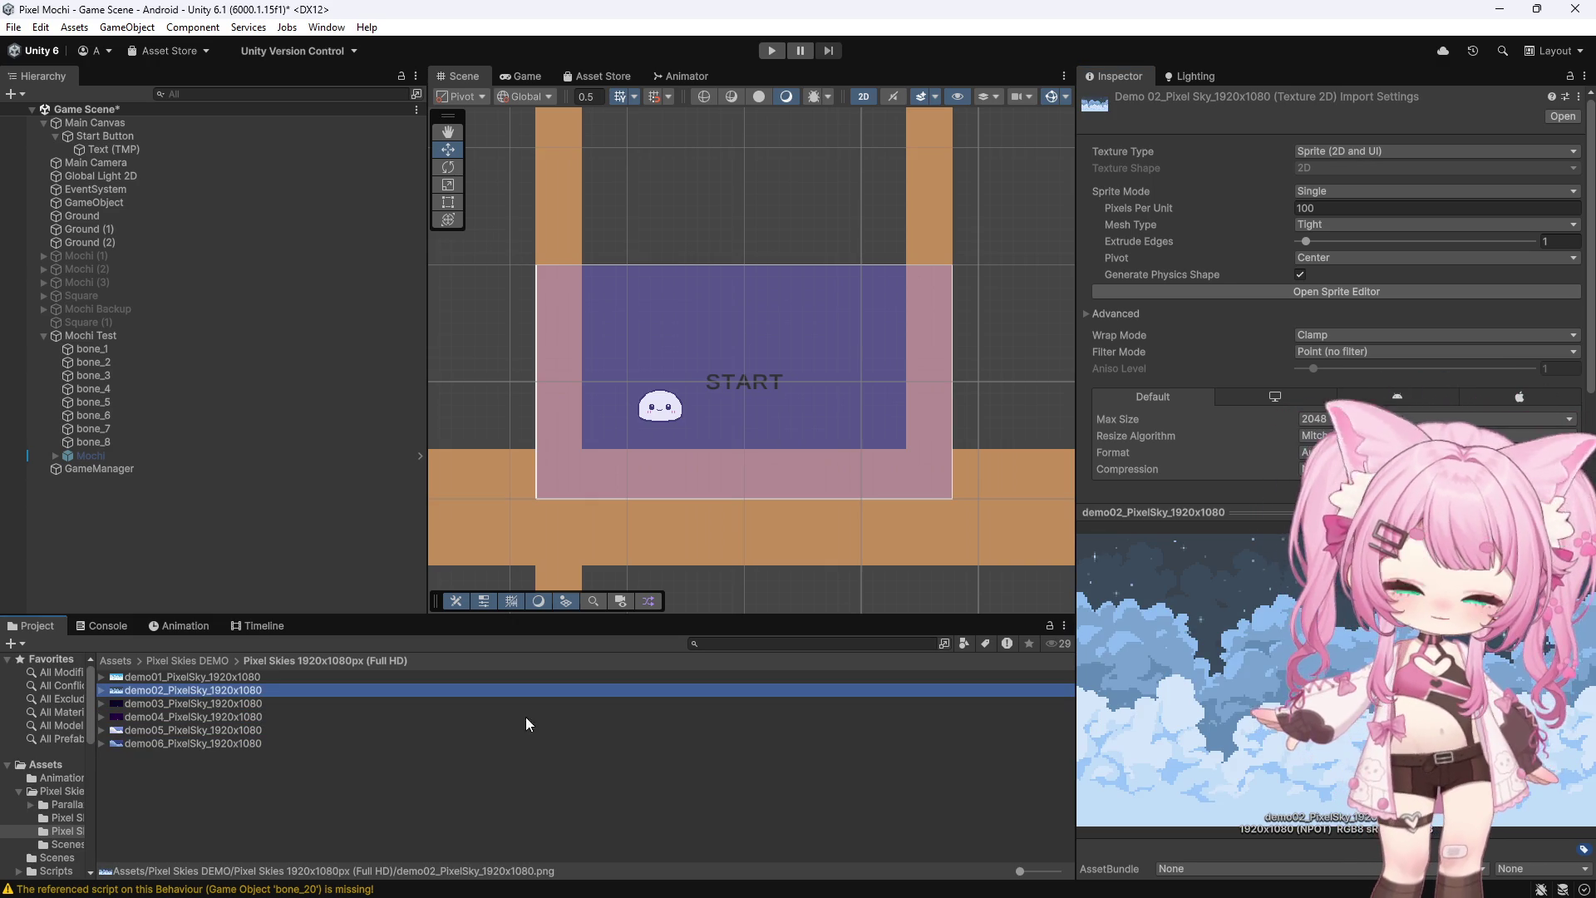
pyautogui.click(190, 660)
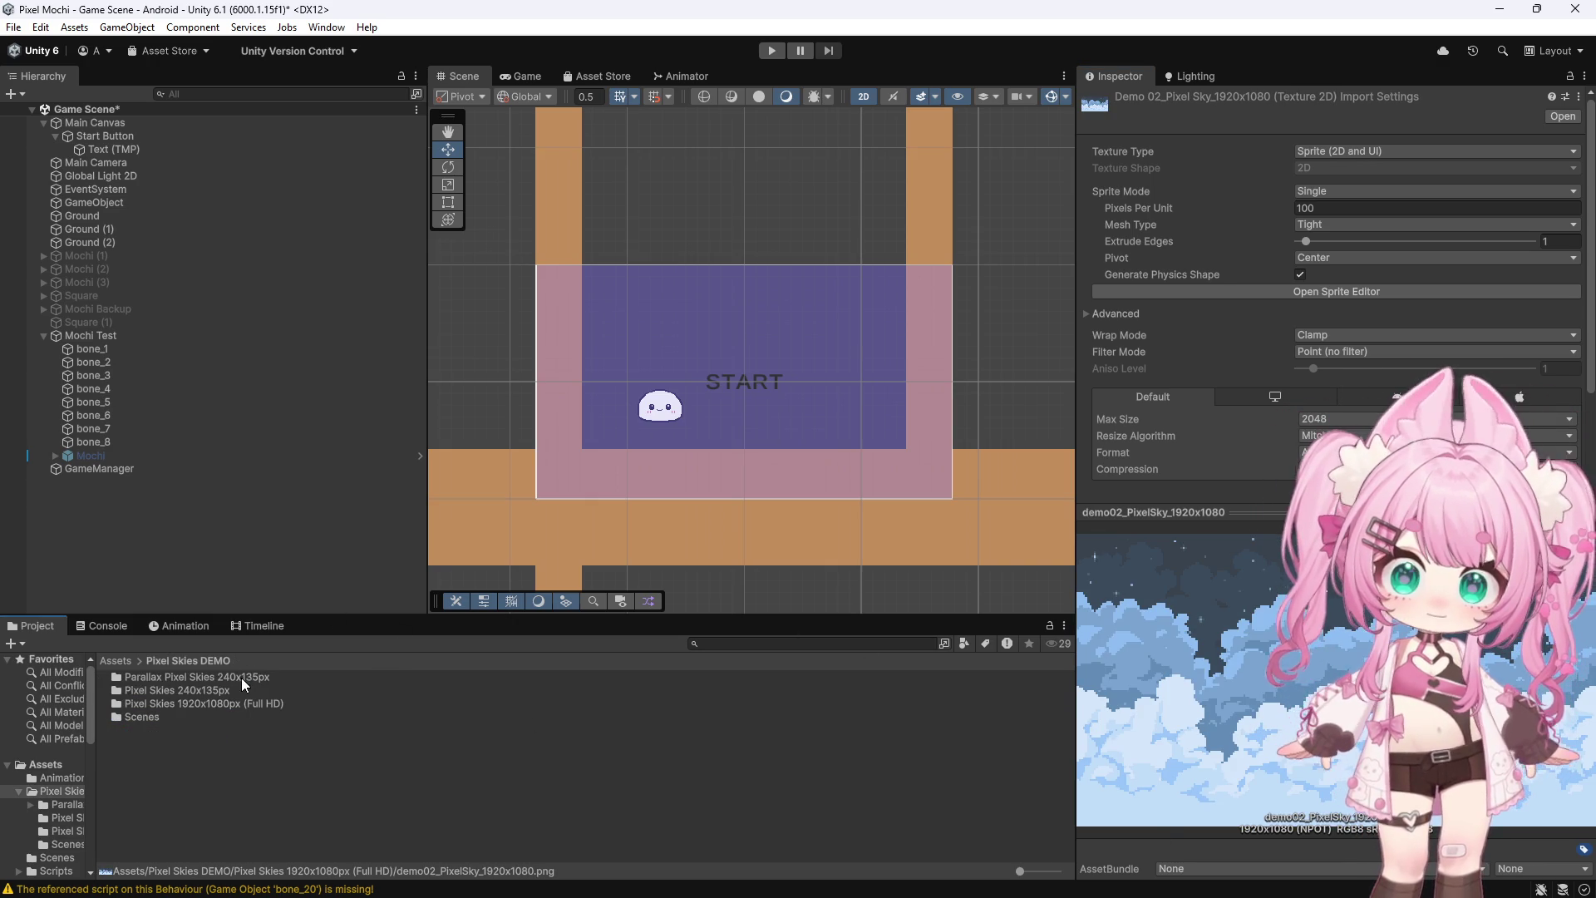
pyautogui.doubleClick(207, 702)
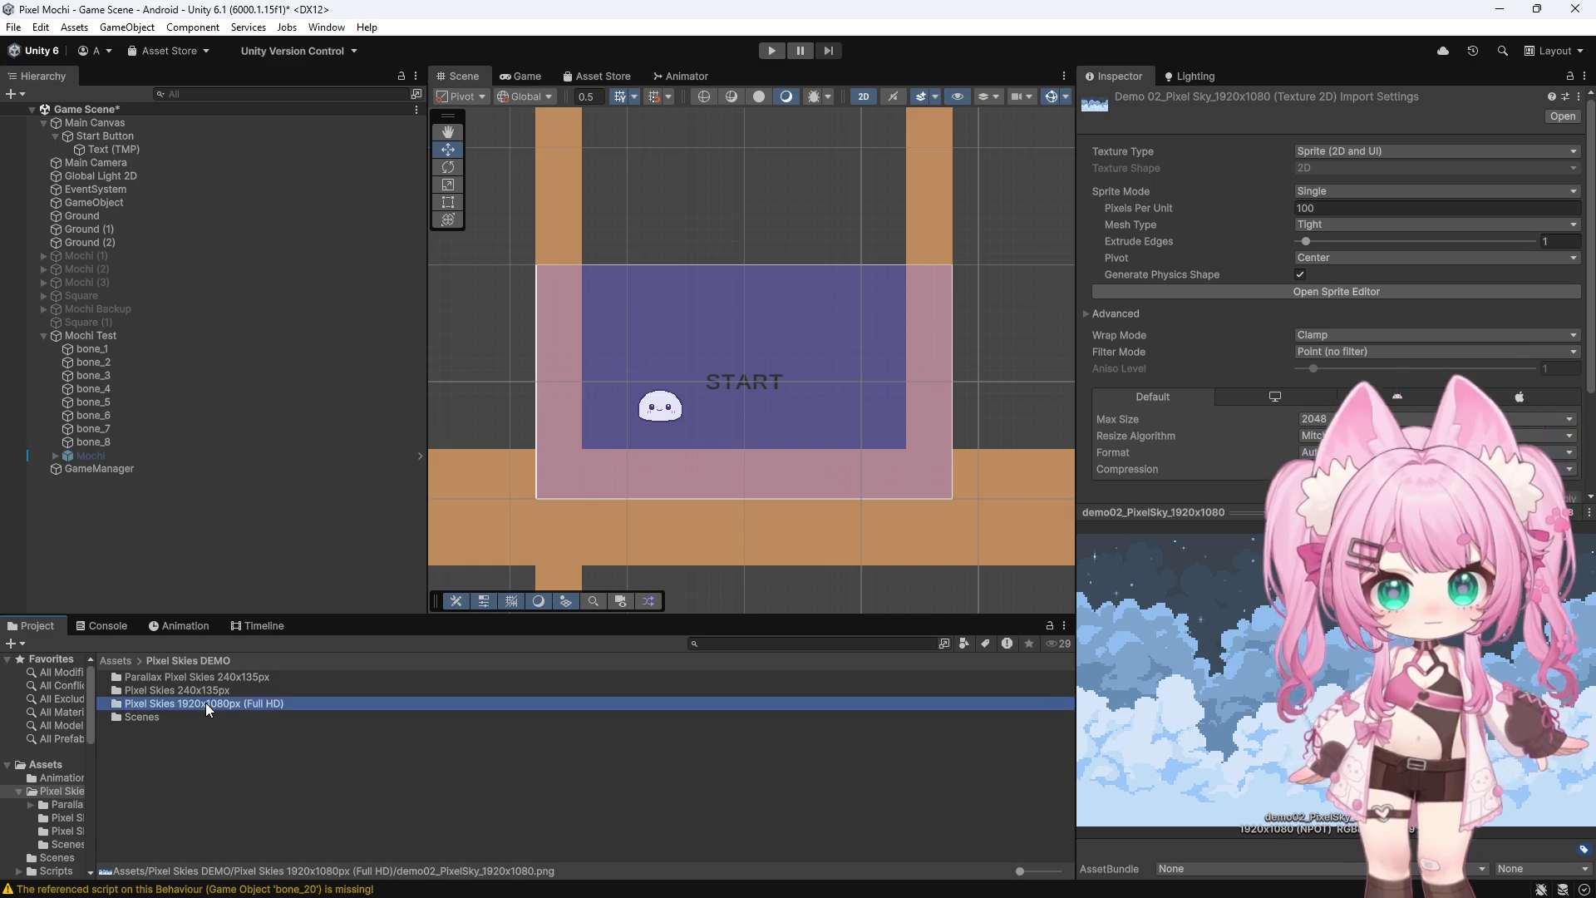
pyautogui.click(223, 676)
pyautogui.scroll(-5, 448, 261)
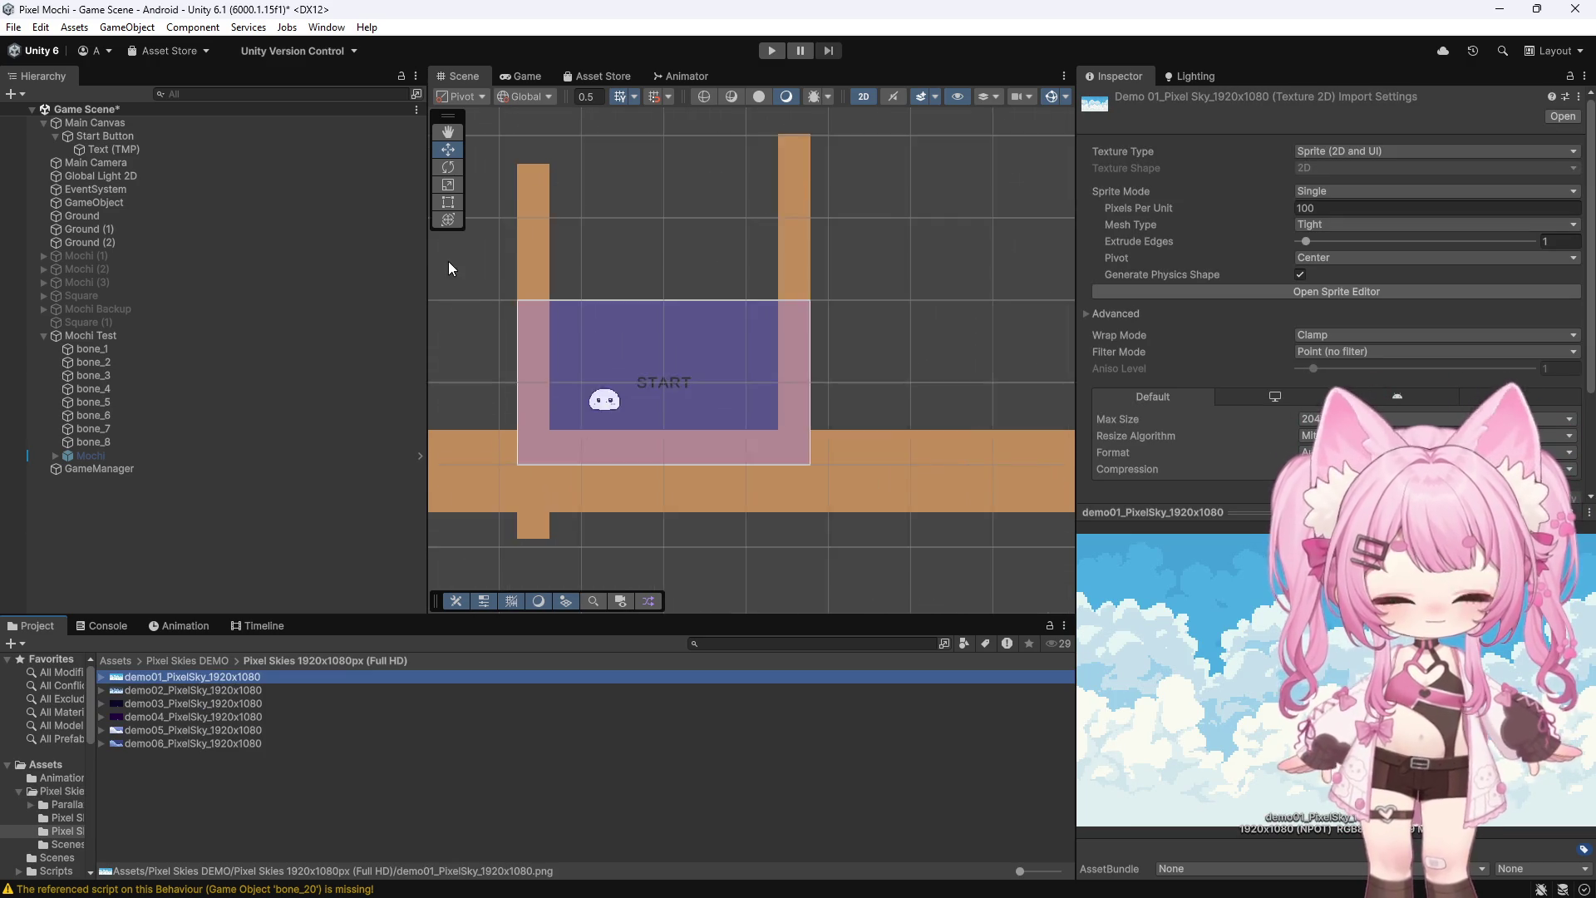
pyautogui.scroll(5, 700, 388)
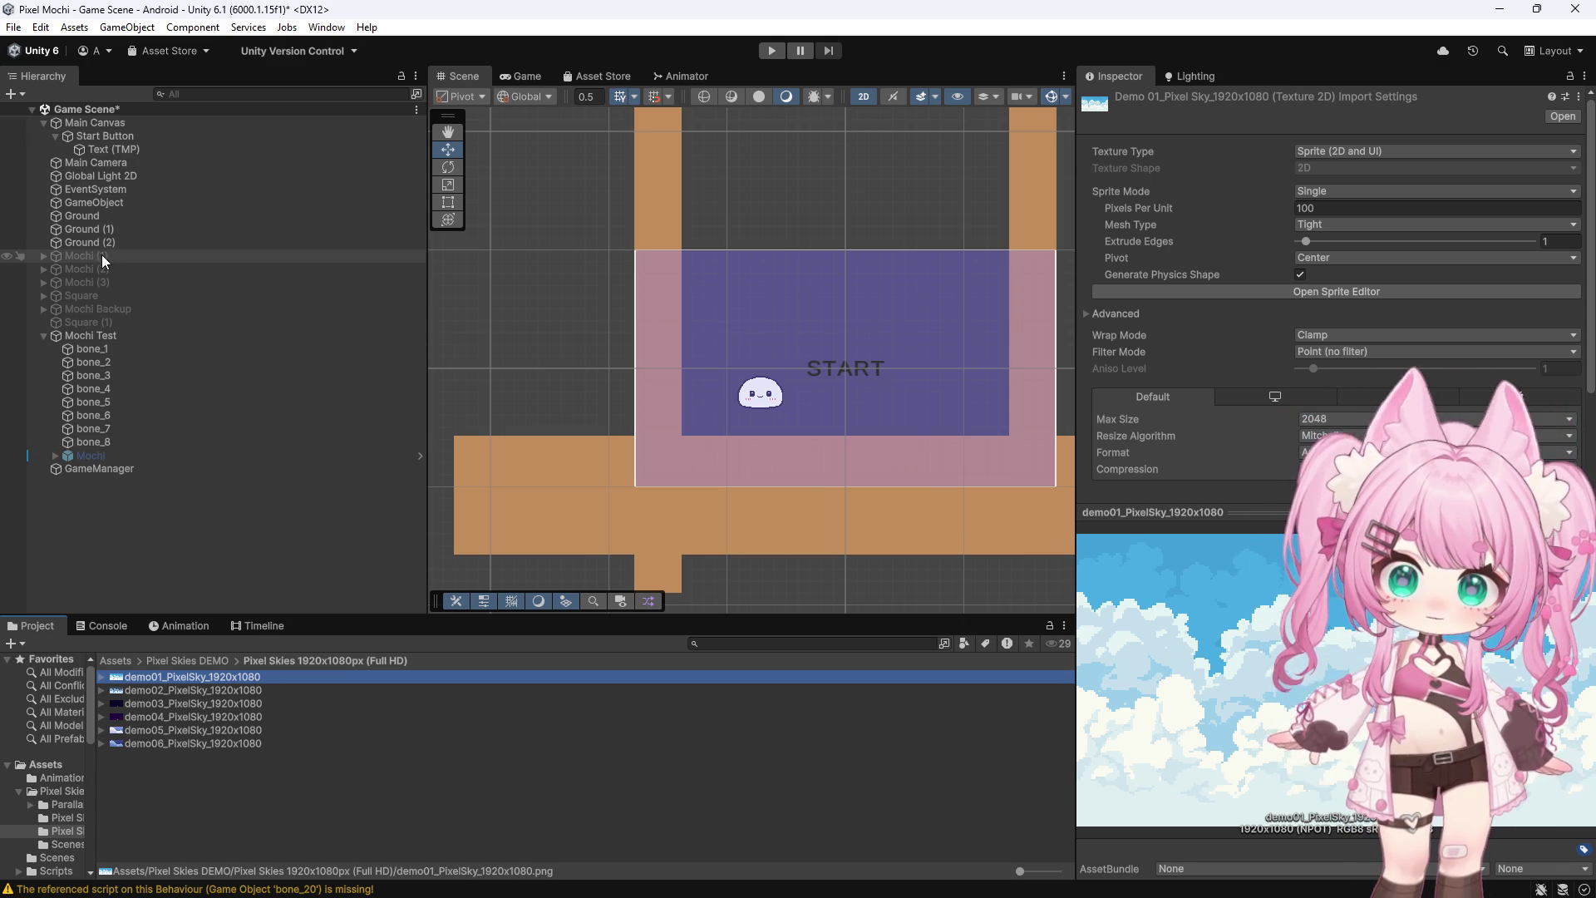
pyautogui.click(107, 192)
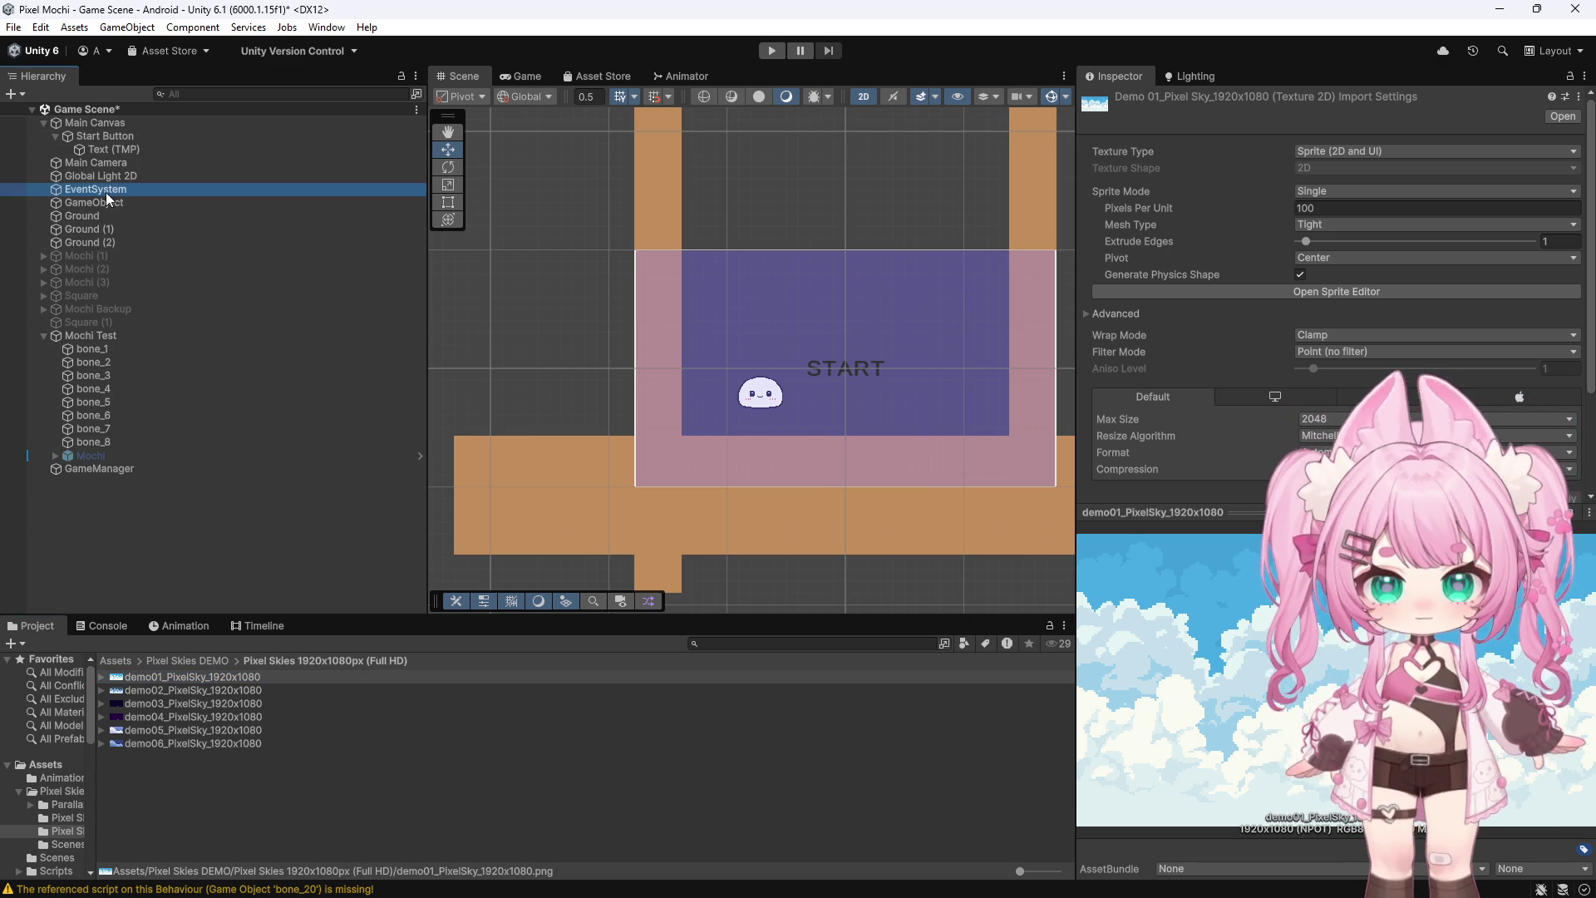
# Drag EventSystem below GameManager, then inspect Main Canvas and collapse the Start Button
pyautogui.moveTo(96, 469); pyautogui.dragTo(158, 494)
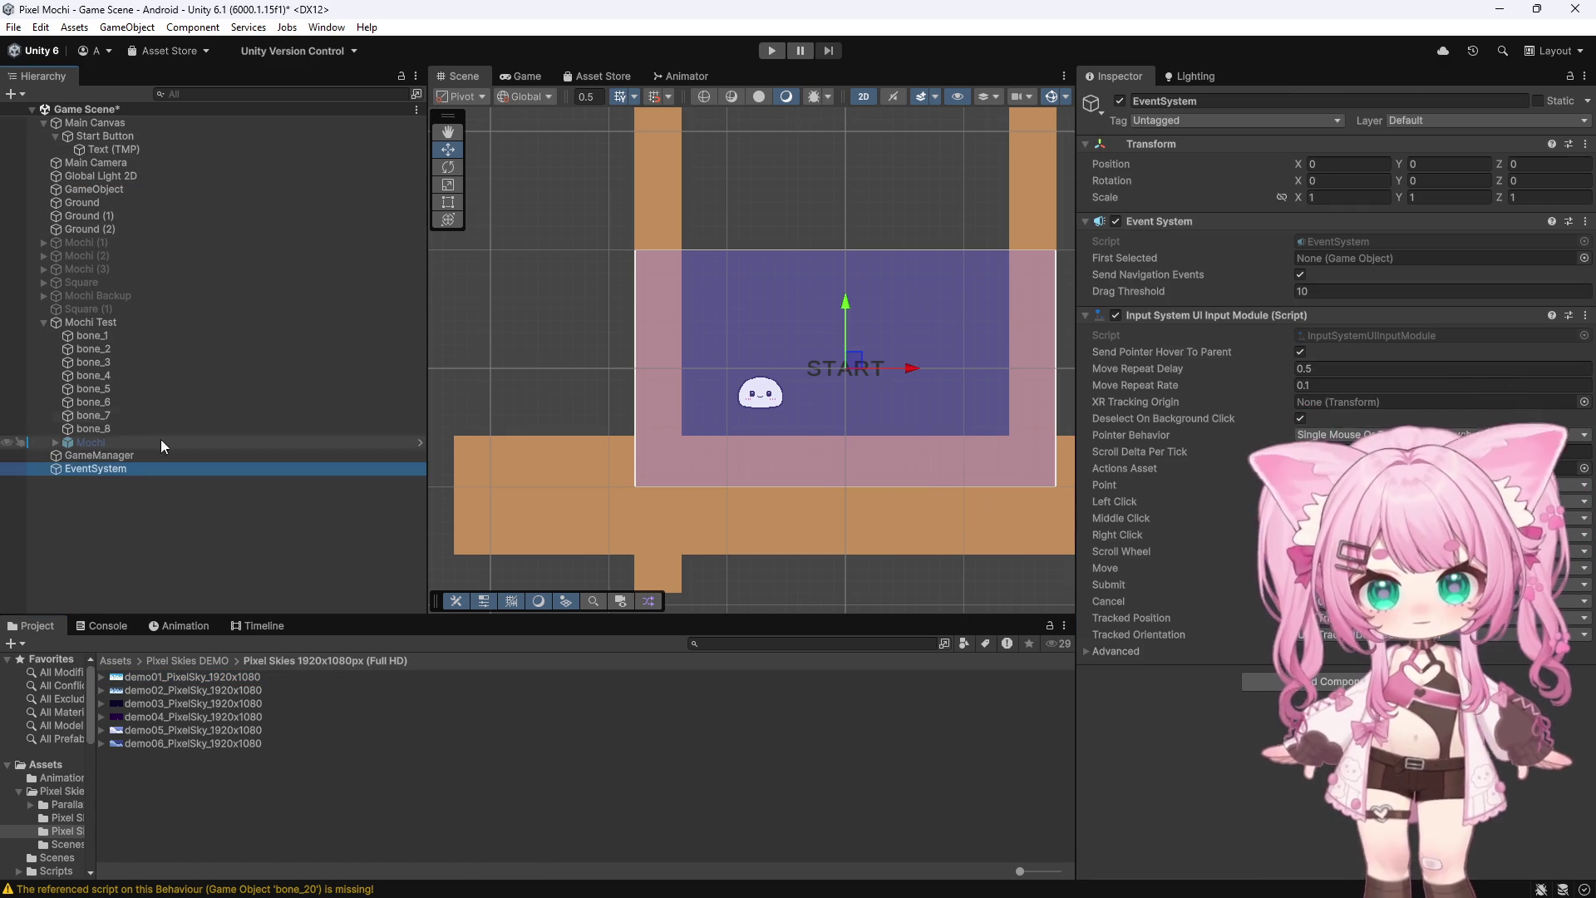
pyautogui.click(42, 123)
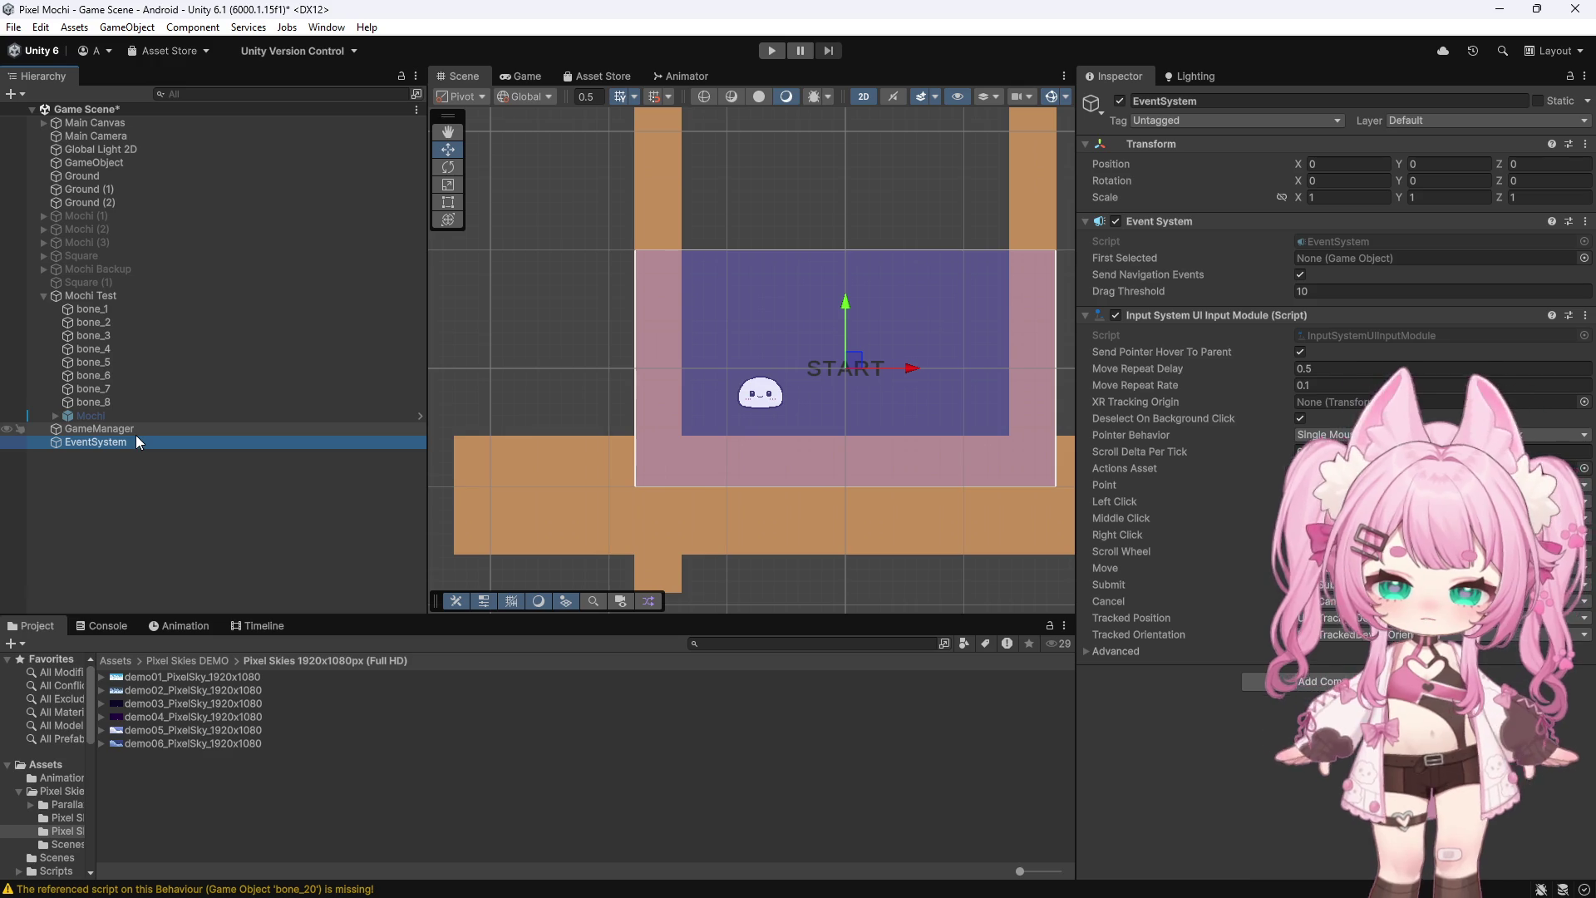
pyautogui.click(117, 124)
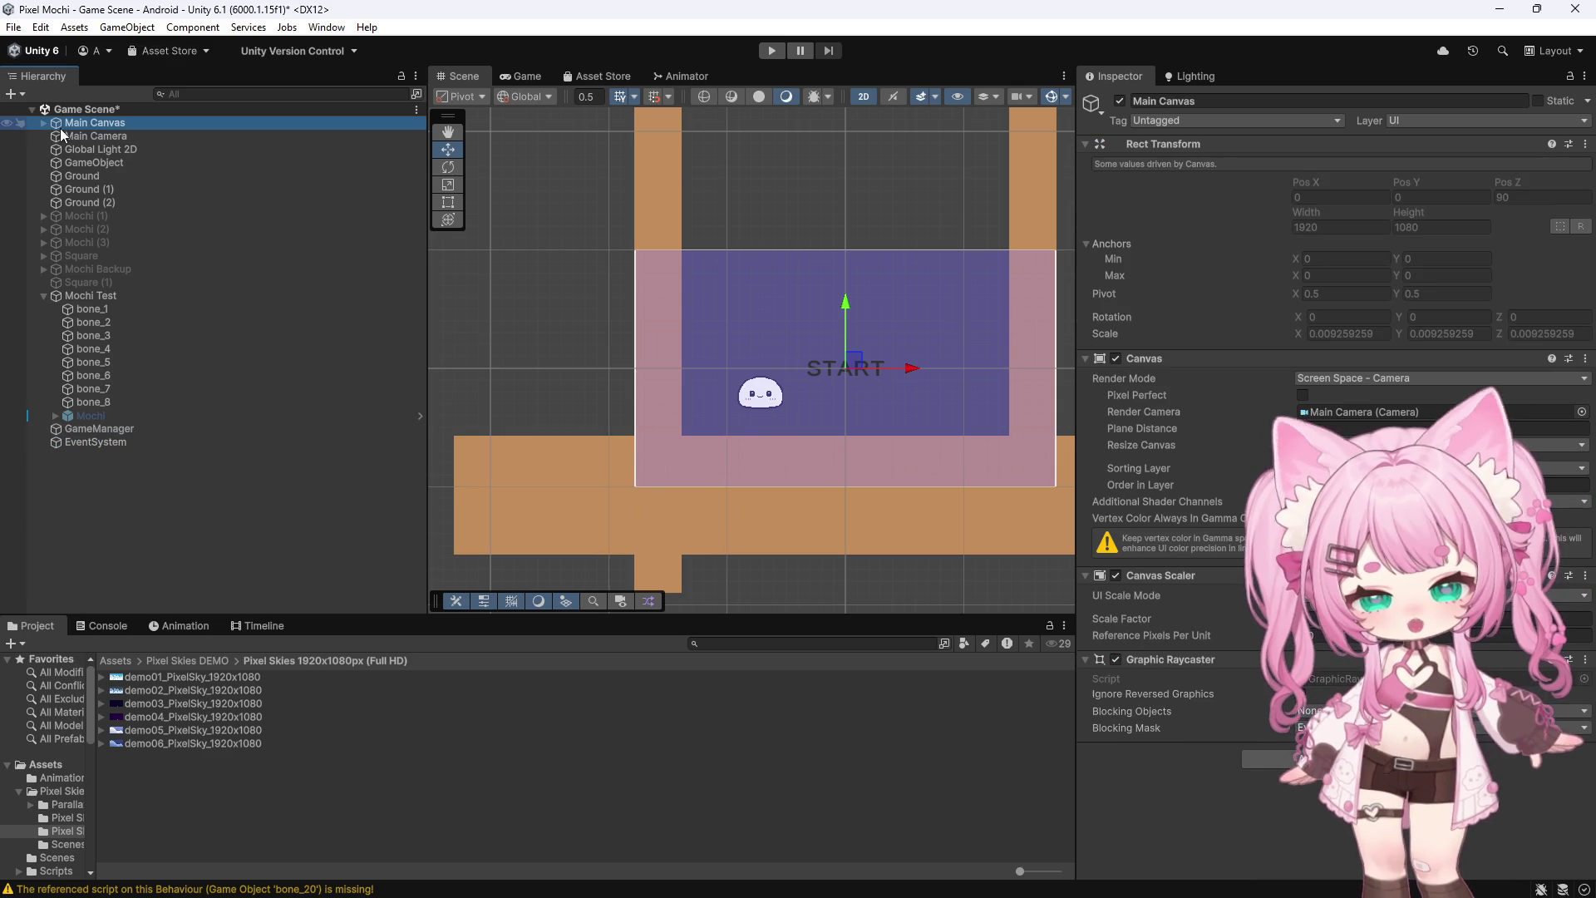
pyautogui.click(42, 124)
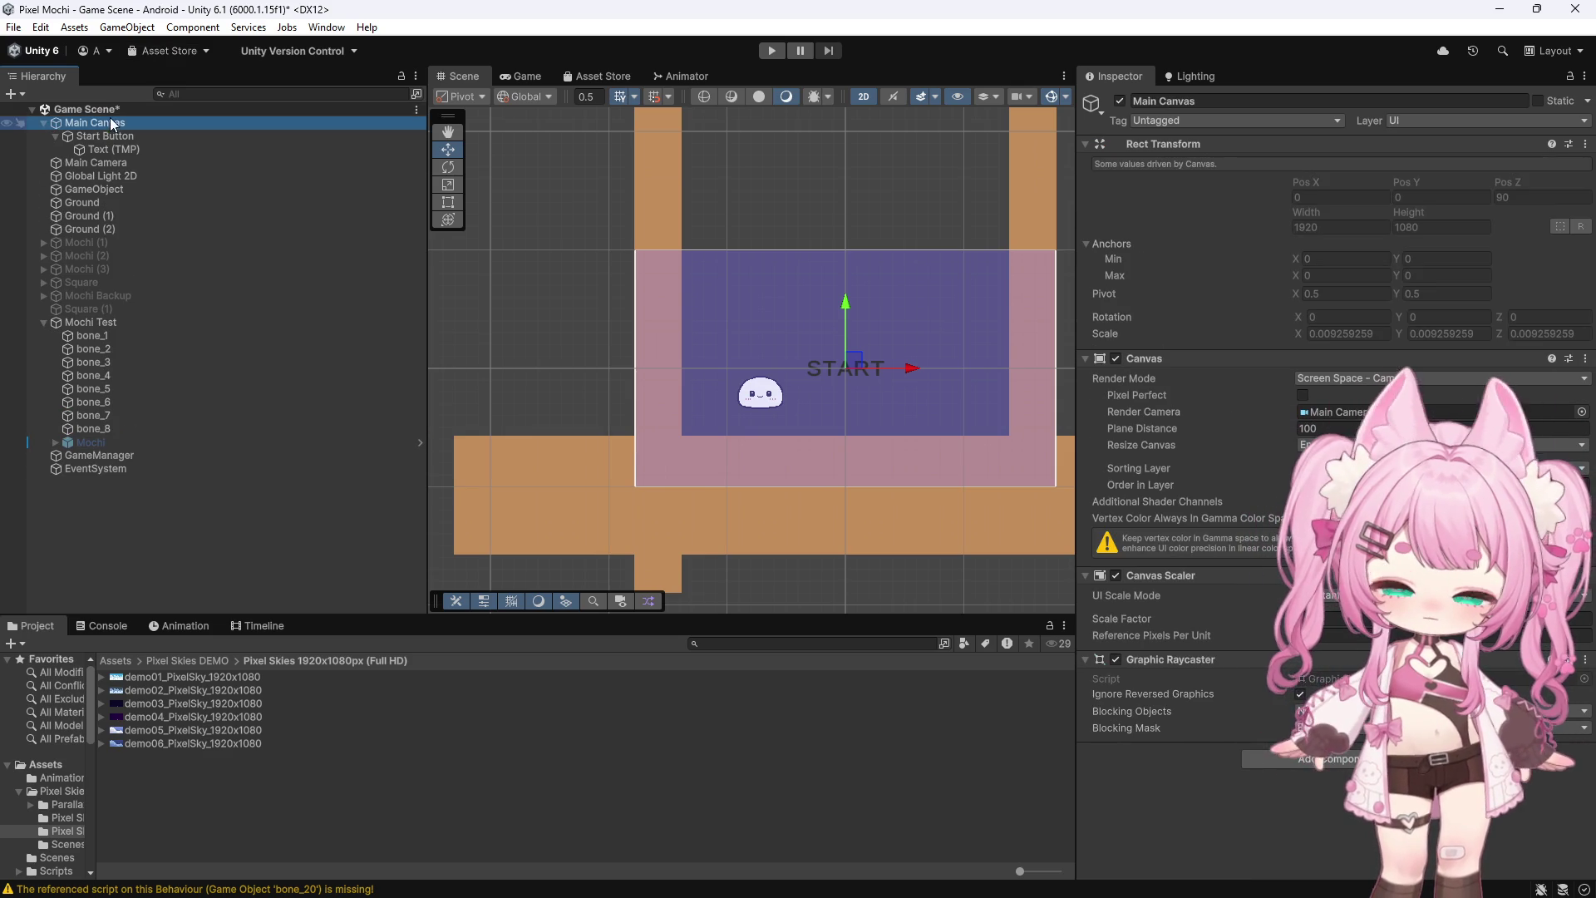
pyautogui.click(55, 137)
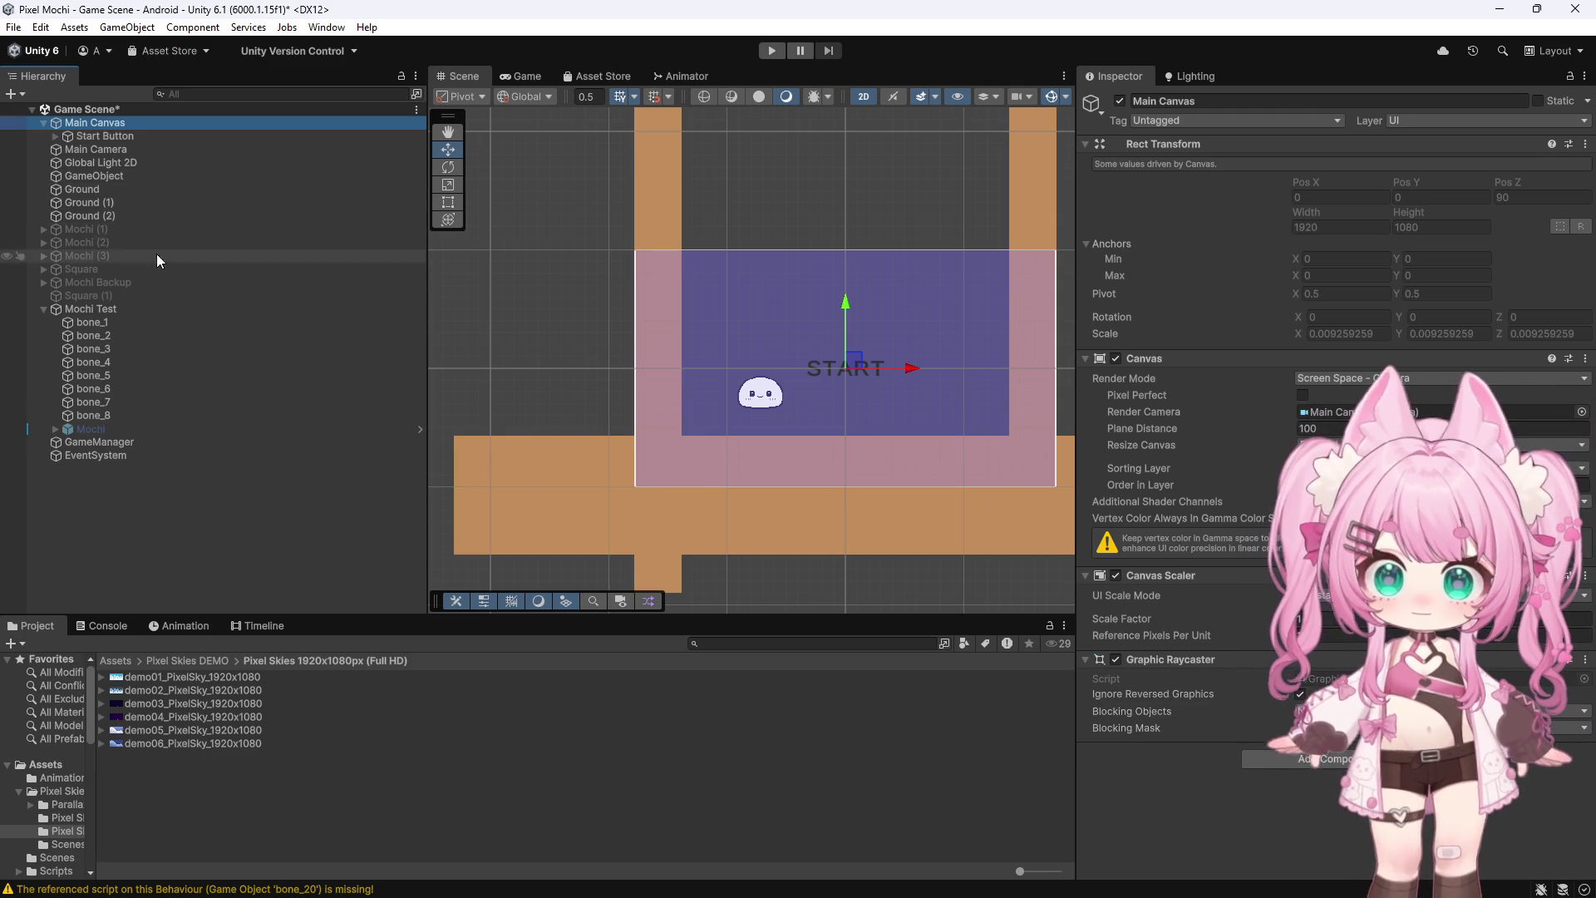
pyautogui.rightClick(96, 125)
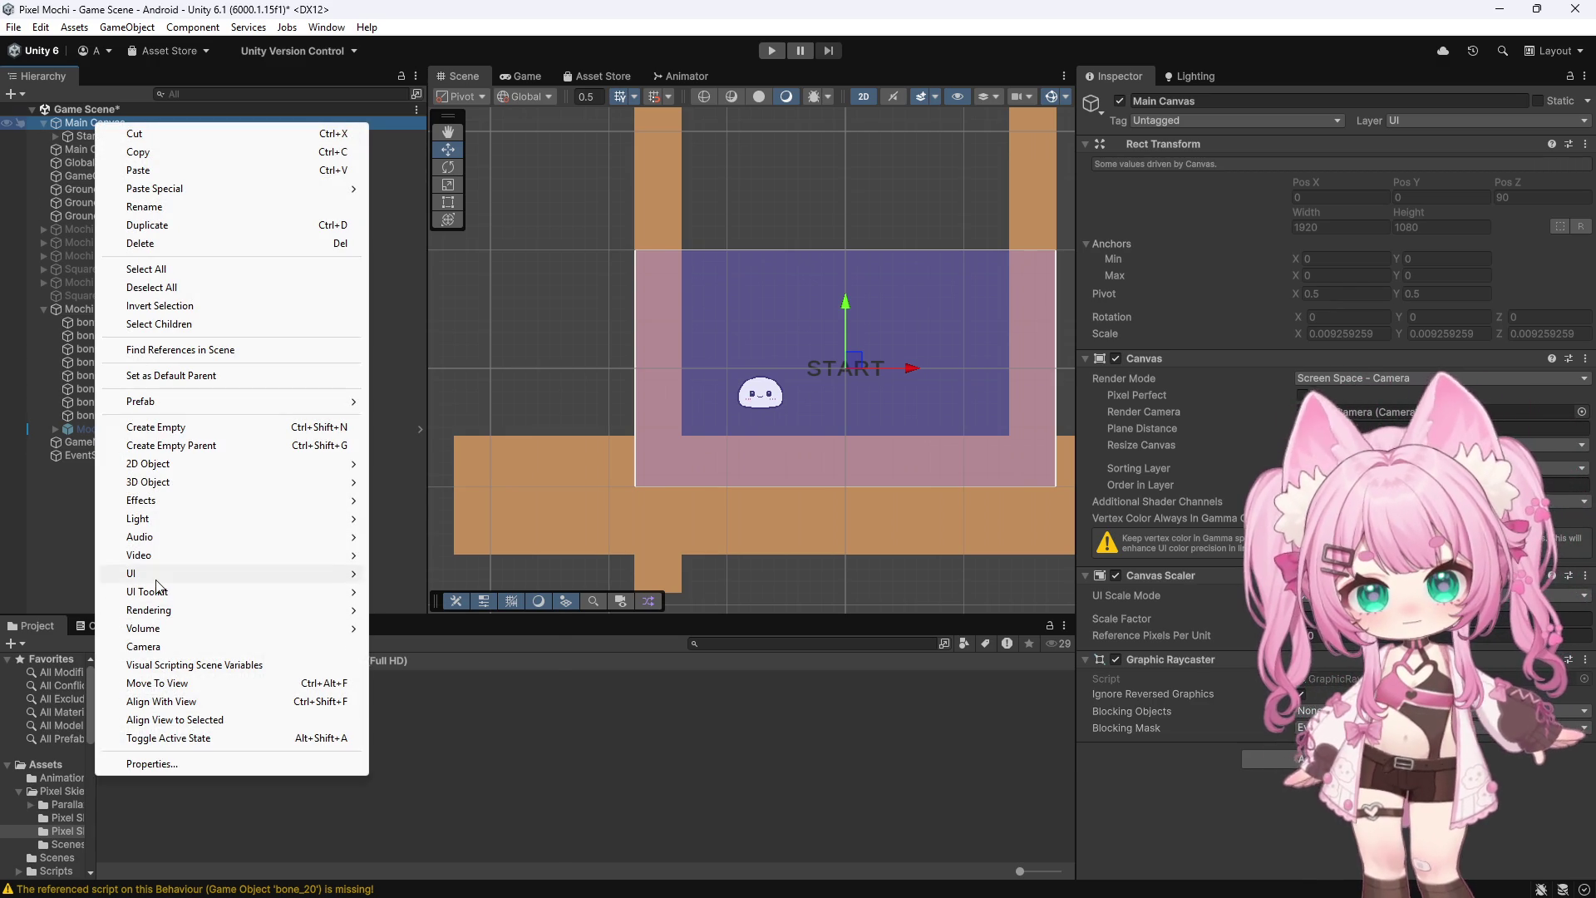
# Add a new UI Image under Main Canvas
pyautogui.moveTo(157, 576)
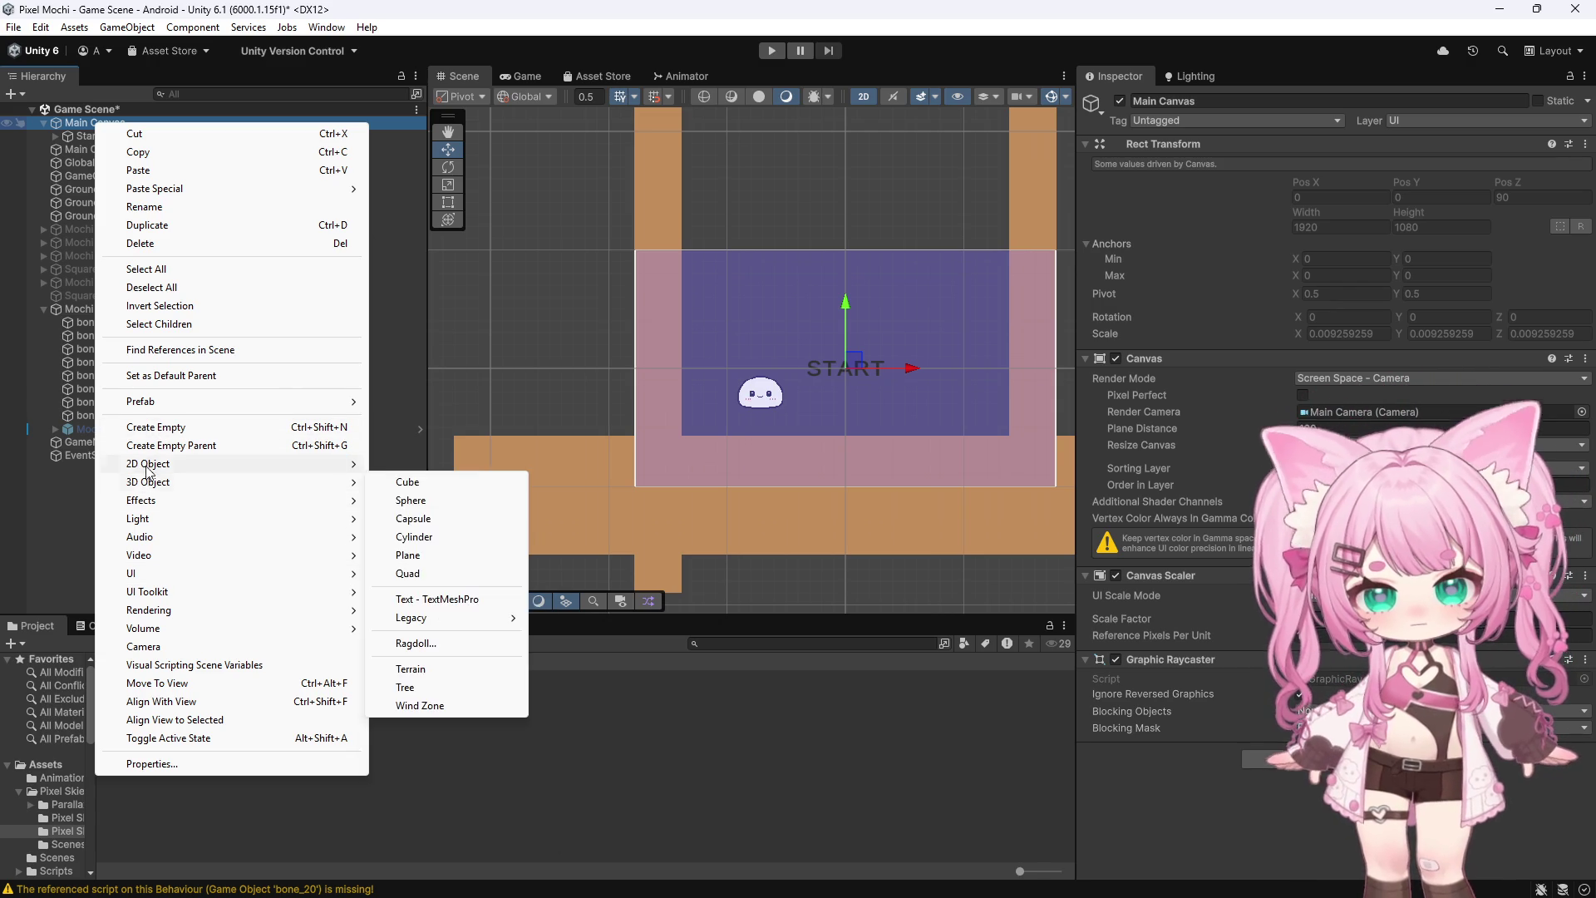
pyautogui.moveTo(153, 464)
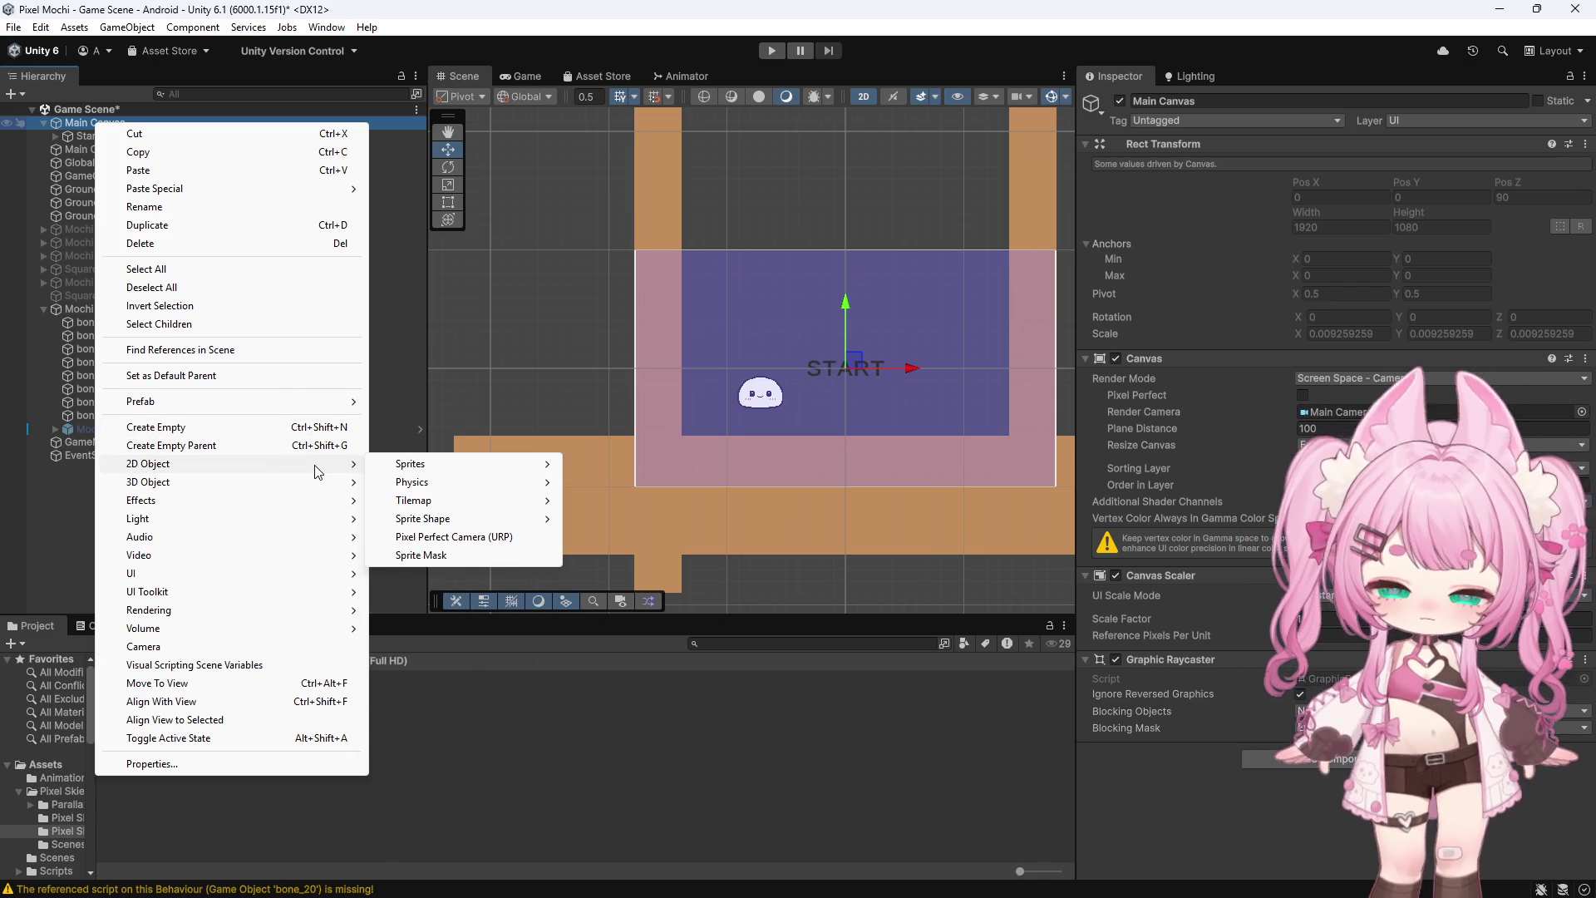
pyautogui.moveTo(404, 464)
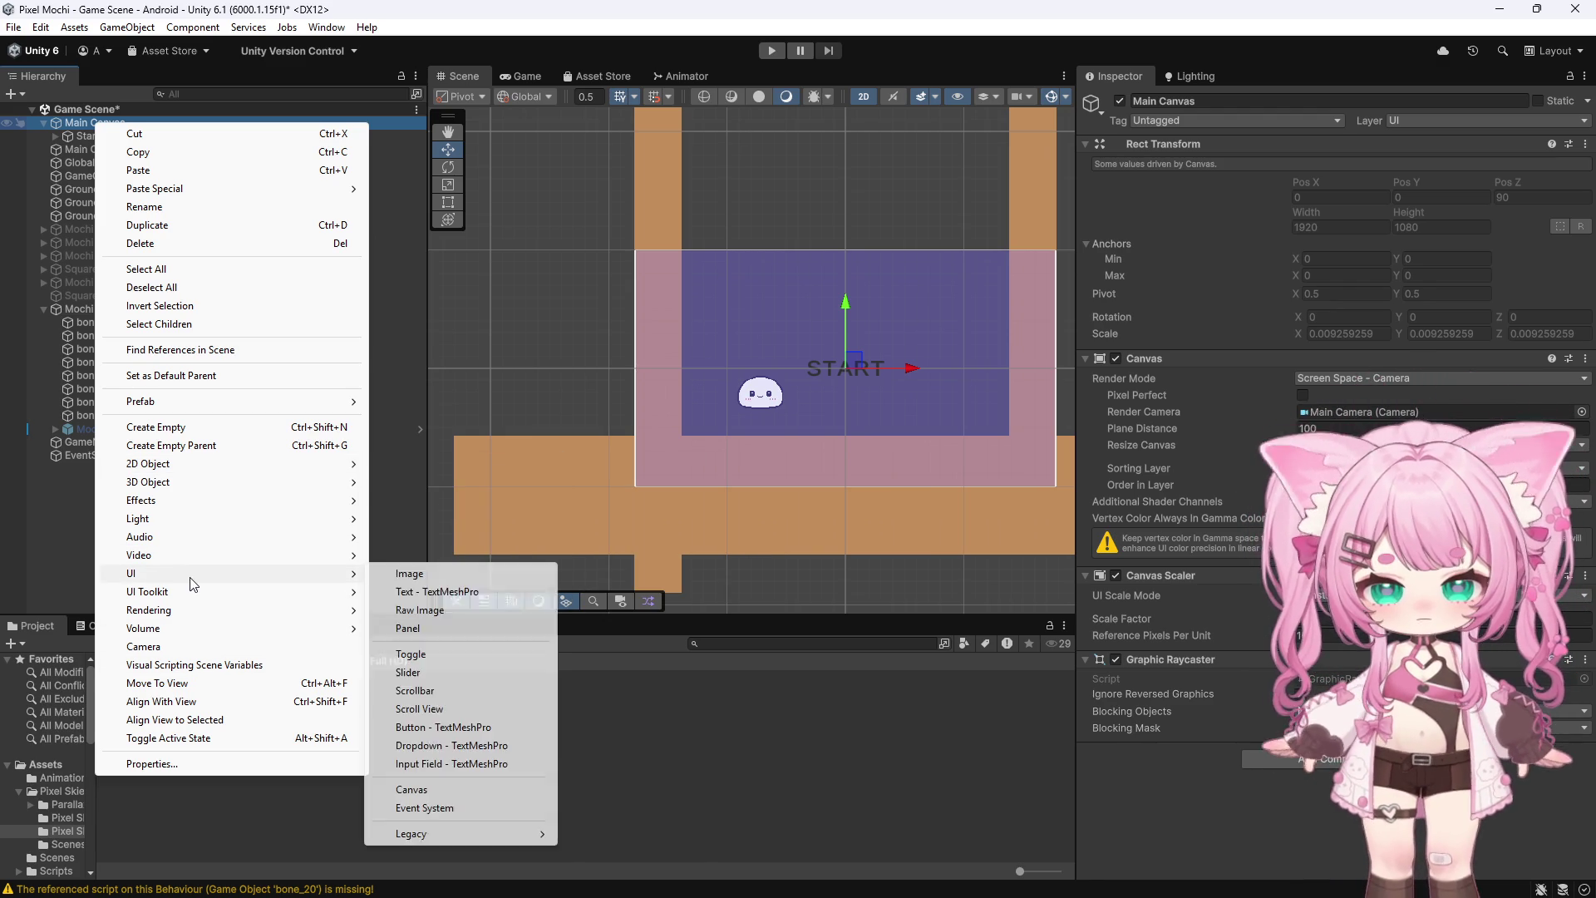
pyautogui.click(442, 582)
pyautogui.scroll(1, 648, 298)
pyautogui.scroll(-4, 624, 299)
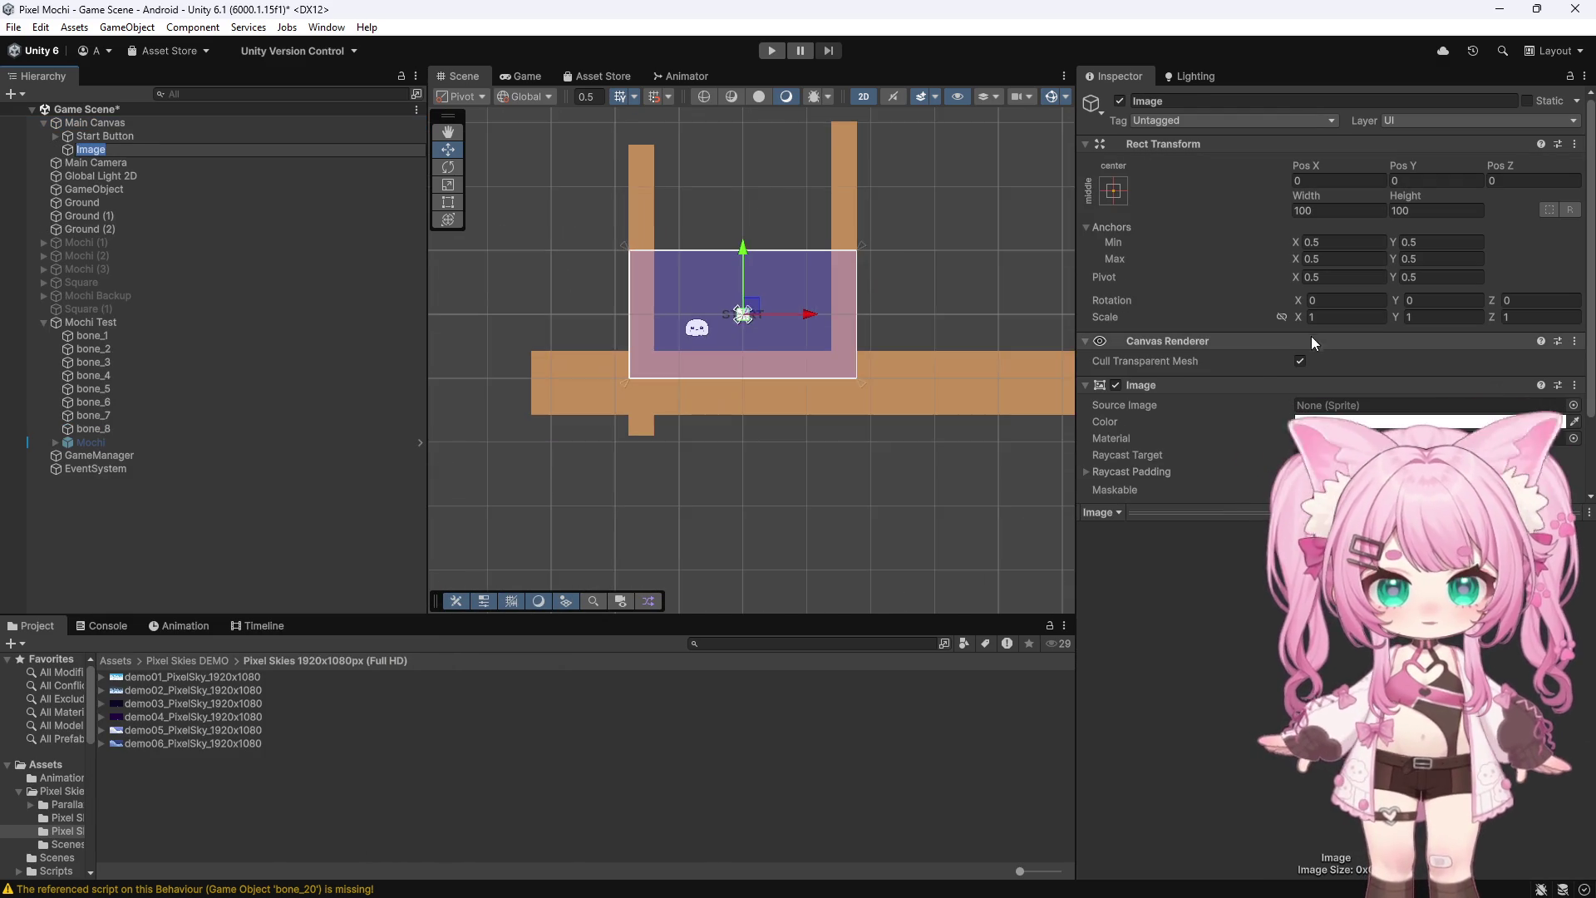
pyautogui.scroll(1, 894, 193)
pyautogui.scroll(1, 636, 245)
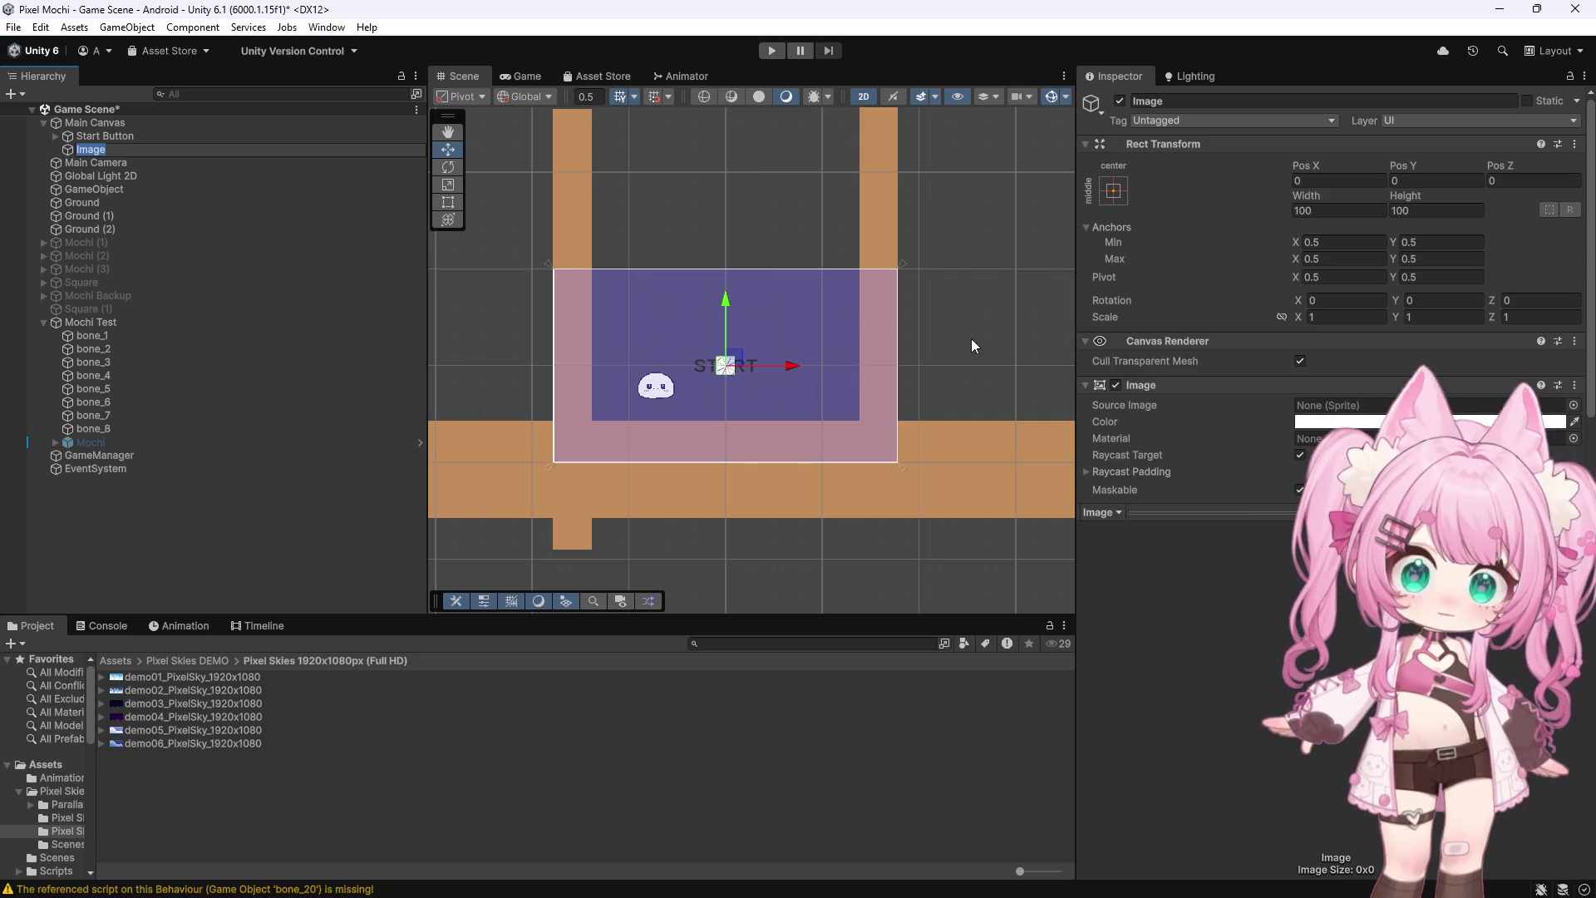
# Use the stretch-both anchor preset on the Image and set Left, Right, Top and Bottom to 0
pyautogui.click(1113, 193)
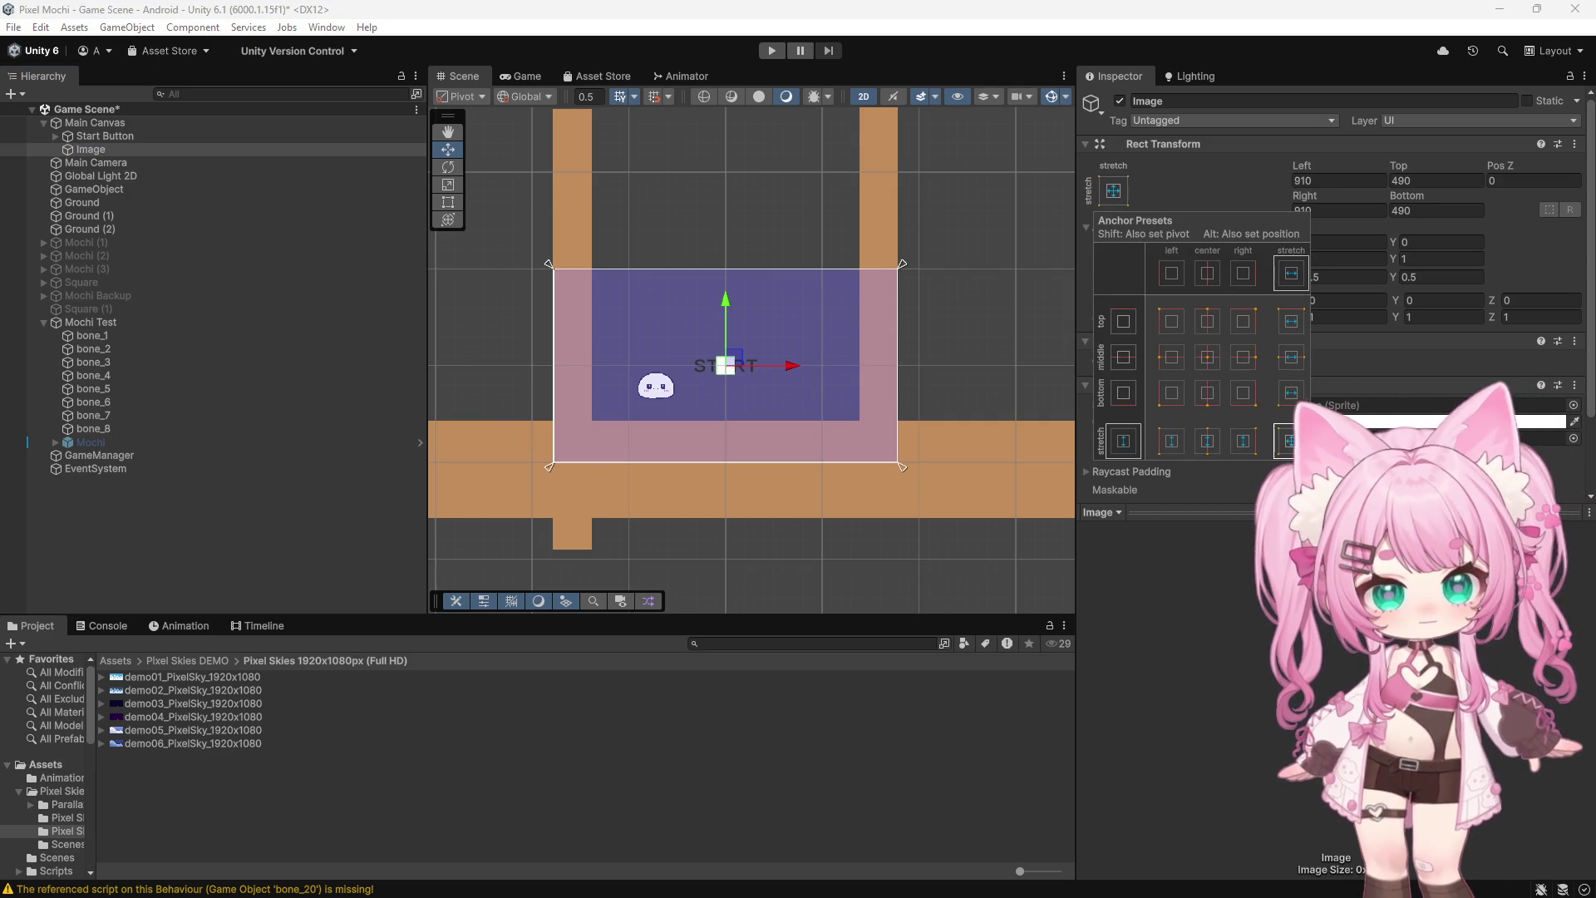
pyautogui.click(1290, 441)
pyautogui.click(1325, 179)
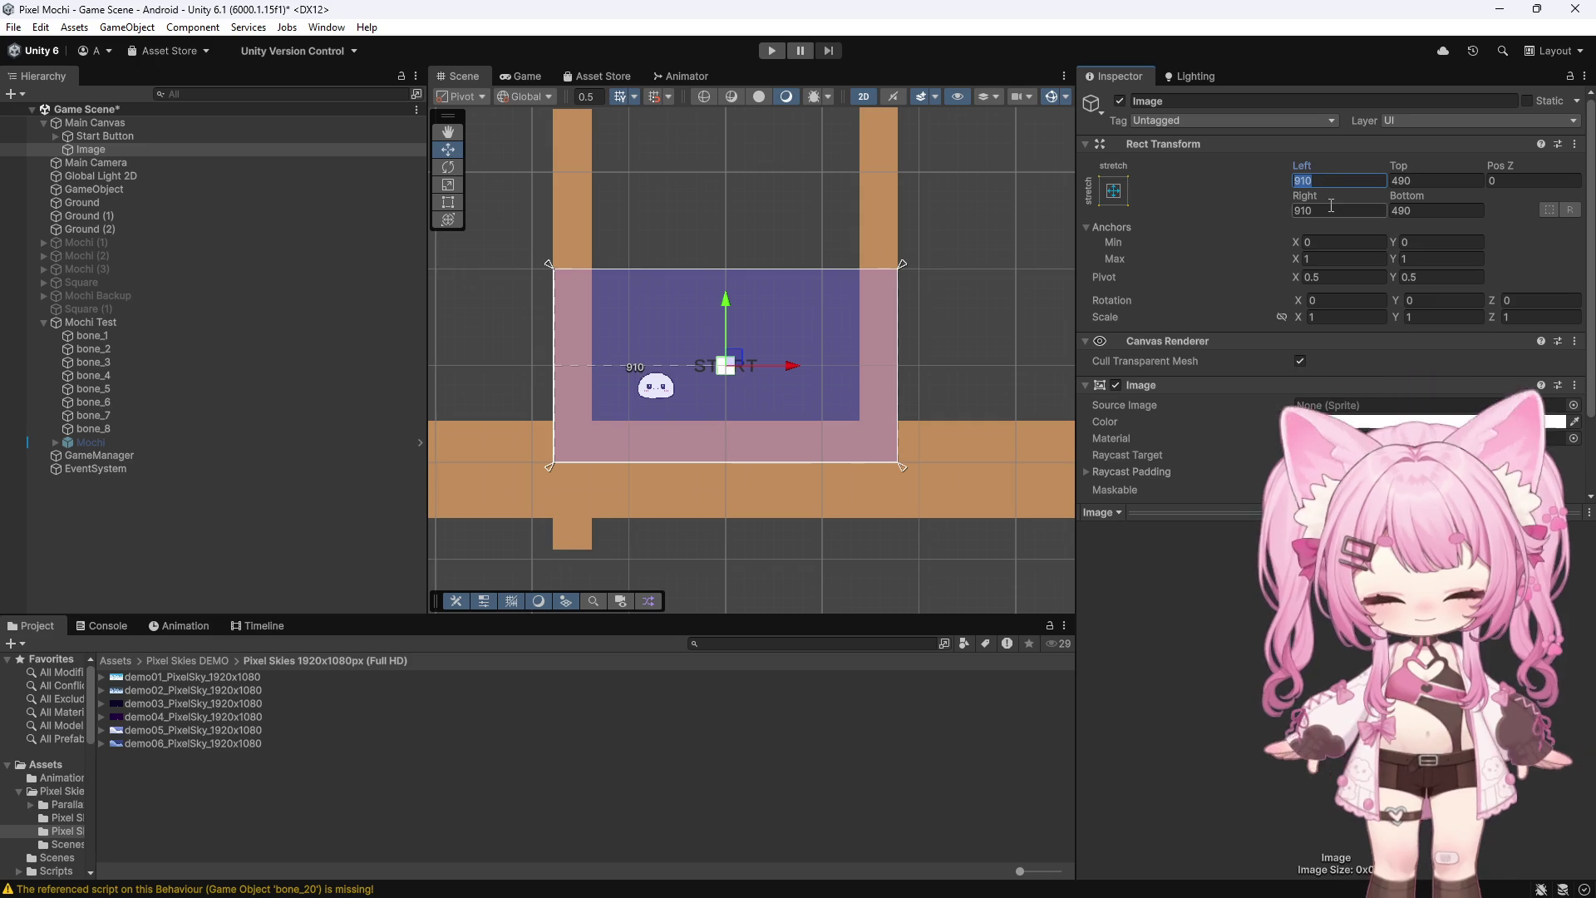
pyautogui.write('0')
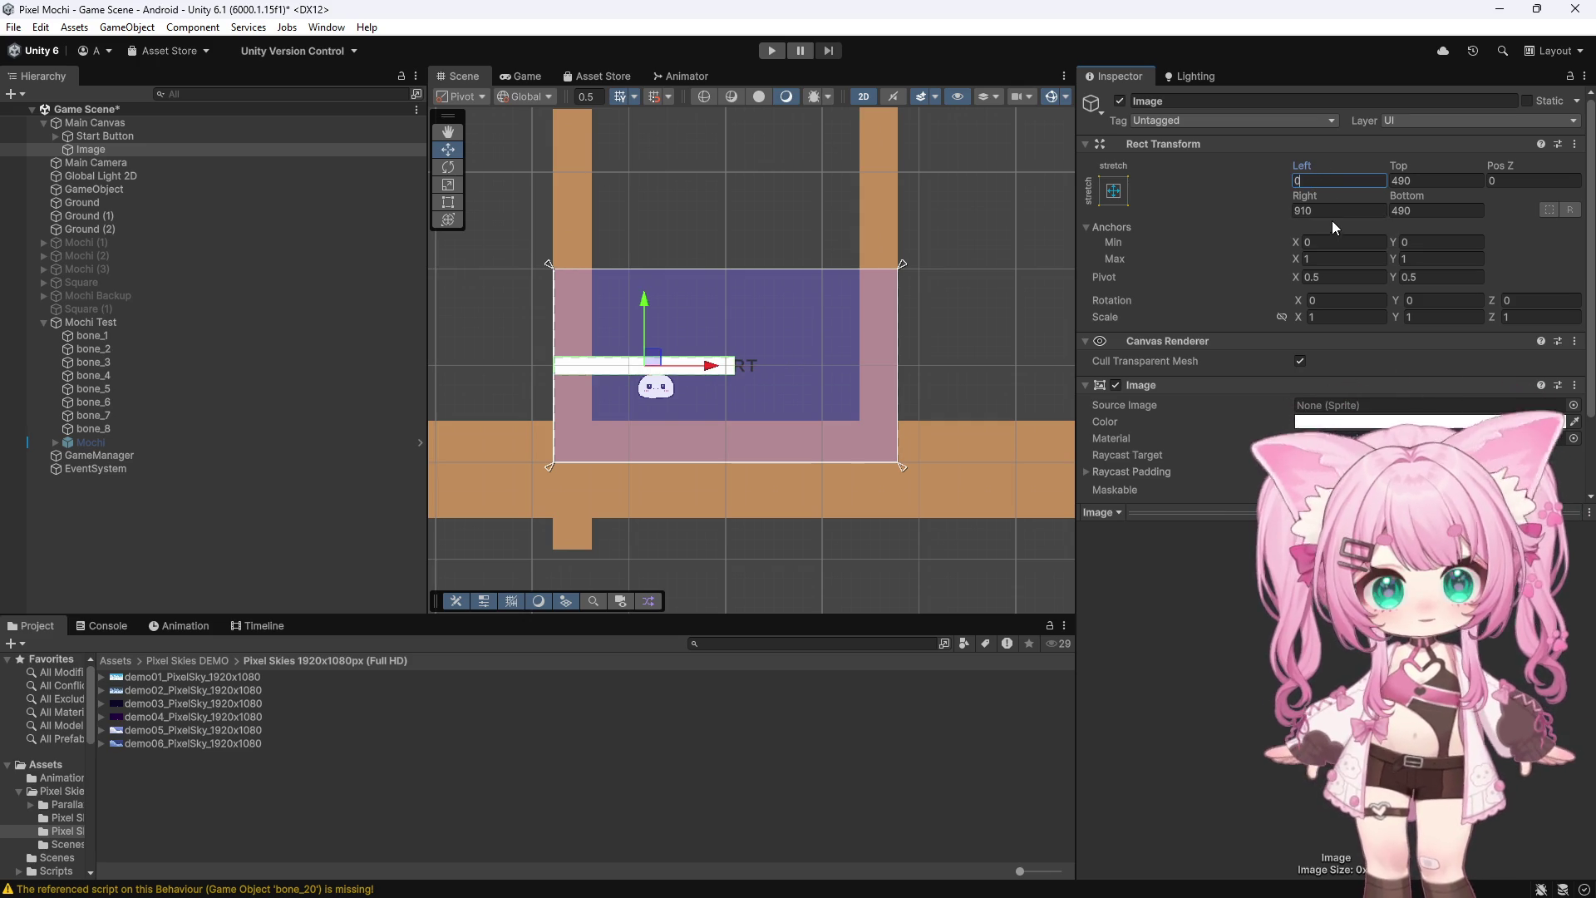
pyautogui.click(1338, 209)
pyautogui.write('0')
pyautogui.click(1427, 210)
pyautogui.write('0')
pyautogui.click(1441, 180)
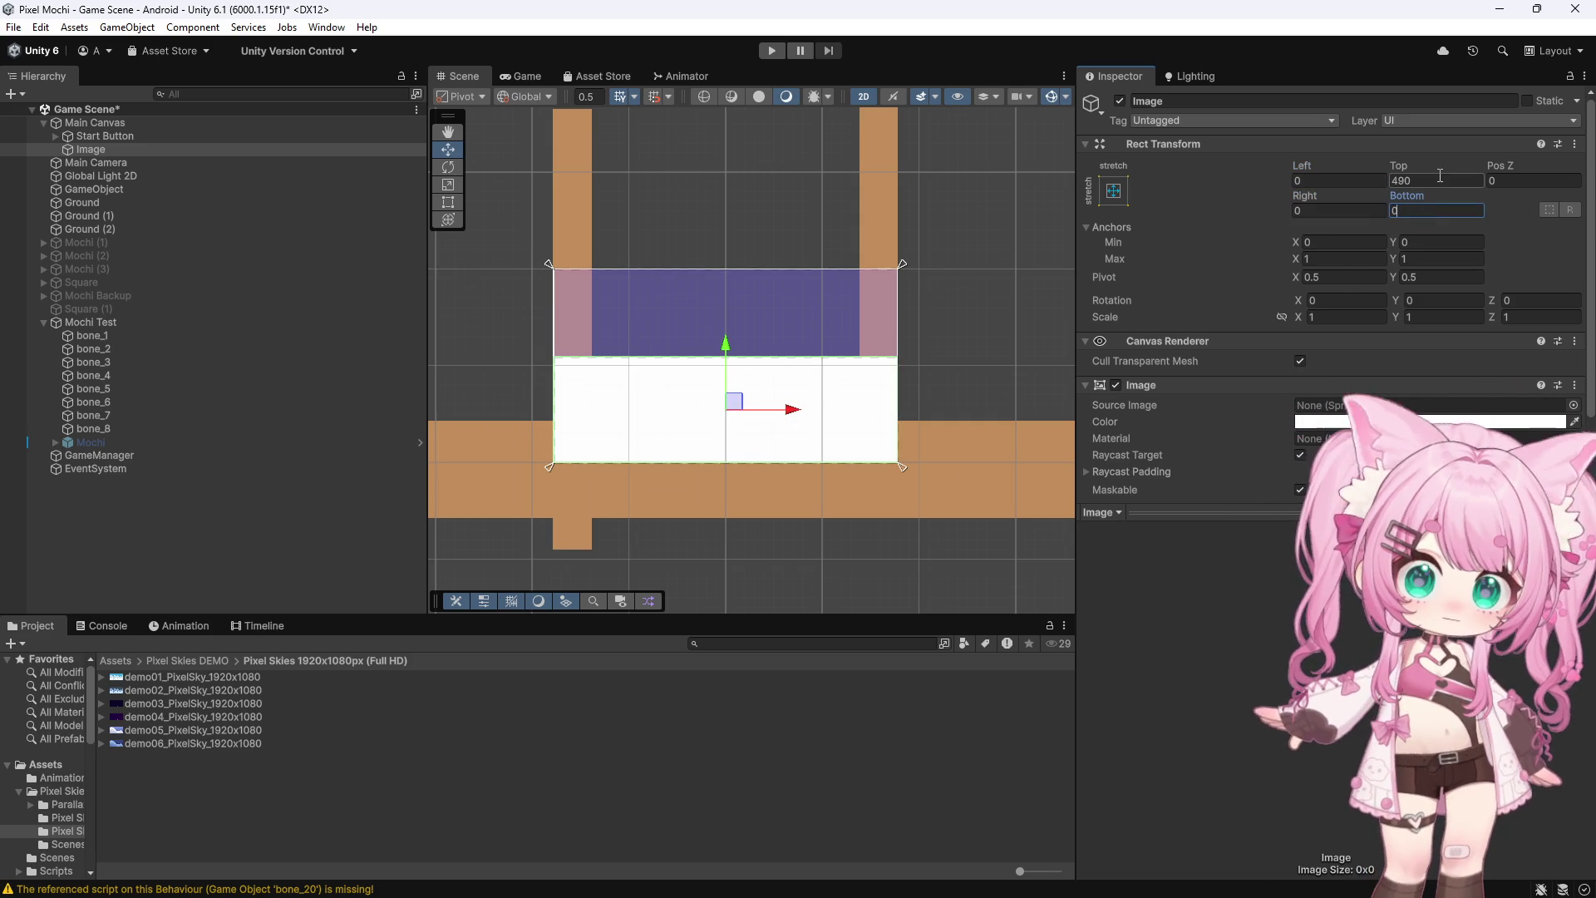
pyautogui.write('0')
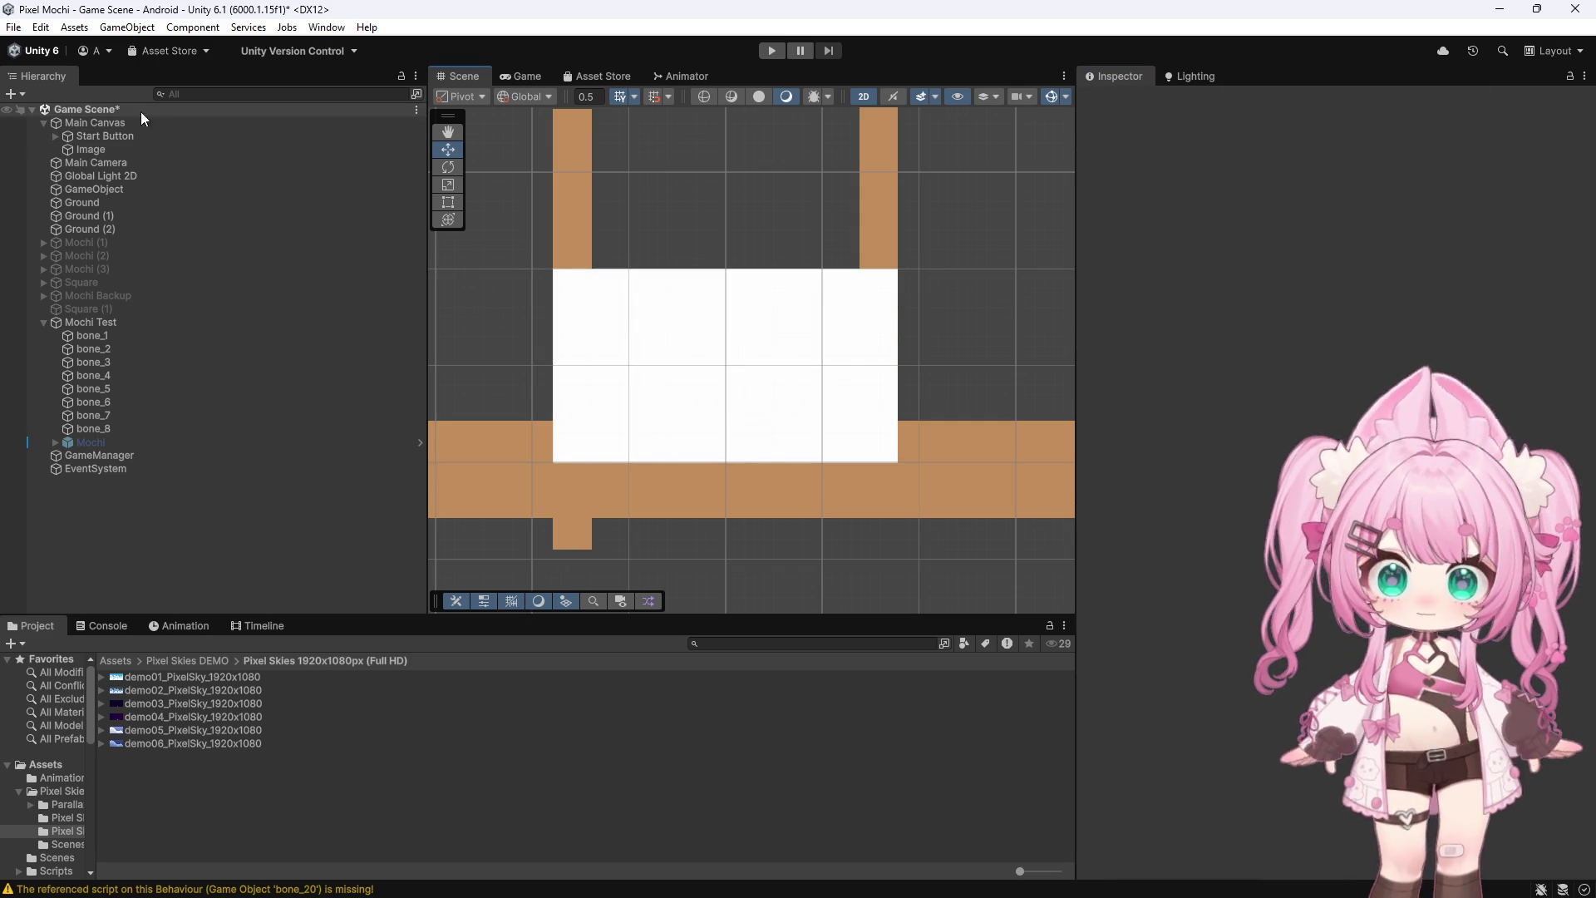
pyautogui.click(83, 153)
# Move Image above Start Button in the Hierarchy and assign demo01_PixelSky as its Source Image
pyautogui.moveTo(83, 152); pyautogui.dragTo(84, 131)
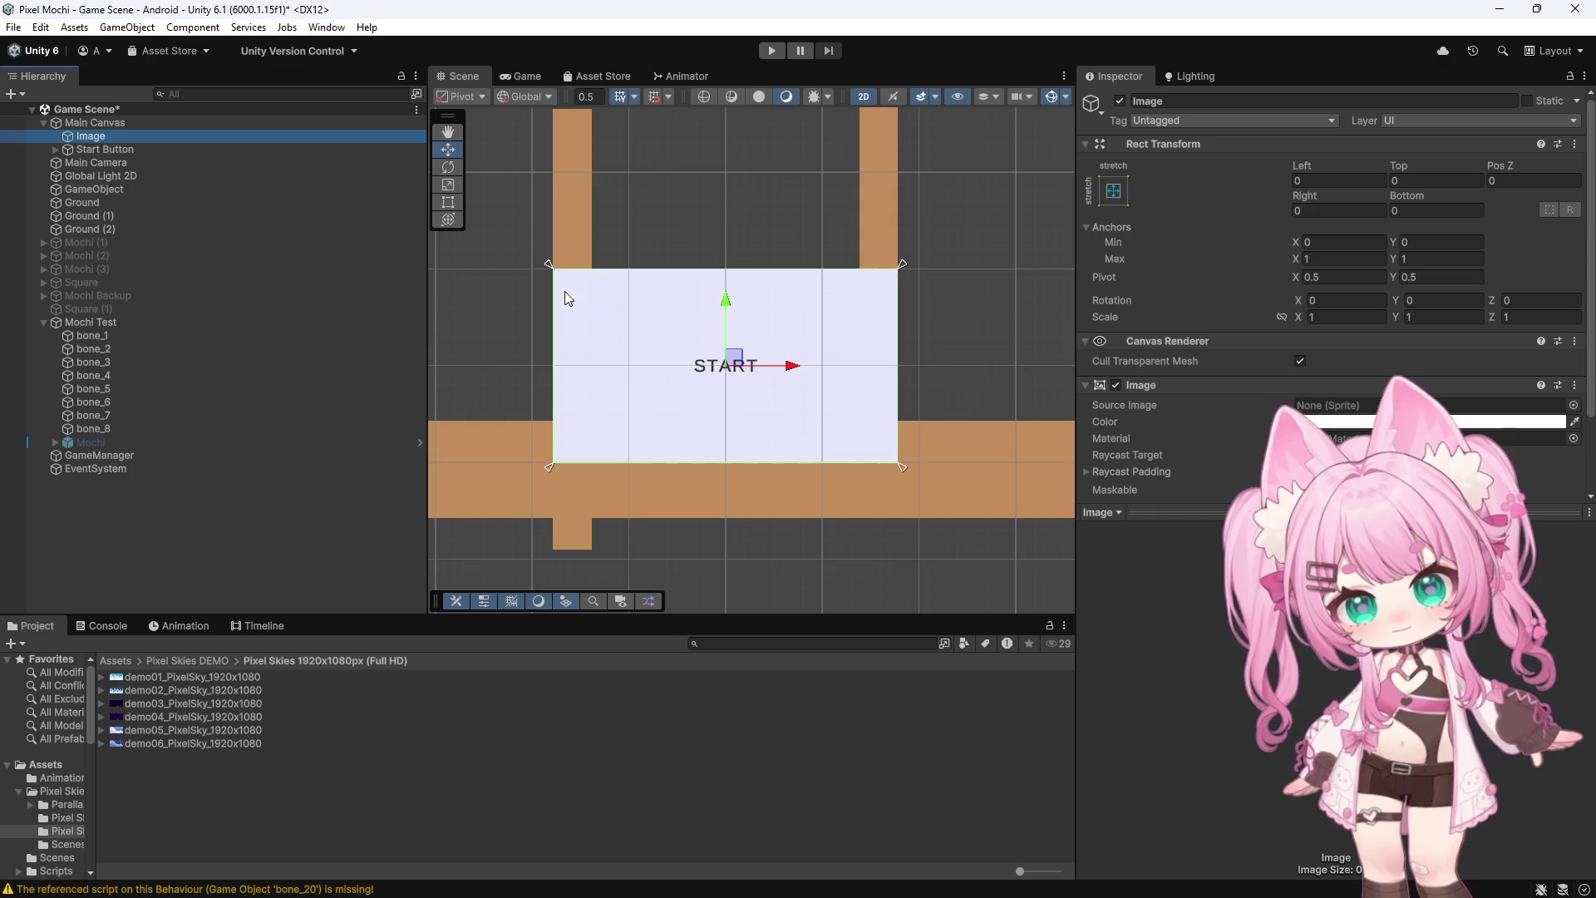
pyautogui.scroll(3, 875, 319)
pyautogui.moveTo(610, 692)
pyautogui.mouseDown()
pyautogui.moveTo(1325, 381)
pyautogui.moveTo(1330, 315)
pyautogui.mouseUp()
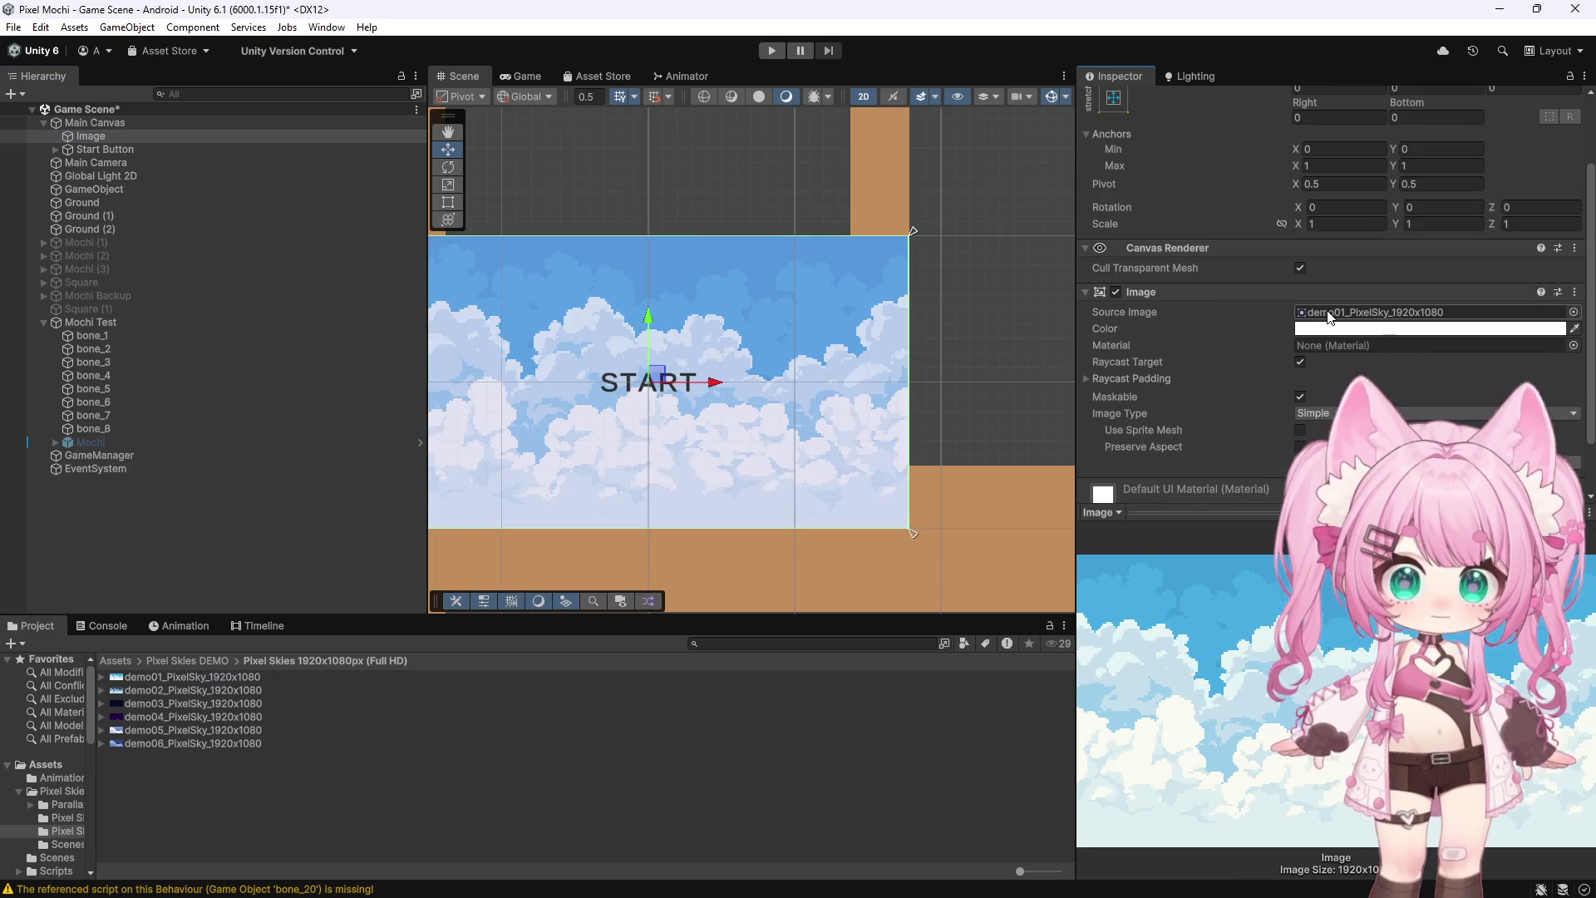
pyautogui.scroll(-3, 959, 321)
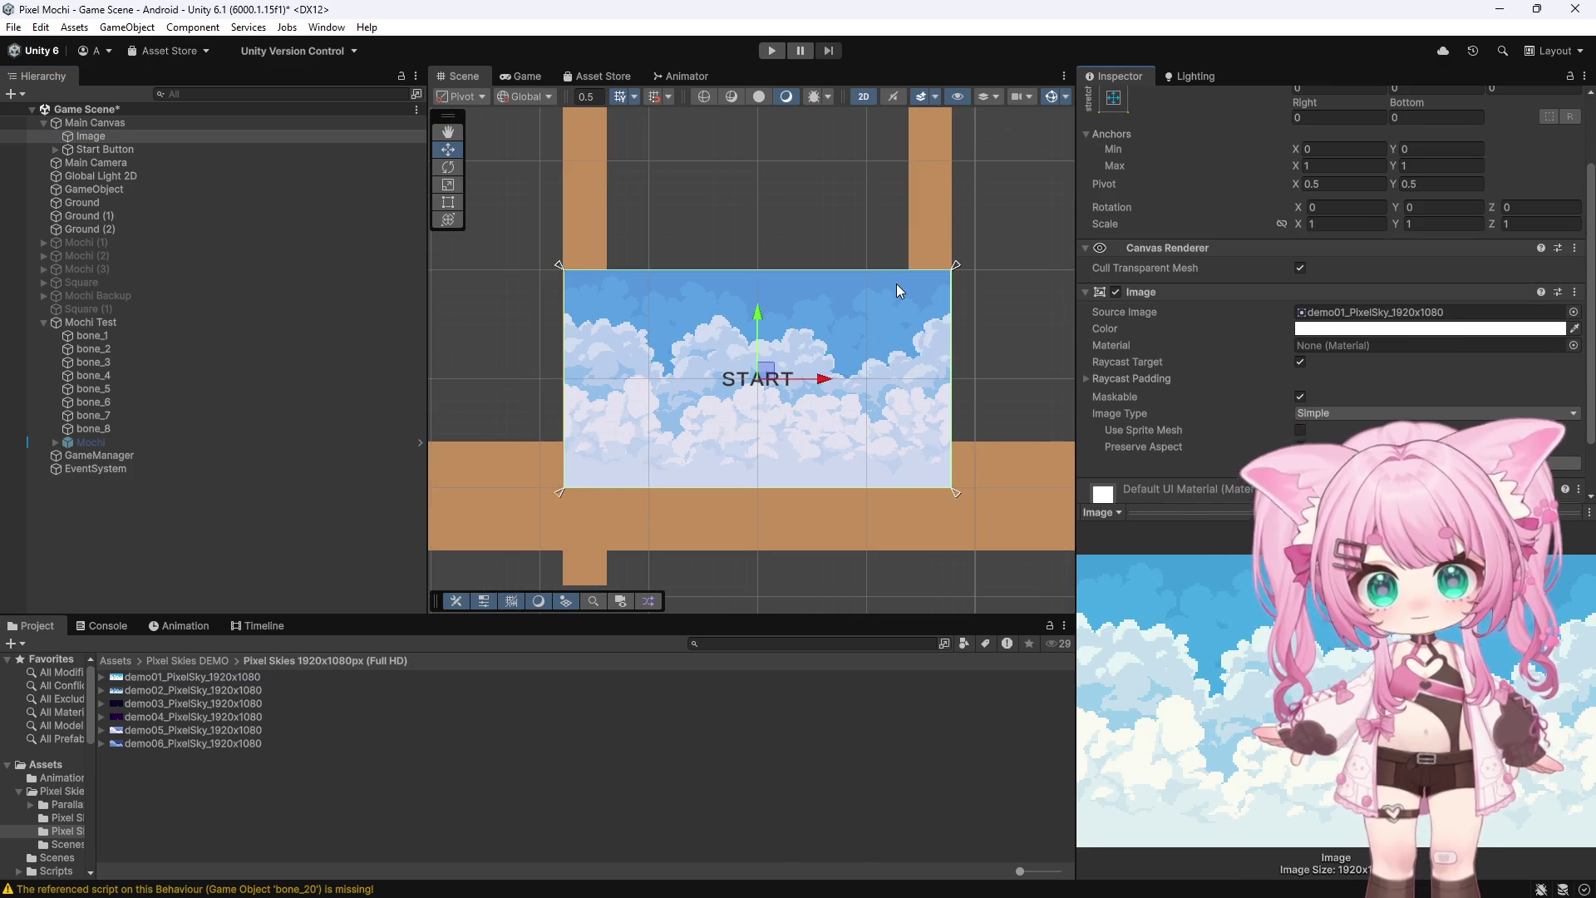
pyautogui.scroll(2, 976, 340)
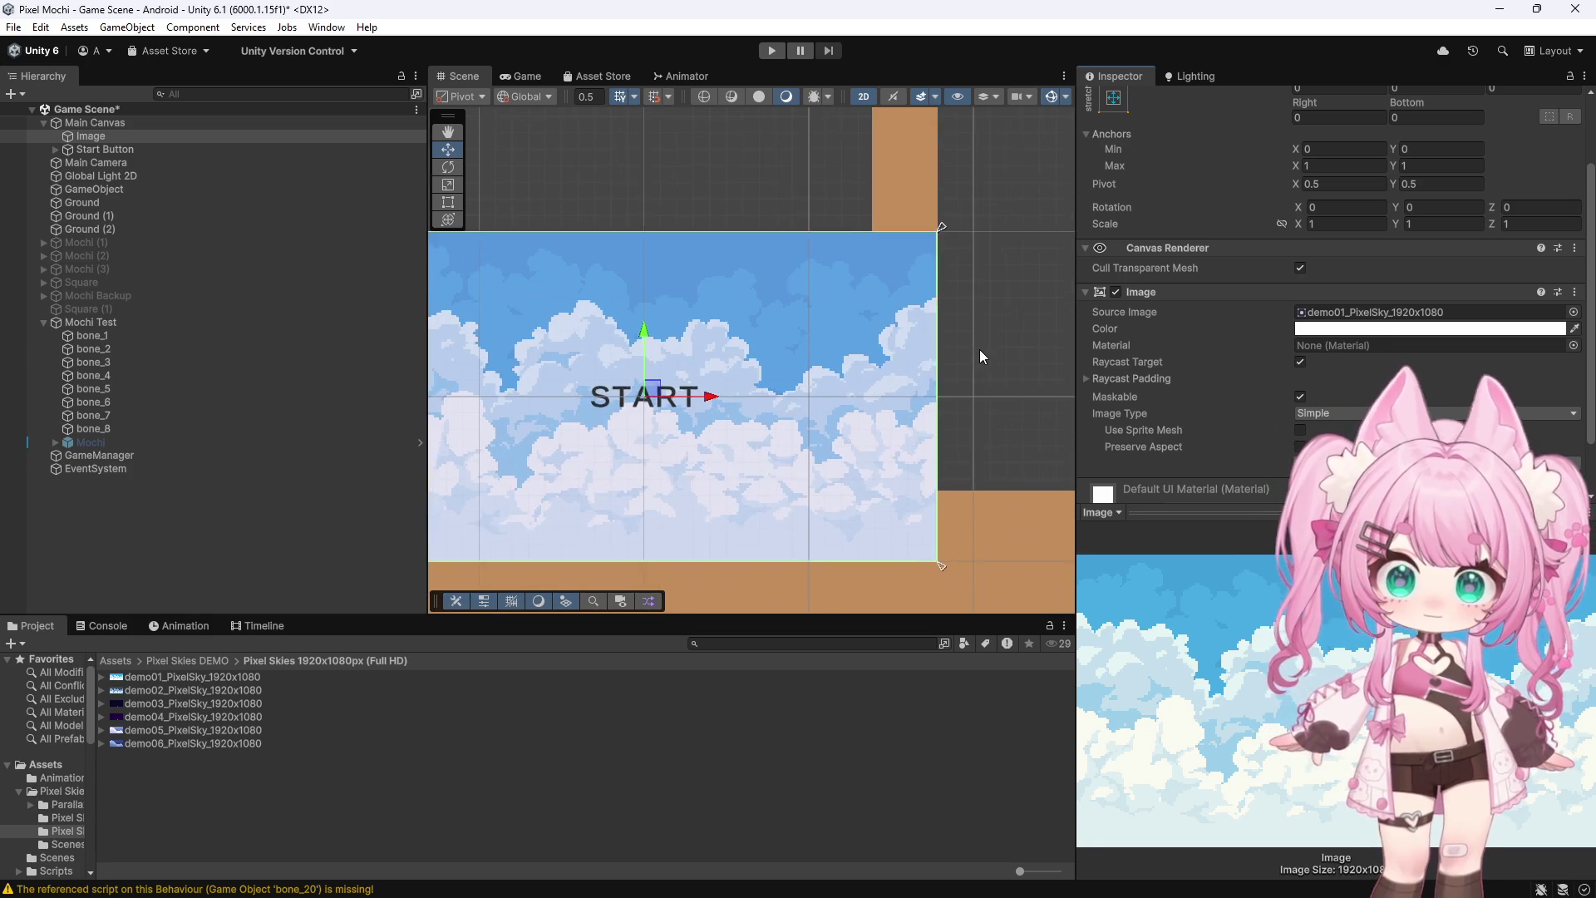
pyautogui.scroll(-2, 979, 349)
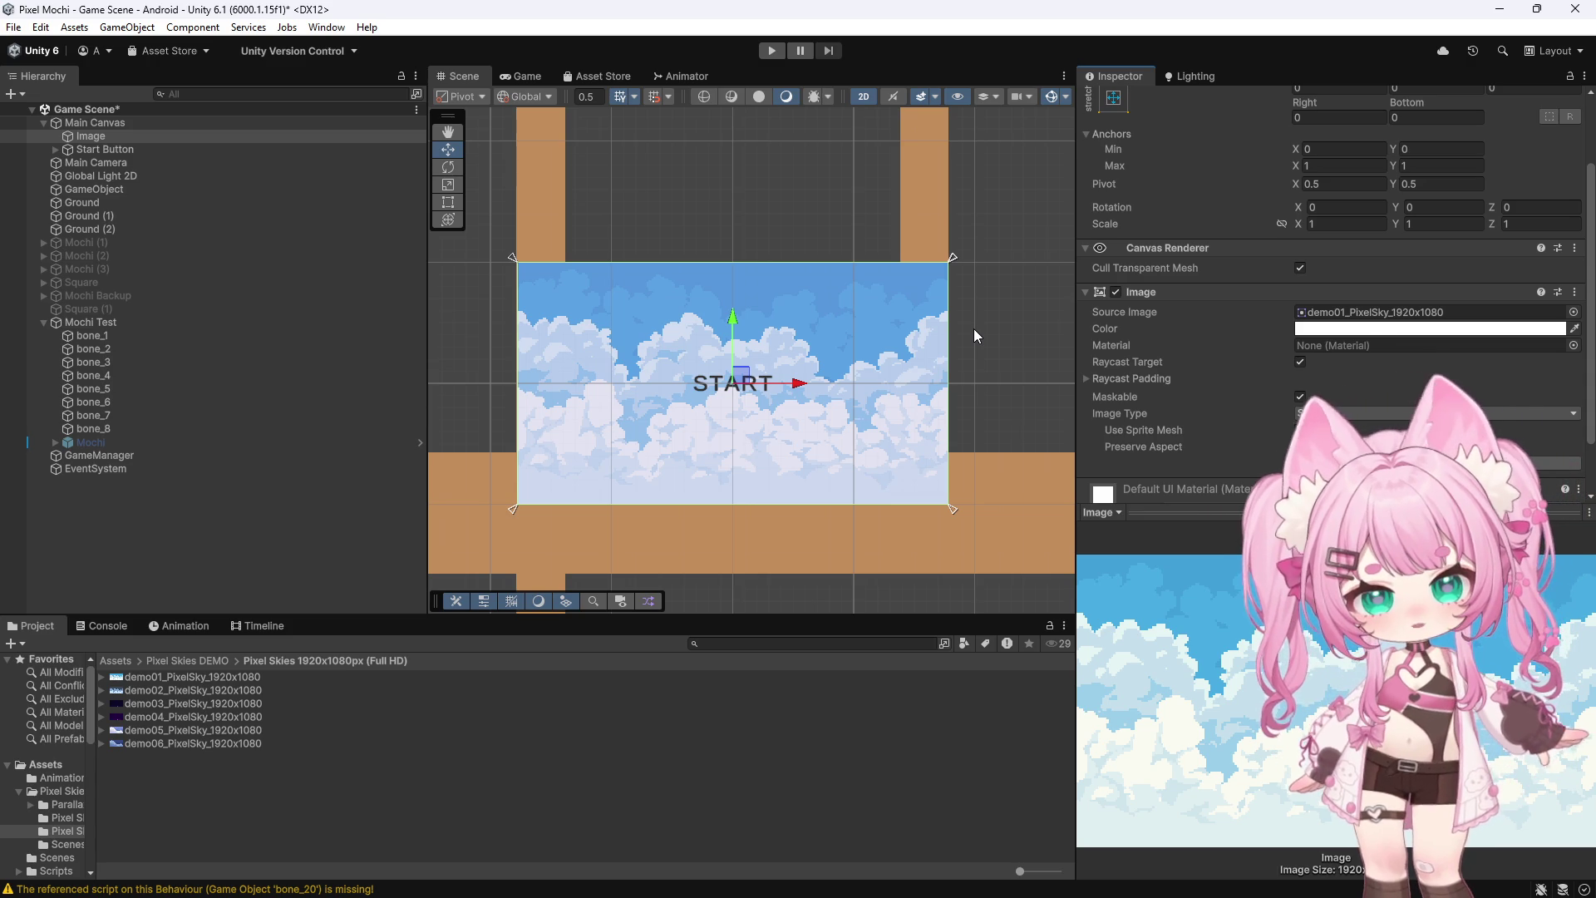
pyautogui.scroll(3, 1214, 121)
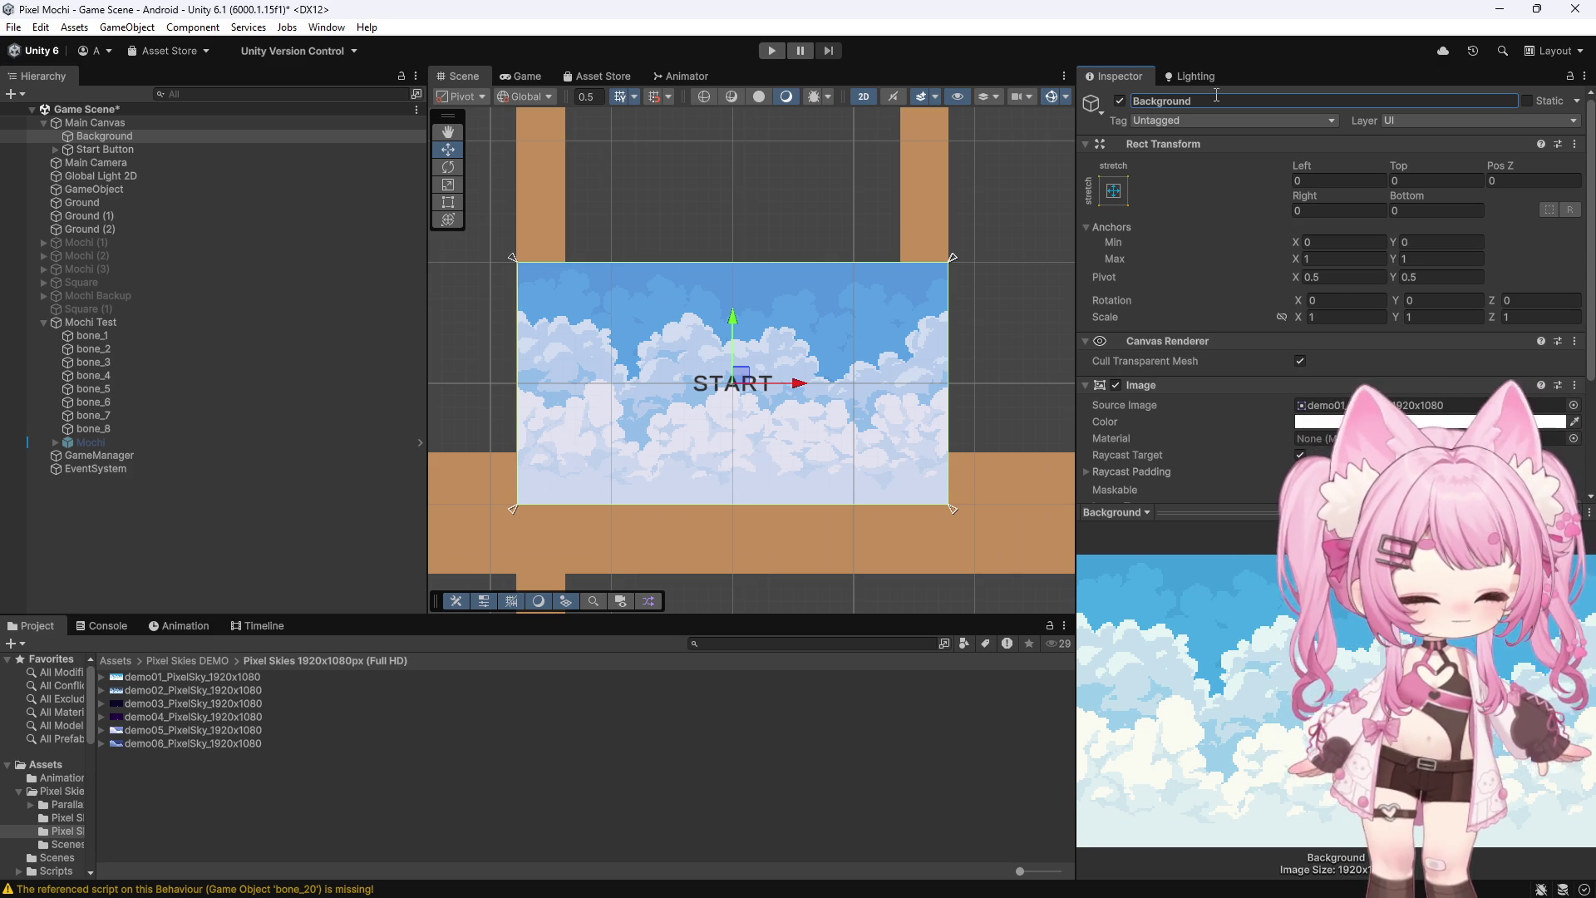
pyautogui.scroll(-4, 1229, 284)
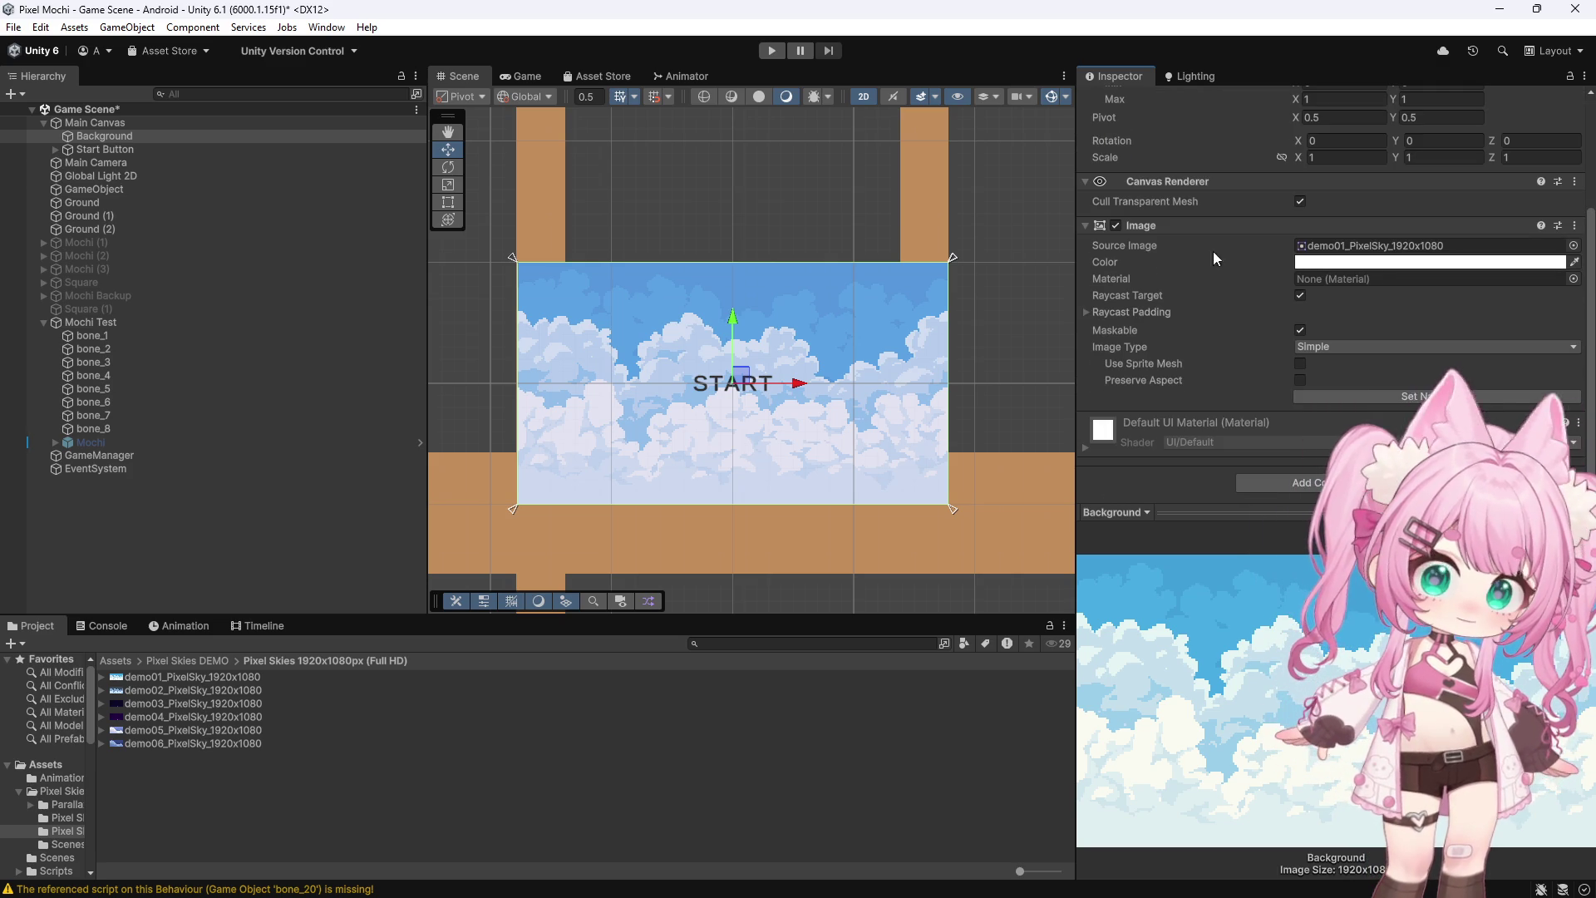
pyautogui.scroll(4, 1213, 251)
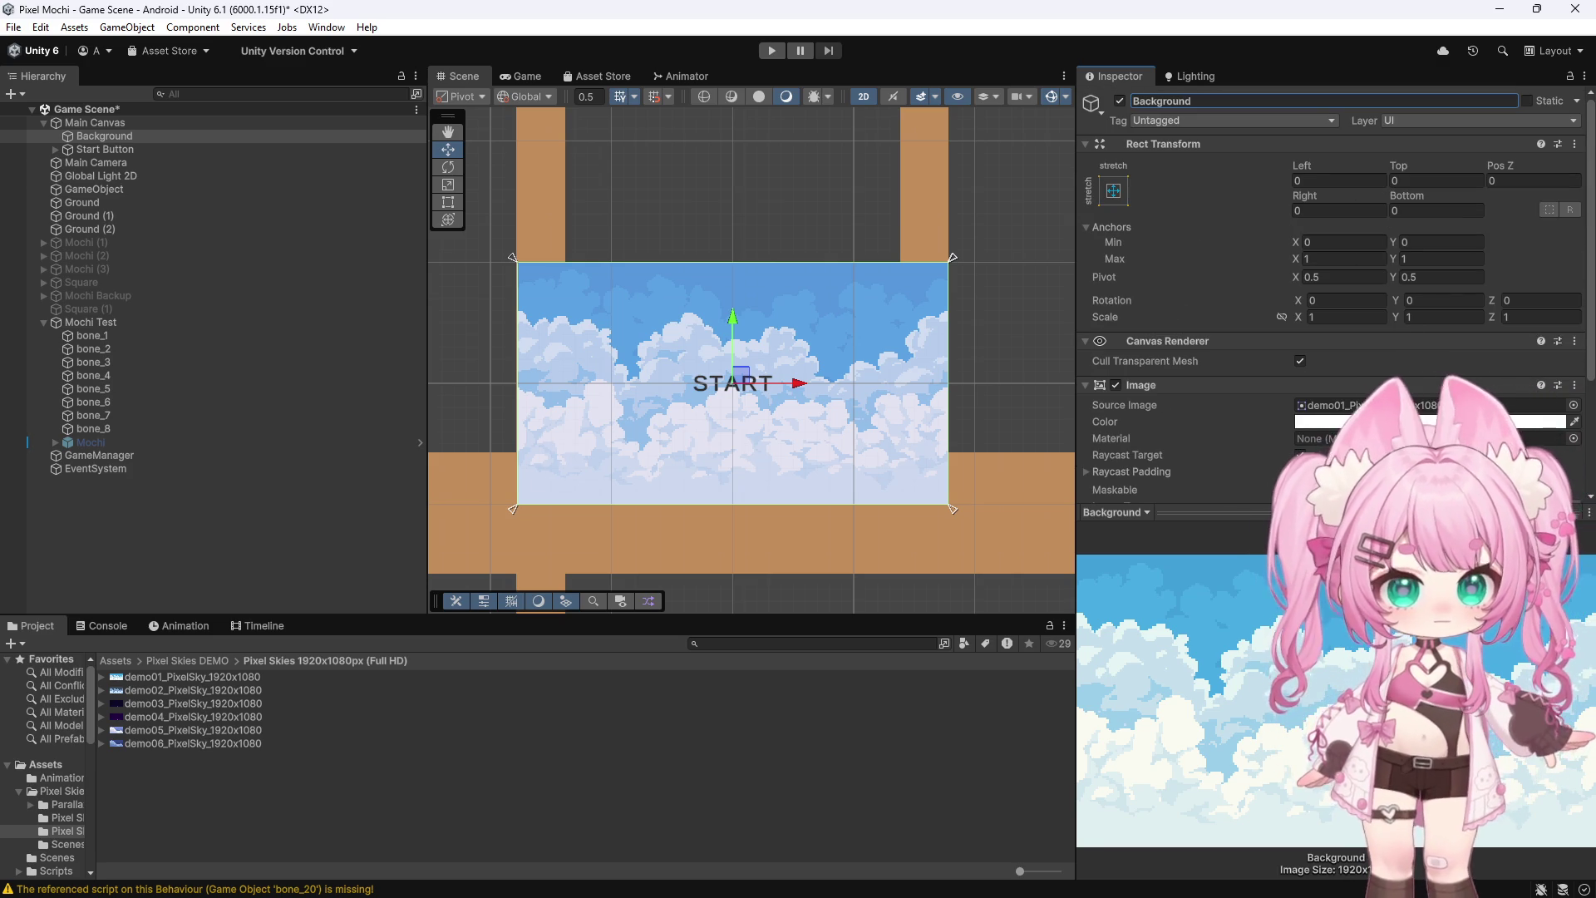
pyautogui.click(93, 125)
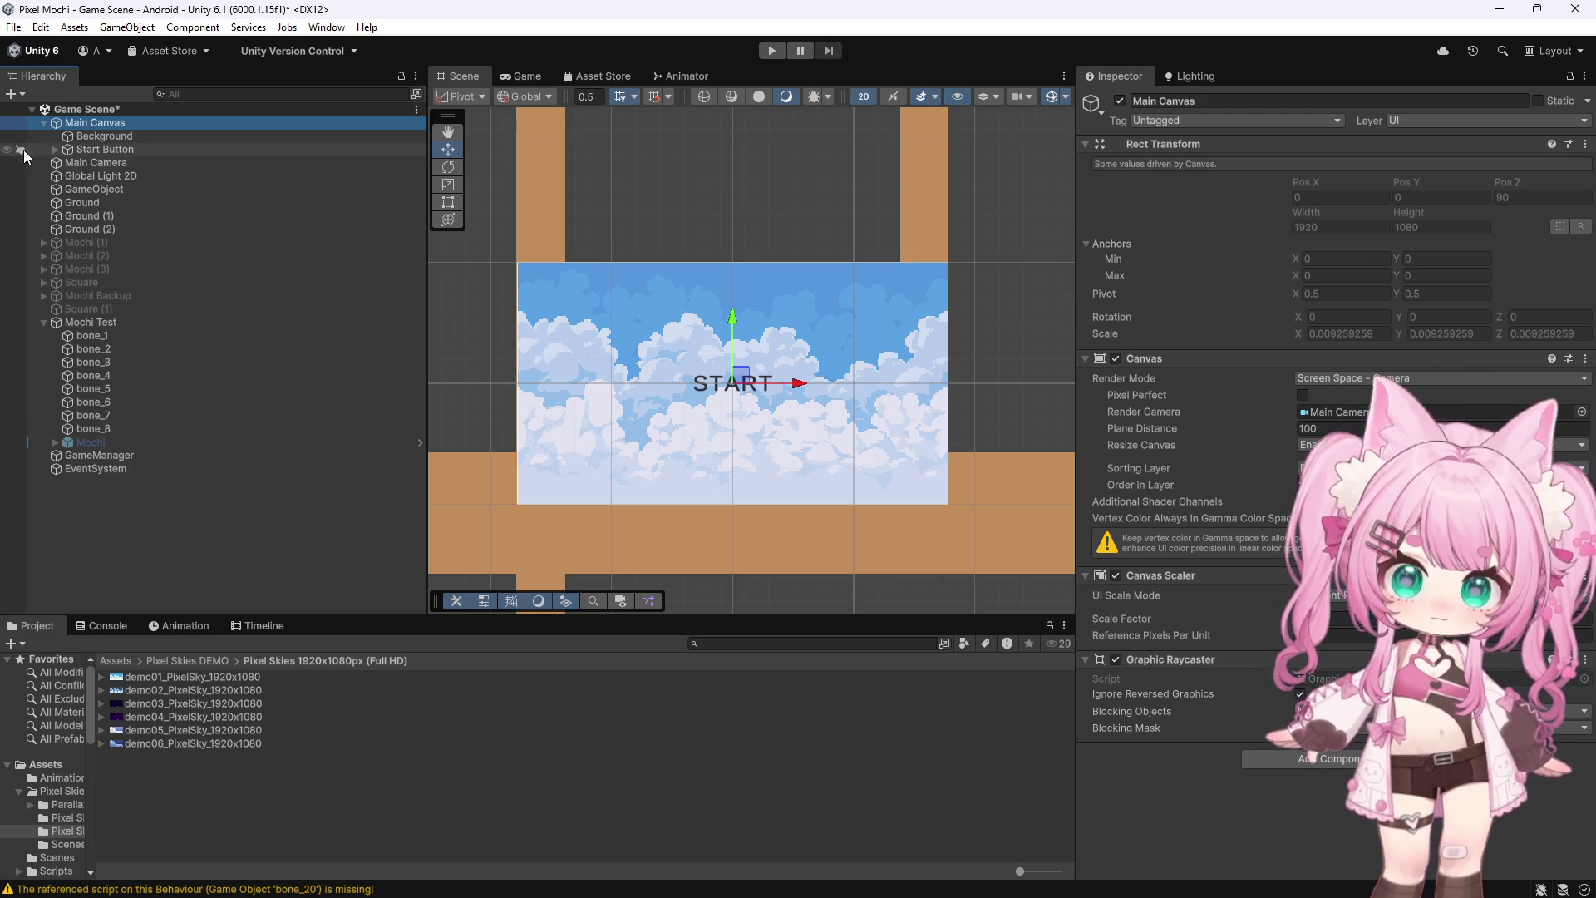
# Delete the Background image from Main Canvas, along with a mistakenly added Image
pyautogui.click(108, 136)
pyautogui.press('Delete')
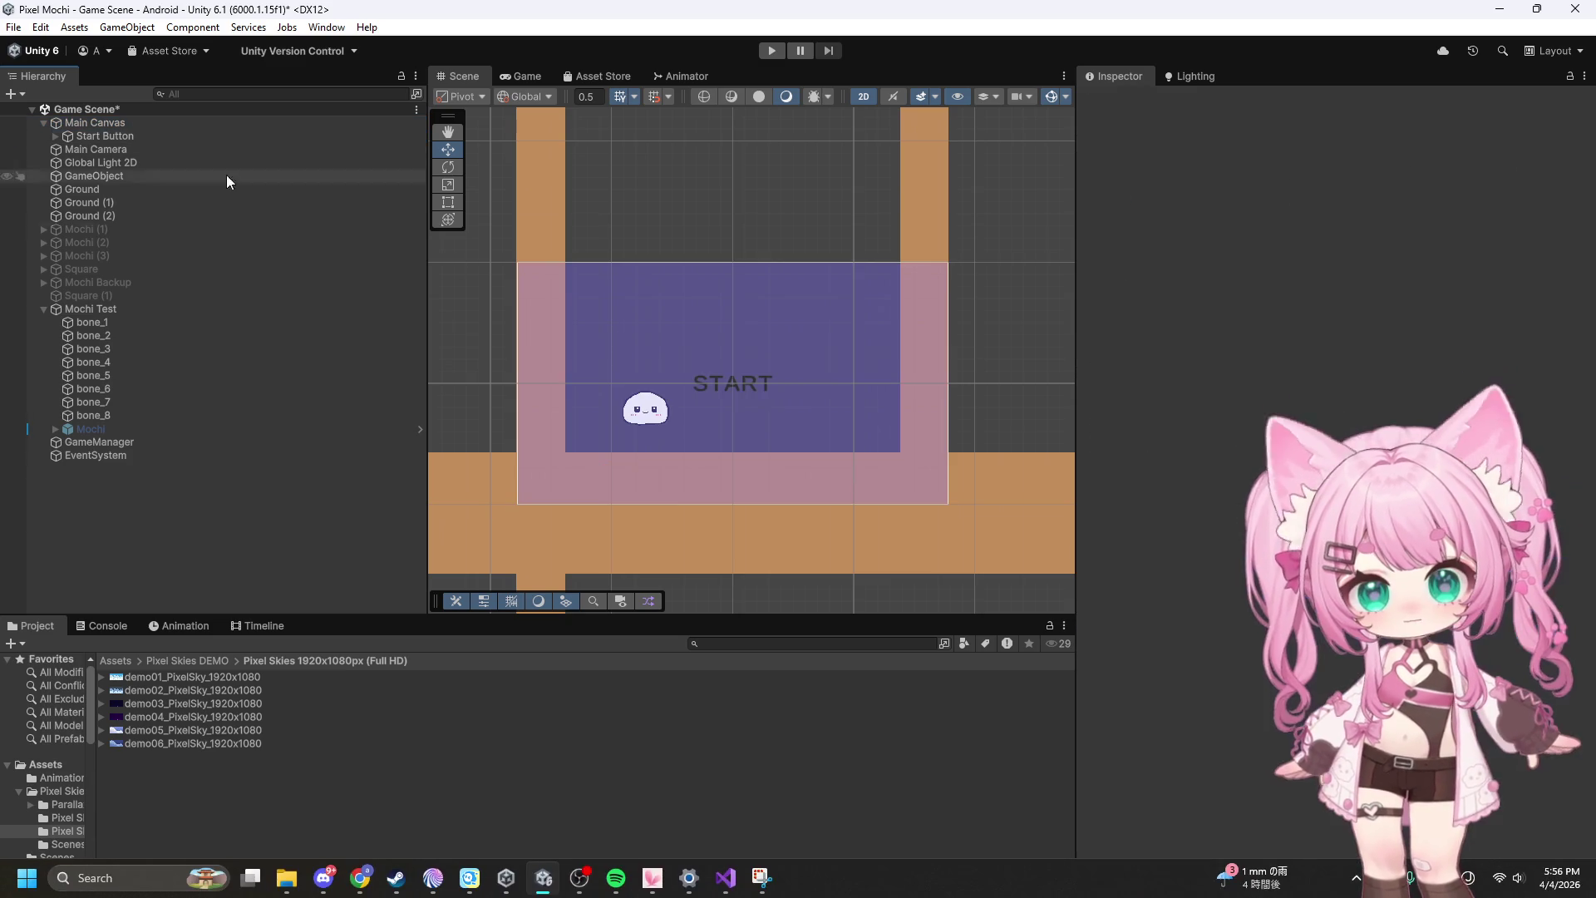
pyautogui.click(43, 122)
pyautogui.rightClick(115, 566)
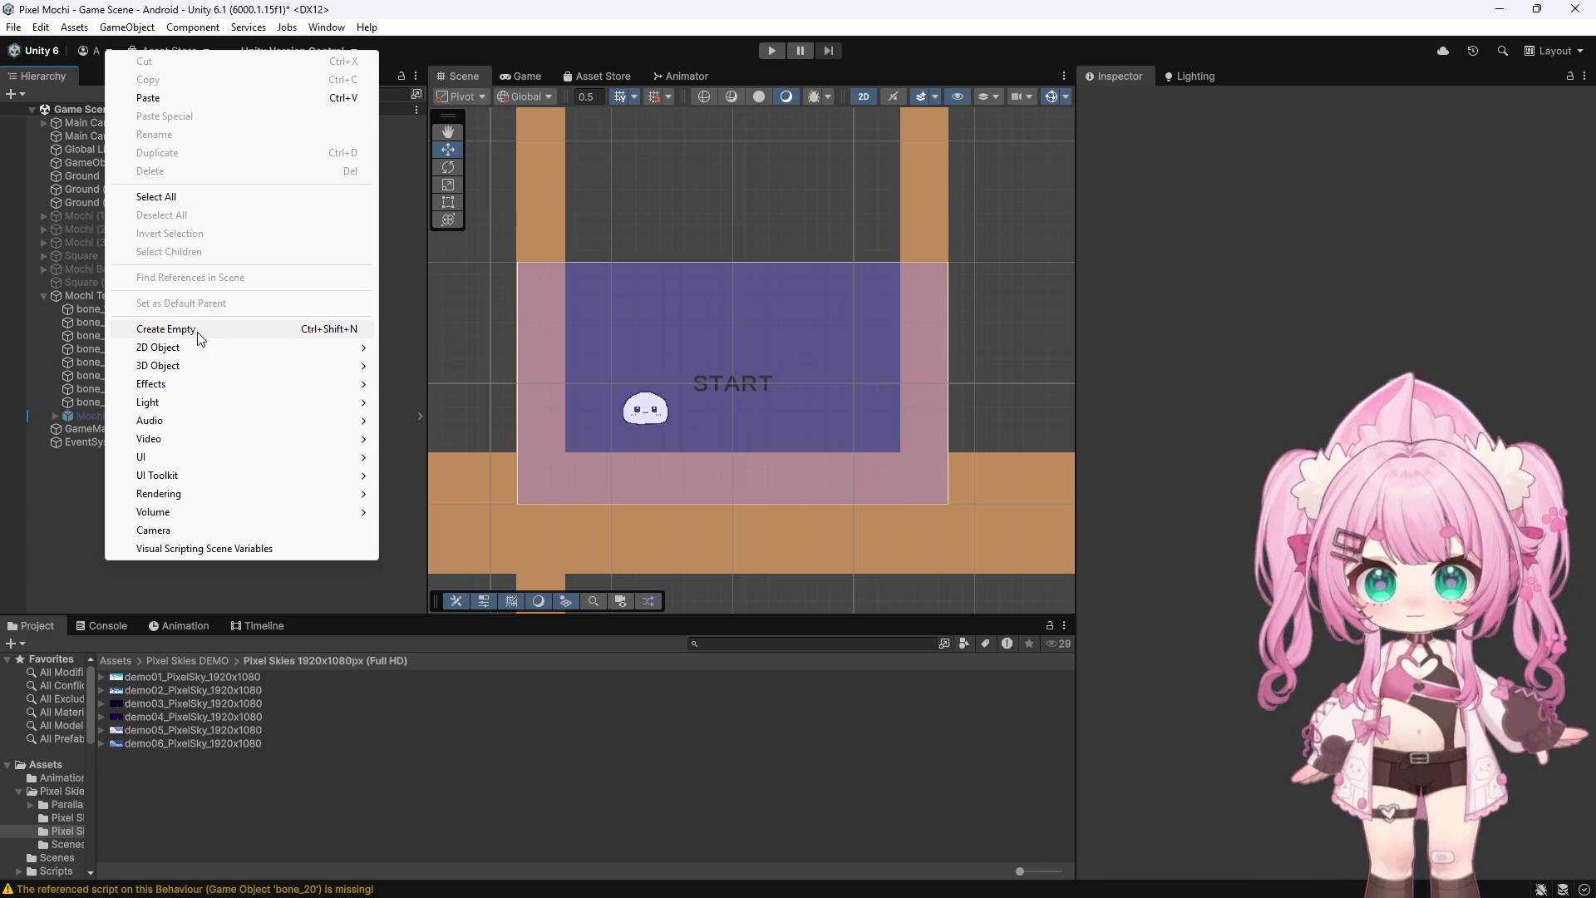
pyautogui.moveTo(143, 458)
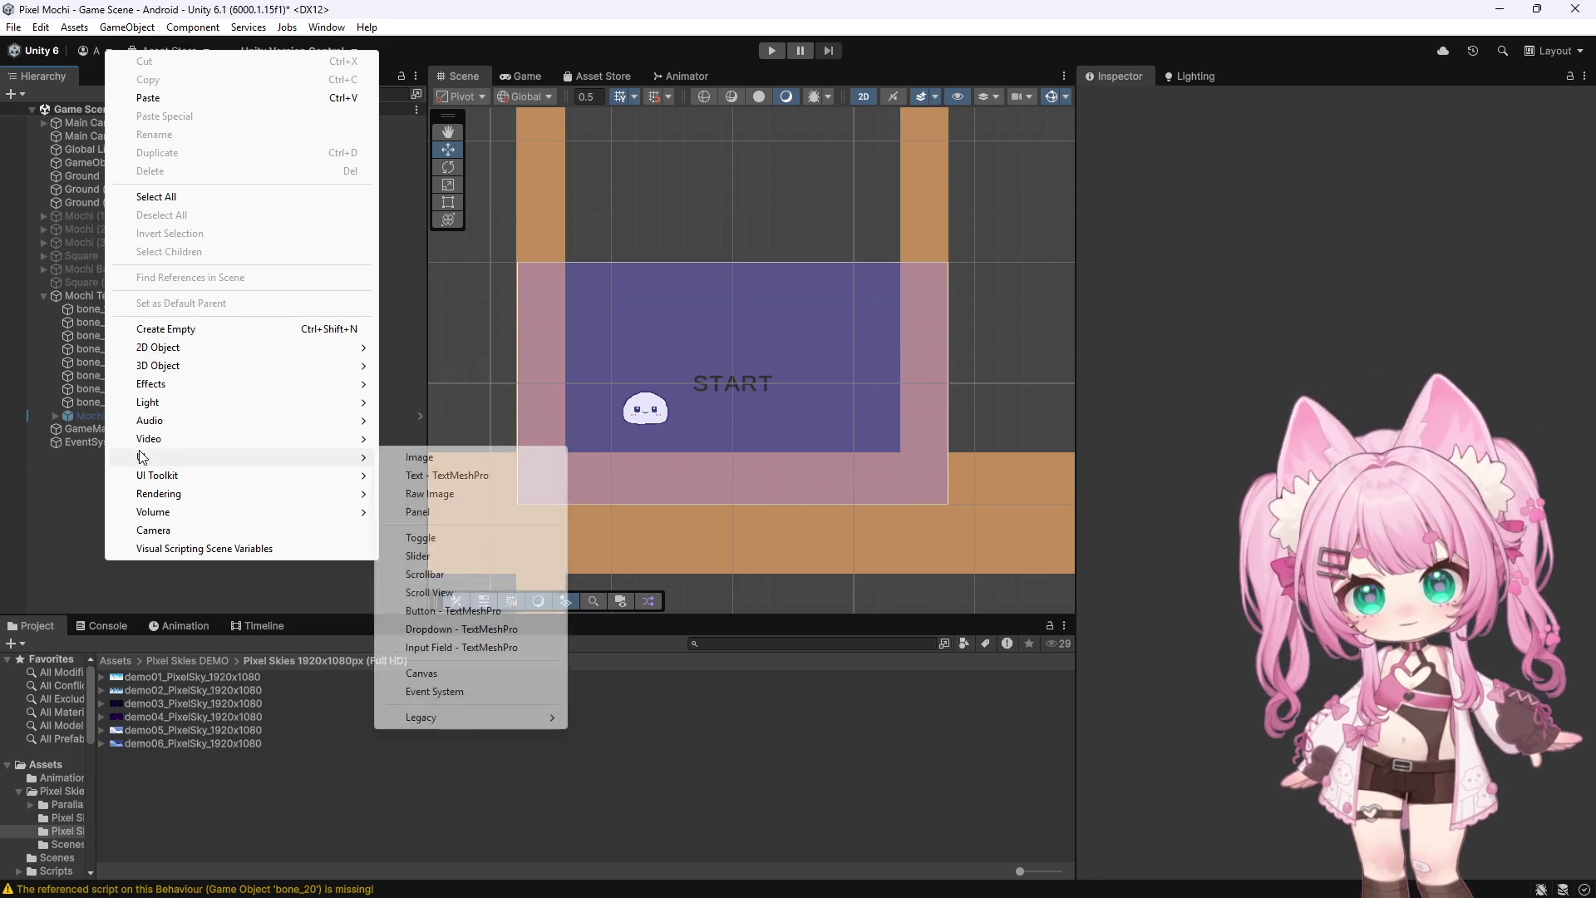
pyautogui.click(429, 456)
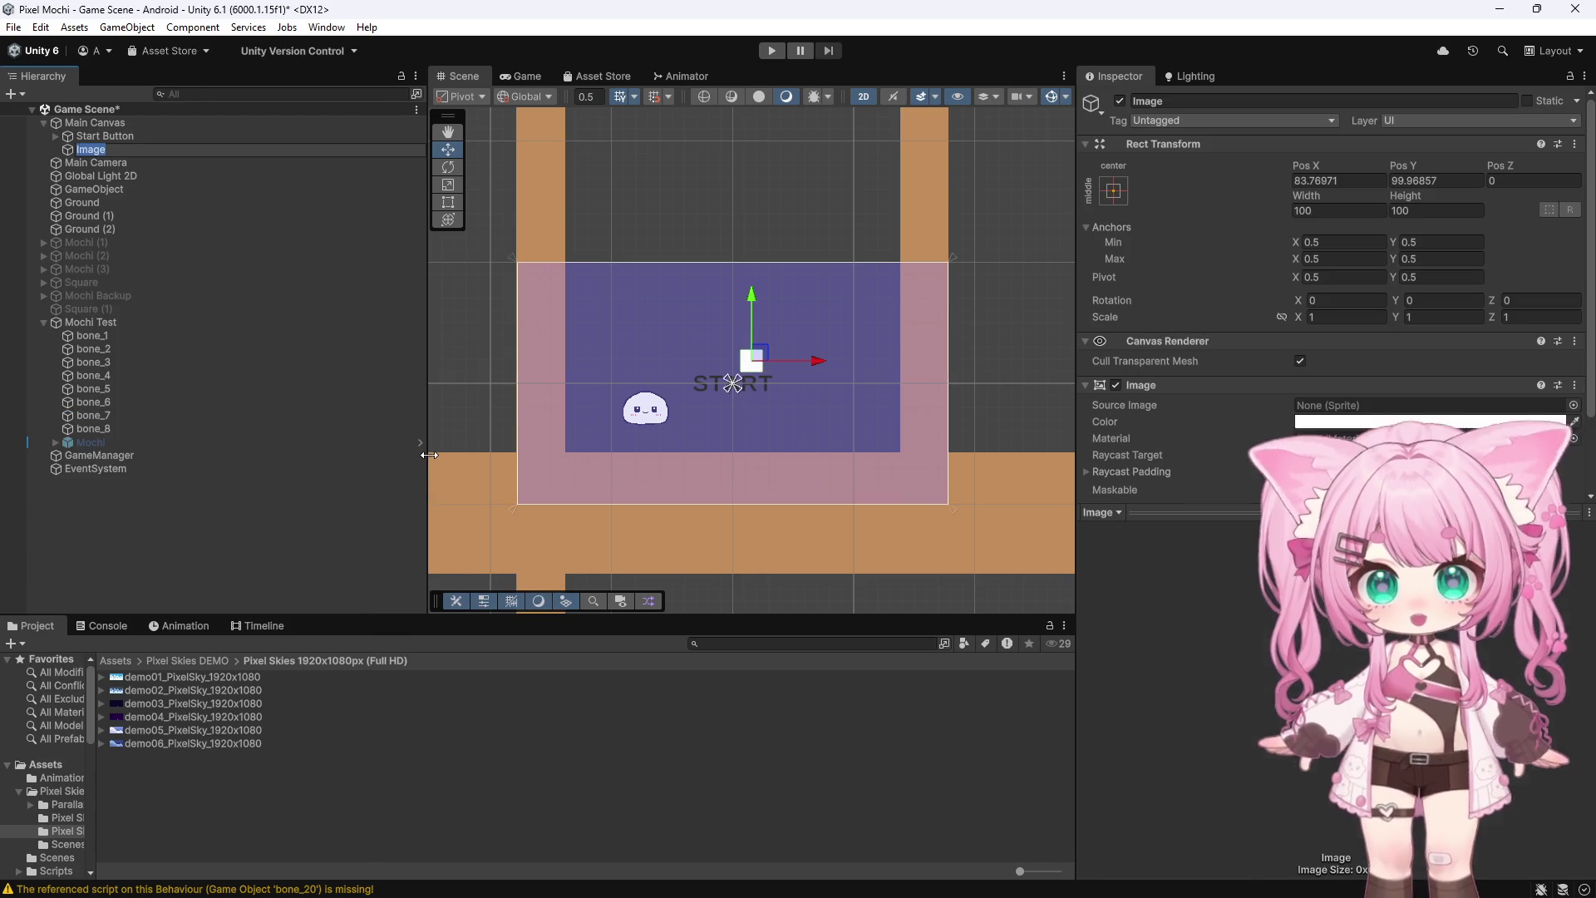
pyautogui.click(157, 283)
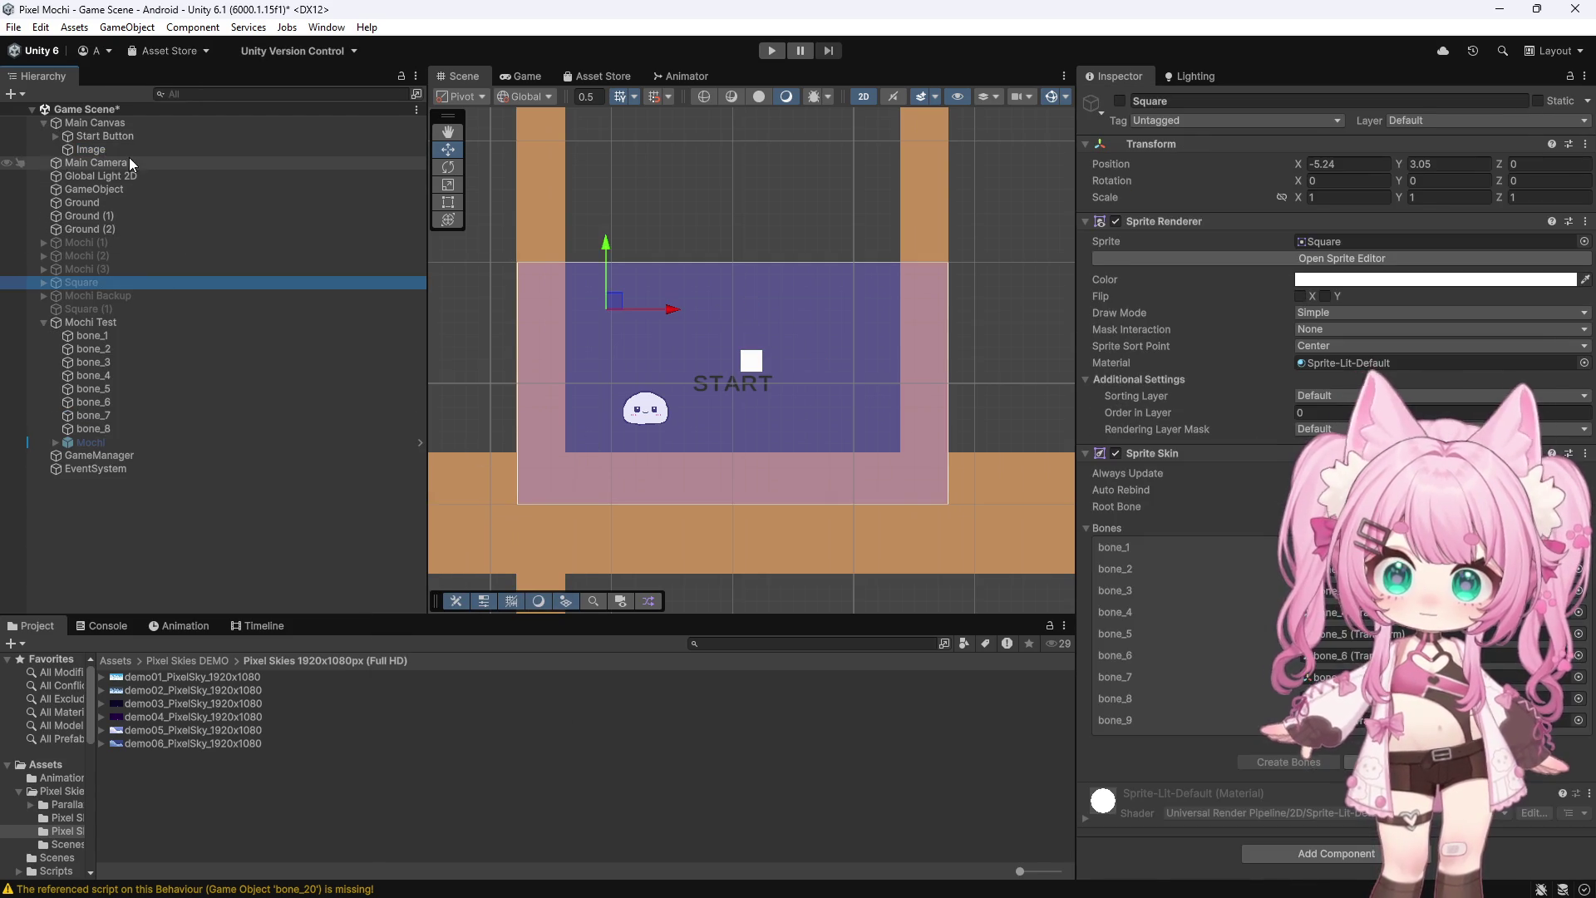
pyautogui.click(73, 152)
pyautogui.press('Delete')
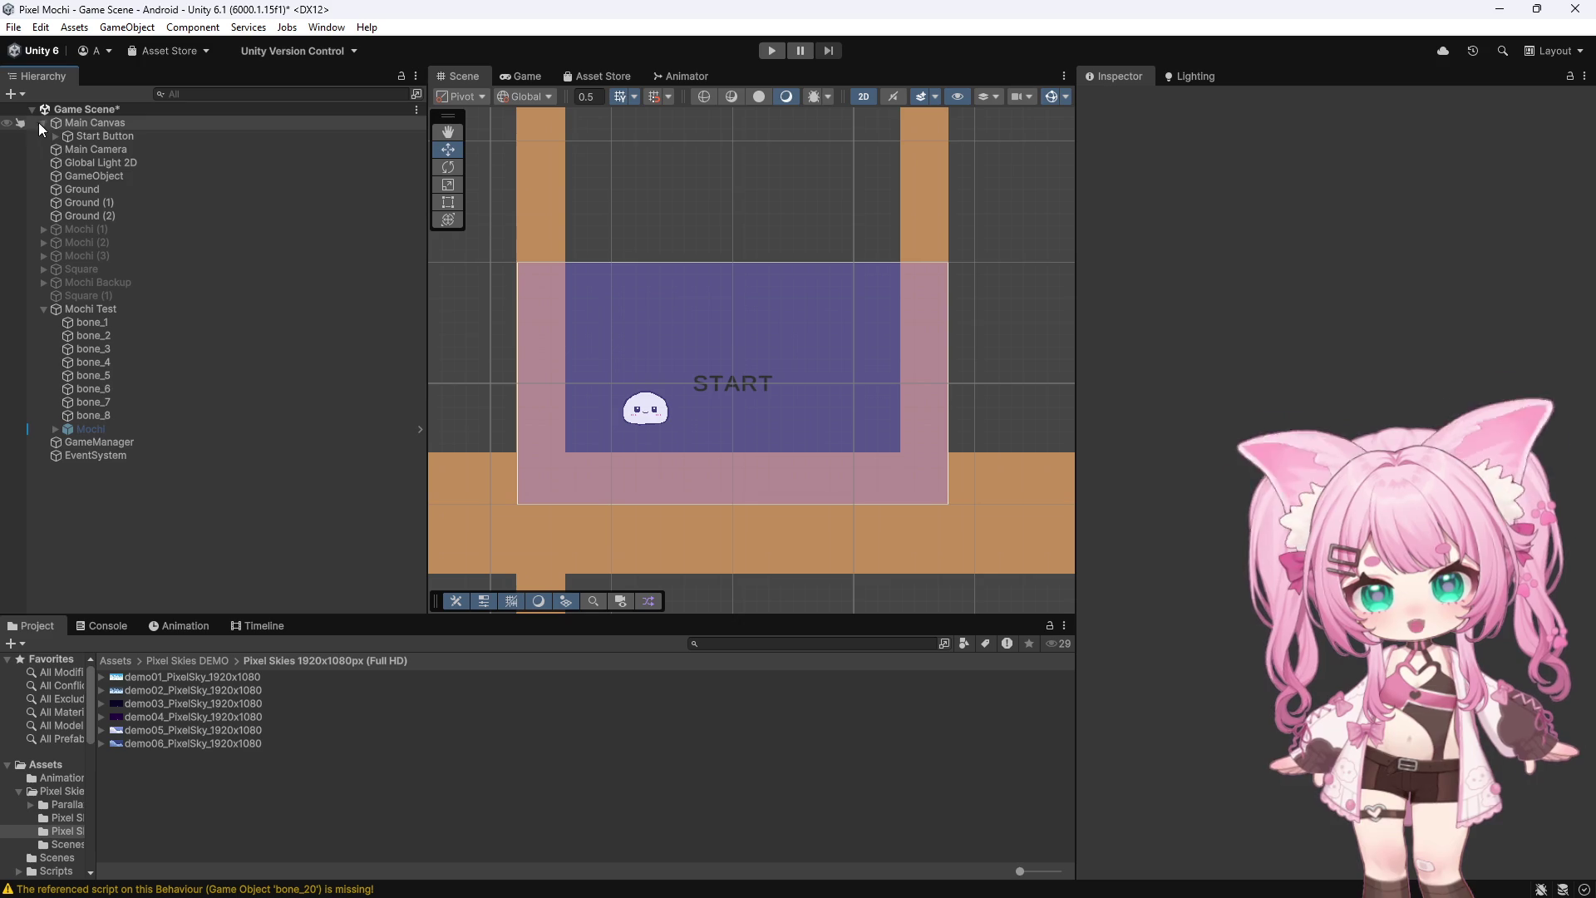
pyautogui.click(44, 123)
# Create a new UI Canvas named 'Background Canvas'
pyautogui.rightClick(91, 552)
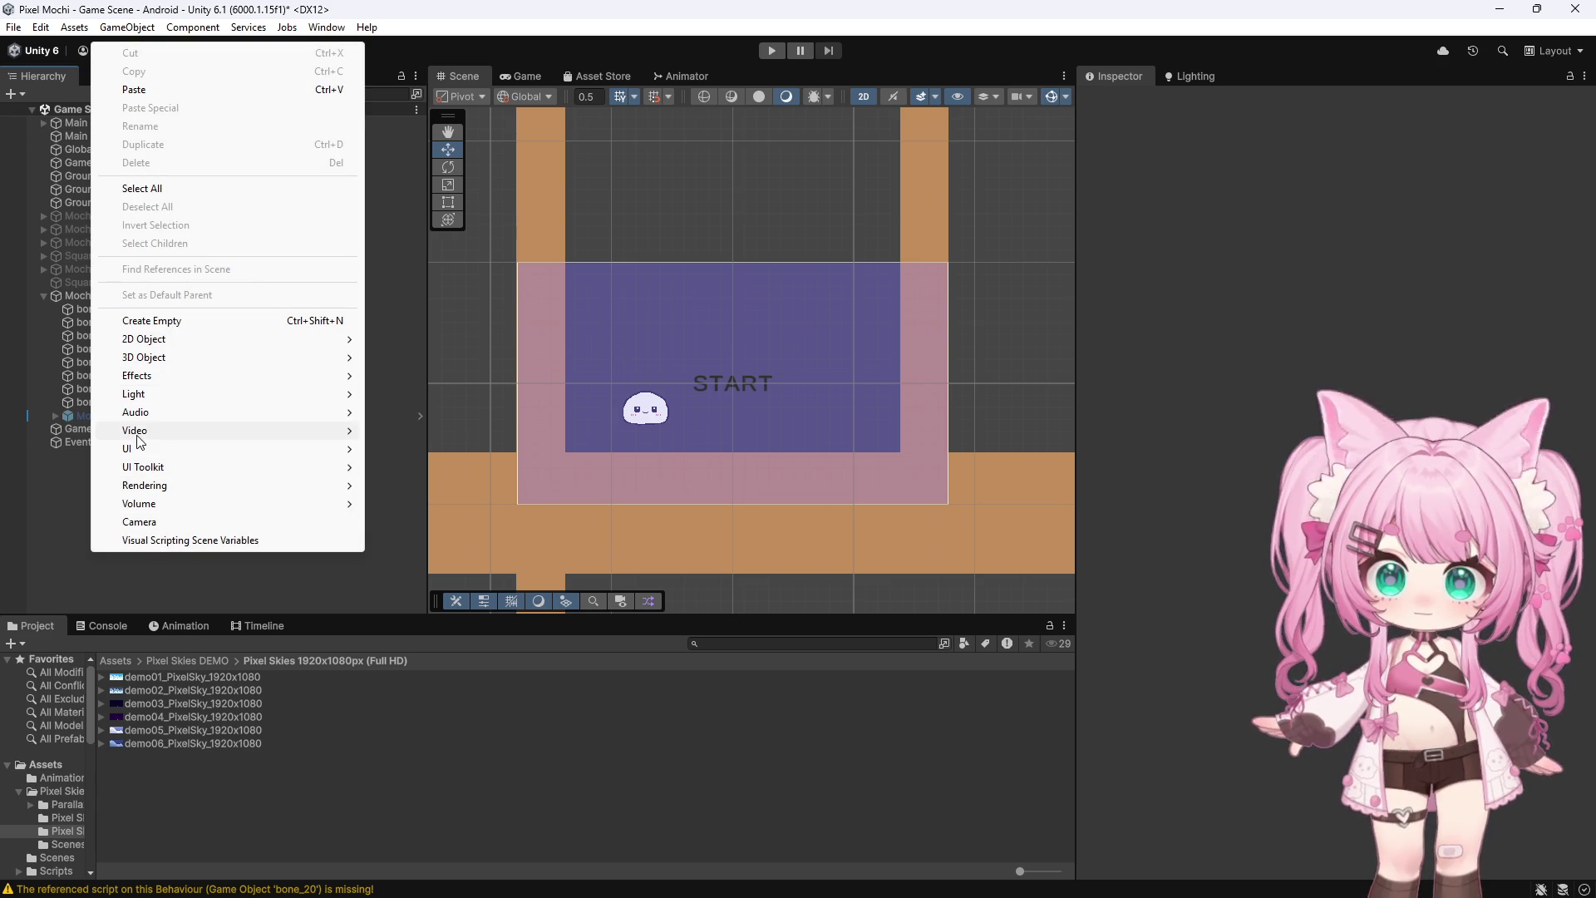
pyautogui.moveTo(138, 456)
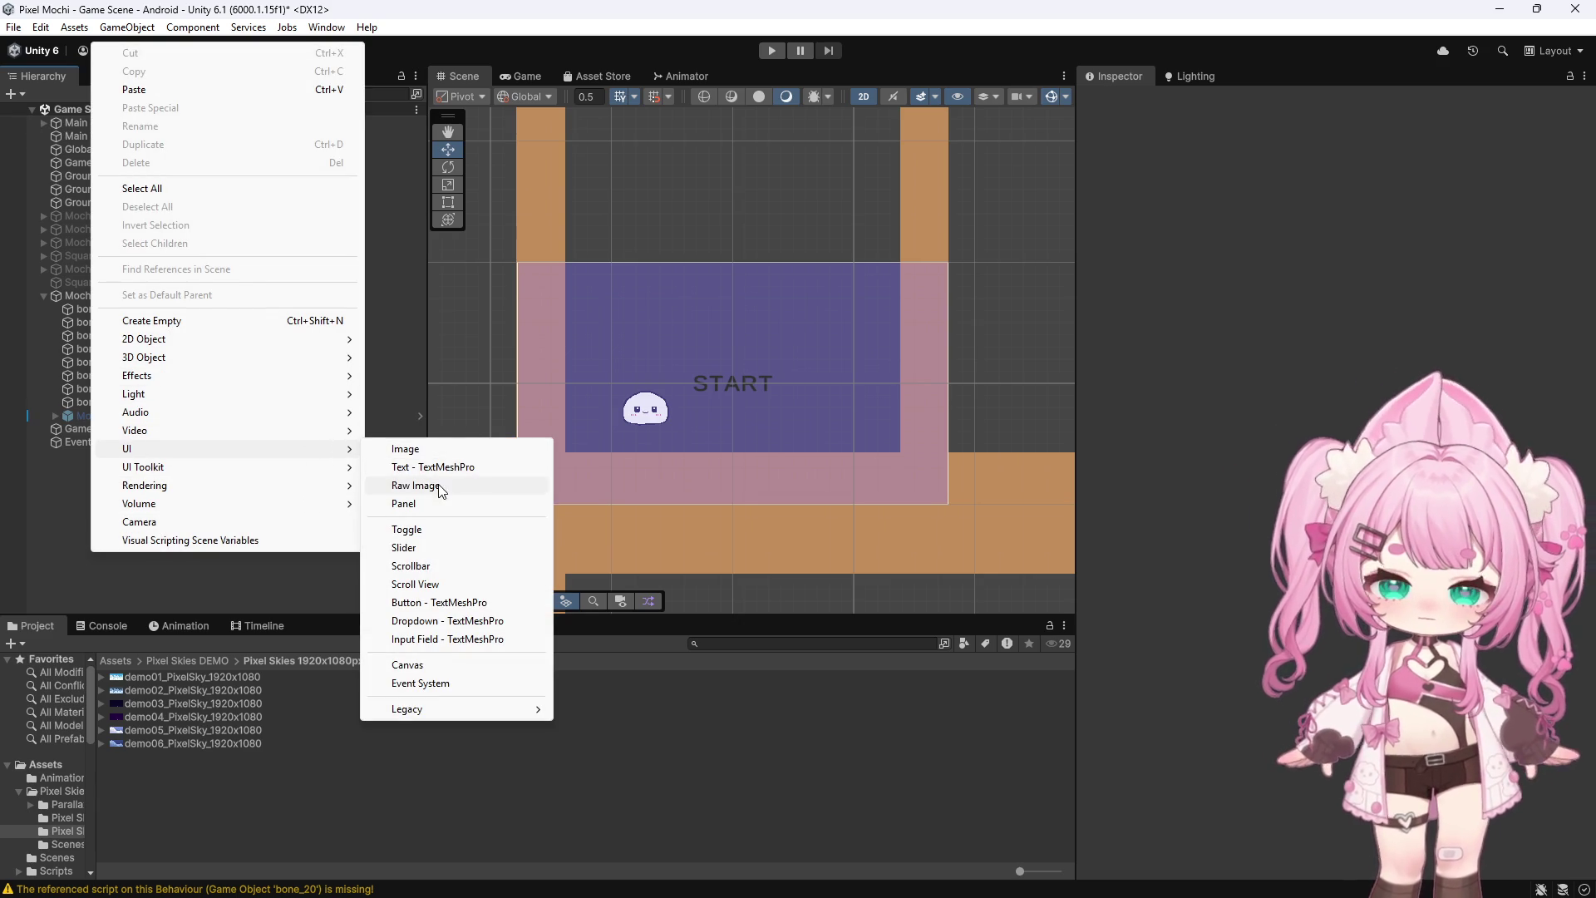
pyautogui.click(411, 664)
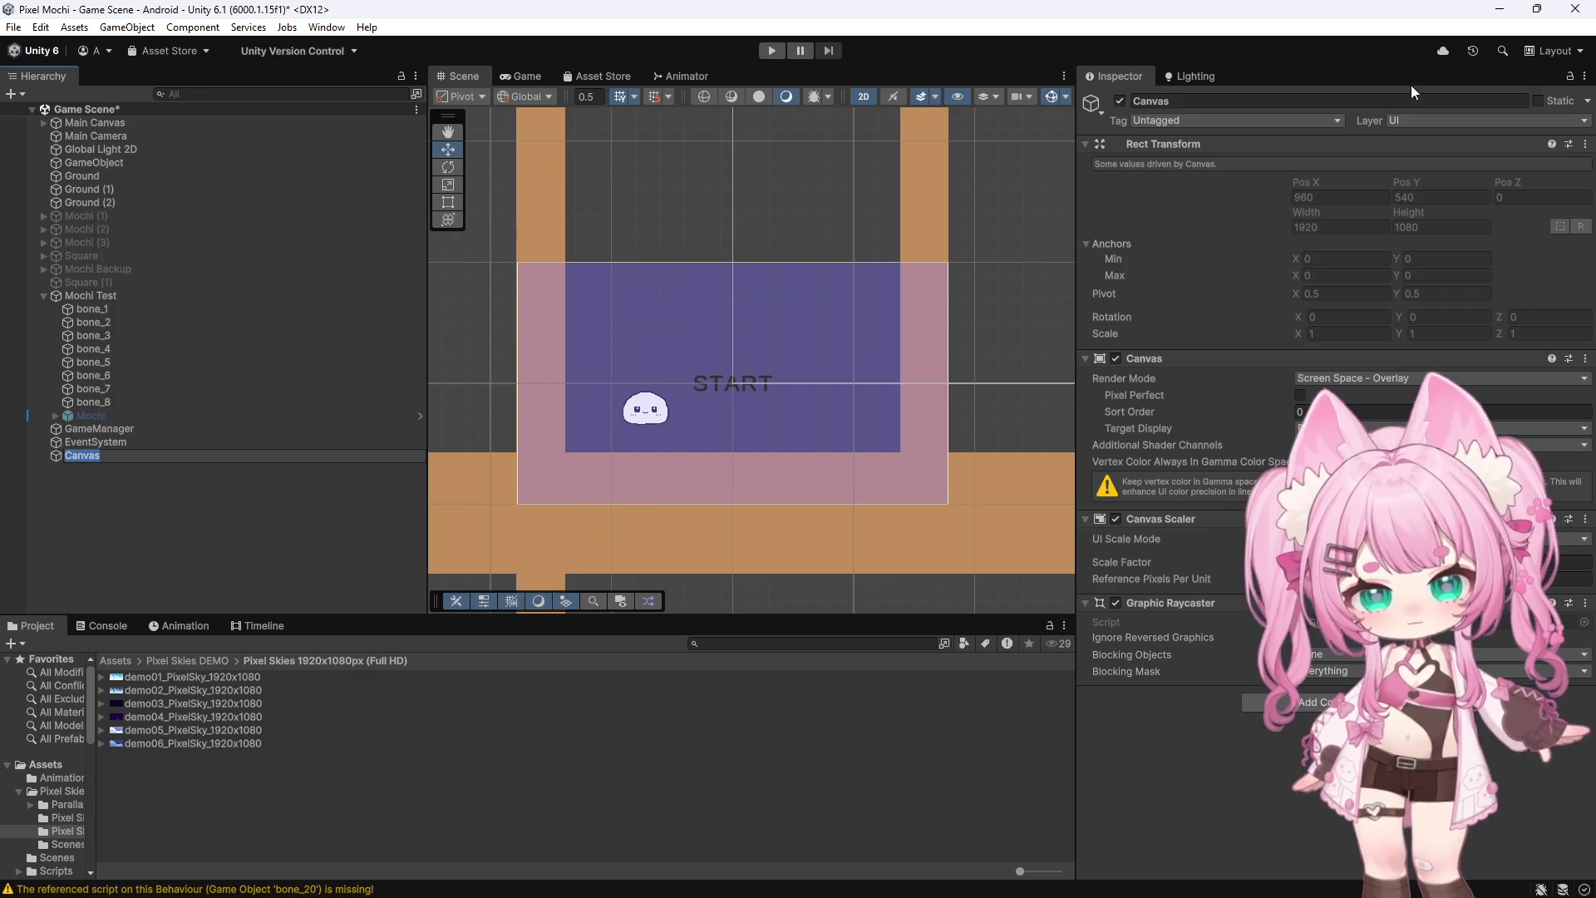
pyautogui.click(1216, 104)
pyautogui.write('Background Can')
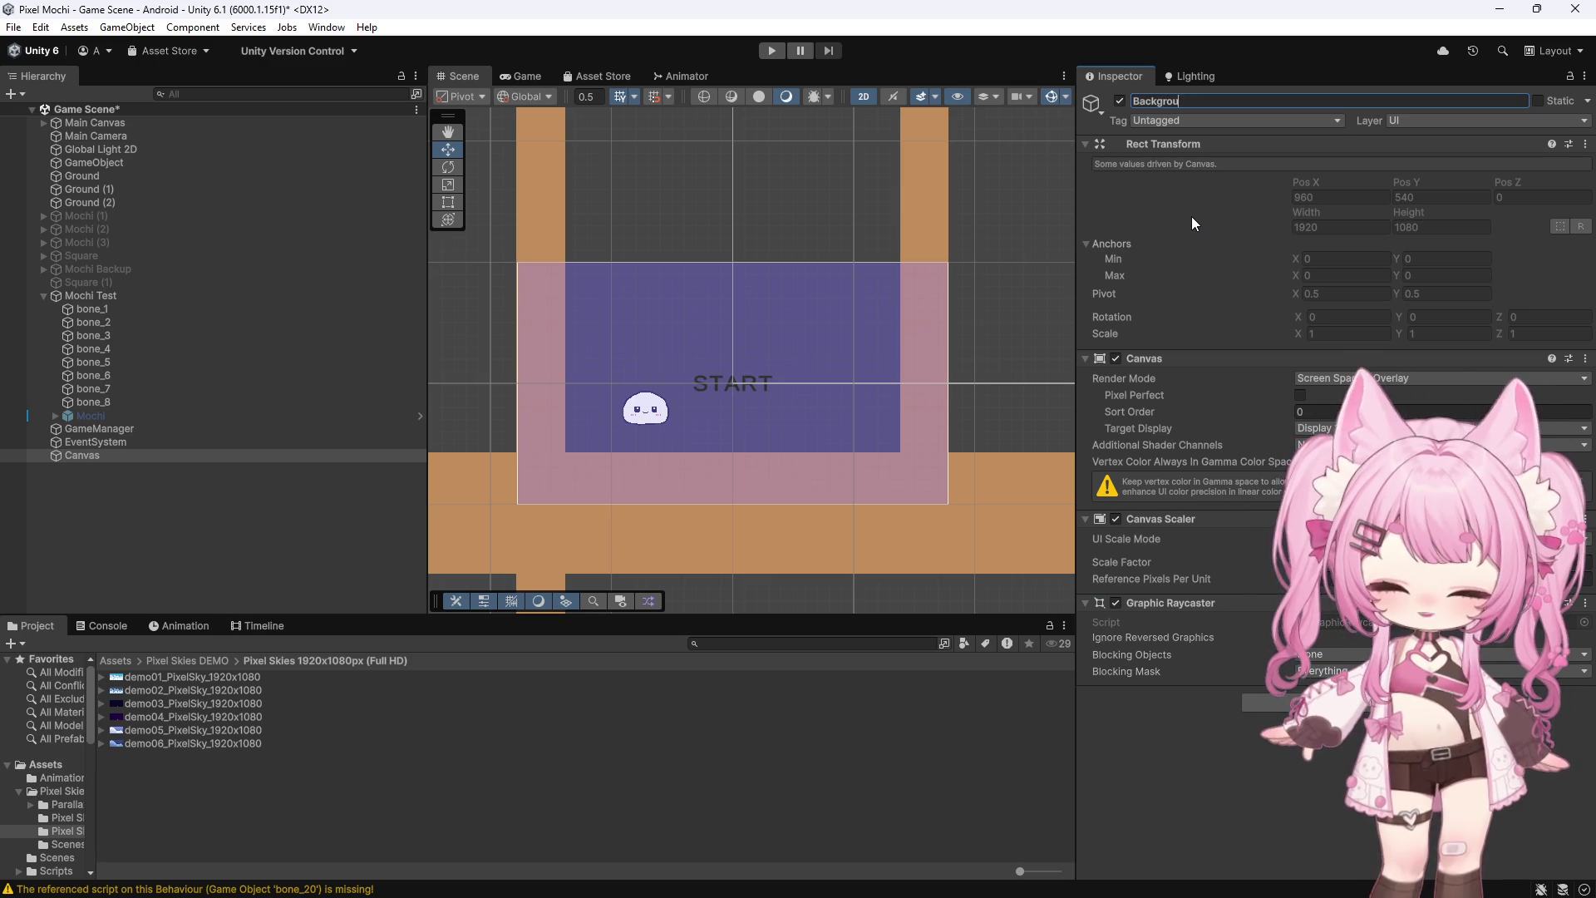
pyautogui.write('vas')
pyautogui.press('Return')
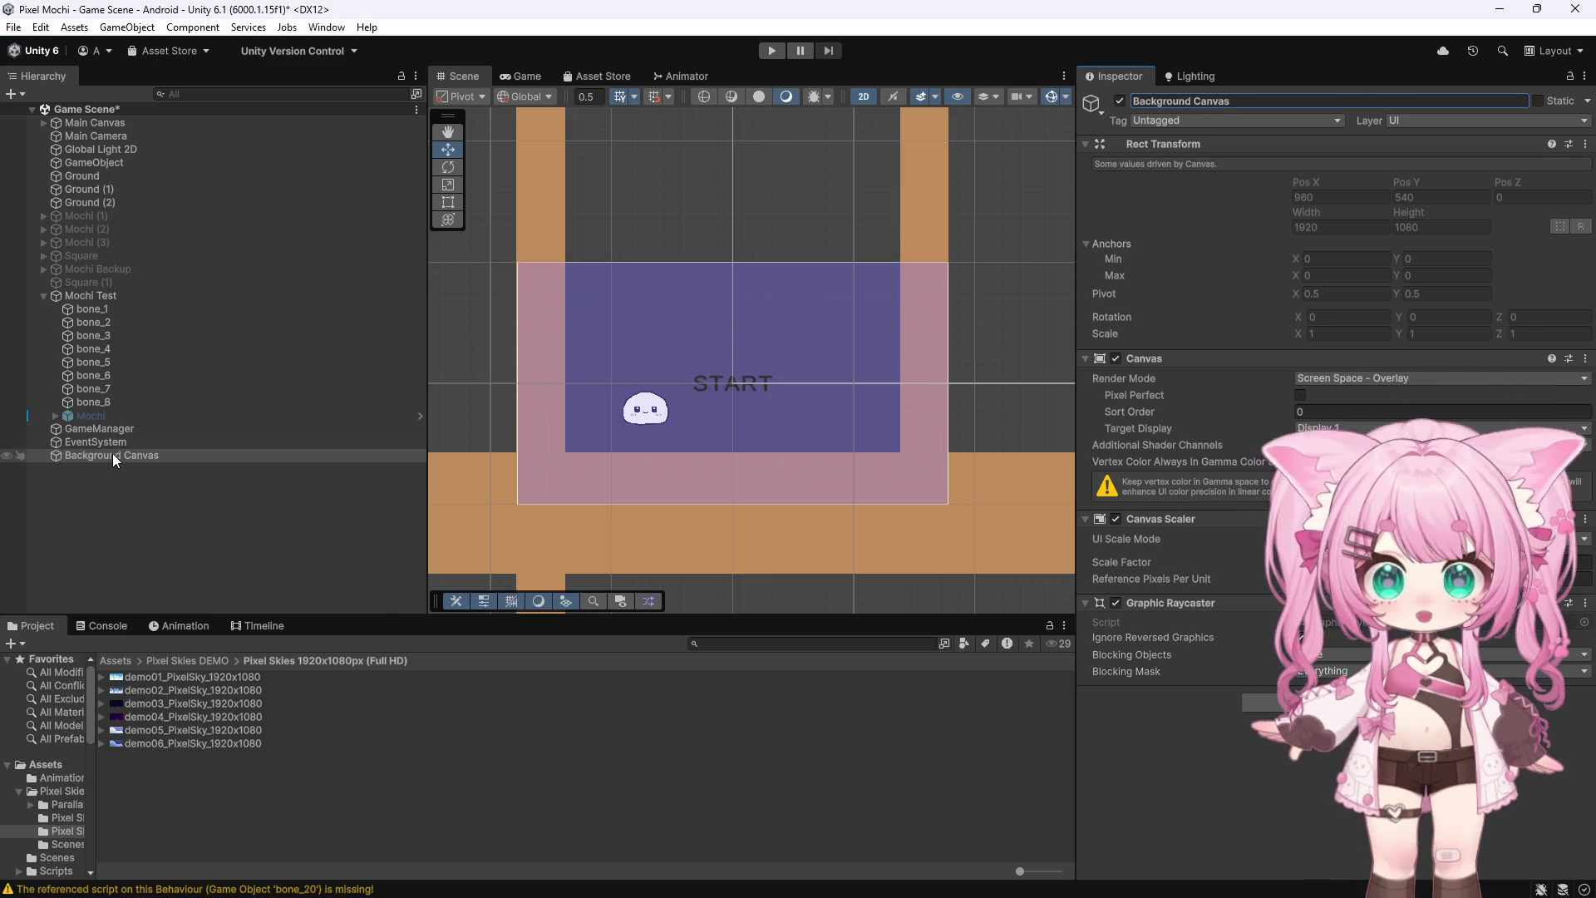
# Add a UI Image named 'BG' inside Background Canvas
pyautogui.rightClick(112, 454)
pyautogui.moveTo(150, 701)
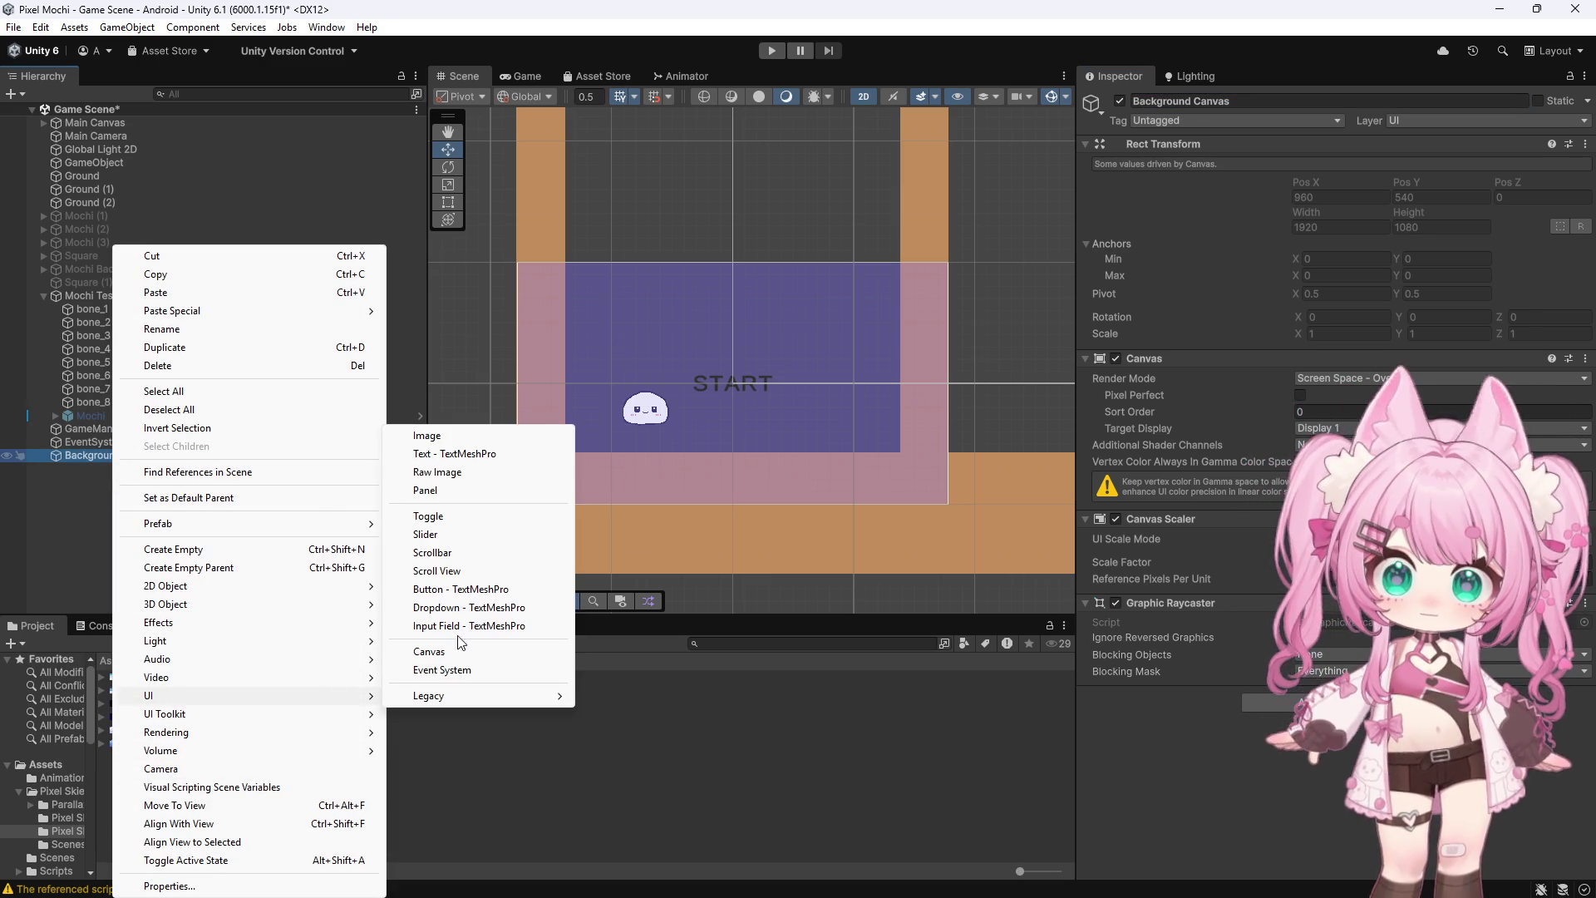
pyautogui.click(427, 434)
pyautogui.click(1283, 101)
pyautogui.write('BG')
pyautogui.press('Return')
# Stretch BG's anchors in both directions and set Left, Right, Top and Bottom offsets to 0
pyautogui.click(1114, 190)
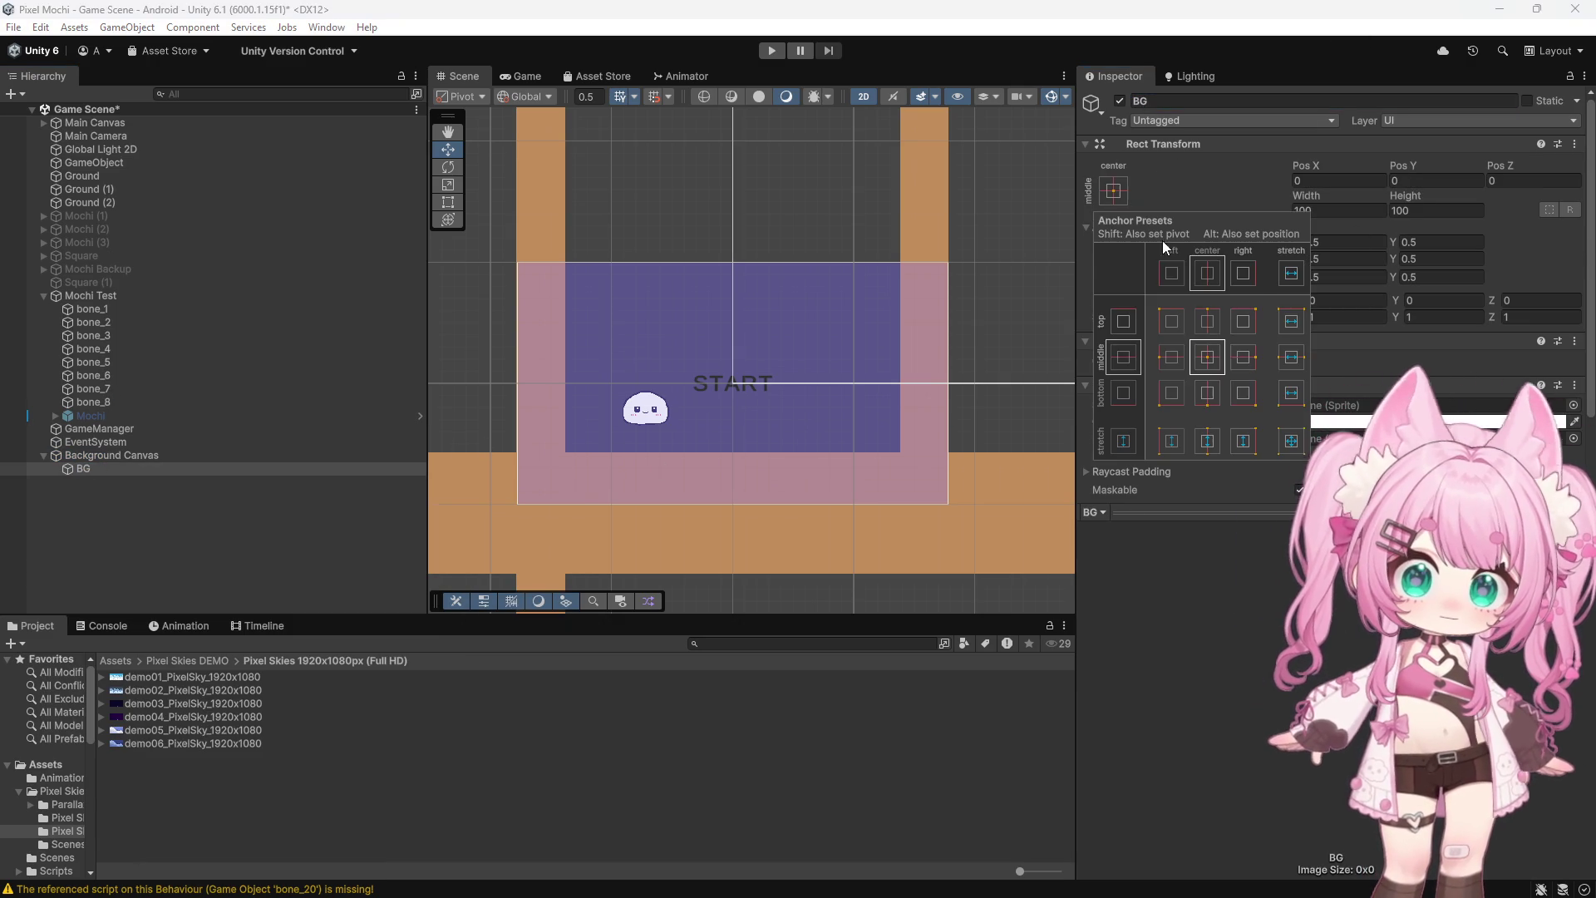
pyautogui.click(1291, 441)
pyautogui.click(1350, 175)
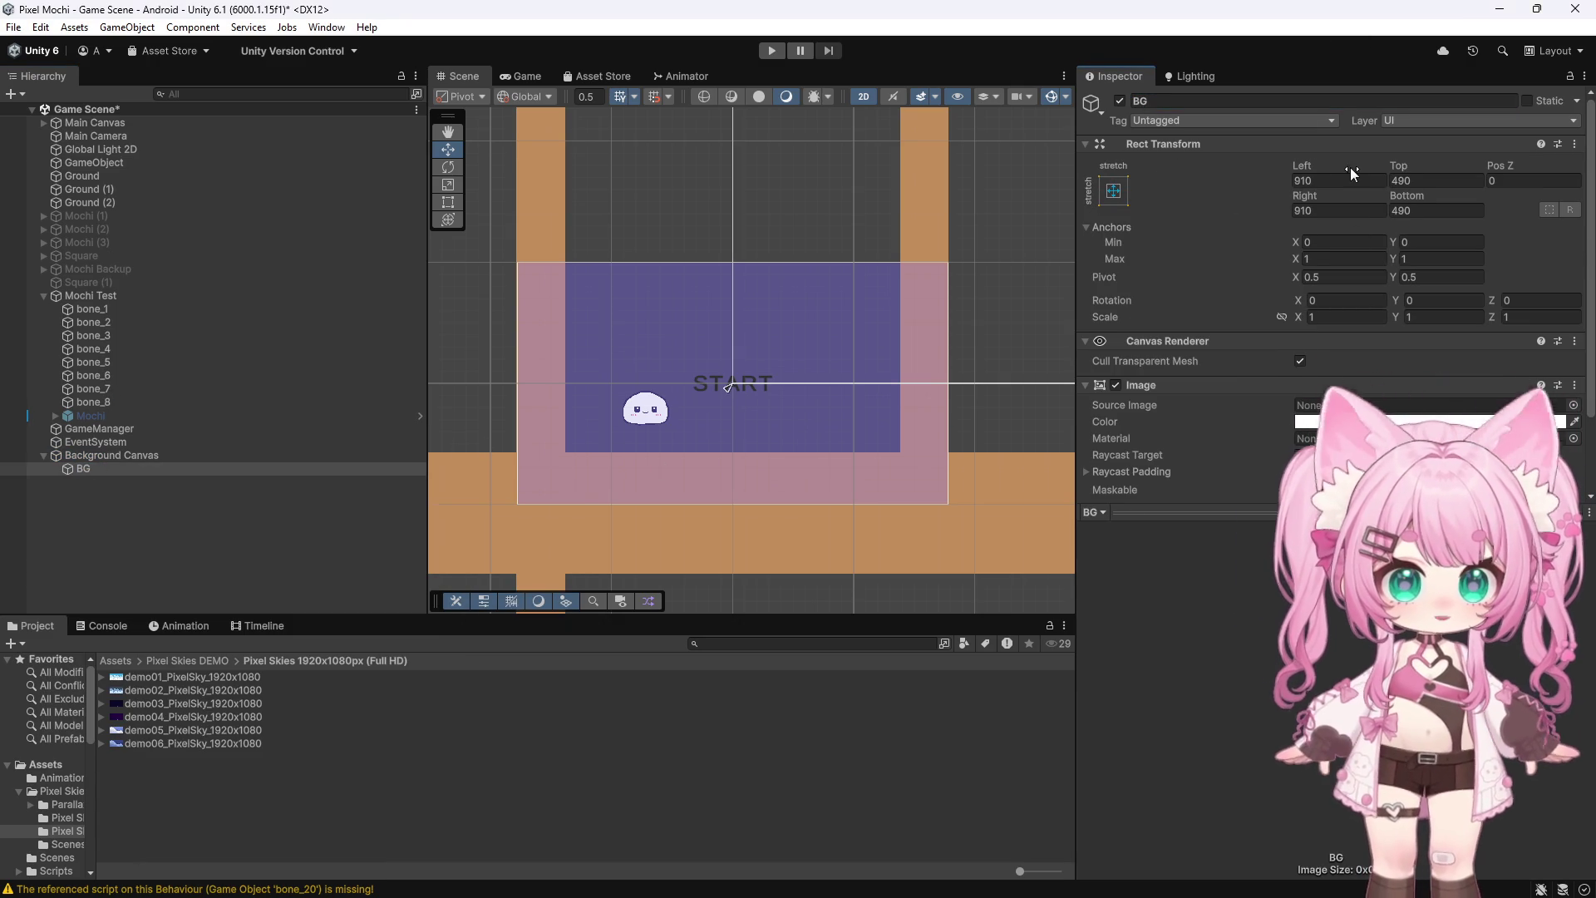
pyautogui.write('0')
pyautogui.click(1339, 211)
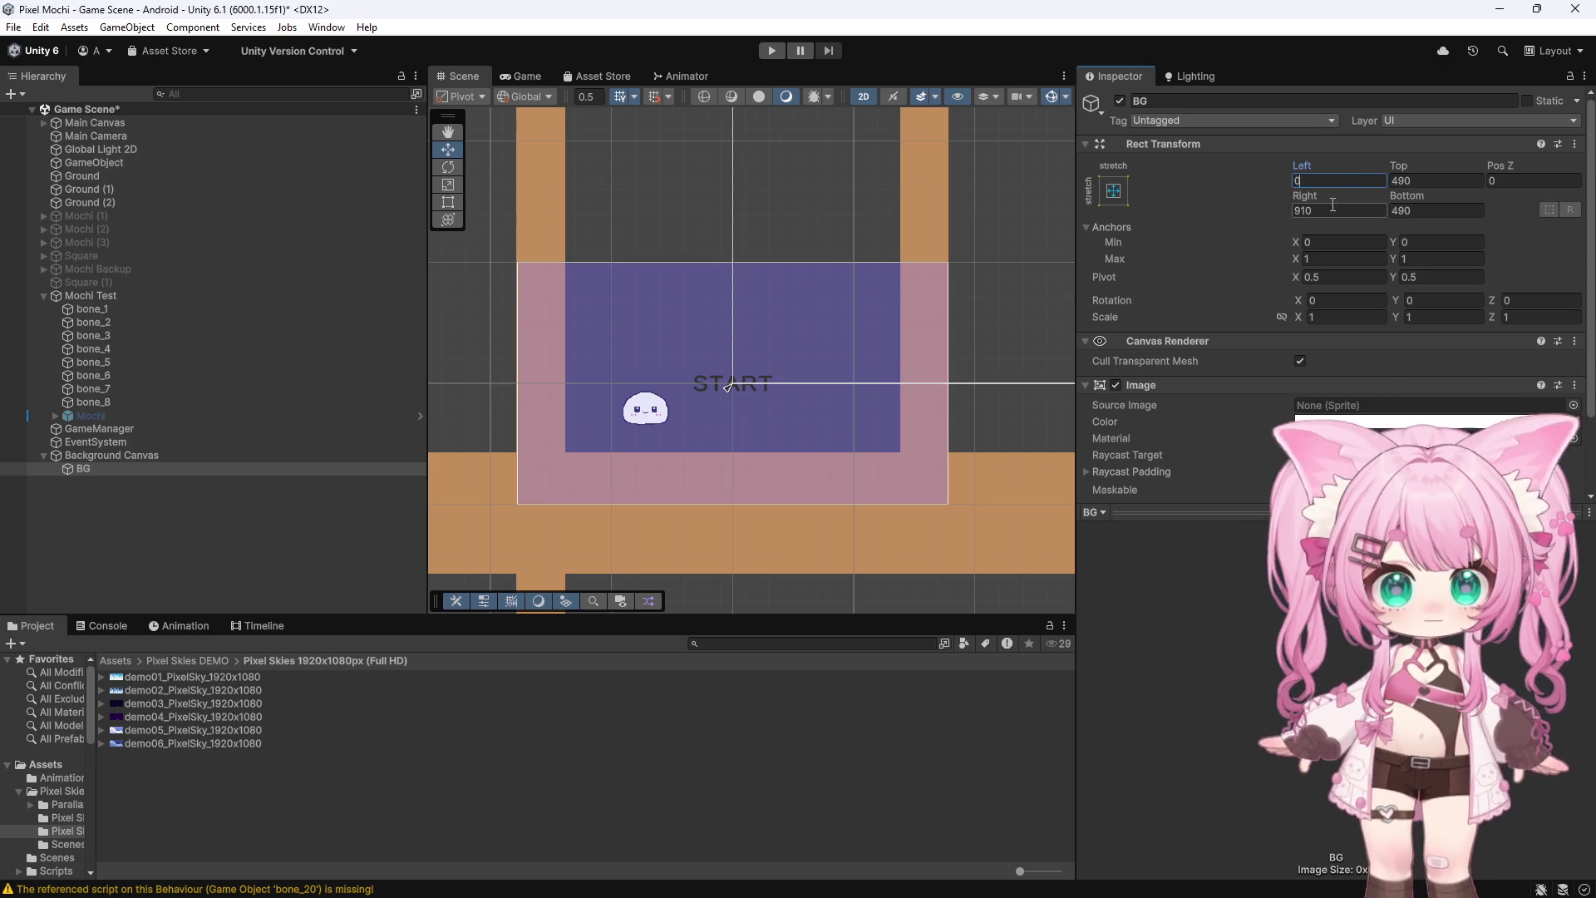
pyautogui.write('0')
pyautogui.click(1436, 180)
pyautogui.write('0')
pyautogui.click(1428, 211)
pyautogui.write('0')
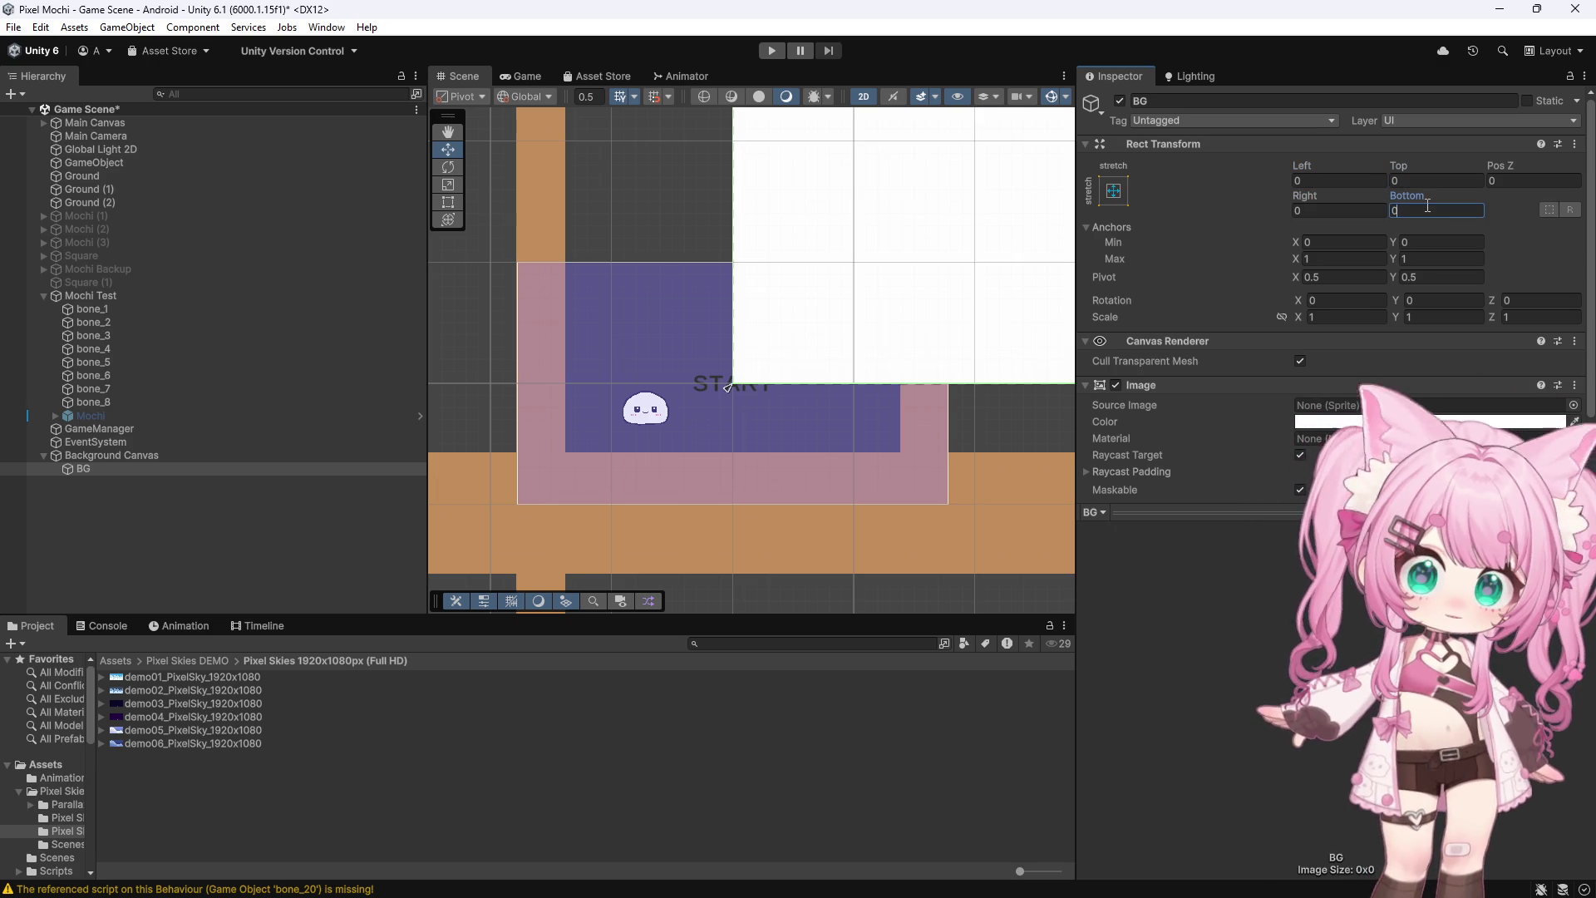
pyautogui.scroll(-8, 520, 348)
pyautogui.scroll(-5, 536, 343)
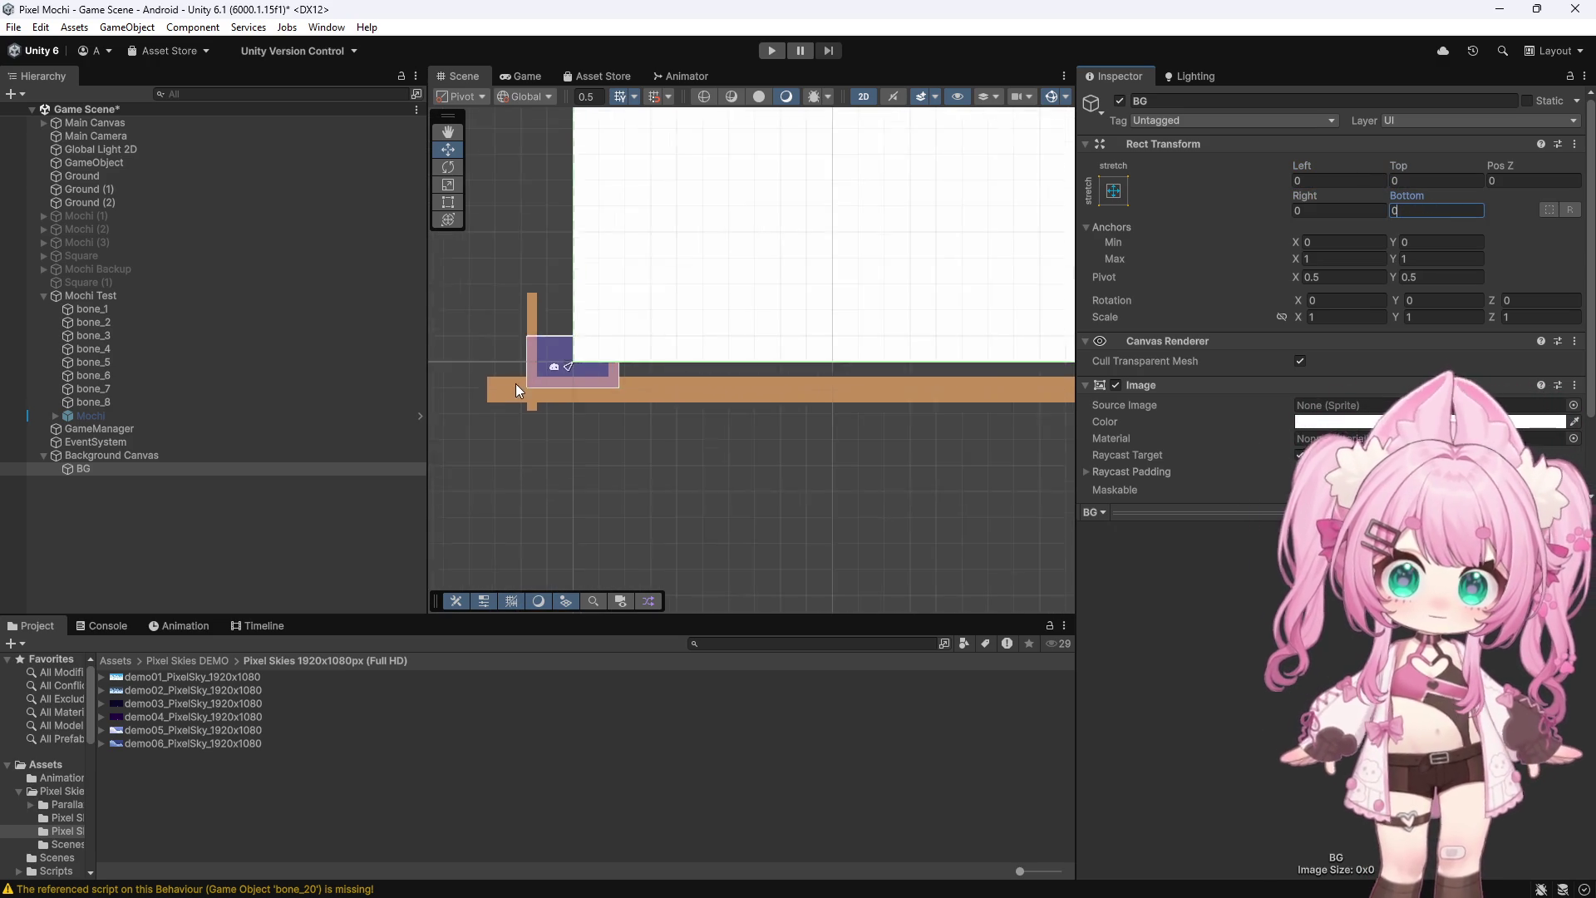
pyautogui.click(141, 455)
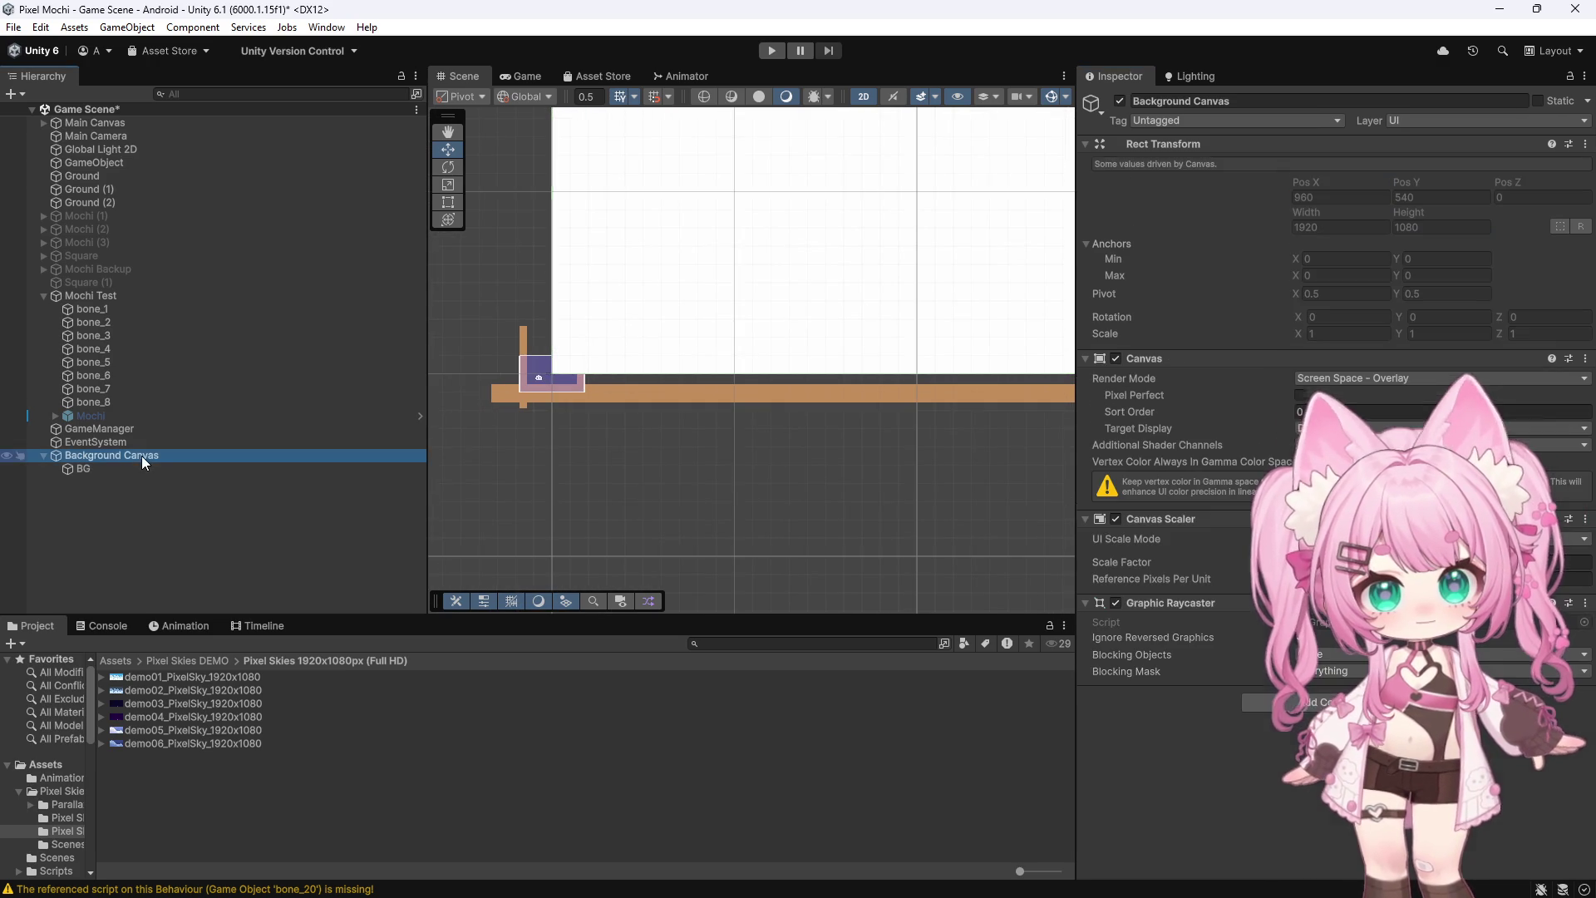
# Set Background Canvas's Render Mode to Screen Space - Camera with Main Camera as Render Camera
pyautogui.click(1402, 376)
pyautogui.click(1354, 415)
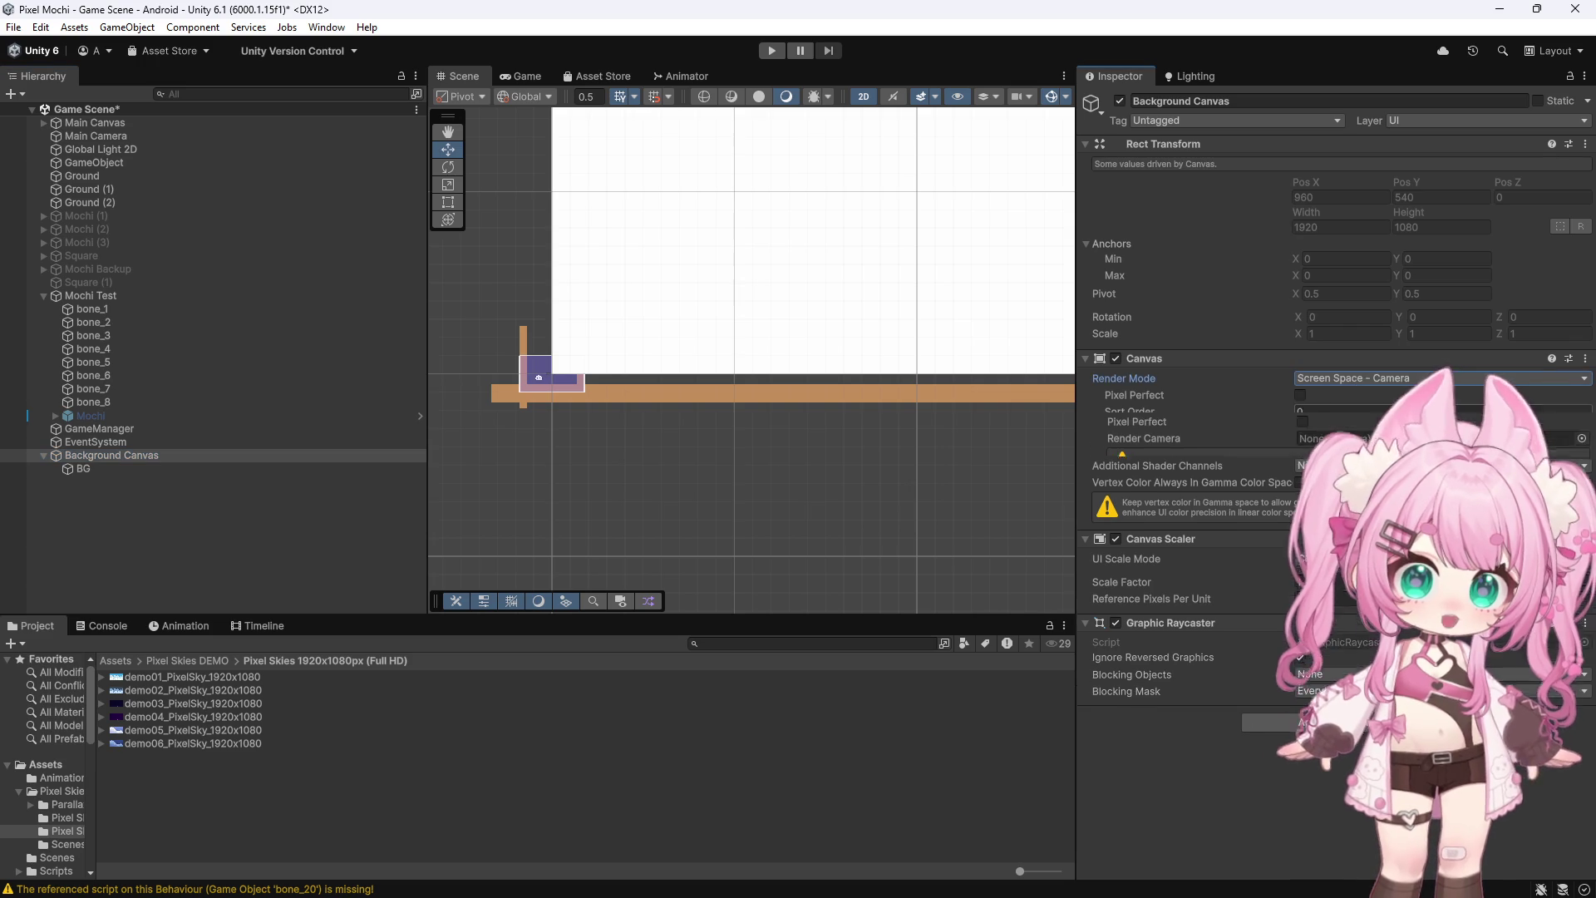
pyautogui.moveTo(90, 136)
pyautogui.mouseDown()
pyautogui.moveTo(78, 146)
pyautogui.moveTo(1194, 440)
pyautogui.moveTo(1413, 412)
pyautogui.mouseUp()
pyautogui.scroll(8, 481, 383)
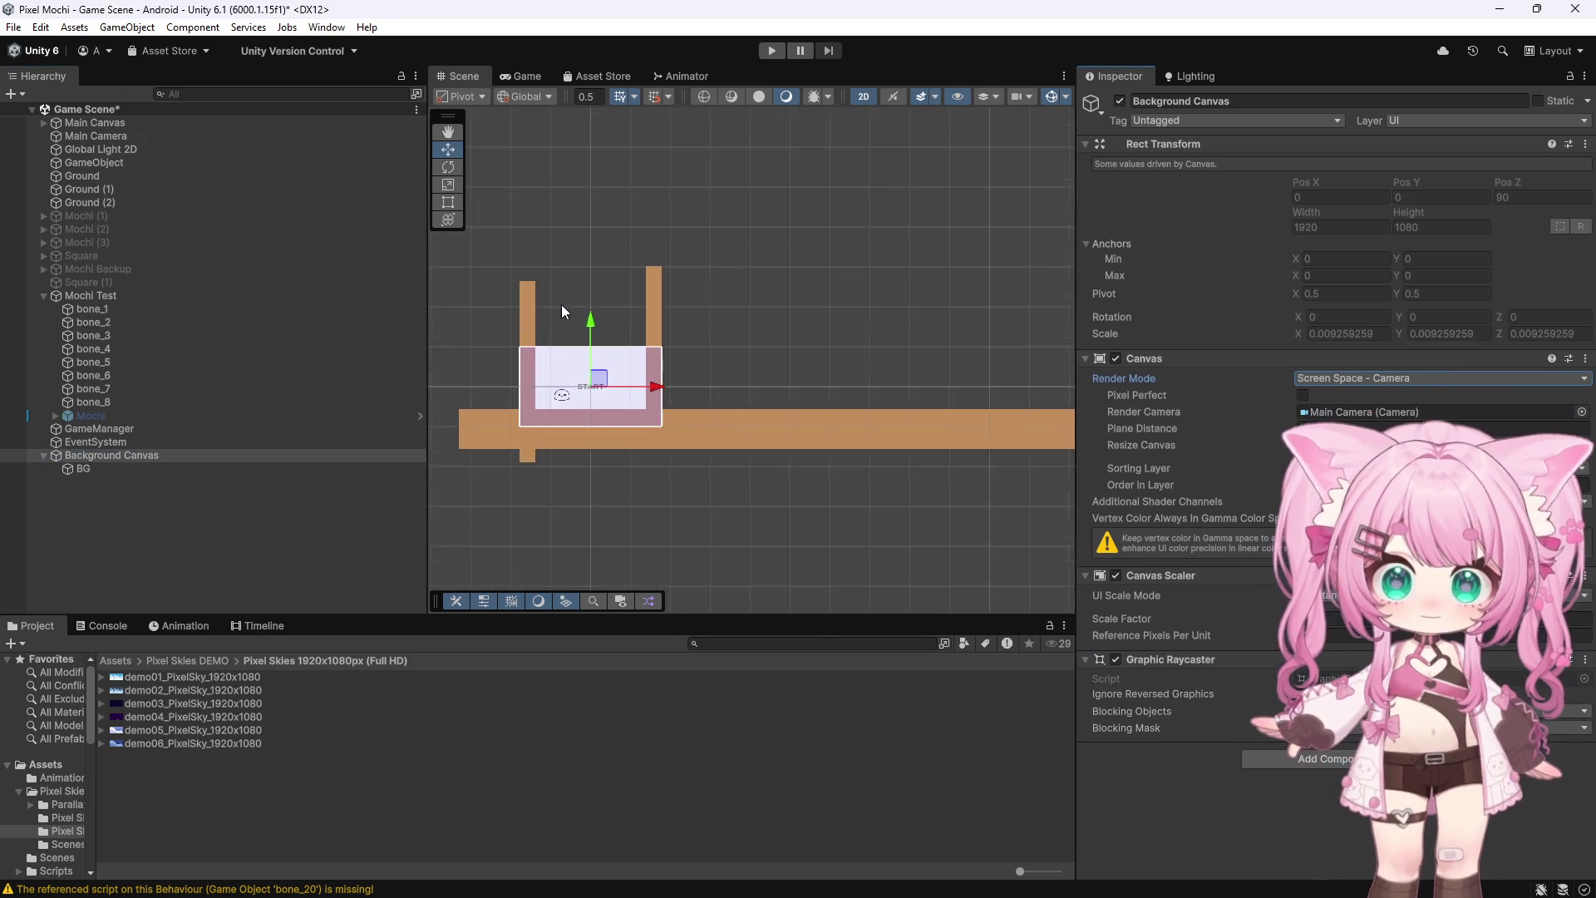
pyautogui.scroll(2, 558, 366)
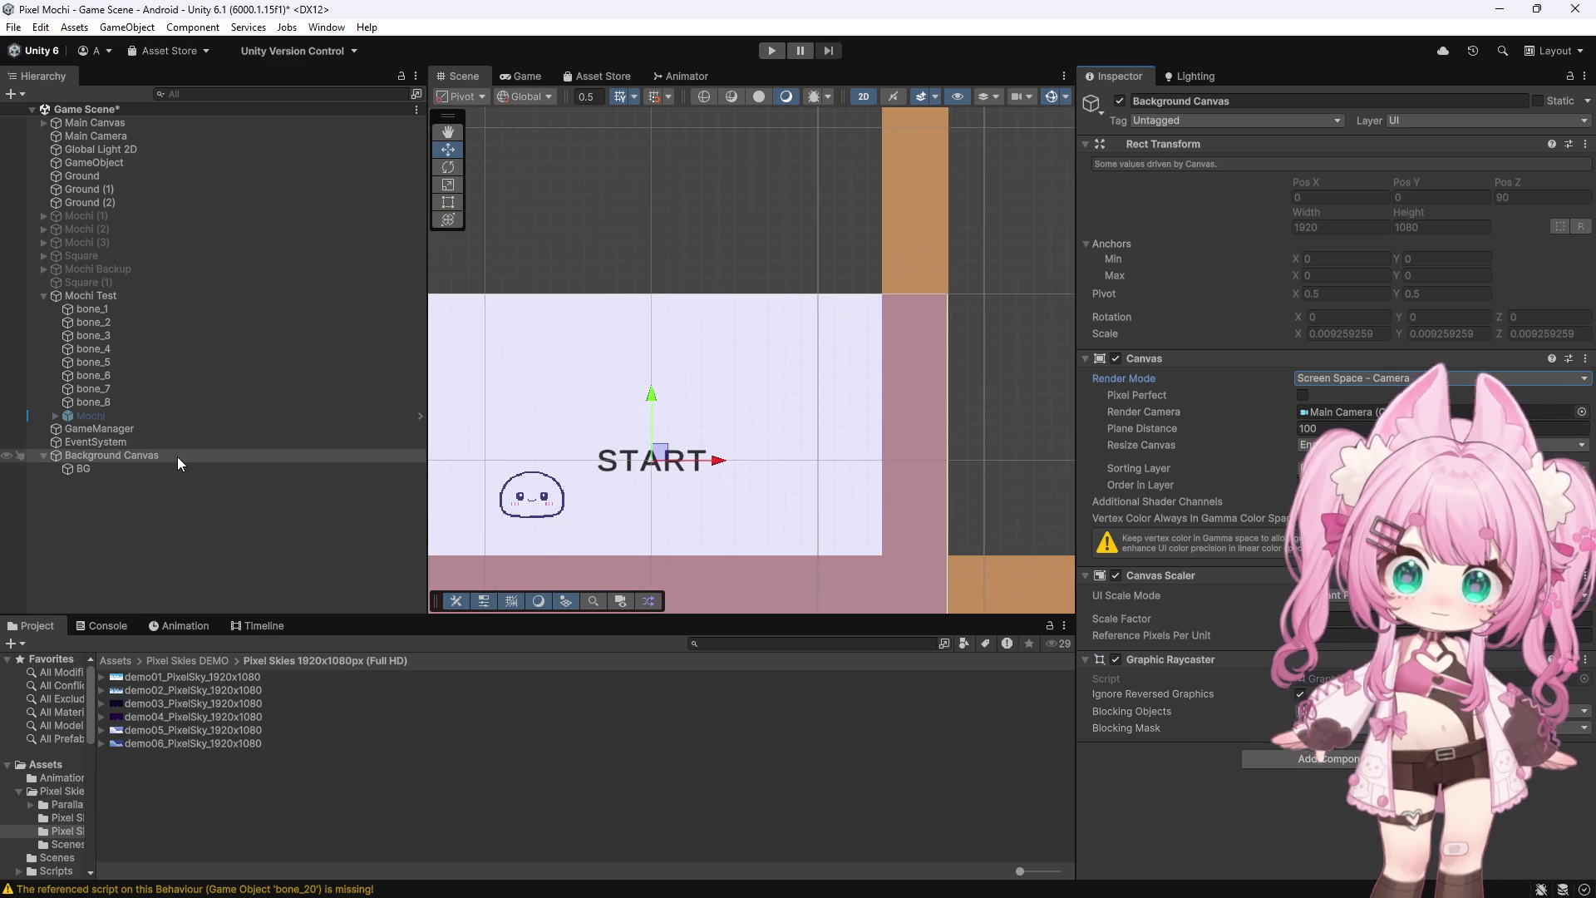
# Assign demo01_PixelSky_1920x1080 as BG's Source Image
pyautogui.click(84, 468)
pyautogui.moveTo(232, 675)
pyautogui.mouseDown()
pyautogui.moveTo(1229, 527)
pyautogui.moveTo(1336, 271)
pyautogui.moveTo(1347, 314)
pyautogui.mouseUp()
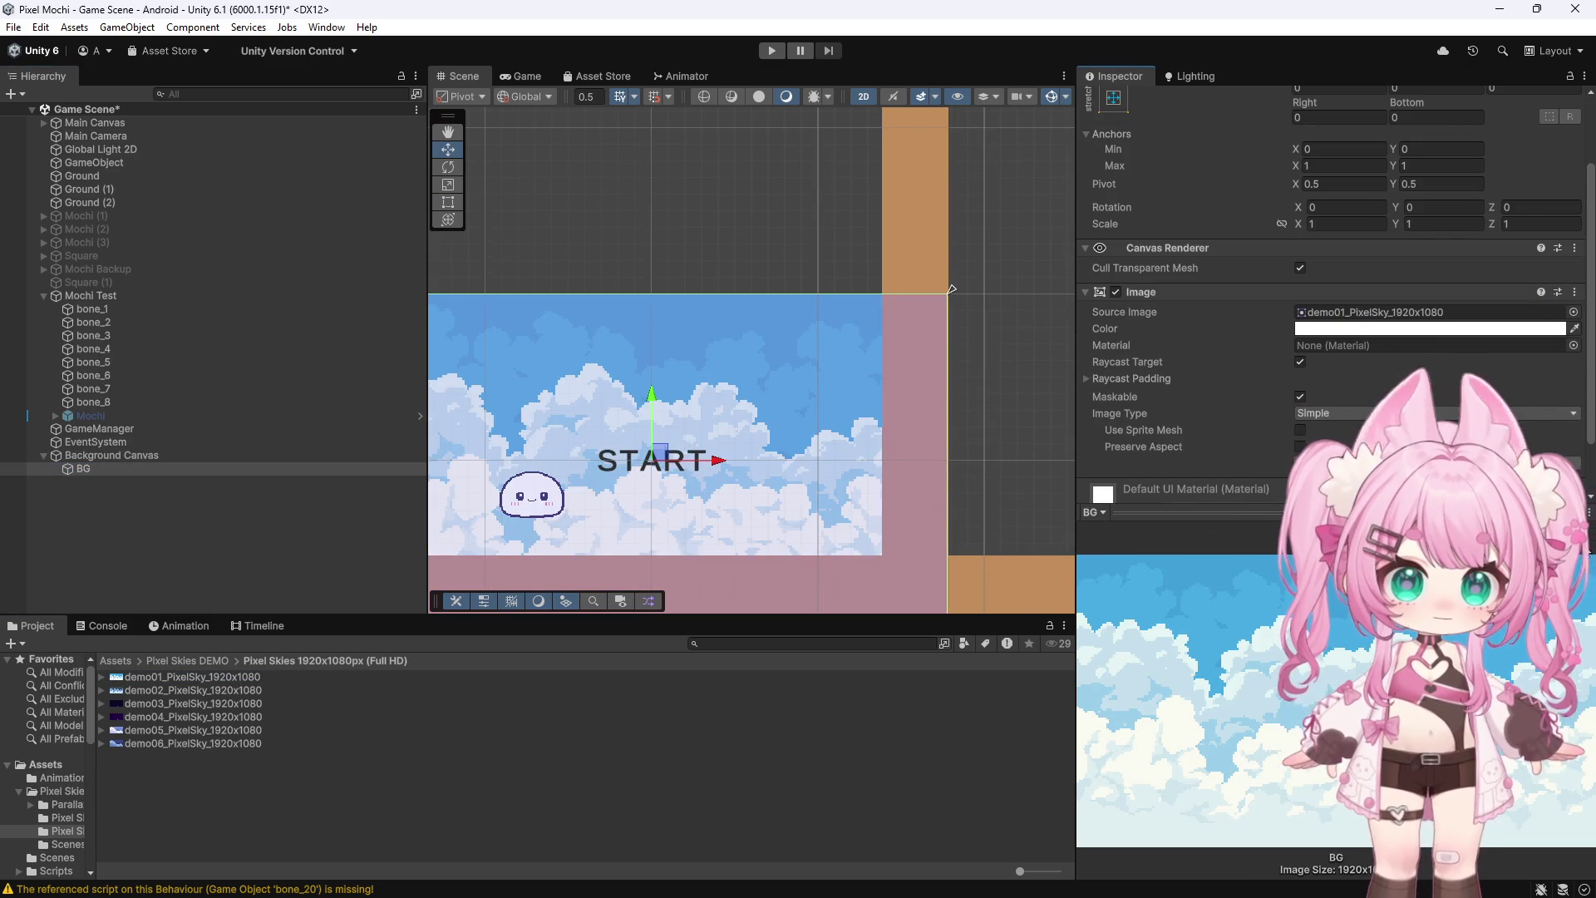
pyautogui.scroll(-2, 868, 265)
pyautogui.click(528, 334)
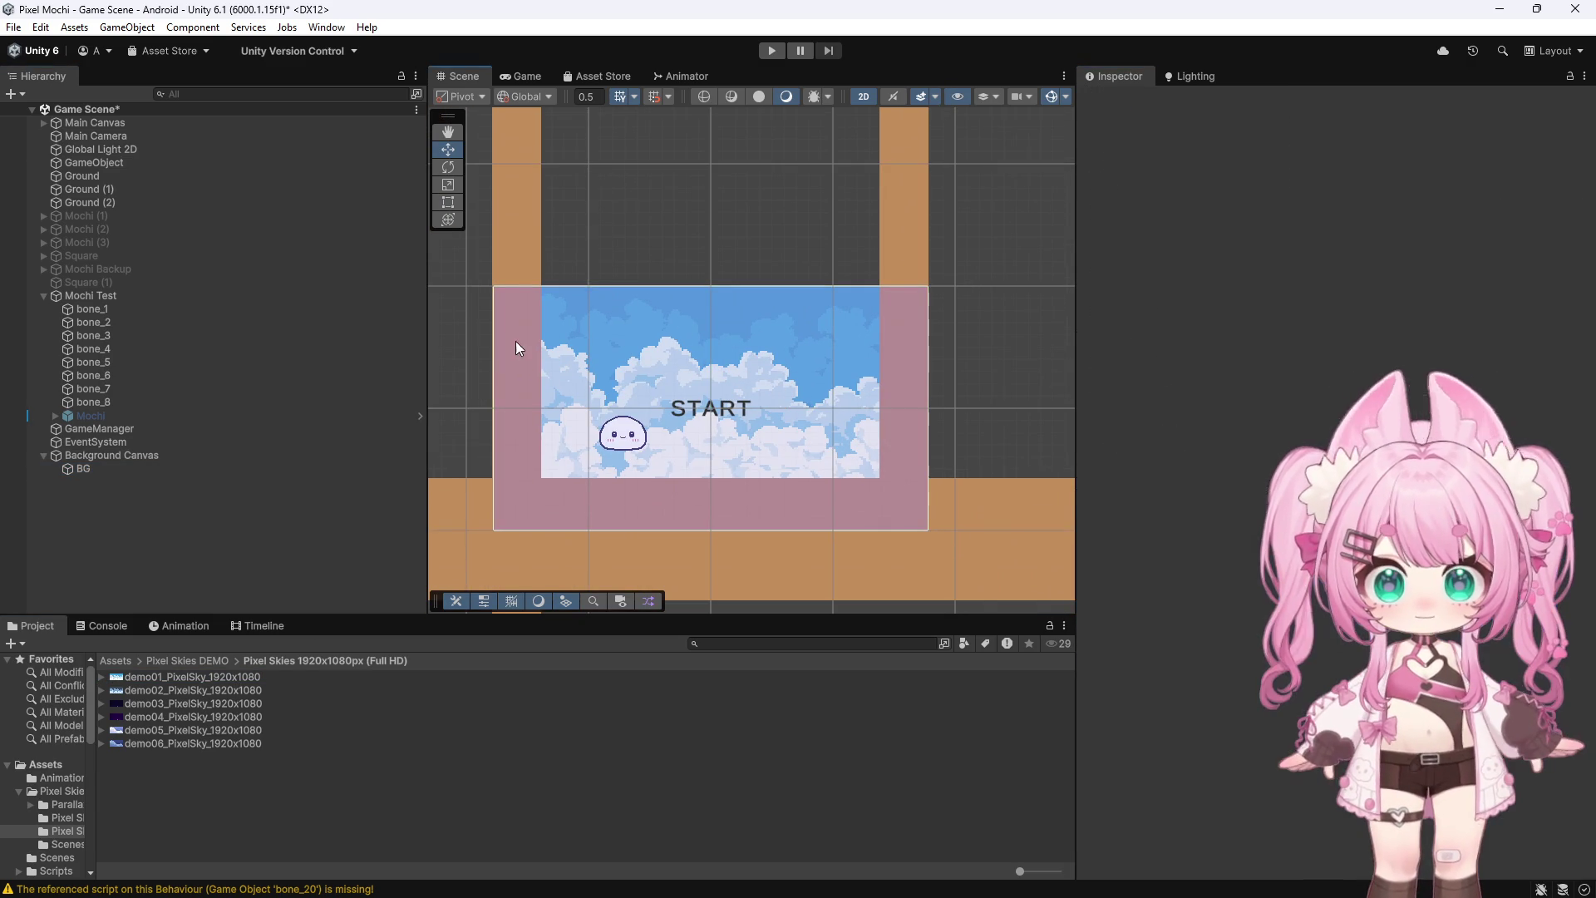
pyautogui.scroll(-3, 652, 294)
pyautogui.scroll(2, 840, 361)
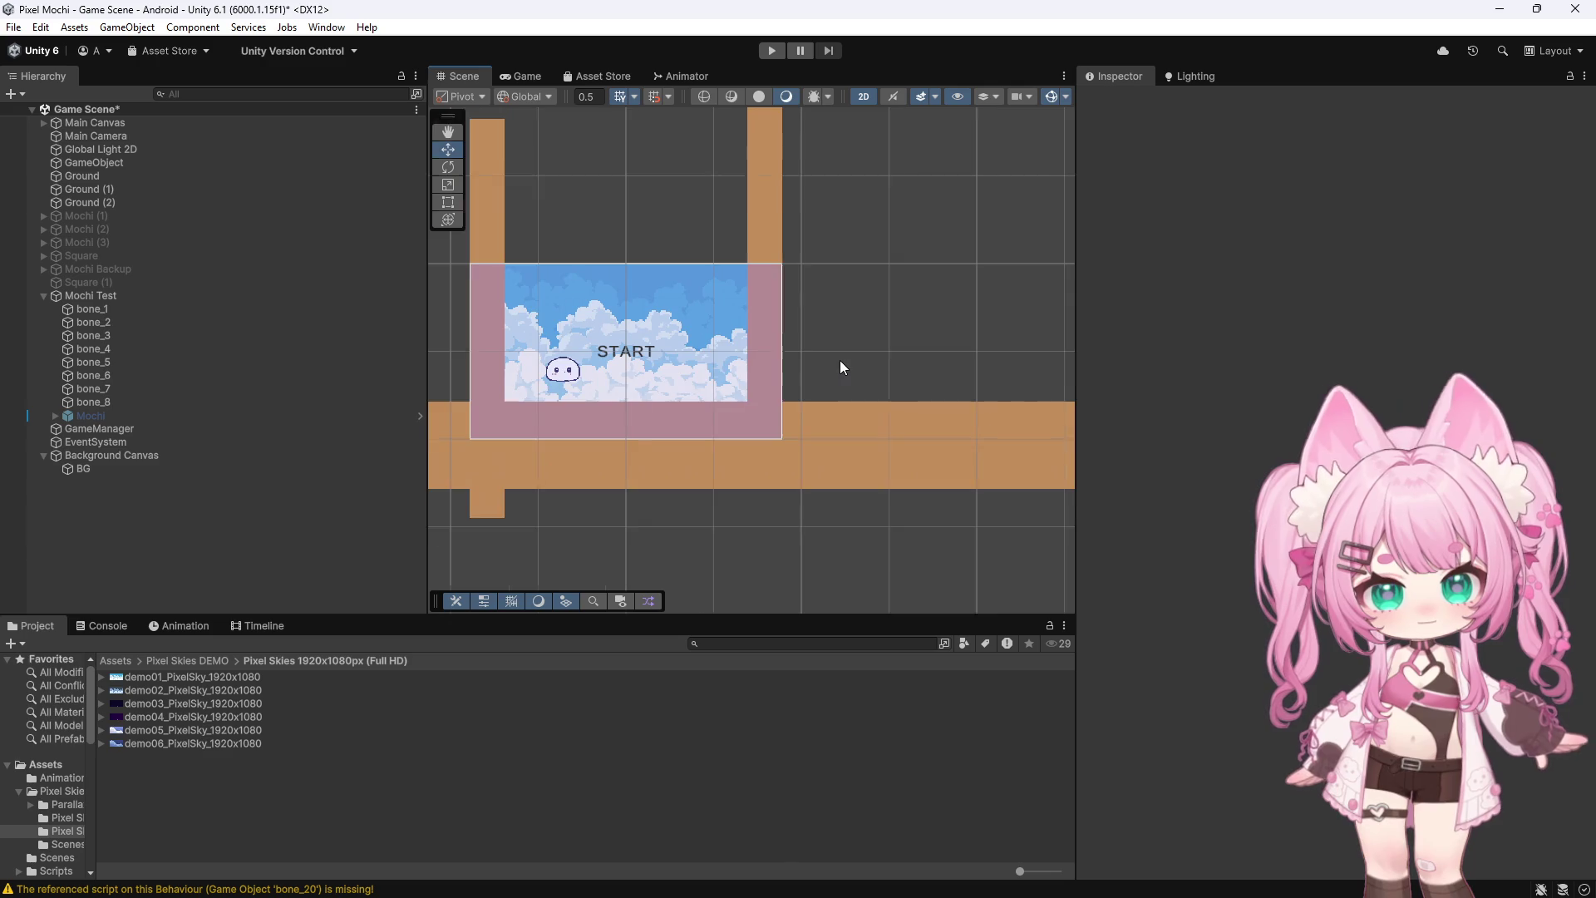
pyautogui.scroll(-1, 839, 356)
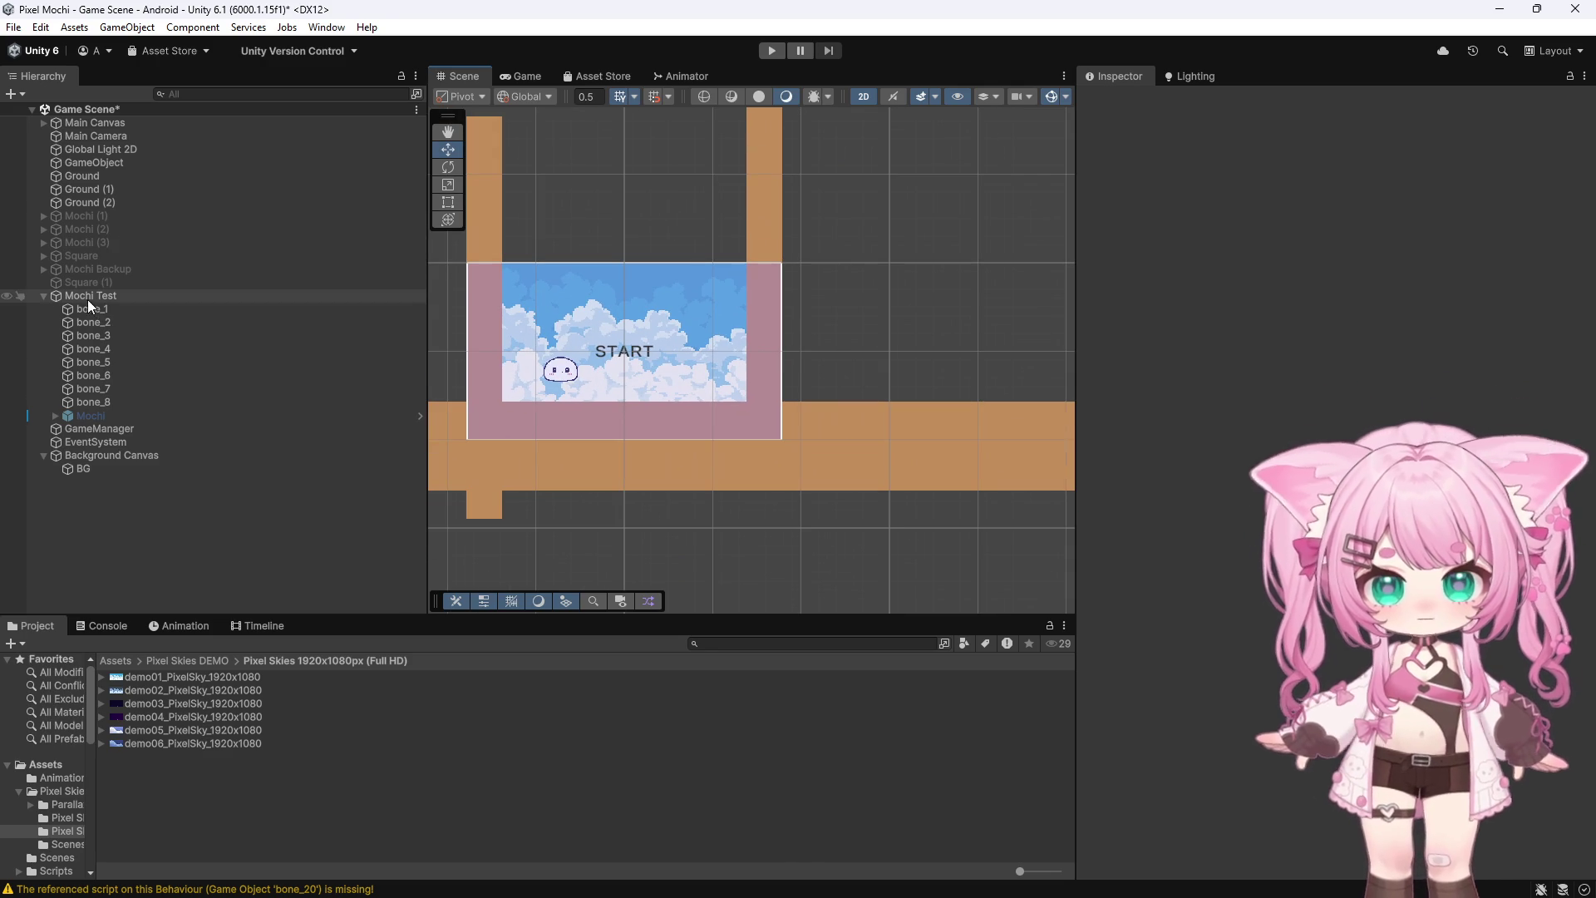
pyautogui.click(83, 471)
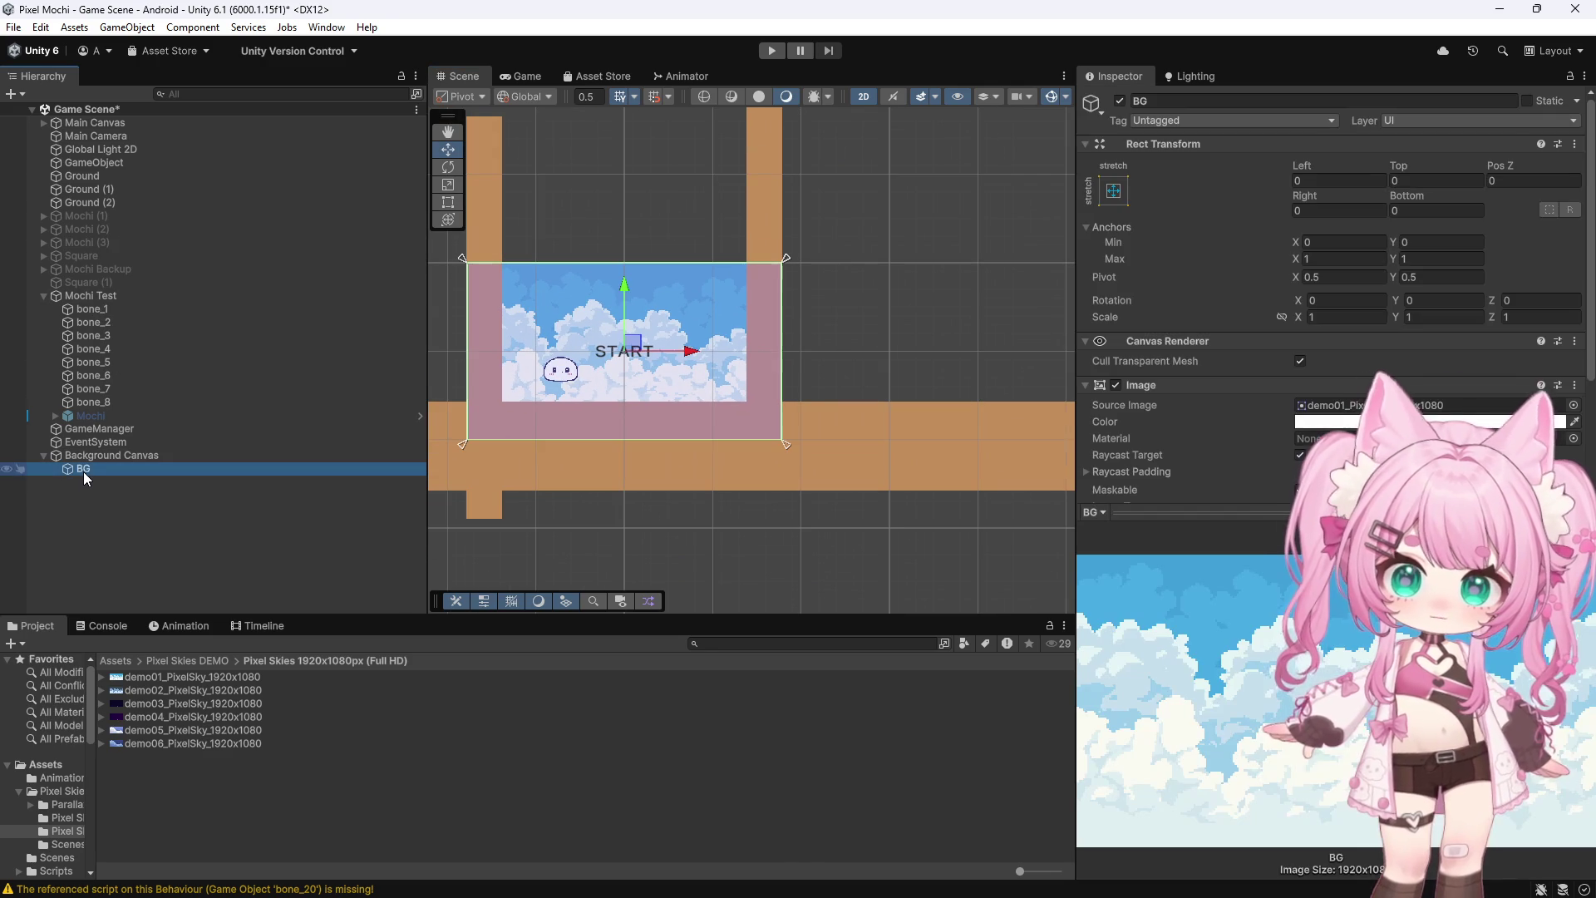
# Set BG's Image Type to Tiled and widen it to the right with the Rect Tool
pyautogui.scroll(-3, 1206, 258)
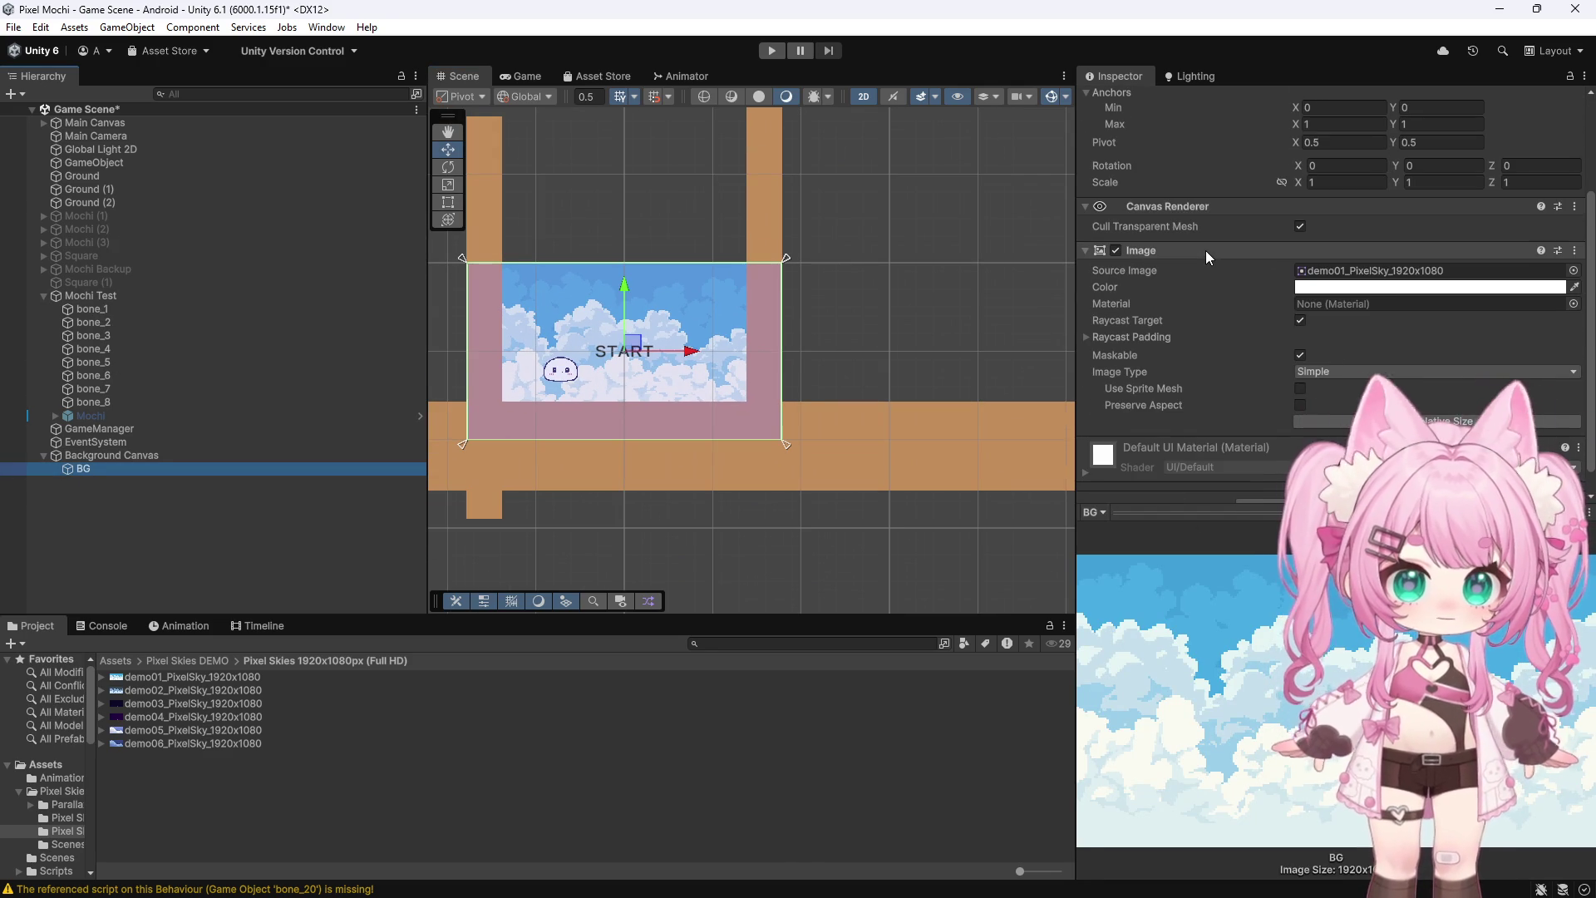
pyautogui.click(1360, 373)
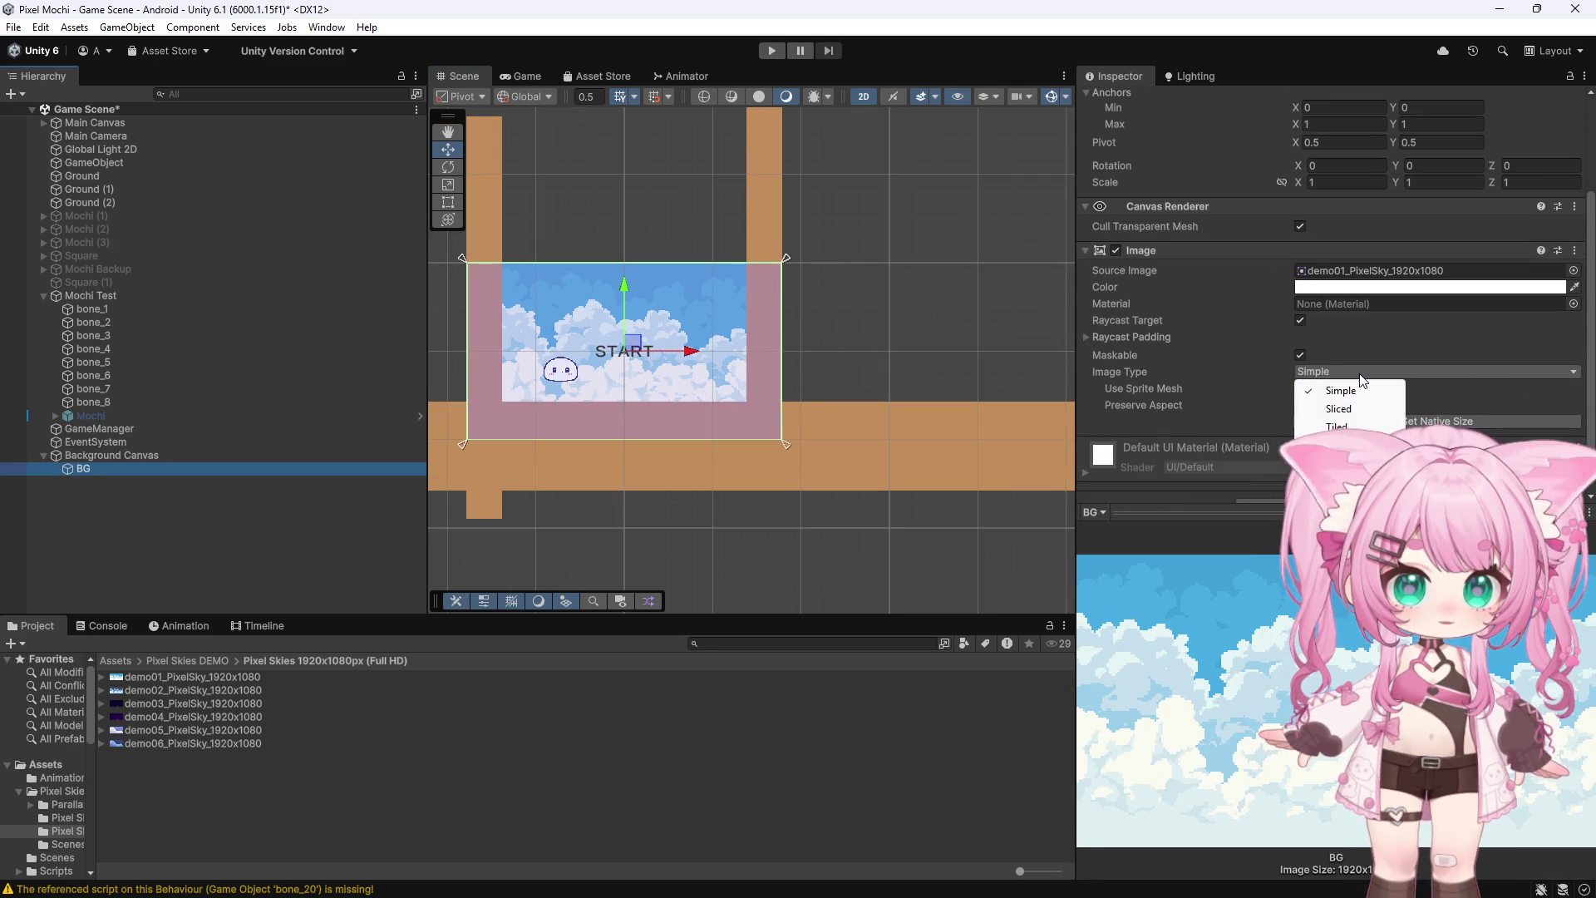
pyautogui.click(1338, 426)
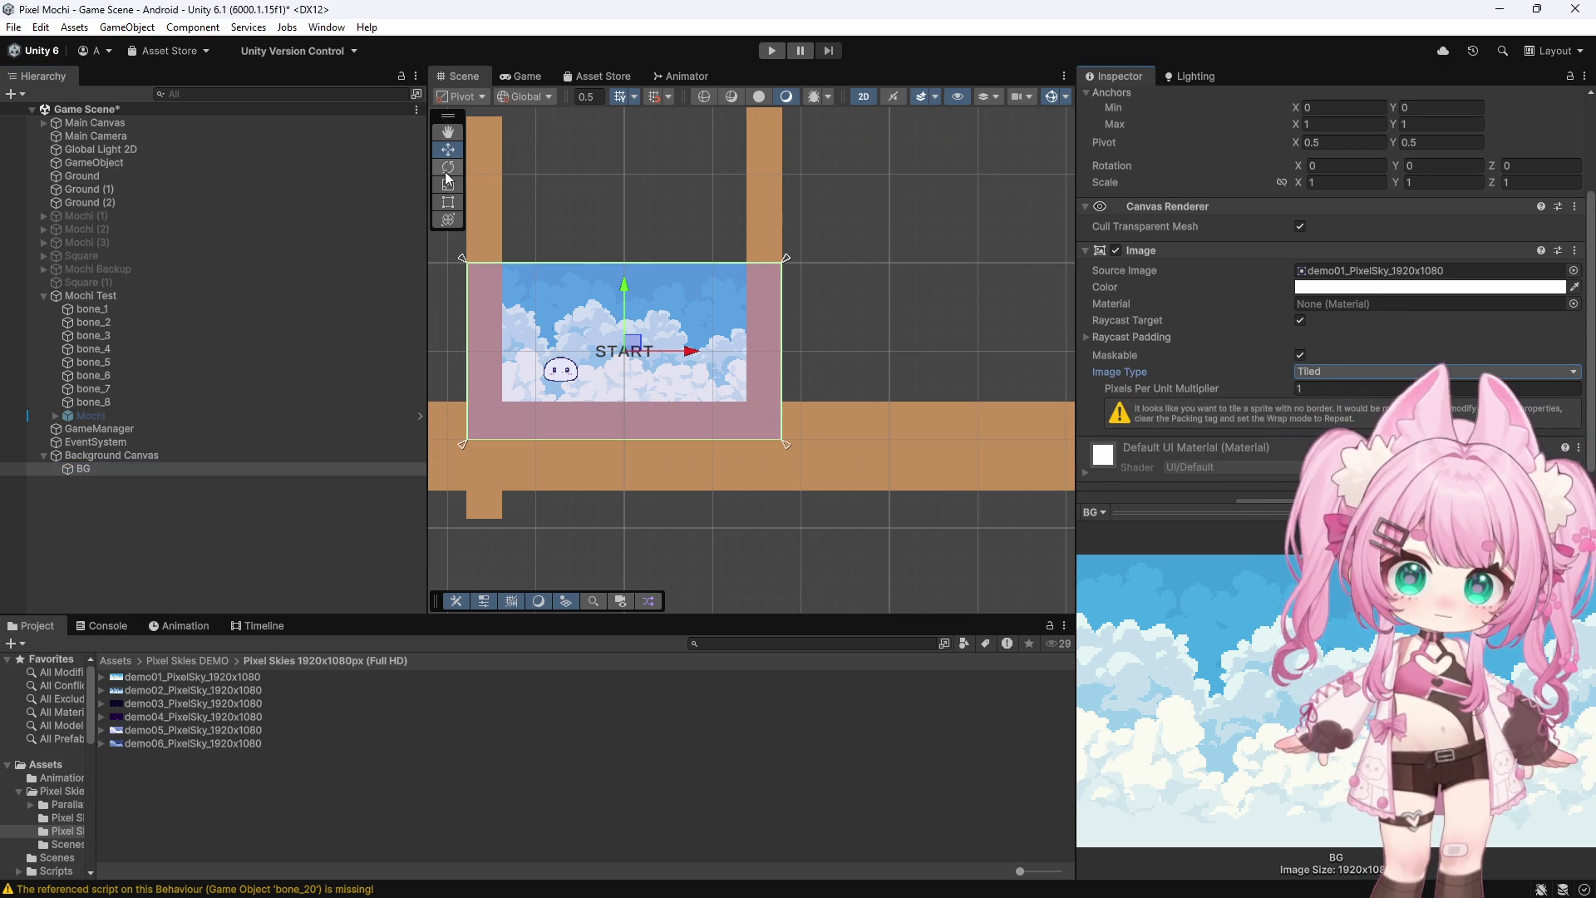
pyautogui.click(448, 202)
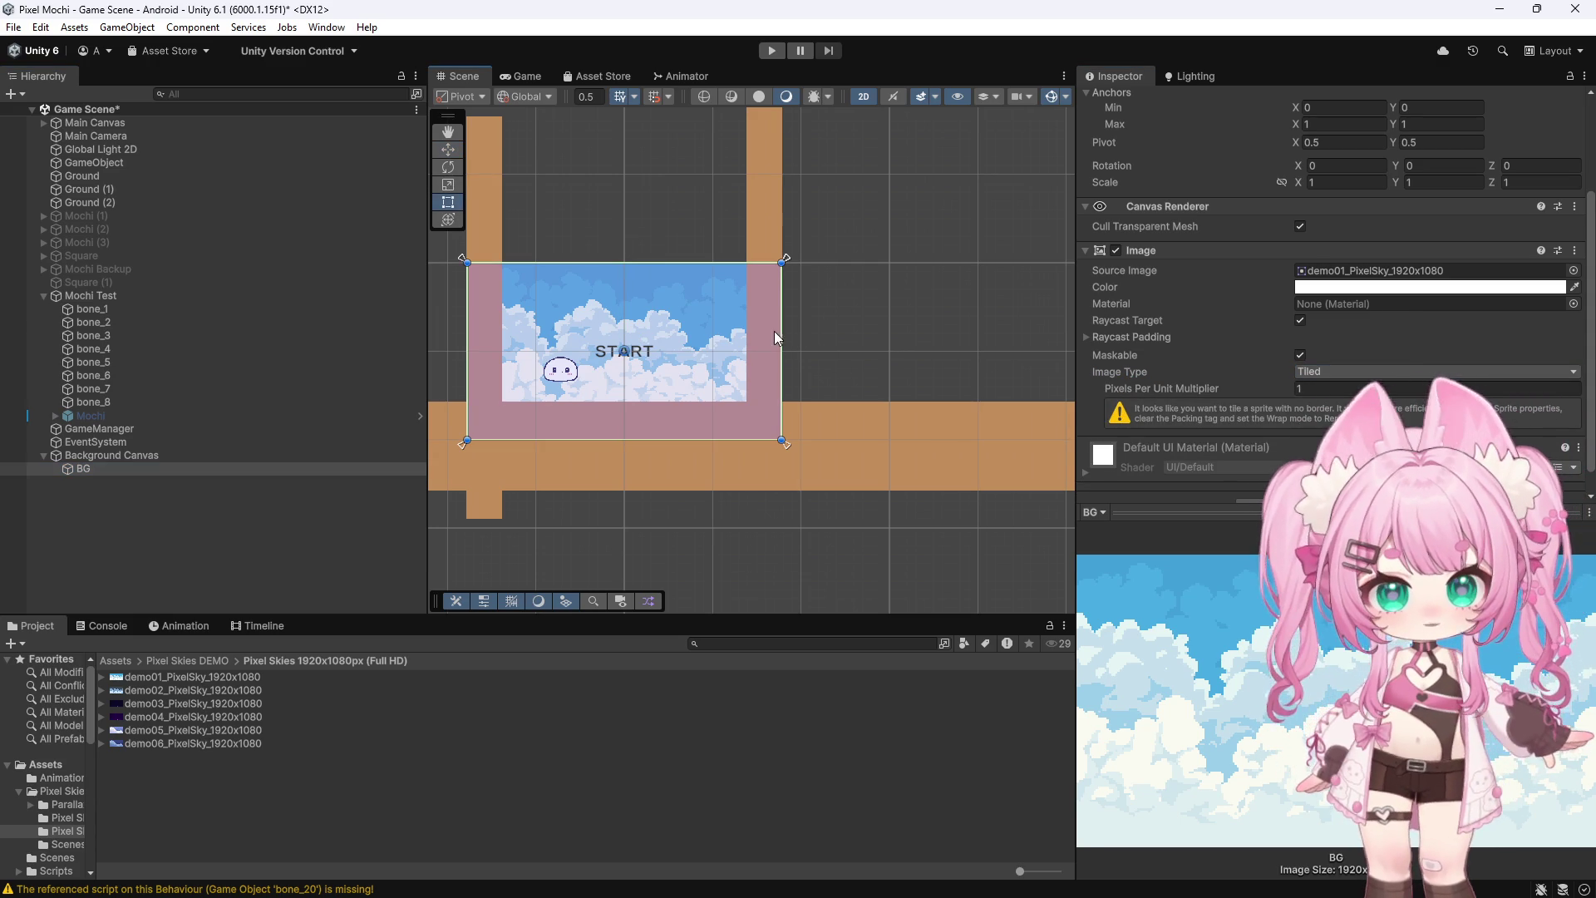
pyautogui.moveTo(776, 331); pyautogui.dragTo(1087, 343)
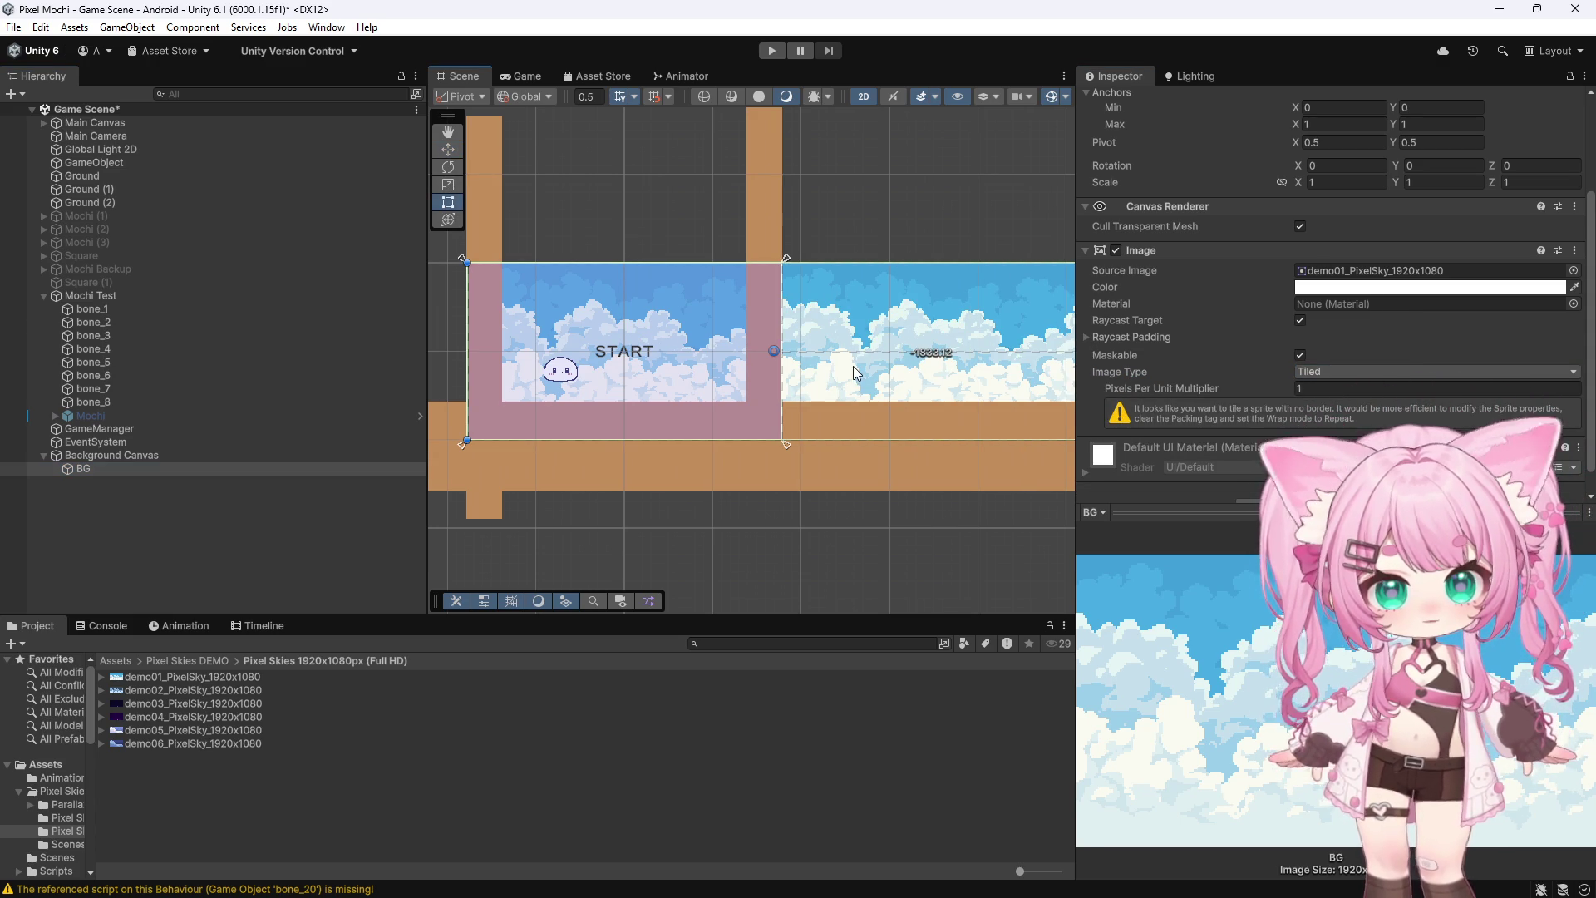
# Deactivate the Ground (2) pillar
pyautogui.click(774, 137)
pyautogui.click(1121, 101)
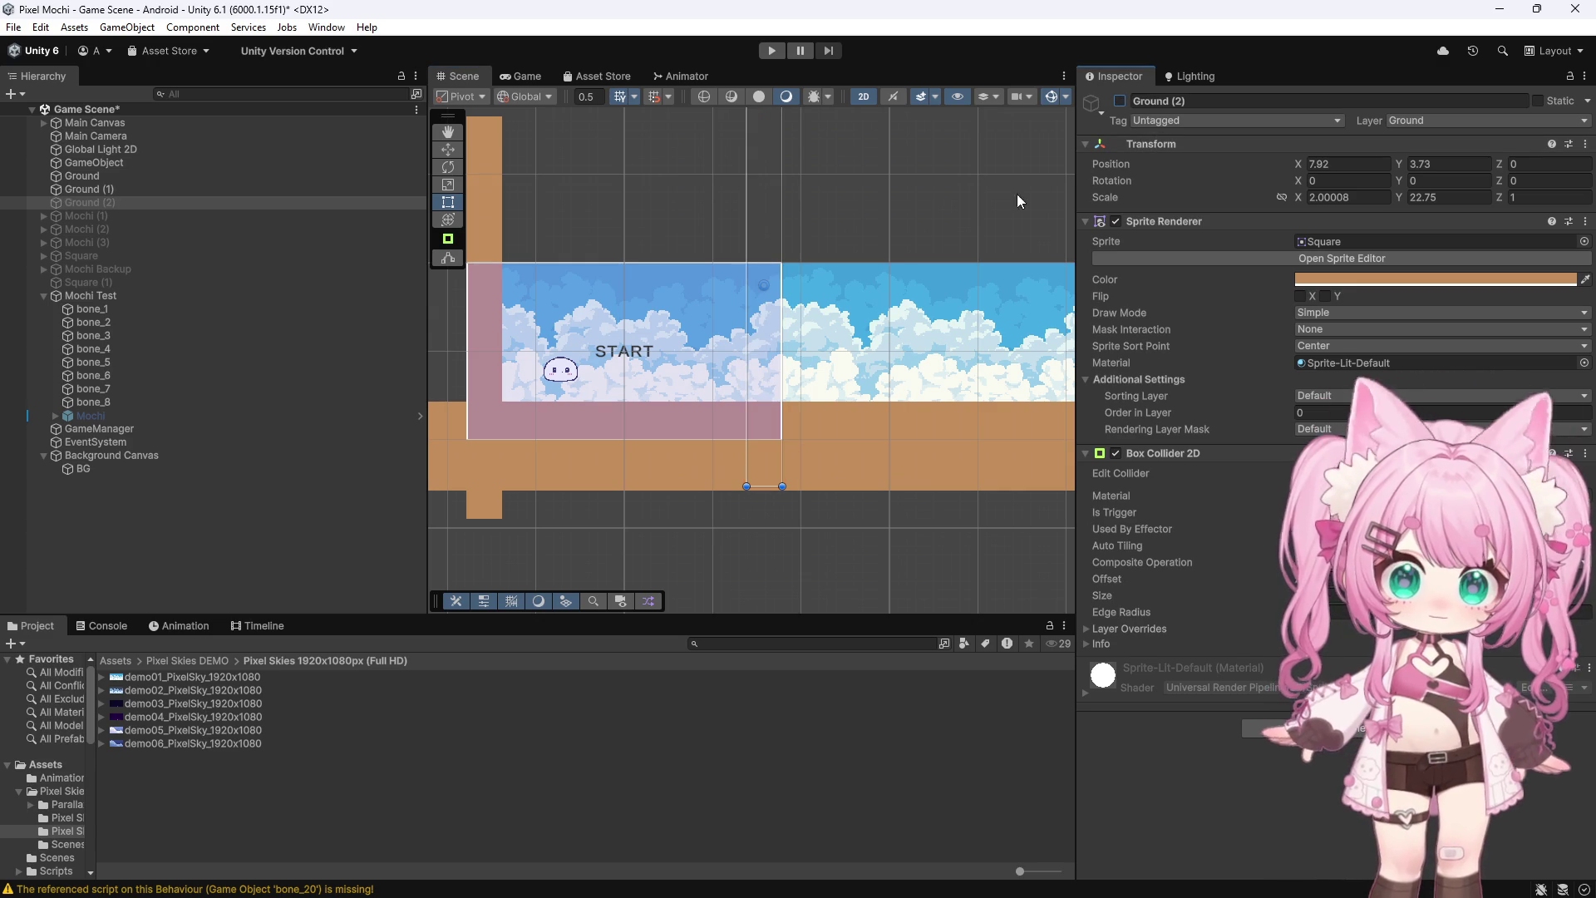
pyautogui.scroll(10, 816, 314)
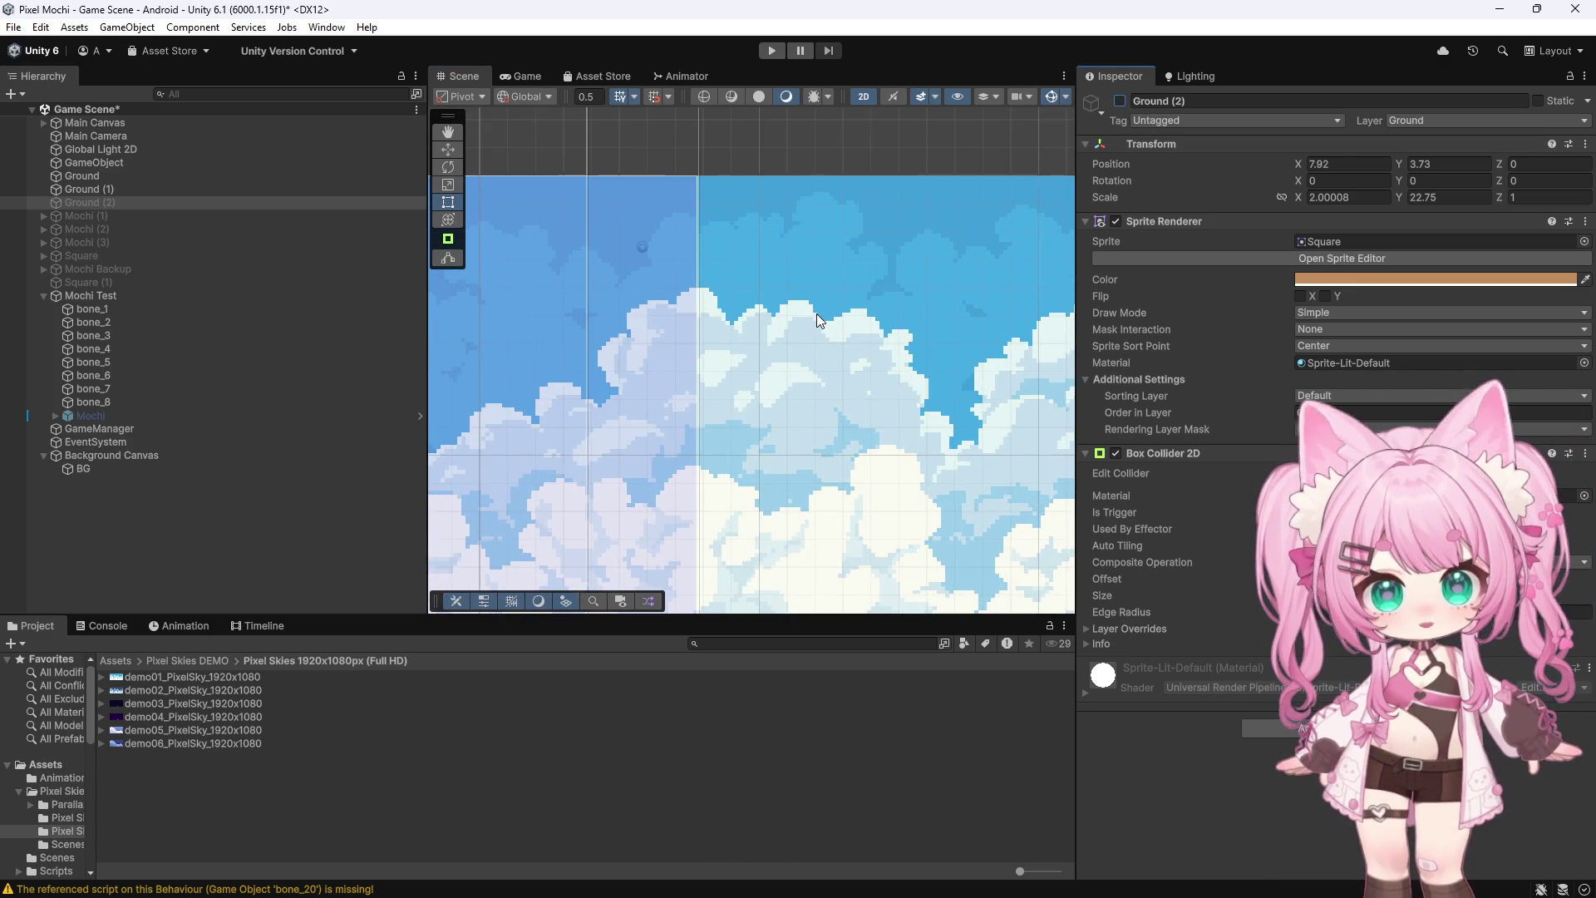
pyautogui.scroll(-10, 816, 312)
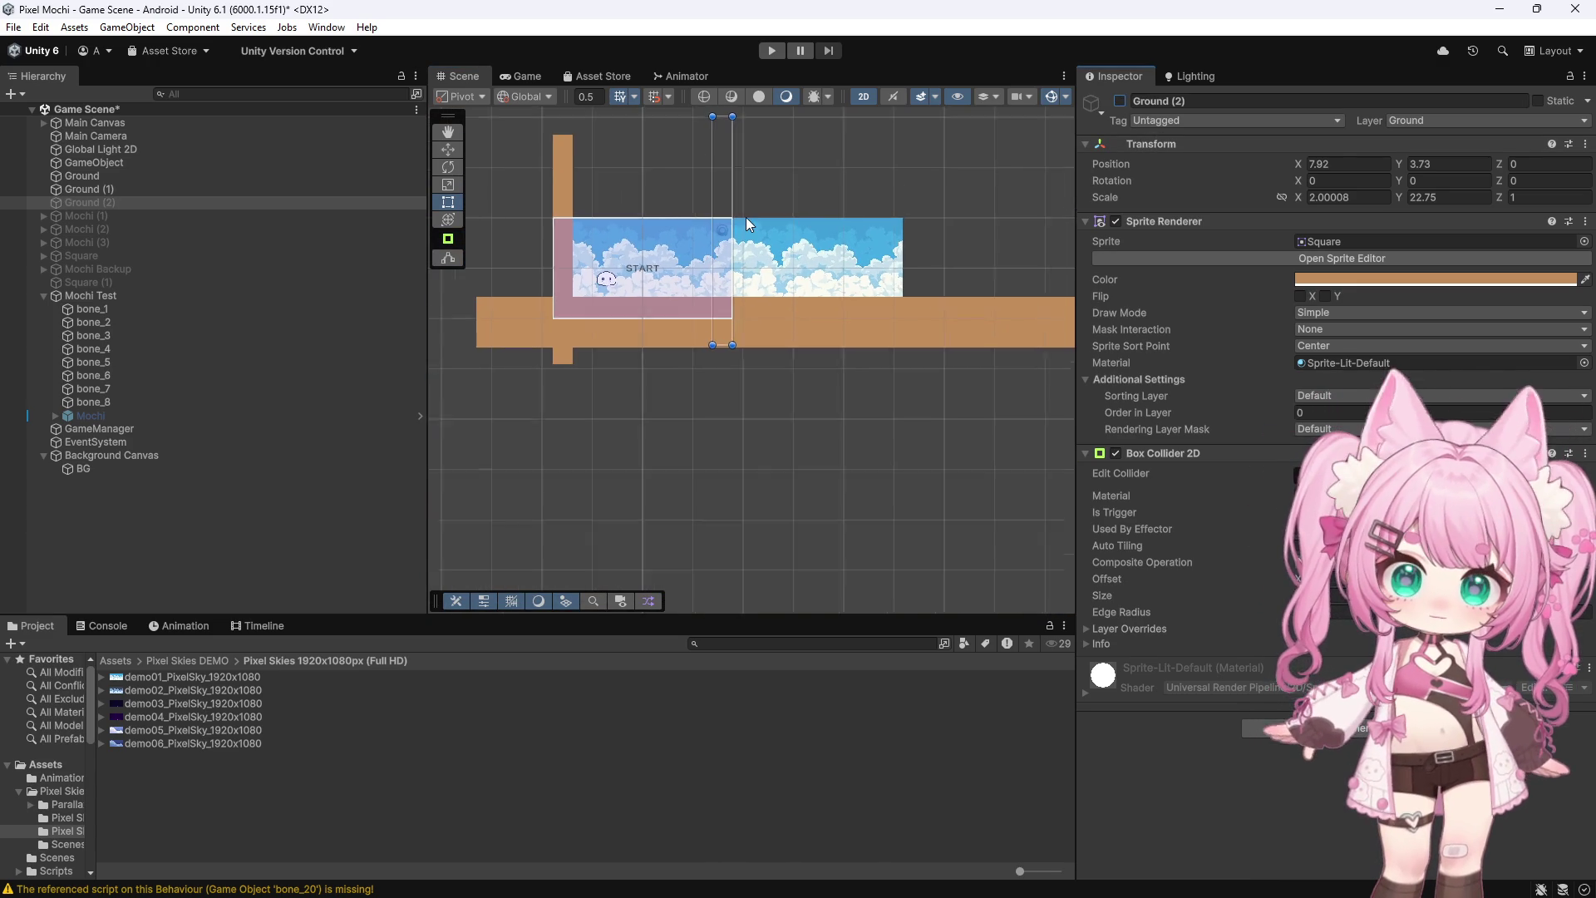
pyautogui.scroll(2, 746, 218)
pyautogui.scroll(-3, 740, 225)
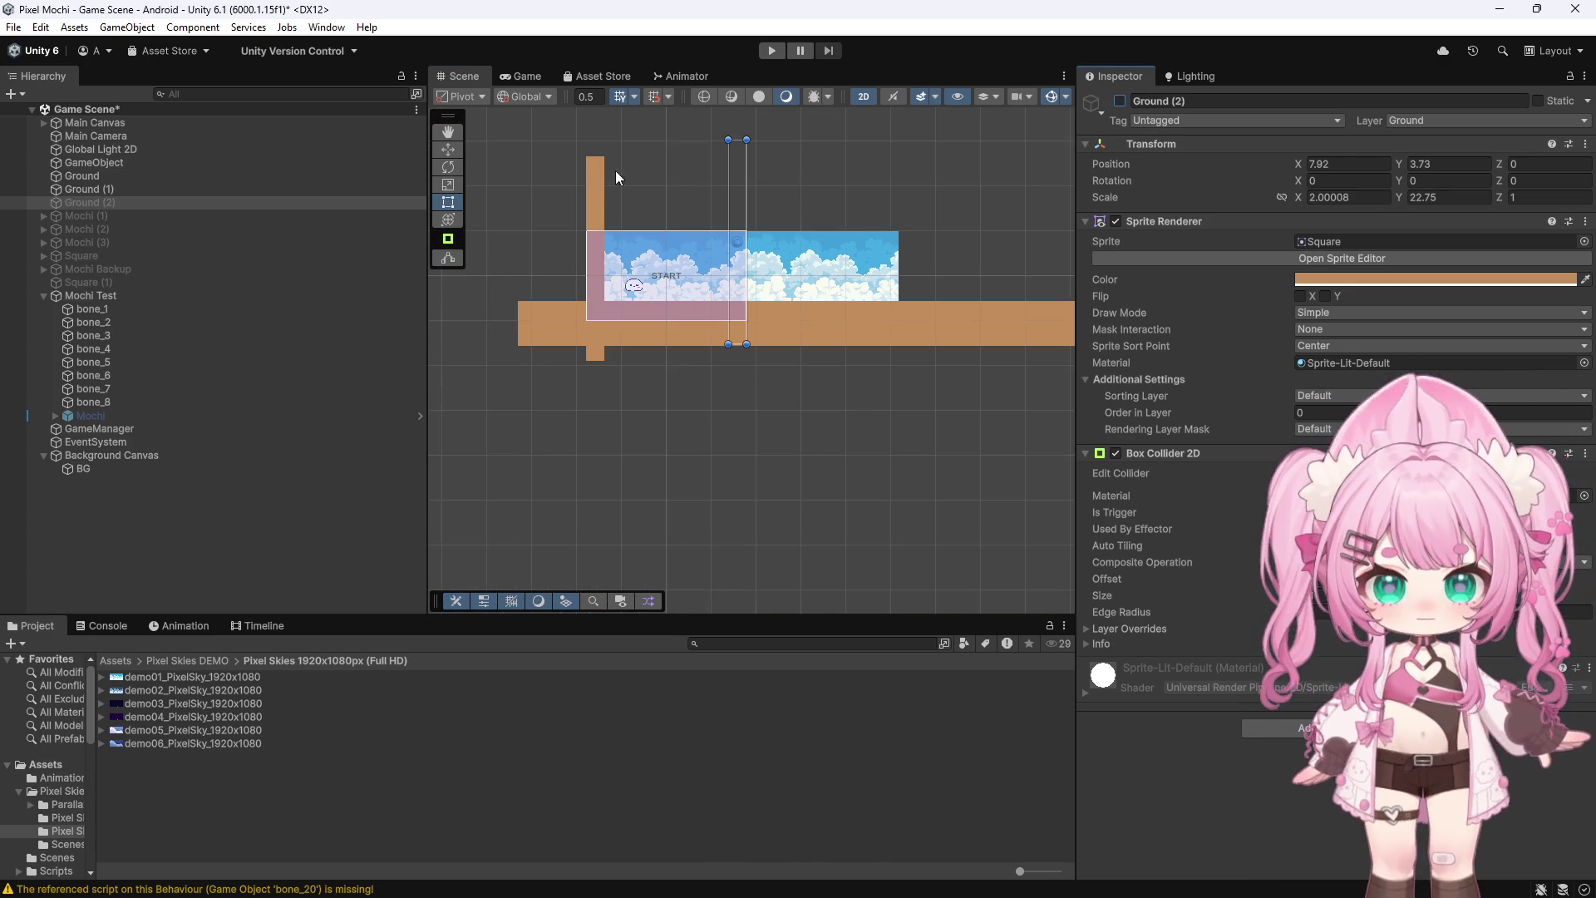
pyautogui.scroll(4, 780, 223)
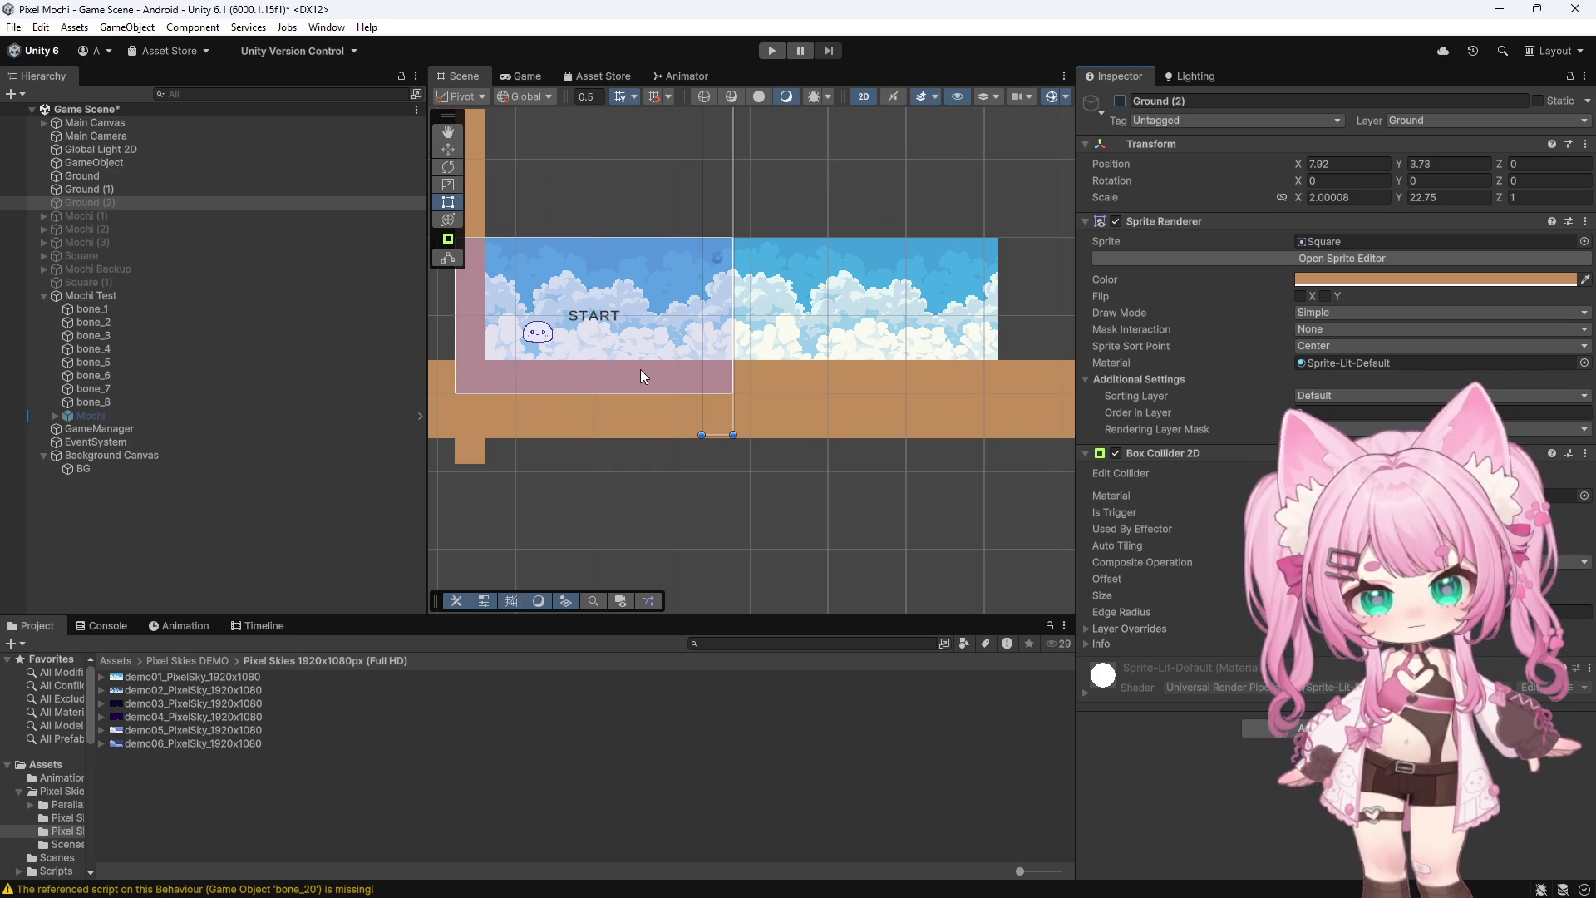
pyautogui.scroll(-3, 594, 241)
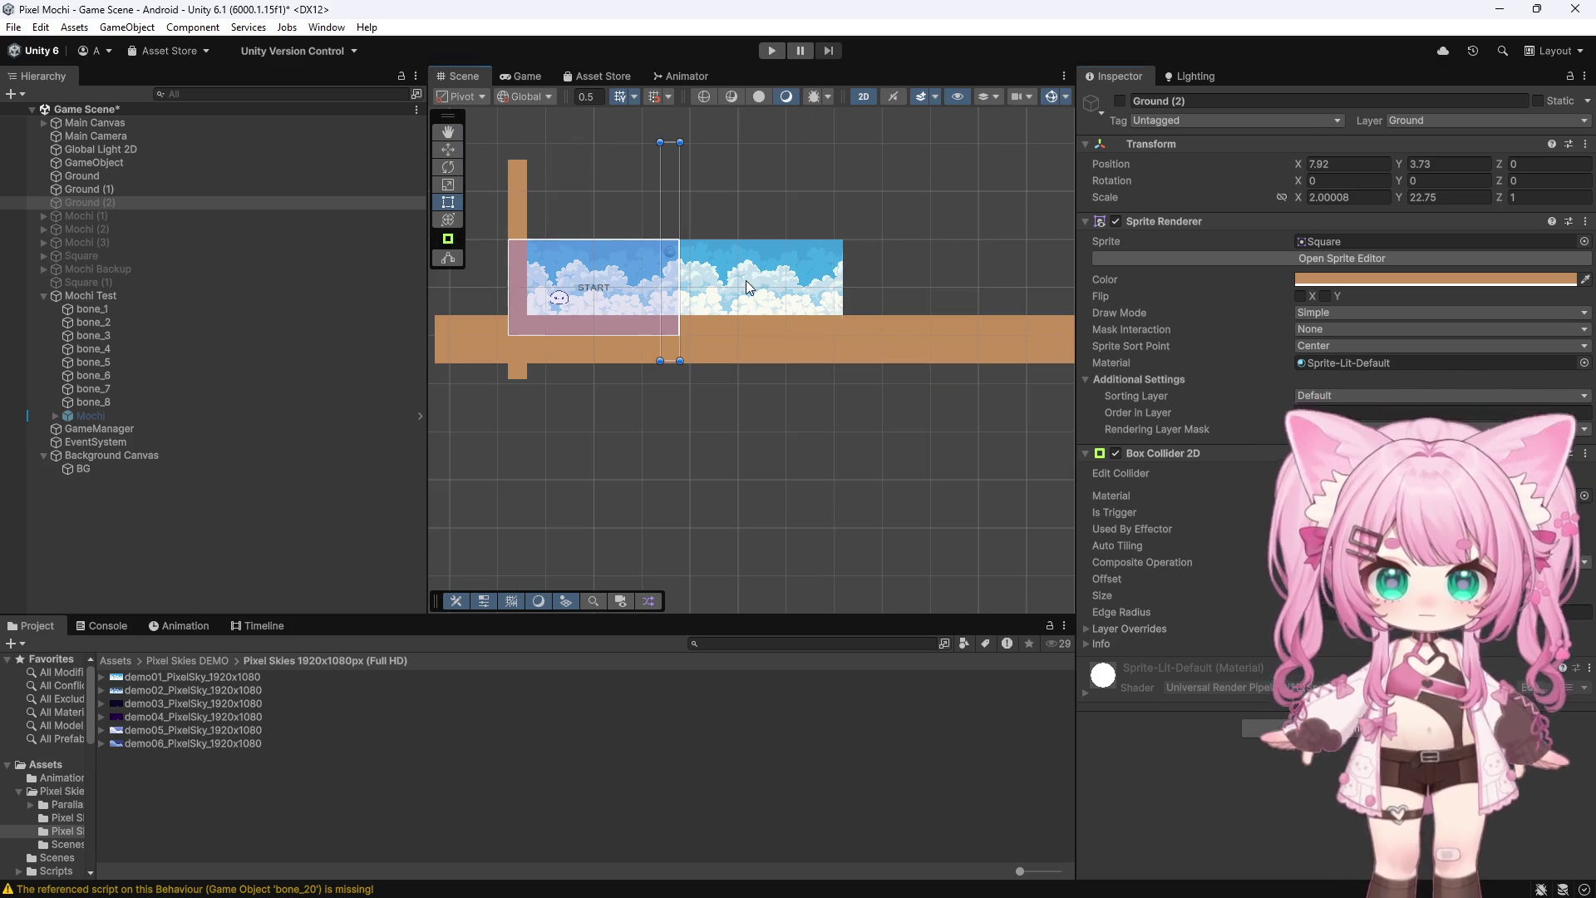
# Stretch the tiled BG sky much farther right along the lengthened ground
pyautogui.click(746, 287)
pyautogui.scroll(-3, 574, 206)
pyautogui.moveTo(737, 259); pyautogui.dragTo(1068, 259)
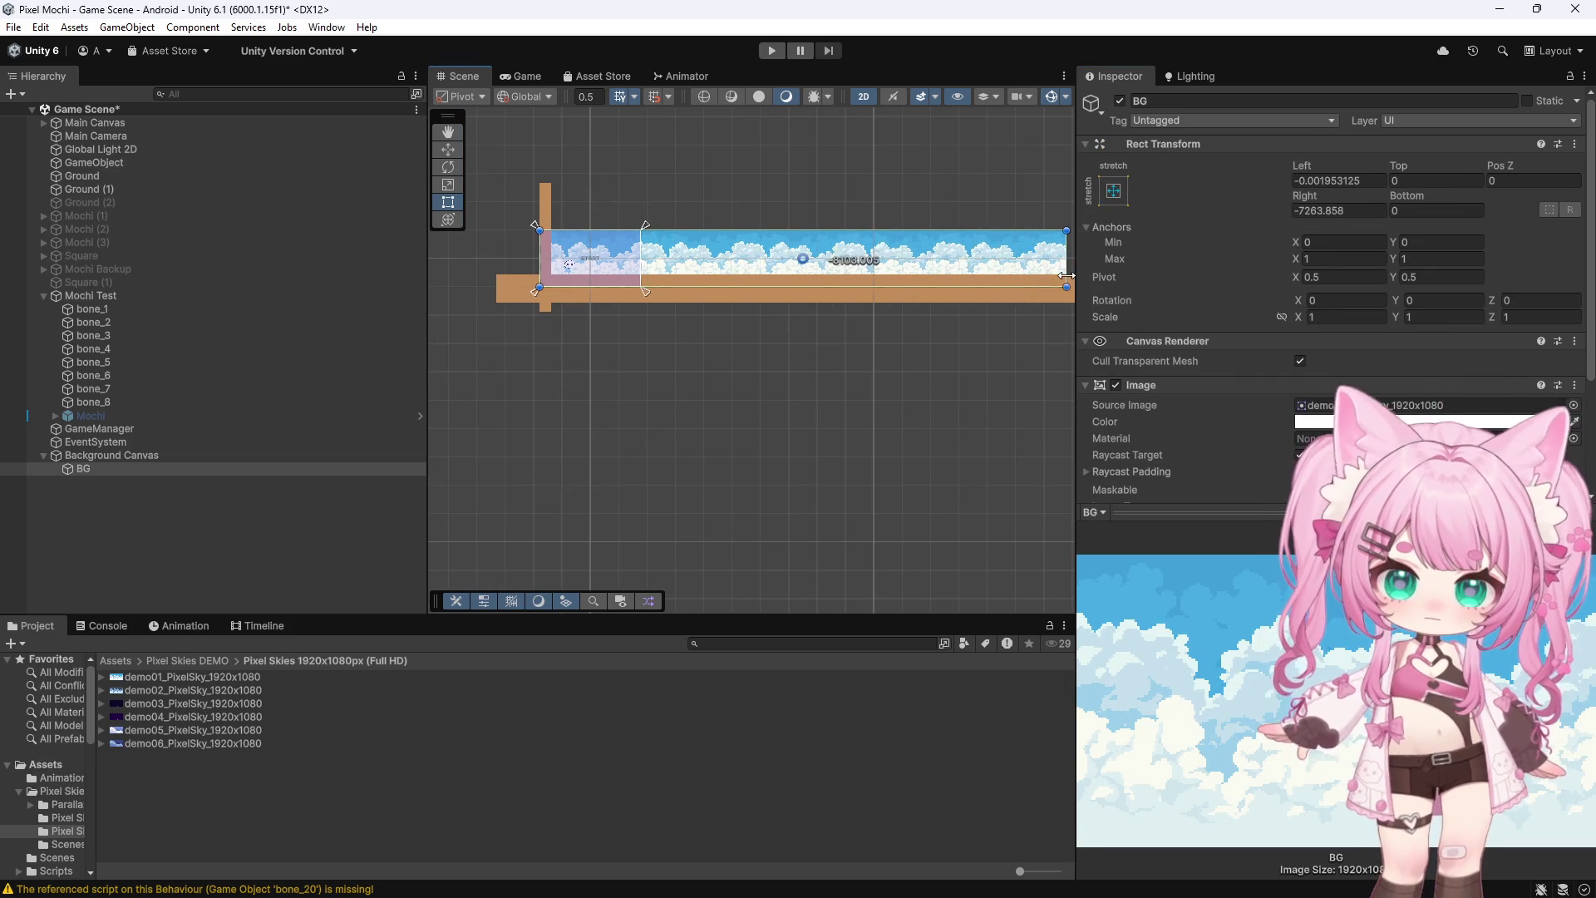
pyautogui.scroll(-5, 547, 228)
pyautogui.scroll(-2, 496, 311)
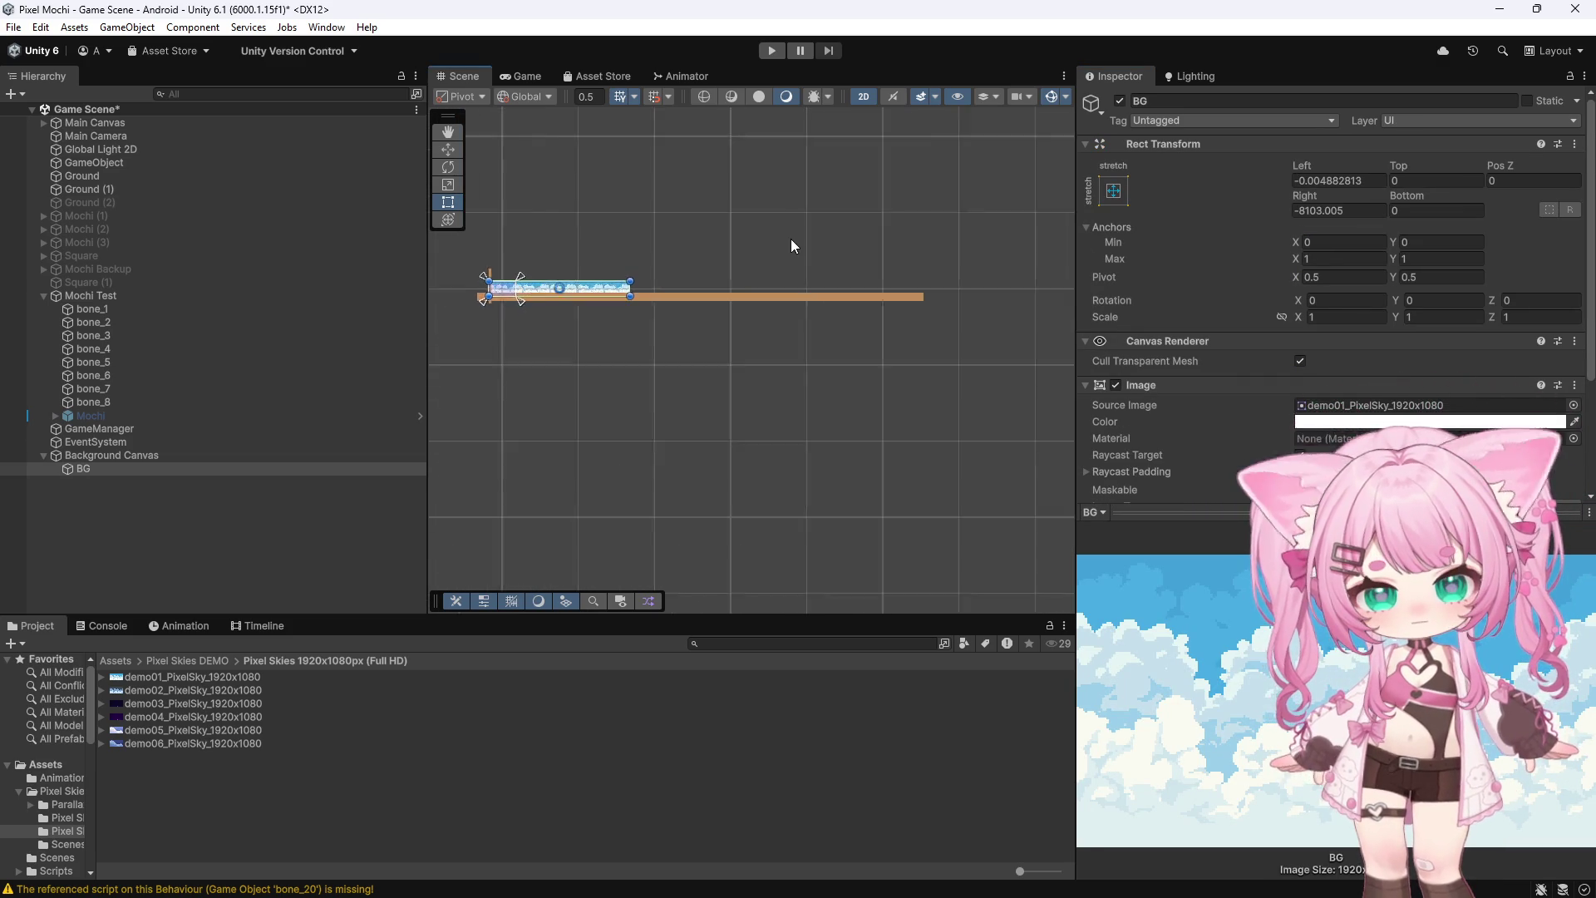
pyautogui.scroll(3, 791, 240)
pyautogui.moveTo(560, 304); pyautogui.dragTo(889, 296)
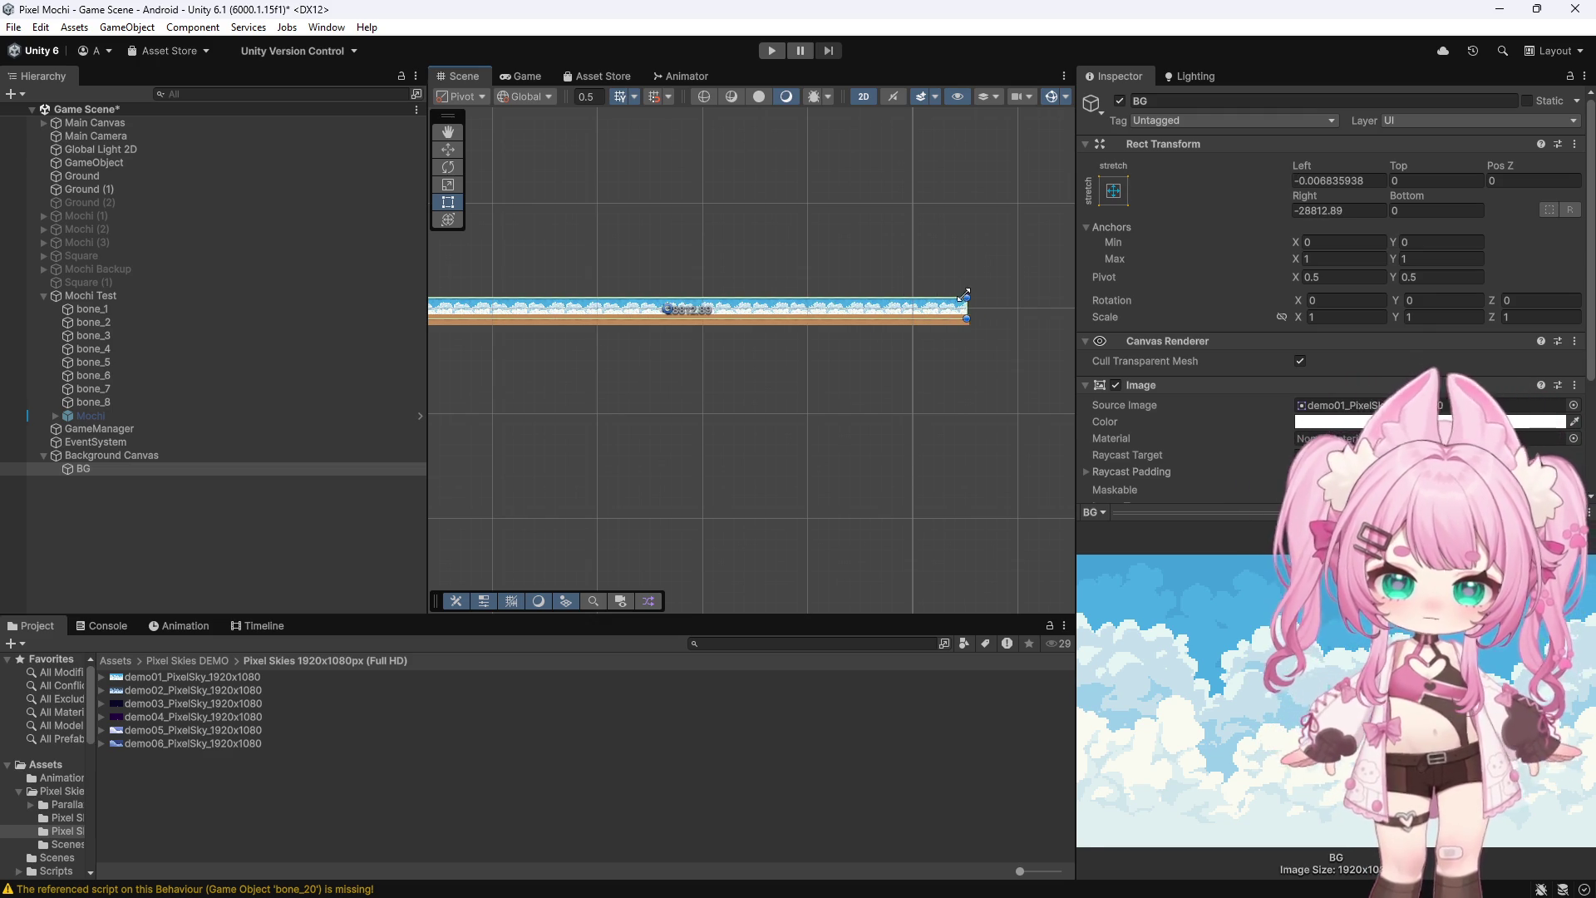
pyautogui.scroll(-2, 820, 421)
pyautogui.click(547, 356)
pyautogui.scroll(3, 547, 356)
pyautogui.scroll(8, 697, 352)
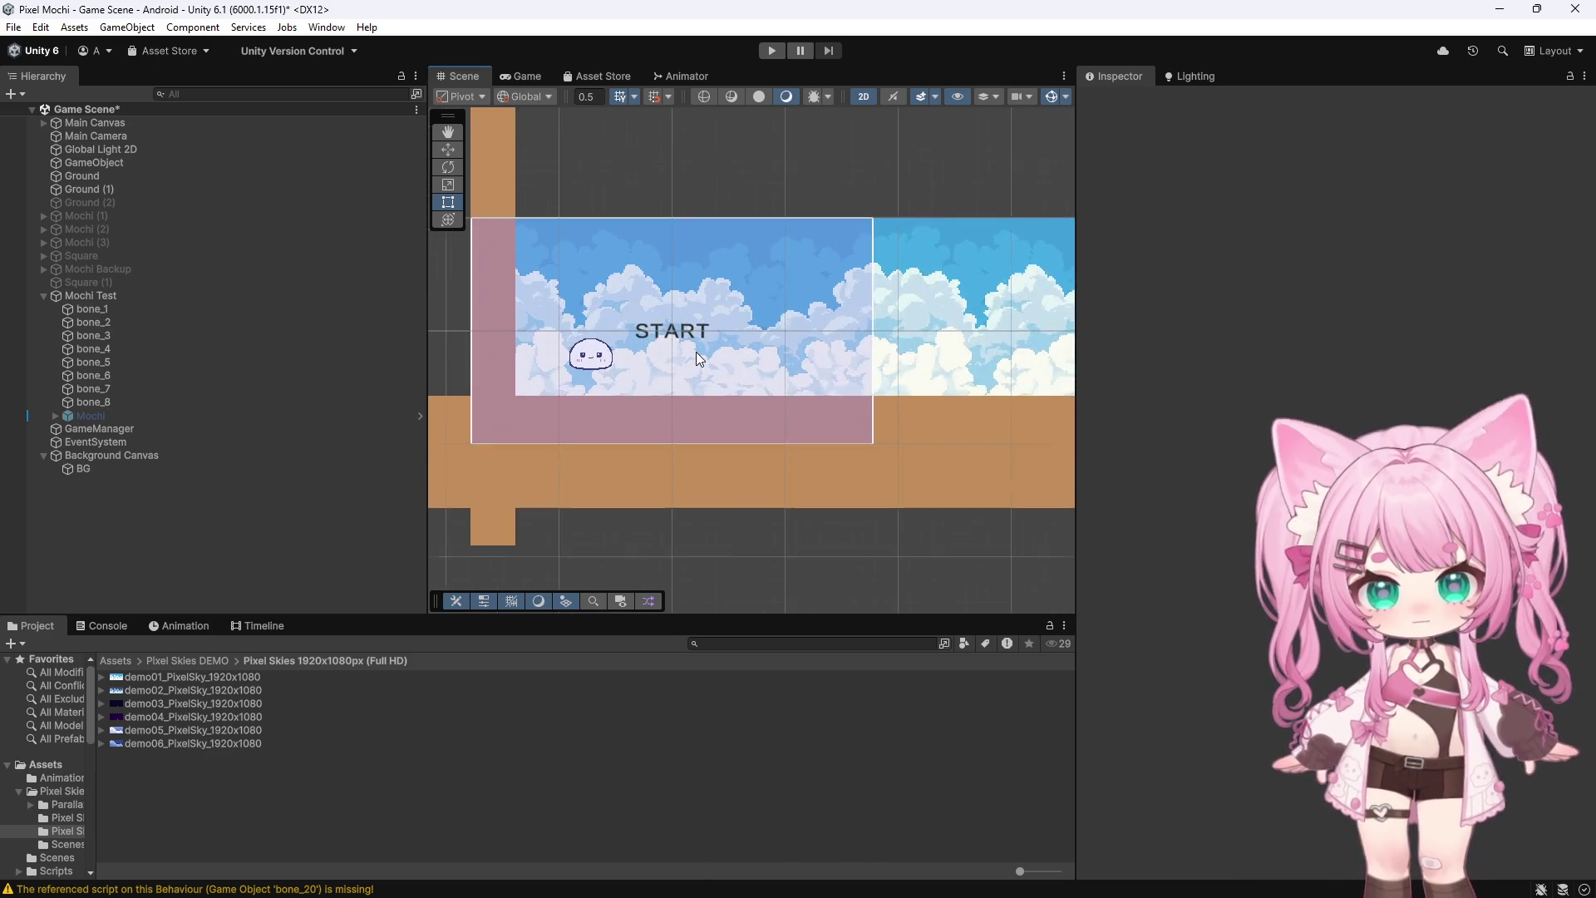
pyautogui.scroll(4, 697, 352)
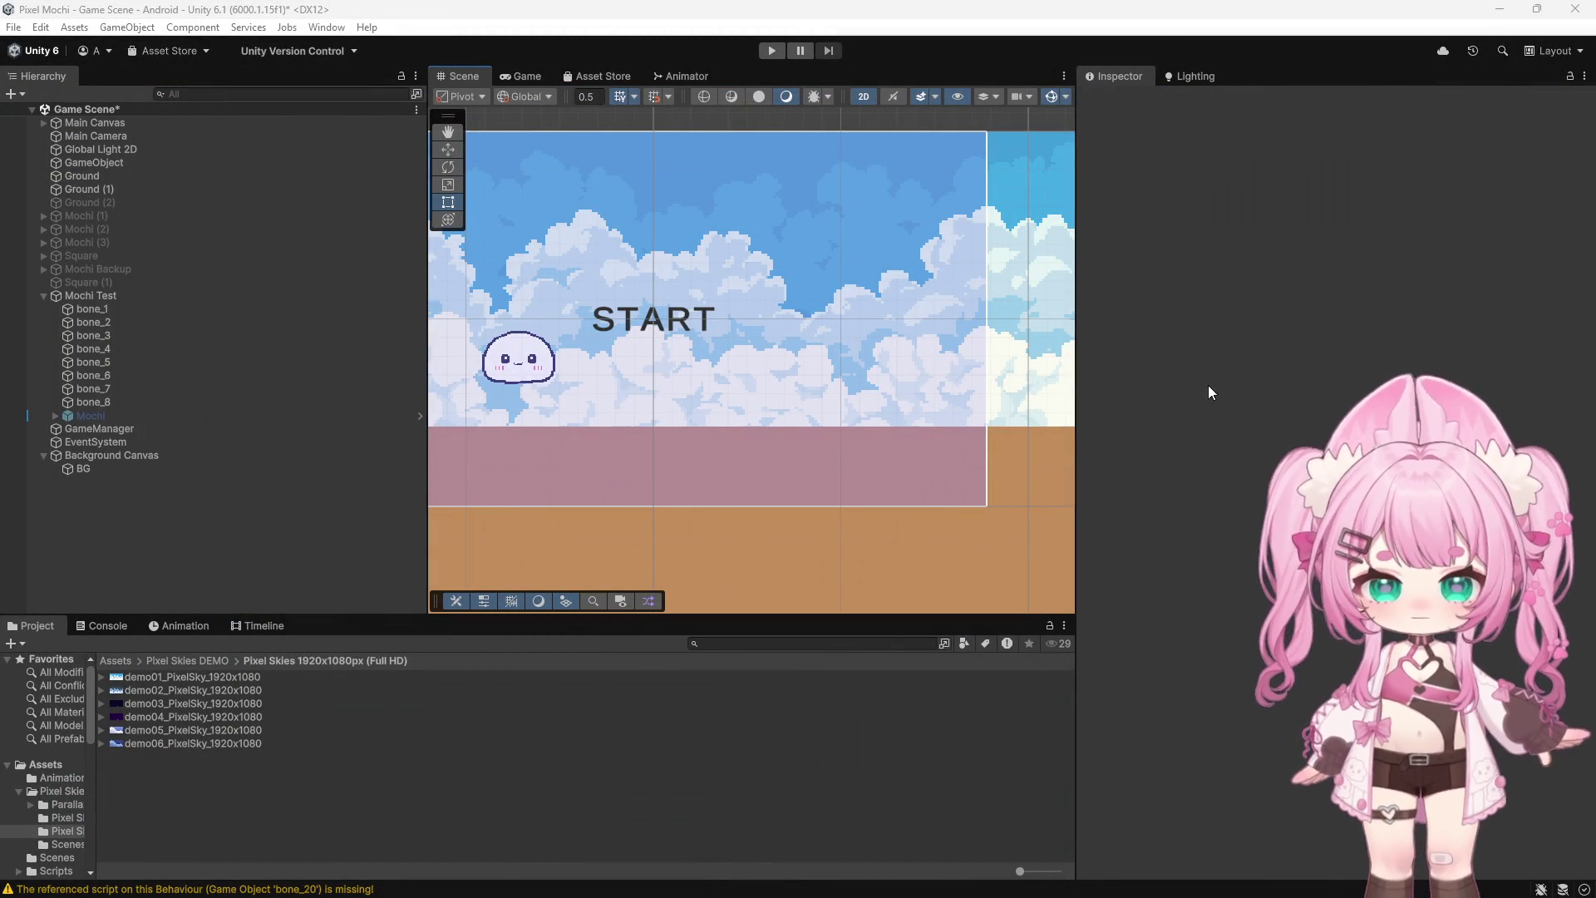
pyautogui.scroll(-5, 939, 321)
pyautogui.scroll(-3, 589, 176)
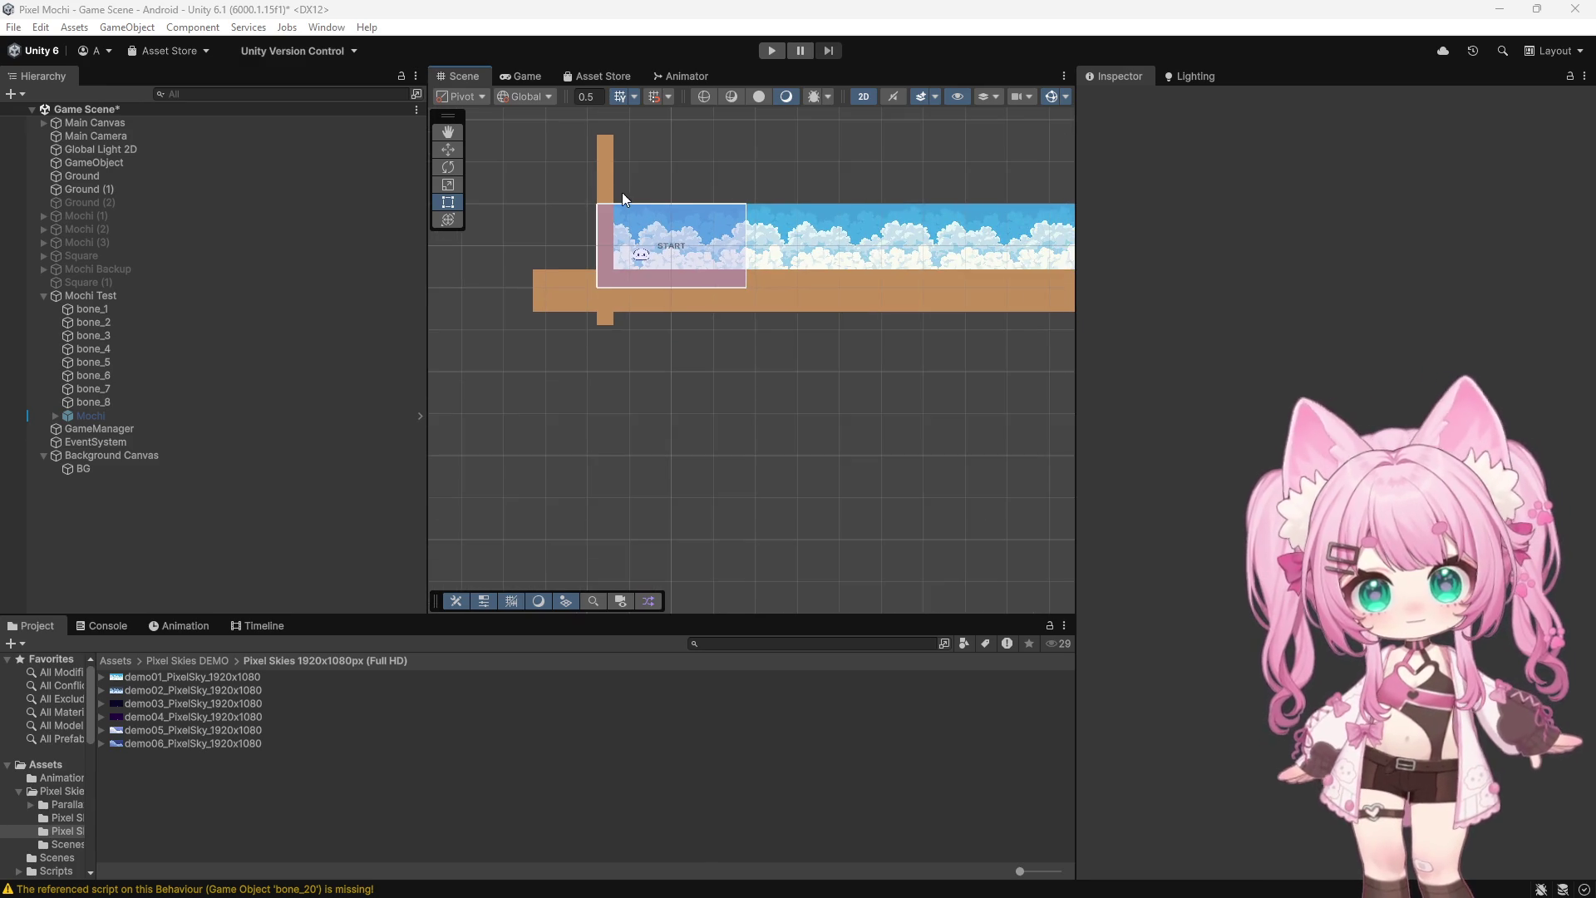
pyautogui.scroll(5, 622, 192)
pyautogui.scroll(3, 641, 192)
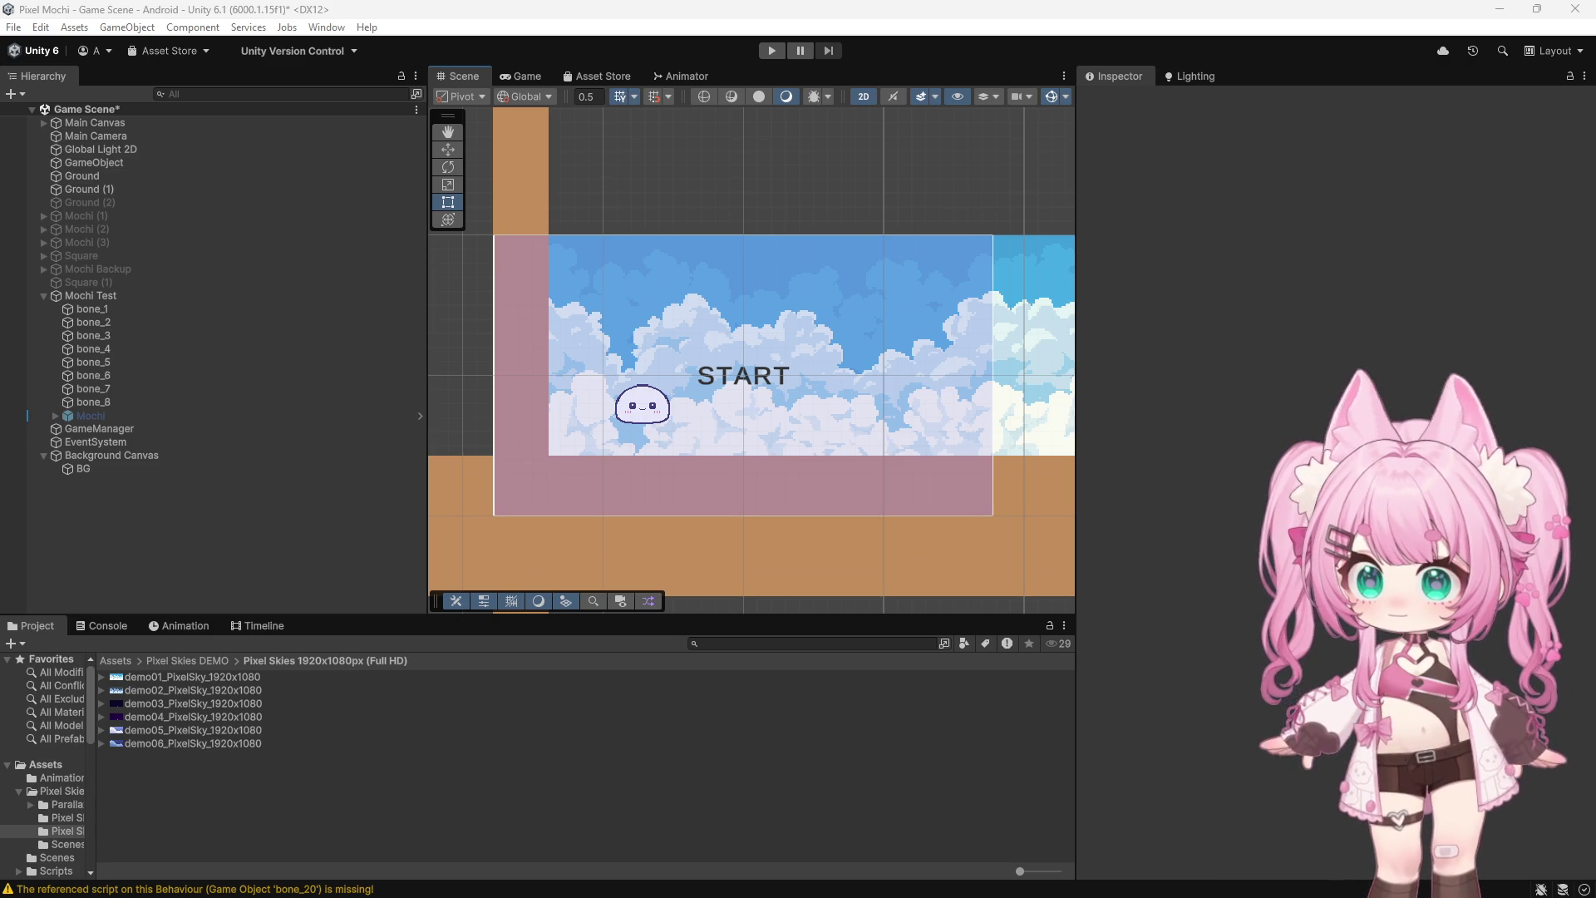
# Navigate to the Assets/Scripts folder in the Project panel
pyautogui.click(113, 634)
pyautogui.click(50, 627)
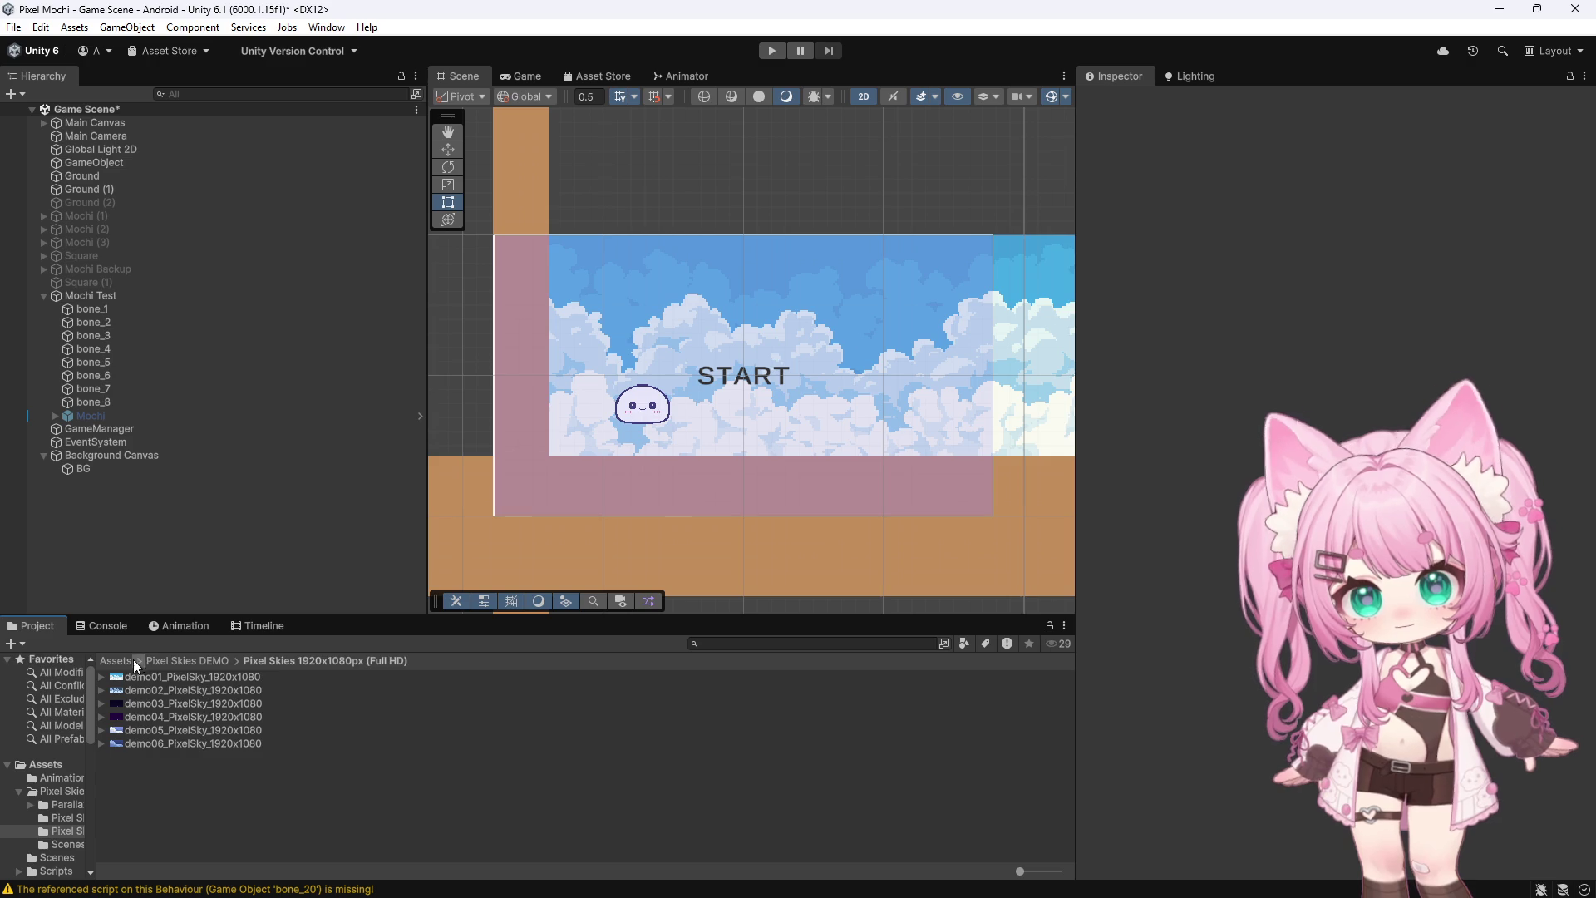
pyautogui.click(129, 660)
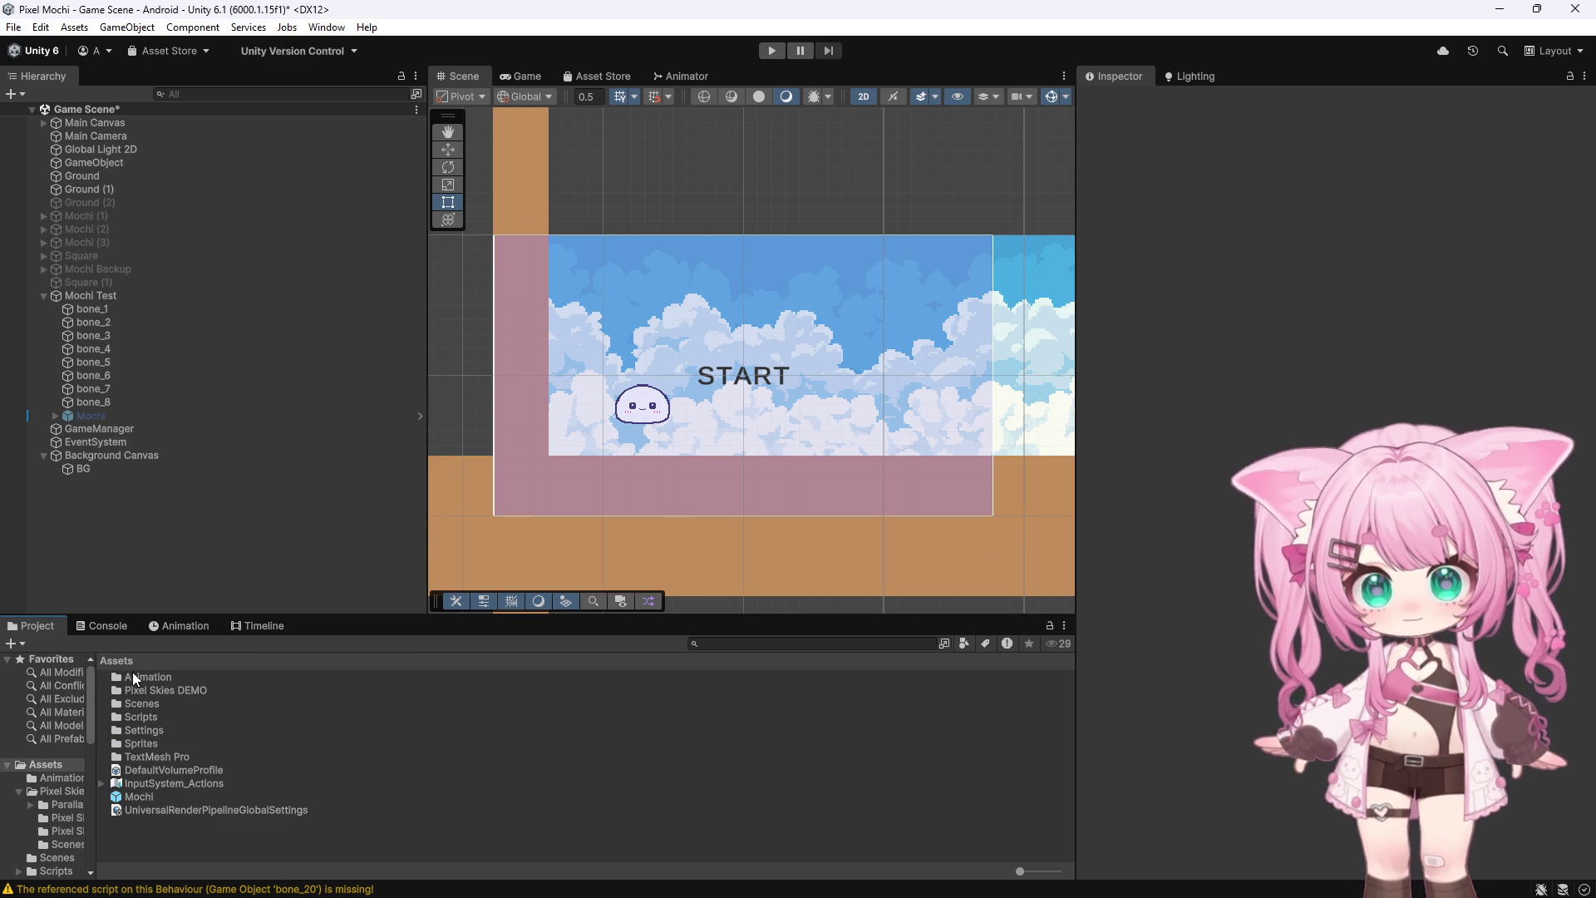
pyautogui.doubleClick(151, 716)
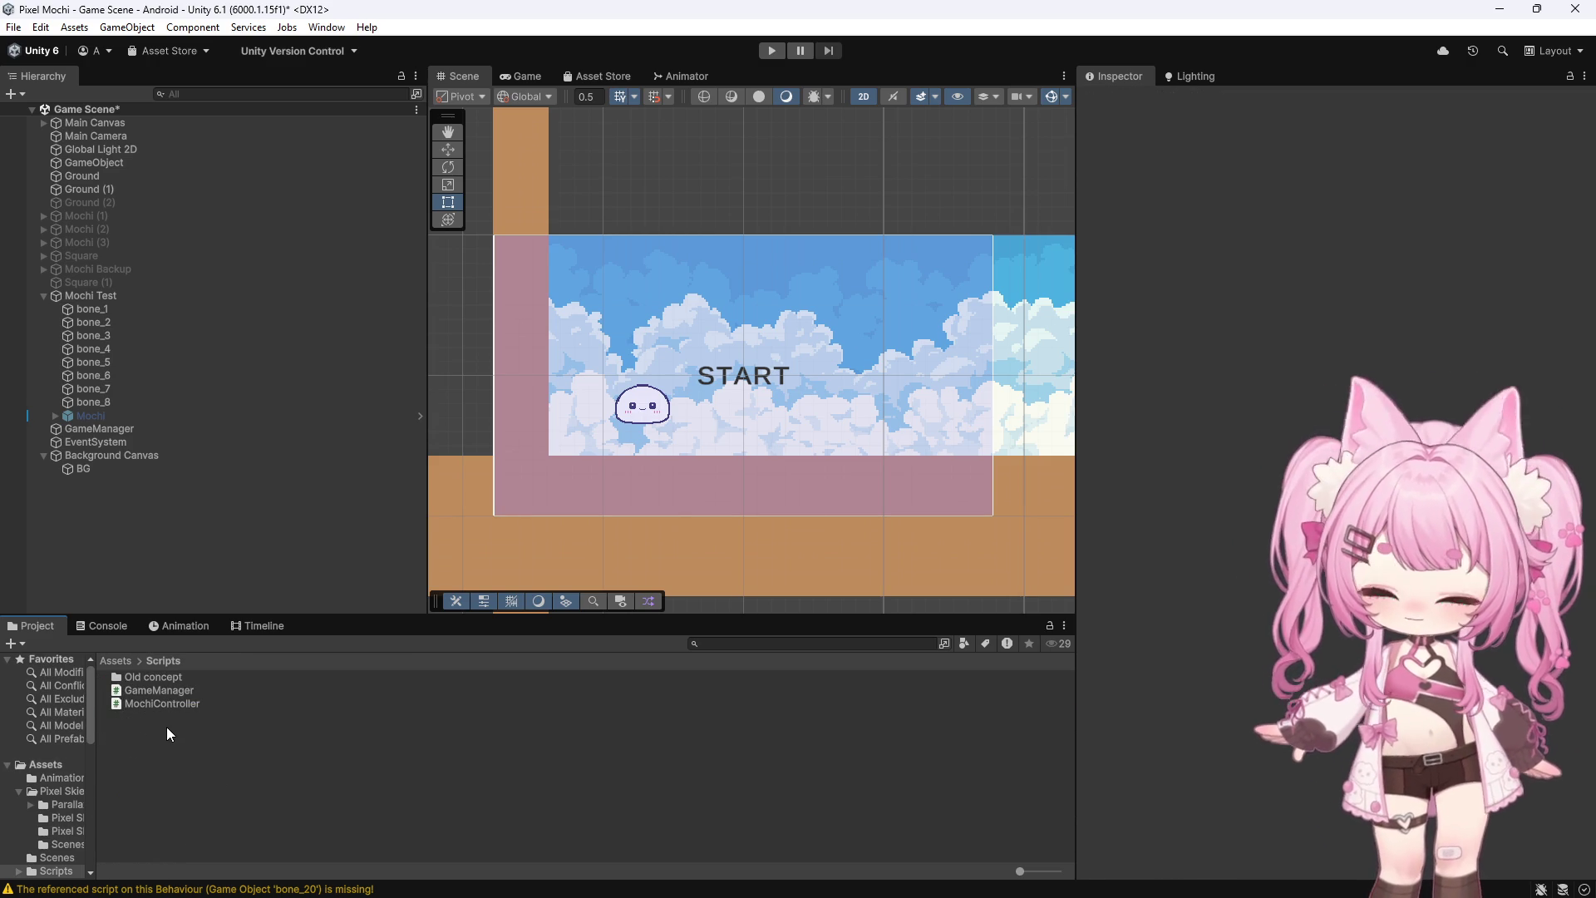
# Create a MonoBehaviour script named CameraFollow and switch to the code editor
pyautogui.rightClick(128, 762)
pyautogui.moveTo(184, 333)
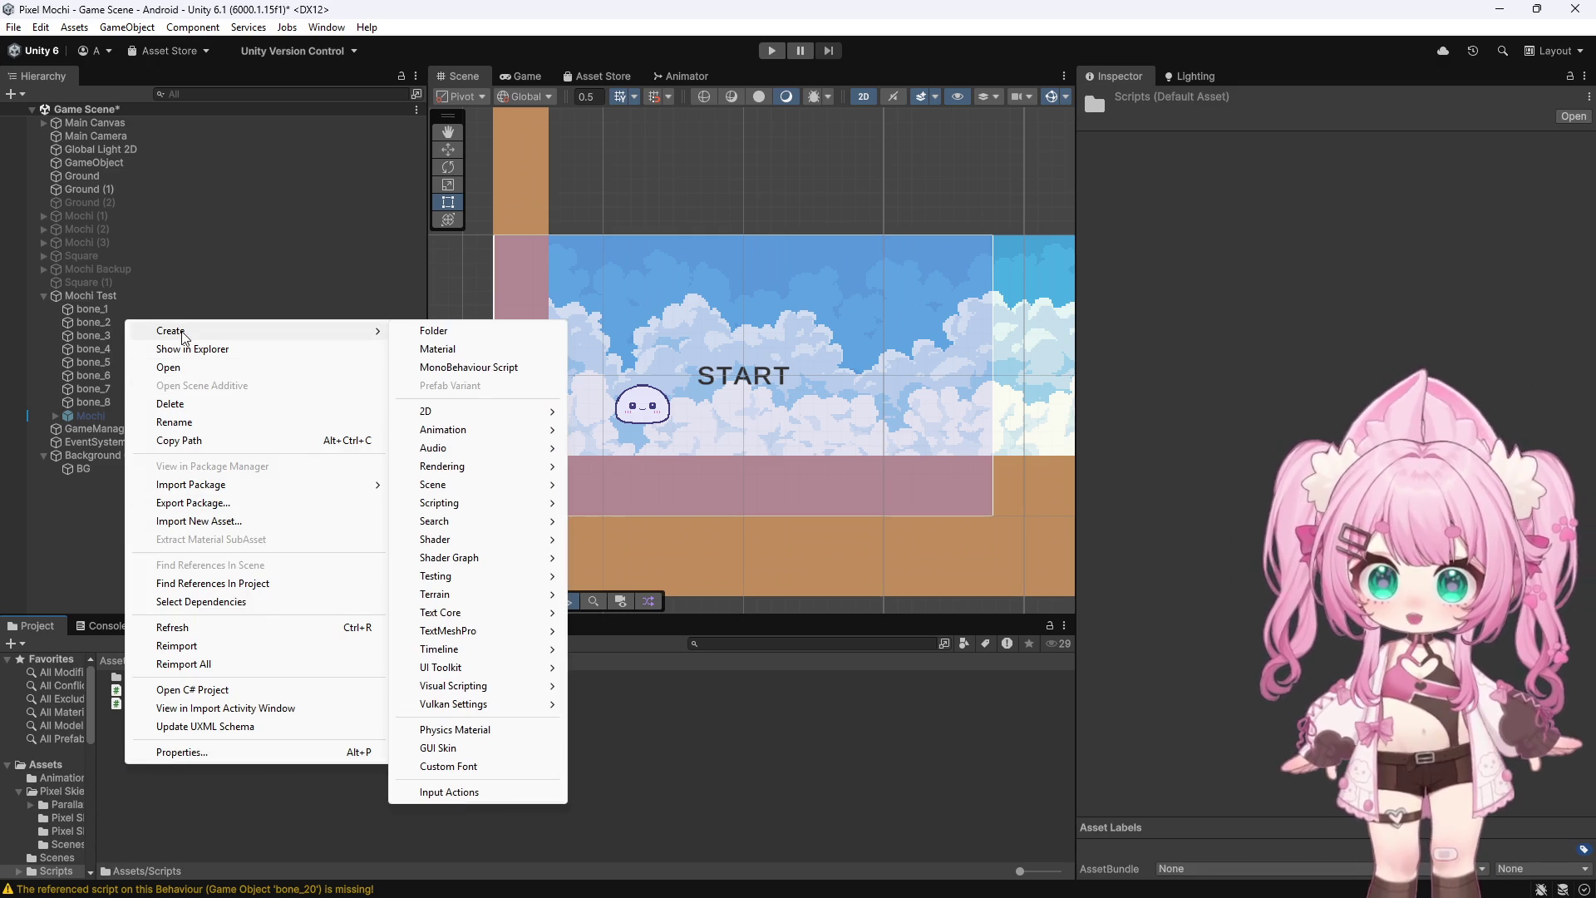
pyautogui.click(479, 366)
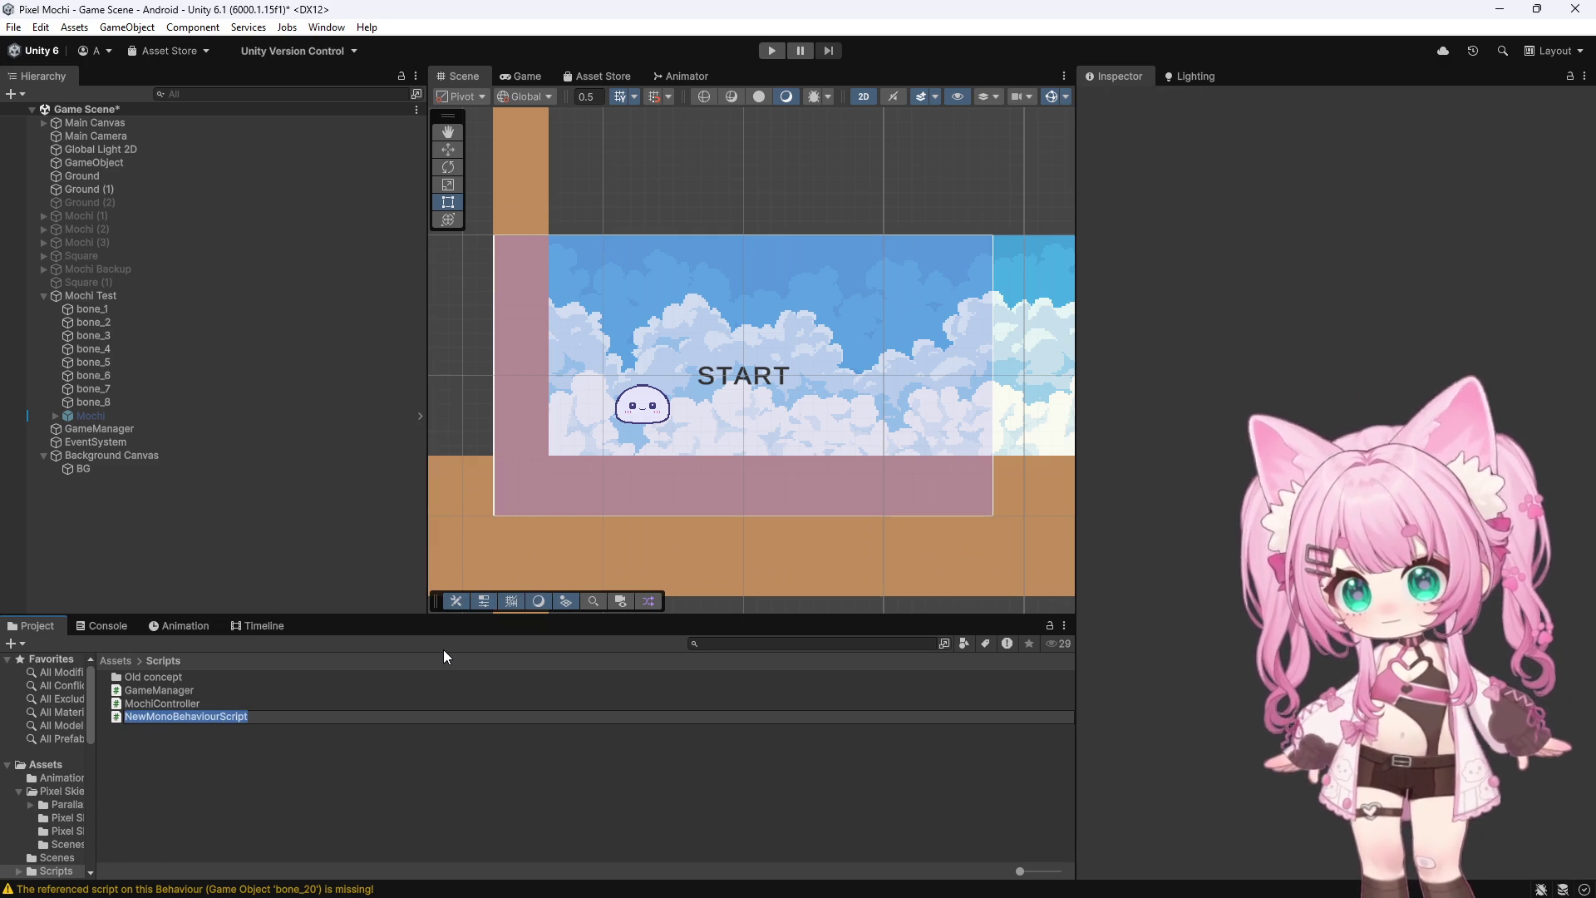
pyautogui.write('C')
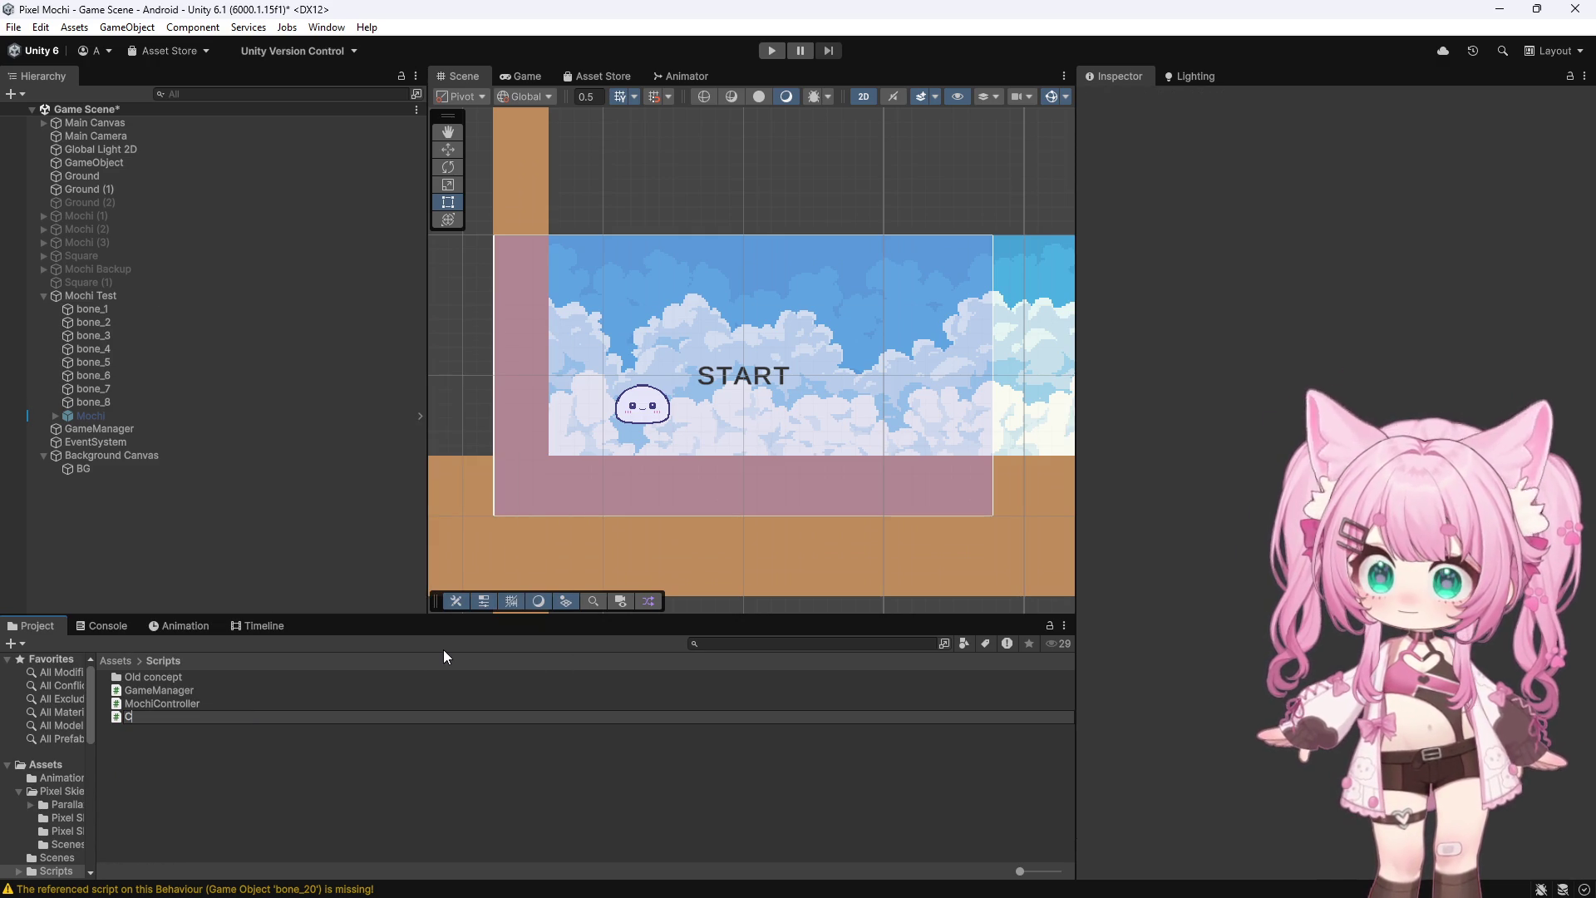
pyautogui.write('amera')
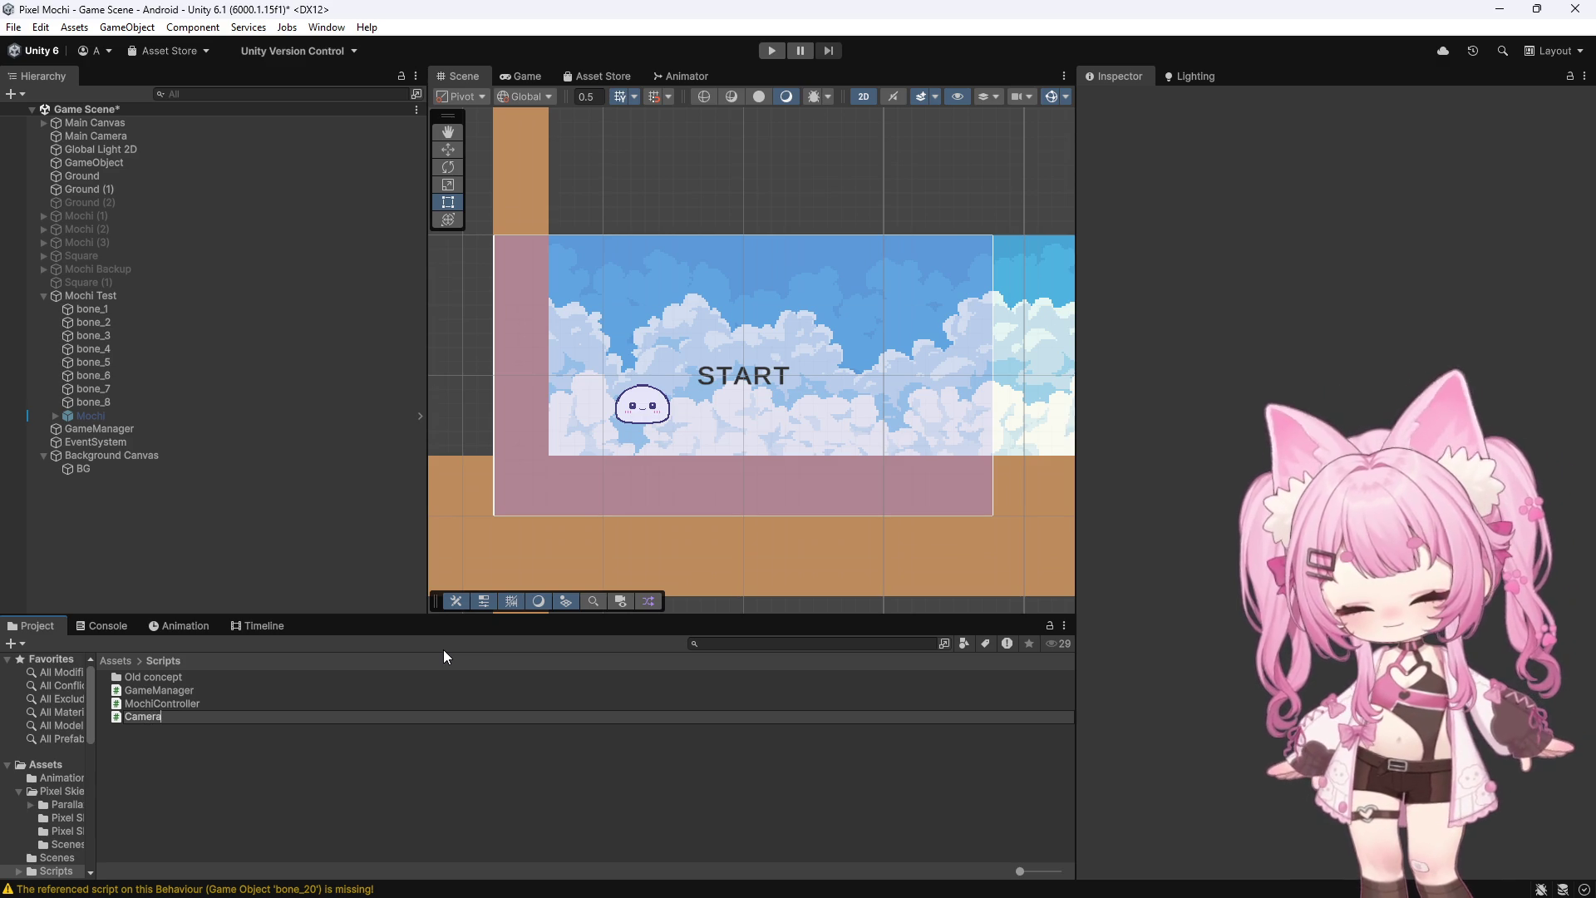
pyautogui.write('Follow')
pyautogui.press('Return')
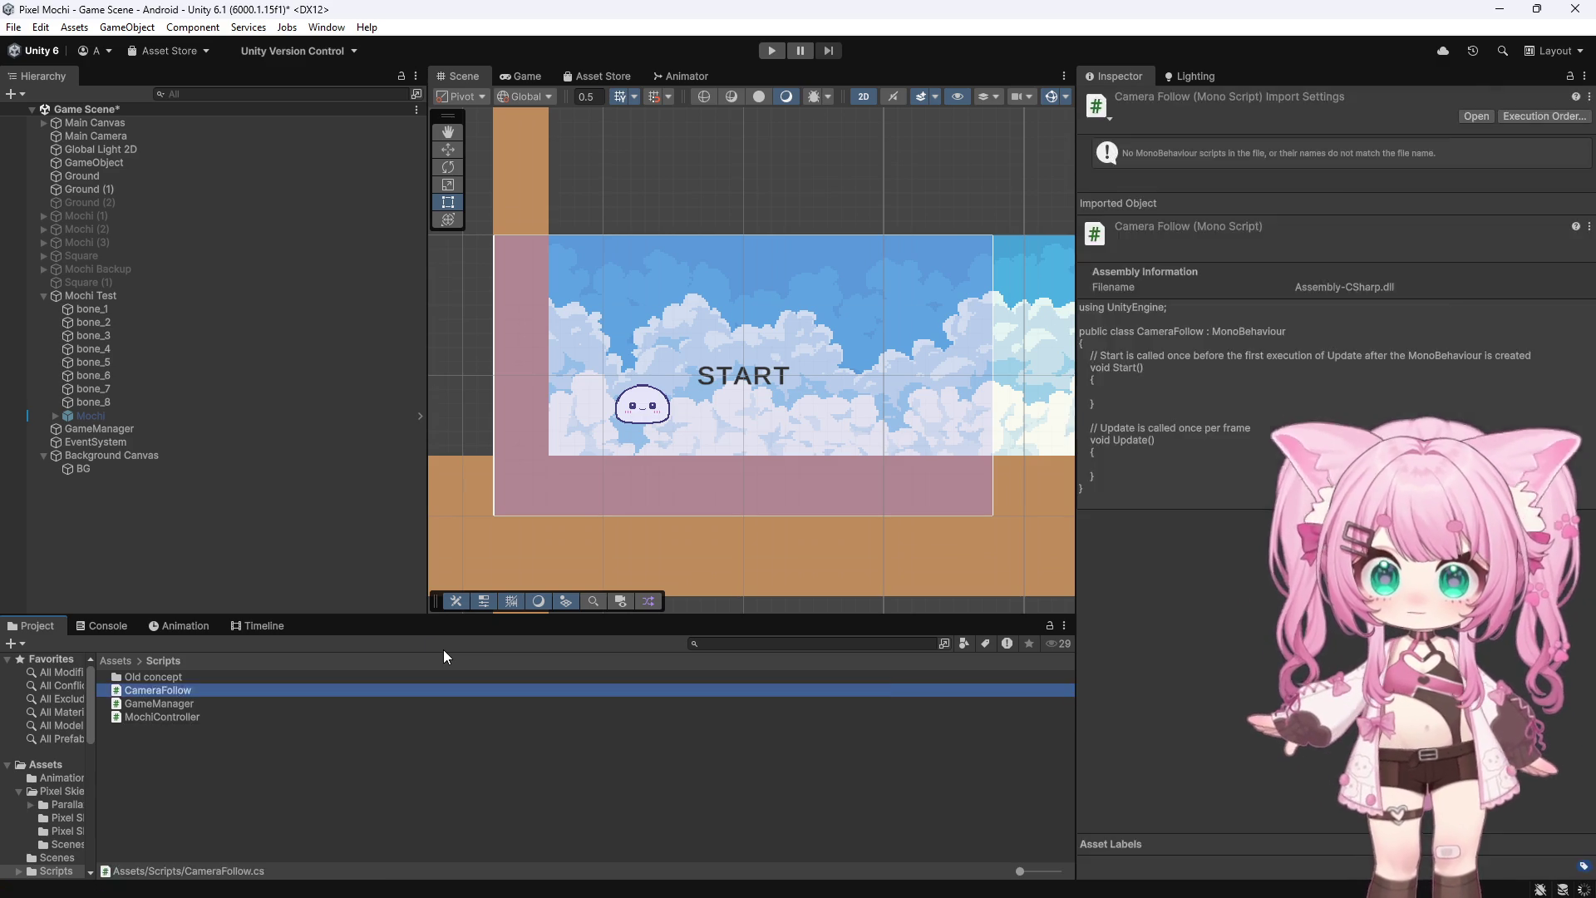
pyautogui.hotkey('alt', 'Tab')
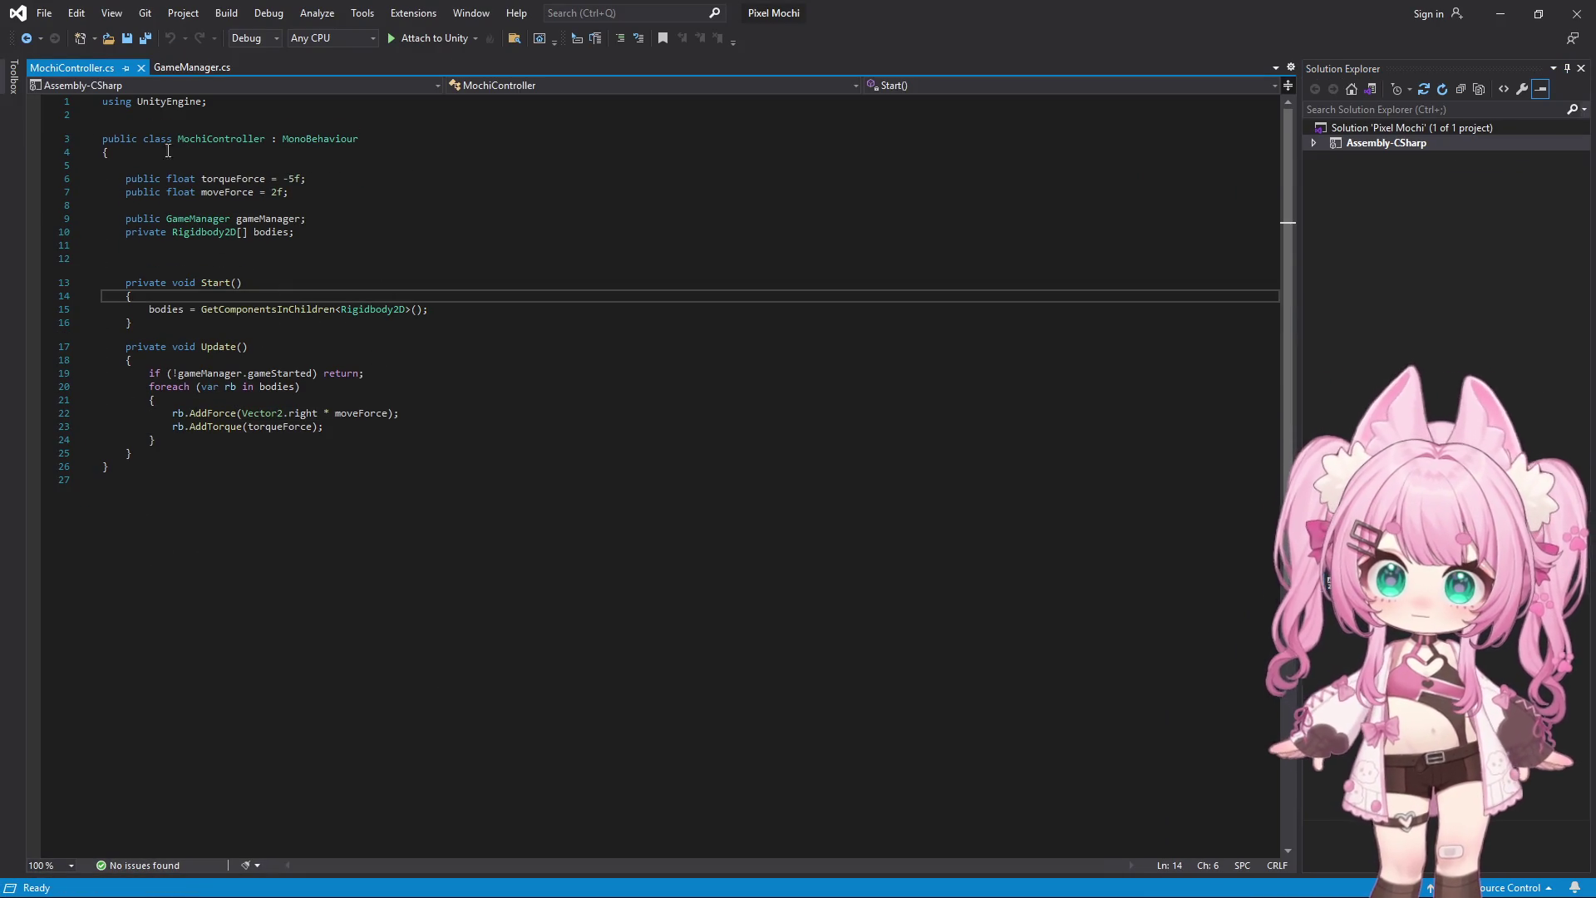
# Delete the old fields and methods from the MochiController class body
pyautogui.click(125, 178)
pyautogui.hotkey('shift', 'Down')
pyautogui.hotkey('shift', 'Down')
pyautogui.moveTo(364, 220); pyautogui.dragTo(541, 455)
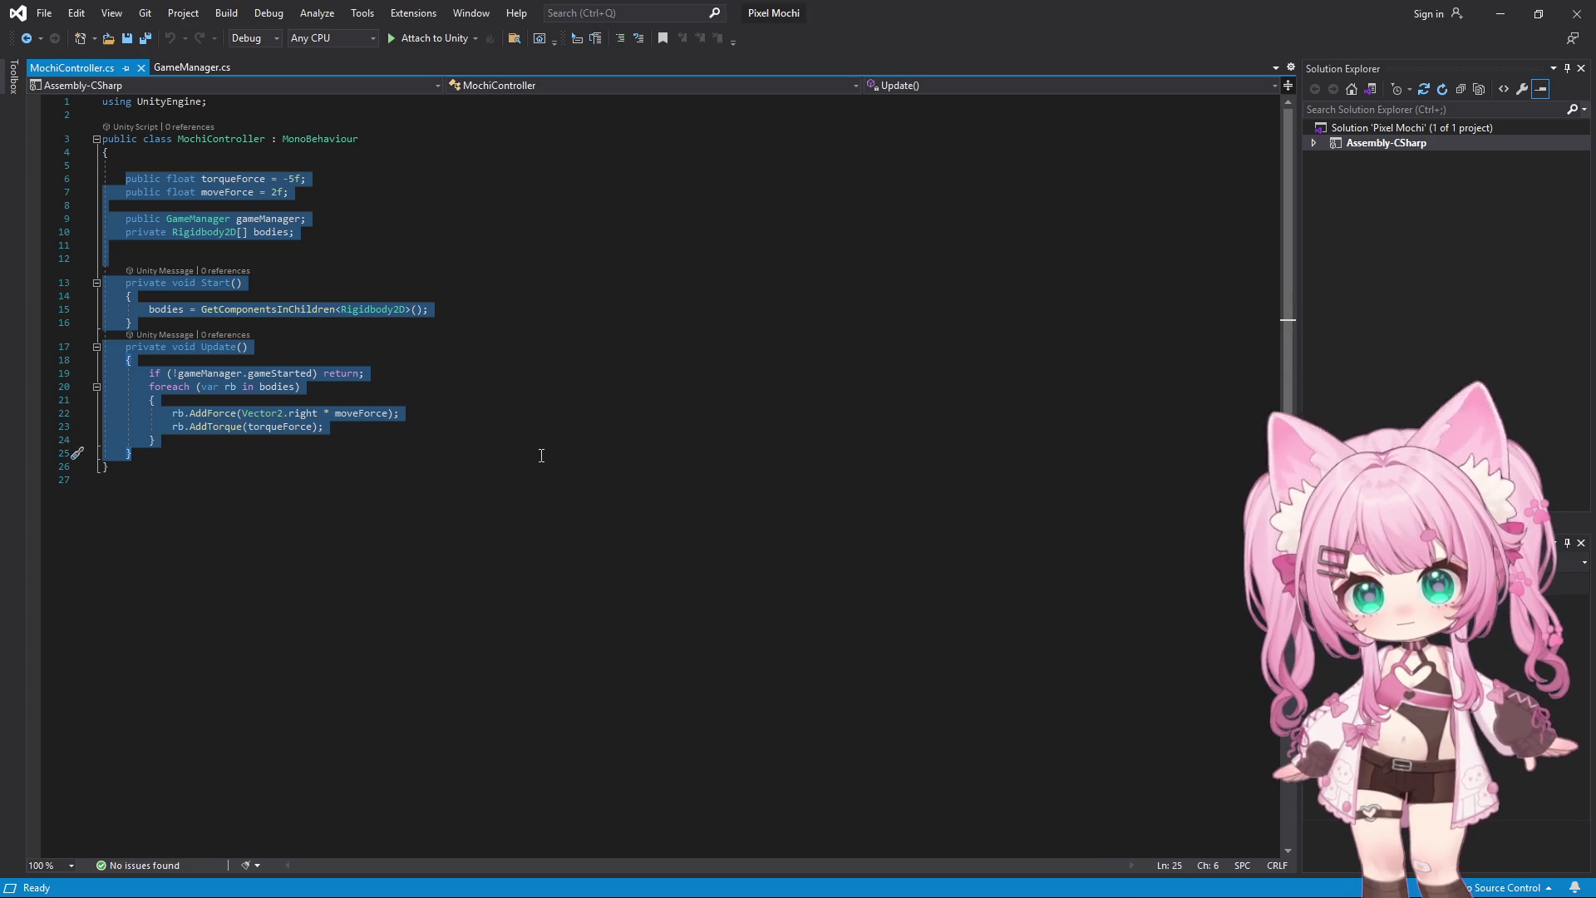
pyautogui.press('Delete')
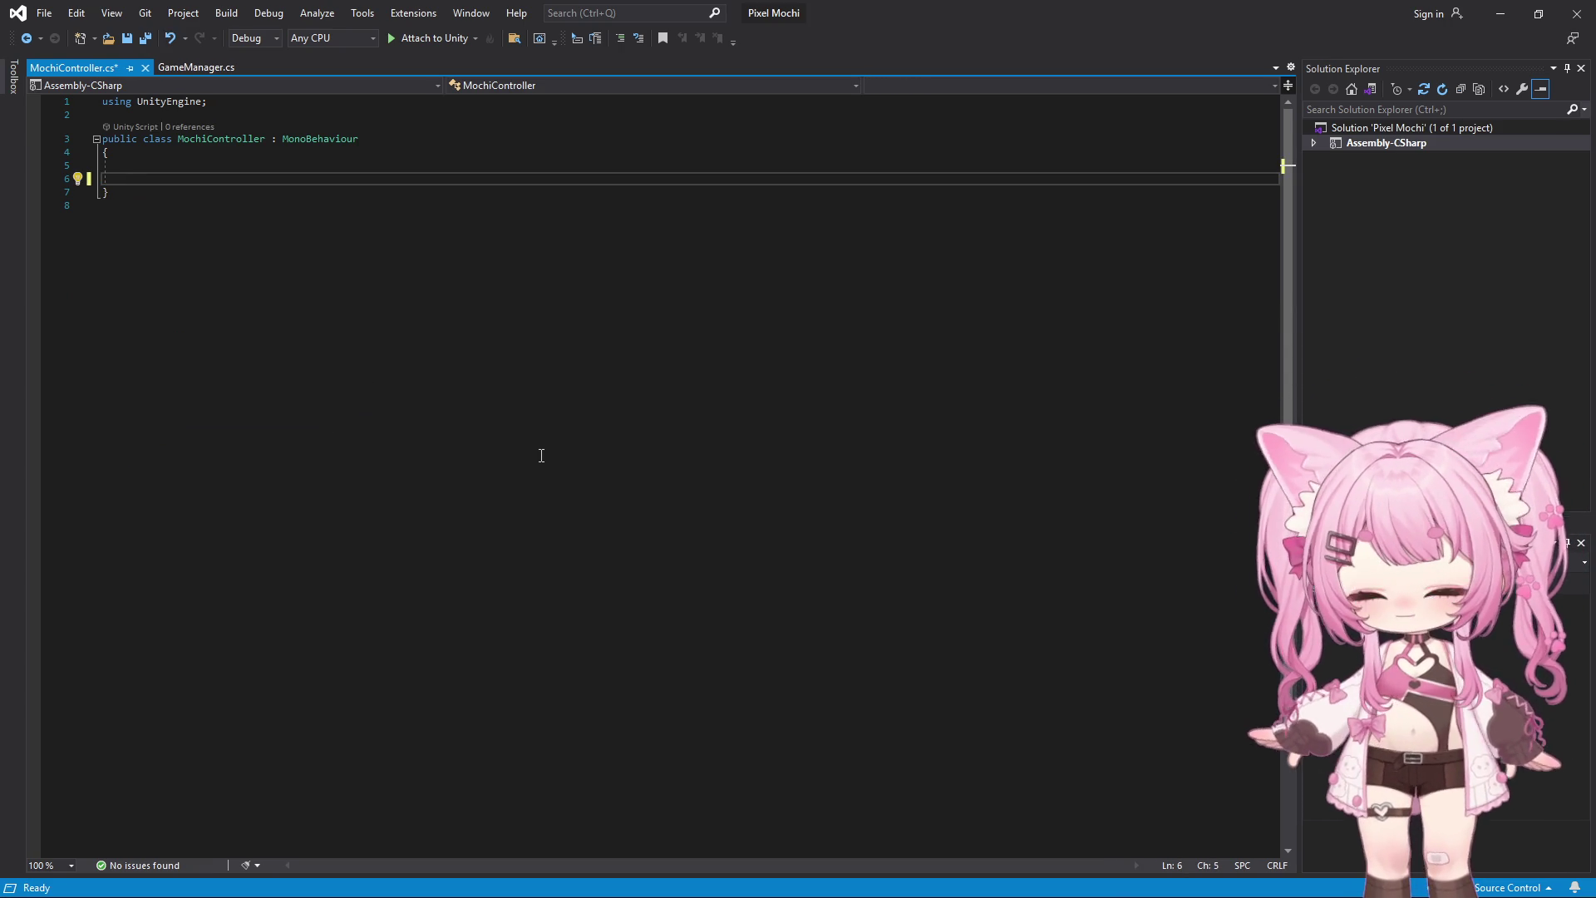
# Declare a public Transform field named target
pyautogui.write('public')
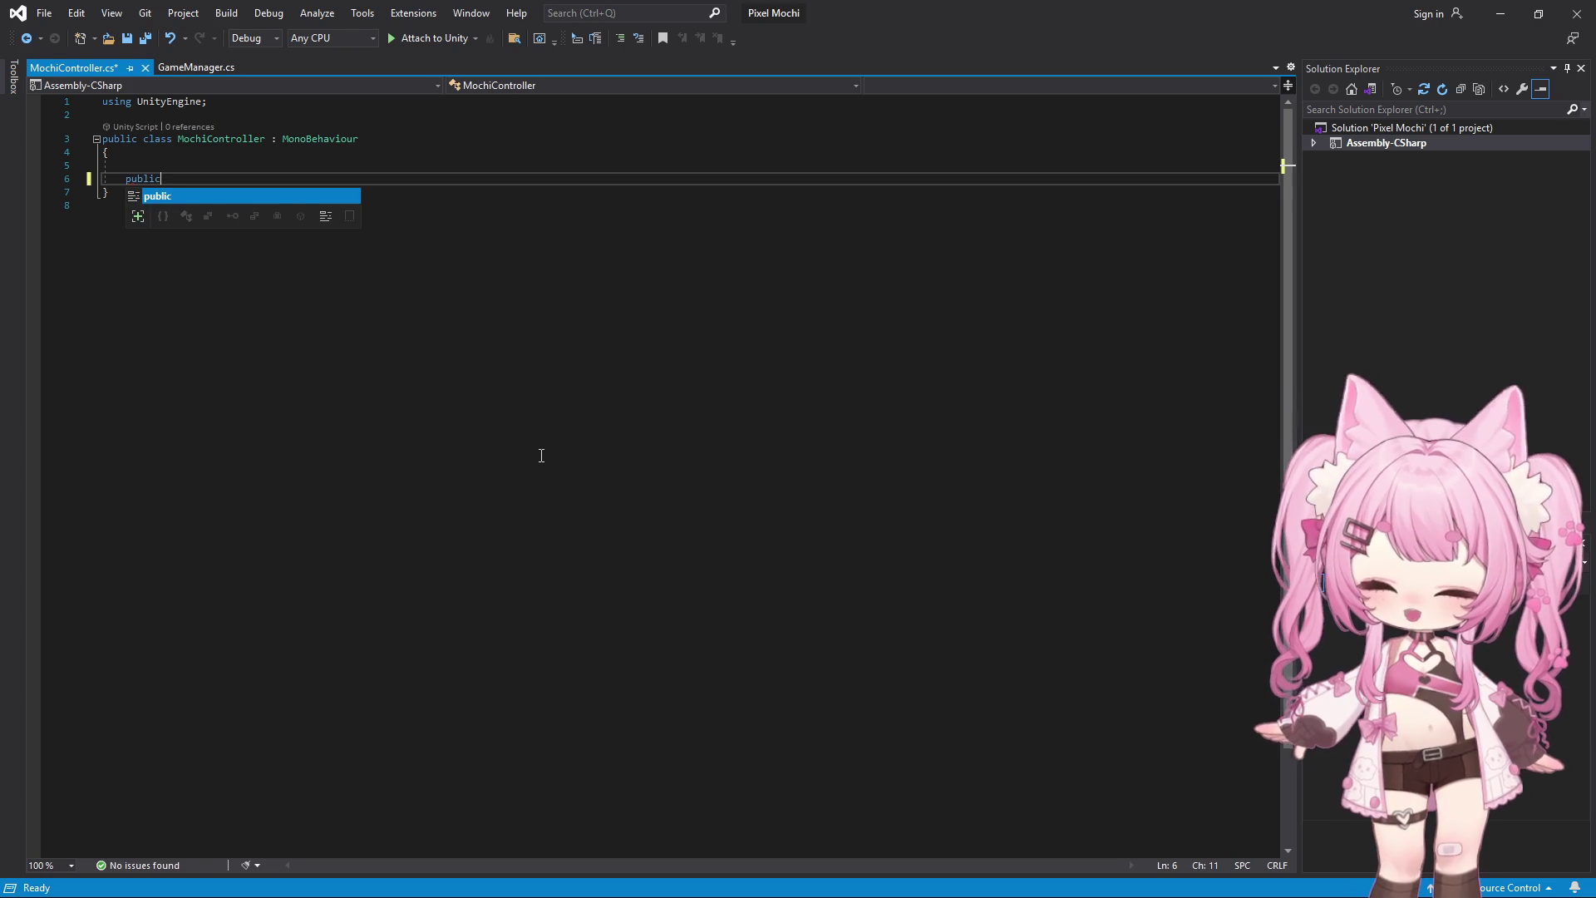
pyautogui.write(' Trans')
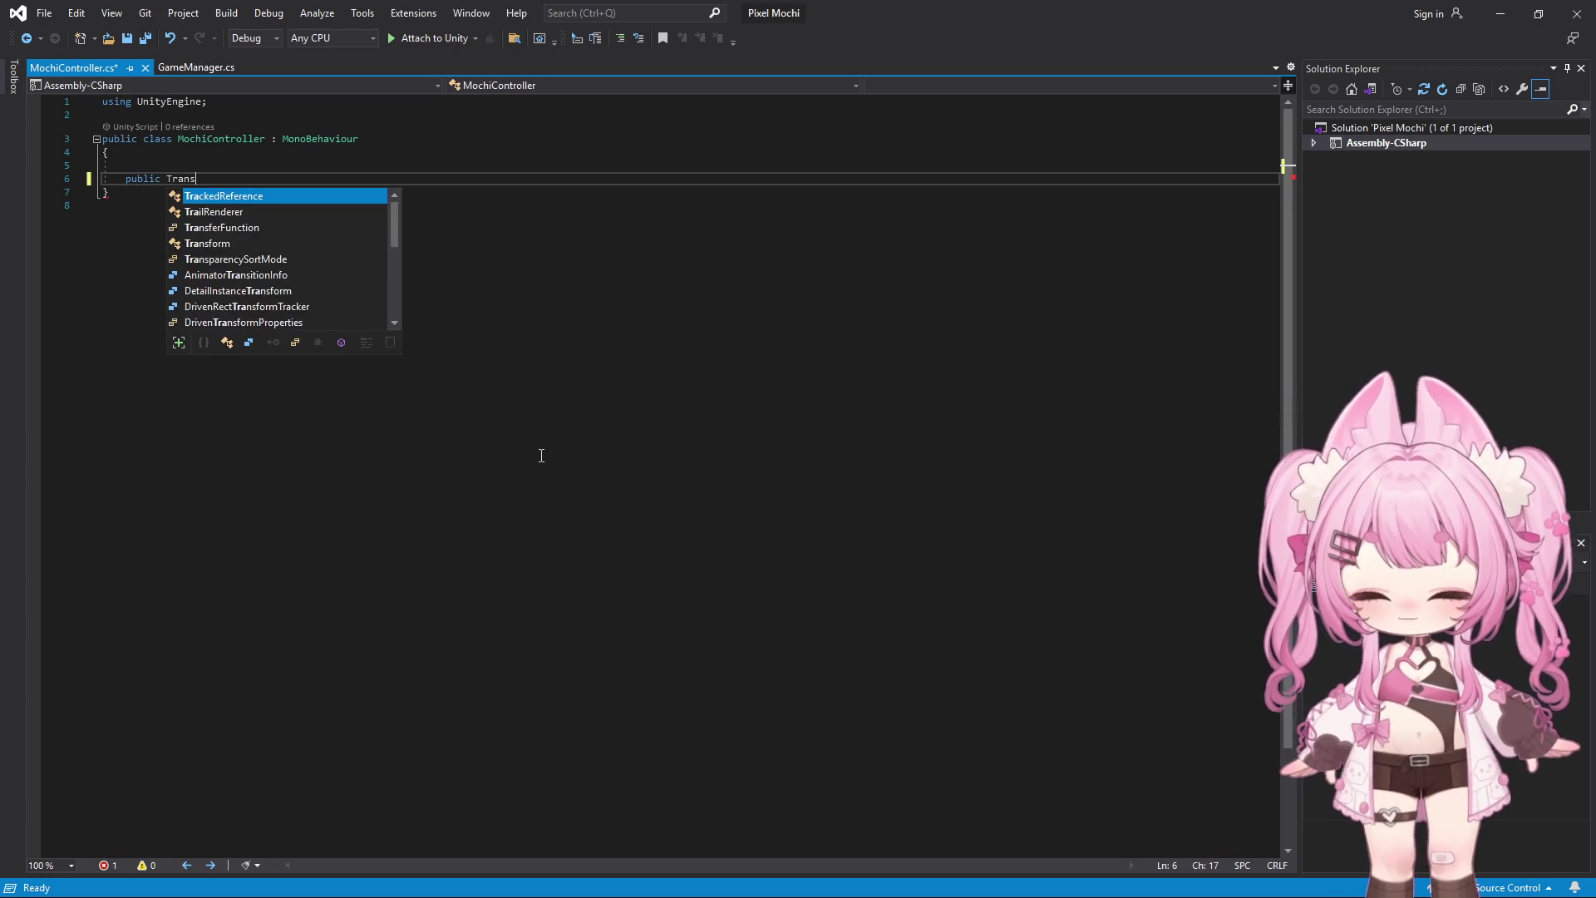
pyautogui.write('f')
pyautogui.press('Tab')
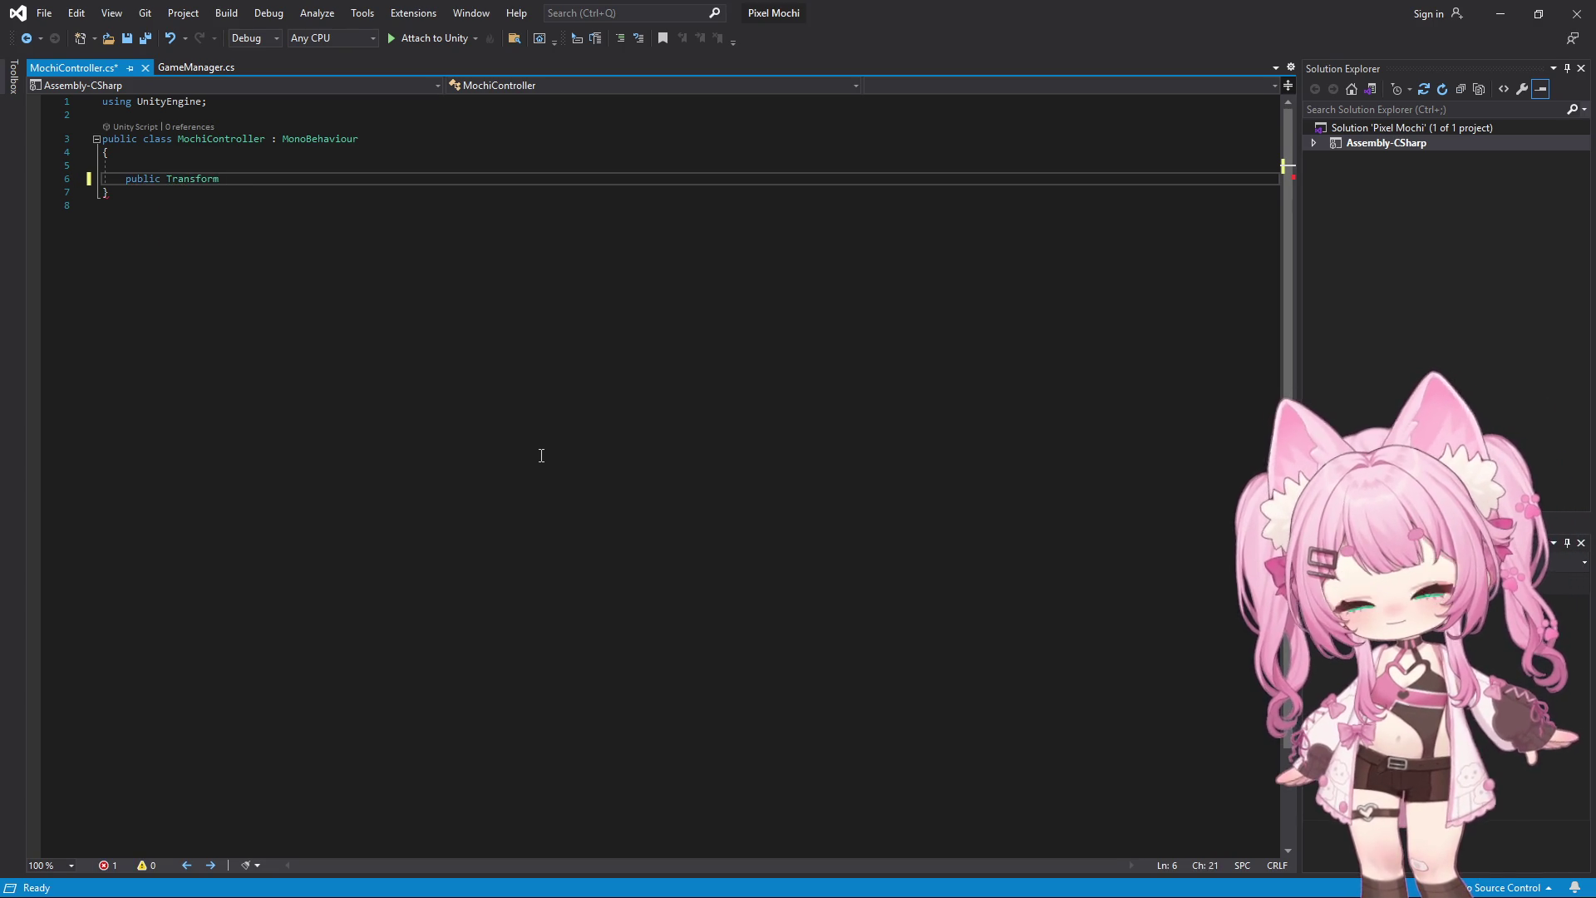
pyautogui.write(' mocih')
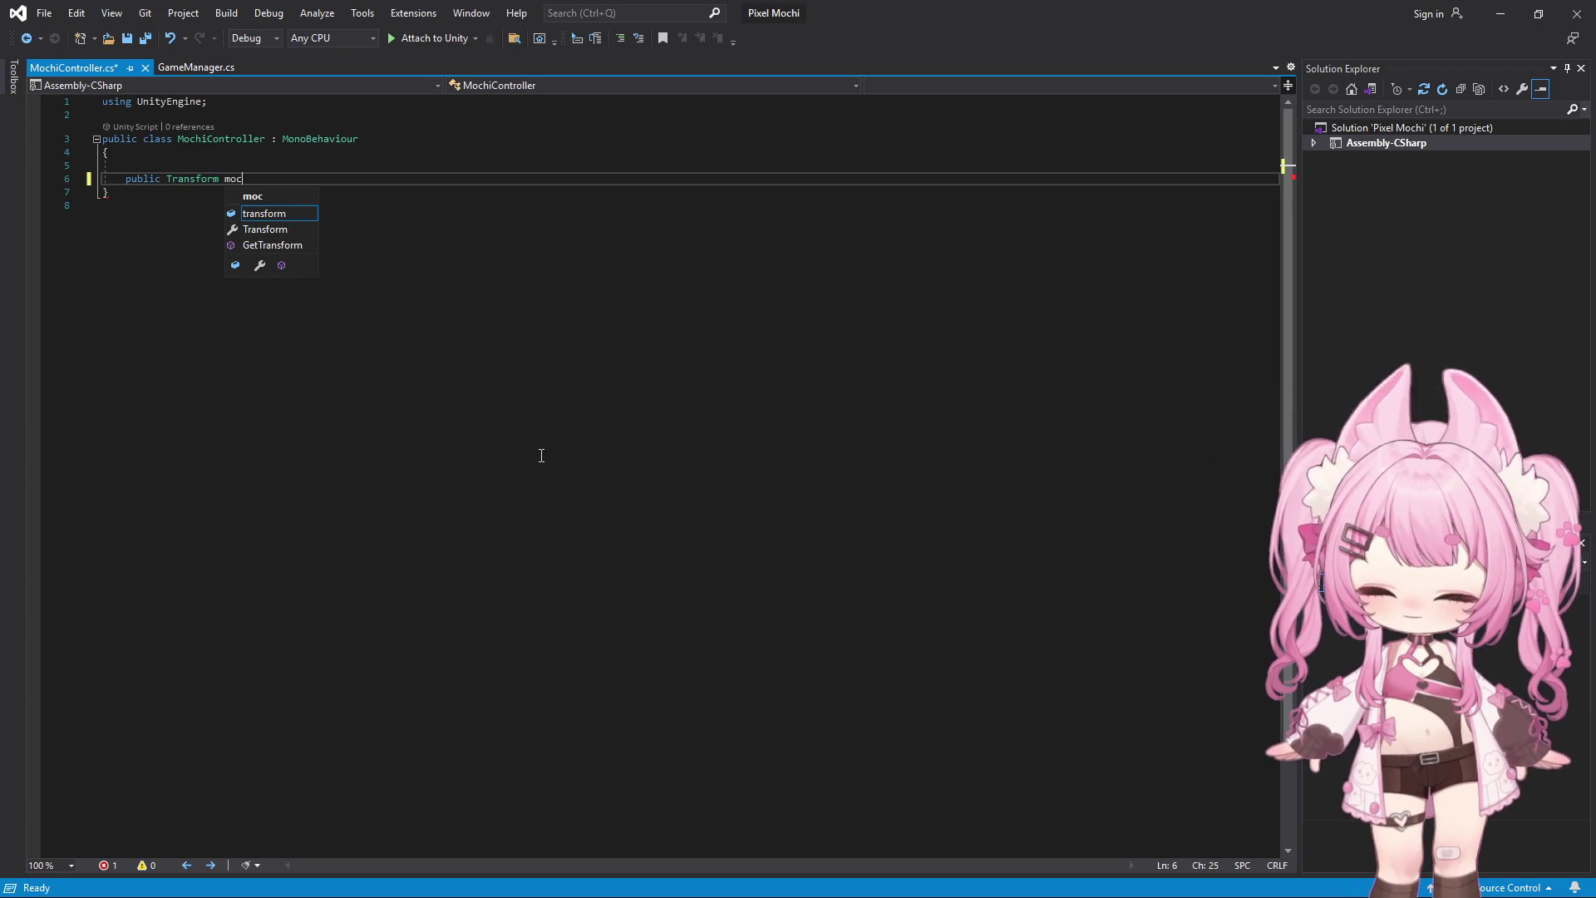
pyautogui.press('BackSpace')
pyautogui.press('BackSpace')
pyautogui.press('BackSpace')
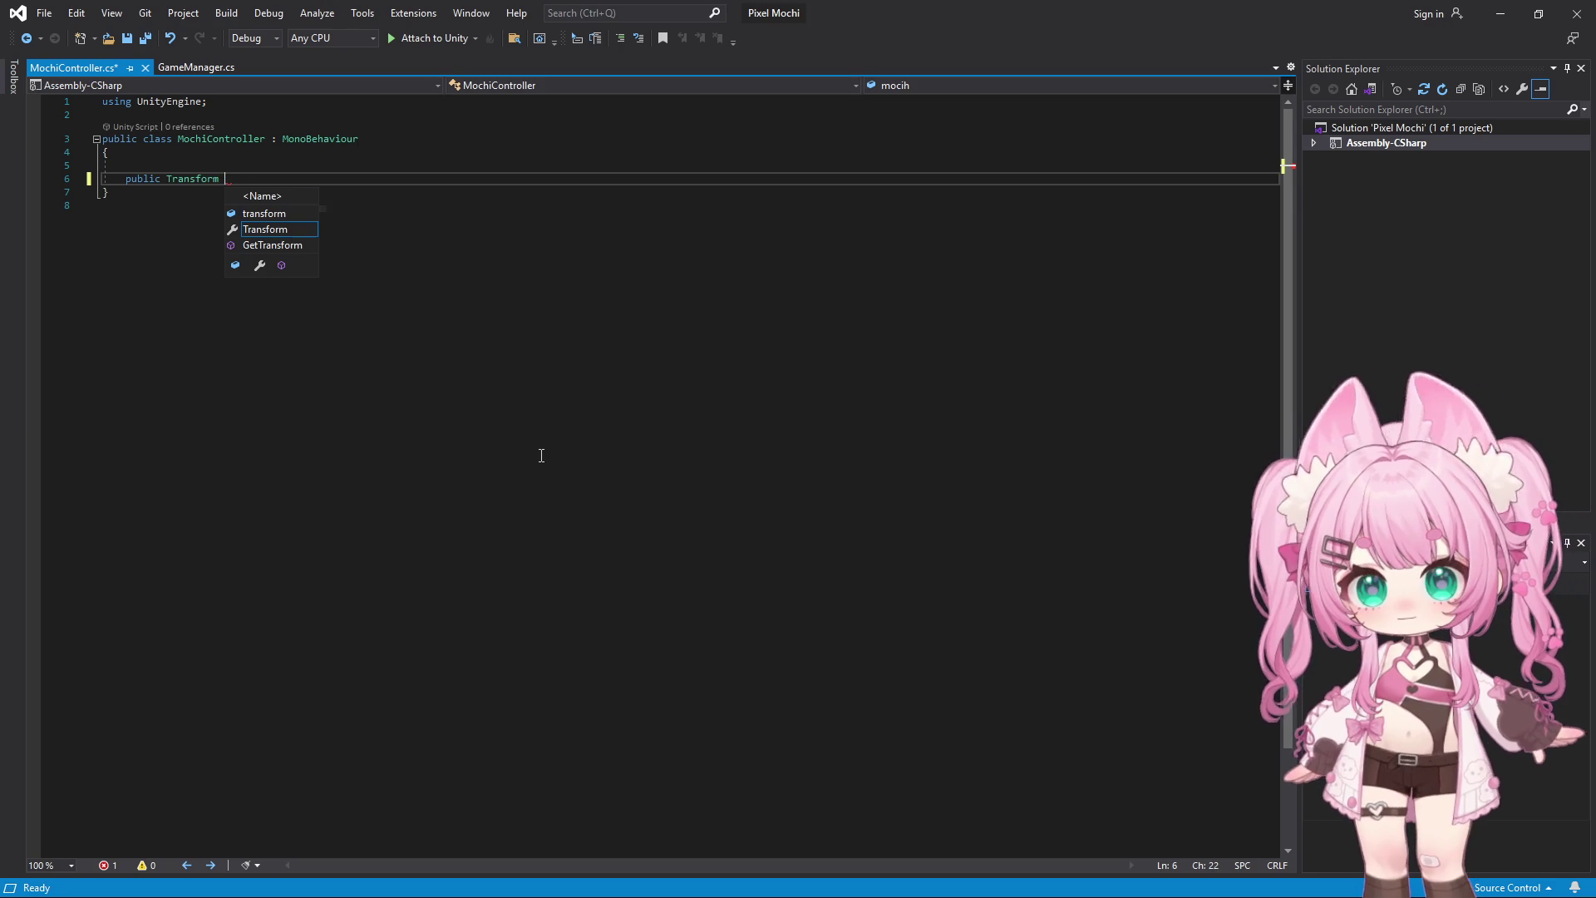
pyautogui.write('target;')
pyautogui.press('Return')
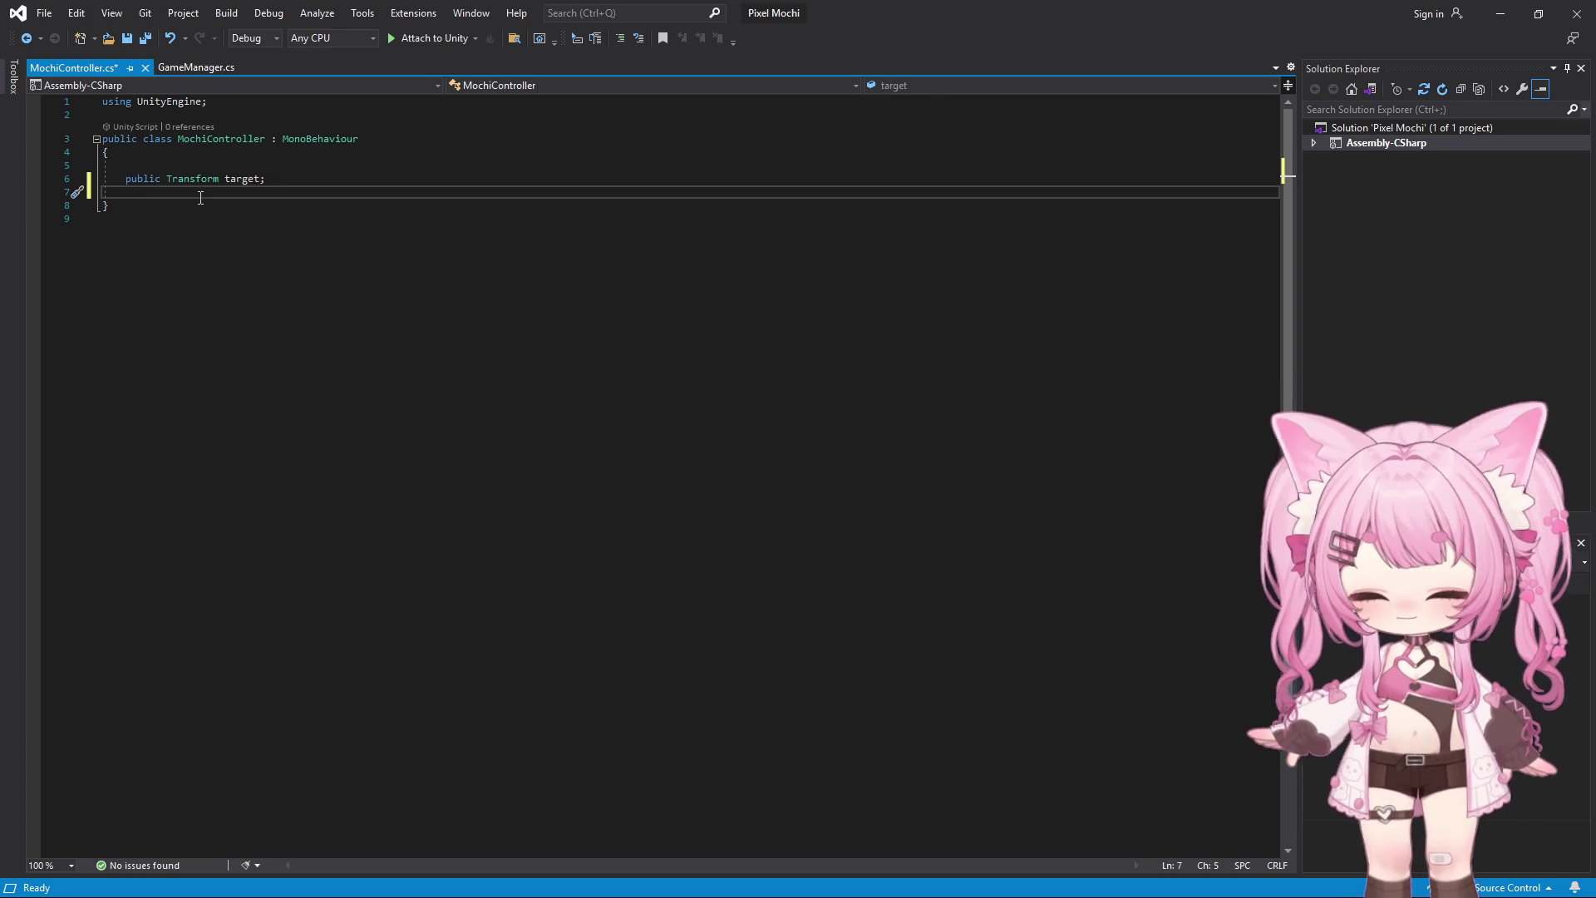
# Add a public Vector3 offset field set to new Vector3(3f, 1.5f, -10f)
pyautogui.write('public Ve')
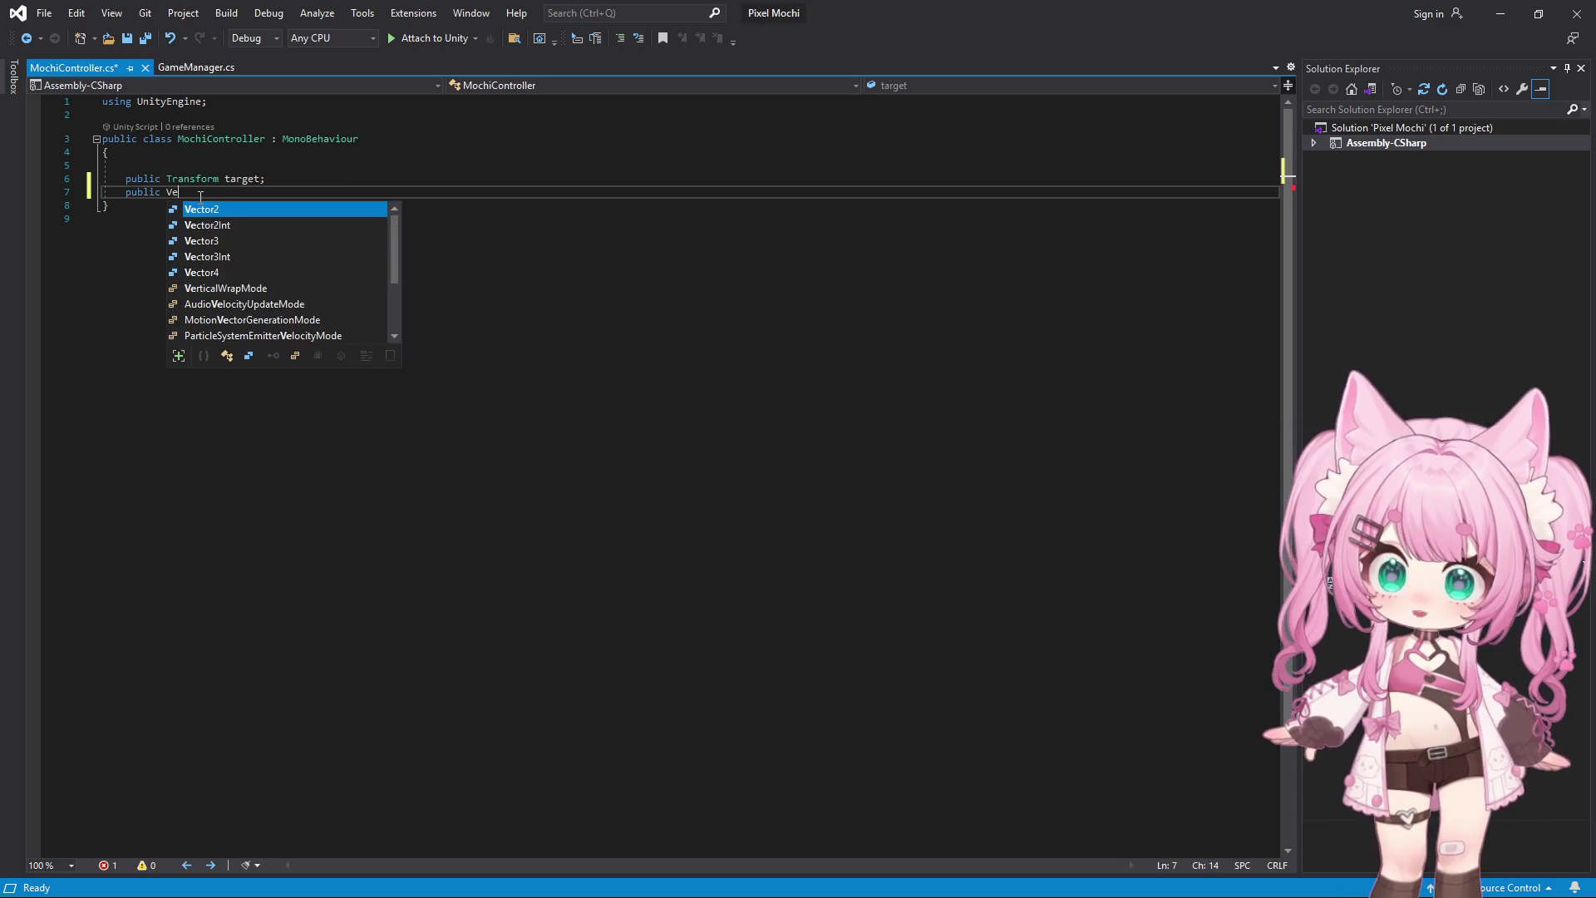
pyautogui.write('ctor3')
pyautogui.press('Tab')
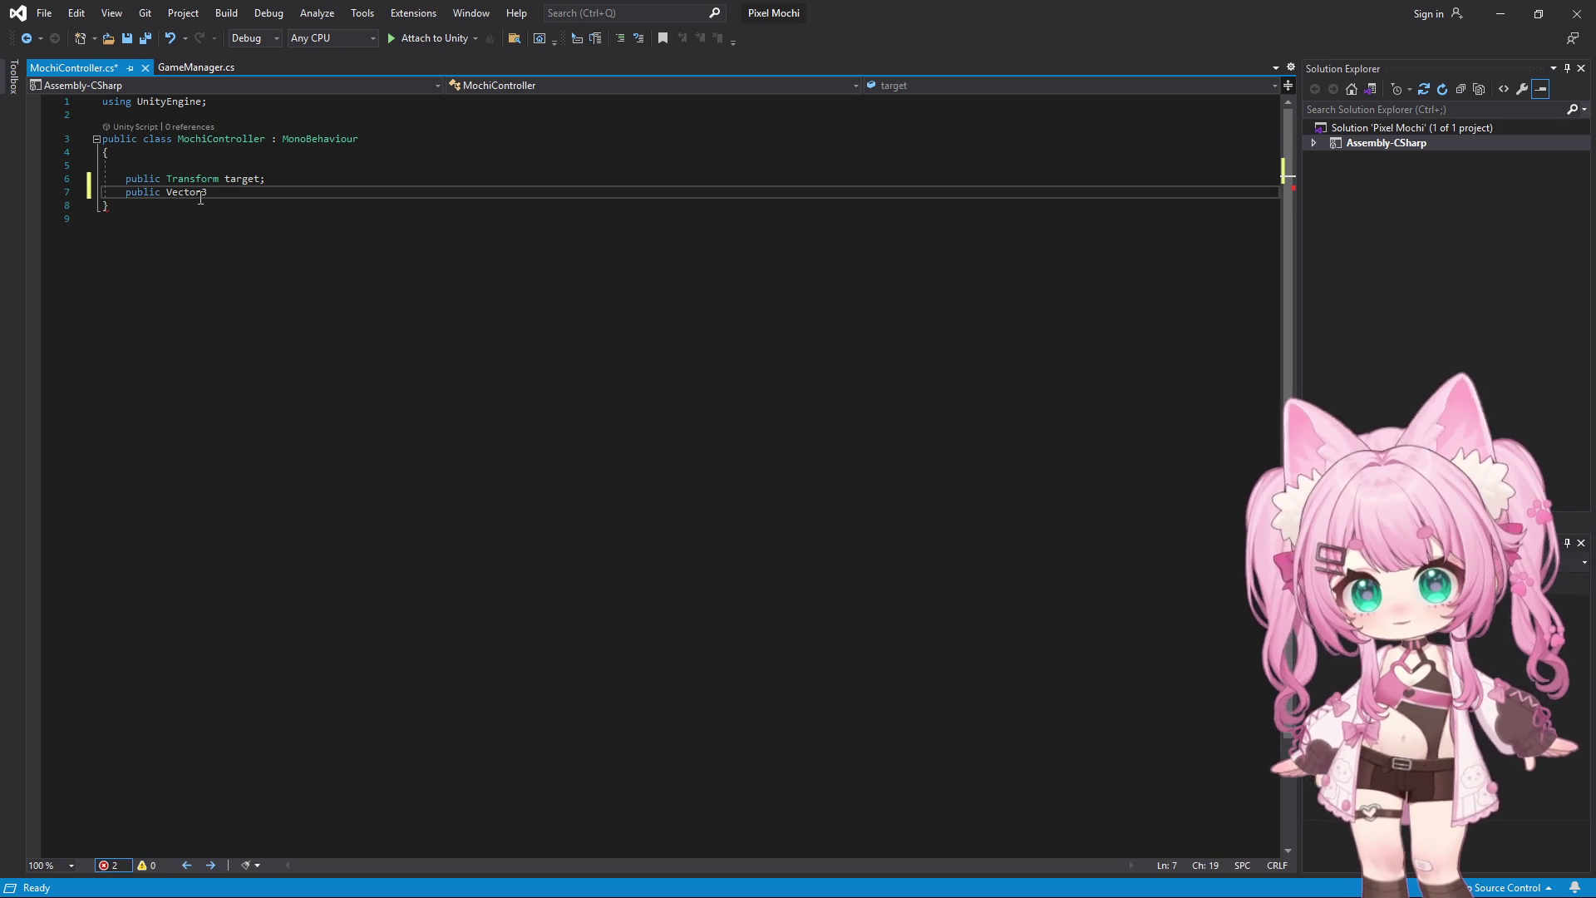
pyautogui.write(' offs')
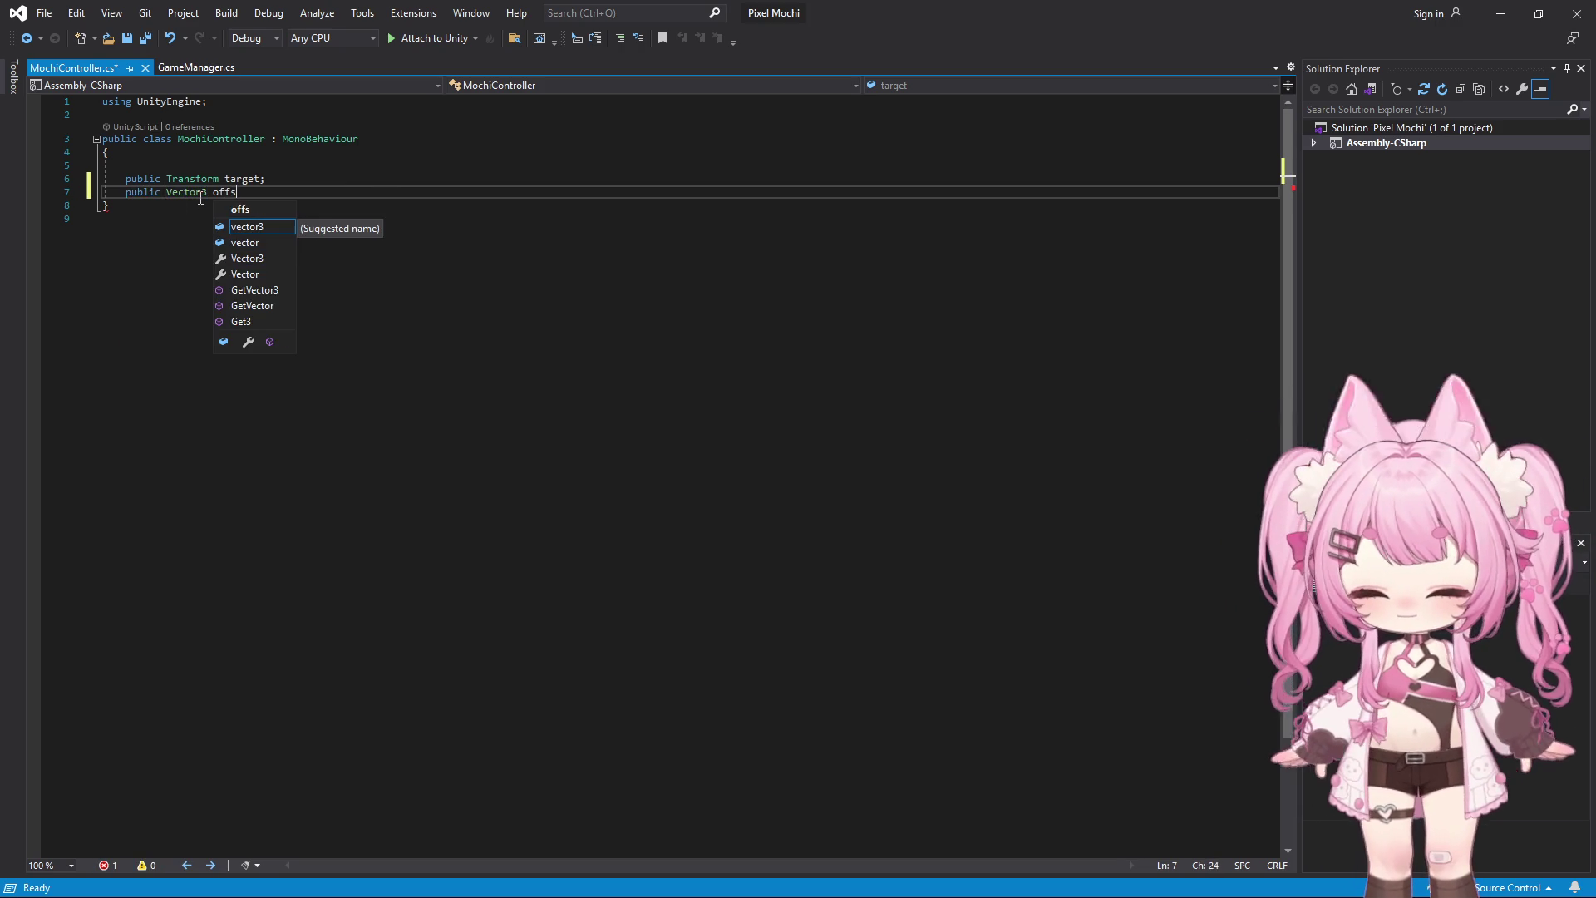
pyautogui.write('et ')
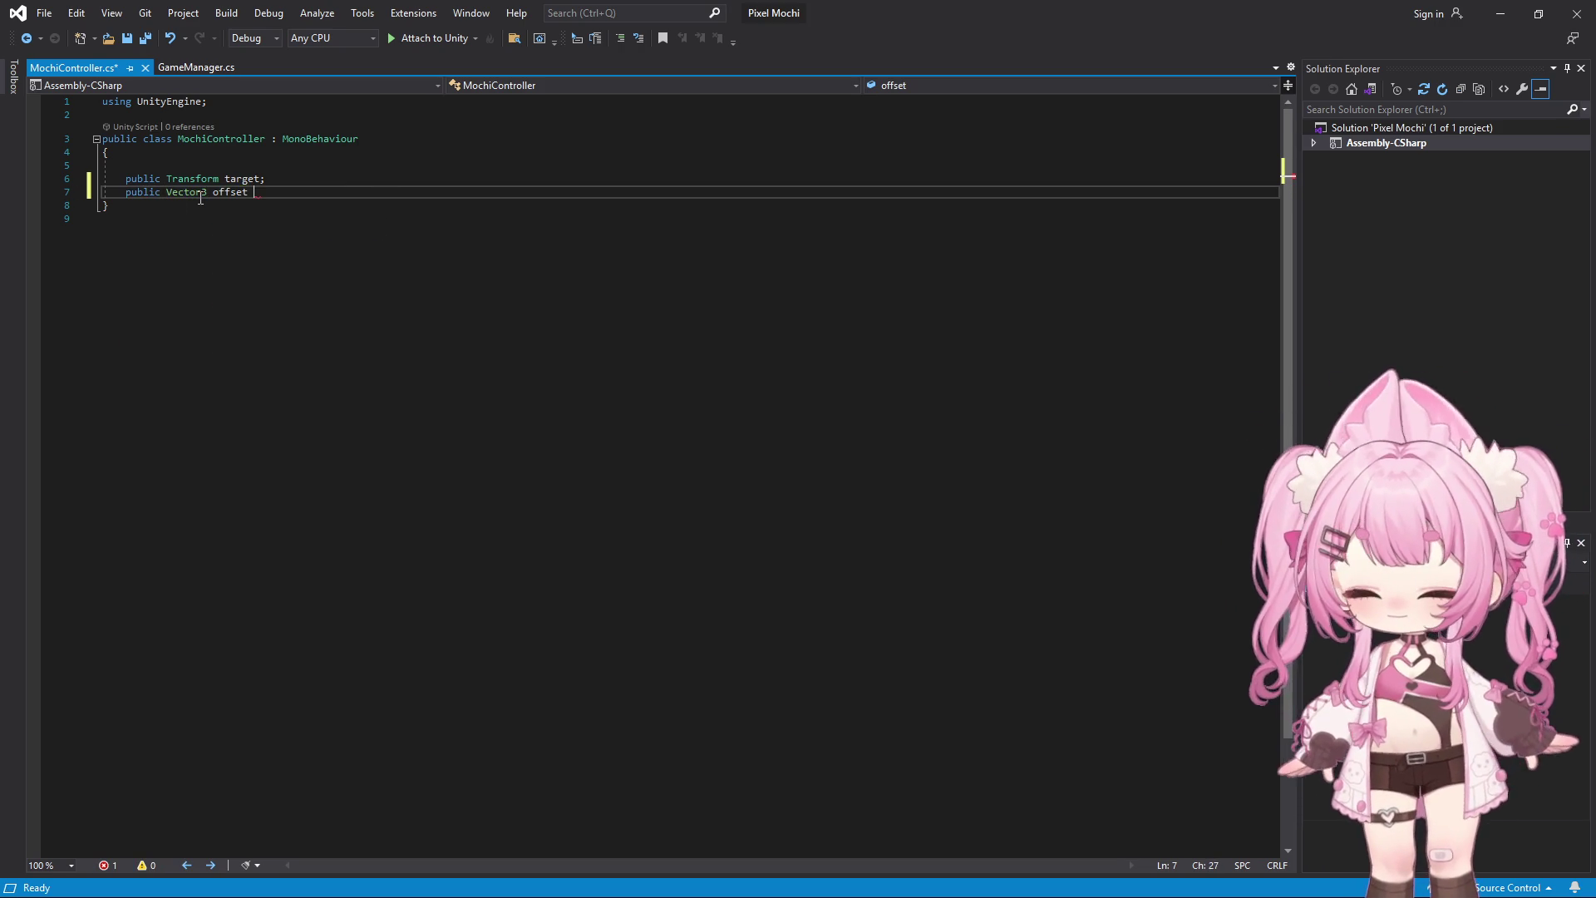
pyautogui.write('= new Vec')
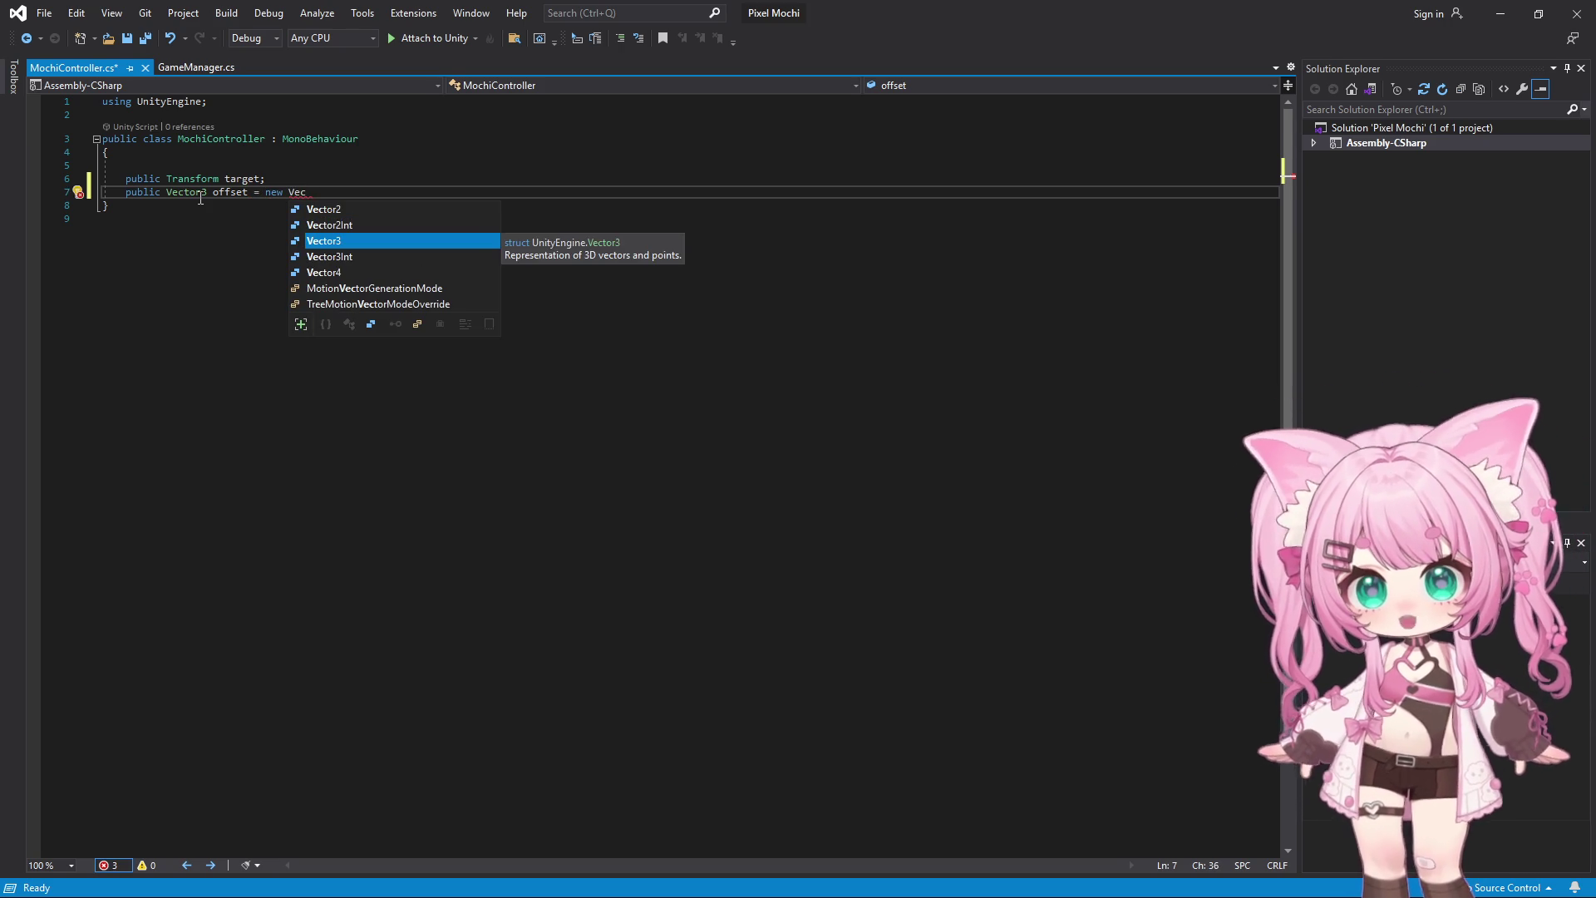
pyautogui.press('Tab')
pyautogui.write('();')
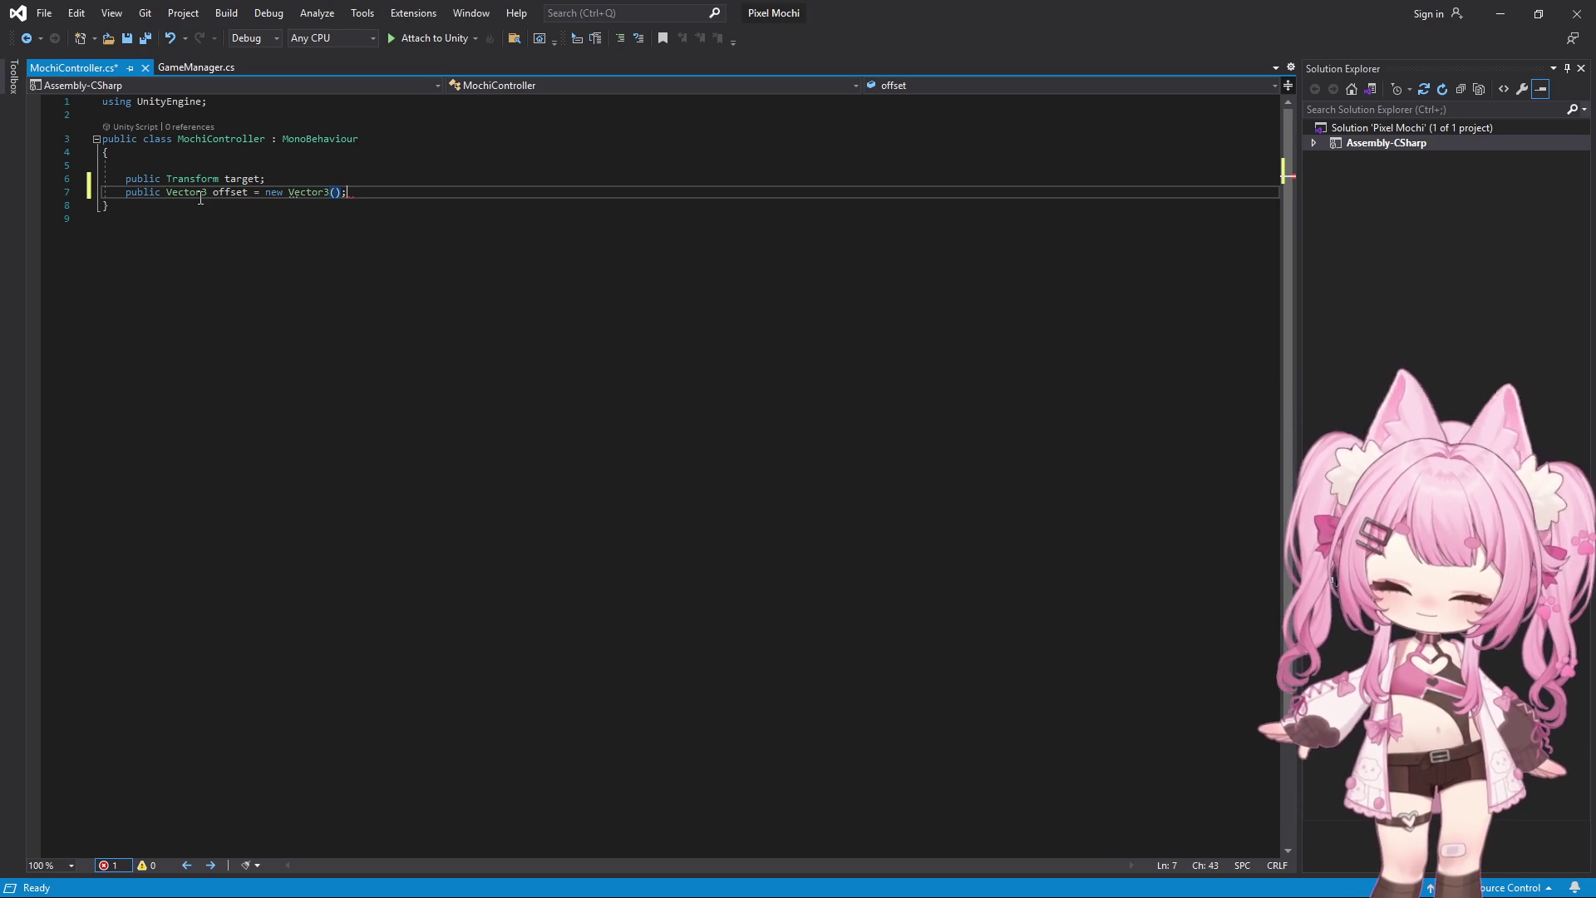
pyautogui.write('3f,')
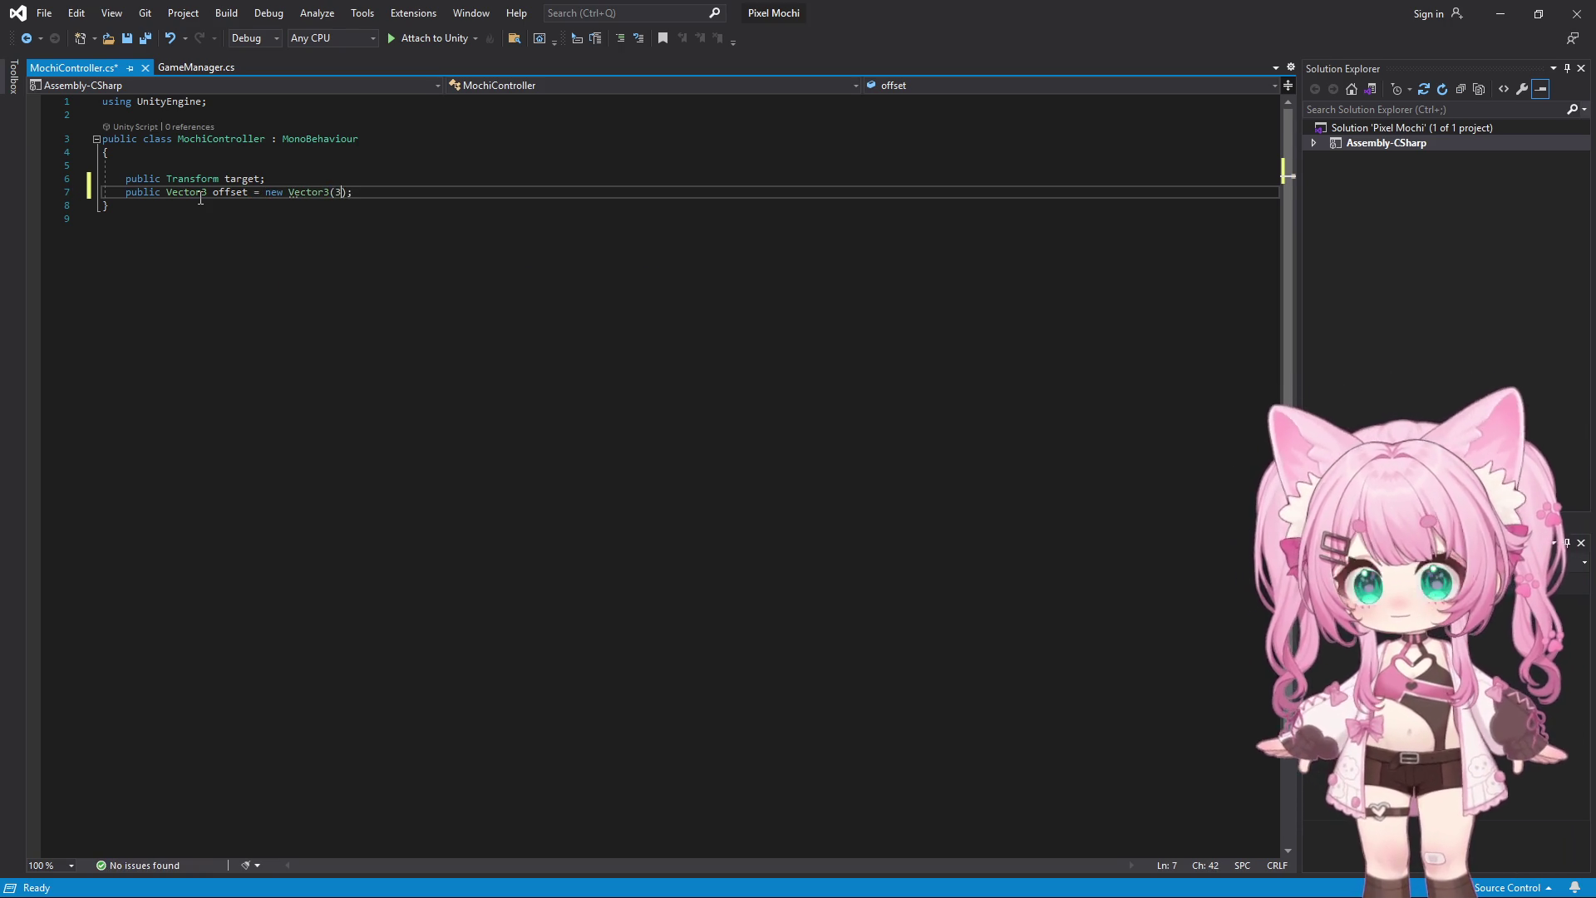
pyautogui.write('1,5f,')
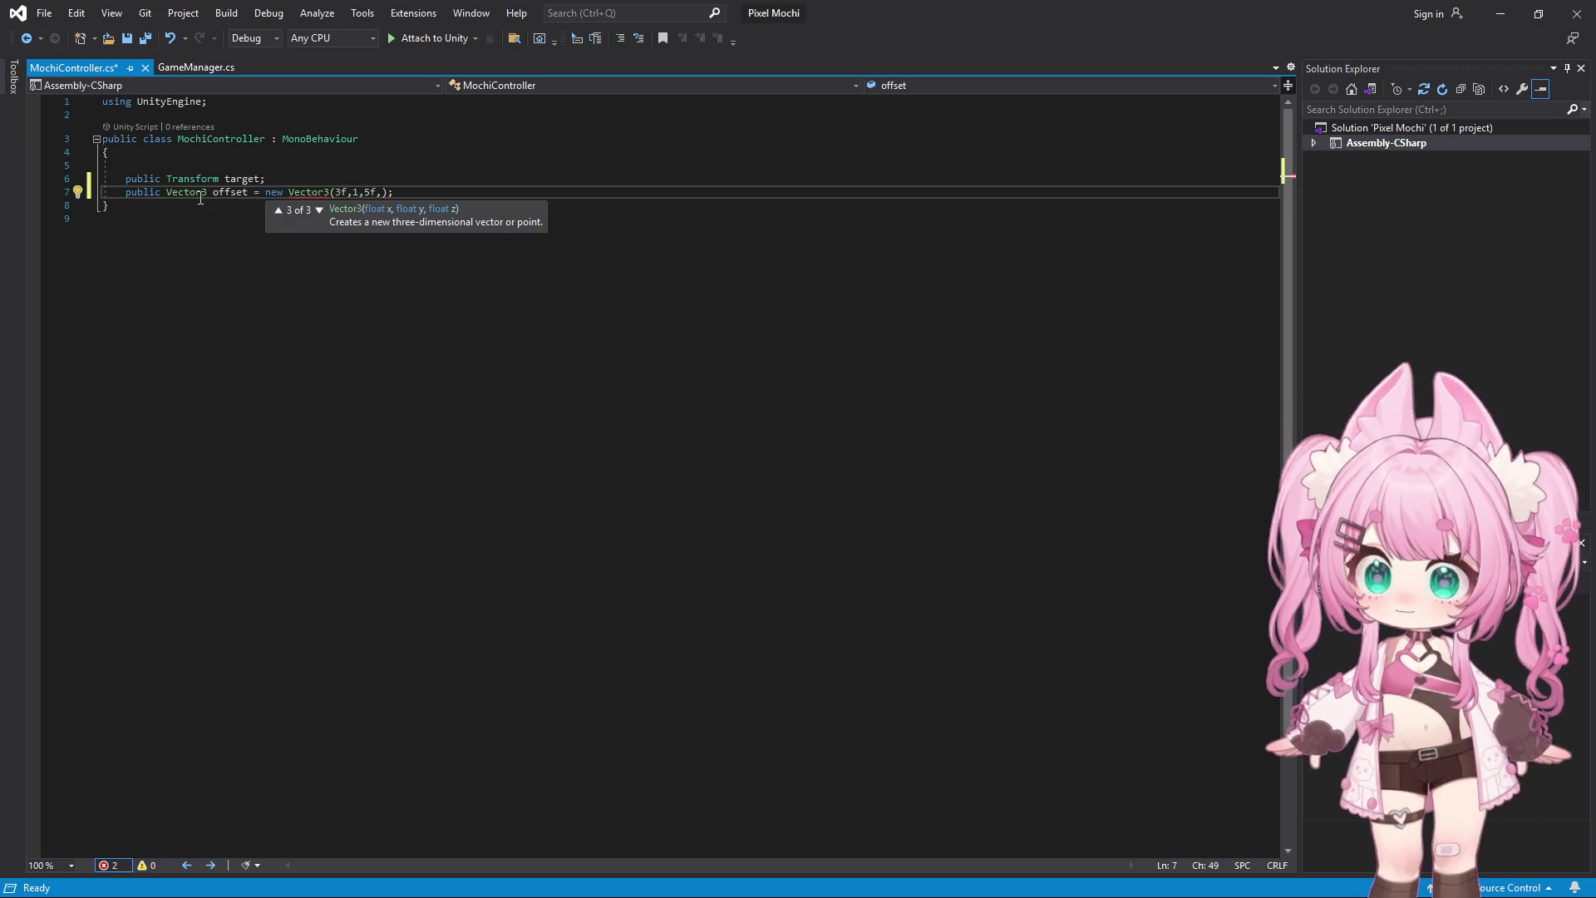
pyautogui.press('Left')
pyautogui.press('Left')
pyautogui.press('Left')
pyautogui.press('BackSpace')
pyautogui.write('.')
pyautogui.press('Right')
pyautogui.press('Right')
pyautogui.press('Right')
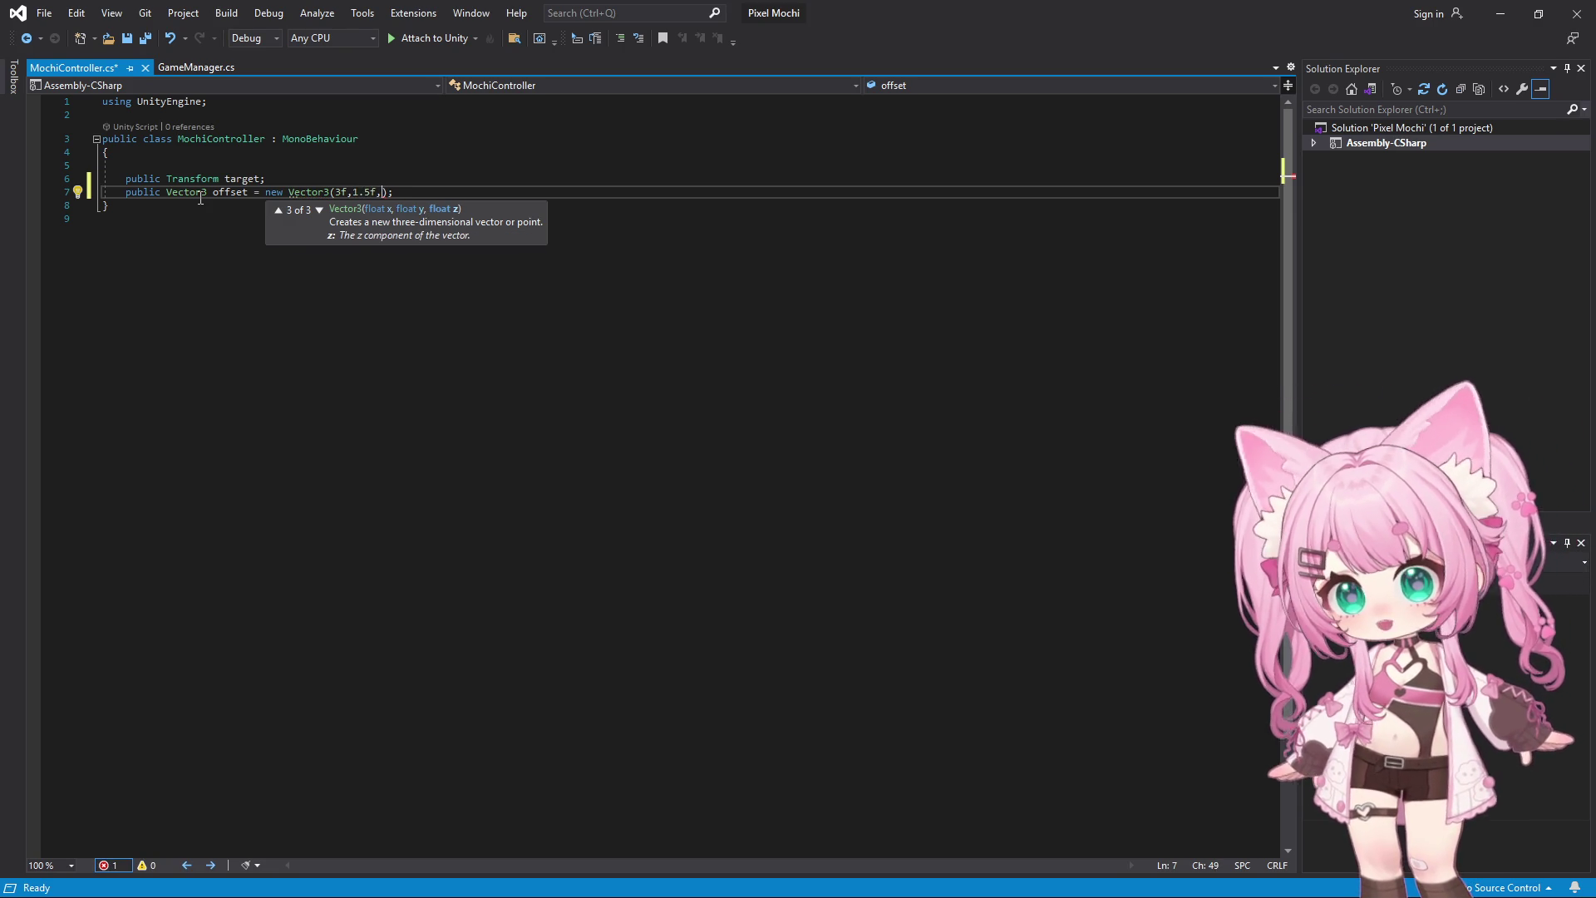
pyautogui.write('^10f)')
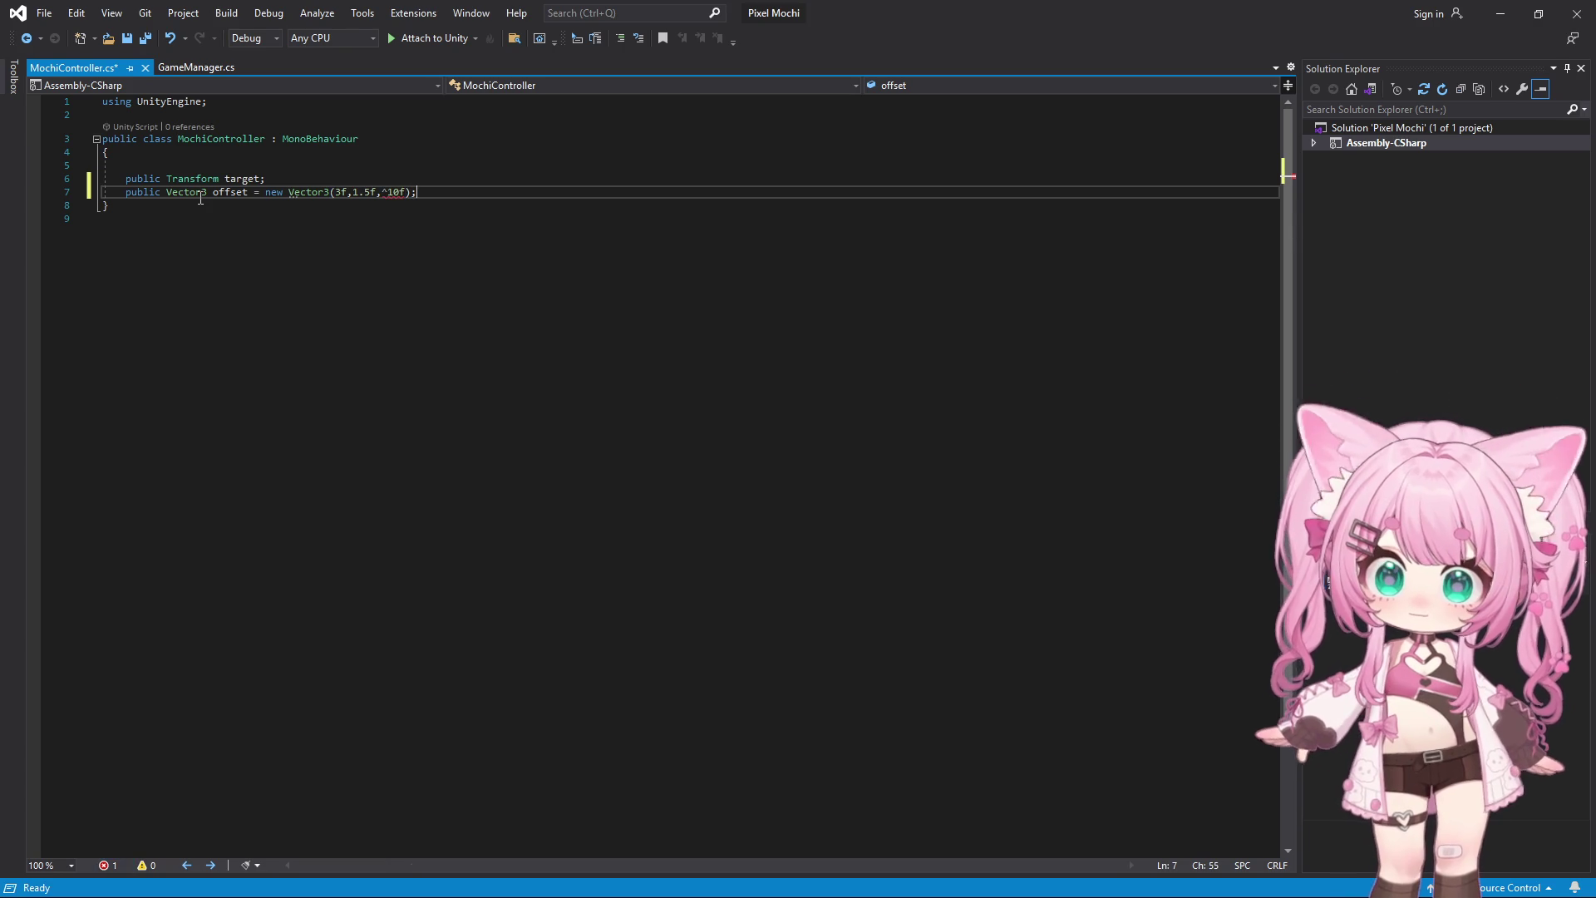
pyautogui.press('Left')
pyautogui.press('Left')
pyautogui.press('Left')
pyautogui.press('BackSpace')
pyautogui.write('-')
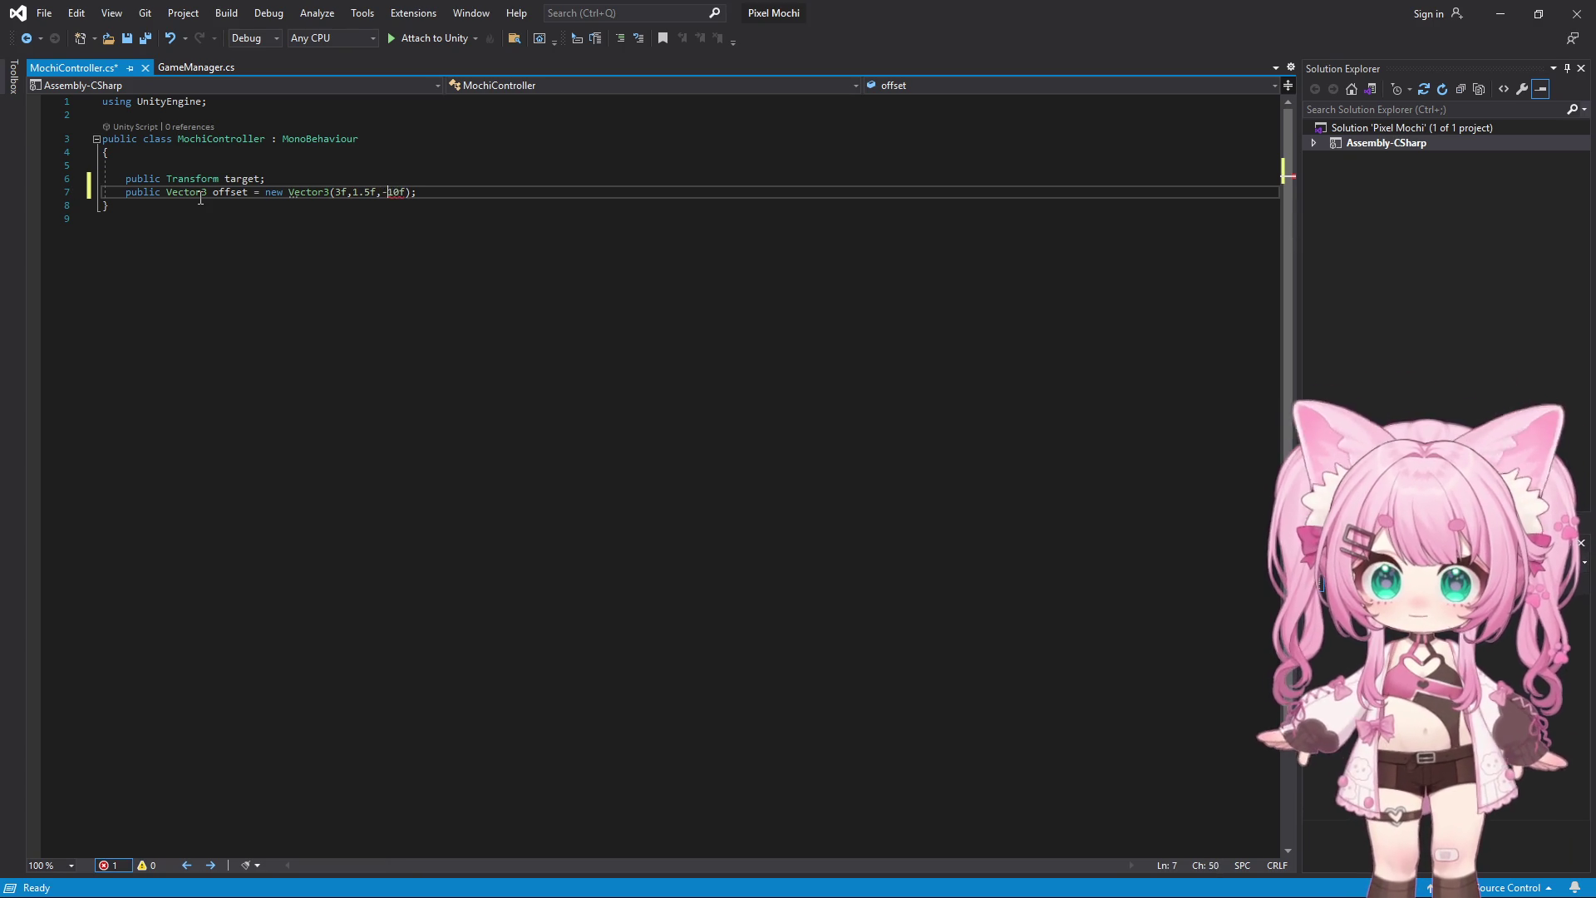
pyautogui.press('End')
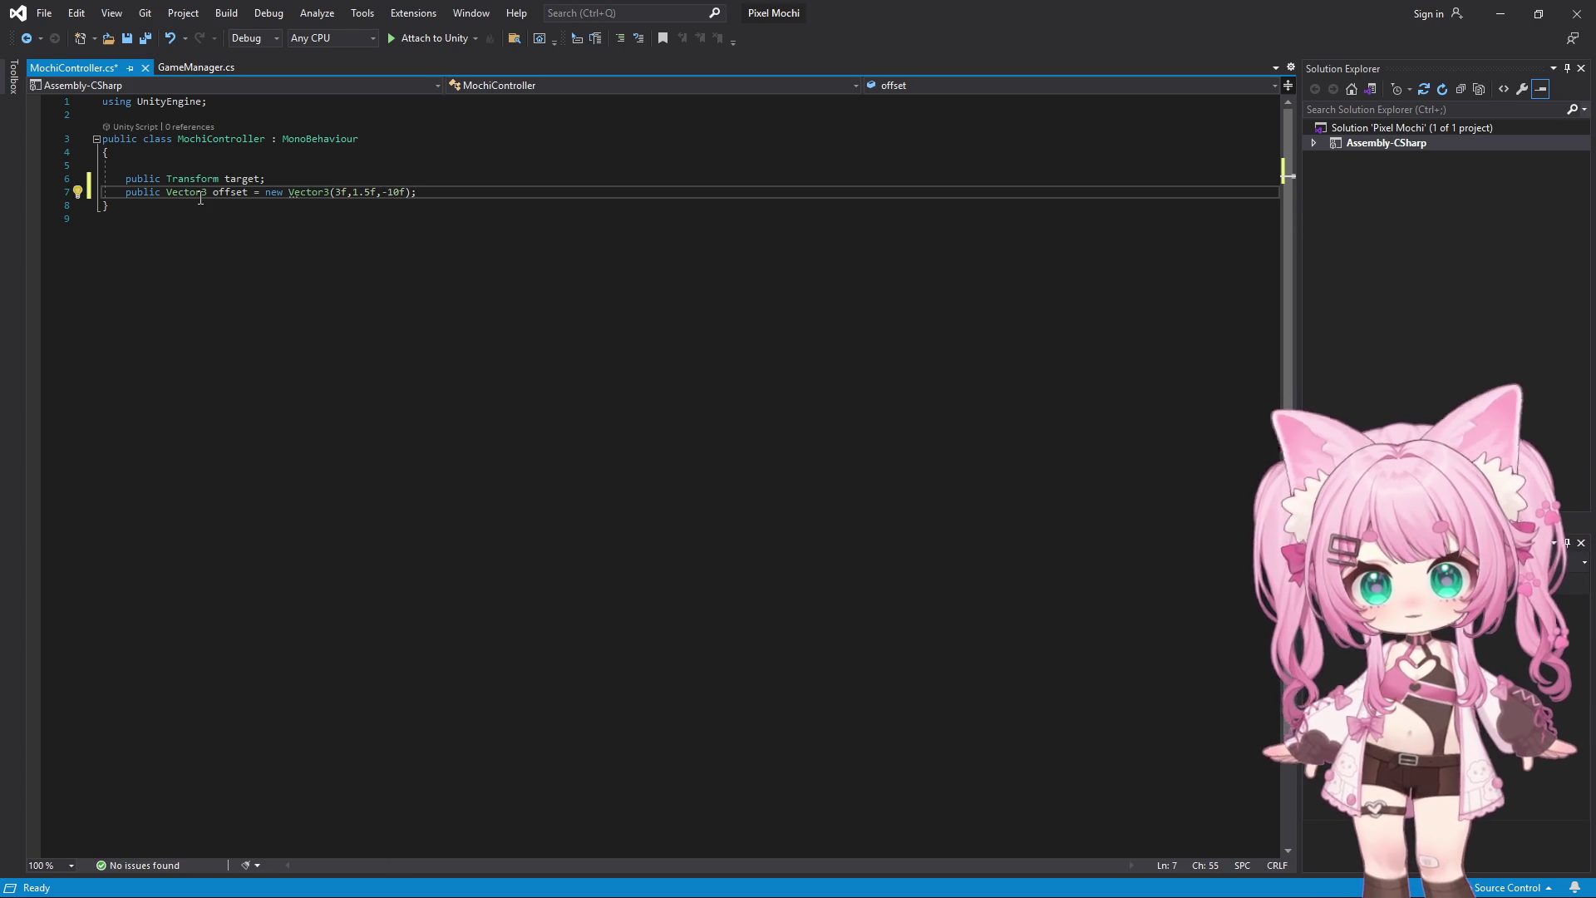
pyautogui.press('Return')
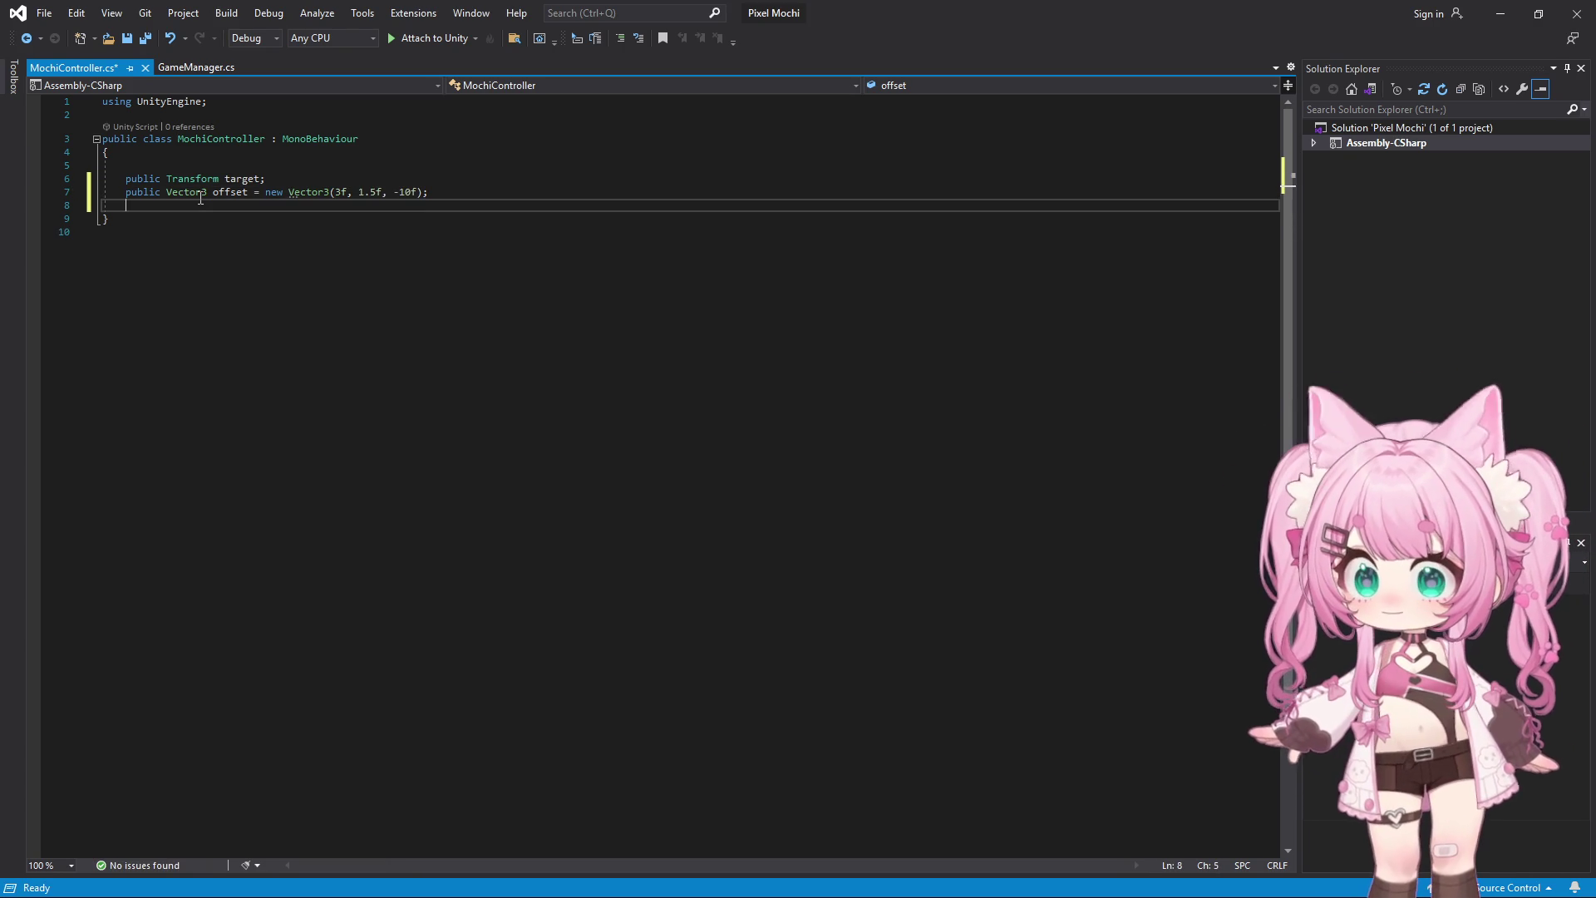
# Add 'public float smoothSpeed = 5f;' followed by a blank line
pyautogui.write('publ')
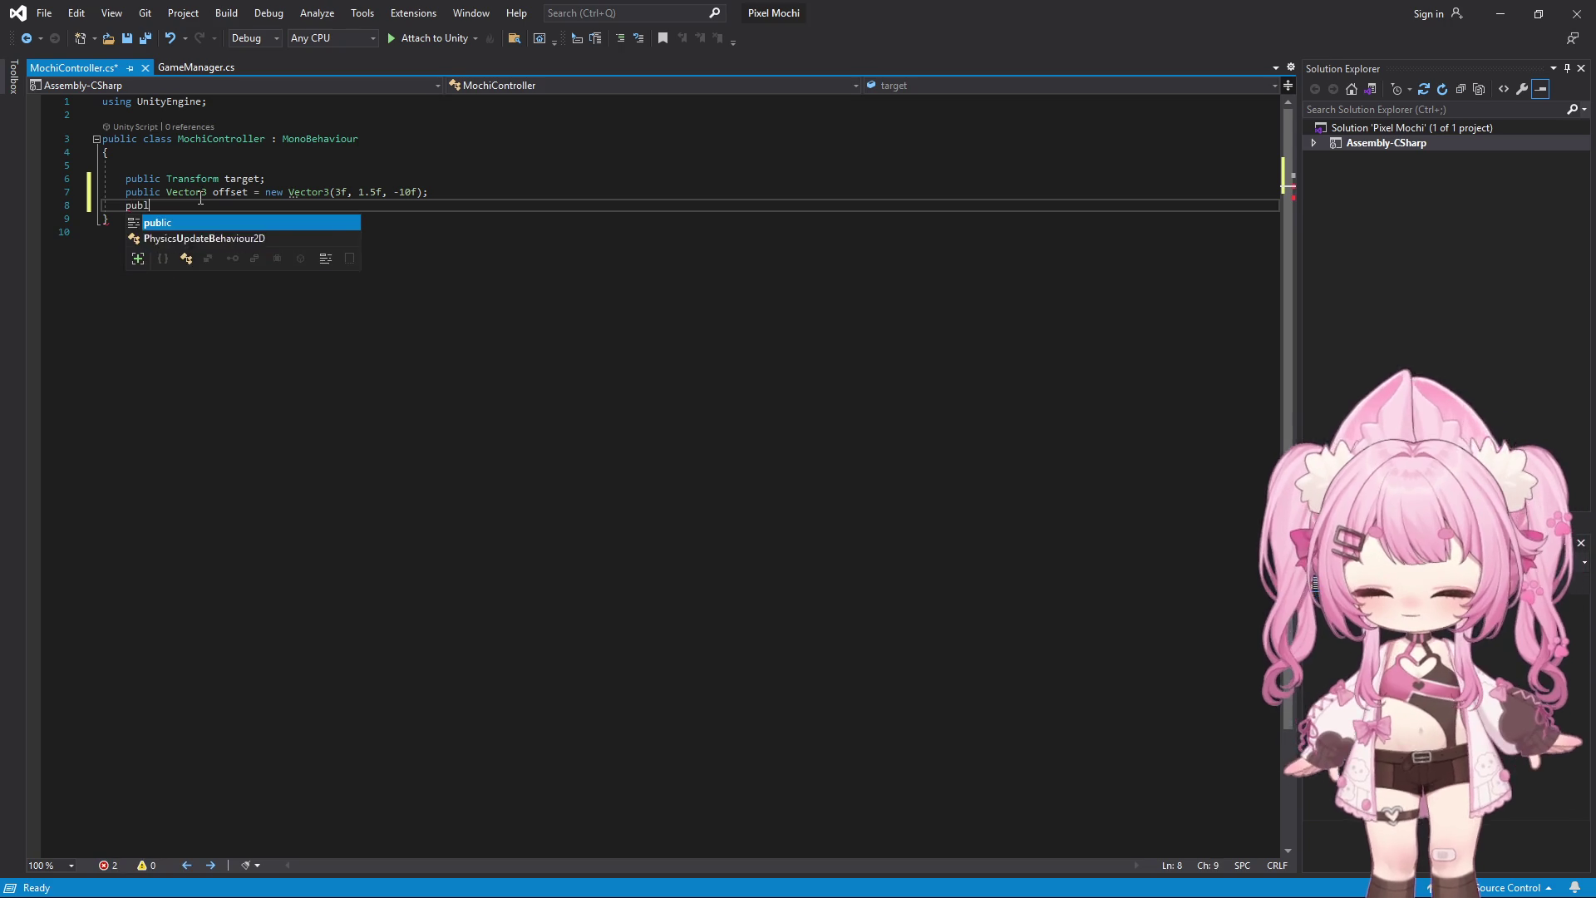
pyautogui.write('ic float ')
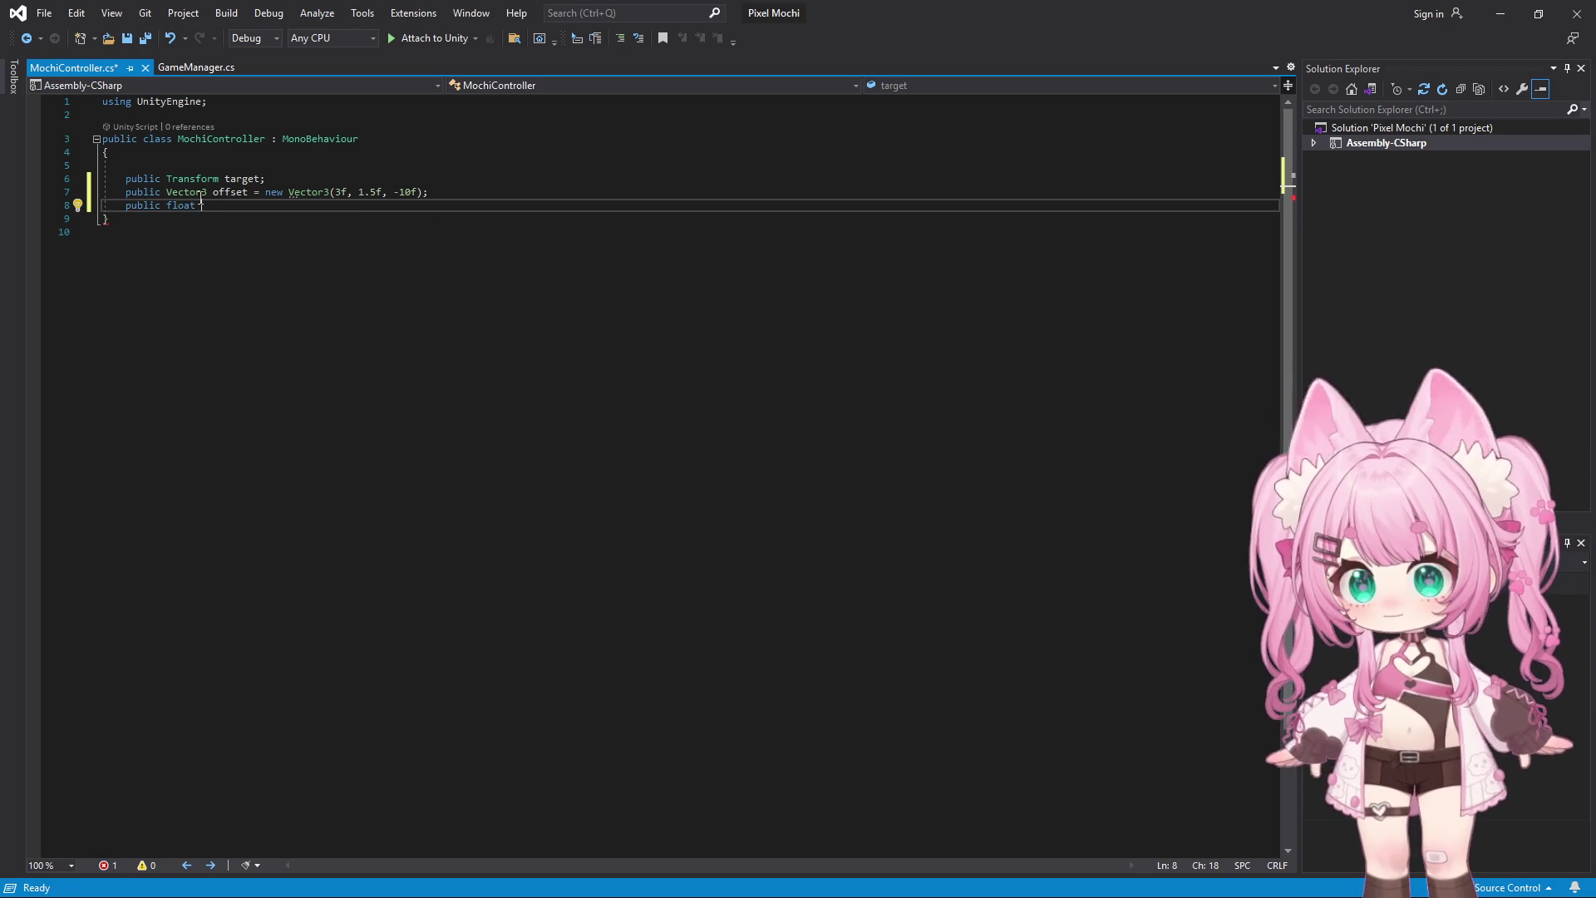
pyautogui.write('smooth')
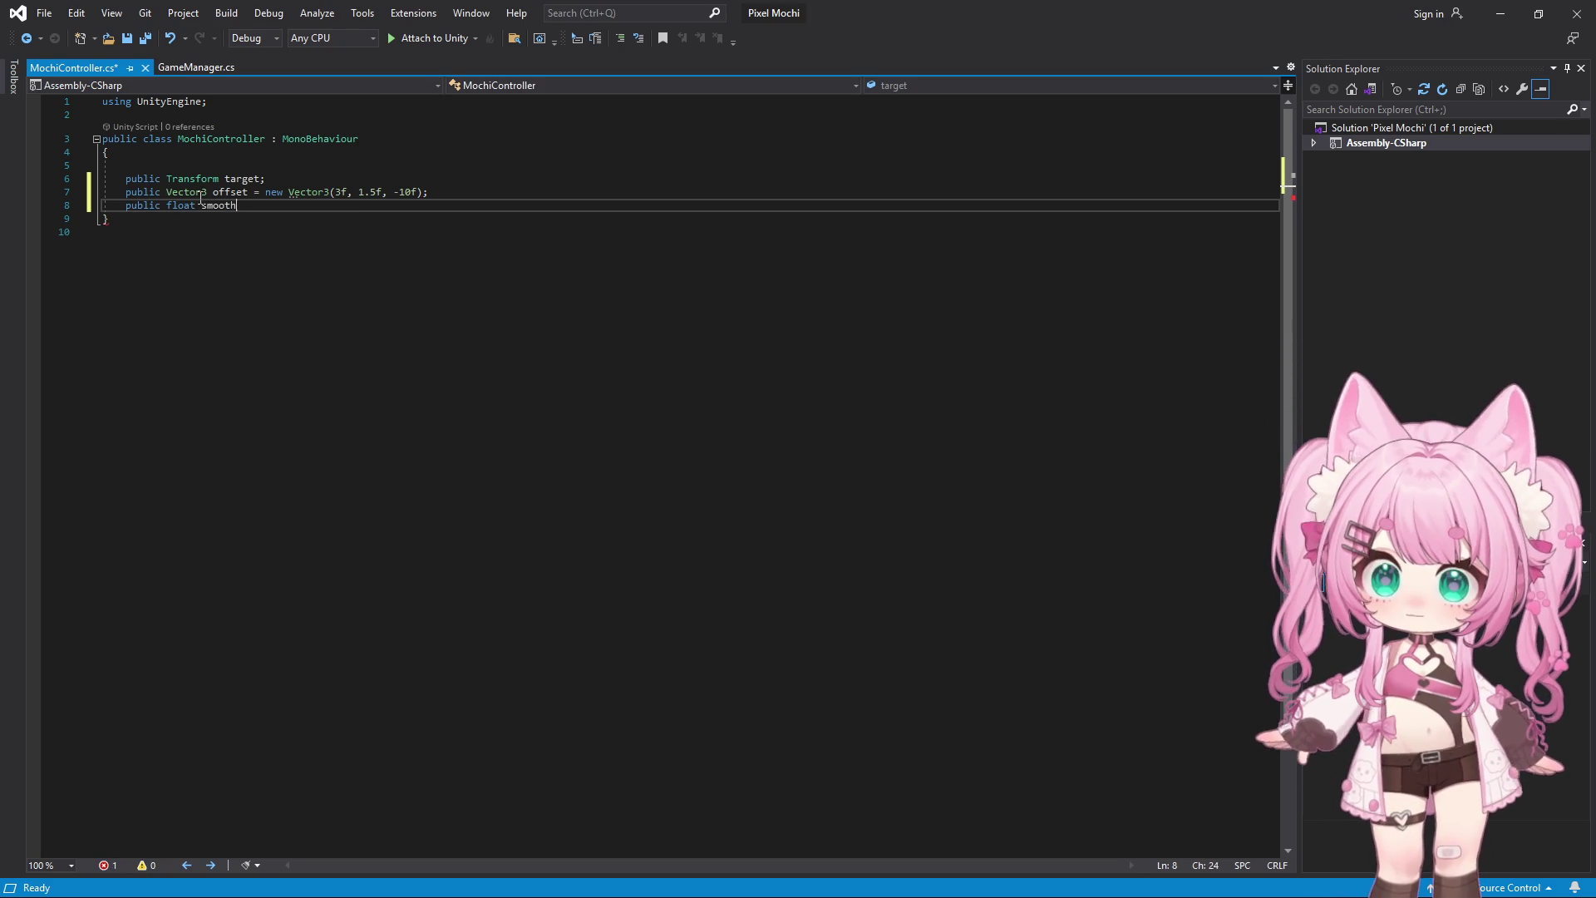
pyautogui.write('Soe')
pyautogui.press('BackSpace')
pyautogui.press('BackSpace')
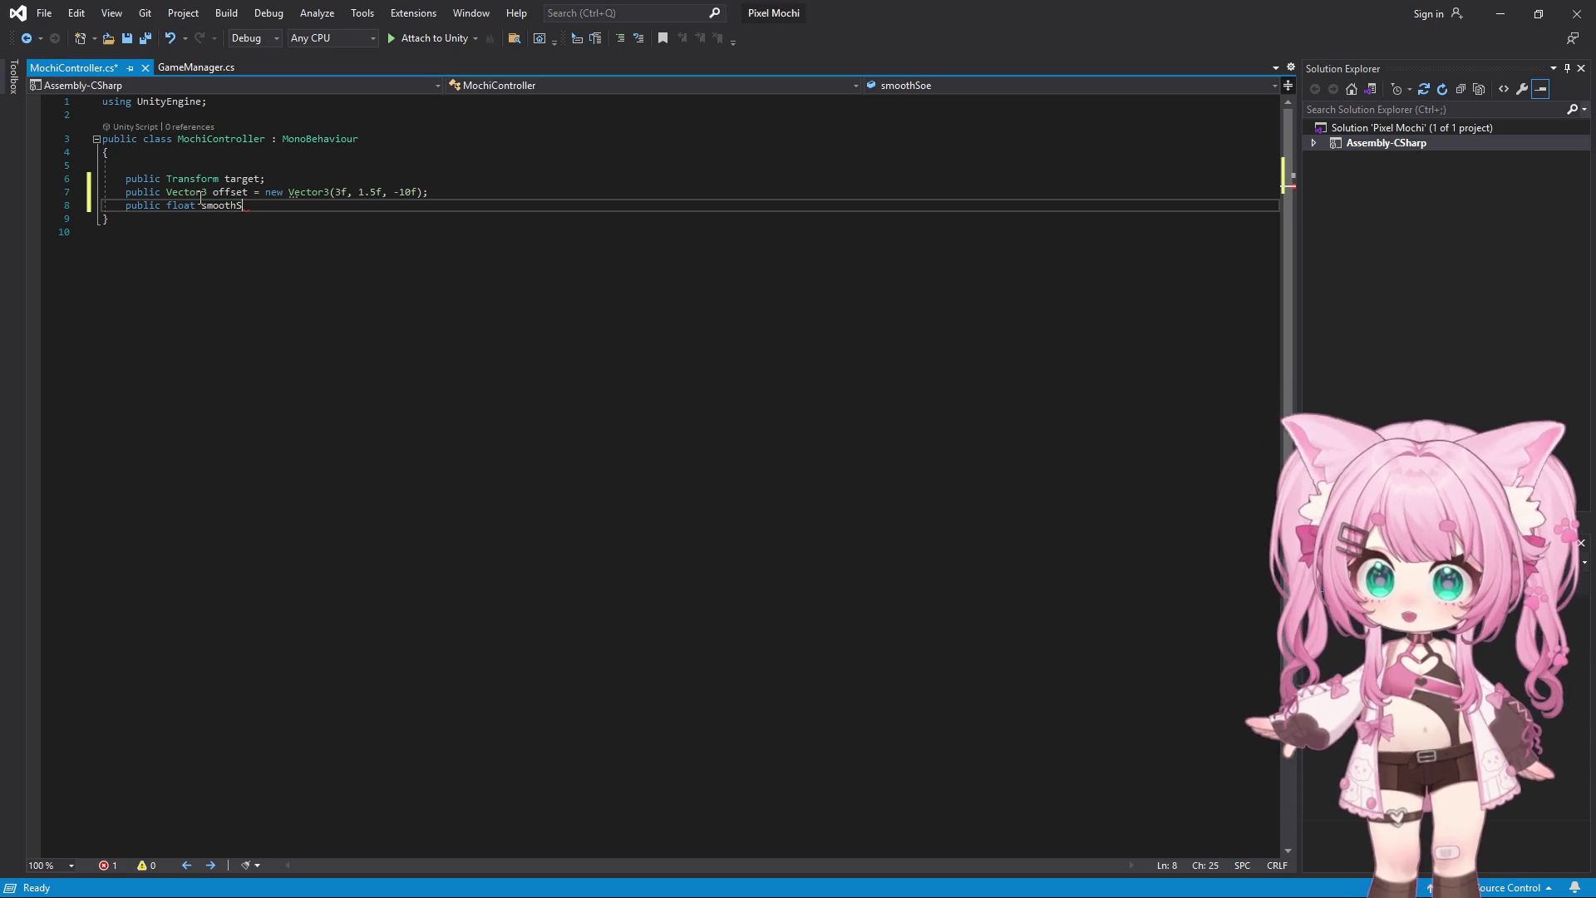
pyautogui.write('peed ')
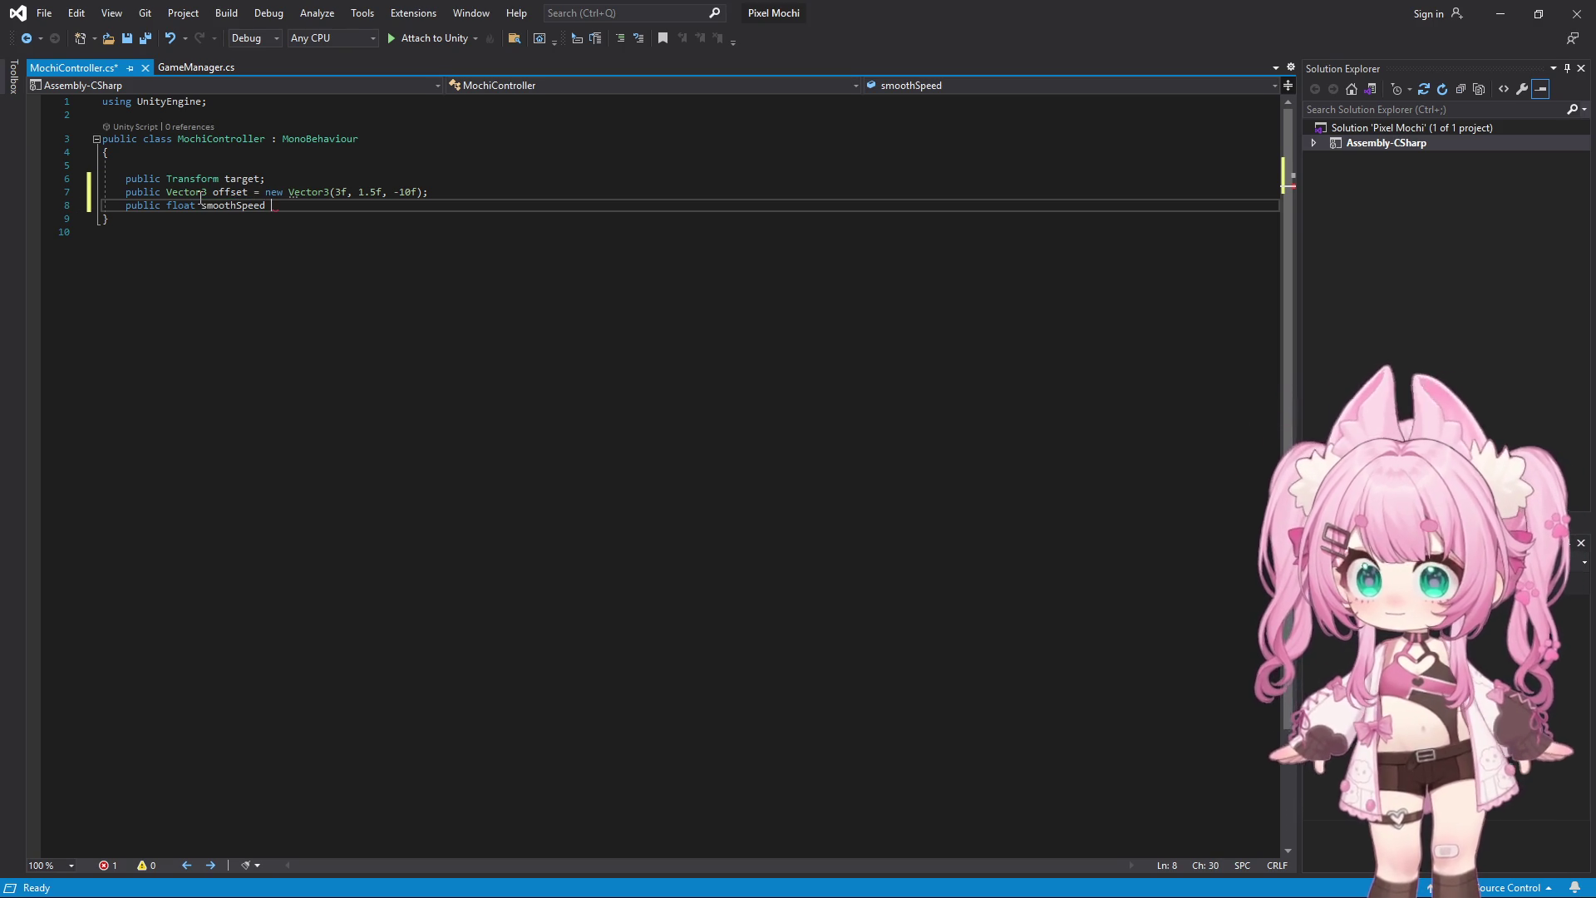
pyautogui.write('= 5f;')
pyautogui.press('Return')
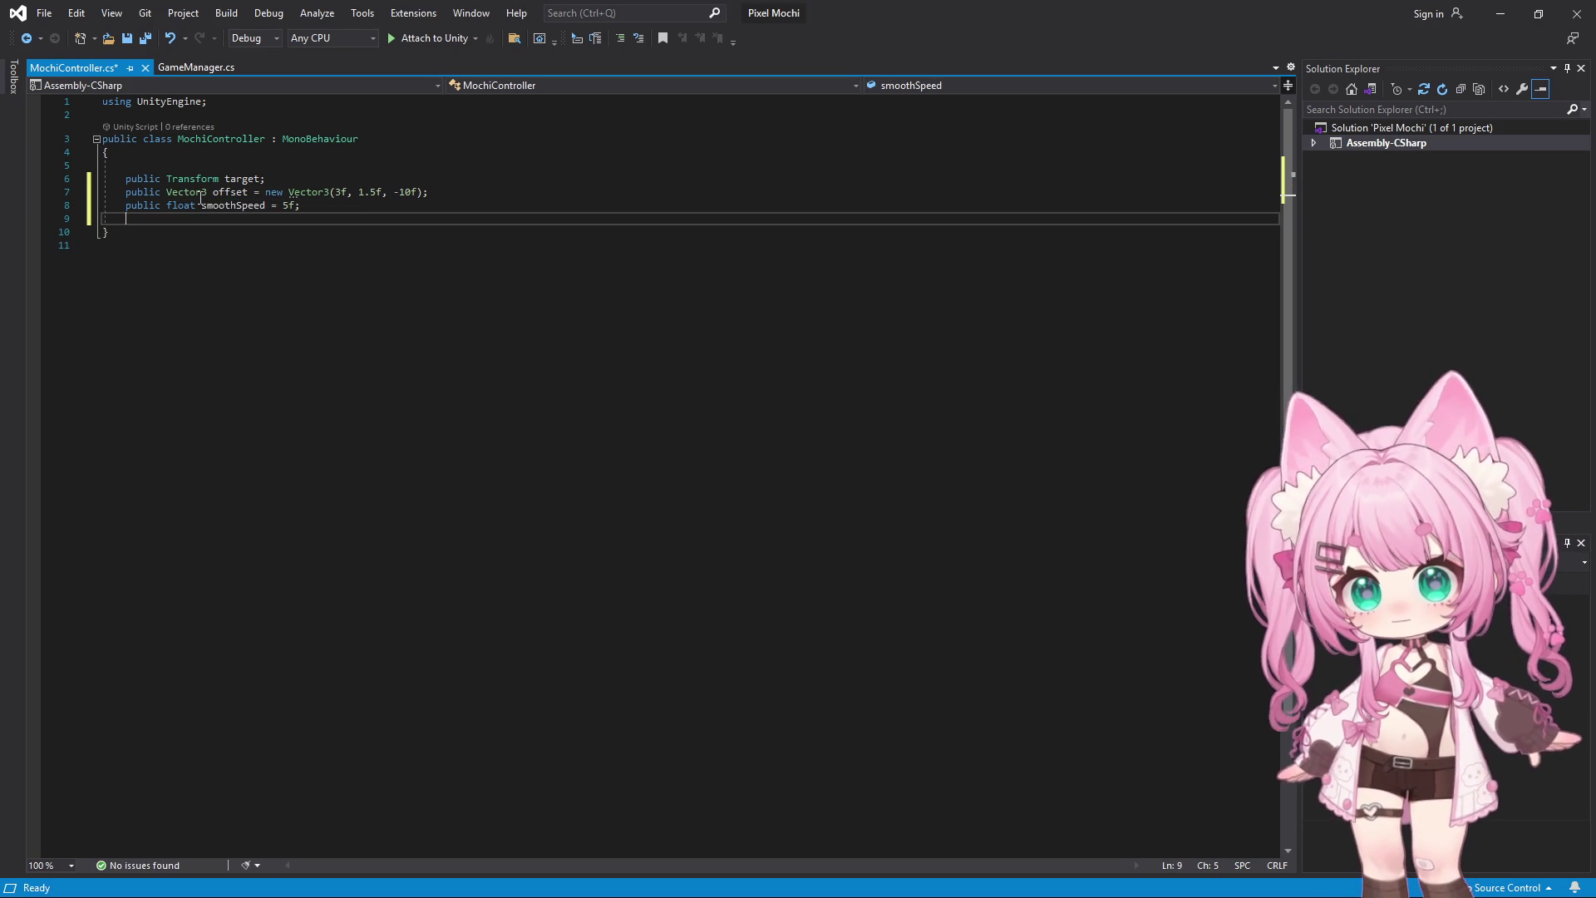
pyautogui.press('Return')
pyautogui.write('p')
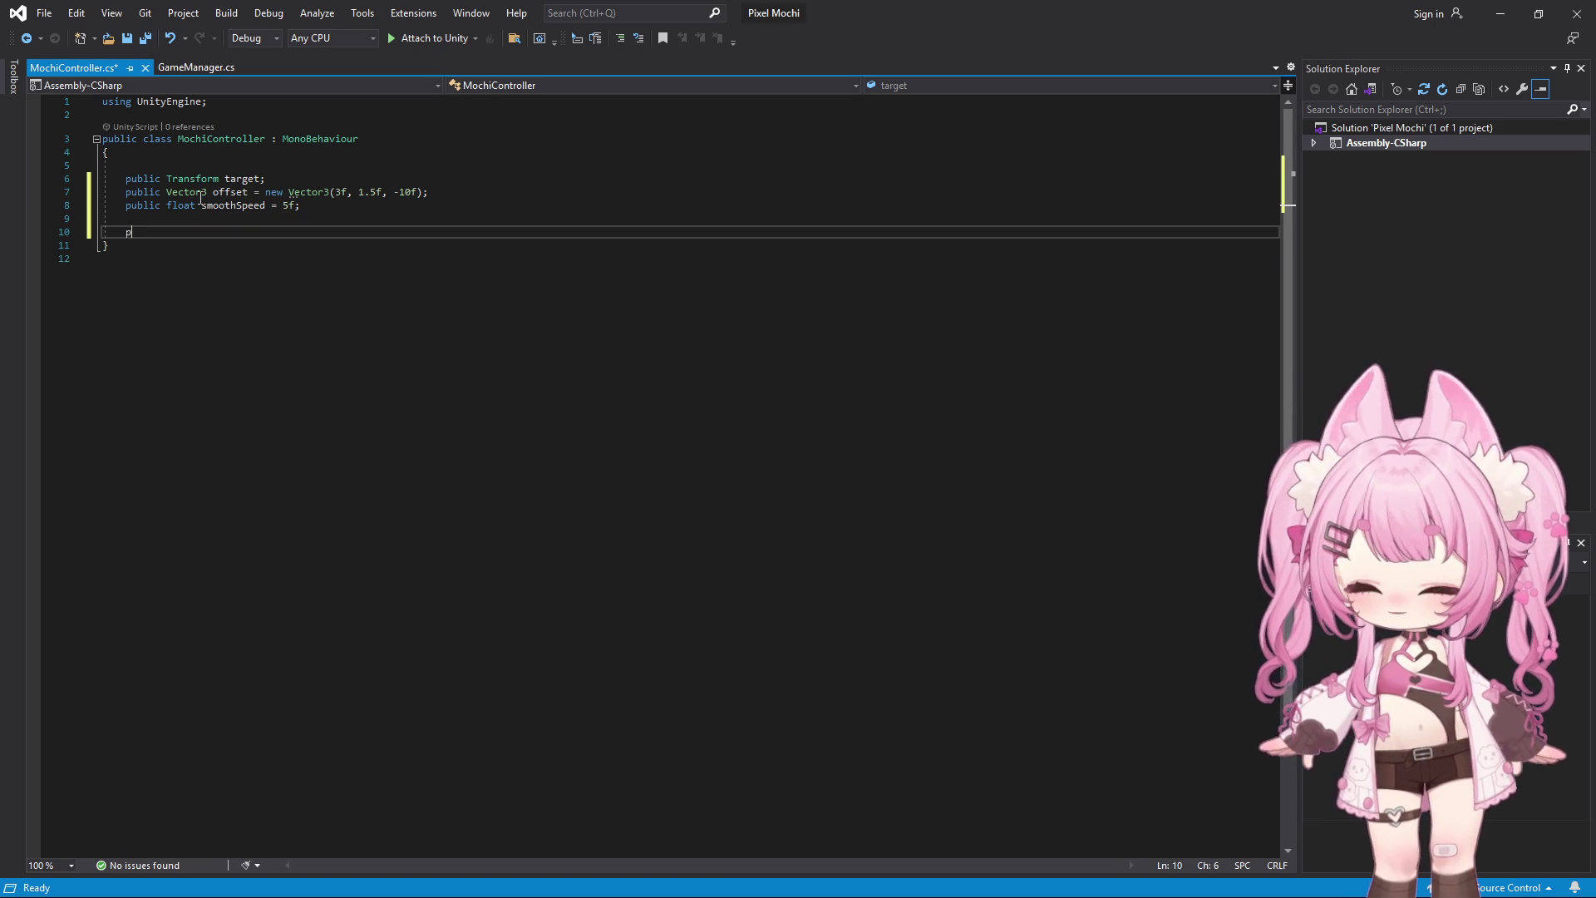
pyautogui.write('rivate ')
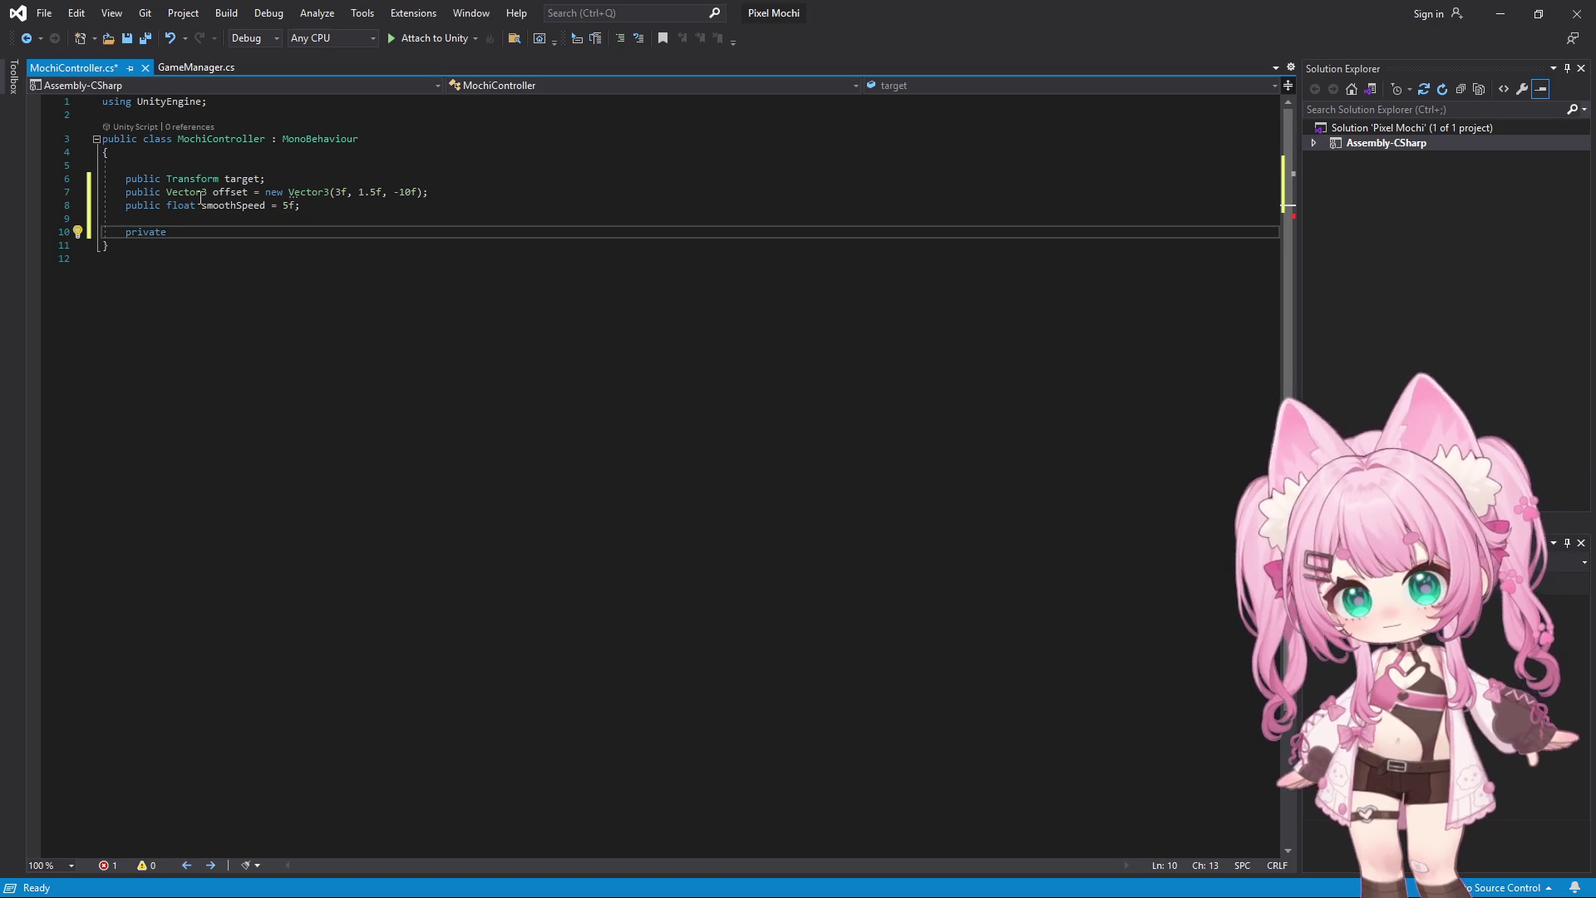
pyautogui.write('void')
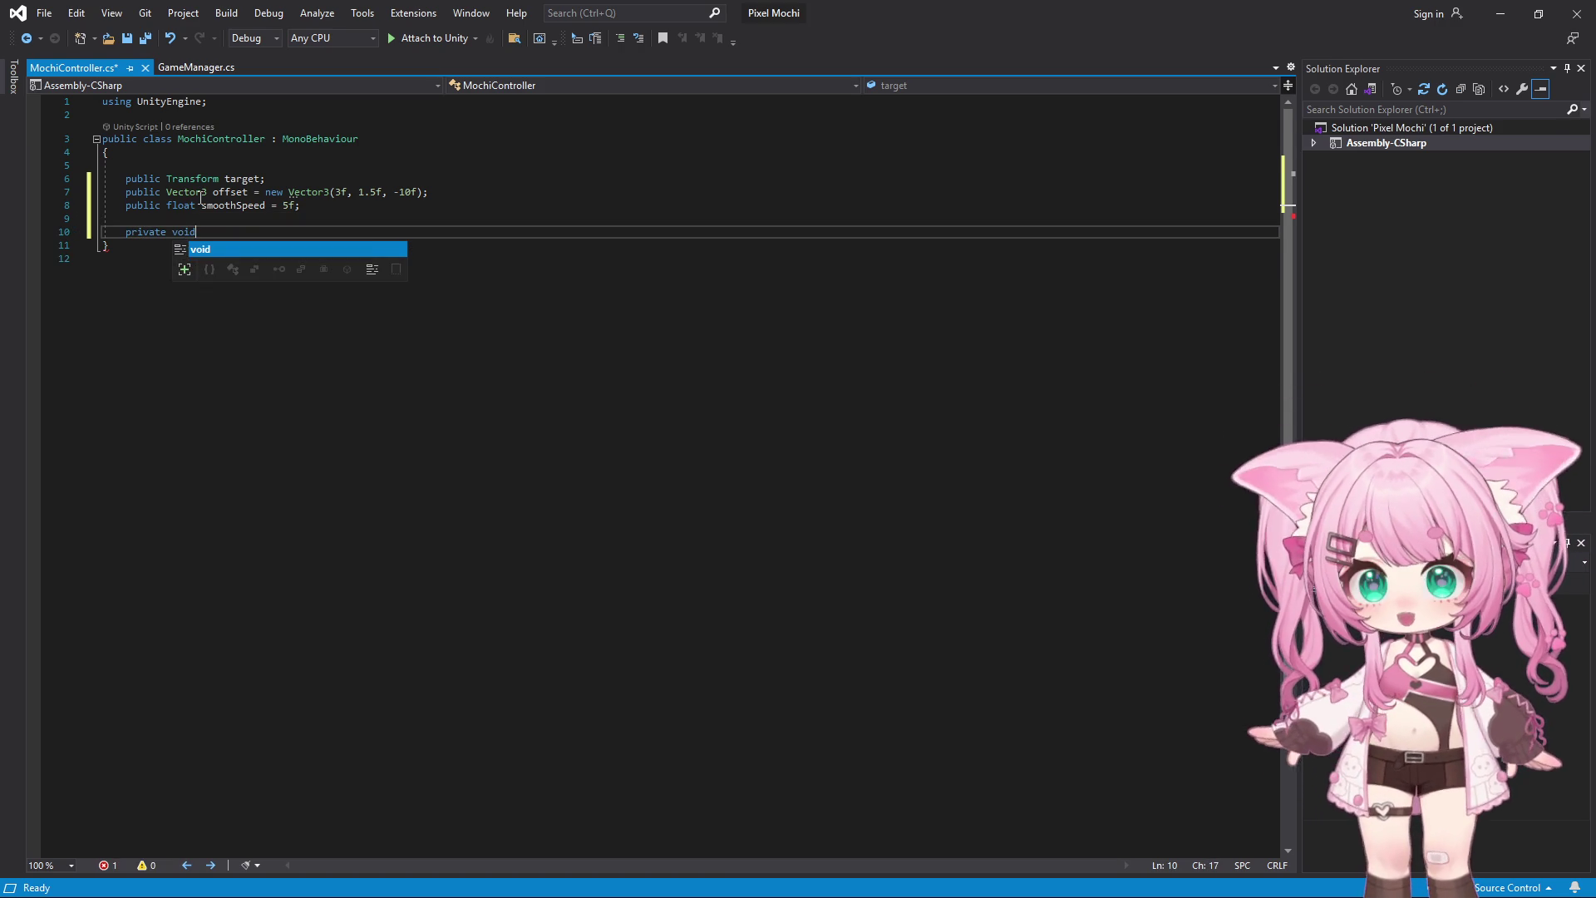
pyautogui.write(' Late')
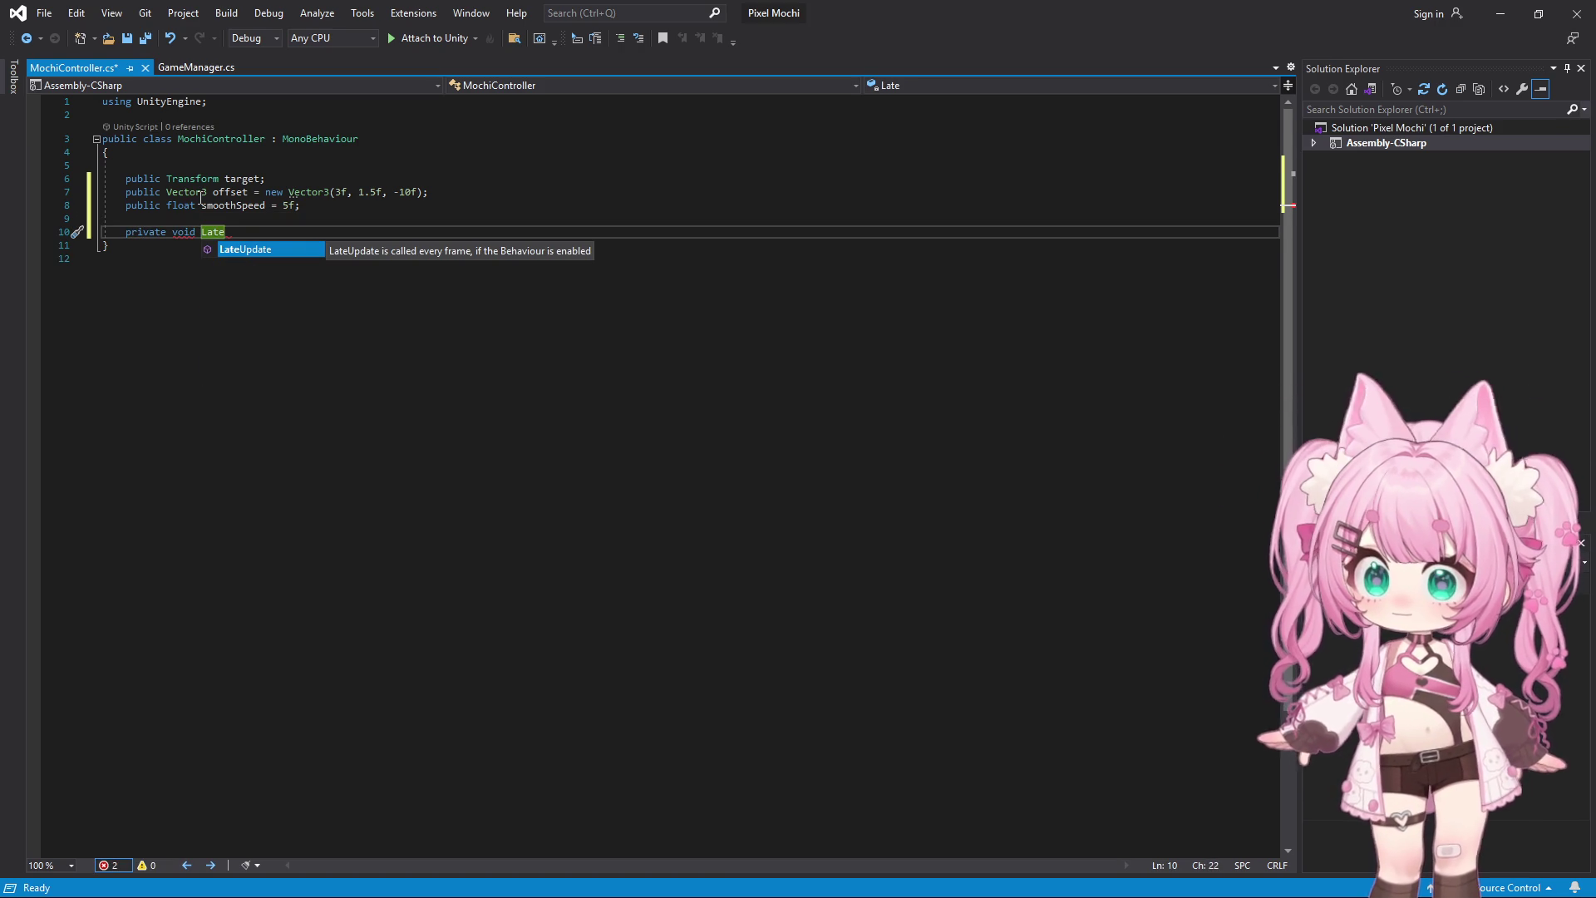
pyautogui.write('Update')
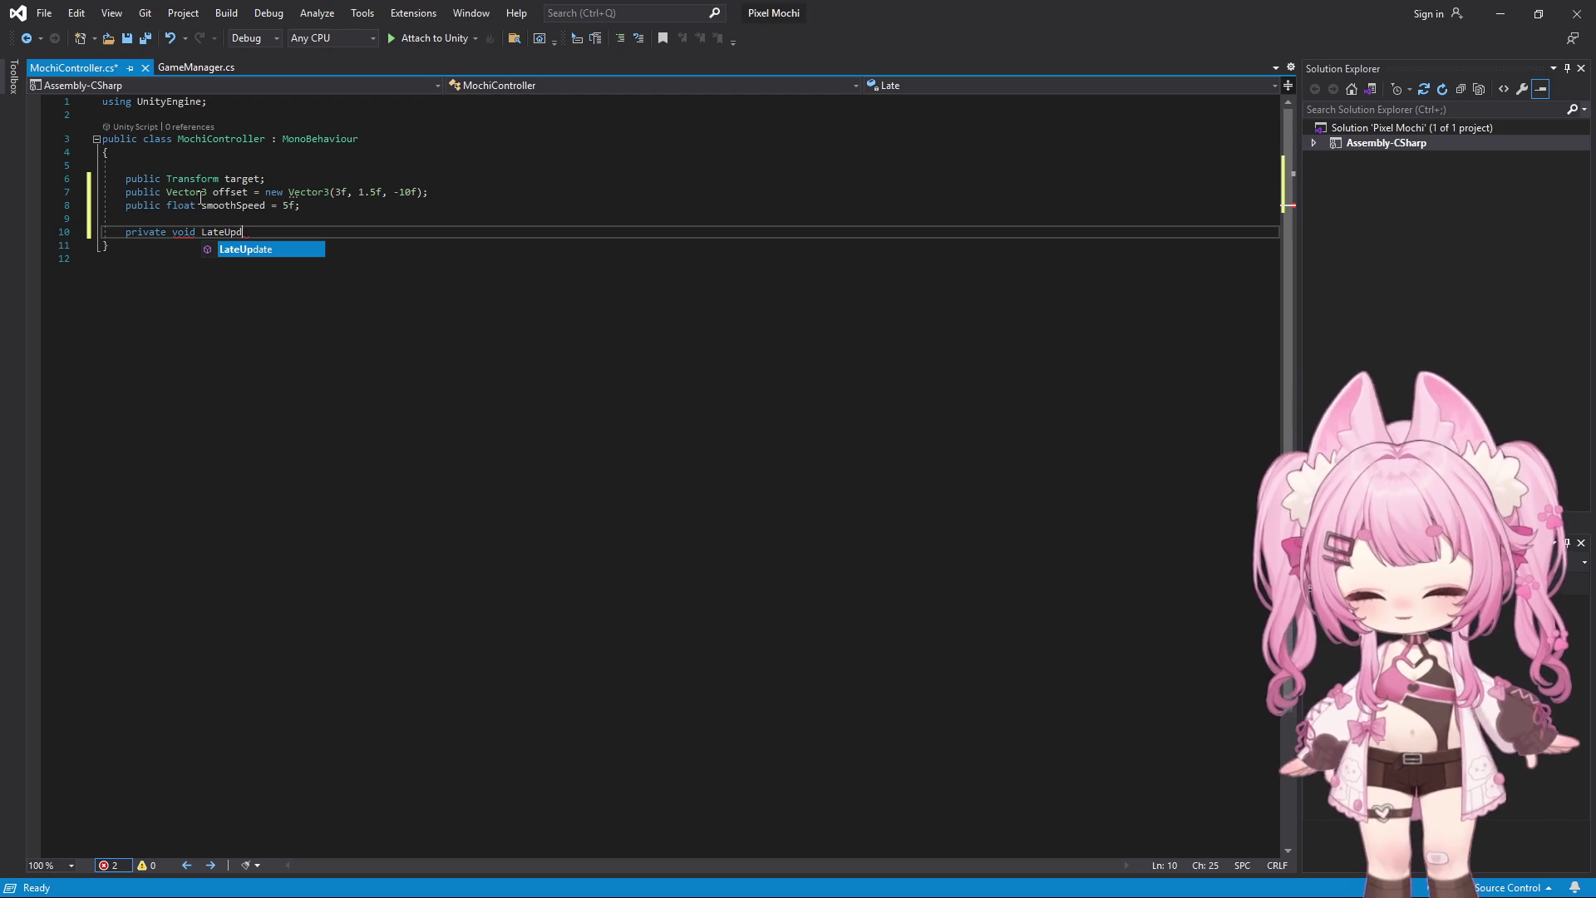
# Create the LateUpdate() body beginning with 'if (target == null) return;'
pyautogui.press('Return')
pyautogui.write('te(')
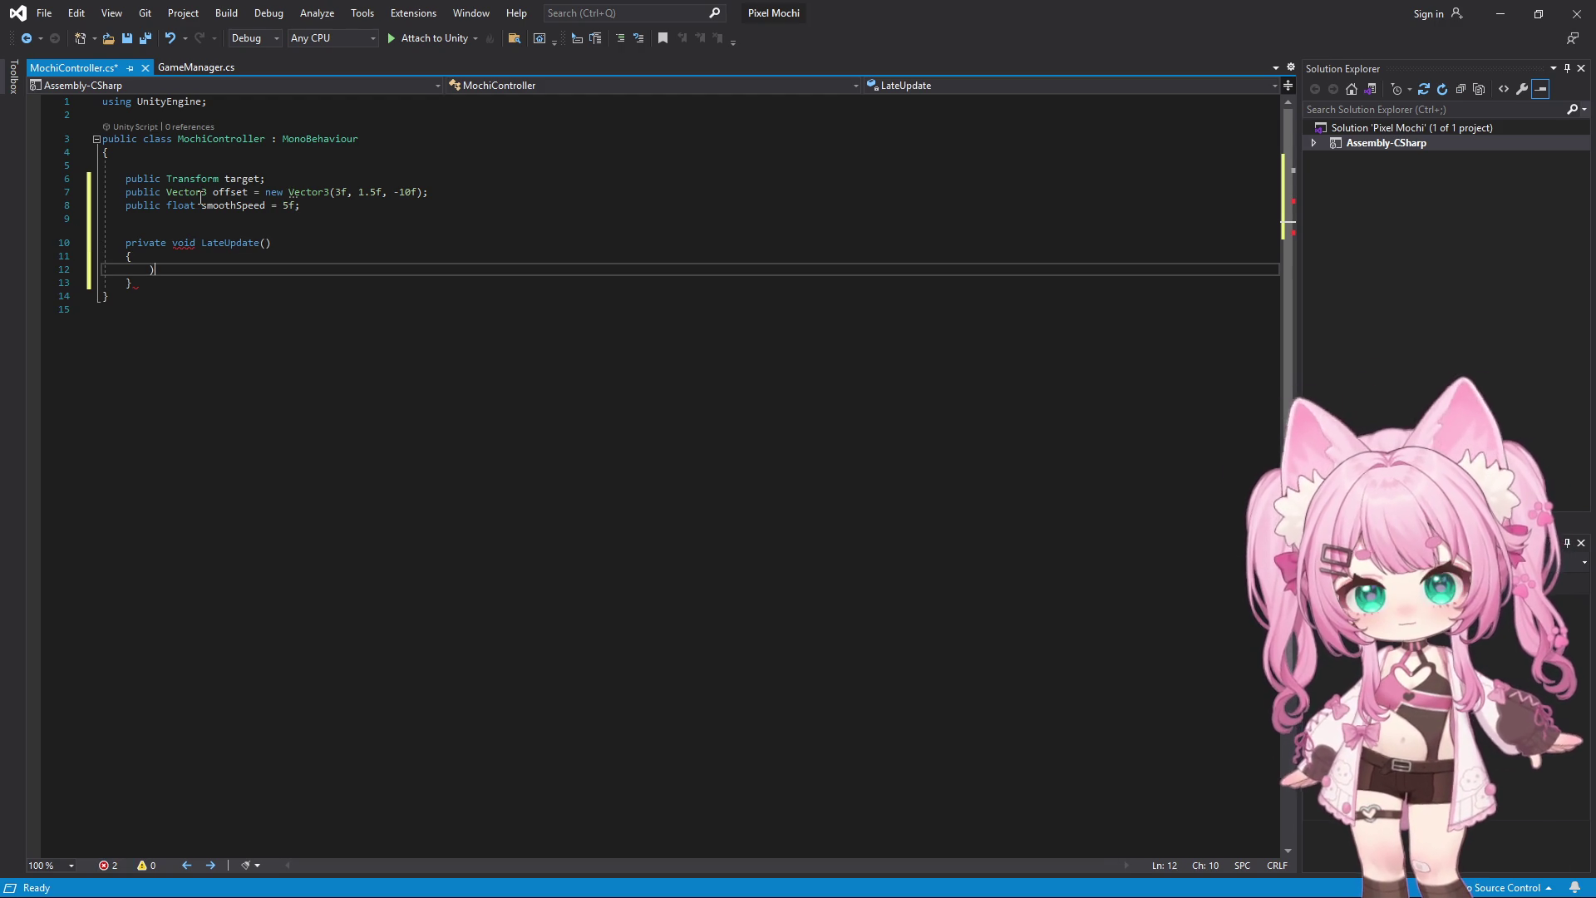
pyautogui.press('BackSpace')
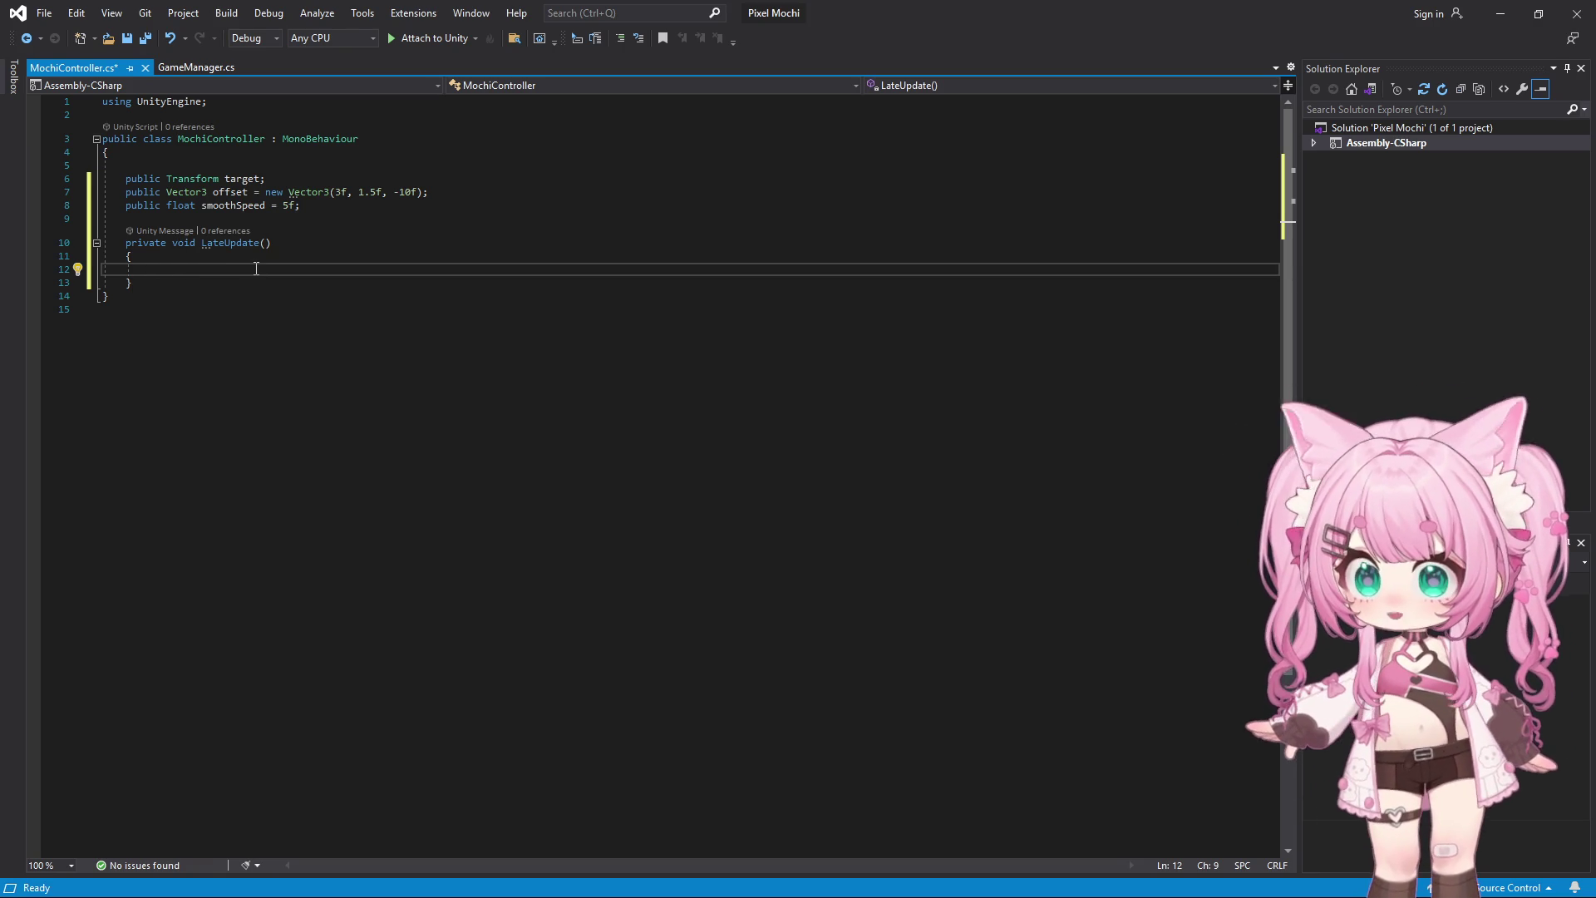
pyautogui.write('if')
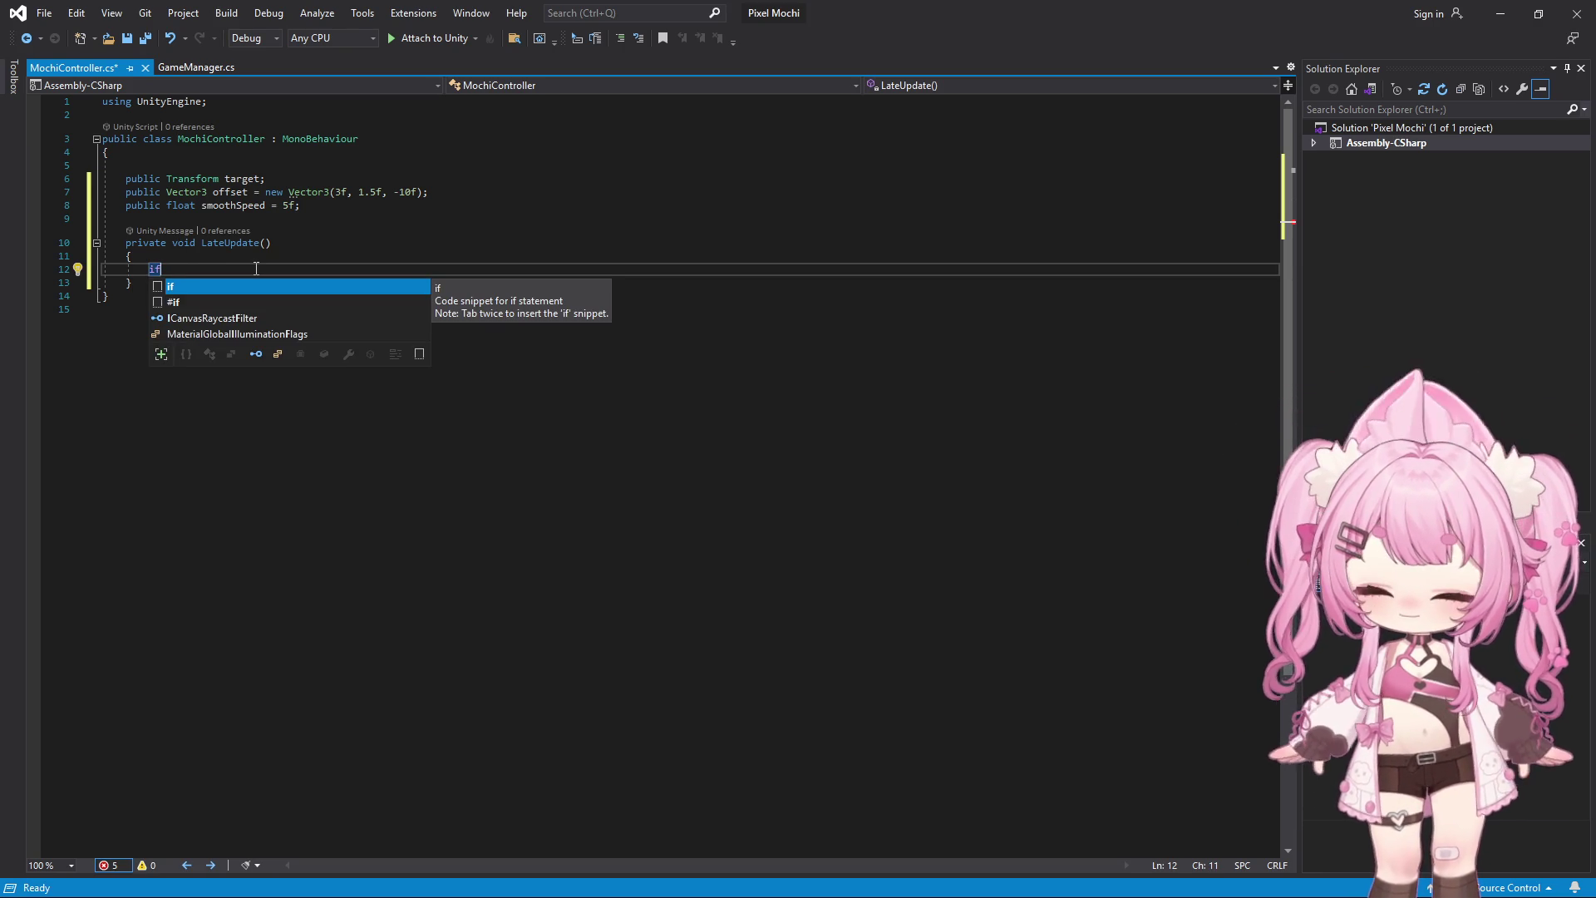
pyautogui.write(' (')
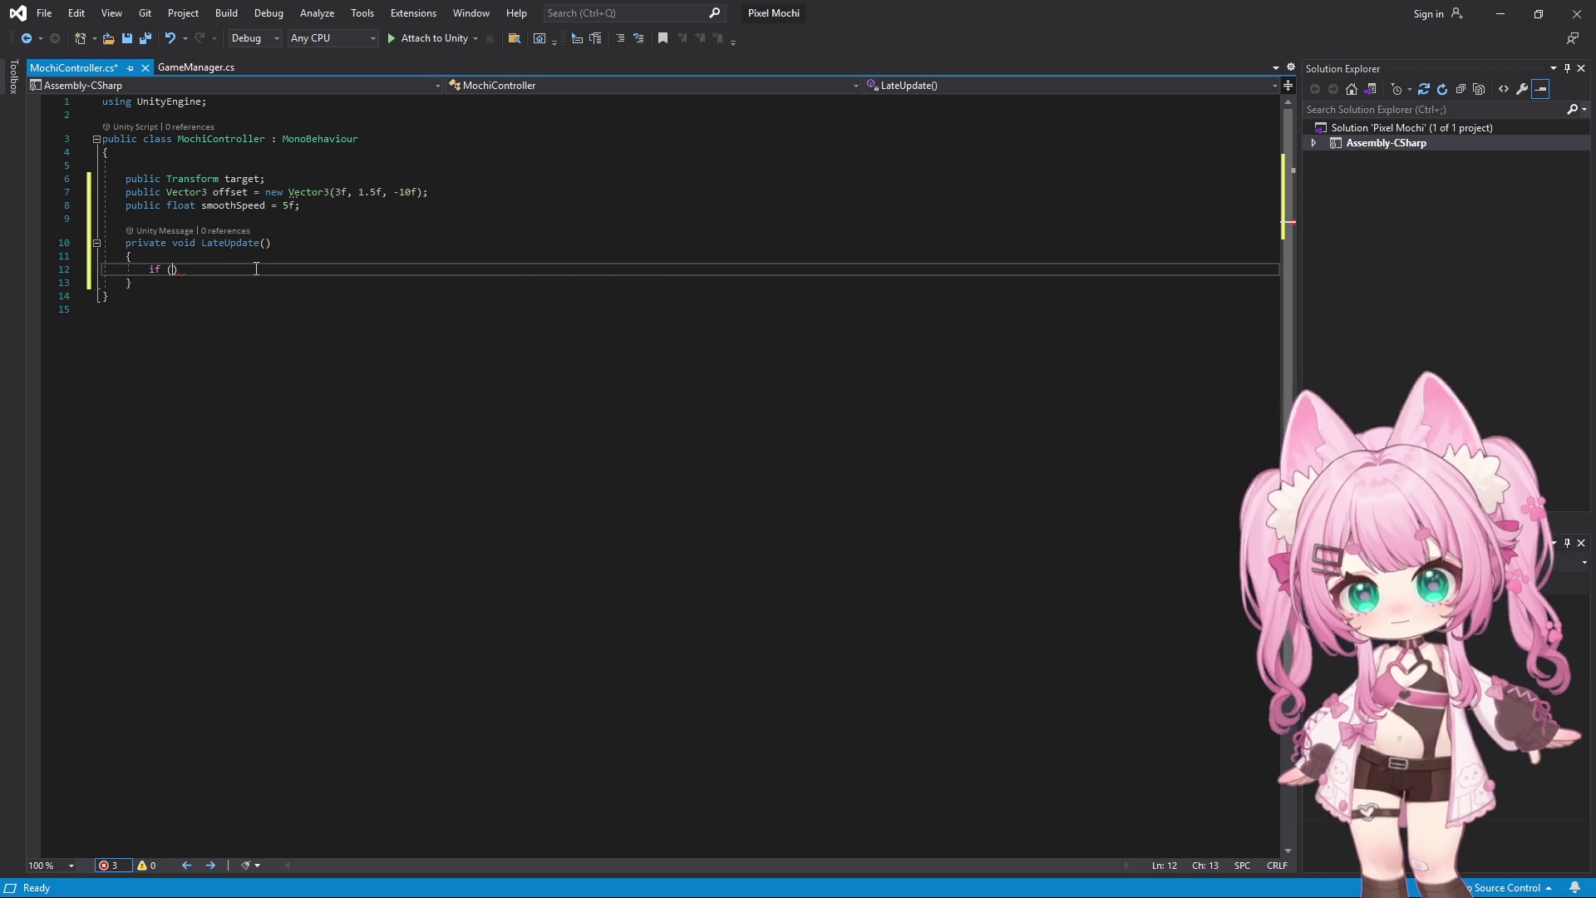
pyautogui.write('target')
pyautogui.press('Escape')
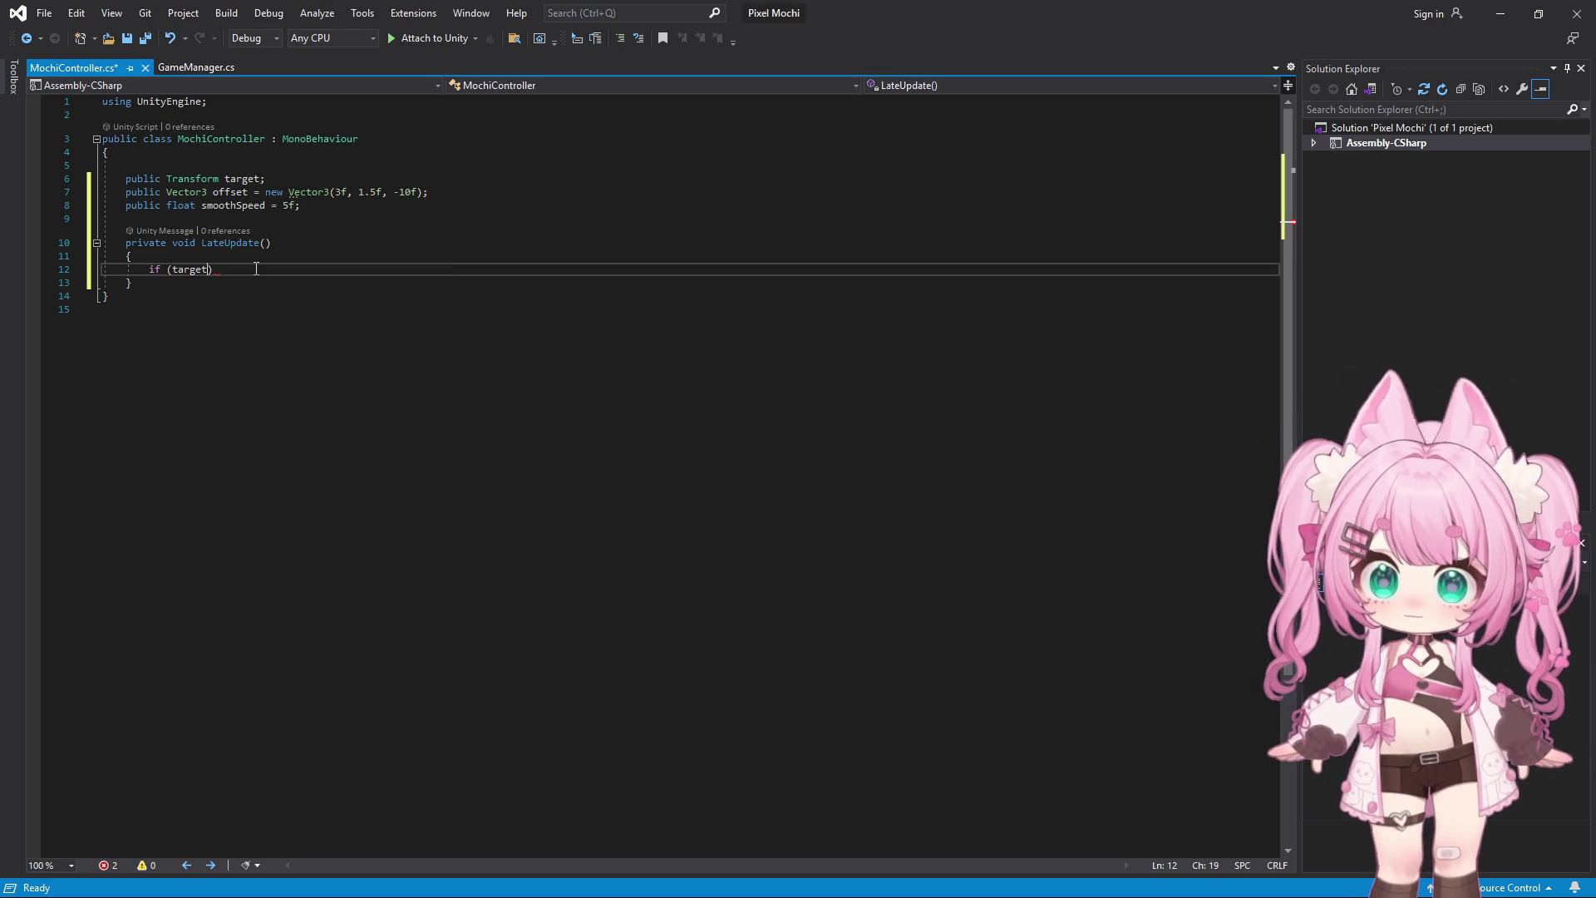
pyautogui.write('==')
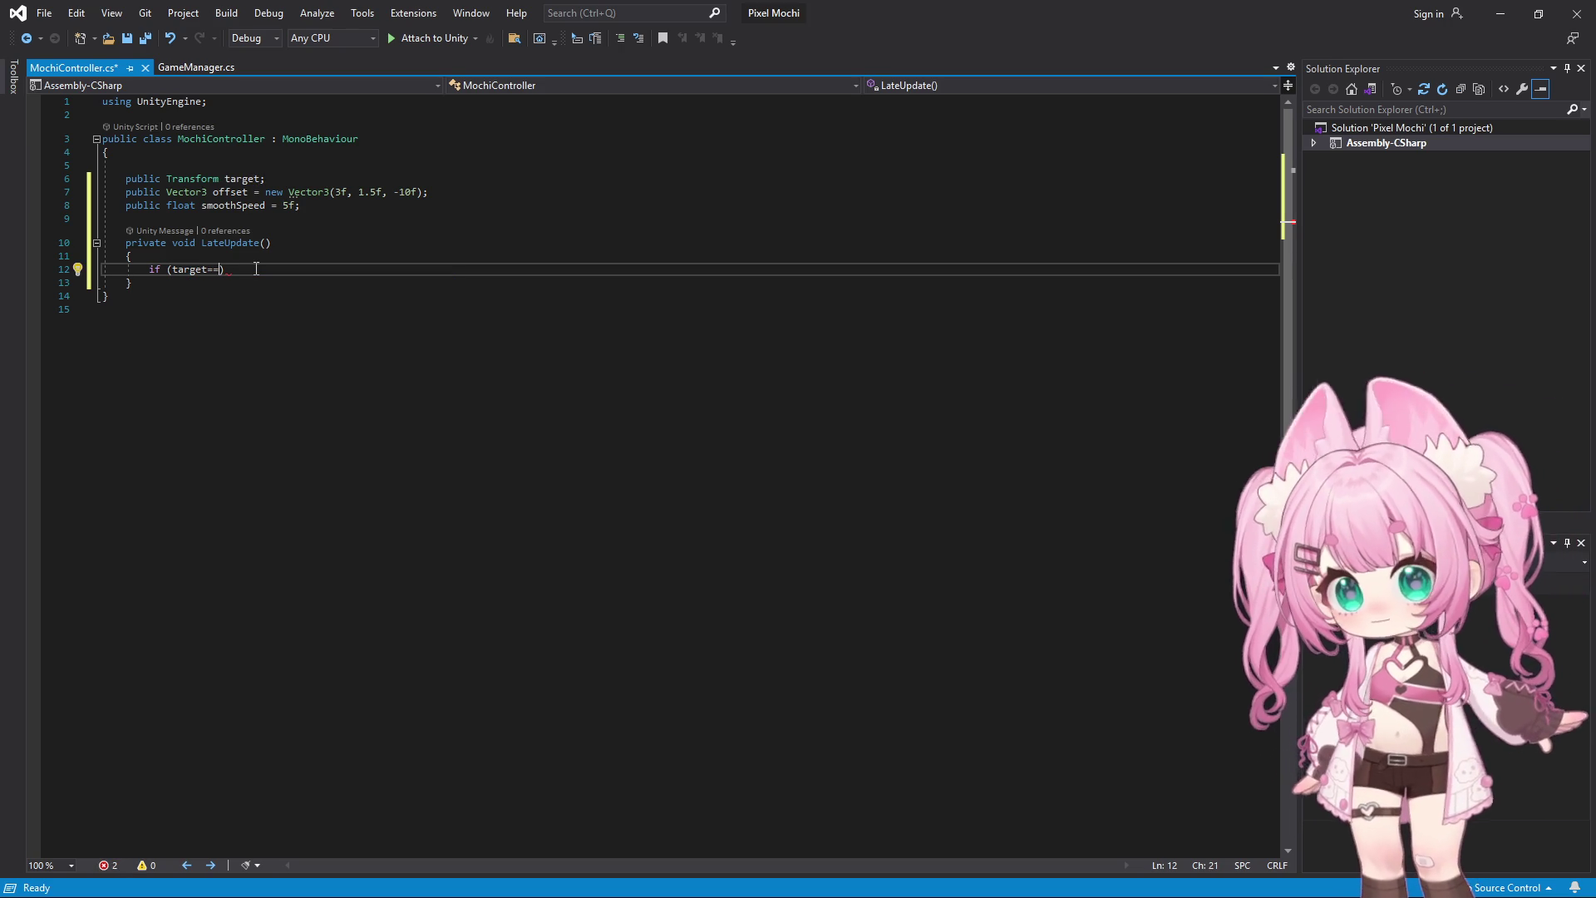
pyautogui.write(' null')
pyautogui.press('Left')
pyautogui.press('Left')
pyautogui.press('Left')
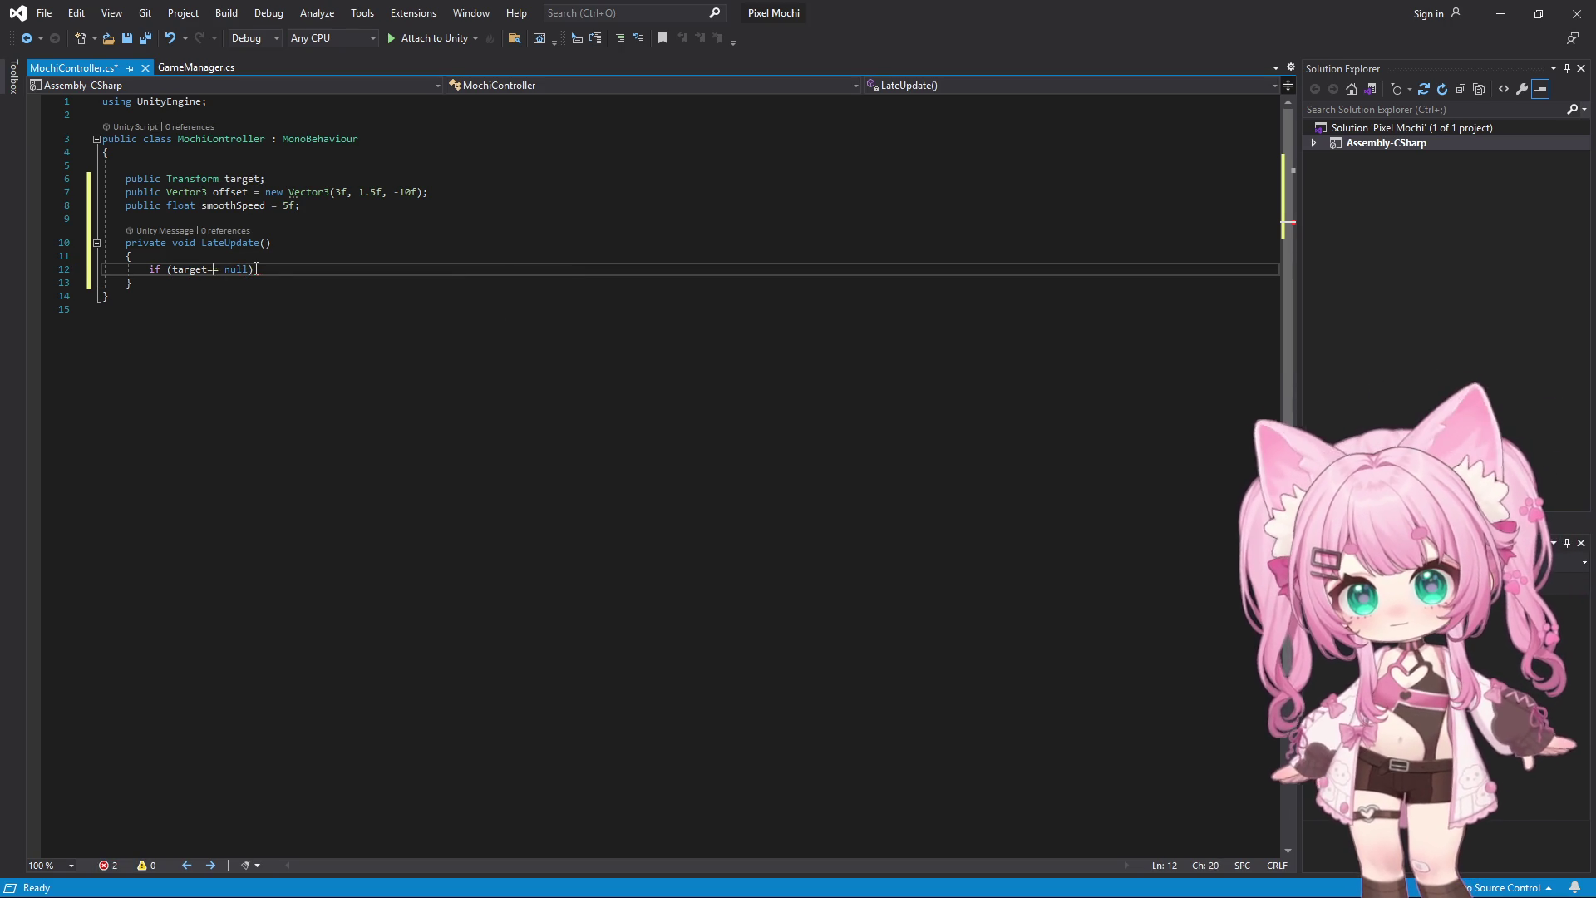
pyautogui.press('End')
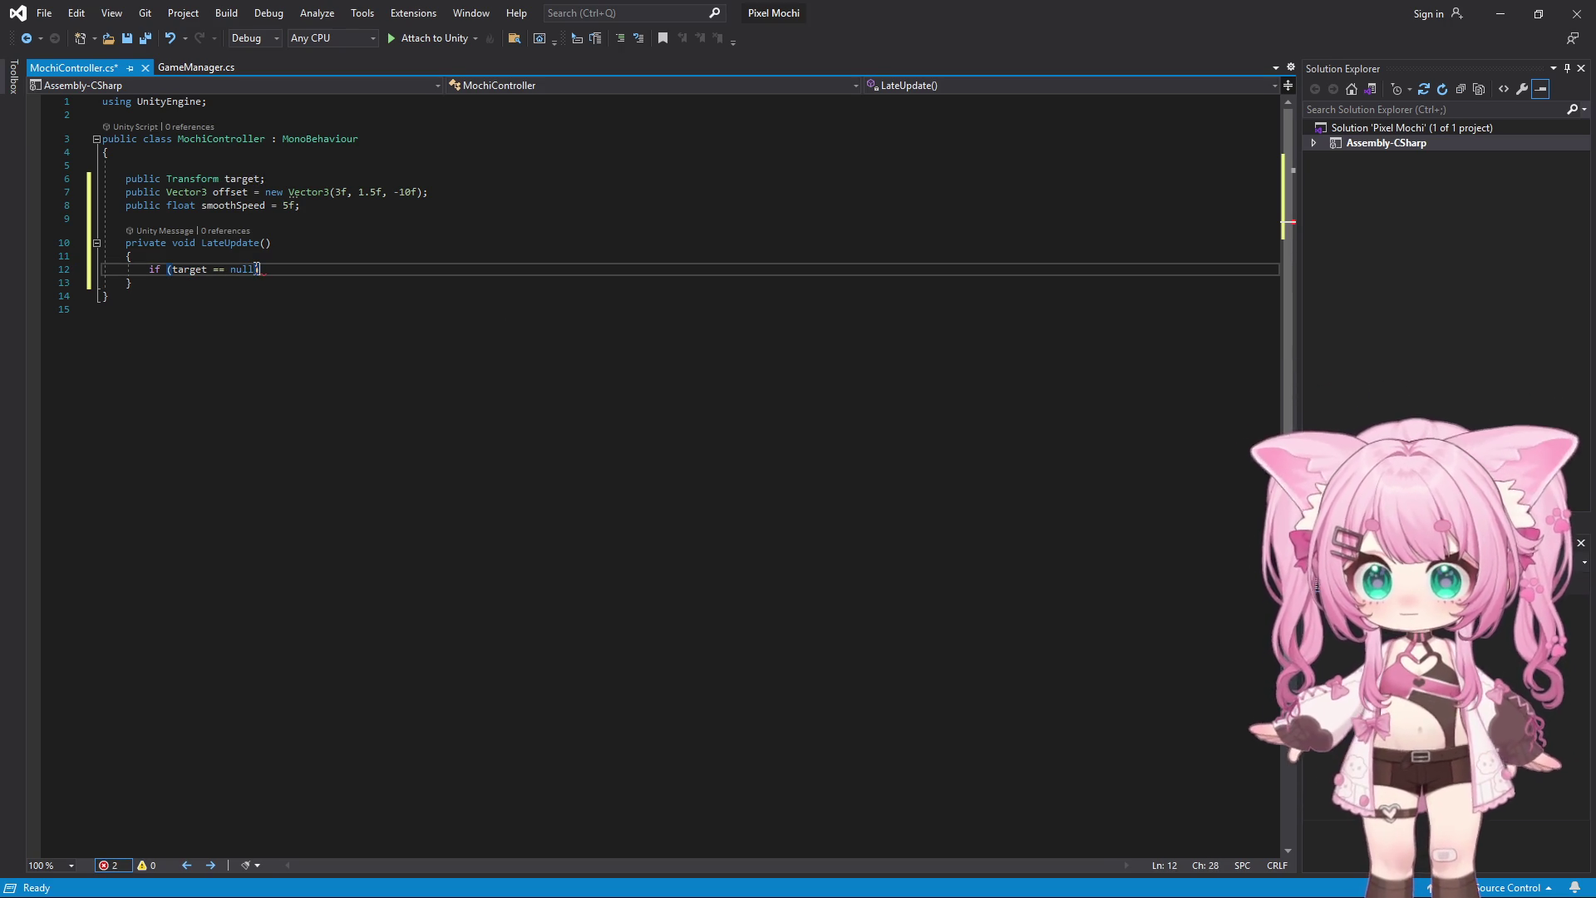
pyautogui.write('return')
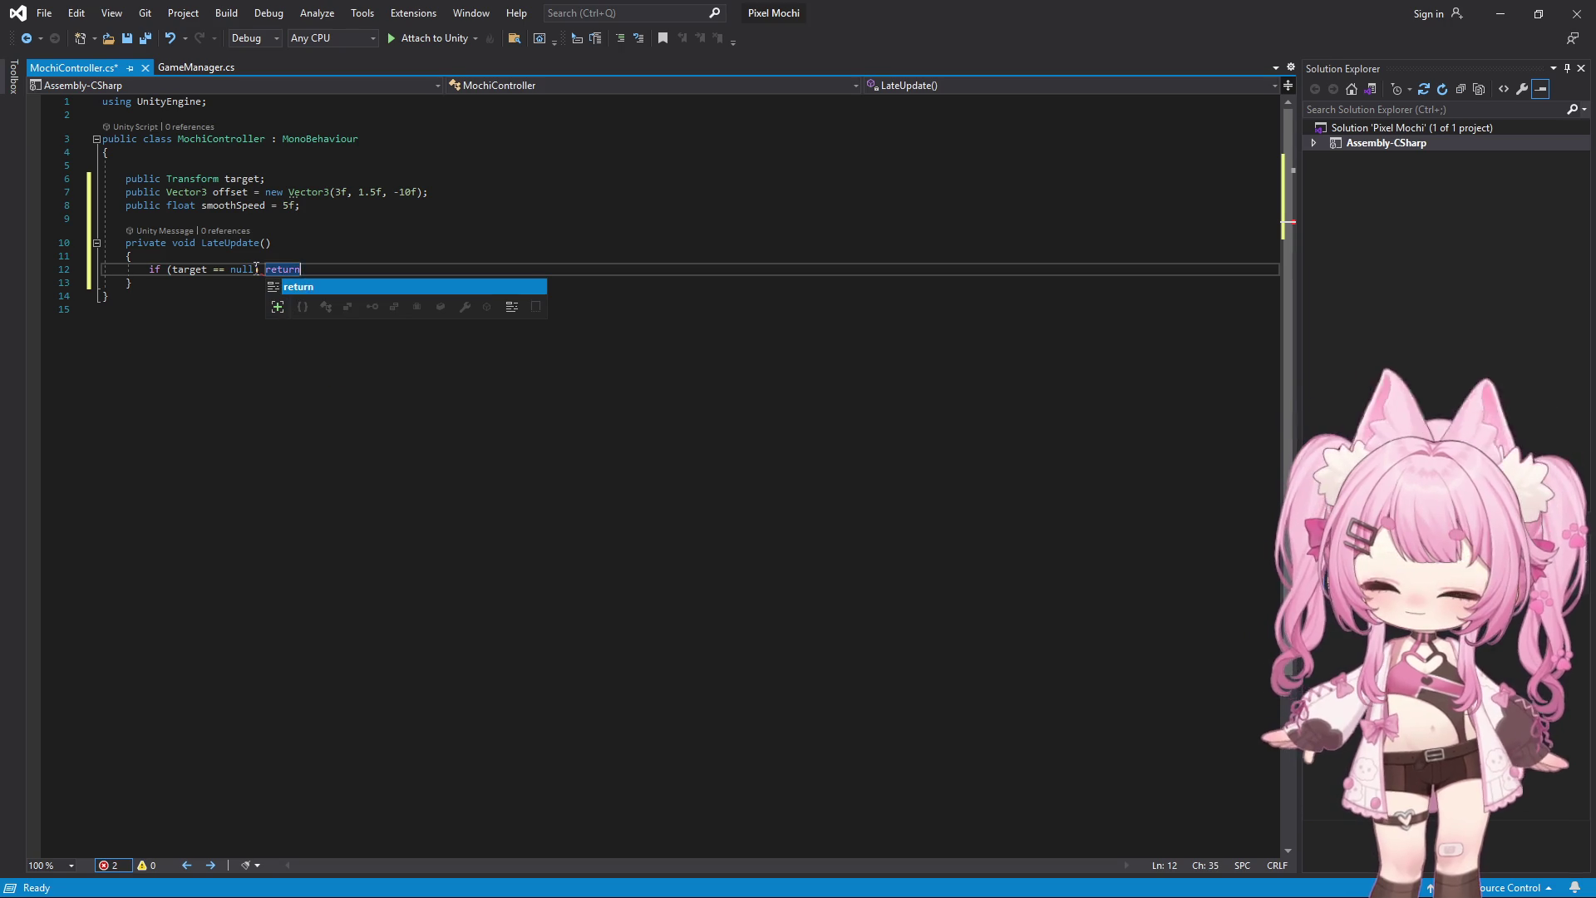
pyautogui.write(';')
pyautogui.press('Return')
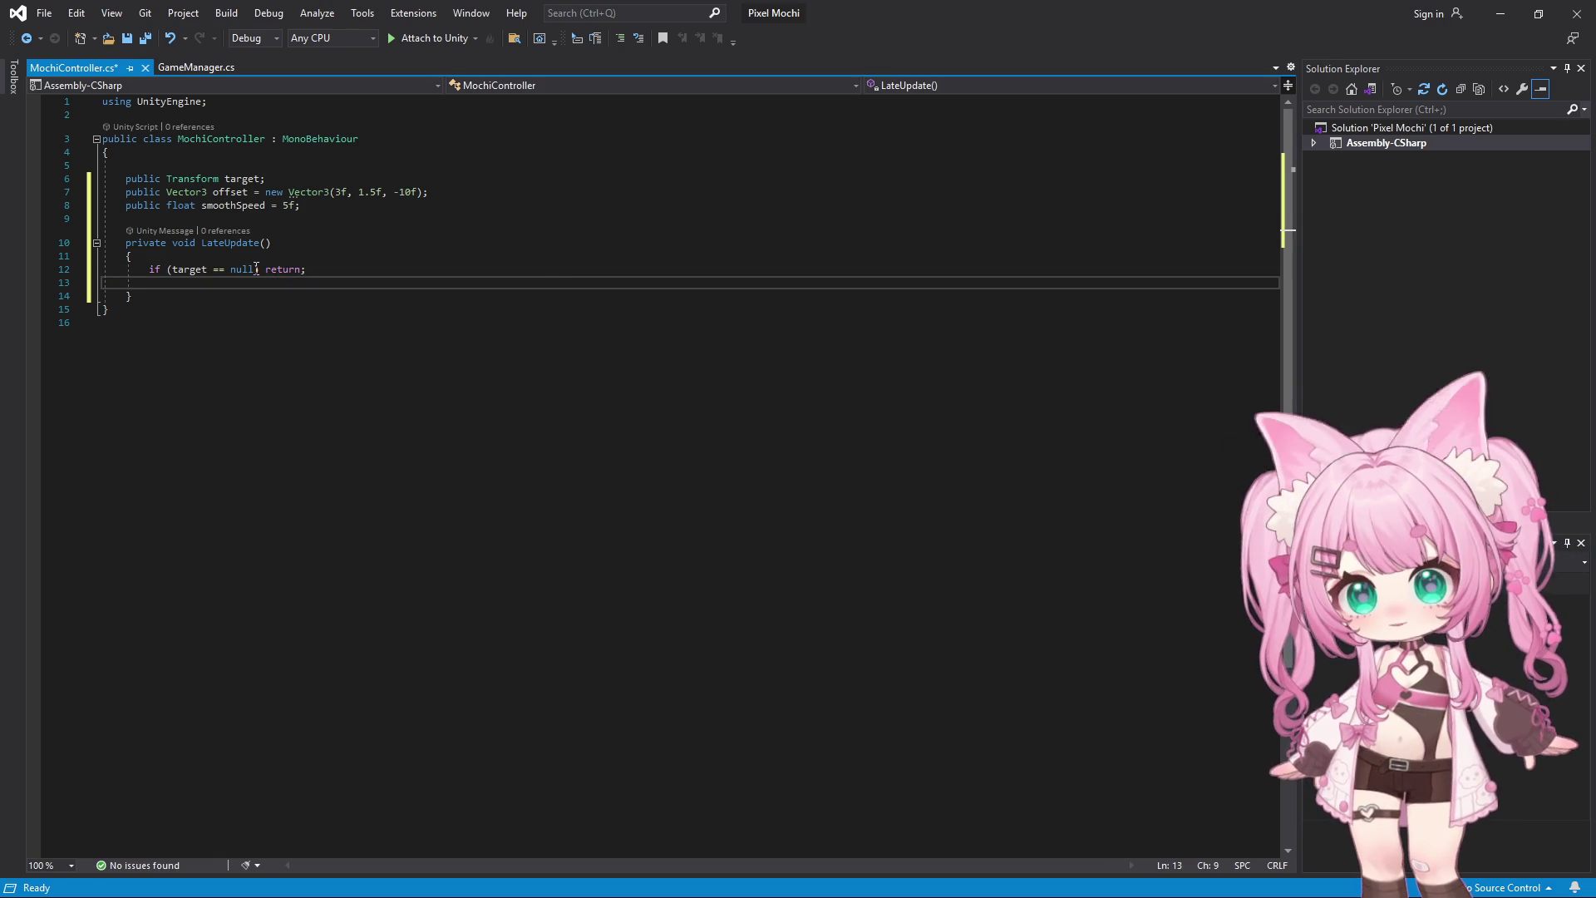
pyautogui.press('Return')
# Start the statement 'Vector3 desiredPosition = target.position' in LateUpdate
pyautogui.write('Vector3')
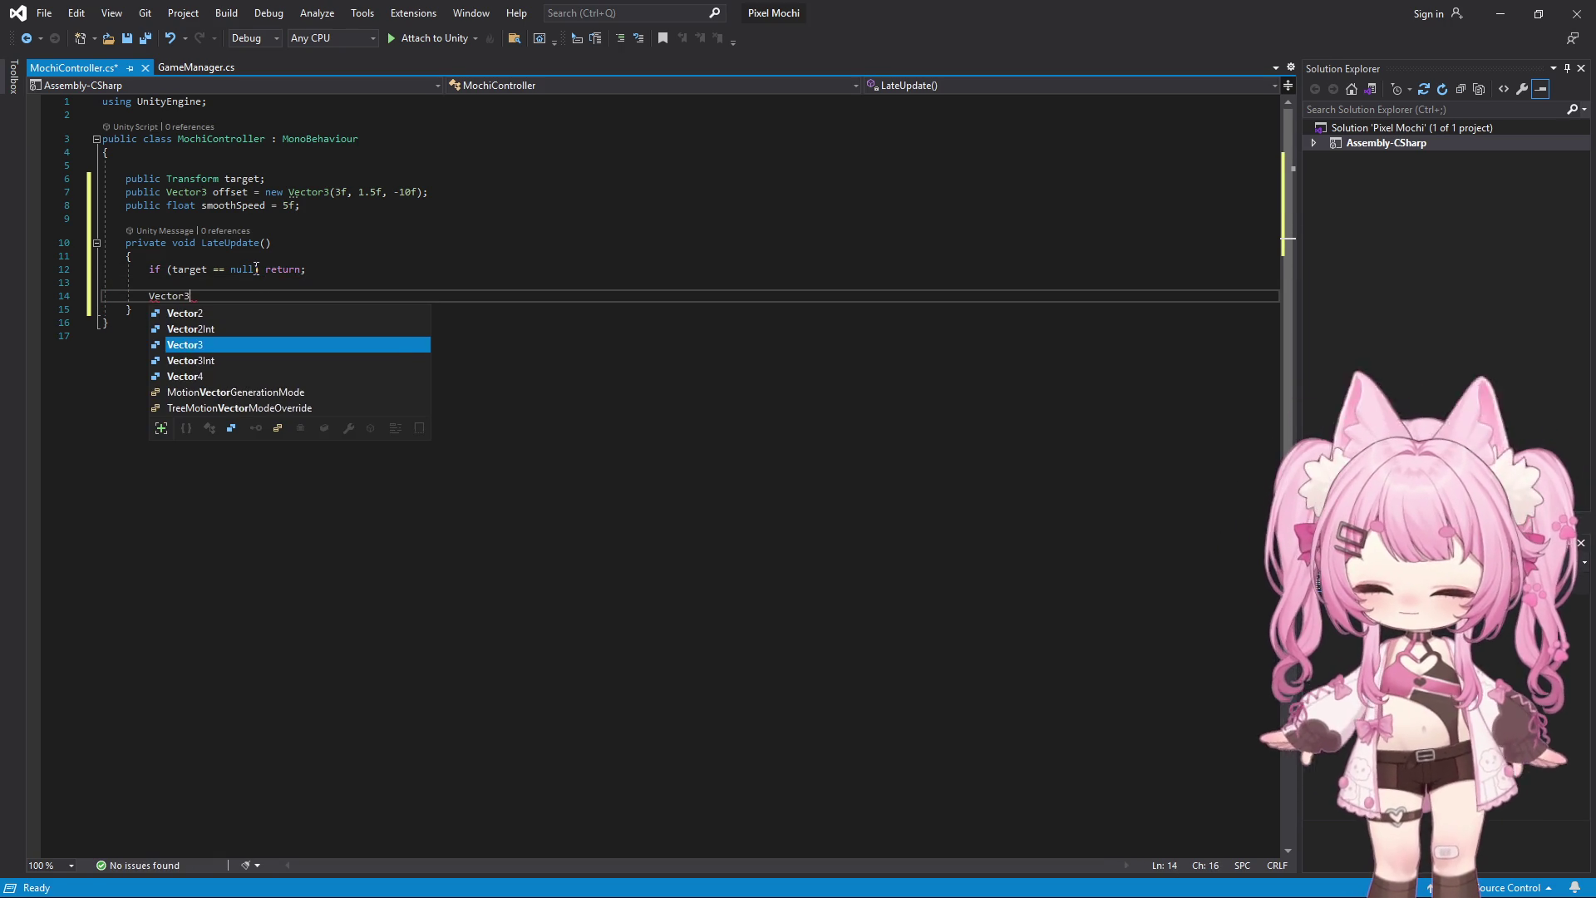
pyautogui.write(' de')
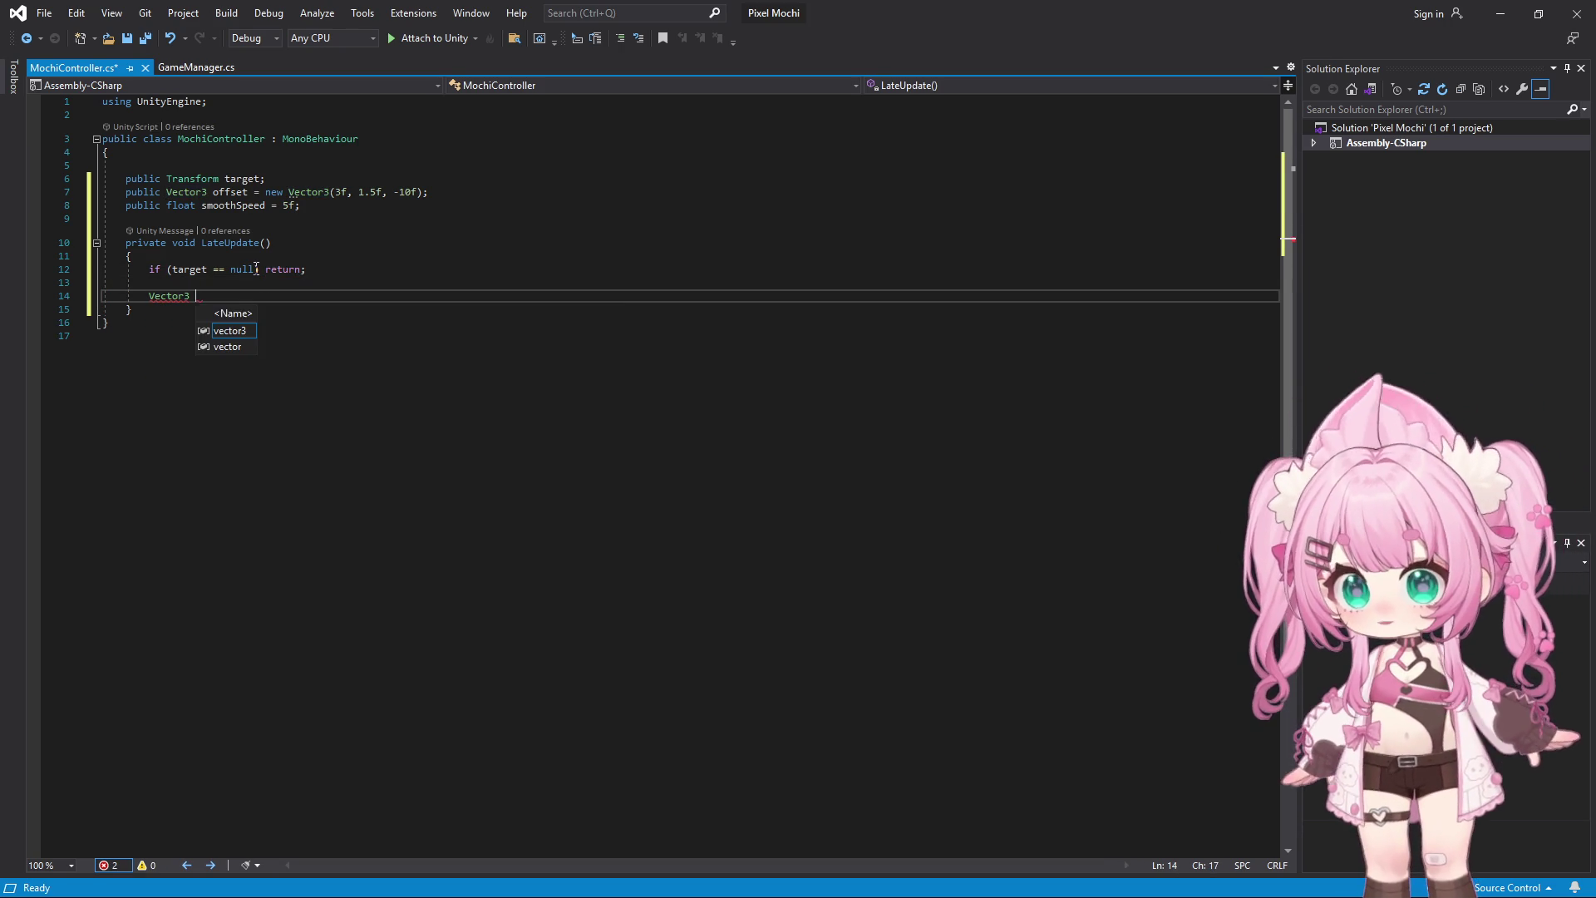
pyautogui.write('sired')
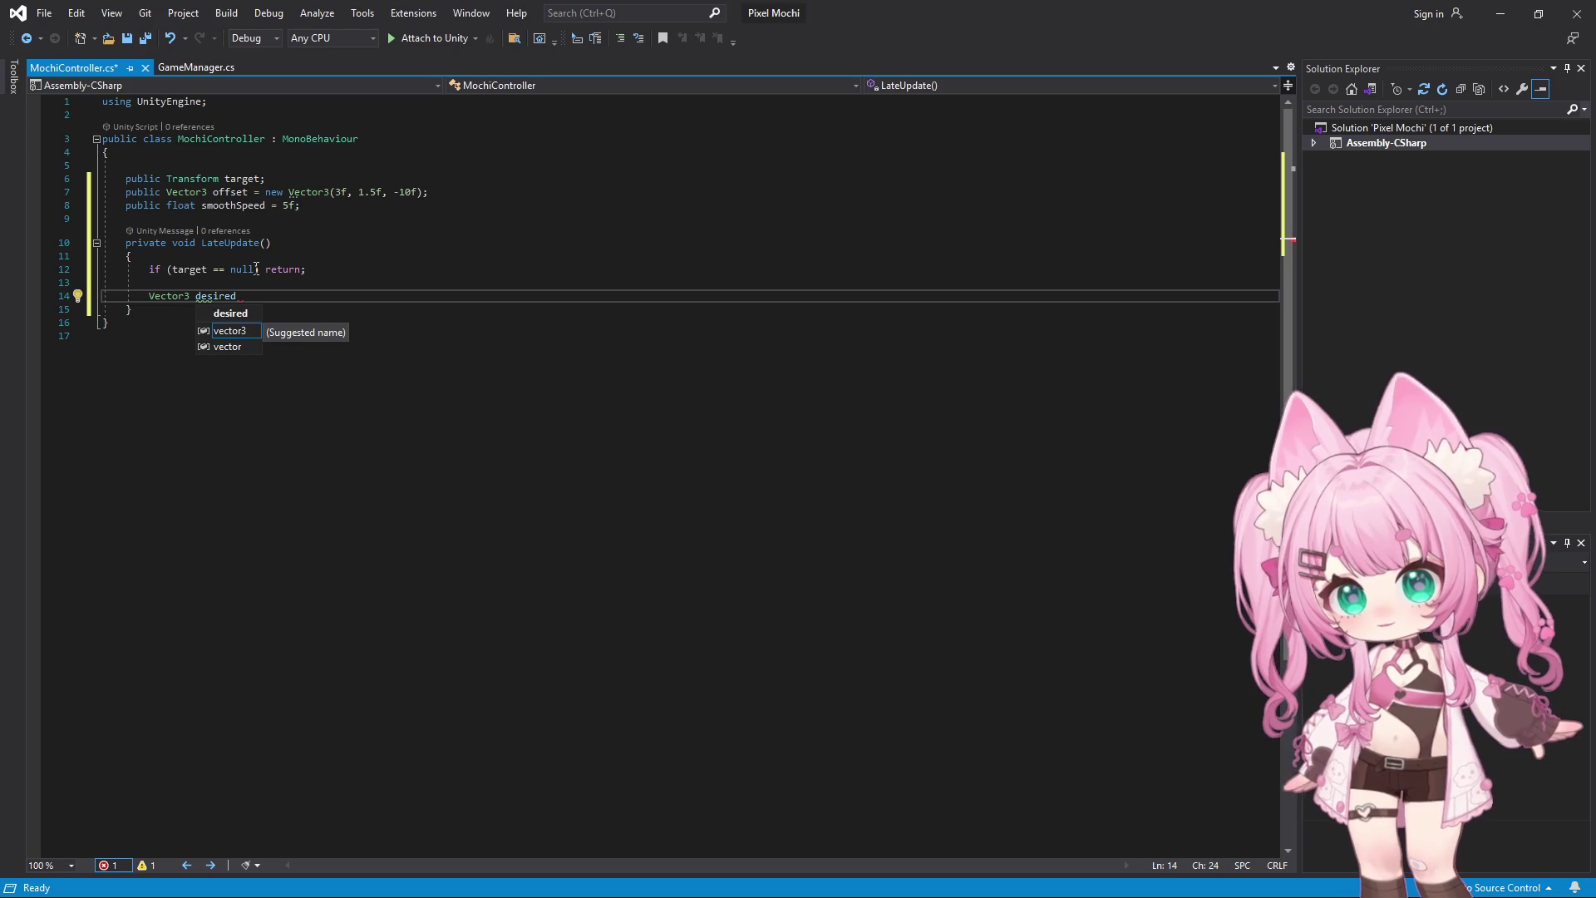
pyautogui.write('Position')
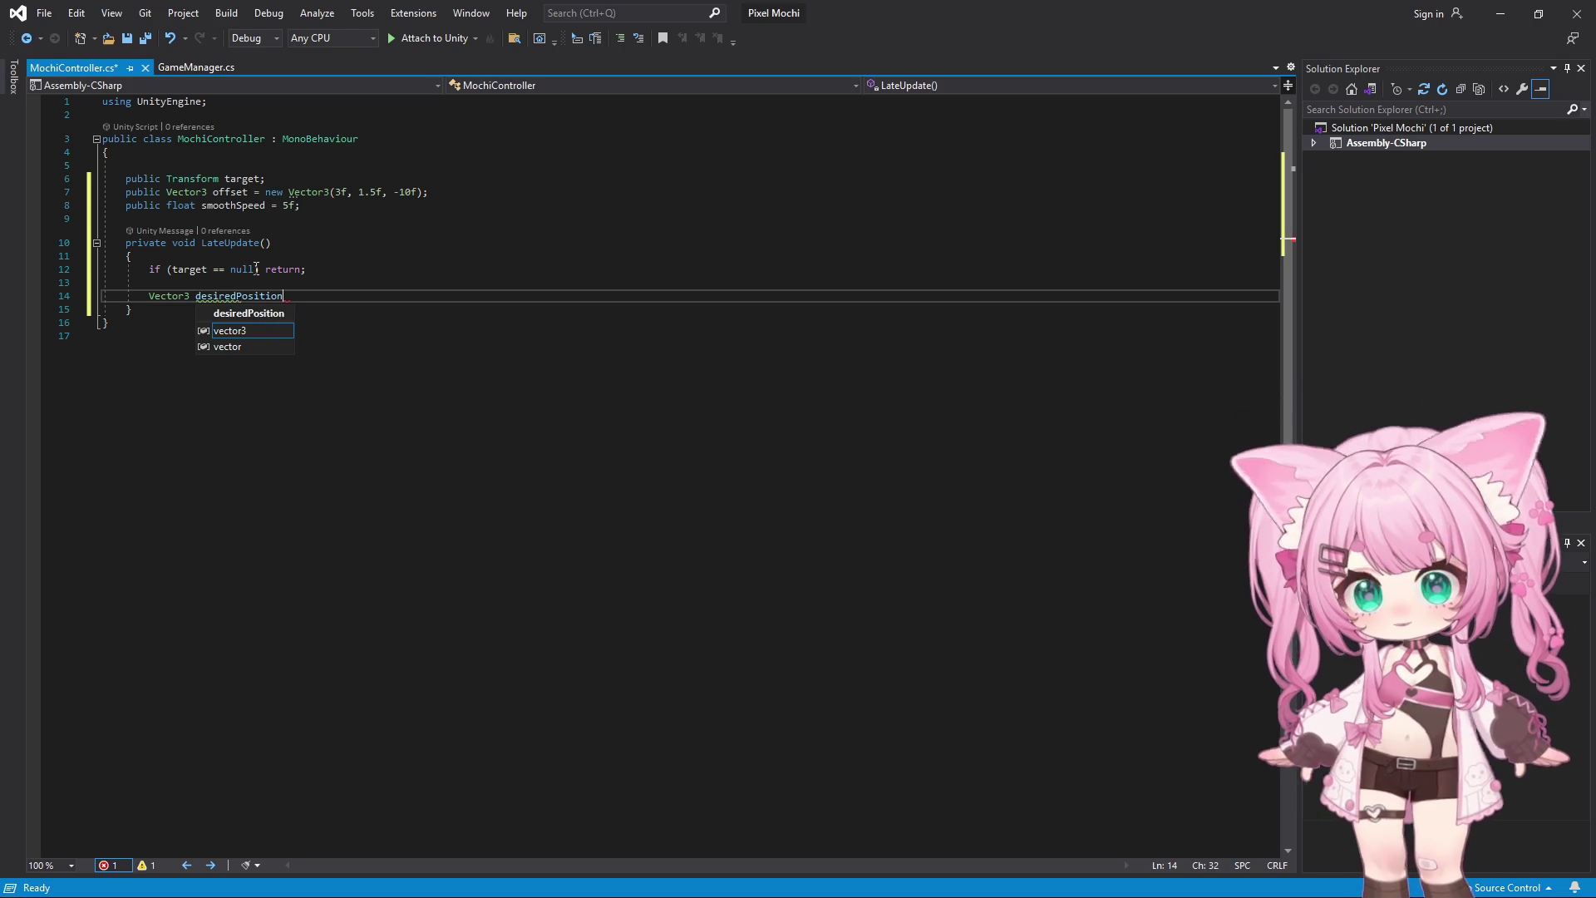
pyautogui.write(' =')
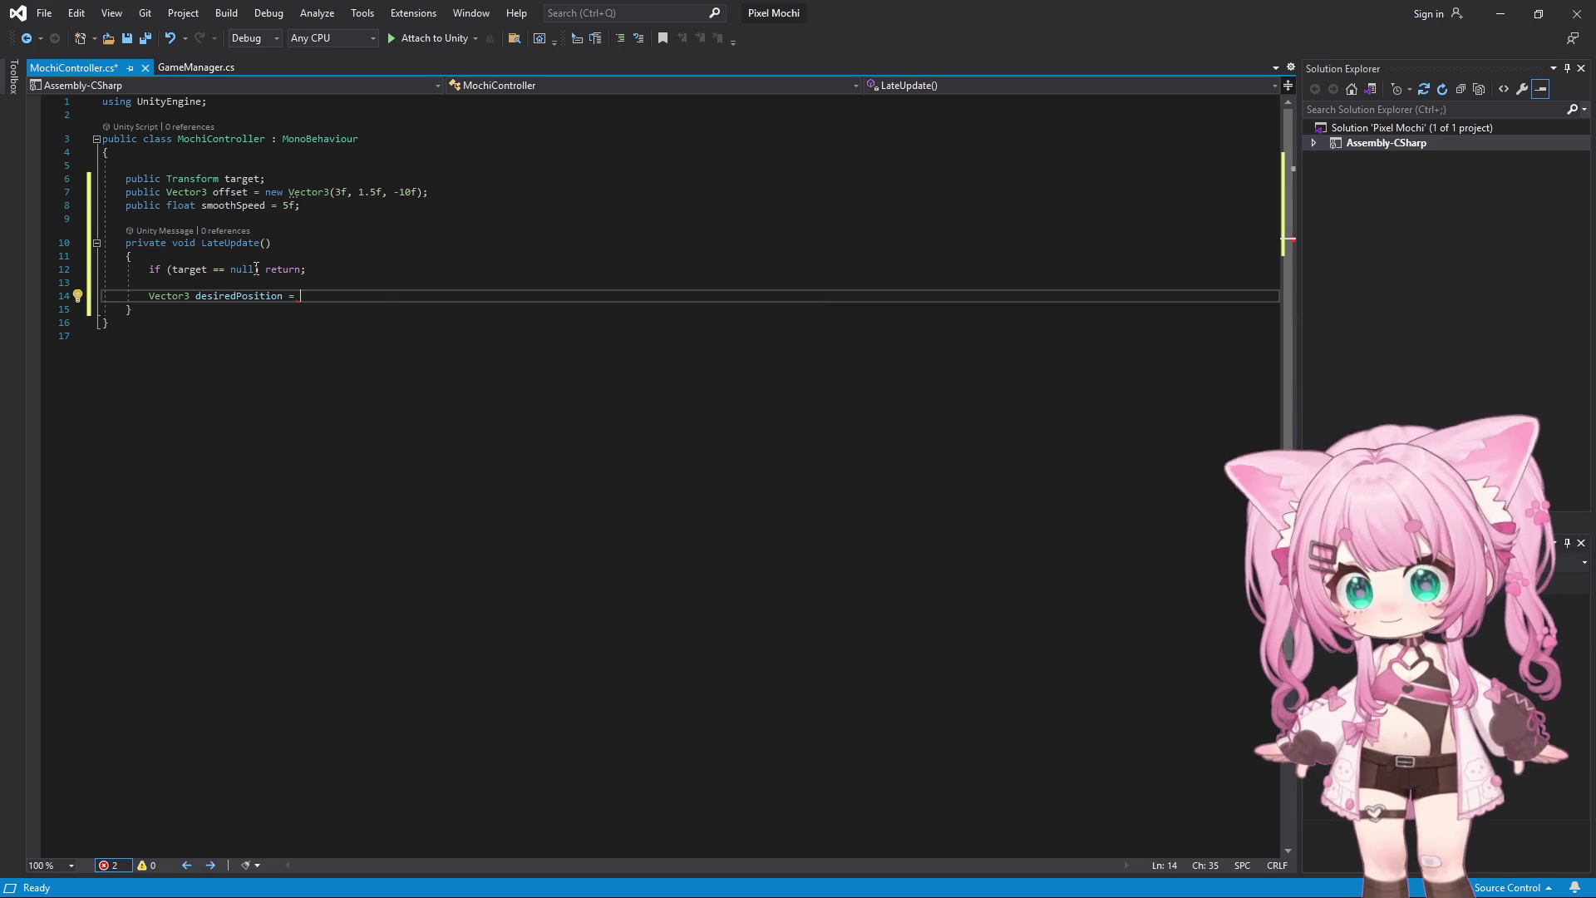
pyautogui.write('target')
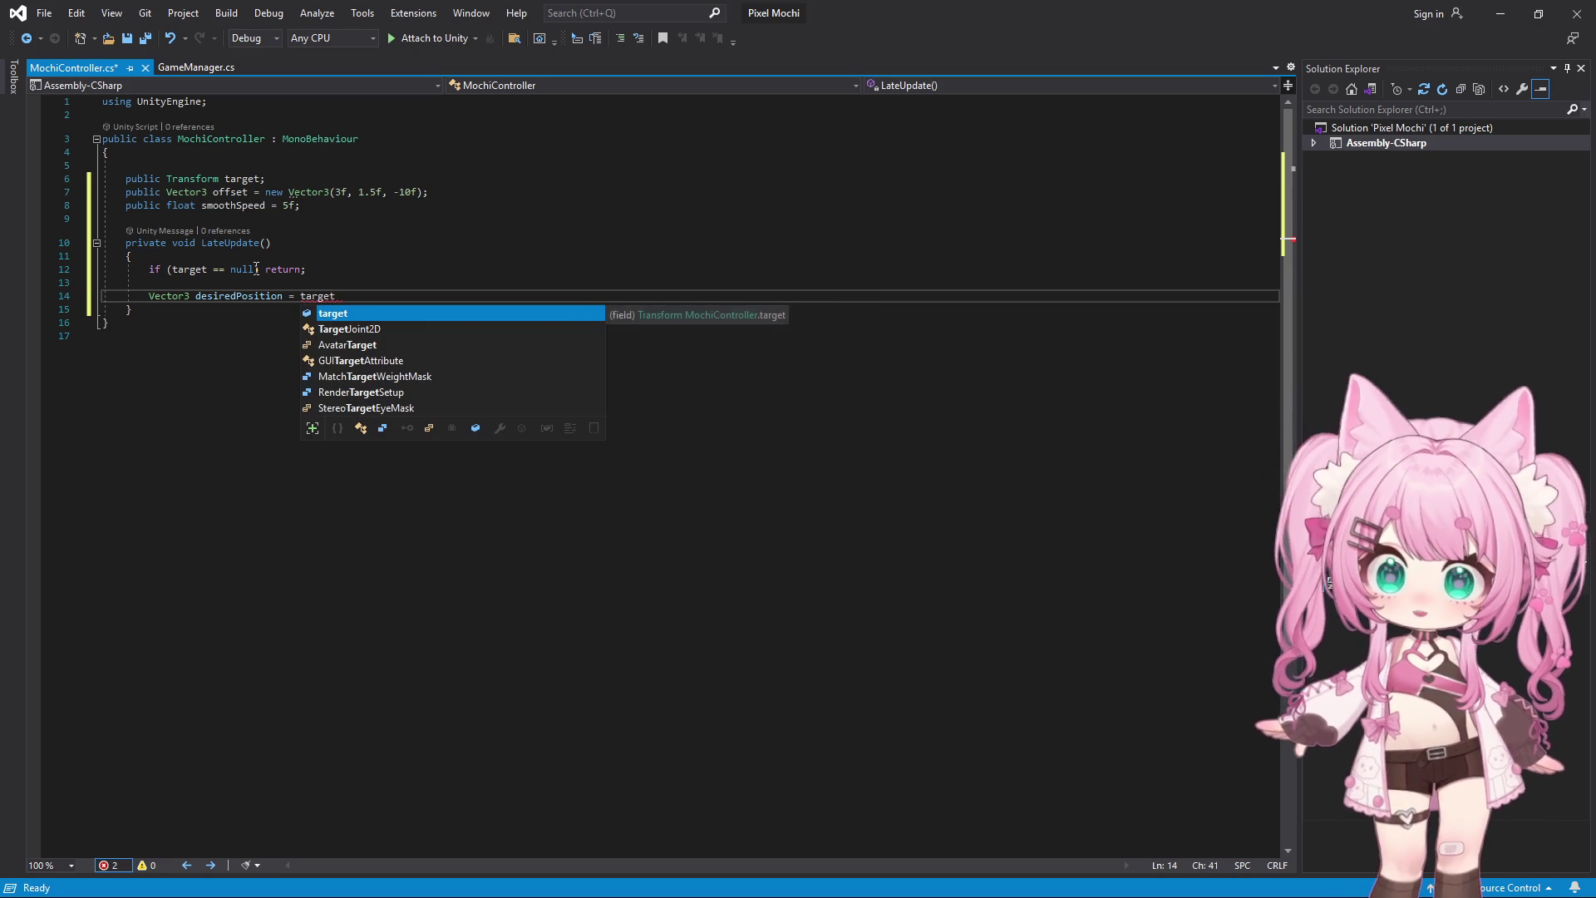
pyautogui.write('.')
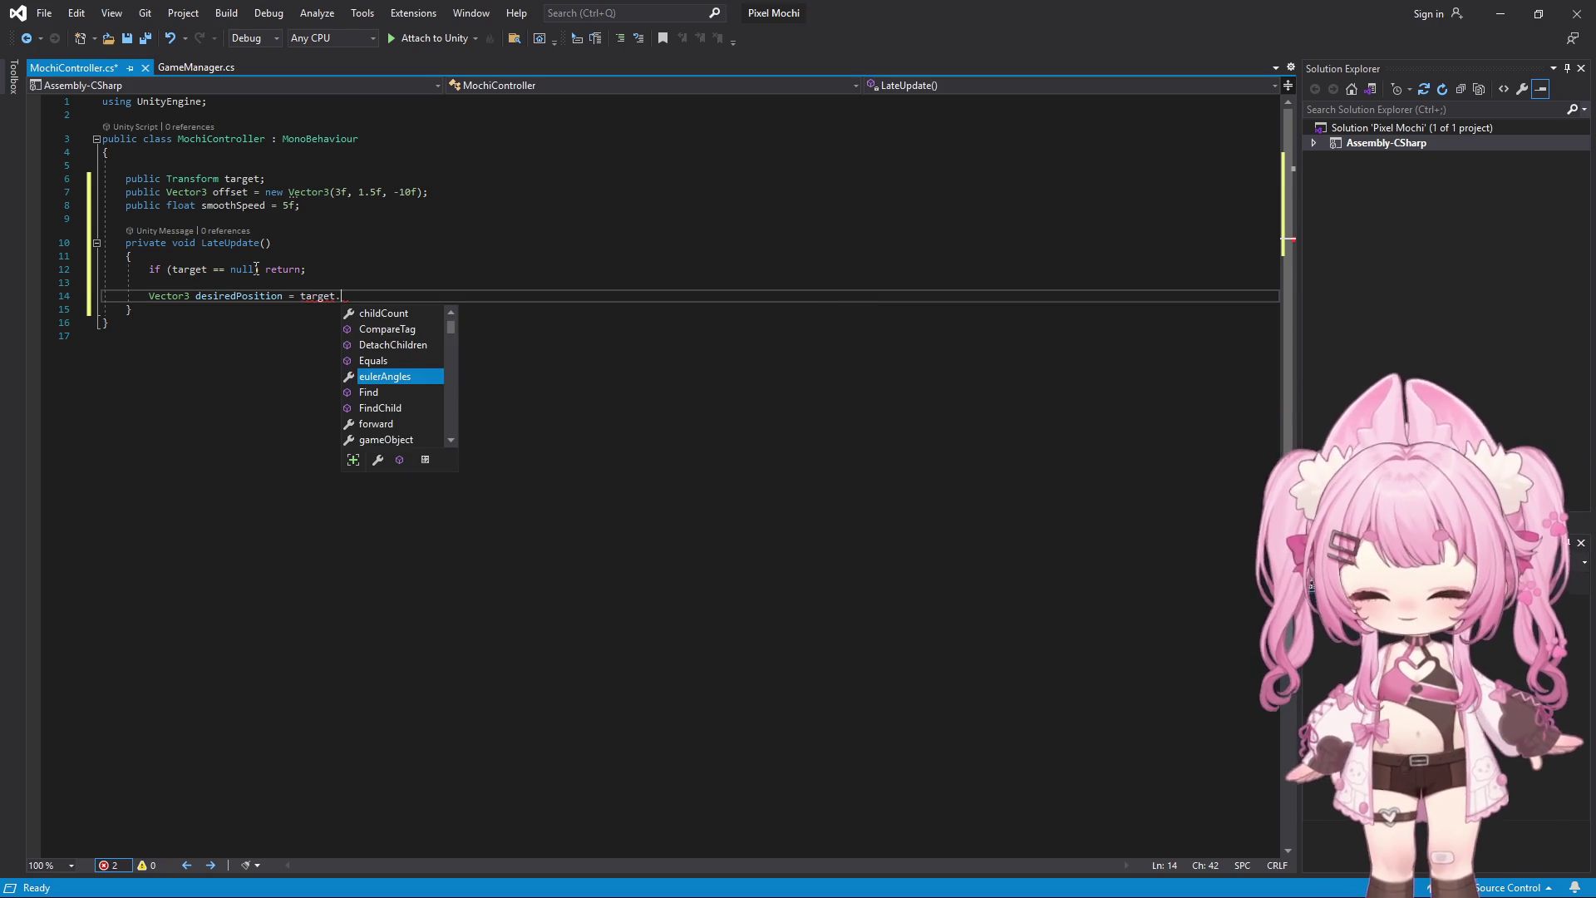
pyautogui.write('pos')
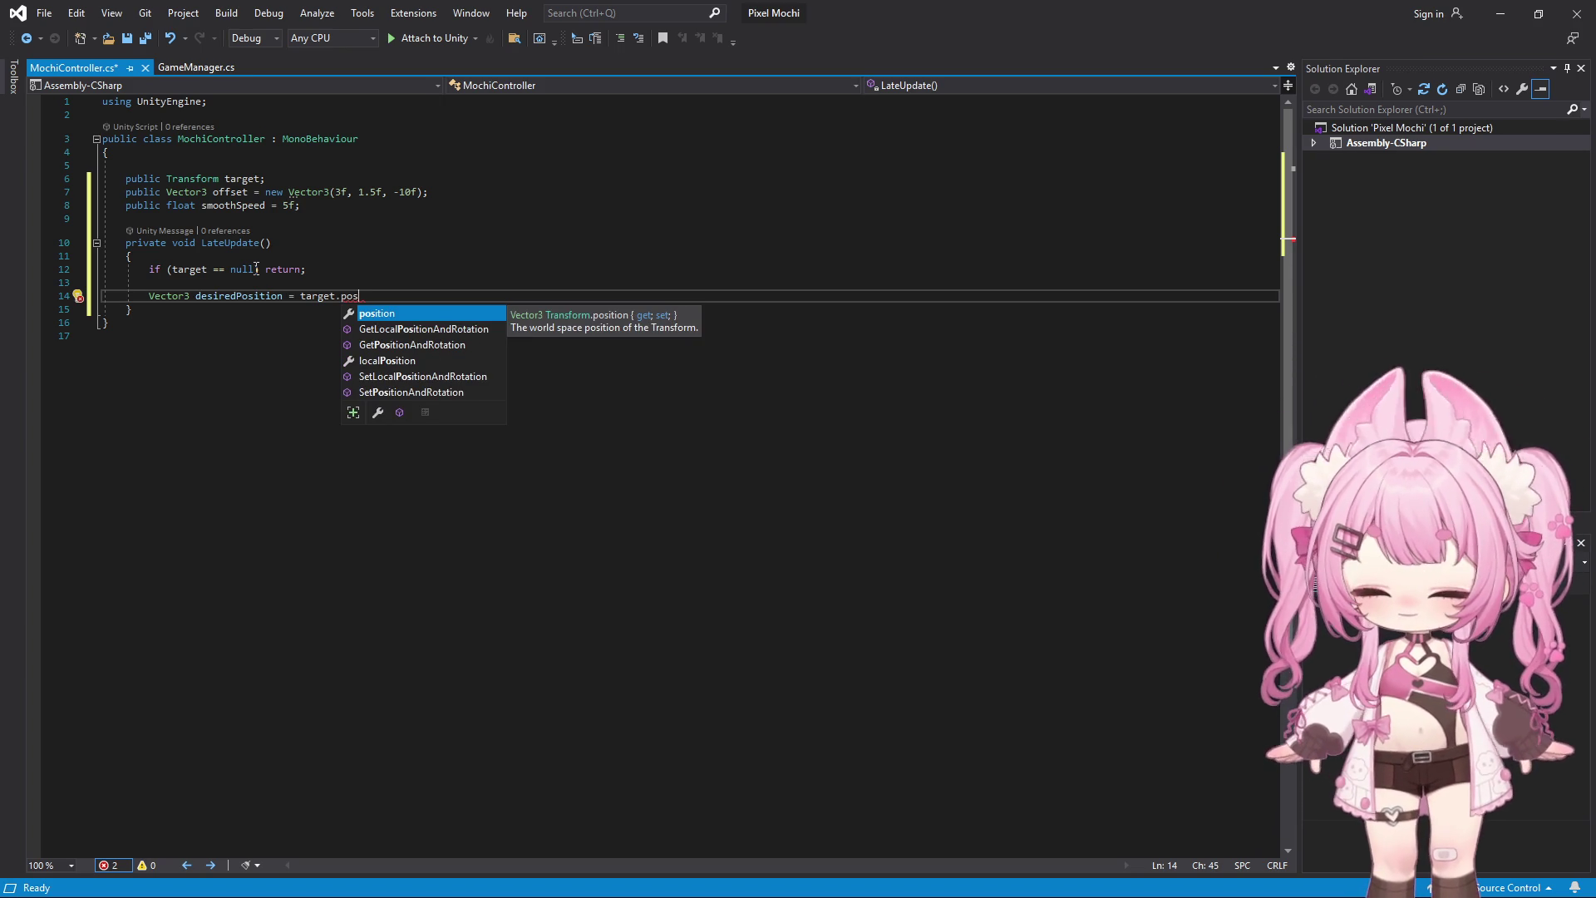
pyautogui.write('ition + off')
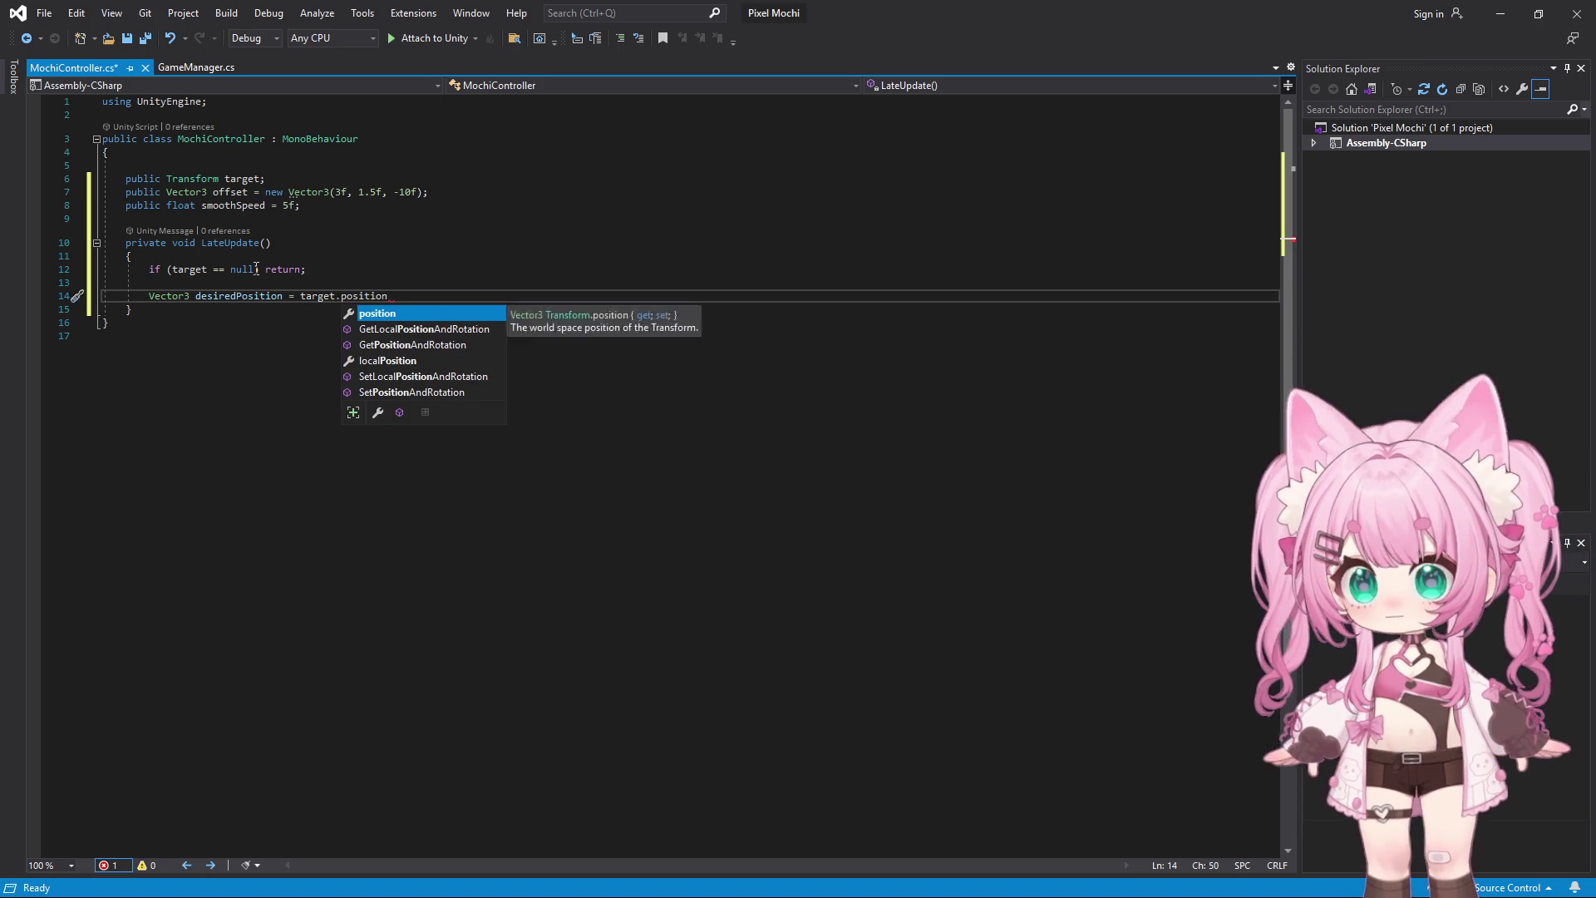
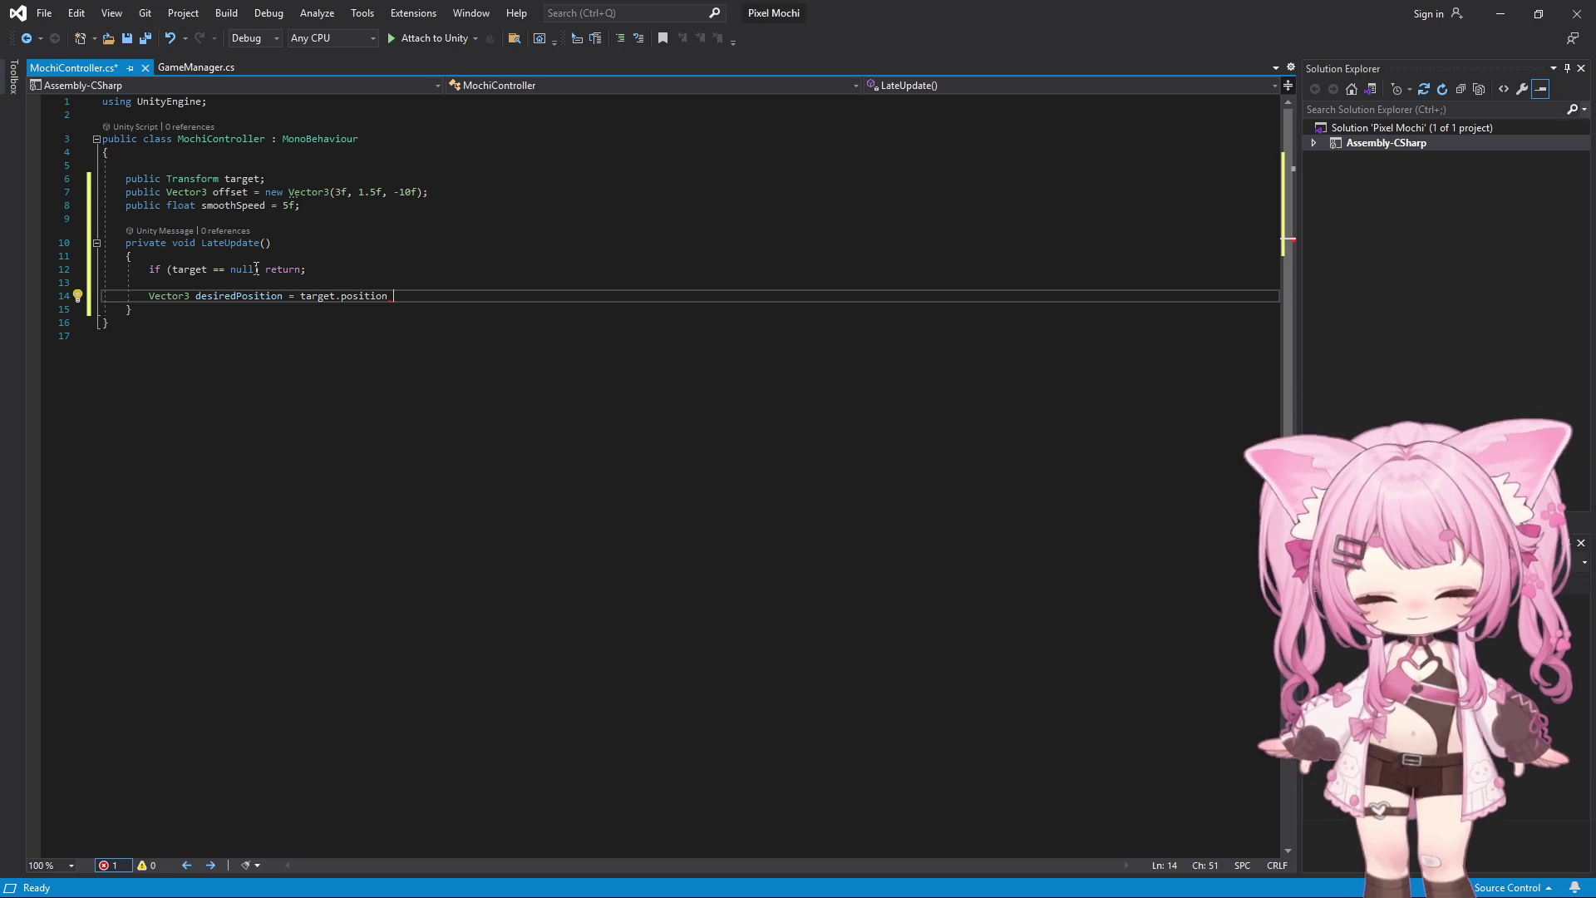
# Complete line 14 as desiredPosition = target.position + offset; and add two new lines below
pyautogui.write('+ ')
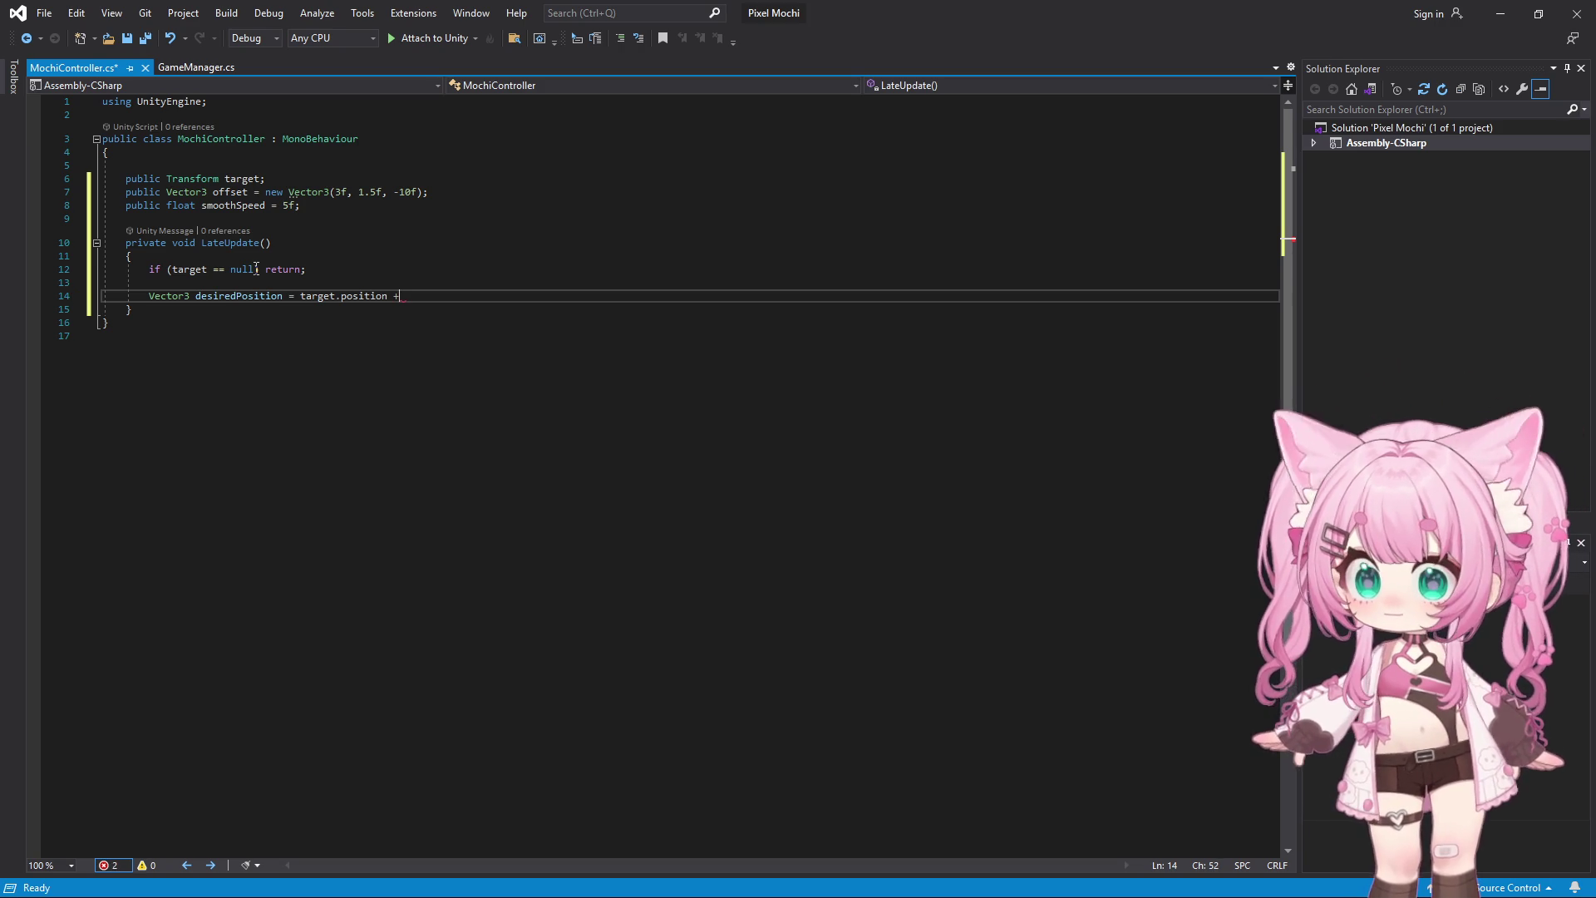
pyautogui.write('off')
pyautogui.press('Tab')
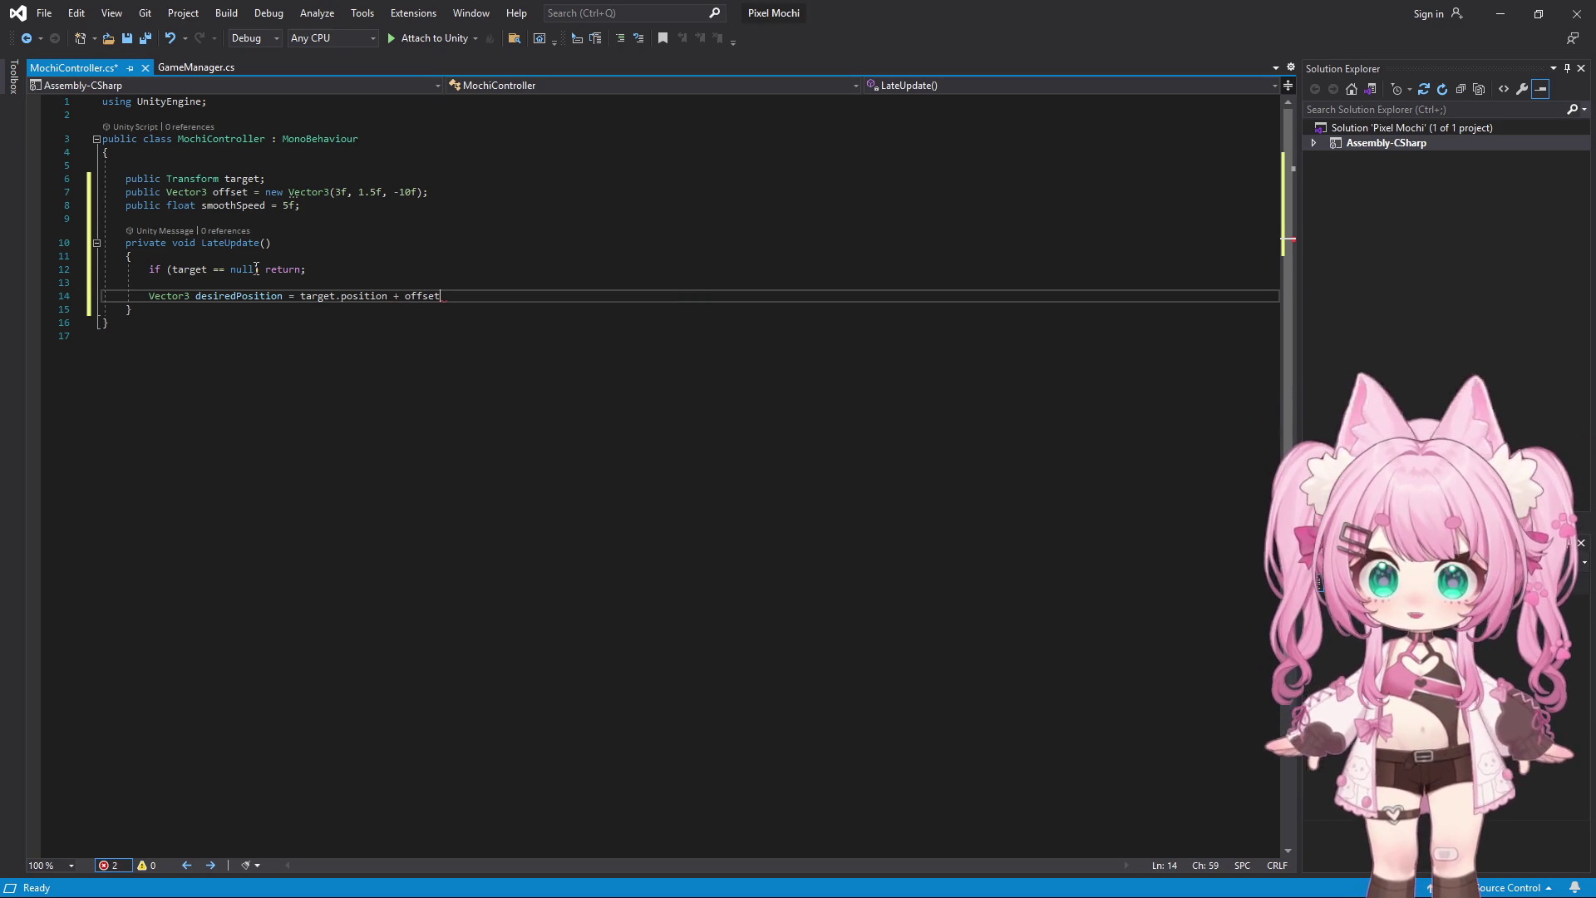
pyautogui.write(';')
pyautogui.press('Return')
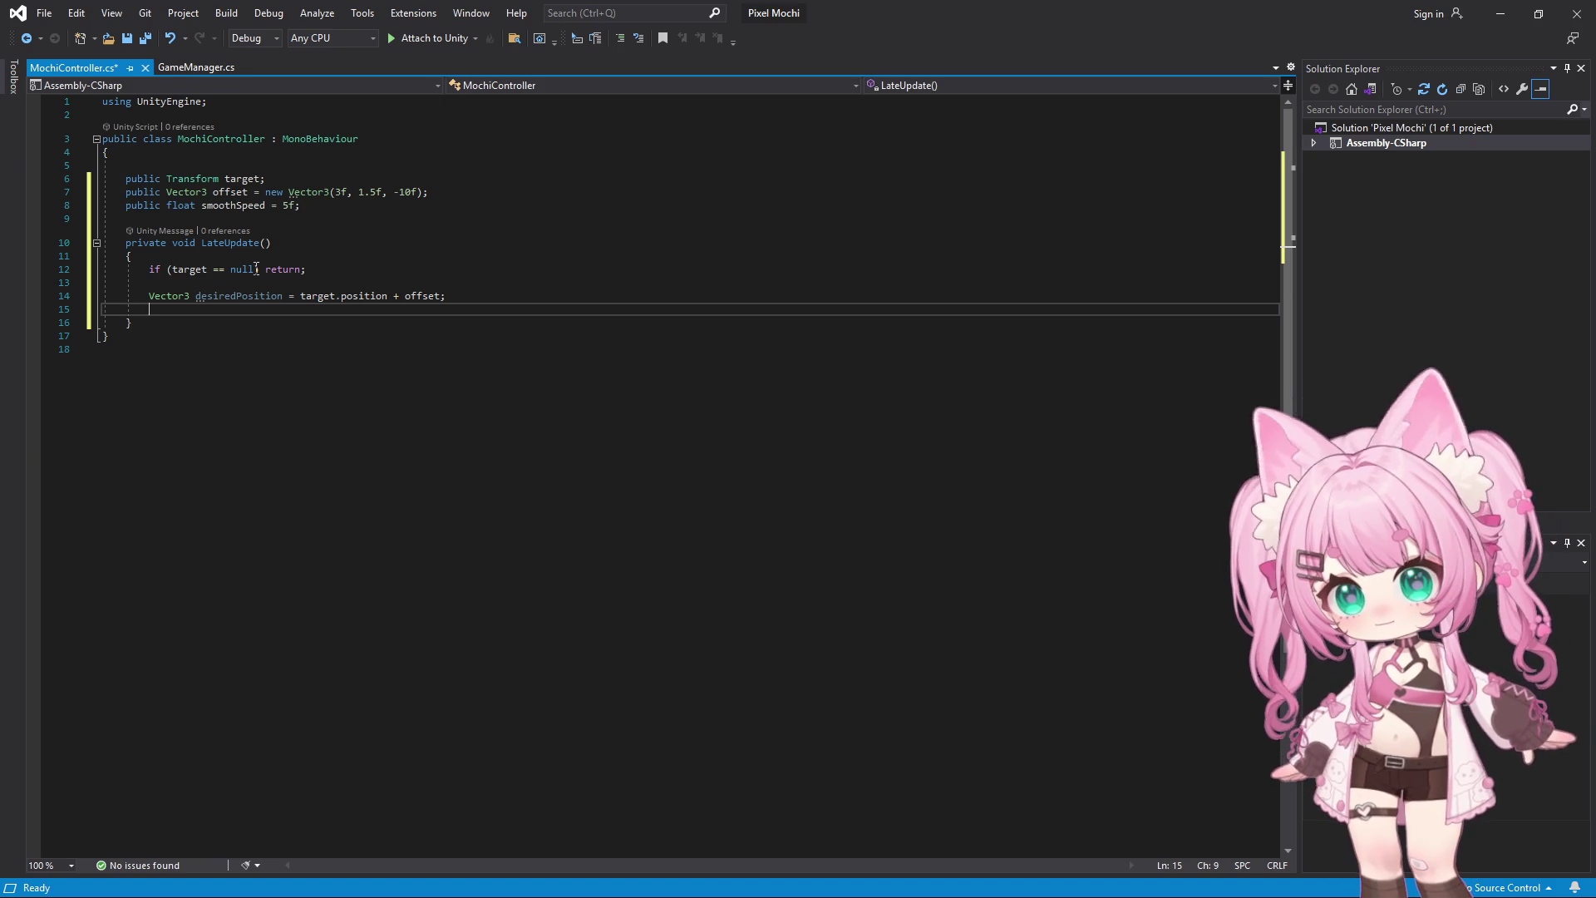
pyautogui.press('Return')
# Begin declaring Vector3 smoothPosition = Vector3.Lerp(, fixing the typos with IntelliSense
pyautogui.write('Vector')
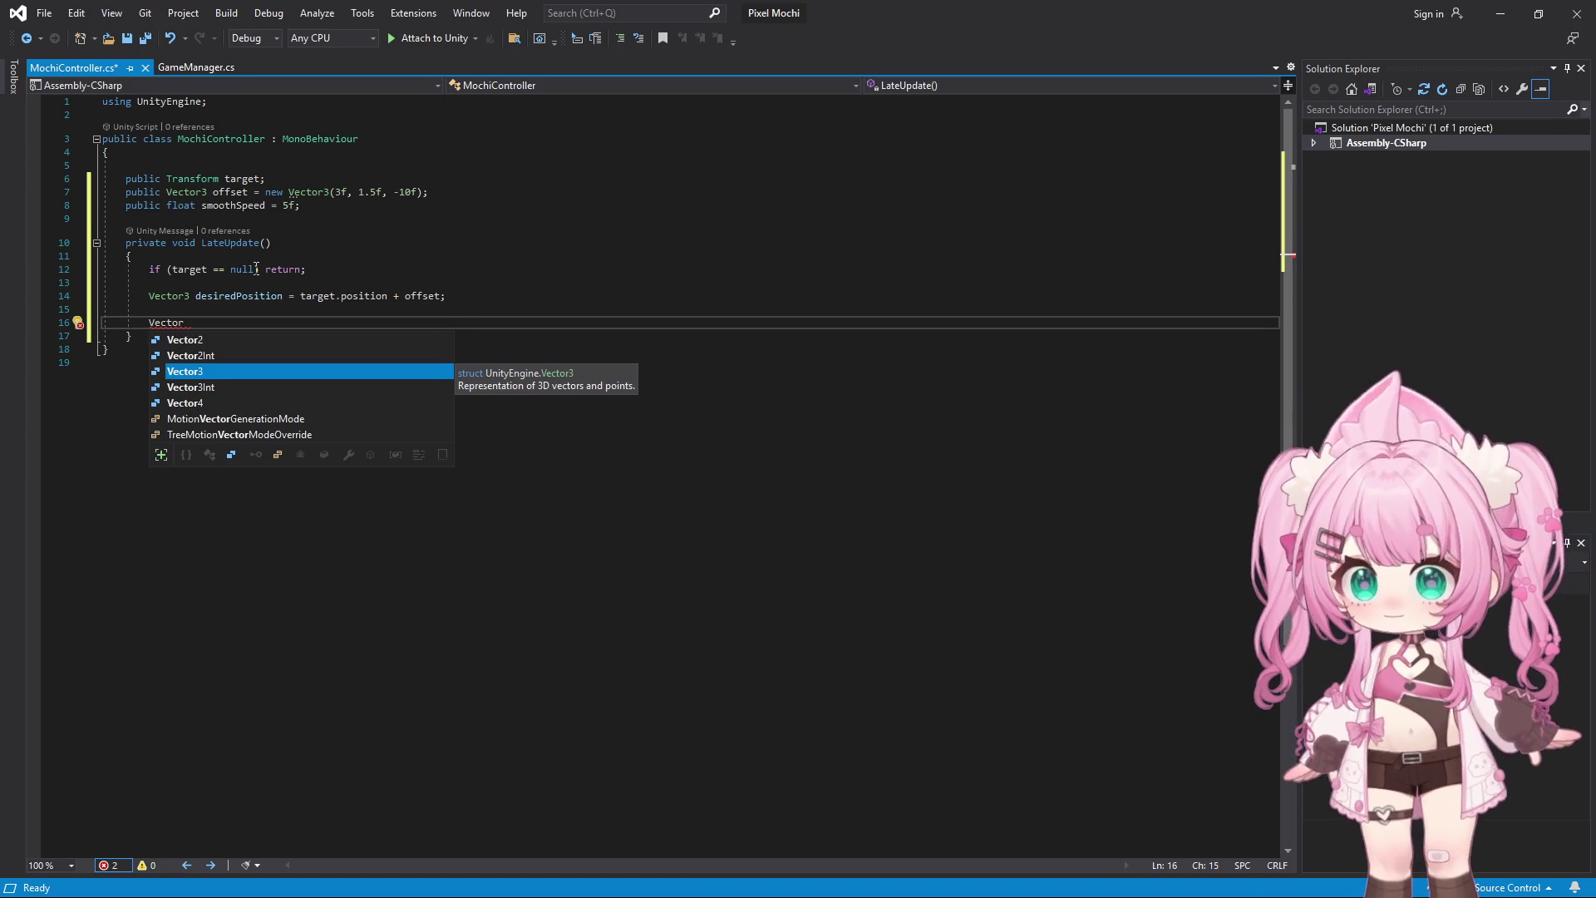
pyautogui.write('3')
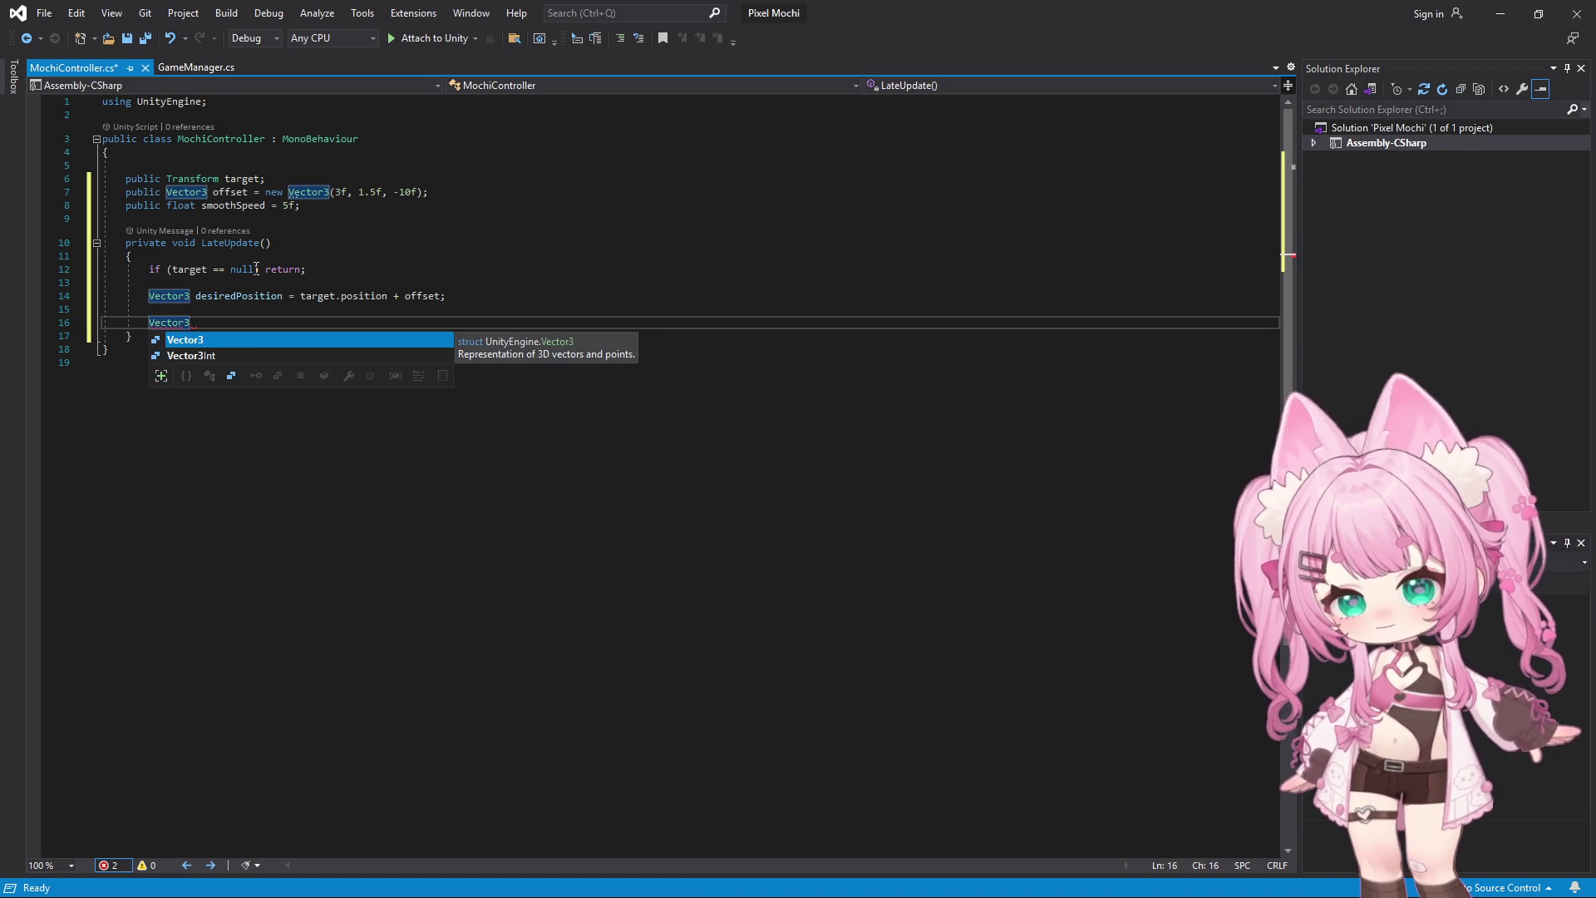
pyautogui.write(' smoothPsoi')
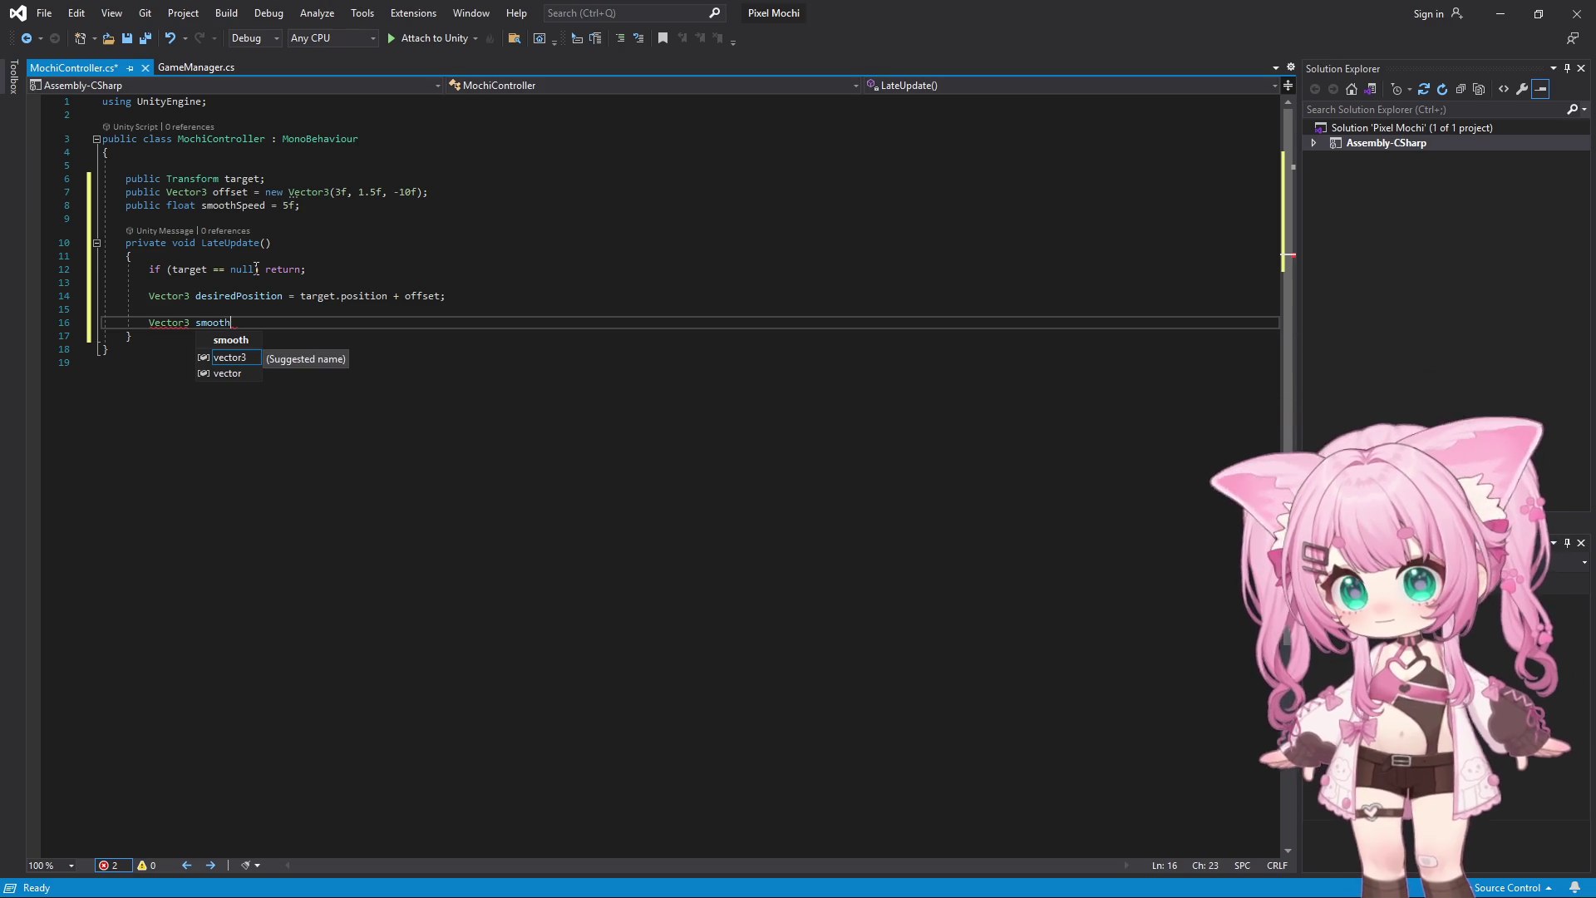
pyautogui.press('BackSpace')
pyautogui.press('BackSpace')
pyautogui.press('BackSpace')
pyautogui.write('osition')
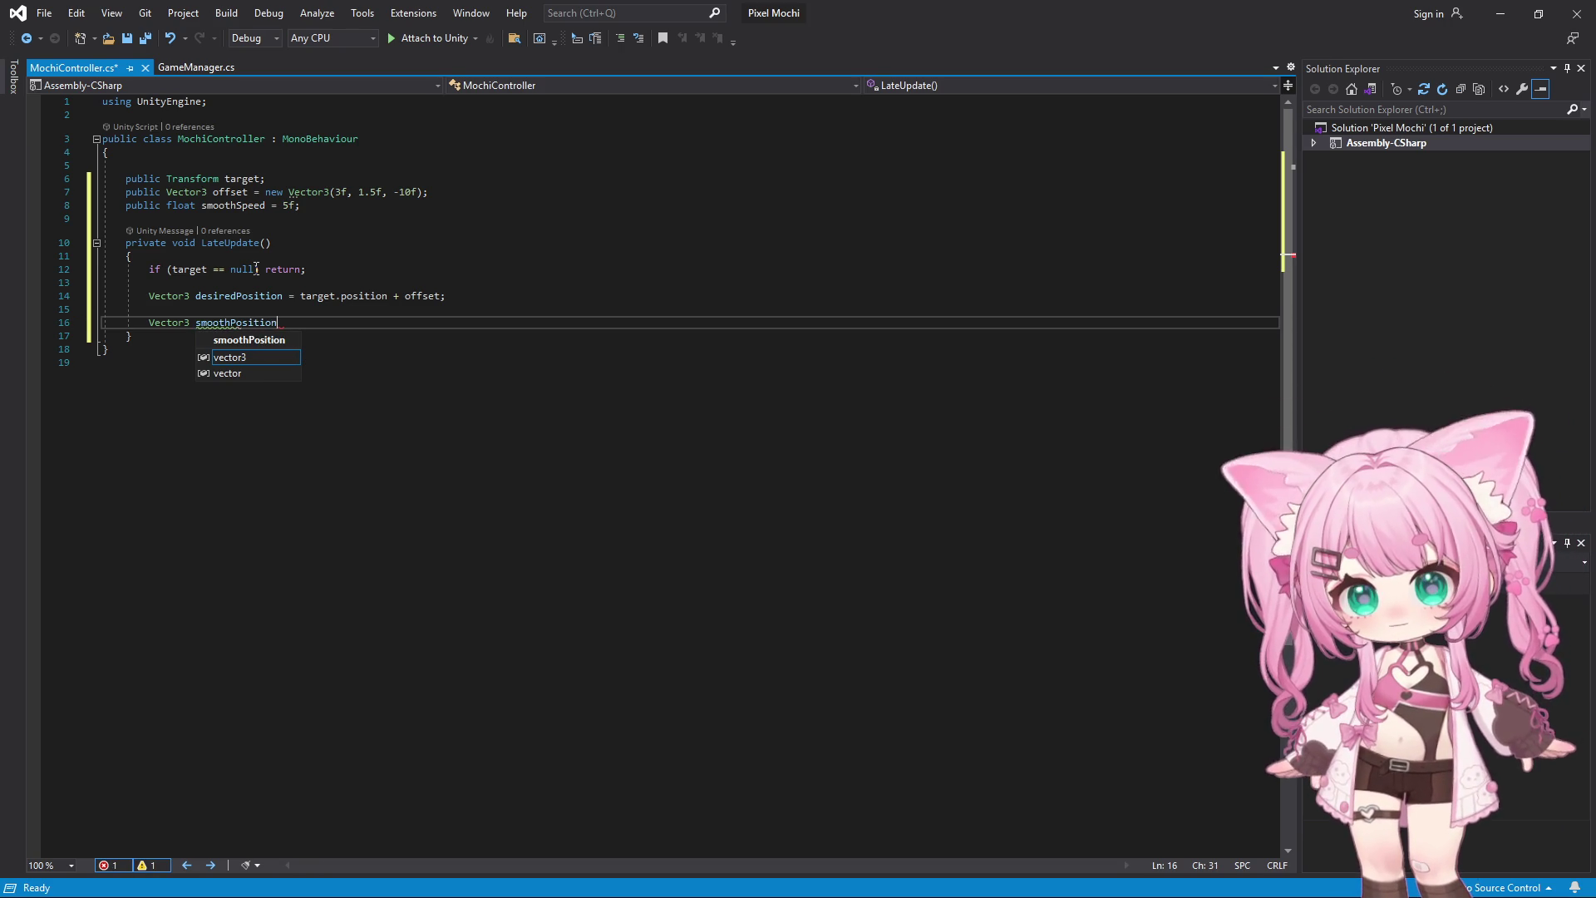
pyautogui.write(' = ')
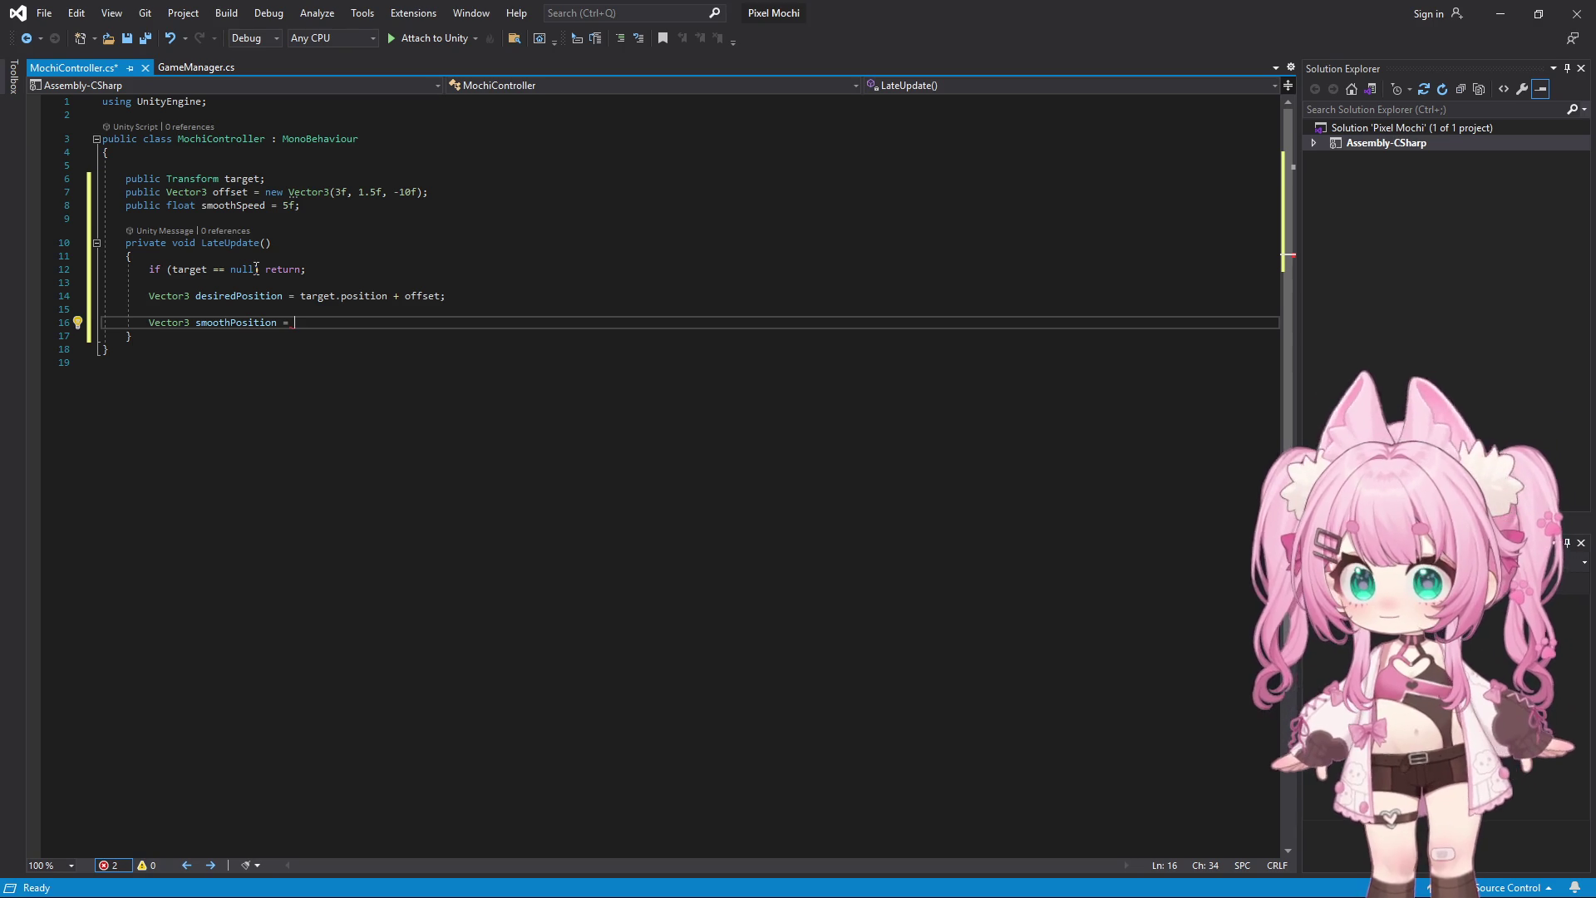
pyautogui.write('Vectr')
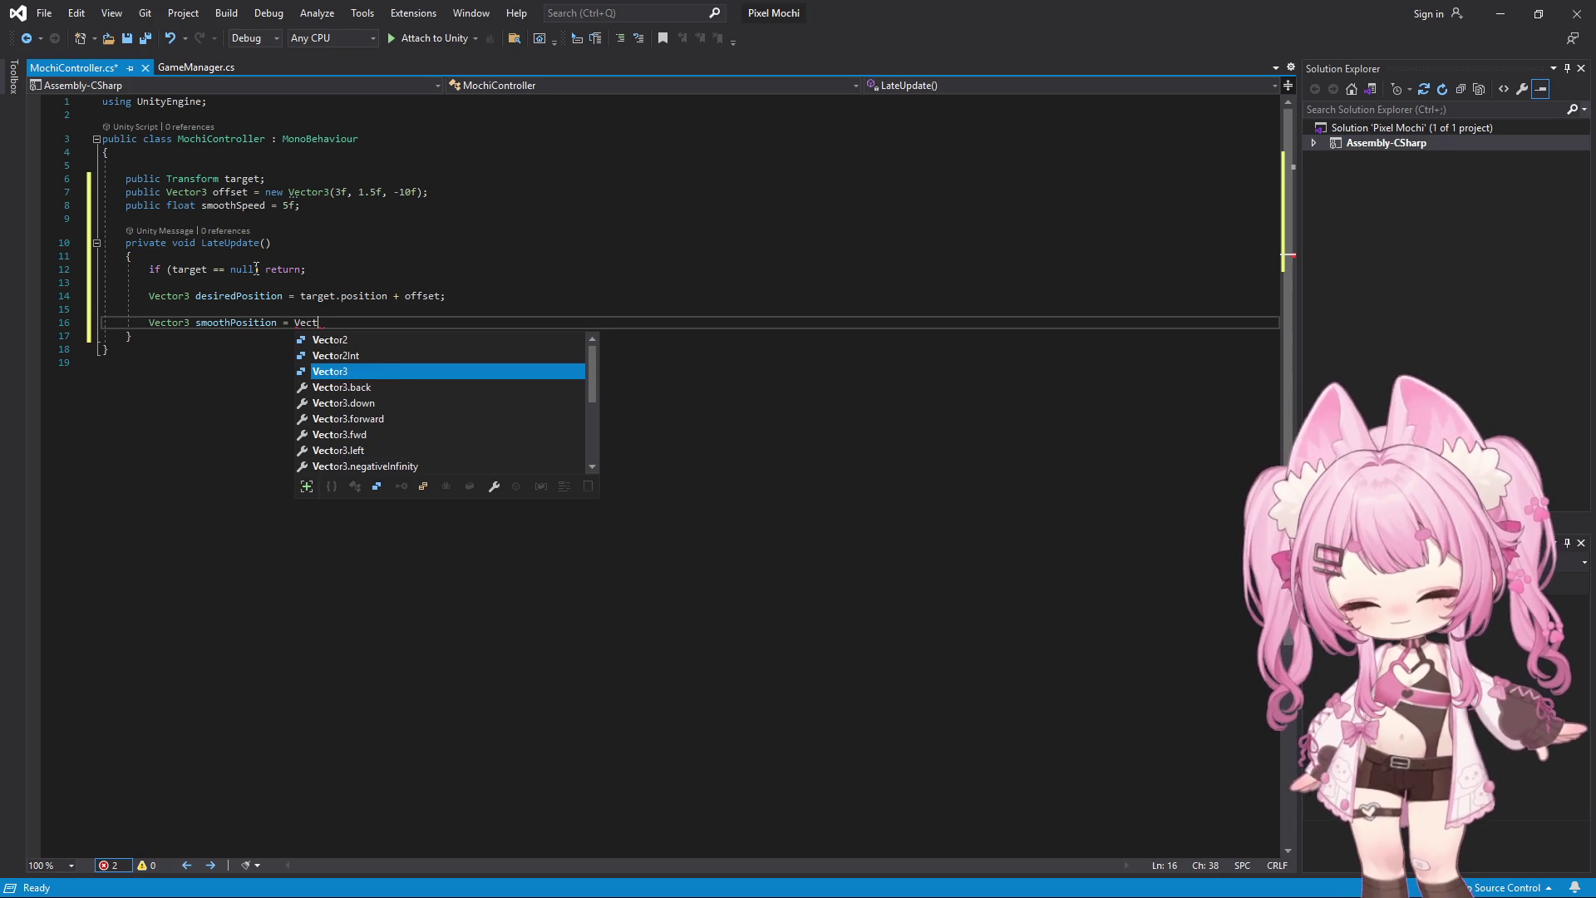
pyautogui.press('Down')
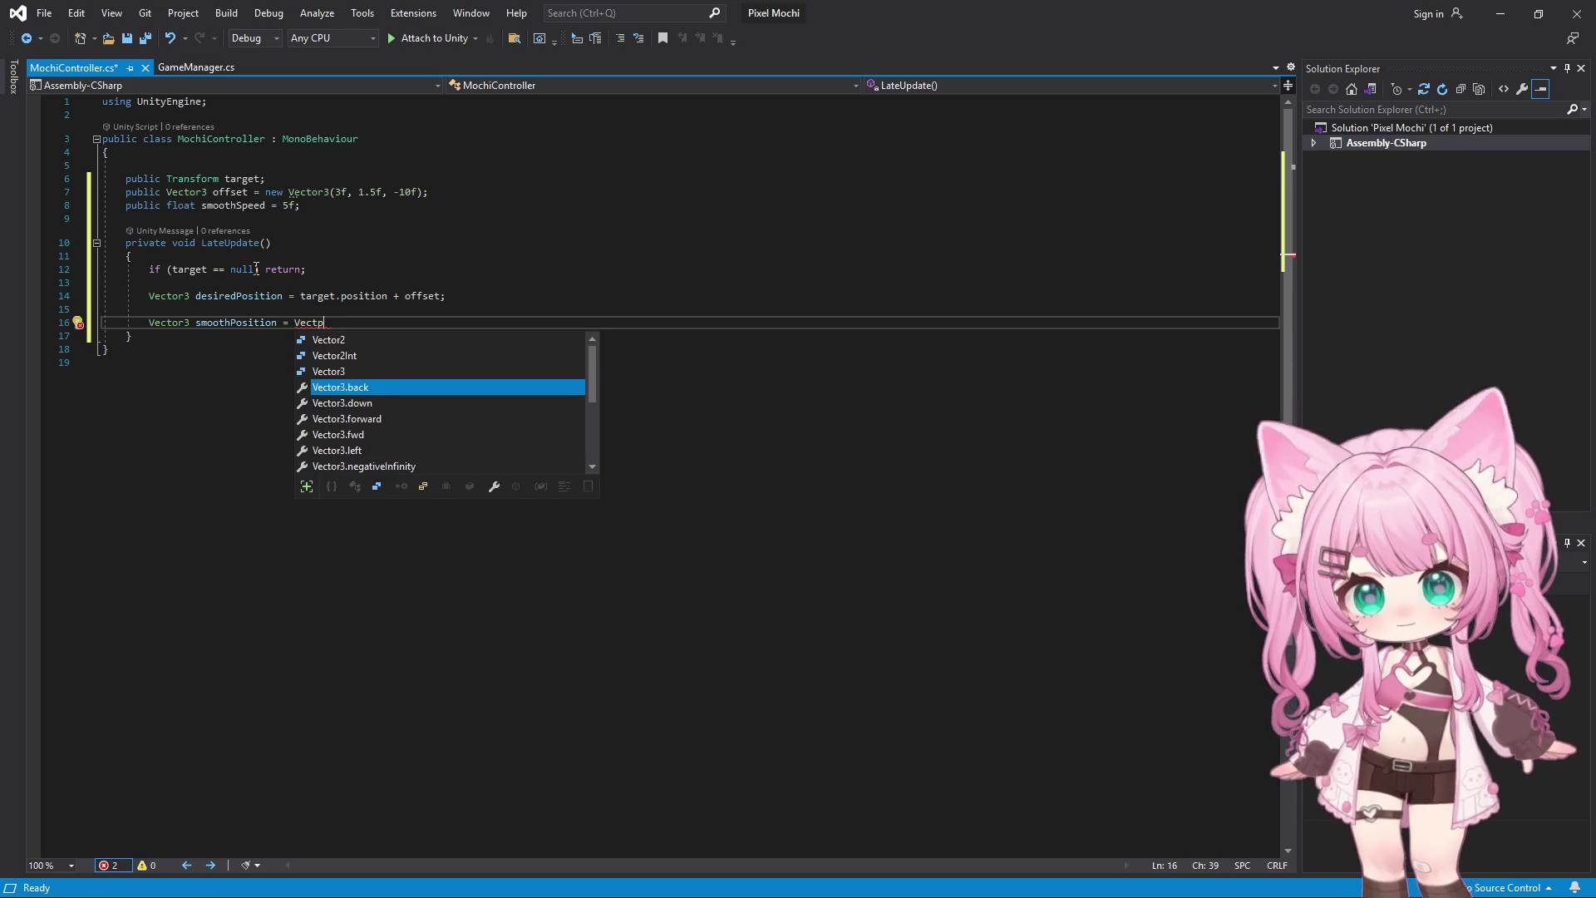
pyautogui.press('Up')
pyautogui.press('Tab')
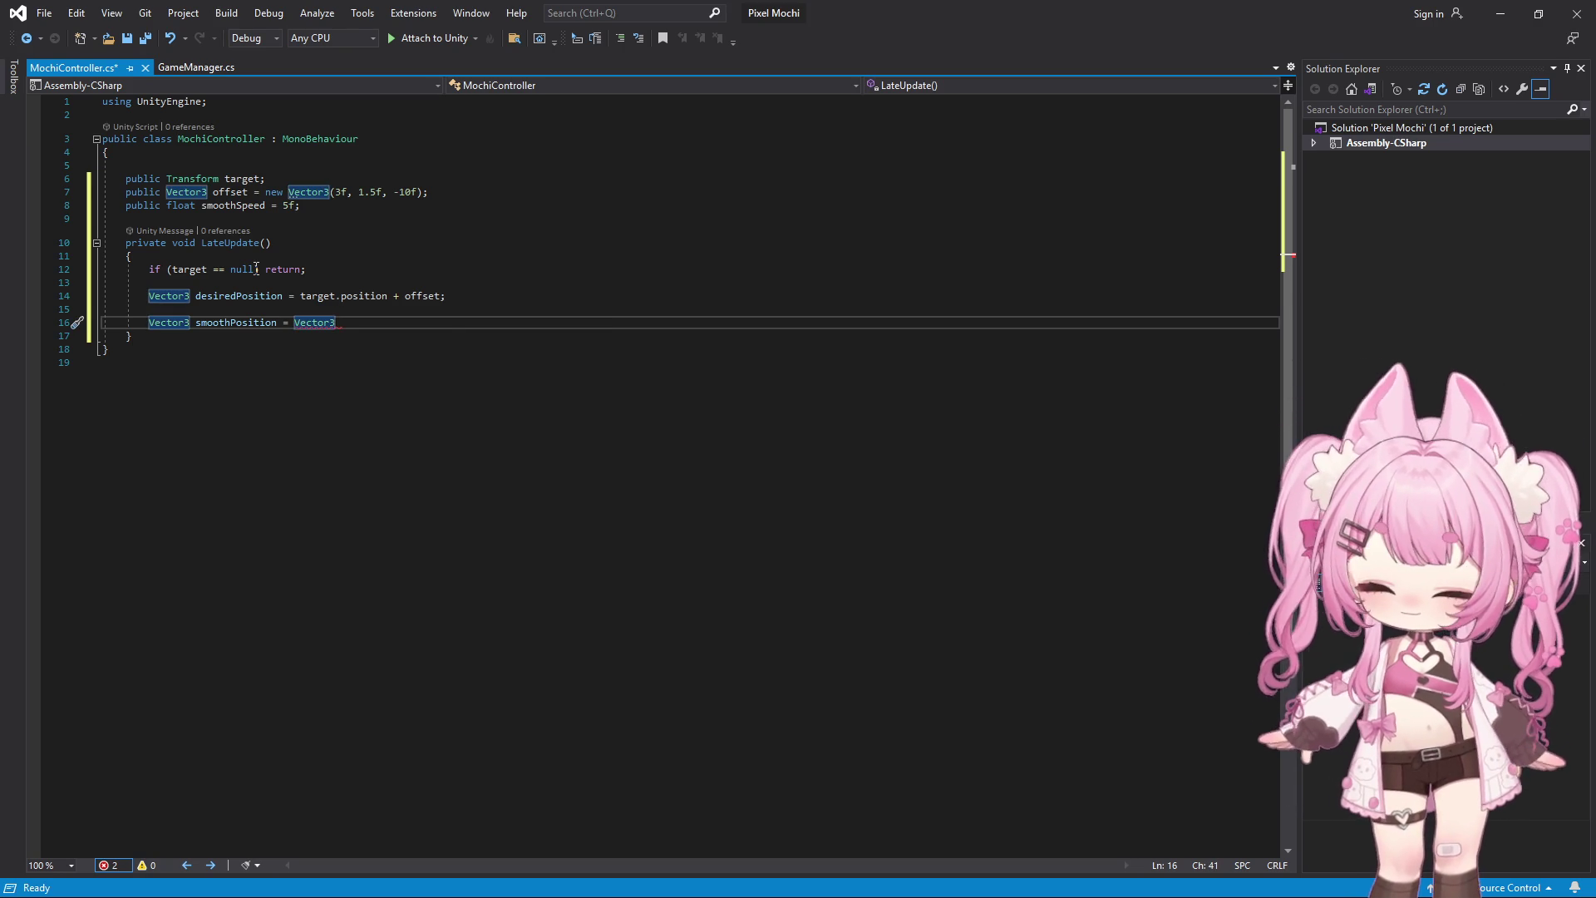
pyautogui.write('.Lerp')
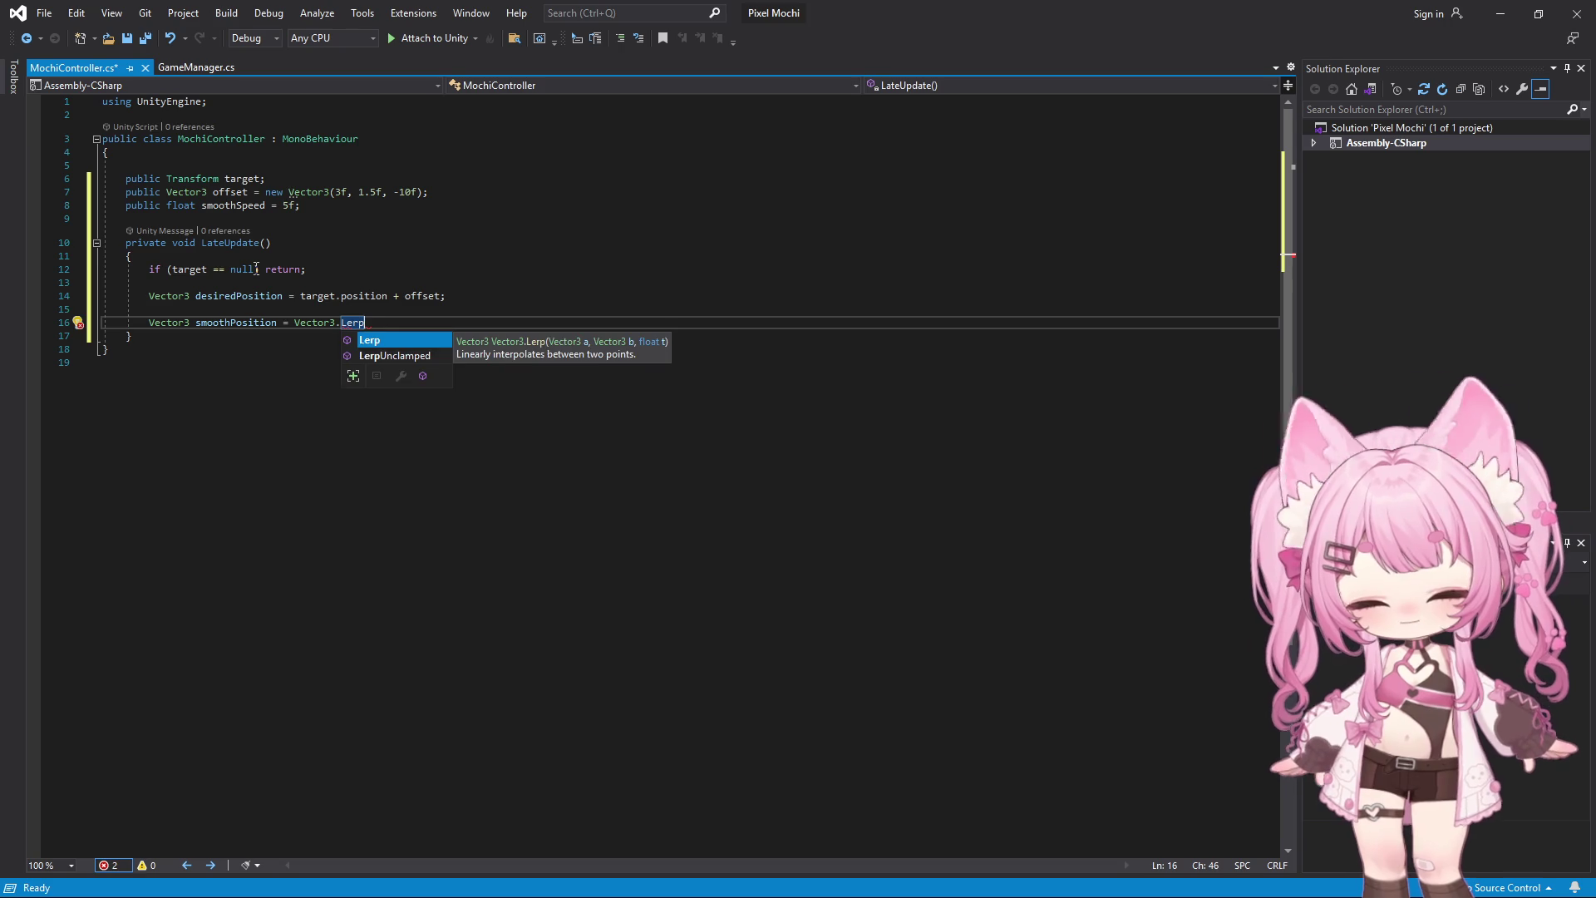
pyautogui.write('(')
pyautogui.press('Return')
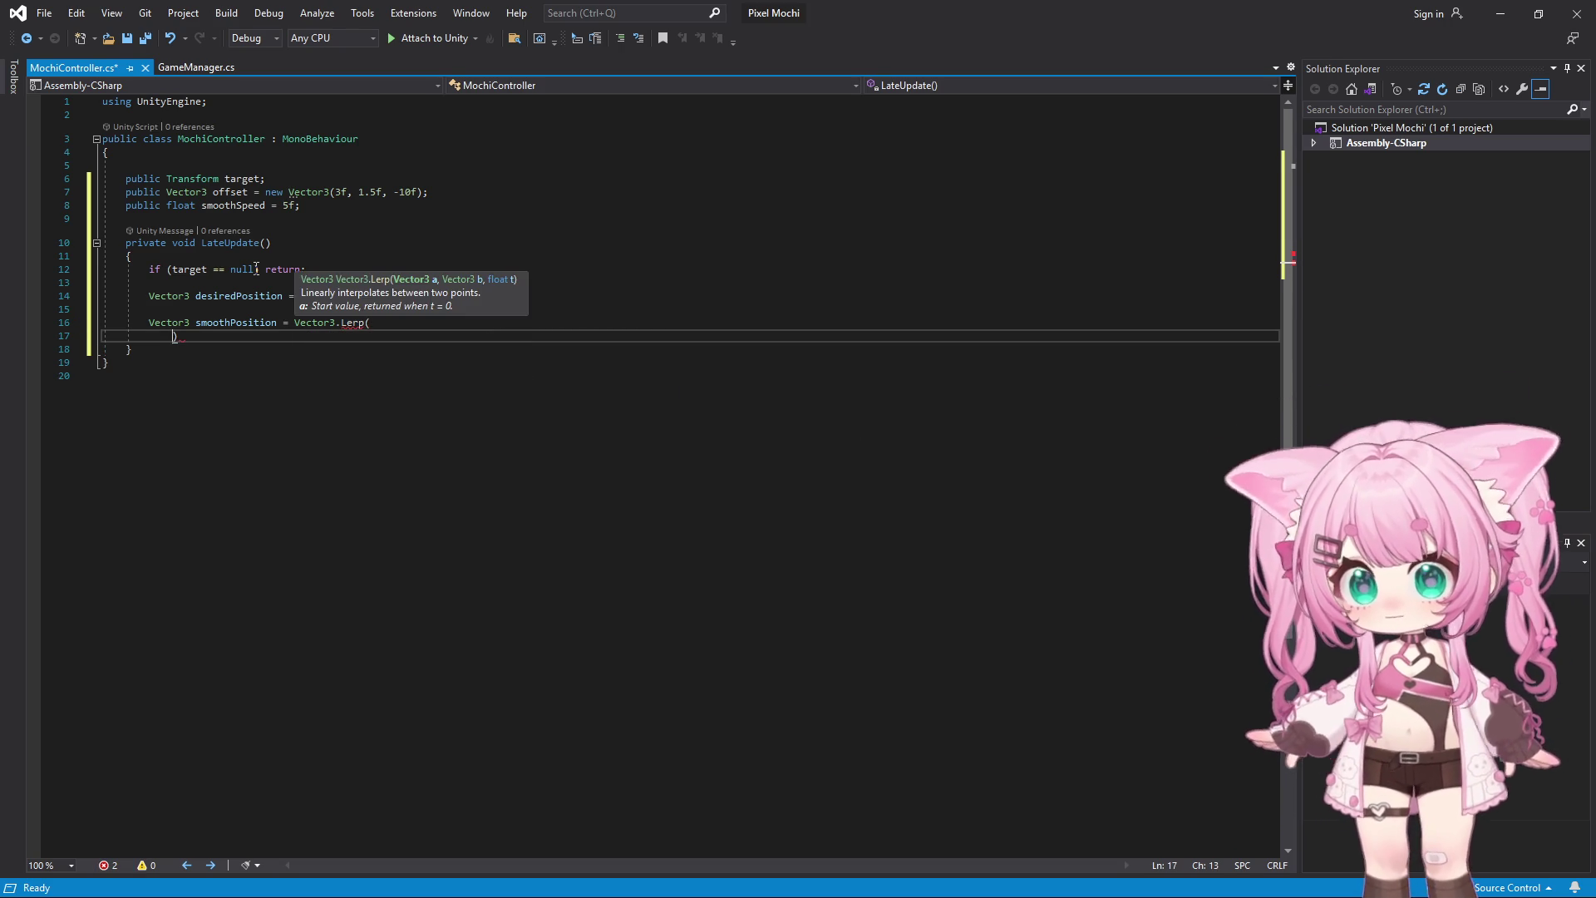
# Pass transform.position, desiredPosition and smoothSpeed * Time.deltaTime as Lerp arguments, one per line
pyautogui.write('transform')
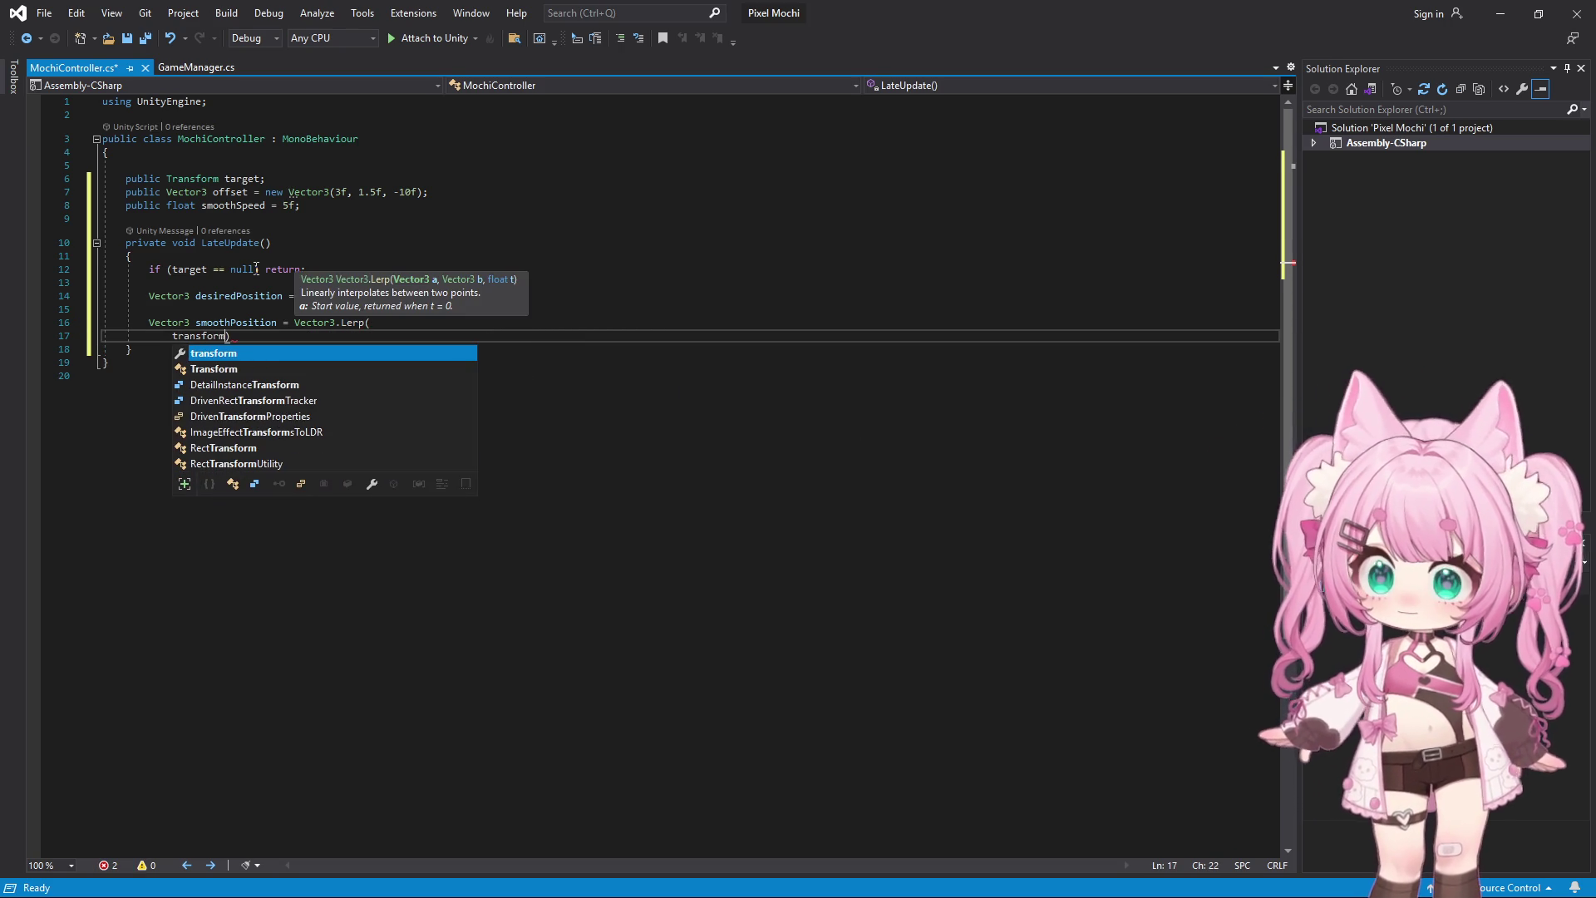
pyautogui.write('.position')
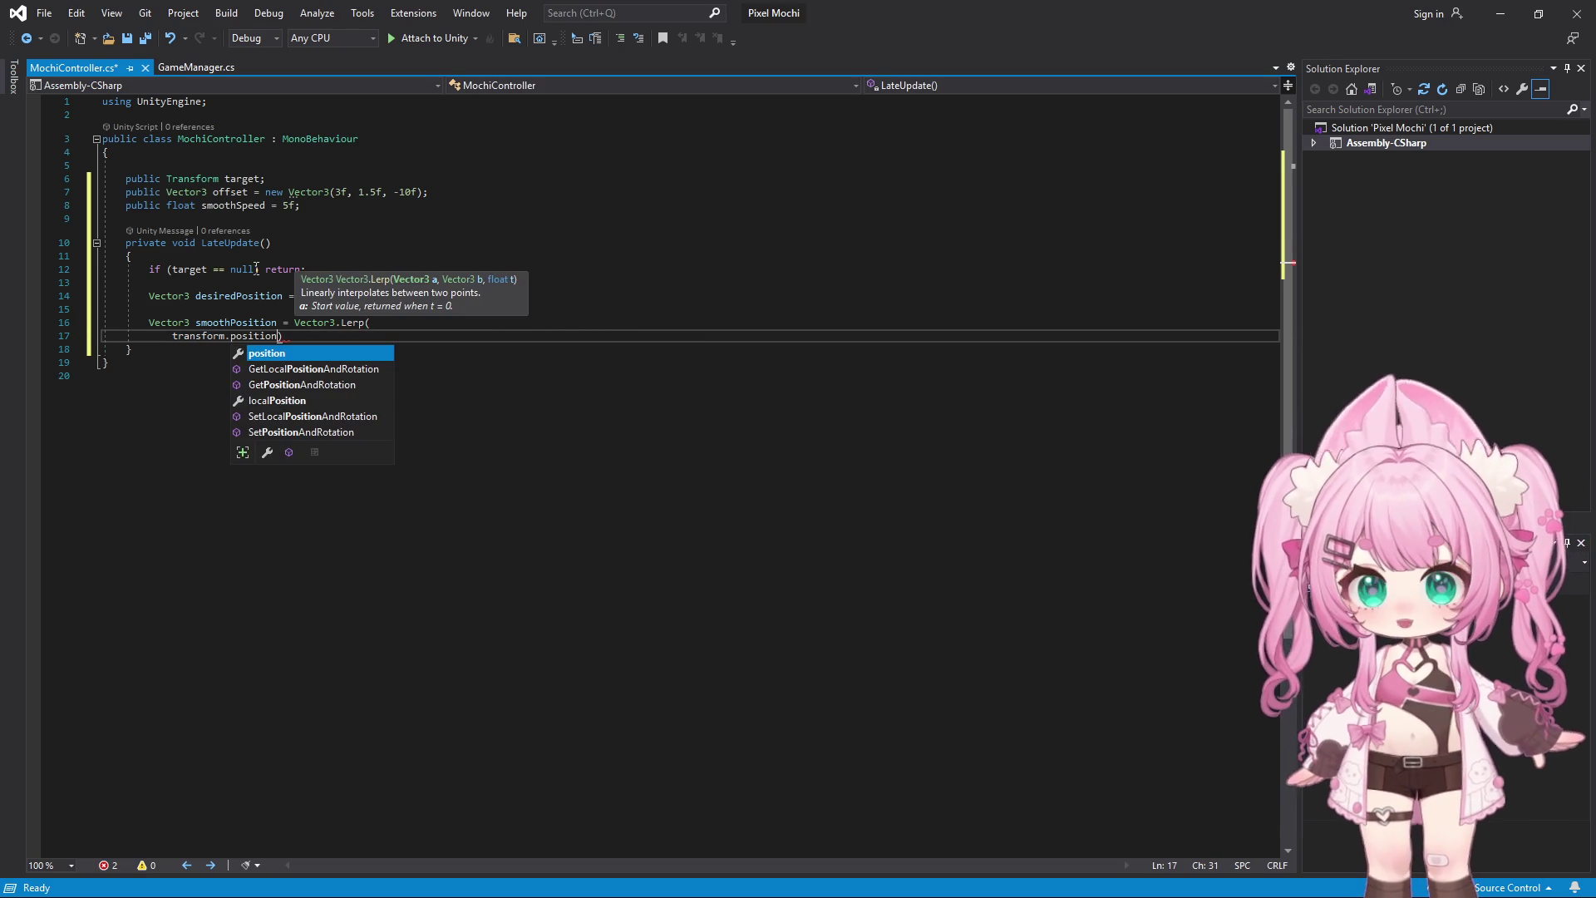
pyautogui.write(',')
pyautogui.press('Return')
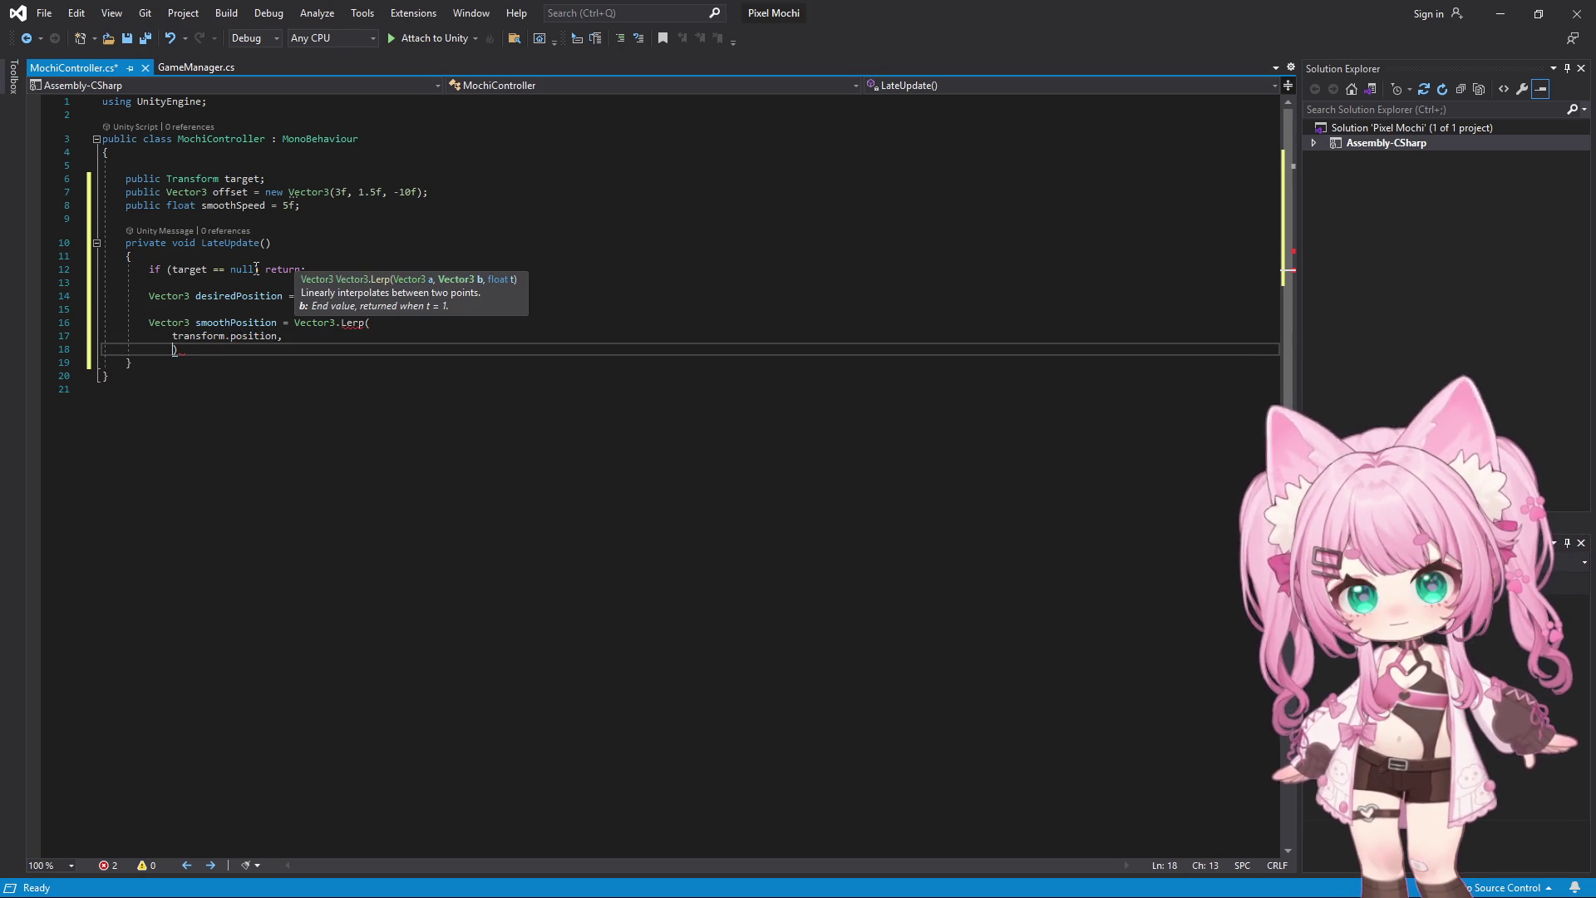
pyautogui.write('desiredPosition')
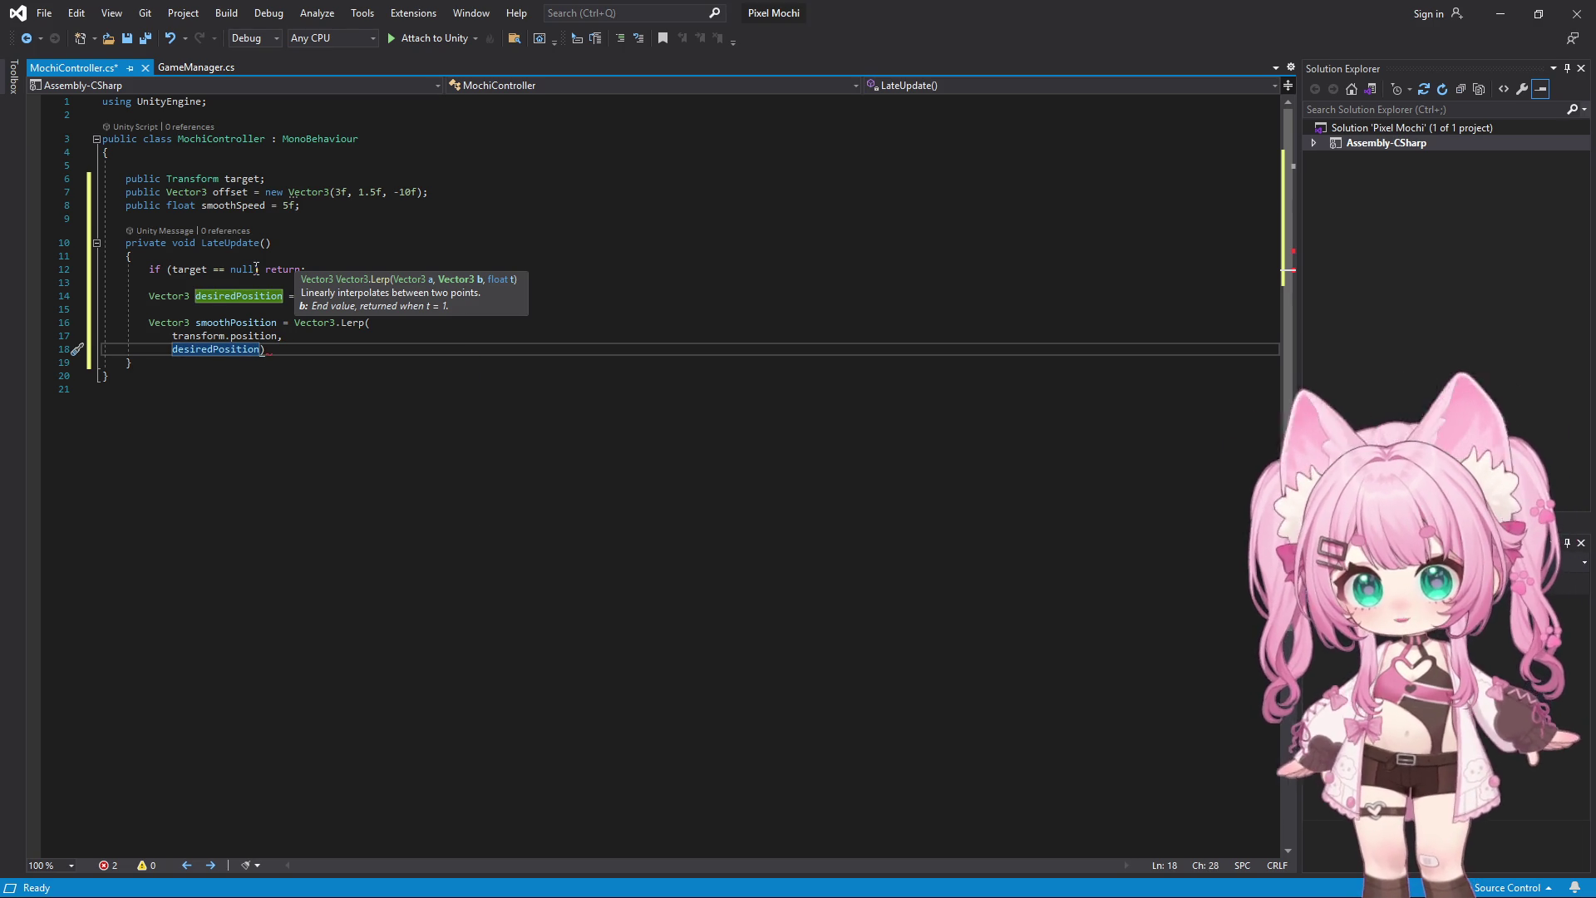
pyautogui.write(',')
pyautogui.press('Return')
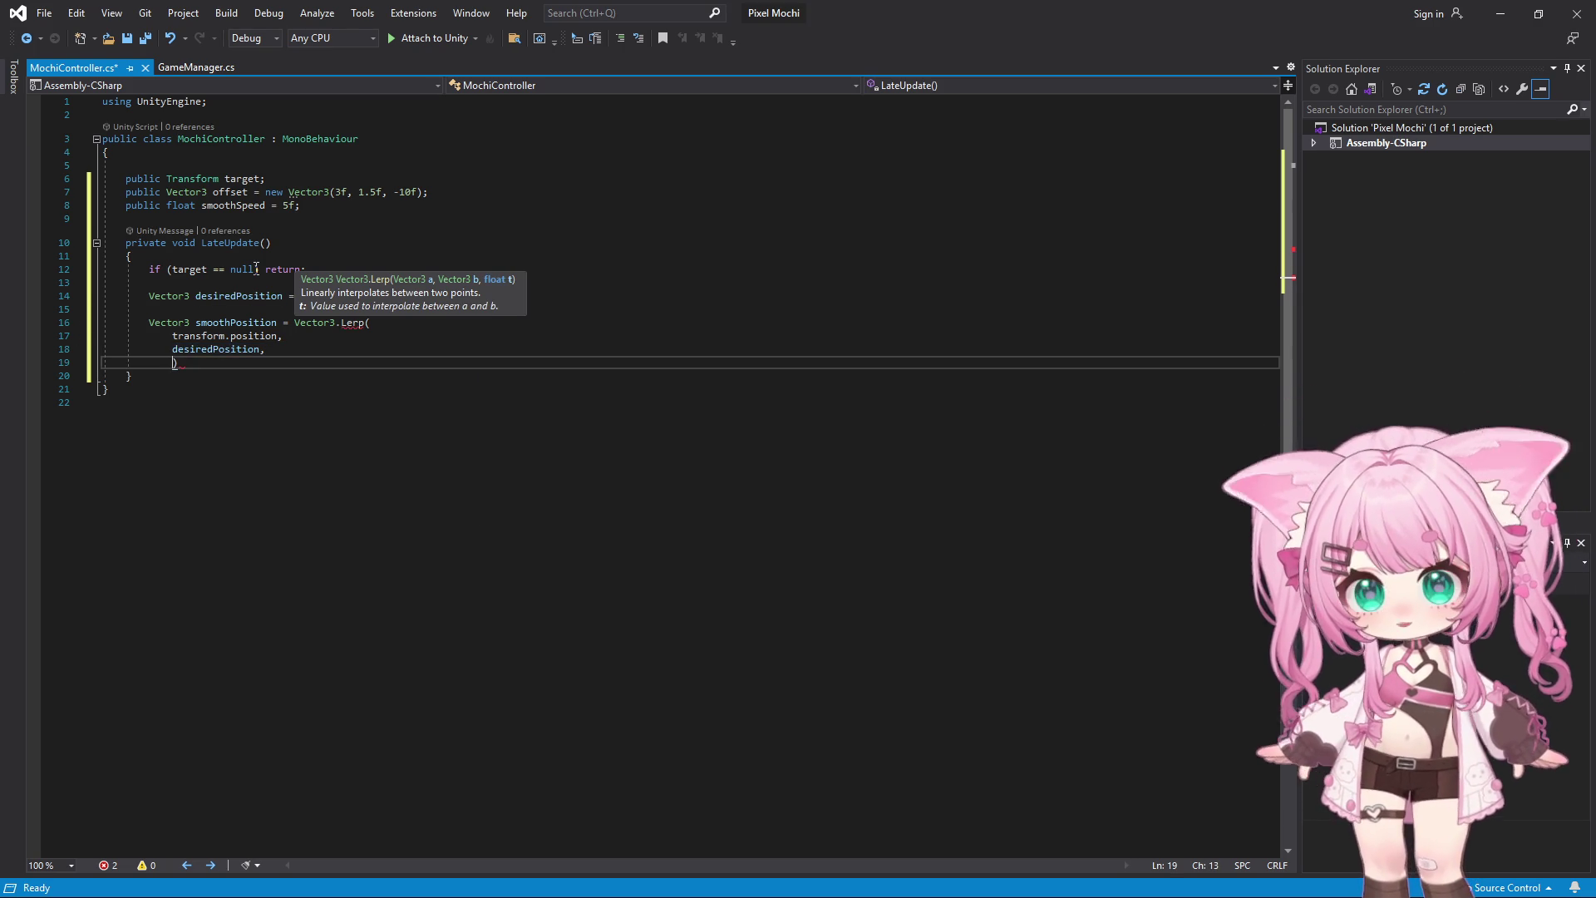
pyautogui.write('smoothSp')
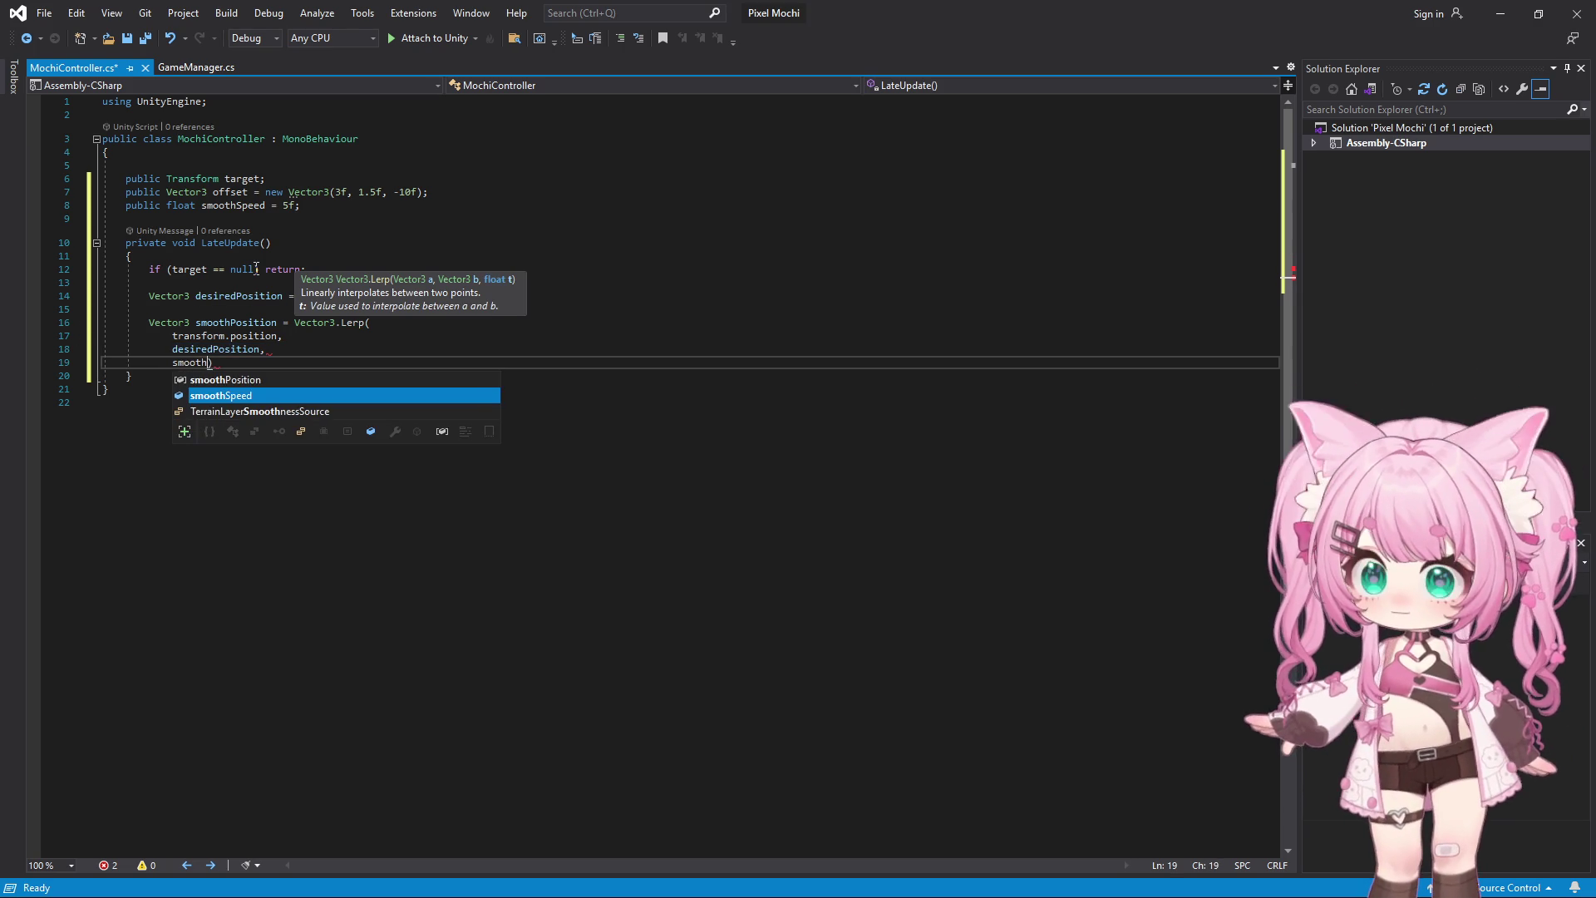
pyautogui.press('Tab')
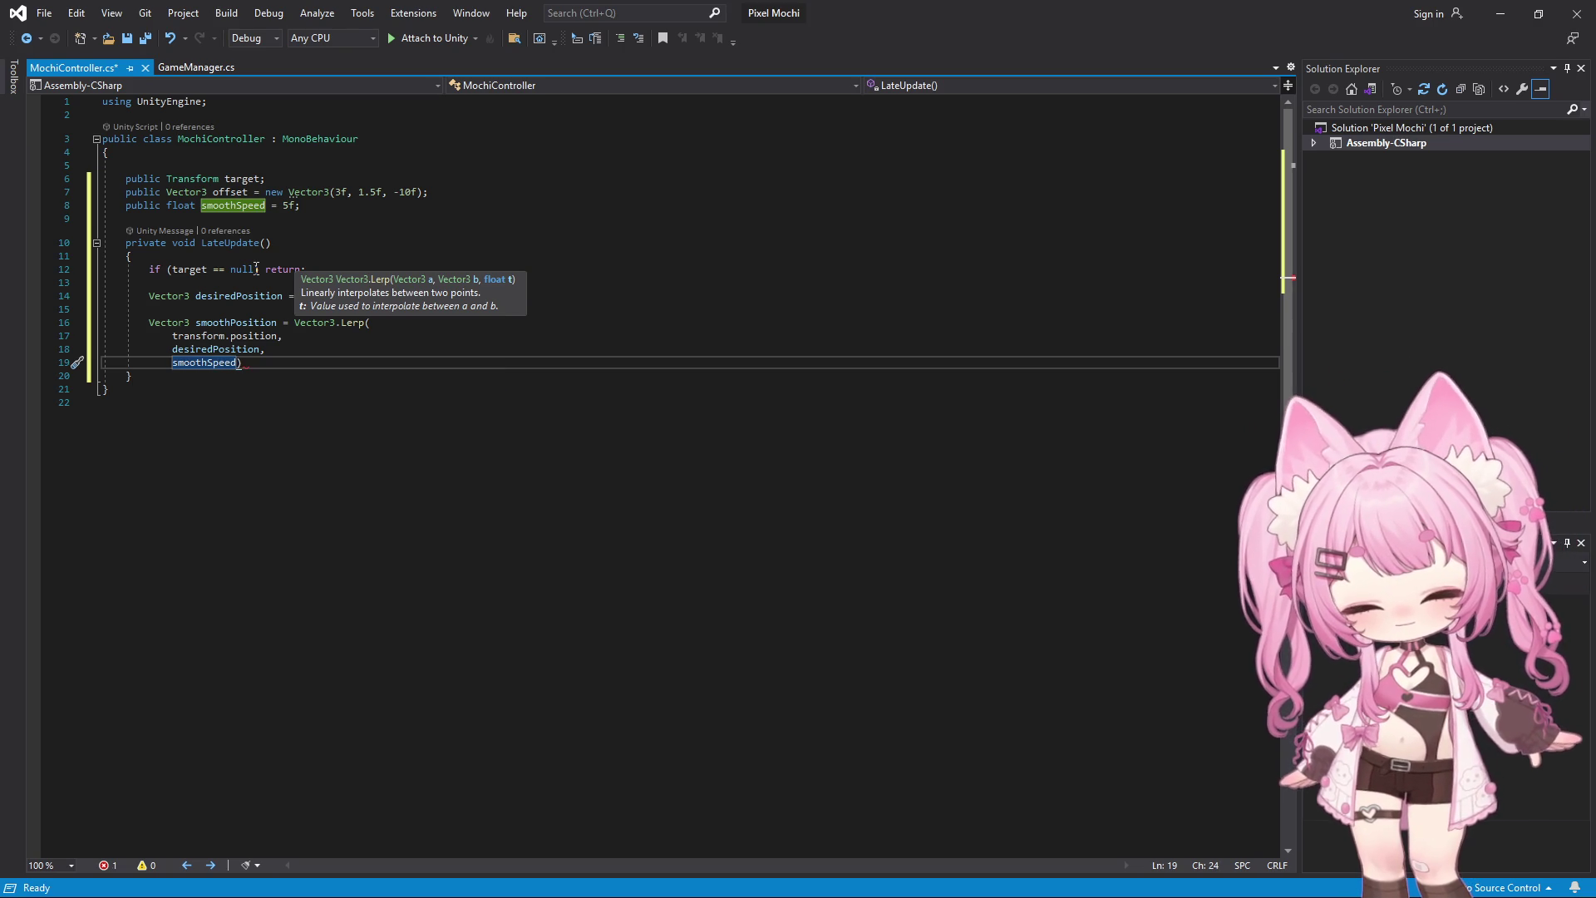
pyautogui.write('* Time.de')
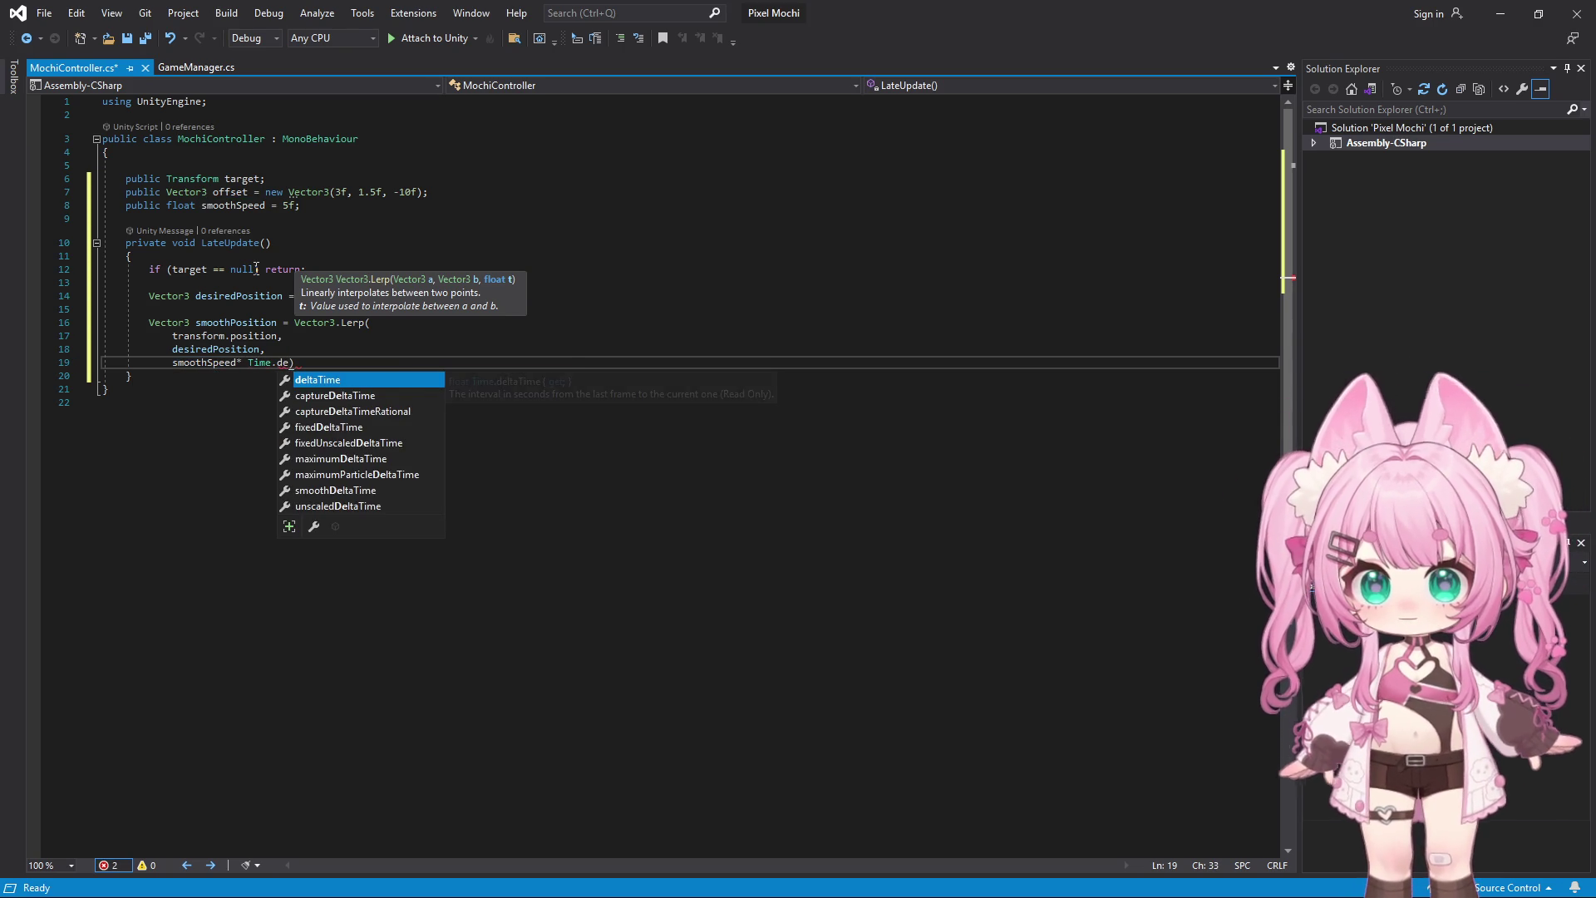
pyautogui.press('Tab')
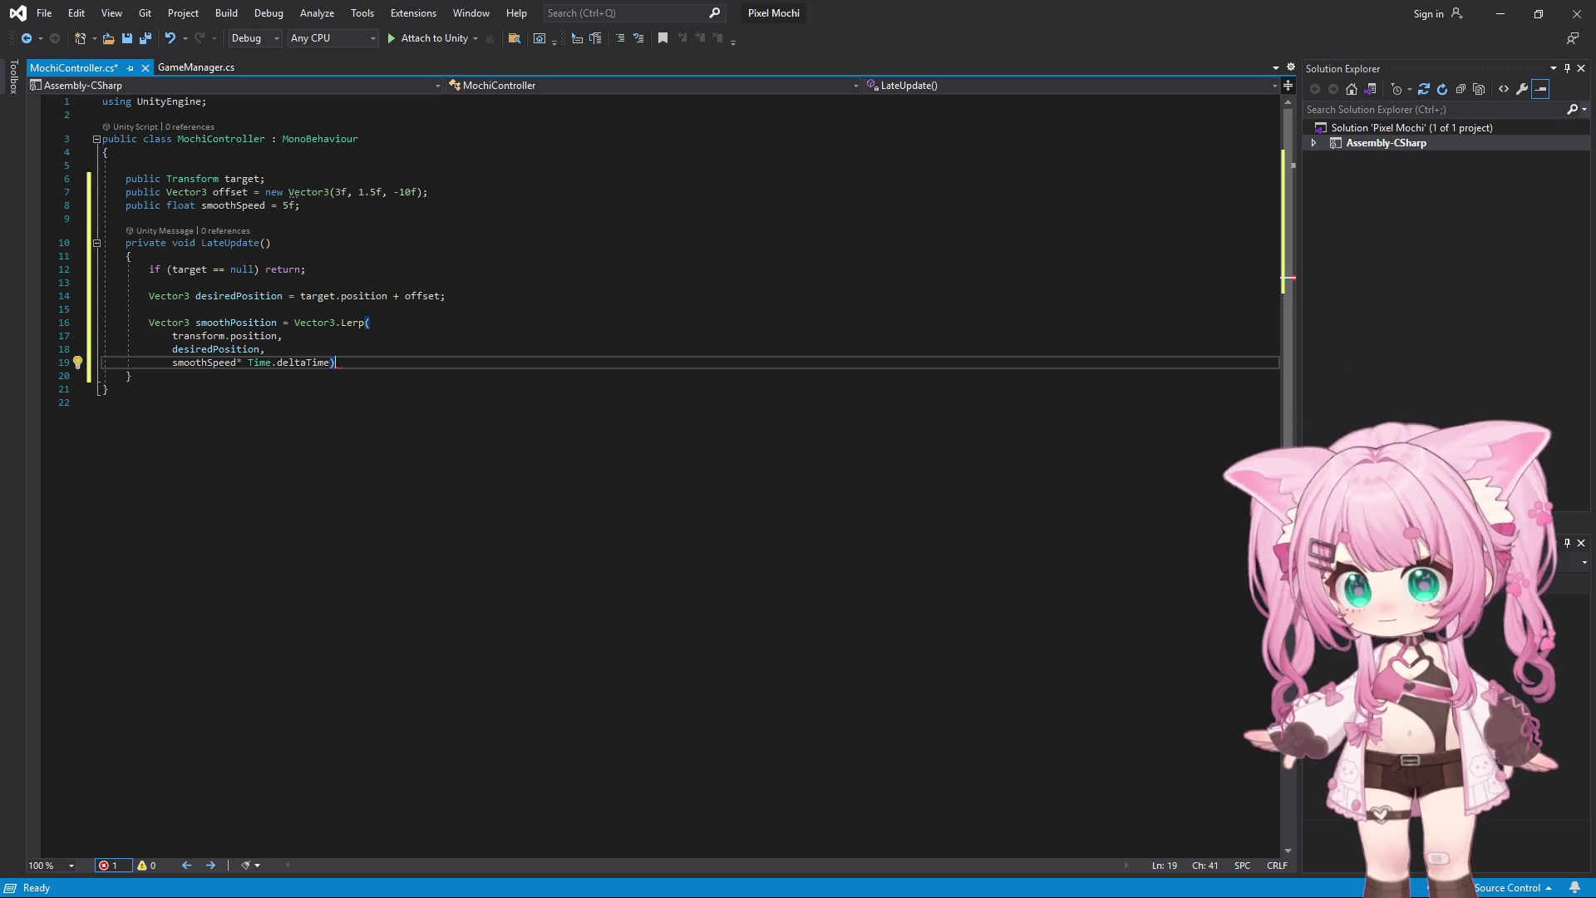
pyautogui.write(';')
pyautogui.press('Return')
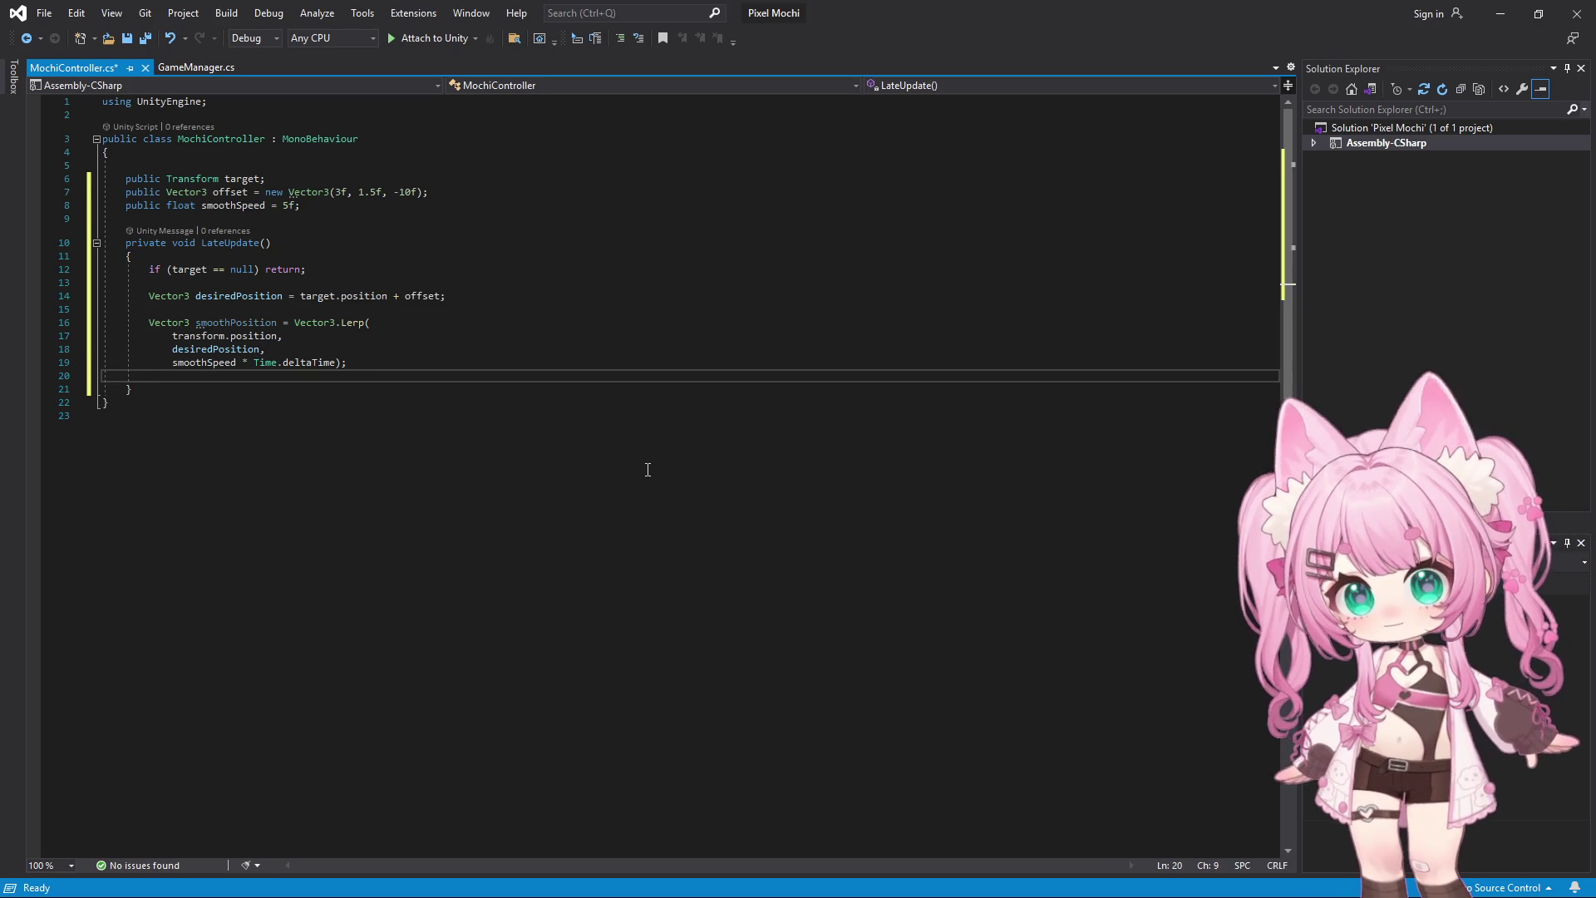
# Start the transform.position assignment and rename the Lerp variable to smoothedPosition
pyautogui.write('trans')
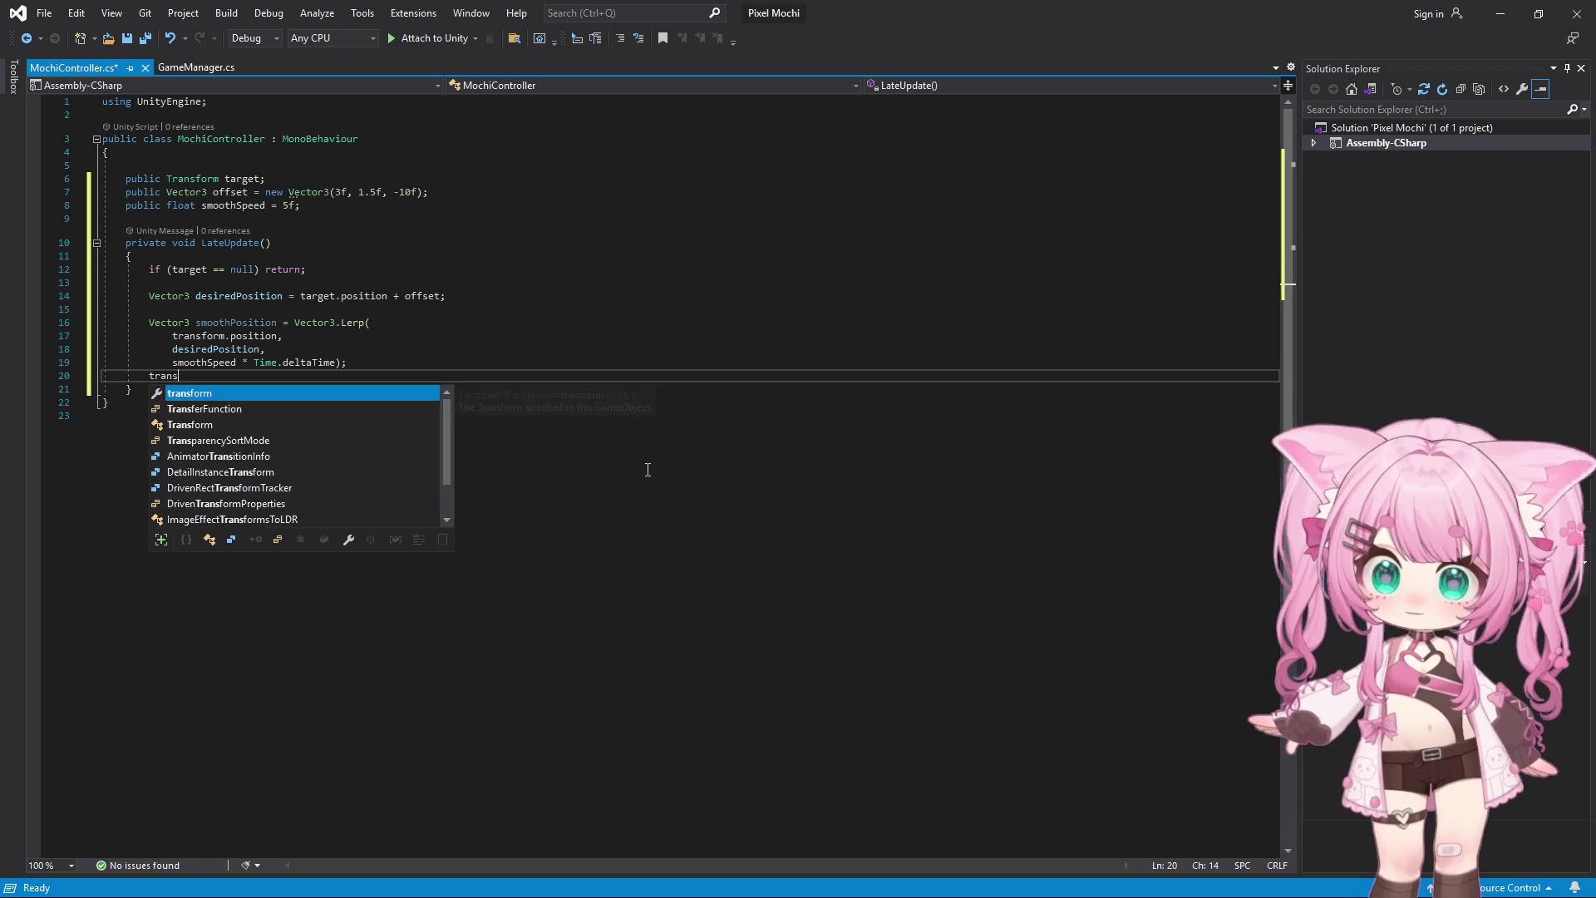
pyautogui.press('Tab')
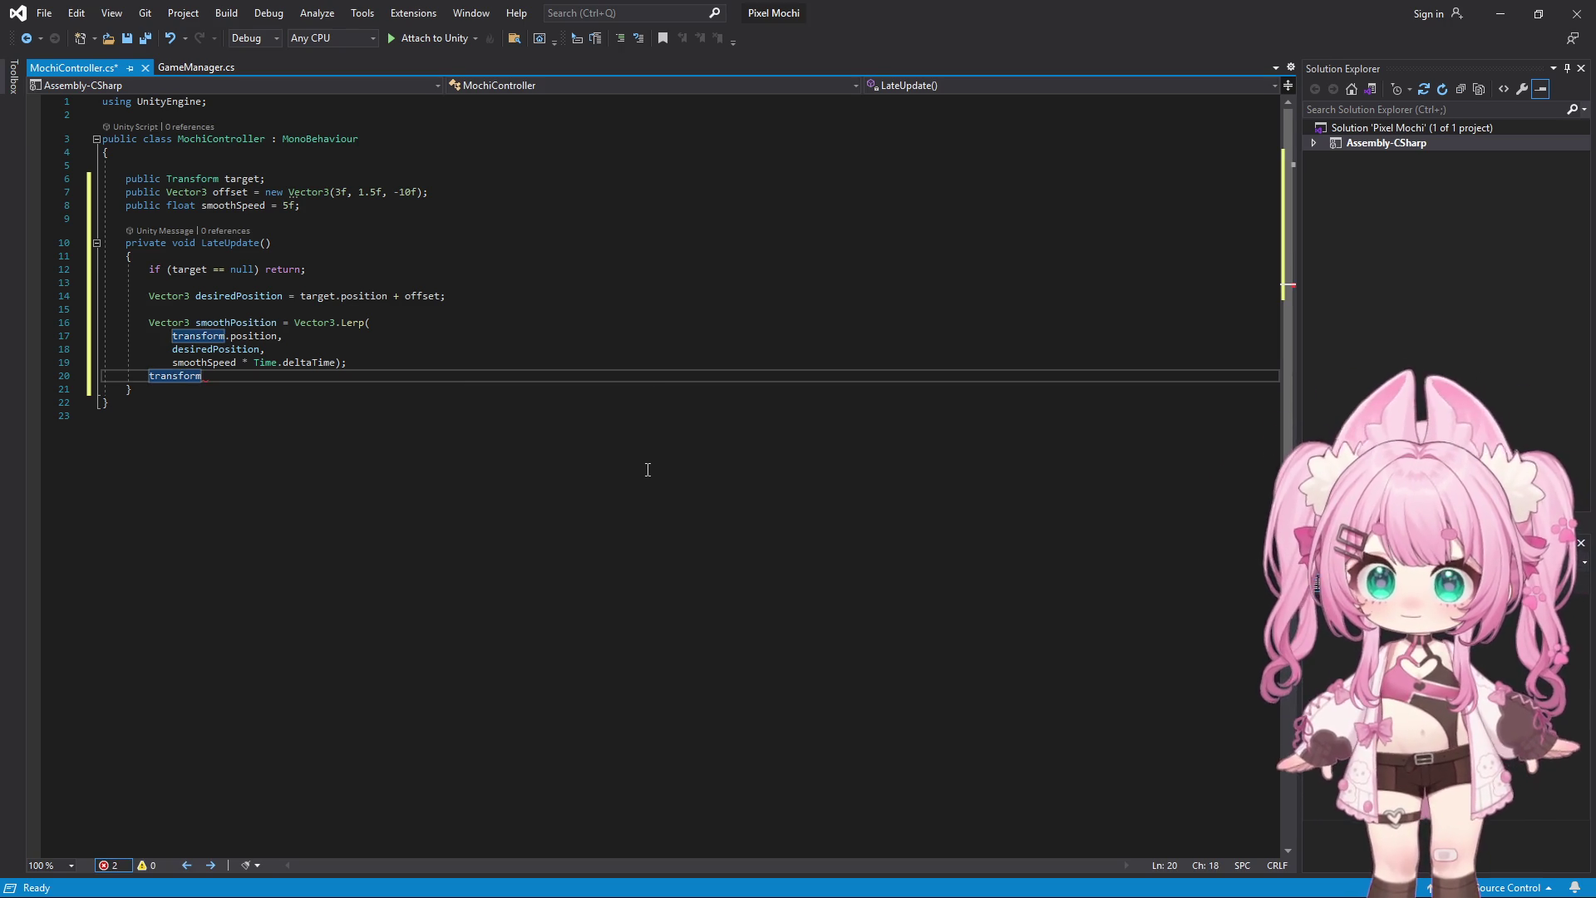
pyautogui.write('.pos')
pyautogui.press('Tab')
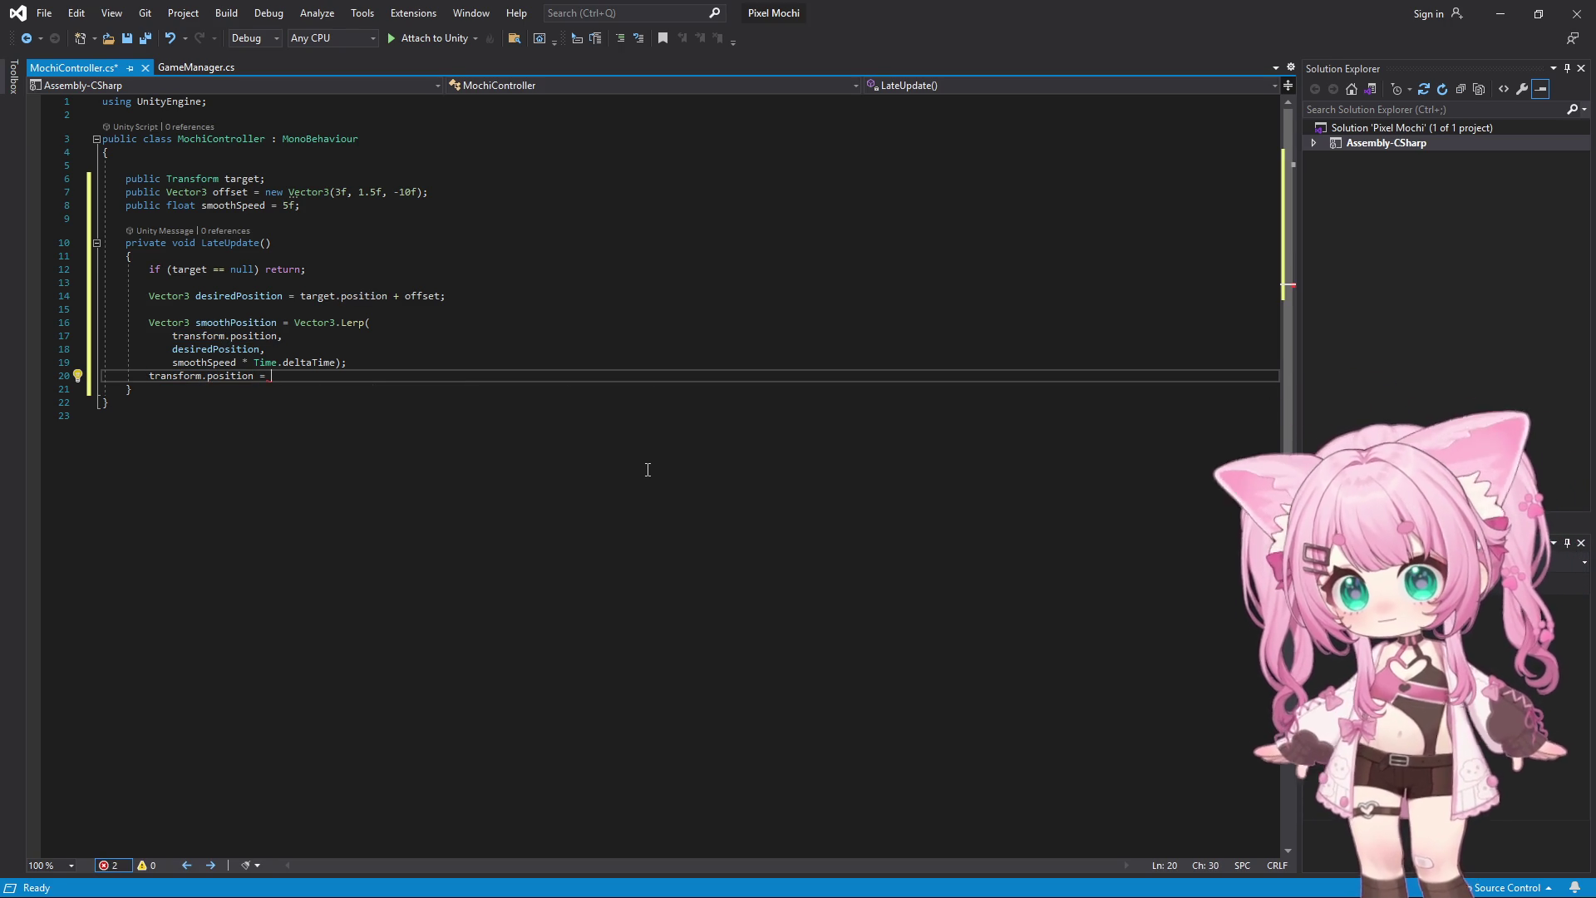
pyautogui.write('smo')
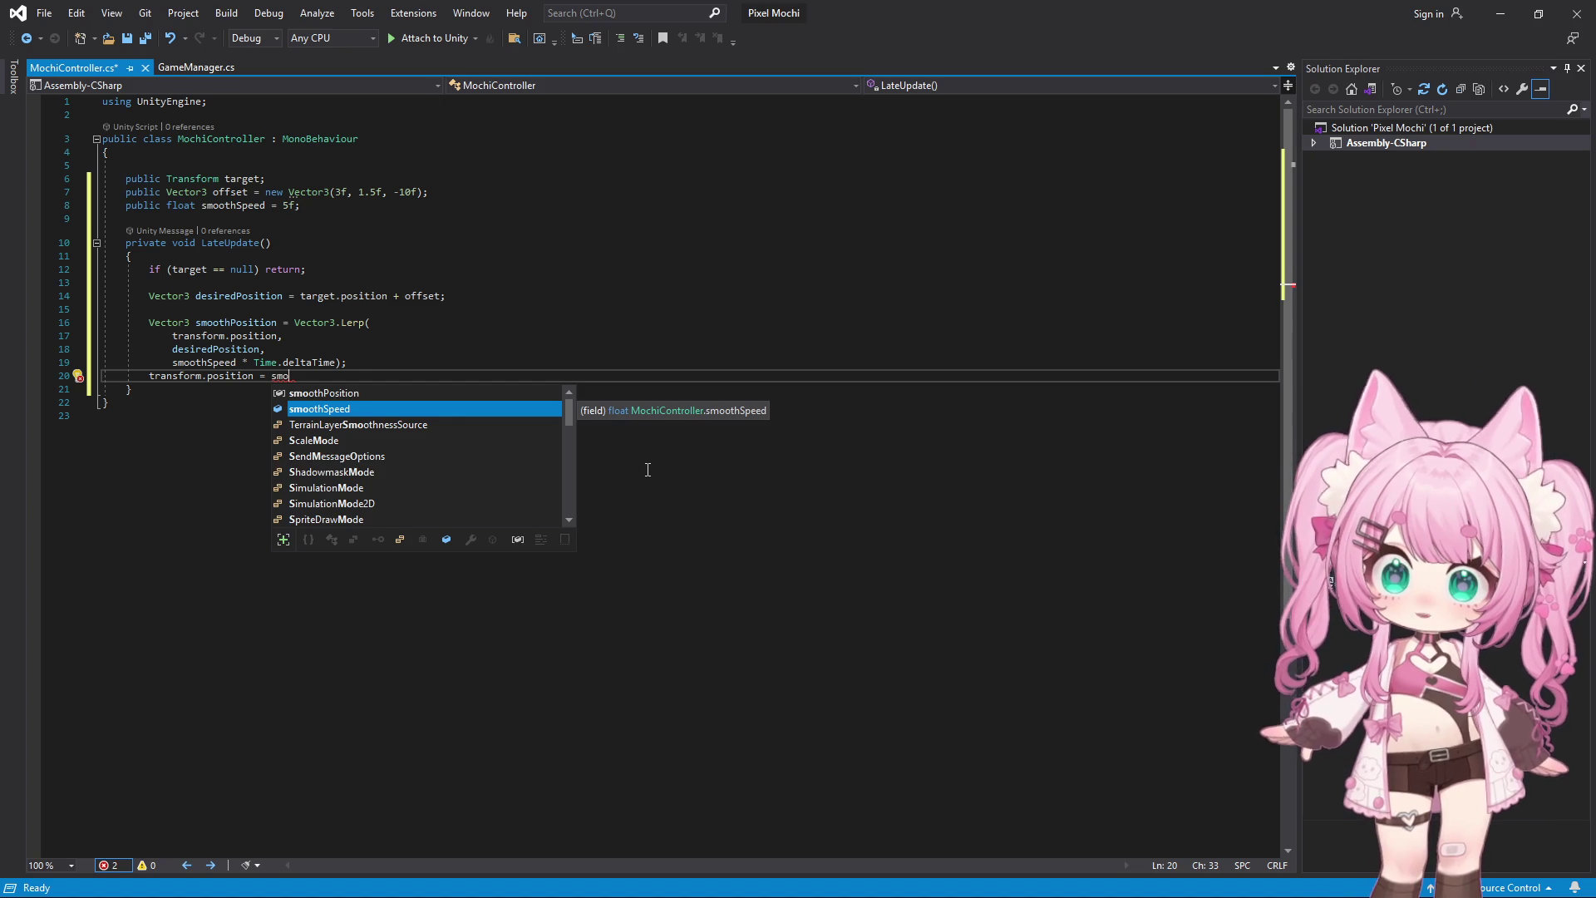
pyautogui.press('Tab')
pyautogui.press('BackSpace')
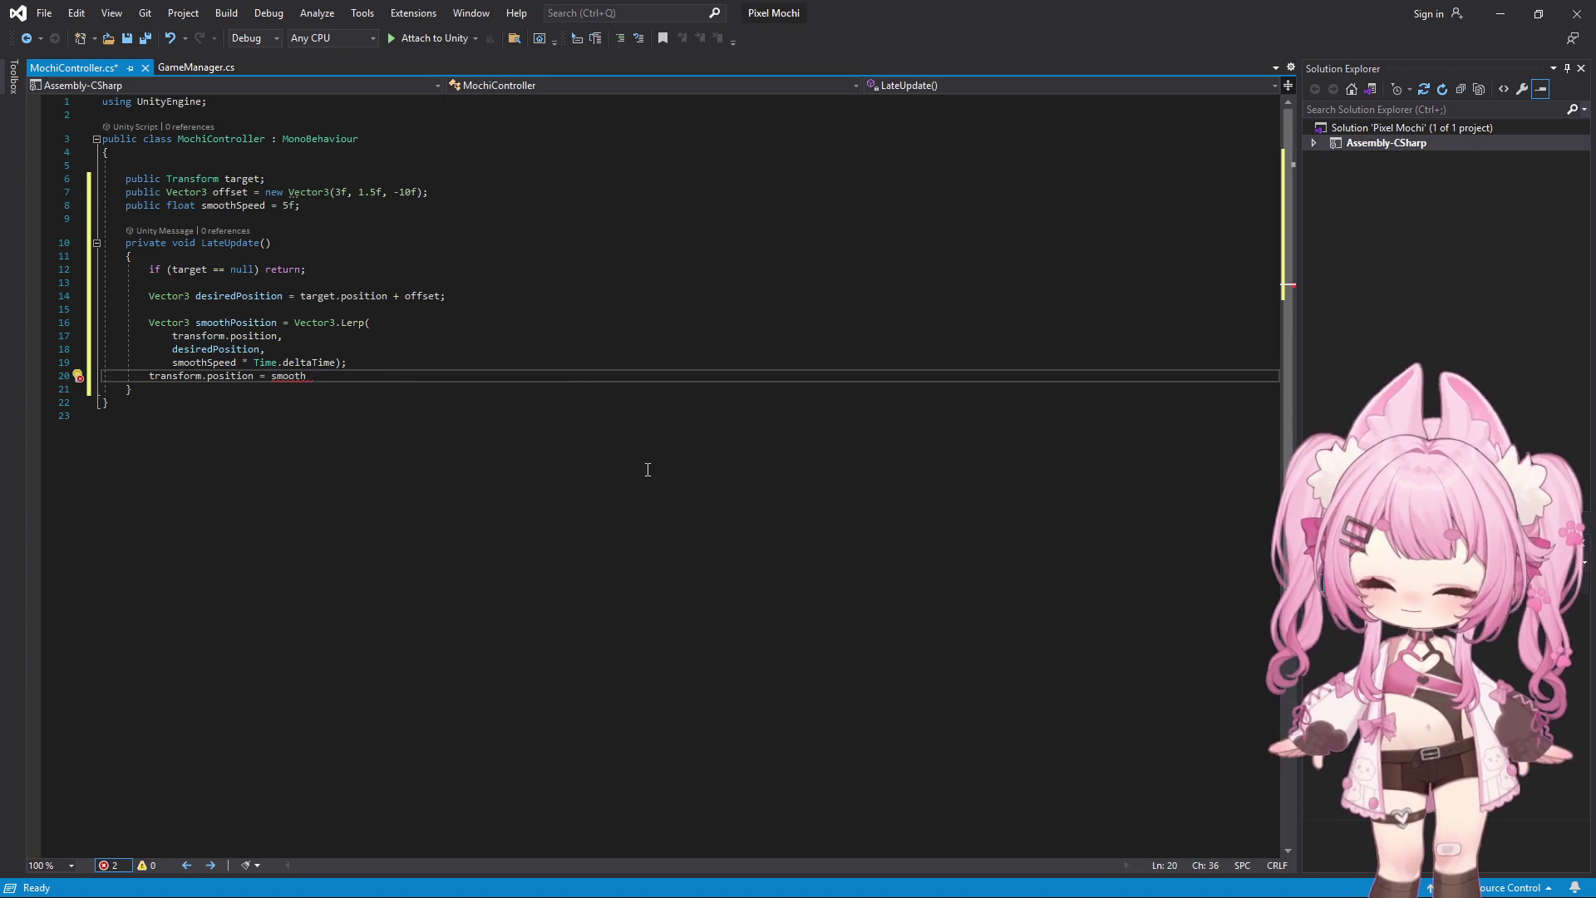
pyautogui.press('Up')
pyautogui.press('Up')
pyautogui.press('Up')
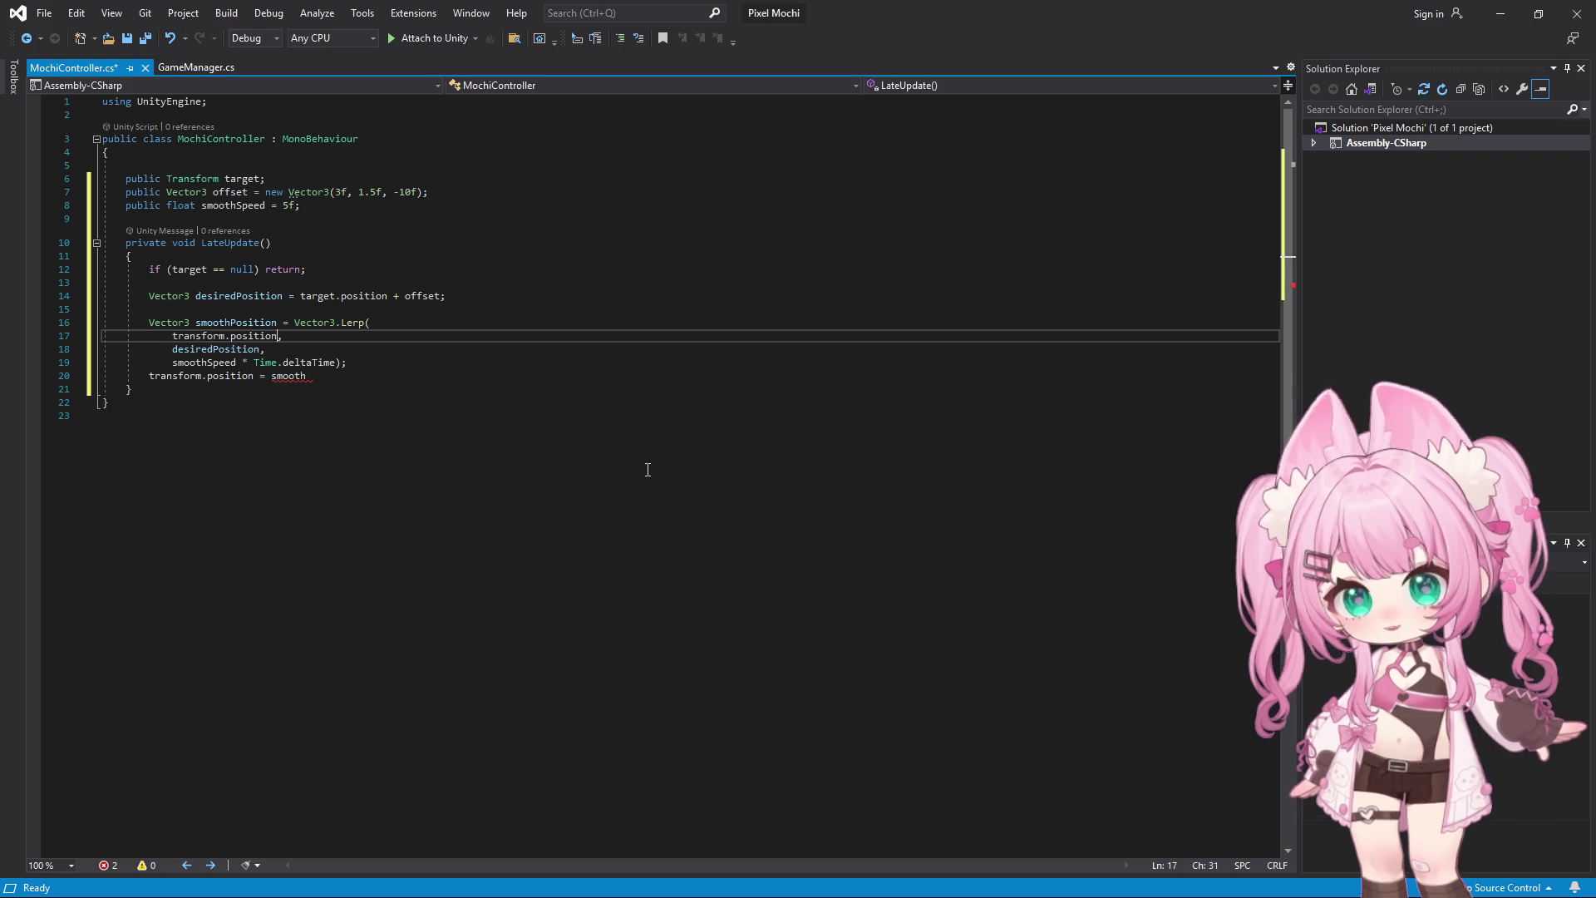
pyautogui.press('Left')
pyautogui.press('Left')
pyautogui.press('Left')
pyautogui.write('d')
pyautogui.press('Down')
pyautogui.press('Down')
pyautogui.press('Down')
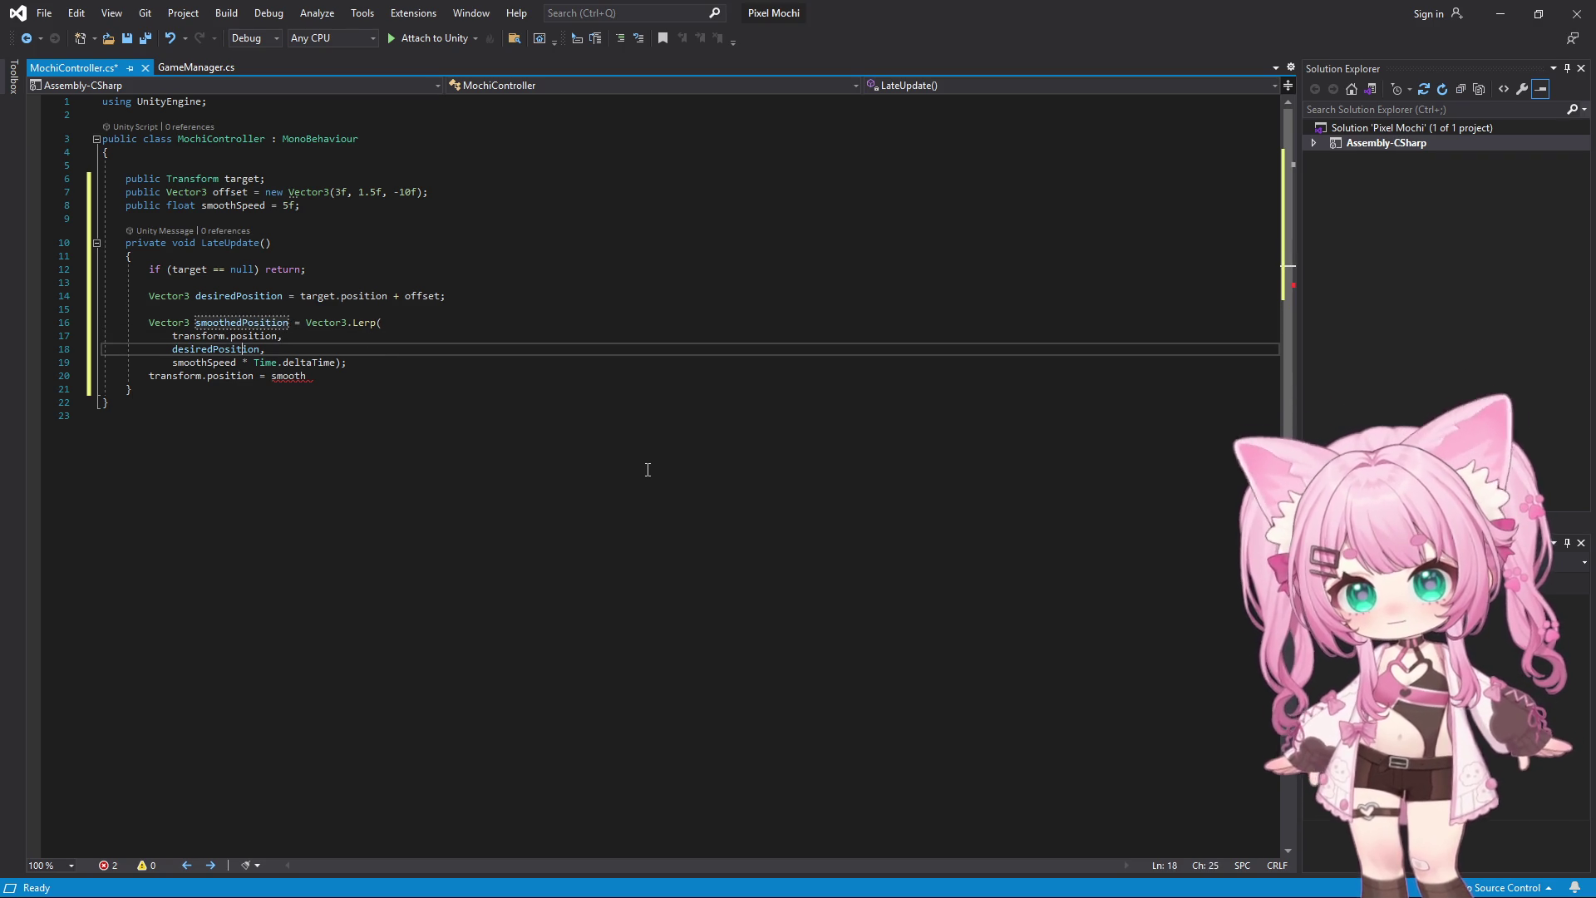
pyautogui.press('Down')
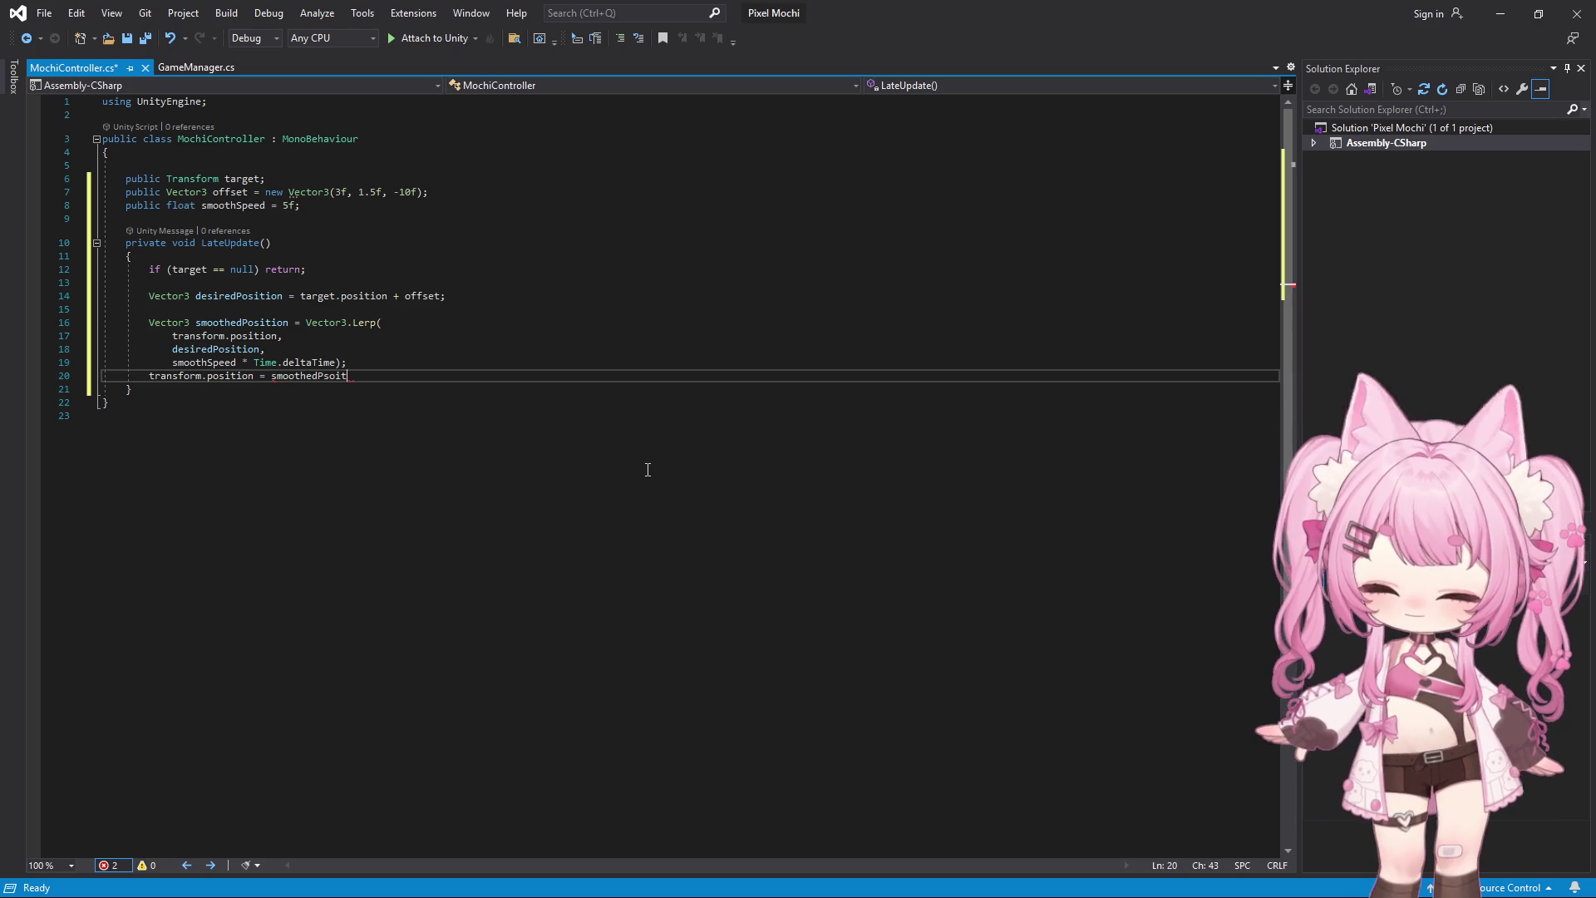
pyautogui.press('Return')
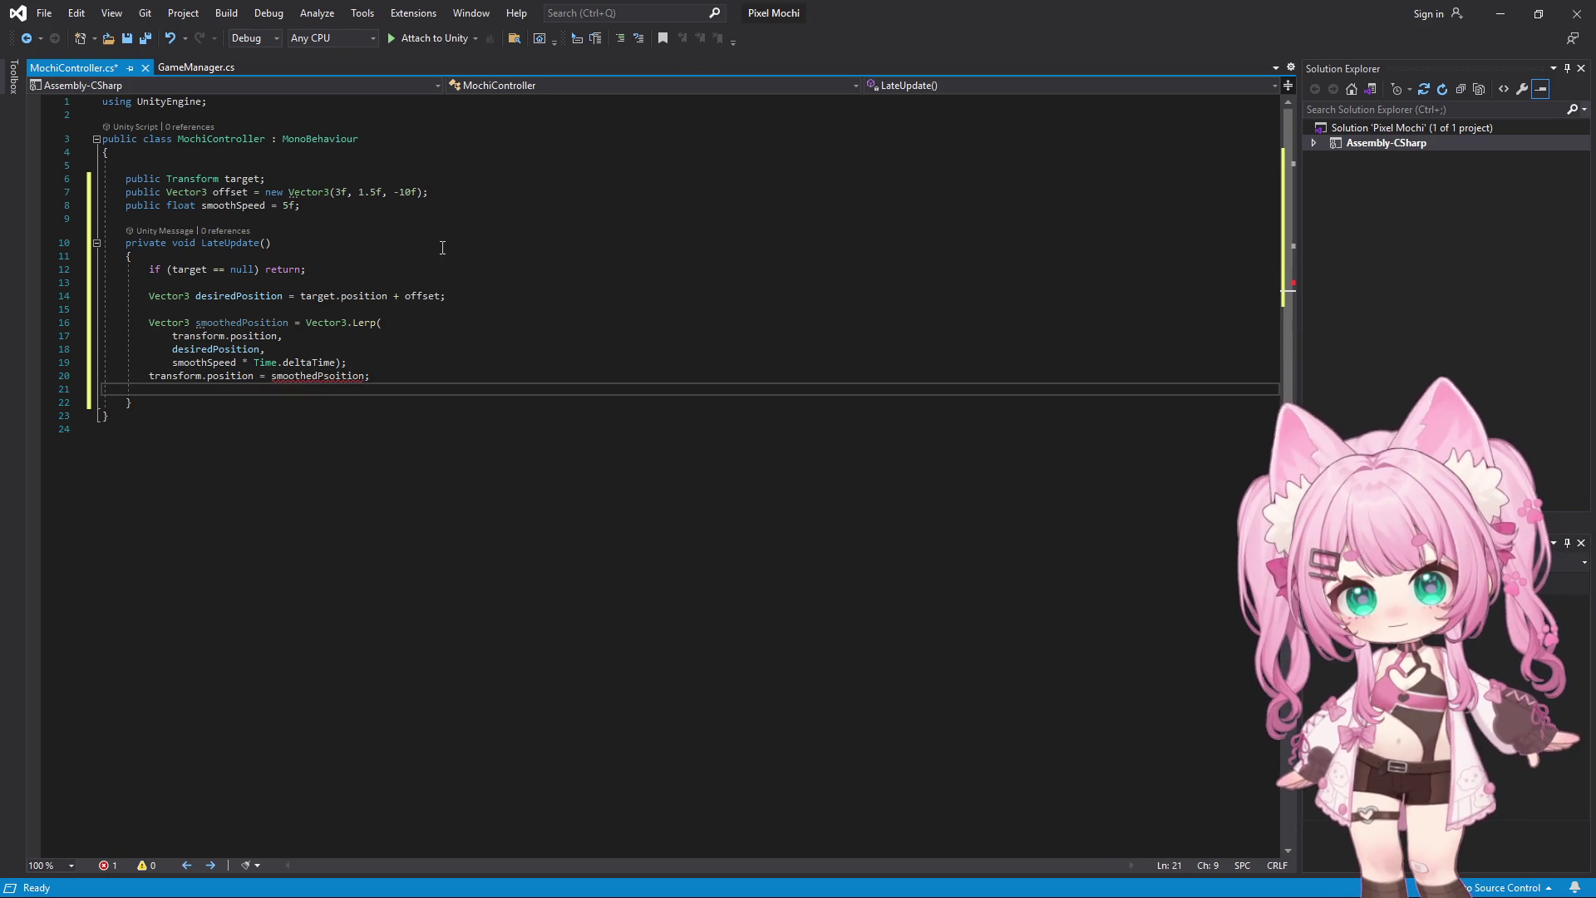
# Replace the misspelled name with smoothedPosition and end the statement with a semicolon
pyautogui.moveTo(366, 375); pyautogui.dragTo(322, 388)
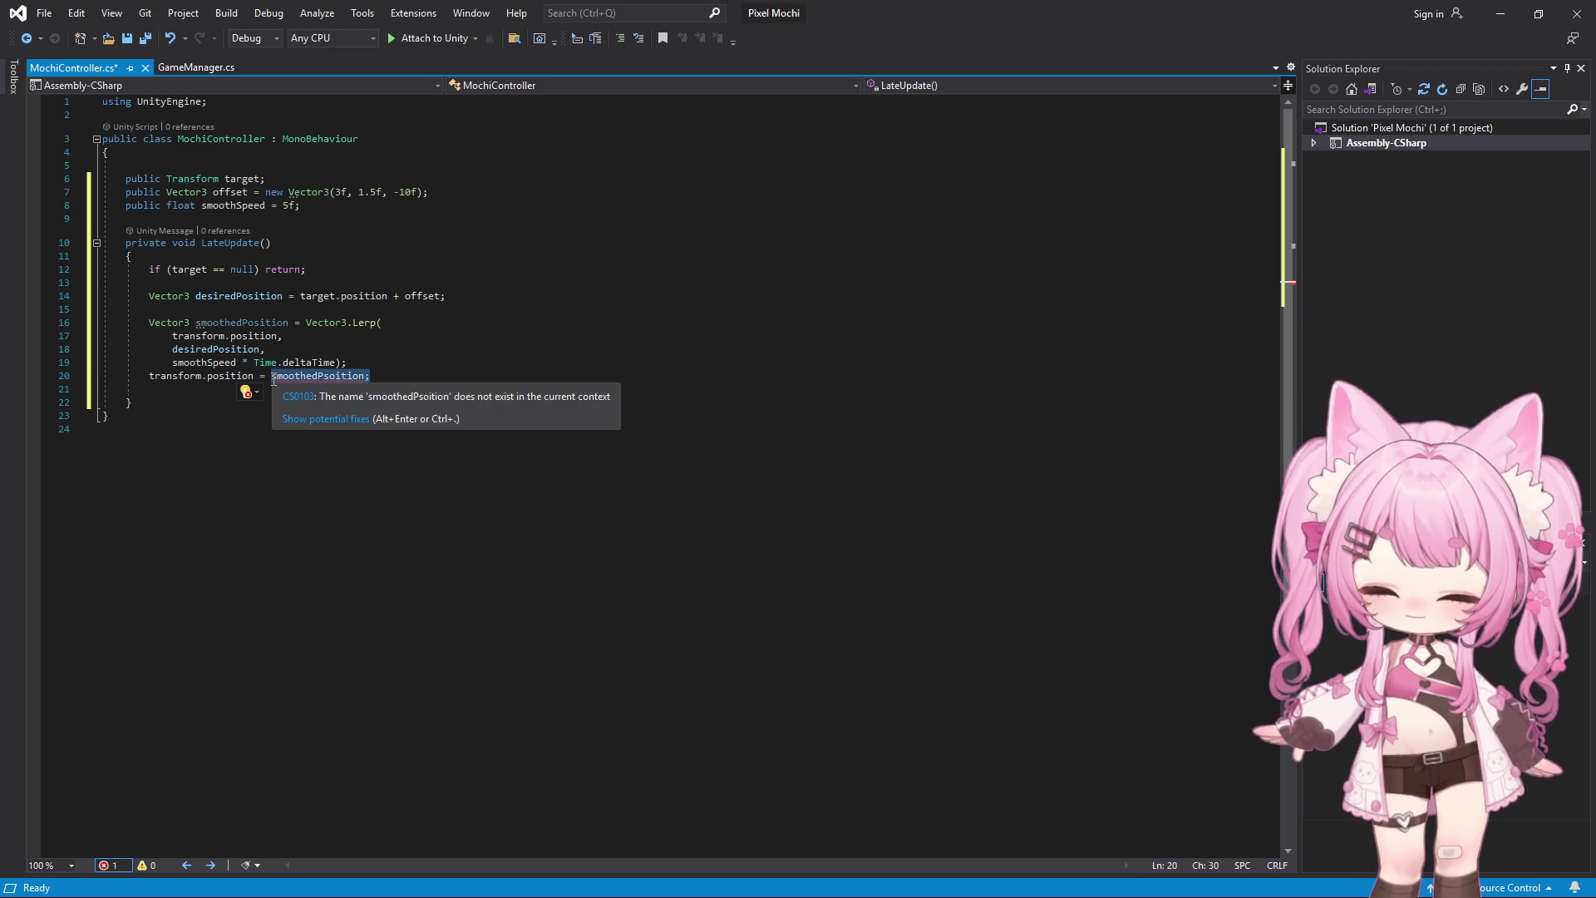
pyautogui.write('smoothS')
pyautogui.press('Tab')
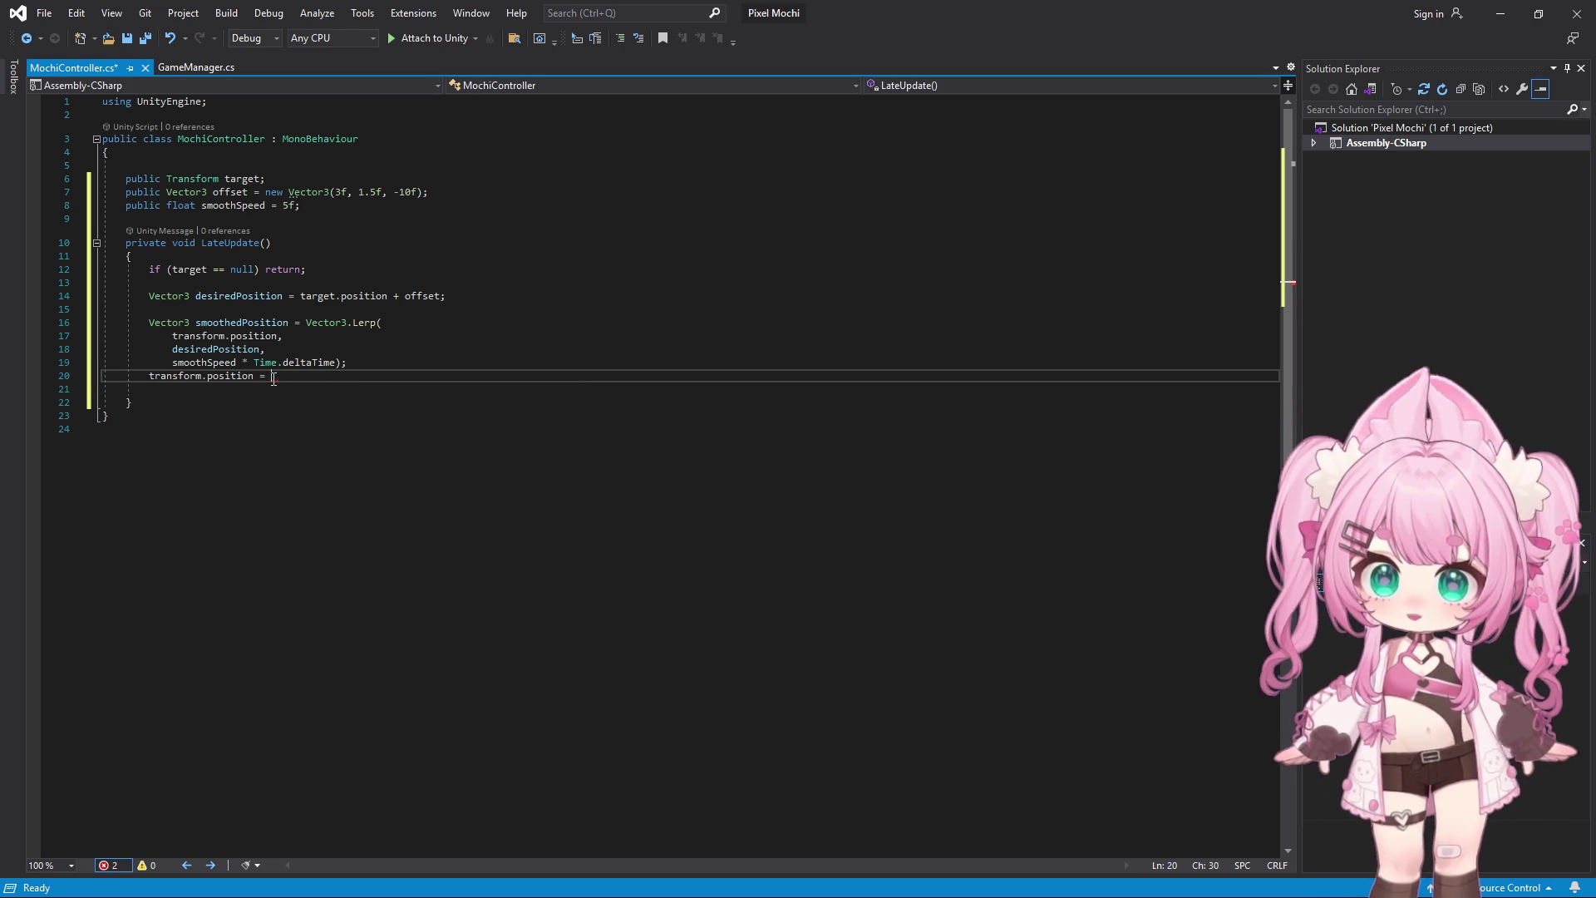
pyautogui.write('smo')
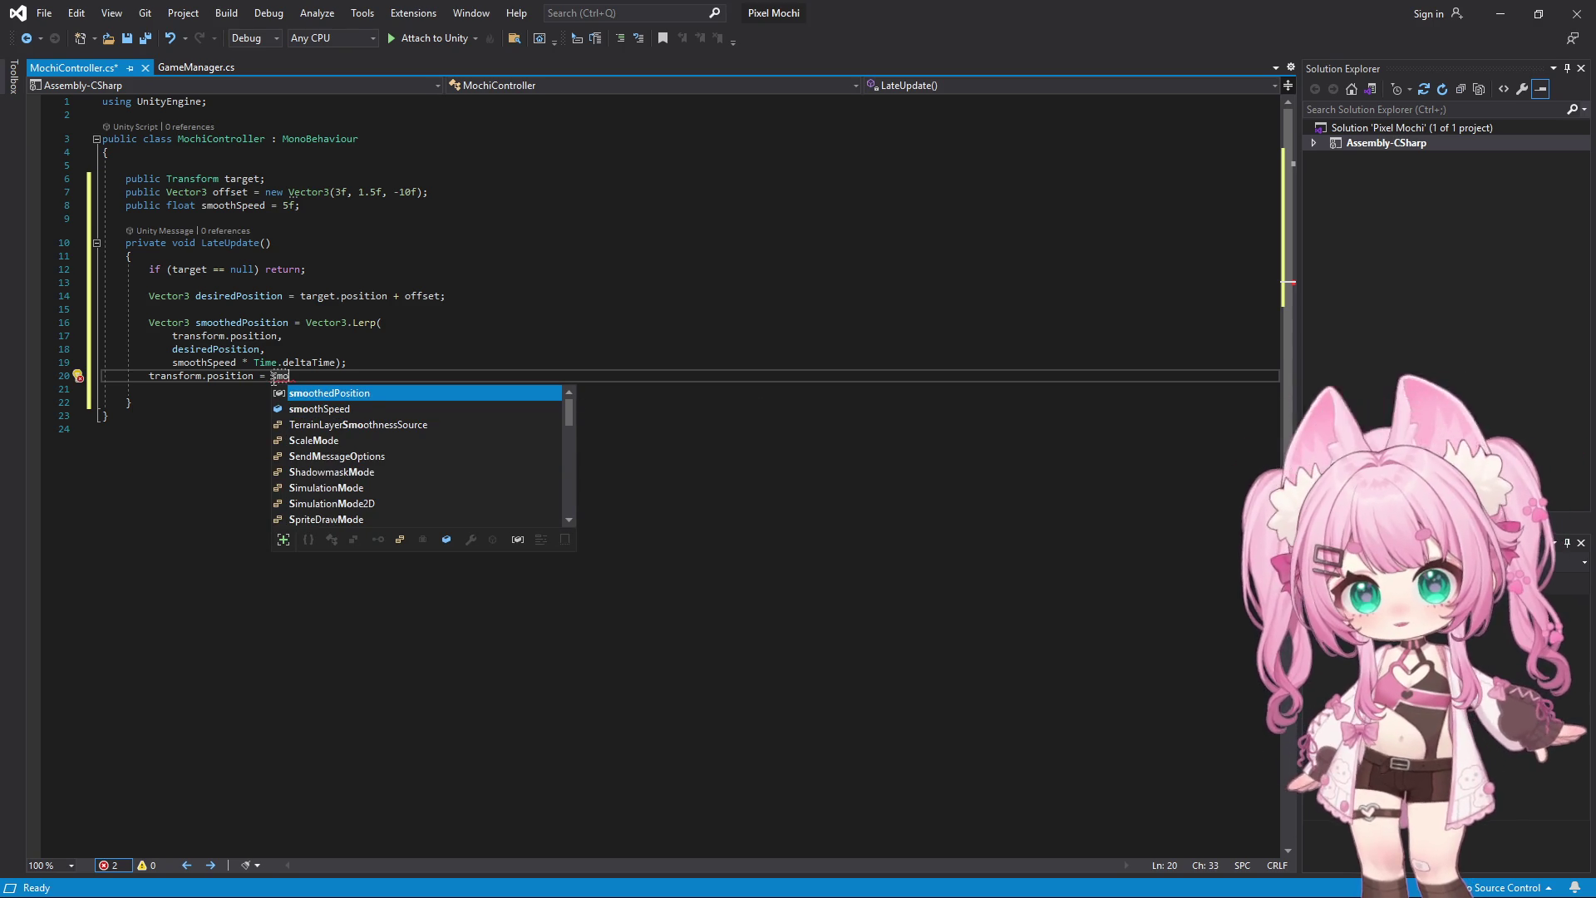
pyautogui.press('Tab')
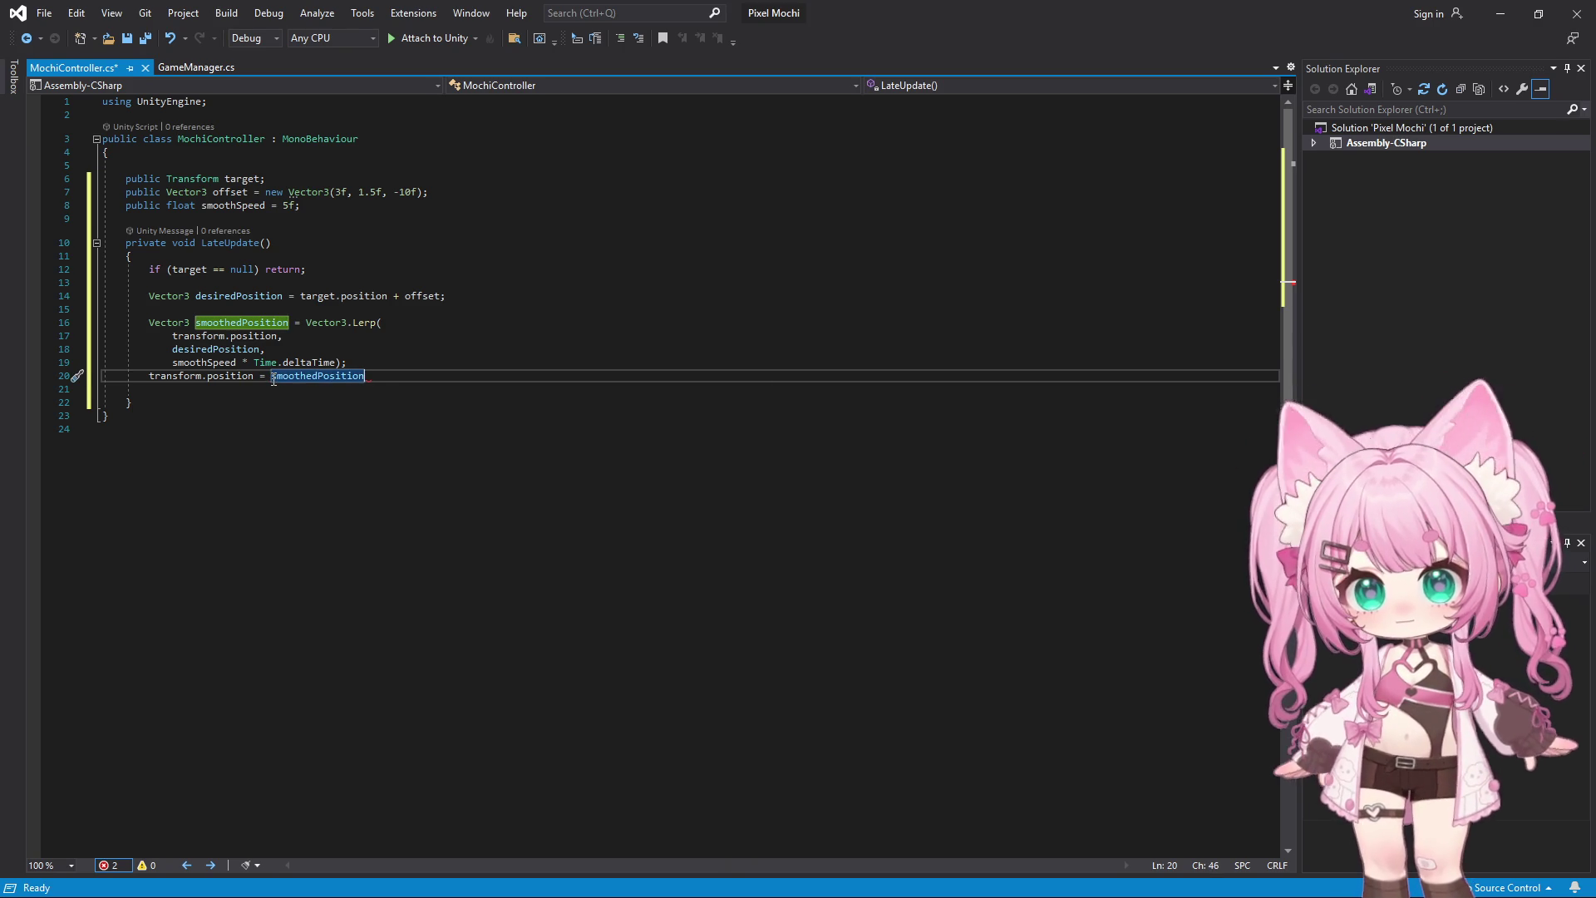
pyautogui.write(';')
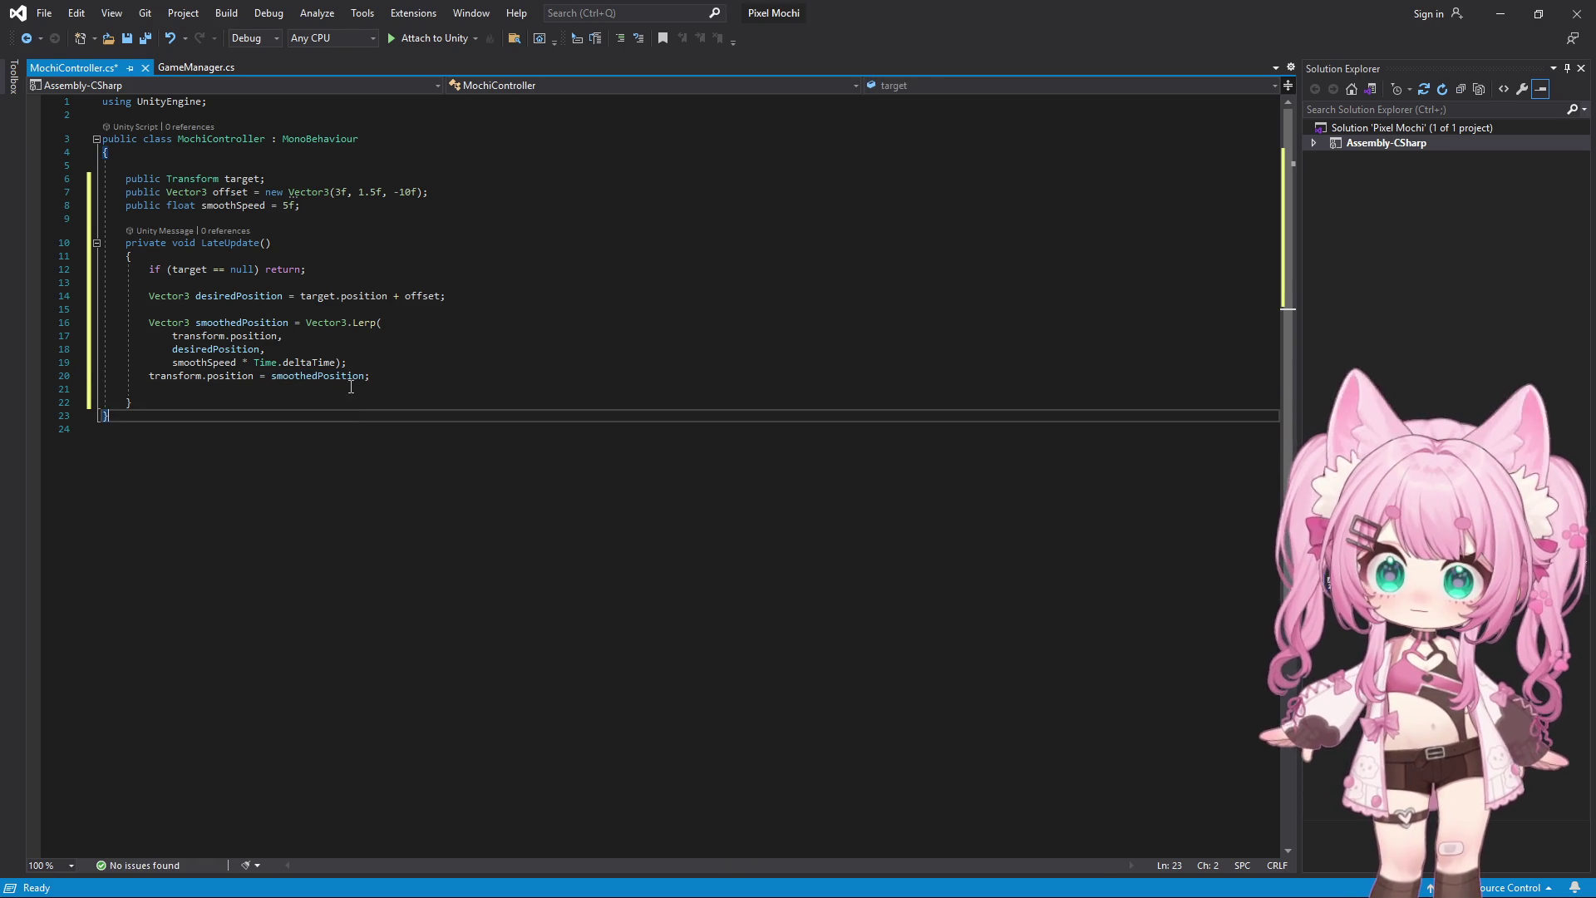
# Move the Lerp call's closing parenthesis onto its own line
pyautogui.click(359, 351)
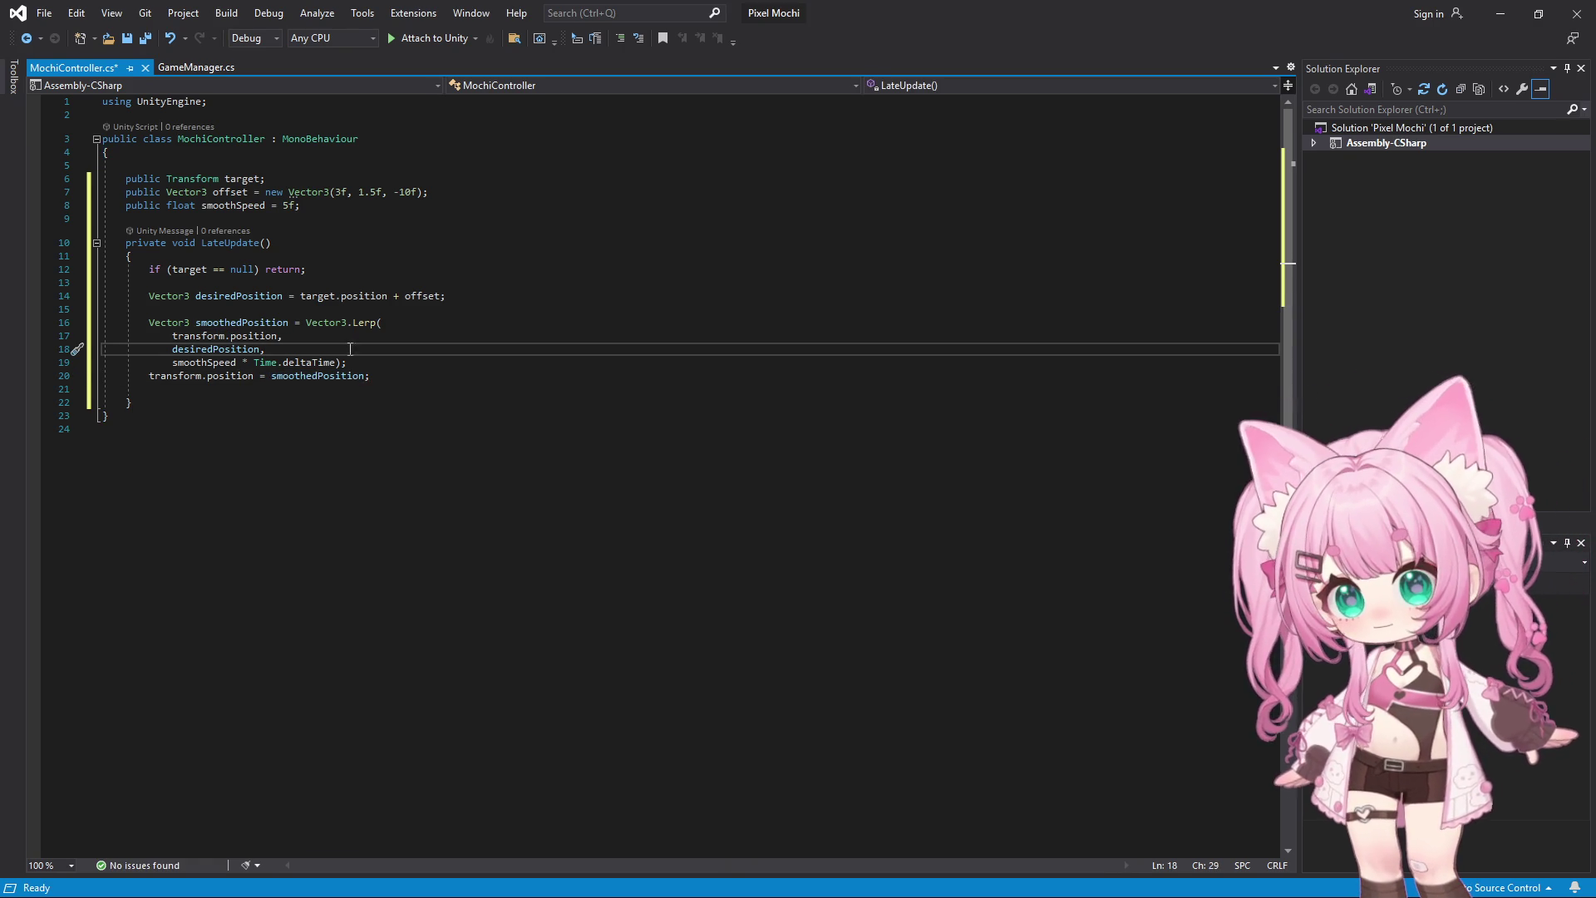
pyautogui.click(341, 363)
pyautogui.press('Return')
pyautogui.press('Return')
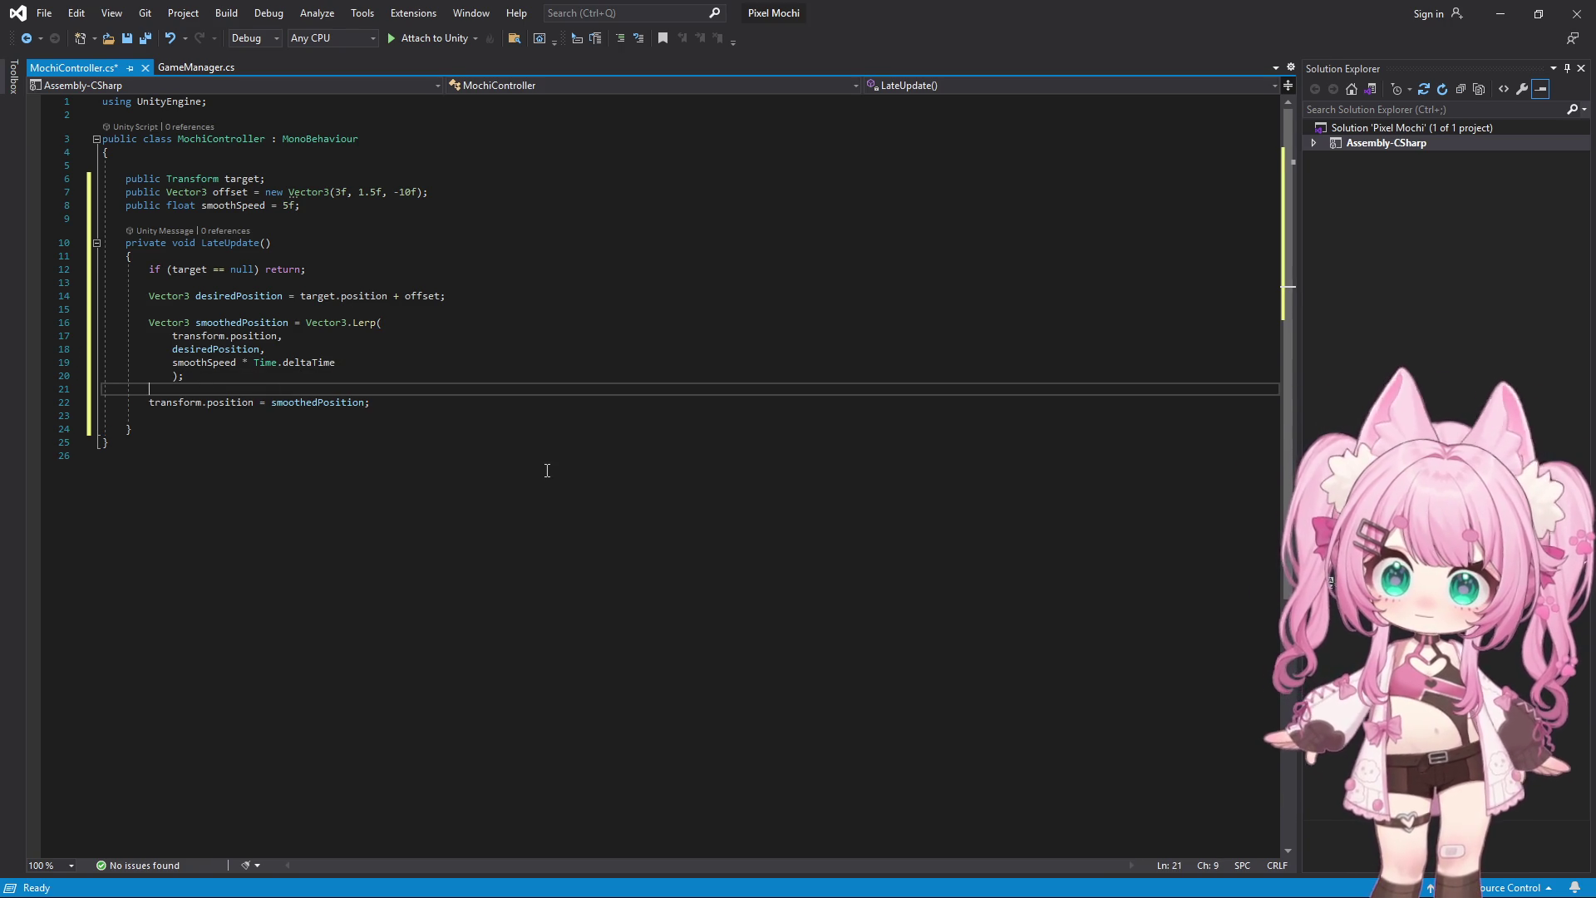
# Save all scripts with File > Save All and minimize Visual Studio
pyautogui.click(44, 13)
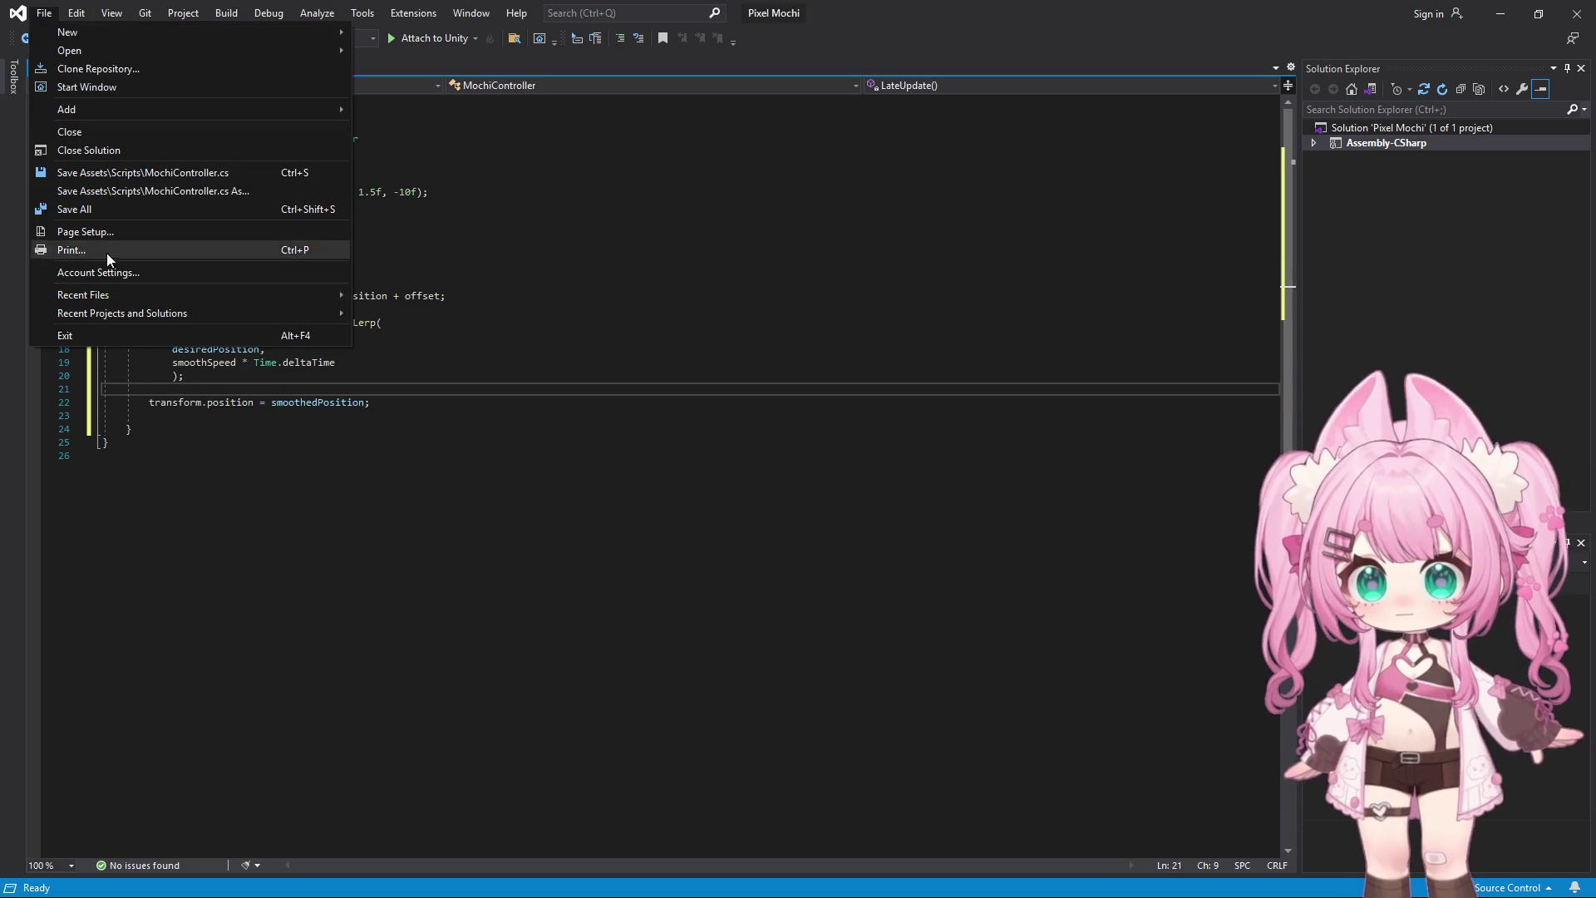
pyautogui.click(95, 214)
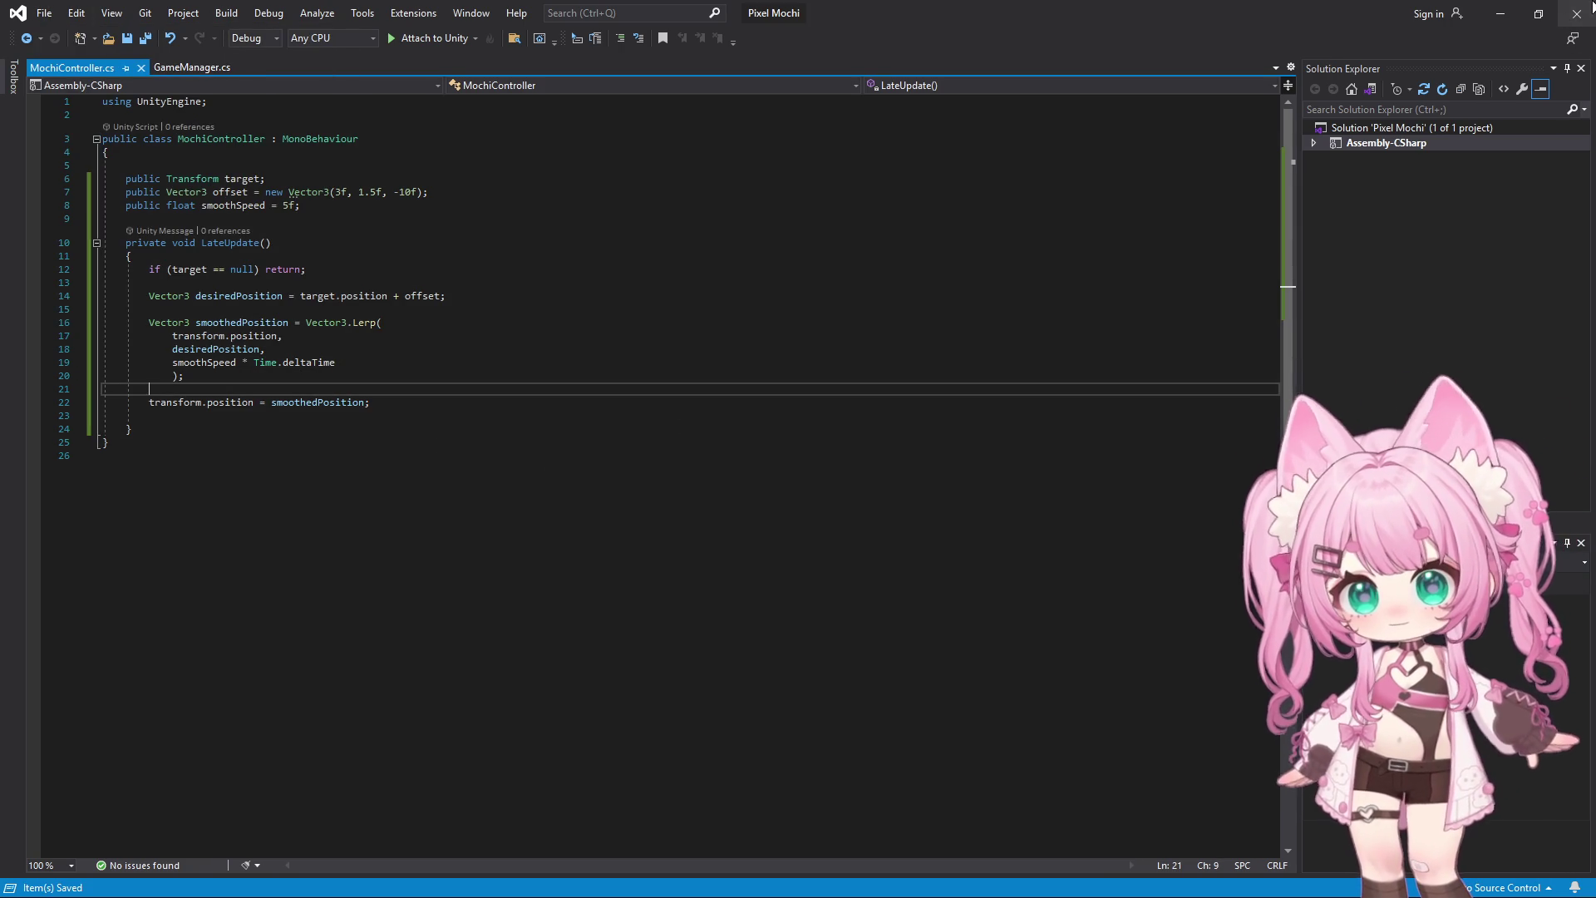
pyautogui.click(1499, 14)
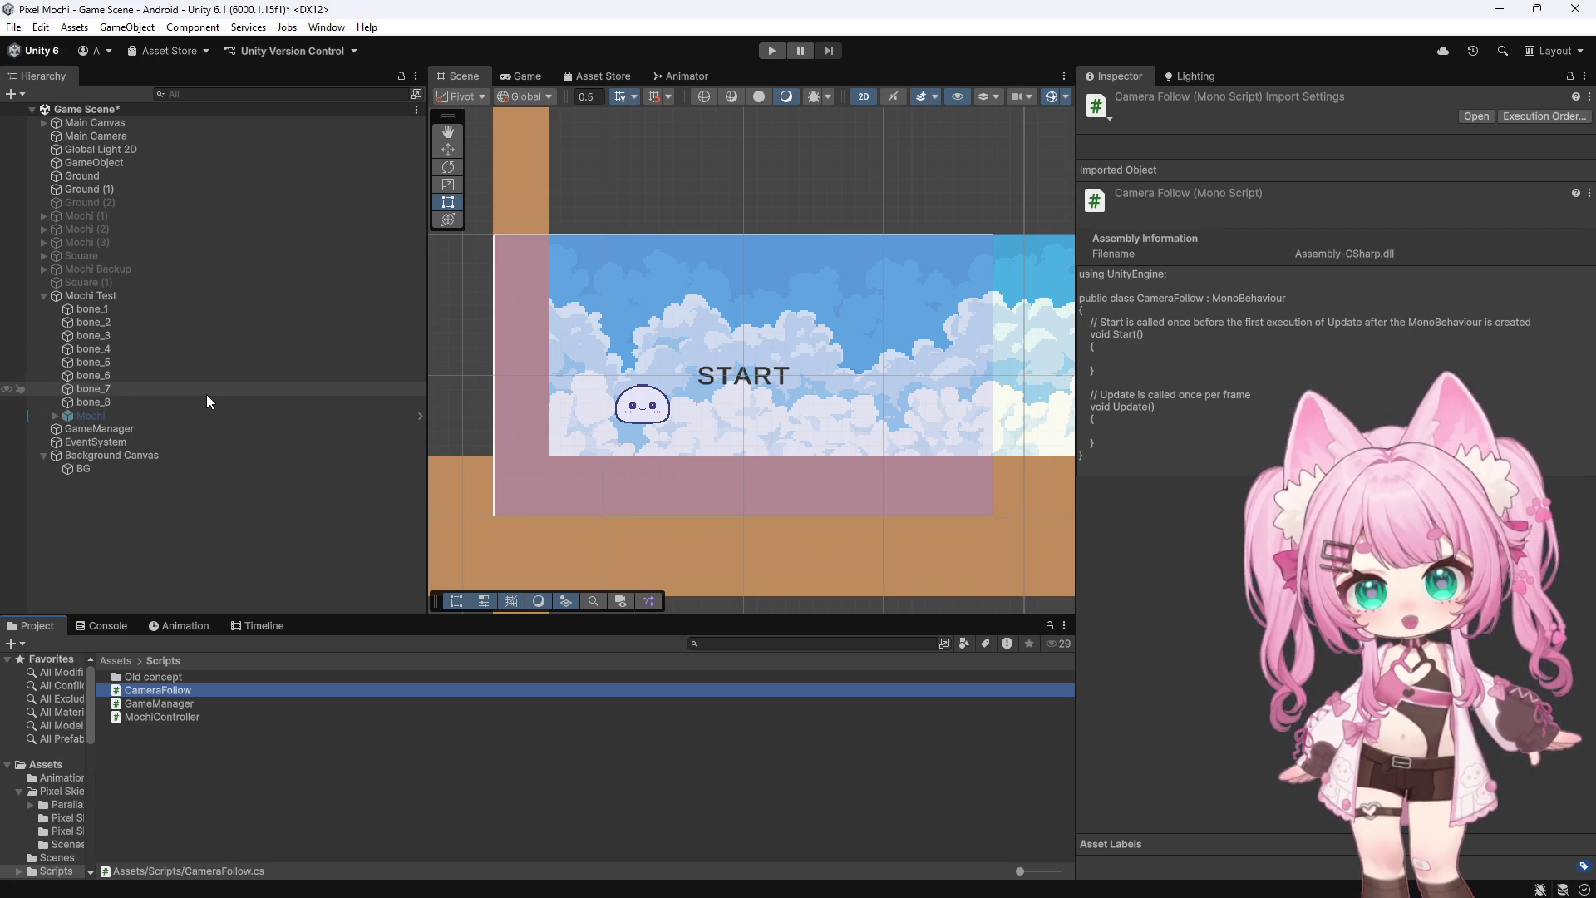
# Drag CameraFollow onto the Main Camera's Inspector, then open CameraFollow.cs in Visual Studio
pyautogui.click(107, 134)
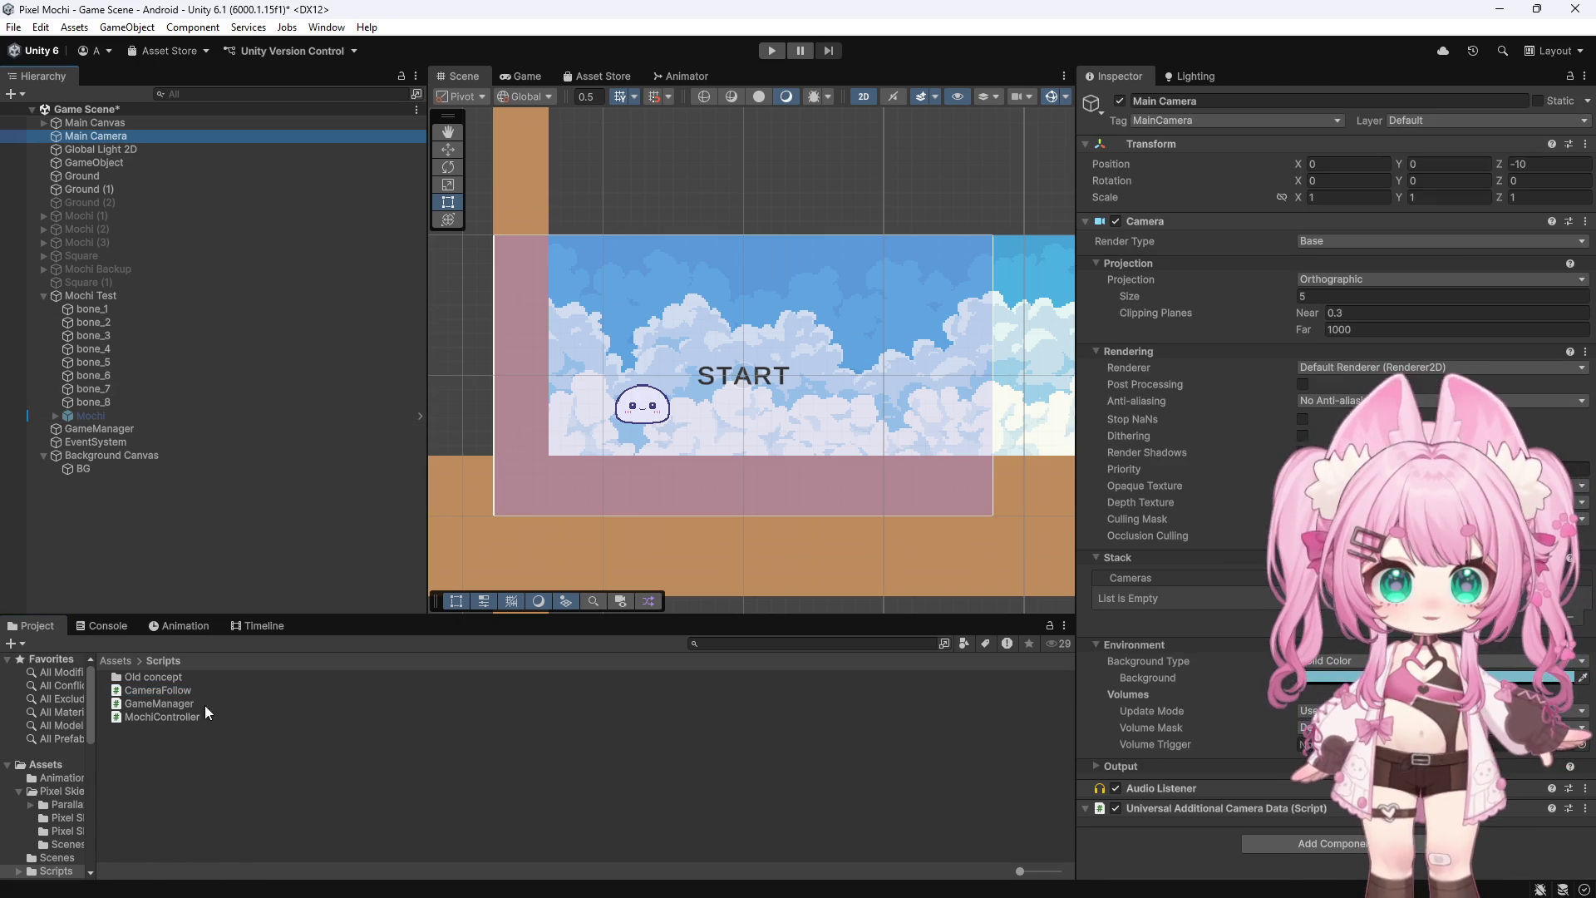
pyautogui.moveTo(160, 684); pyautogui.dragTo(1153, 831)
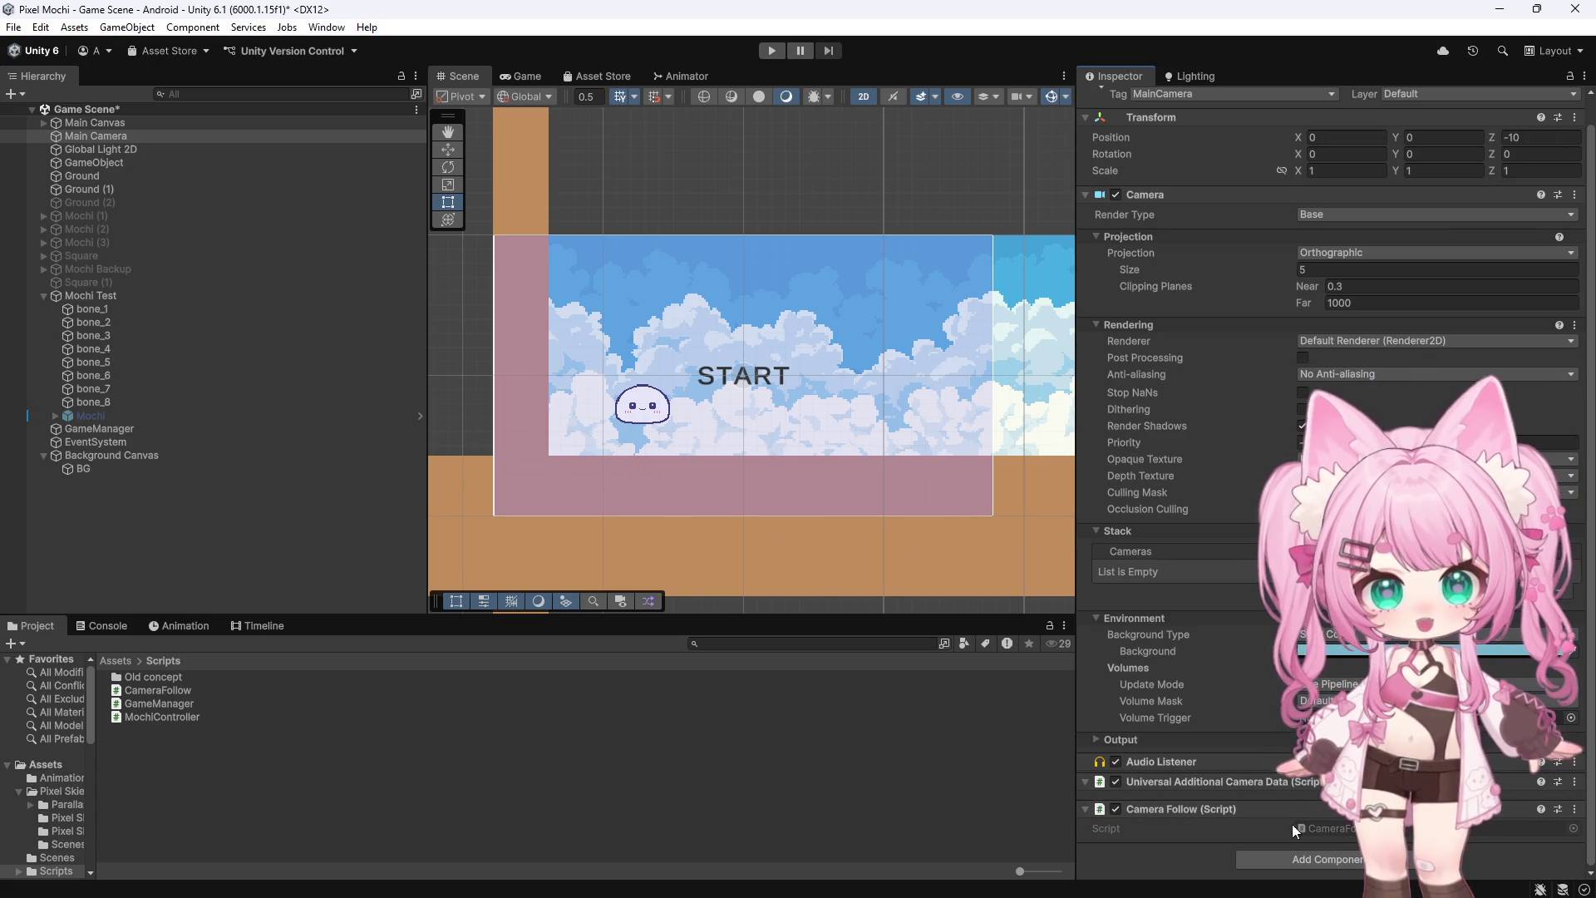
pyautogui.click(181, 691)
pyautogui.doubleClick(181, 691)
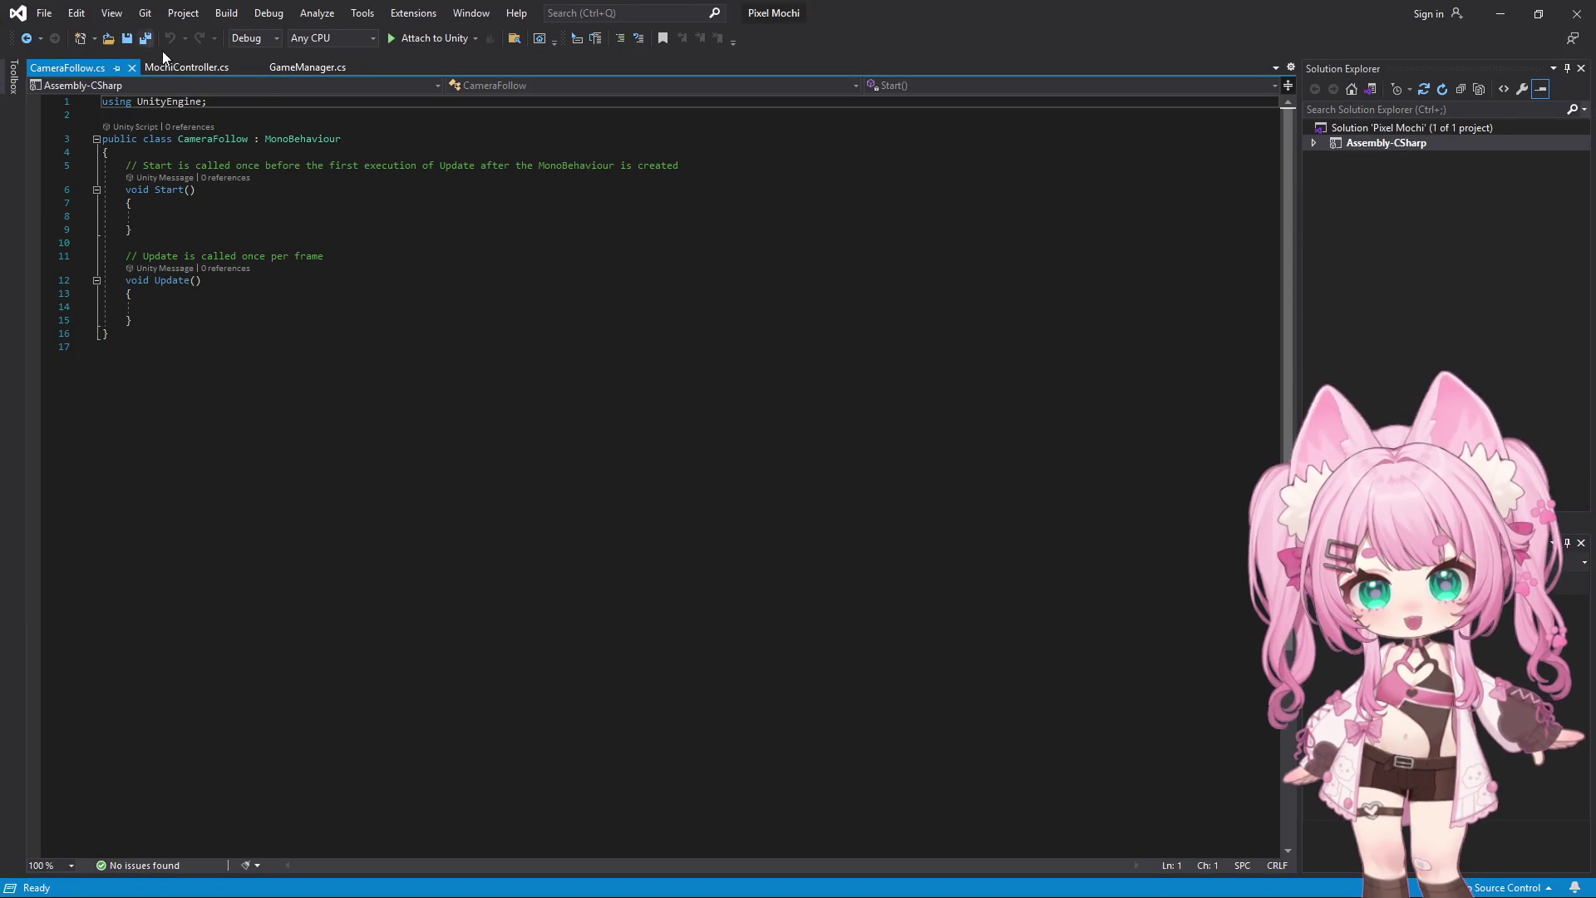
# Copy the target, offset, smoothSpeed fields and LateUpdate follow code from MochiController.cs
pyautogui.click(210, 67)
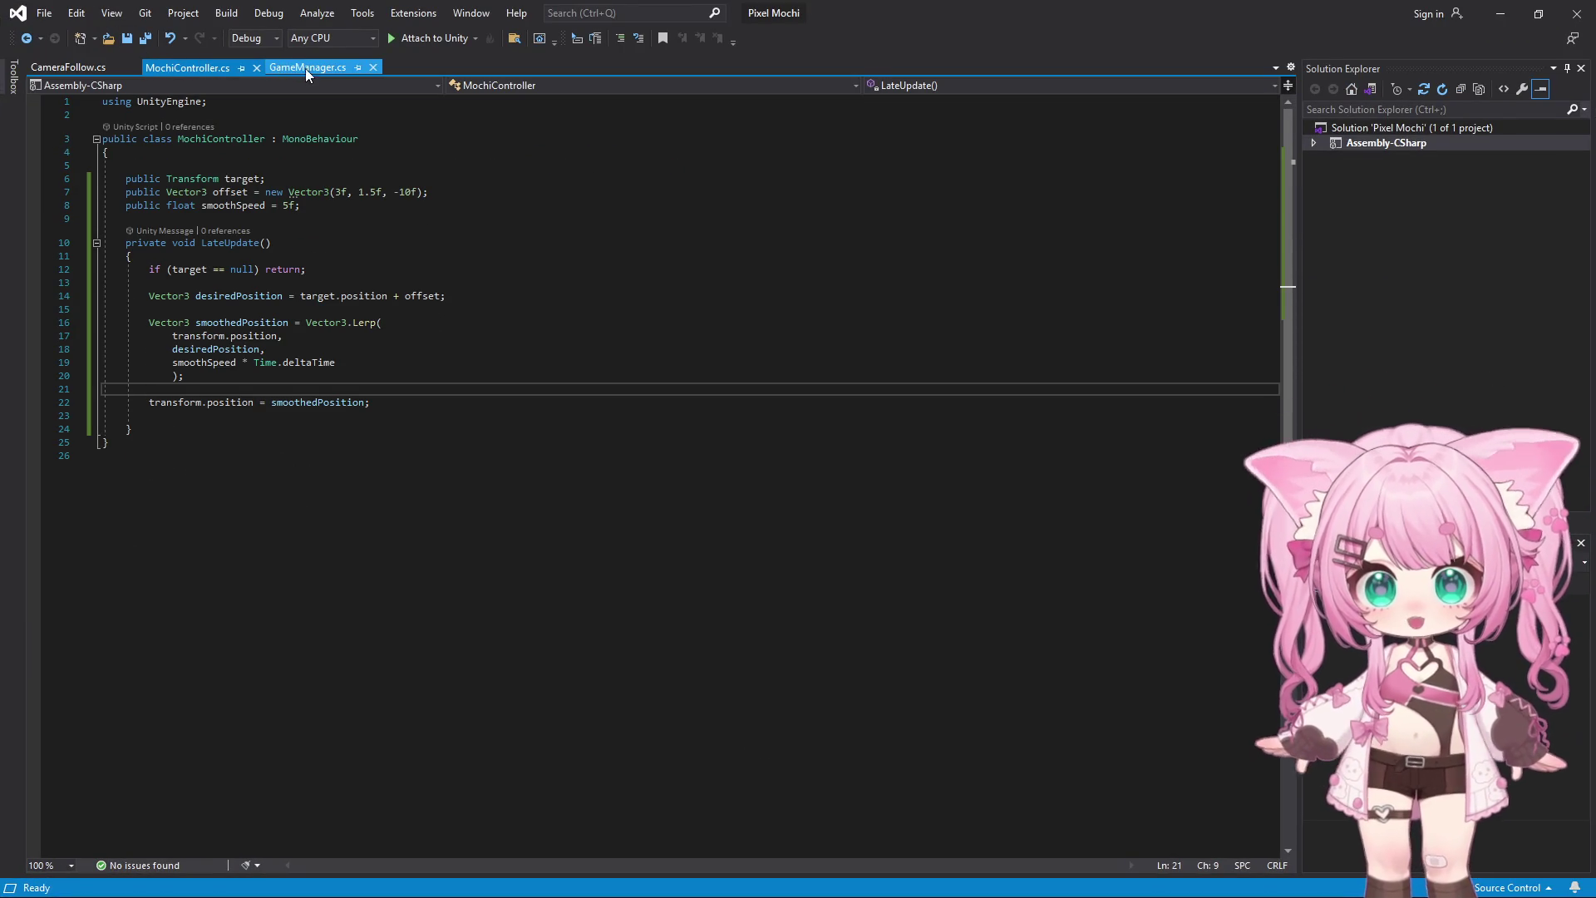
pyautogui.click(320, 73)
pyautogui.click(176, 69)
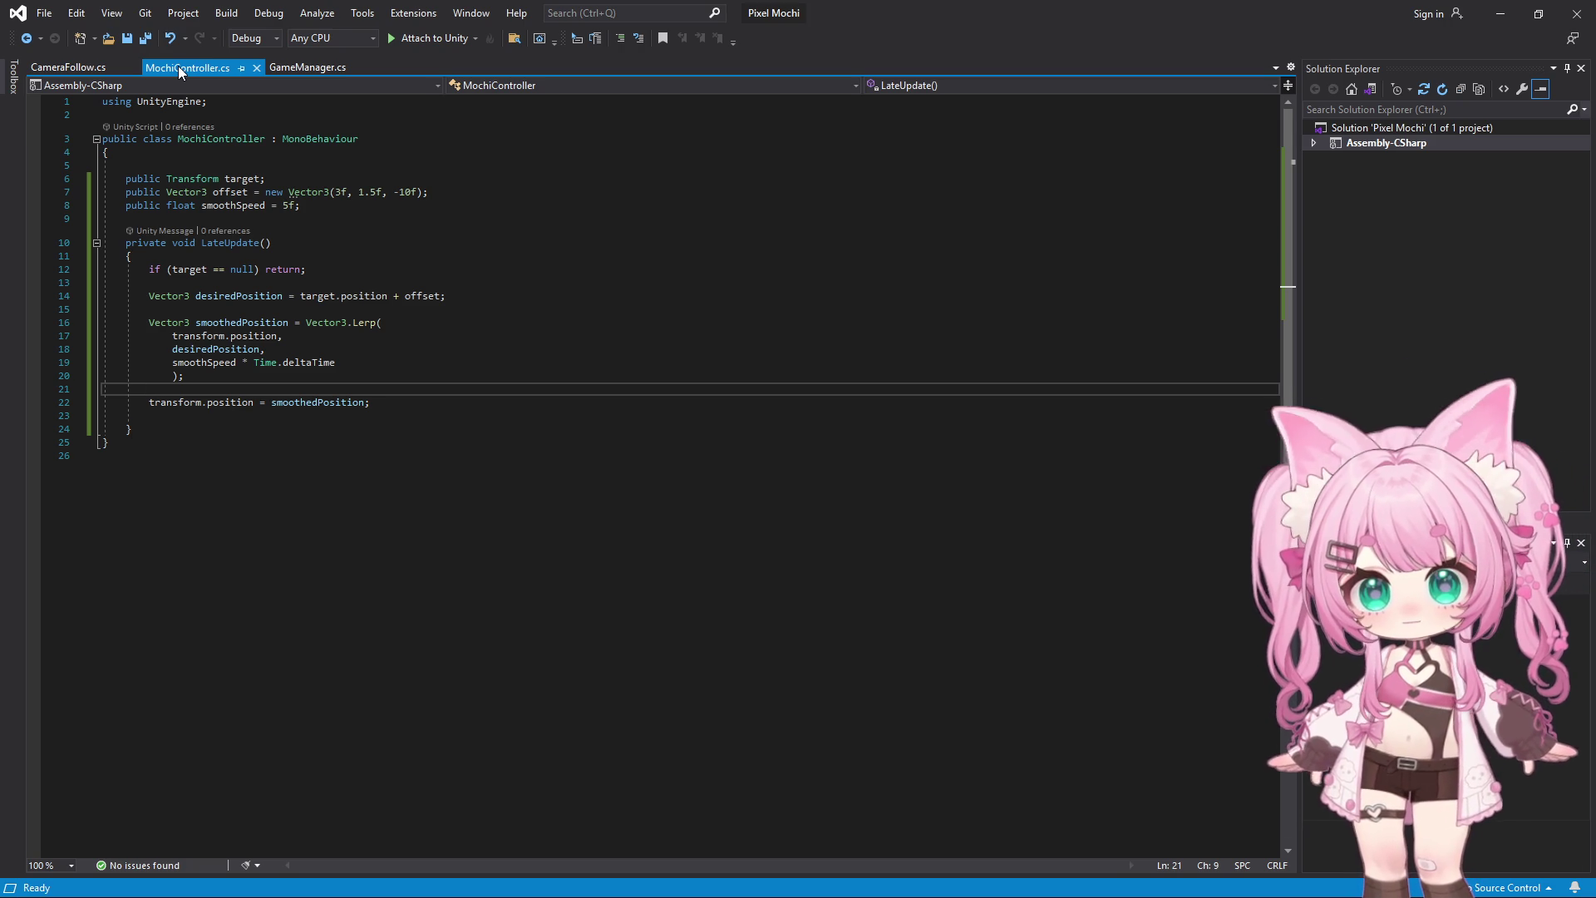
pyautogui.click(885, 489)
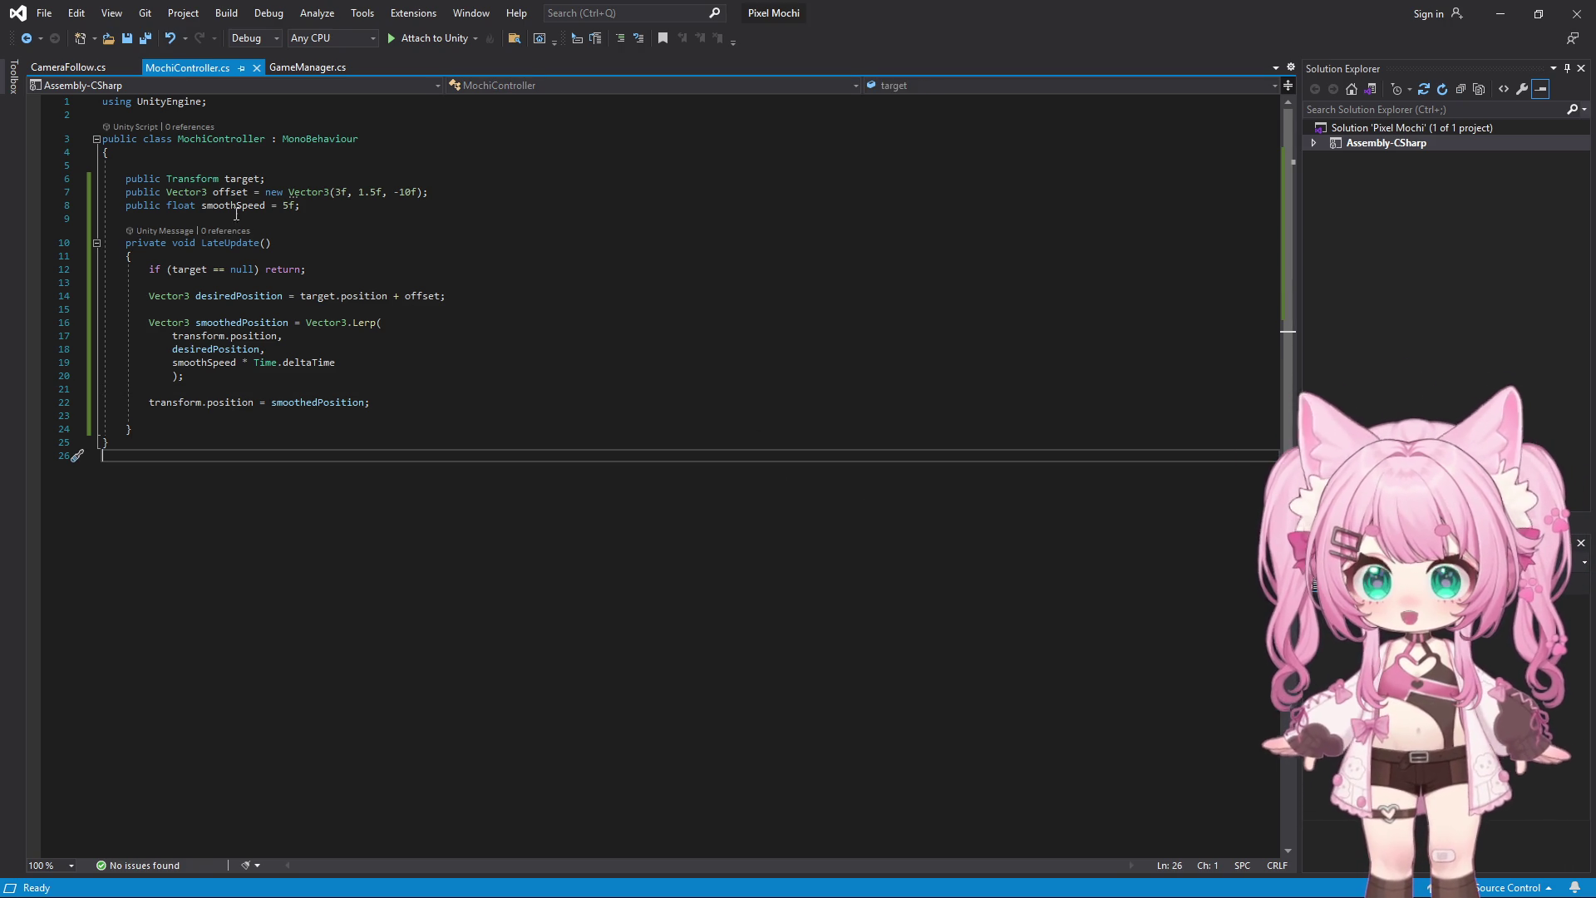
pyautogui.moveTo(128, 178)
pyautogui.mouseDown()
pyautogui.moveTo(453, 328)
pyautogui.moveTo(579, 438)
pyautogui.mouseUp()
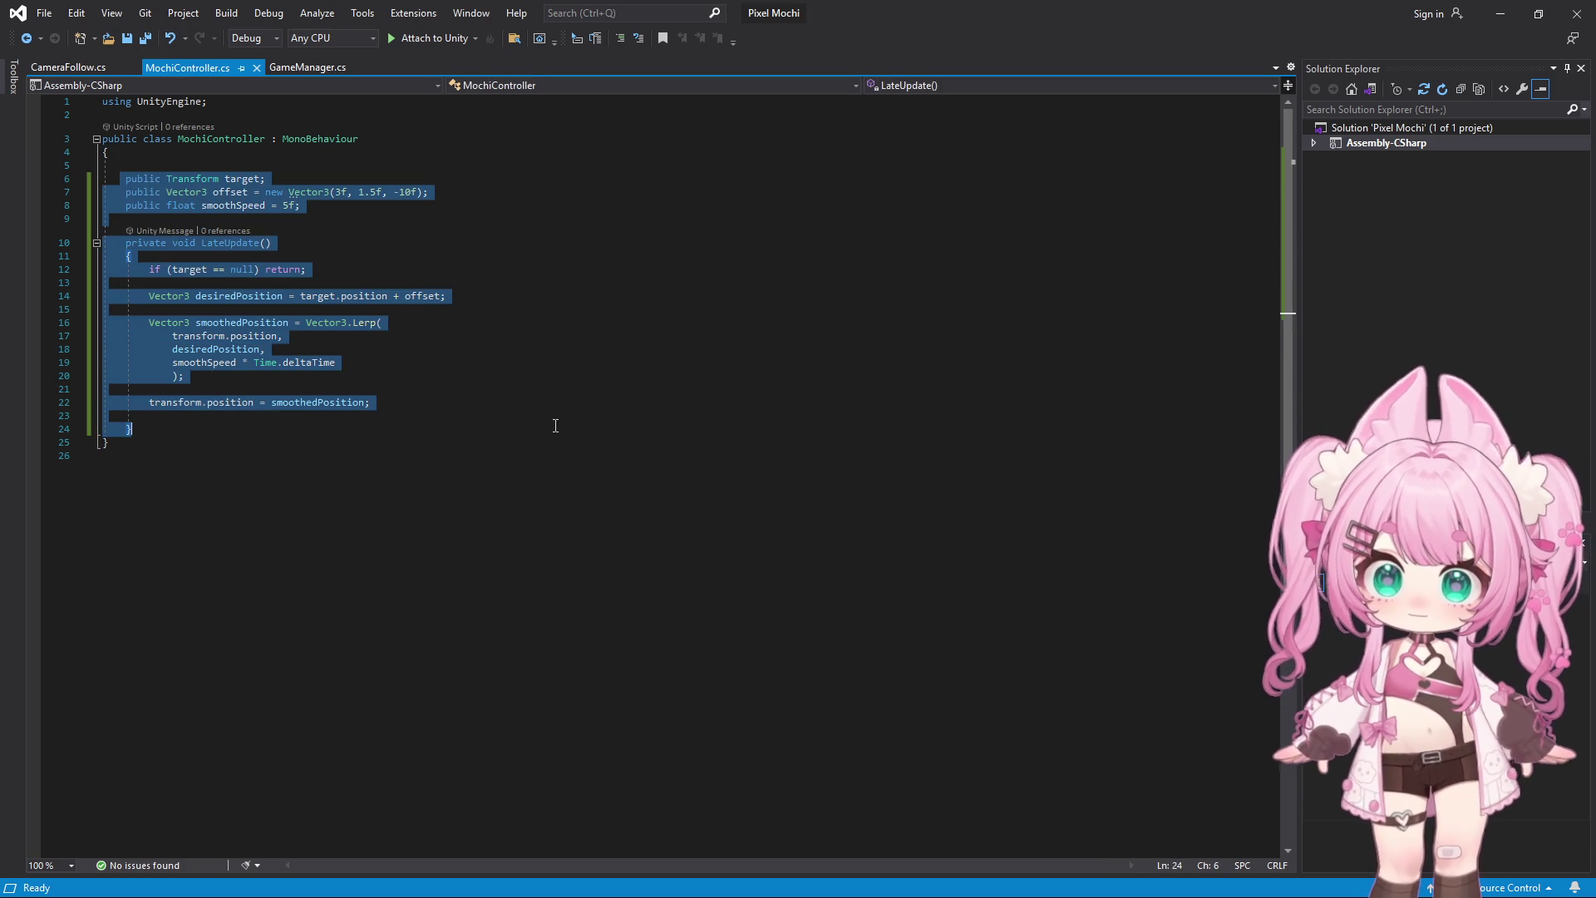
pyautogui.hotkey('ctrl', 'v')
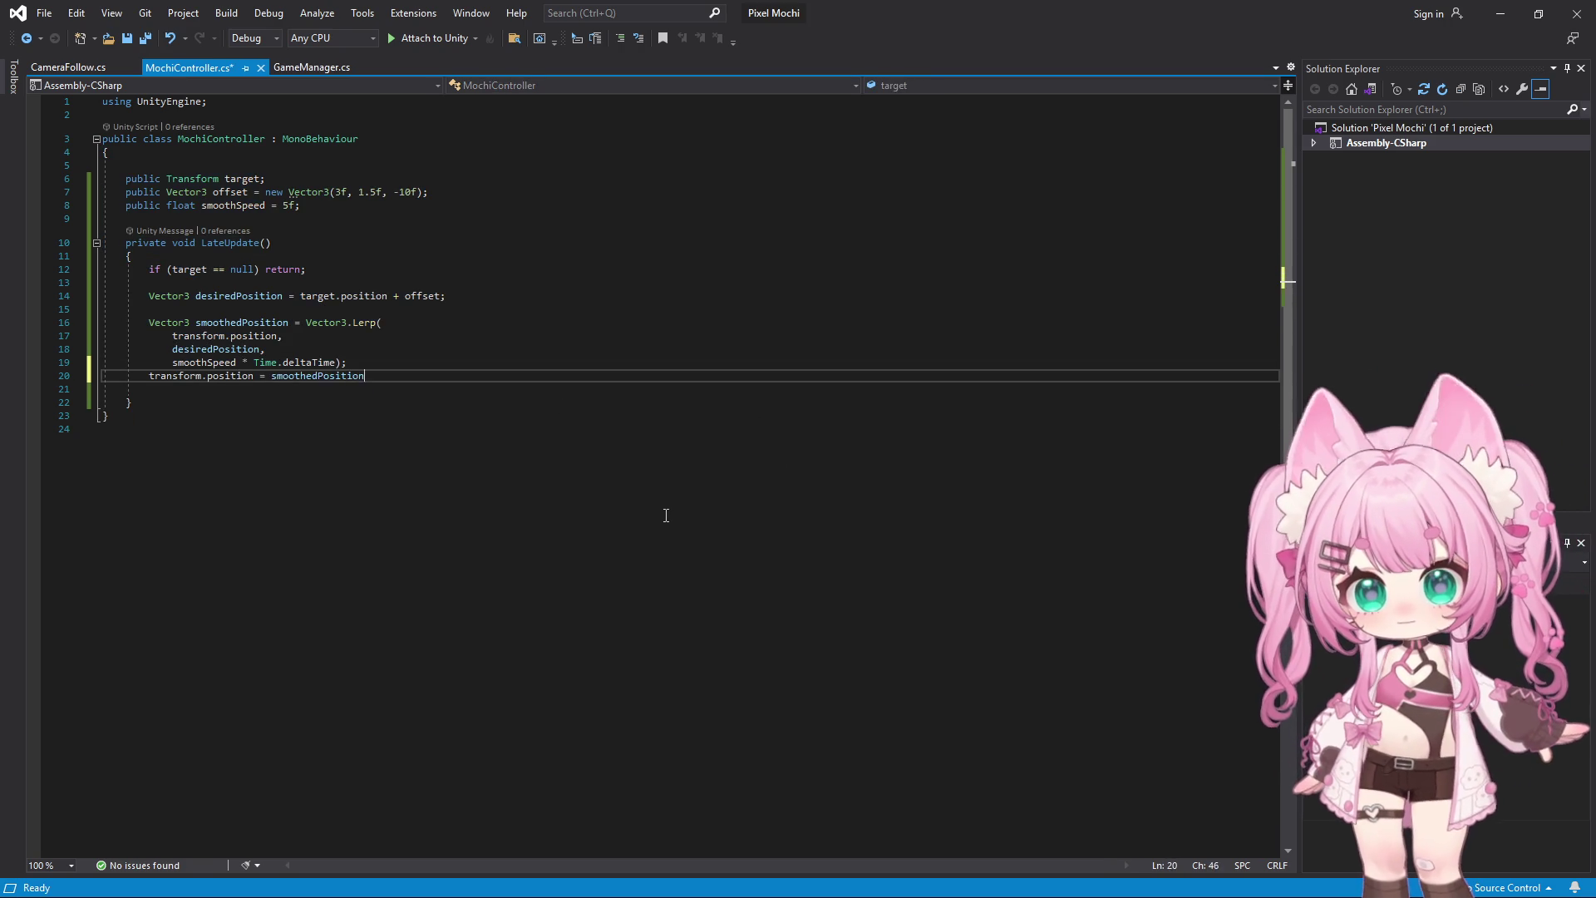
# Paste that follow code over CameraFollow.cs's template Start and Update methods
pyautogui.click(67, 66)
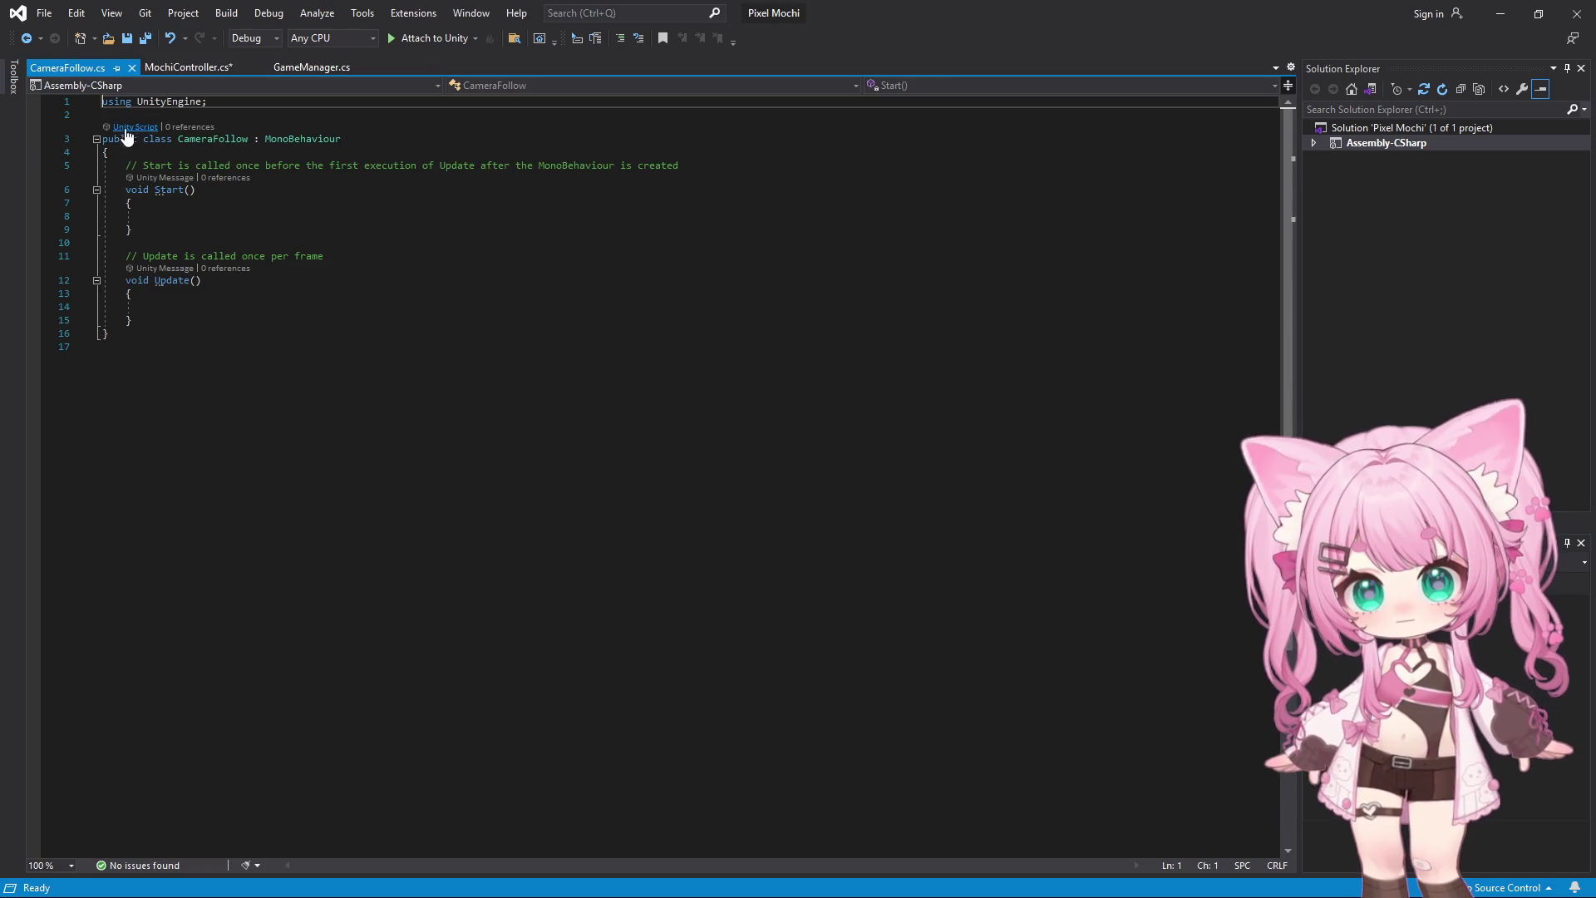
pyautogui.moveTo(122, 163); pyautogui.dragTo(345, 306)
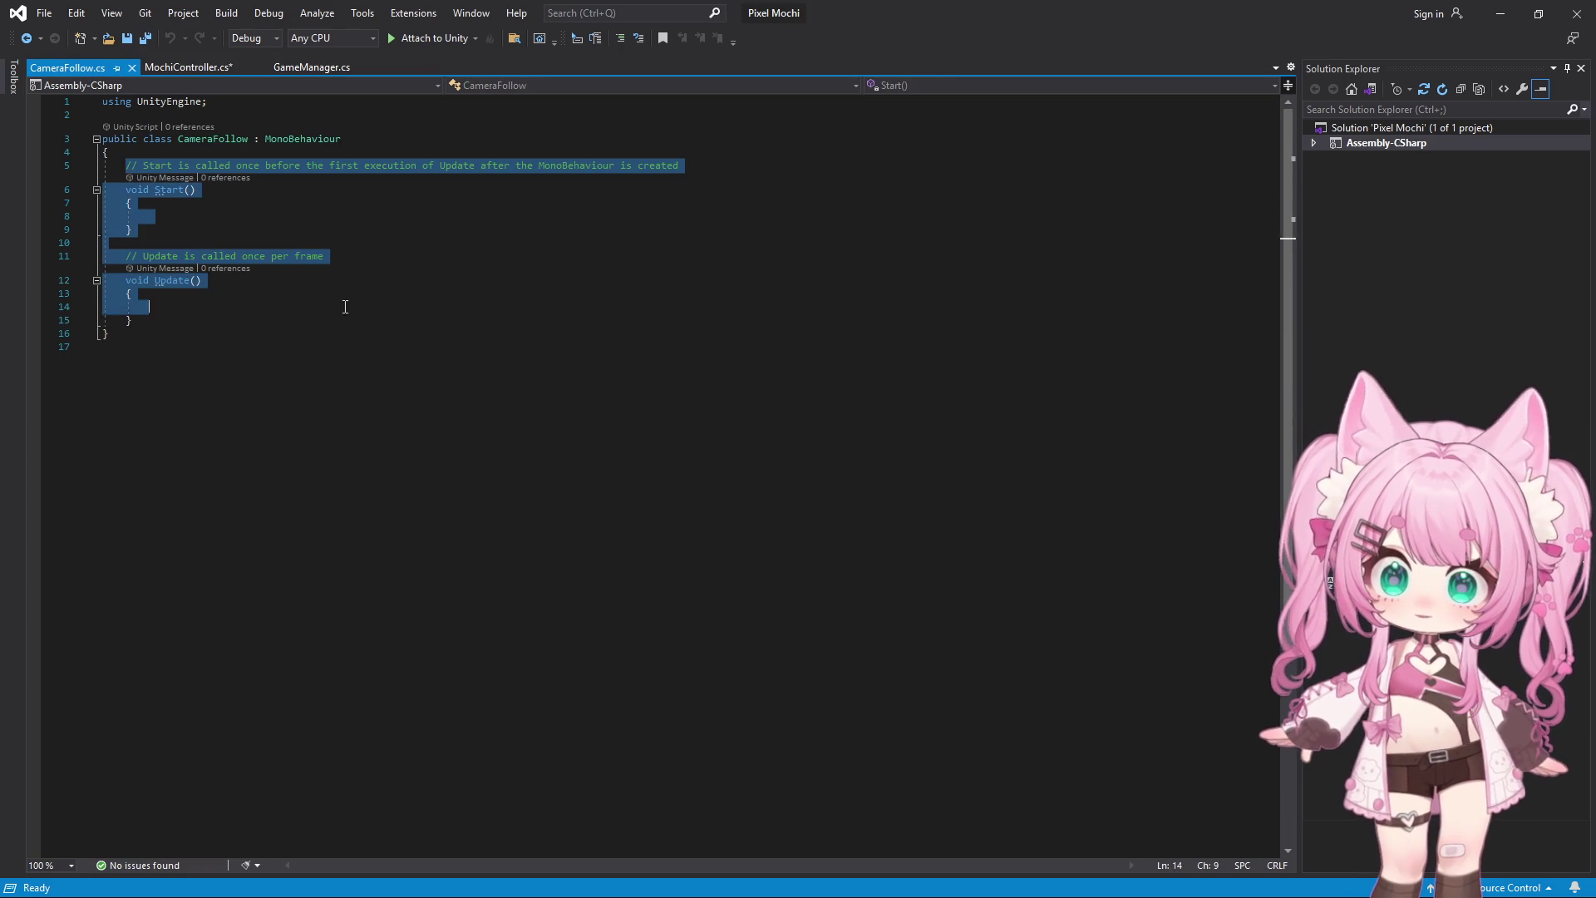
pyautogui.write('public Transform target;     public Vector3 offset = new Vector3(3f, 1.5f, -10f);     public float smoothSpeed = 5f;      private void LateUpdate()     {         if (target == null) return;          Vector3 desiredPosition = target.position + offset;          Vector3 smoothedPosition = Vector3.Lerp(             transform.position,             desiredPosition,             smoothSpeed * Time.deltaTime             );          transform.position = smoothedPosition;      }')
pyautogui.click(571, 476)
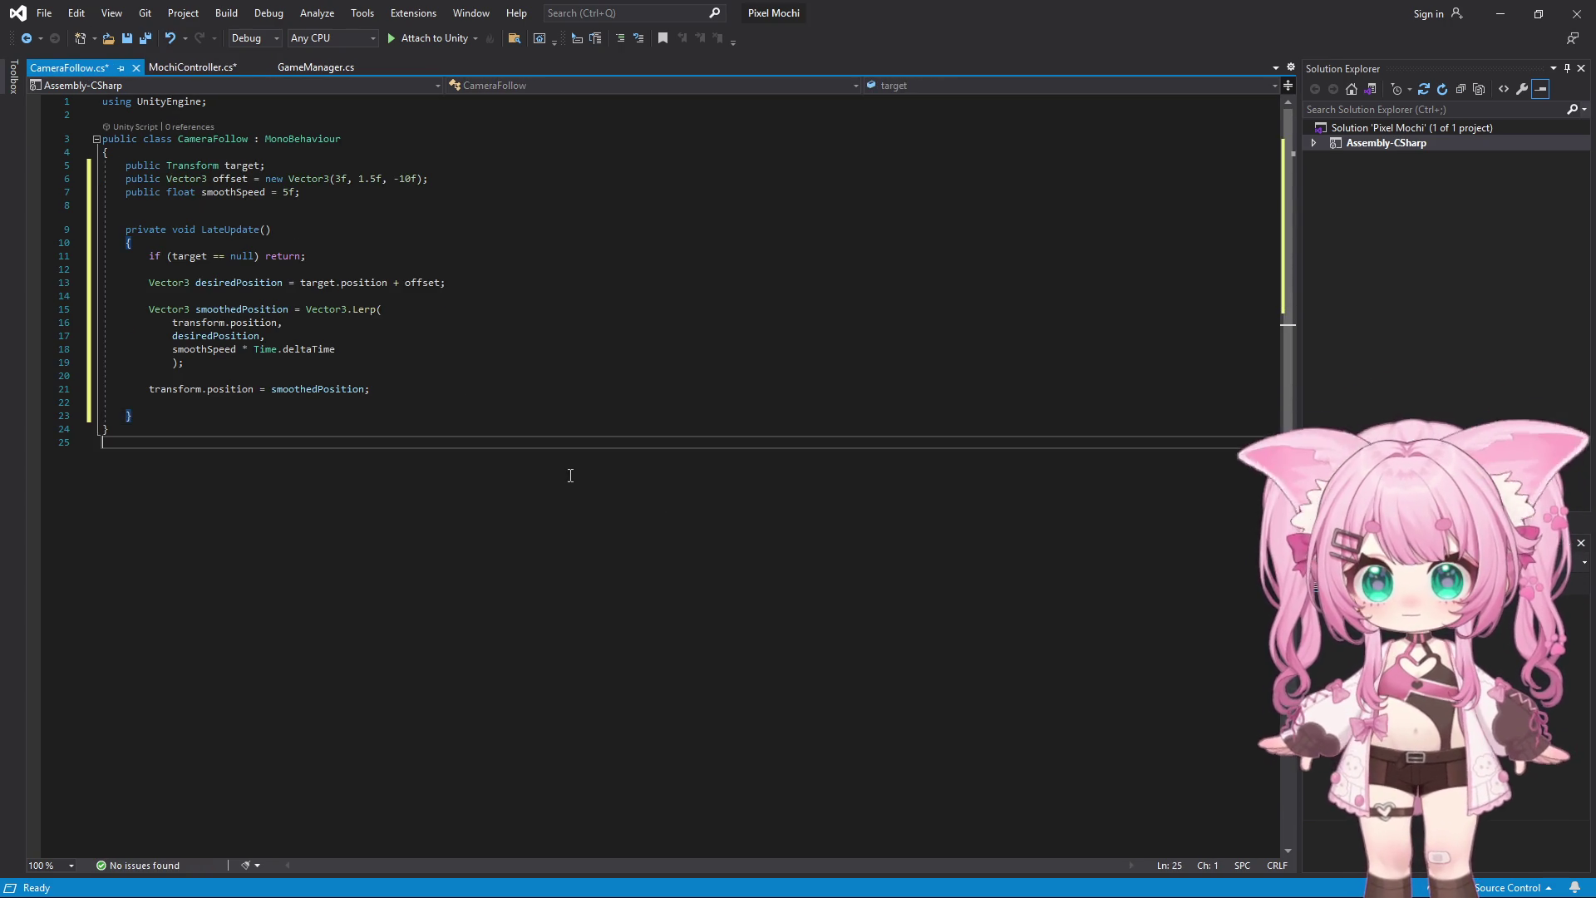
pyautogui.click(187, 66)
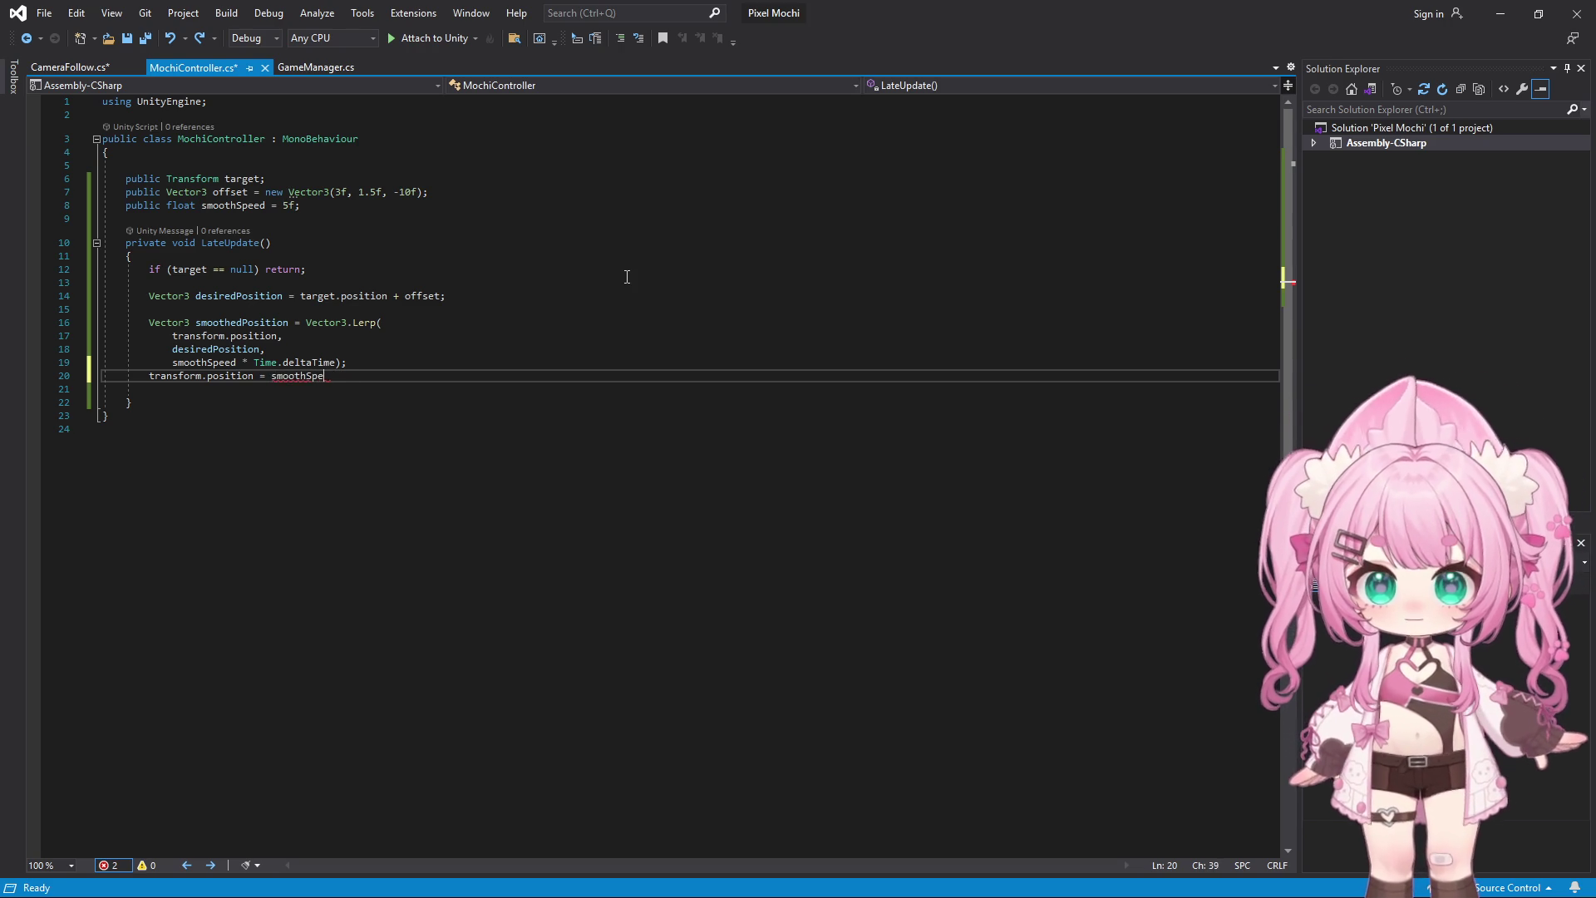
# Undo MochiController.cs edits back to its original torqueForce and moveForce code
pyautogui.write('othedPsoition;')
pyautogui.press('Delete')
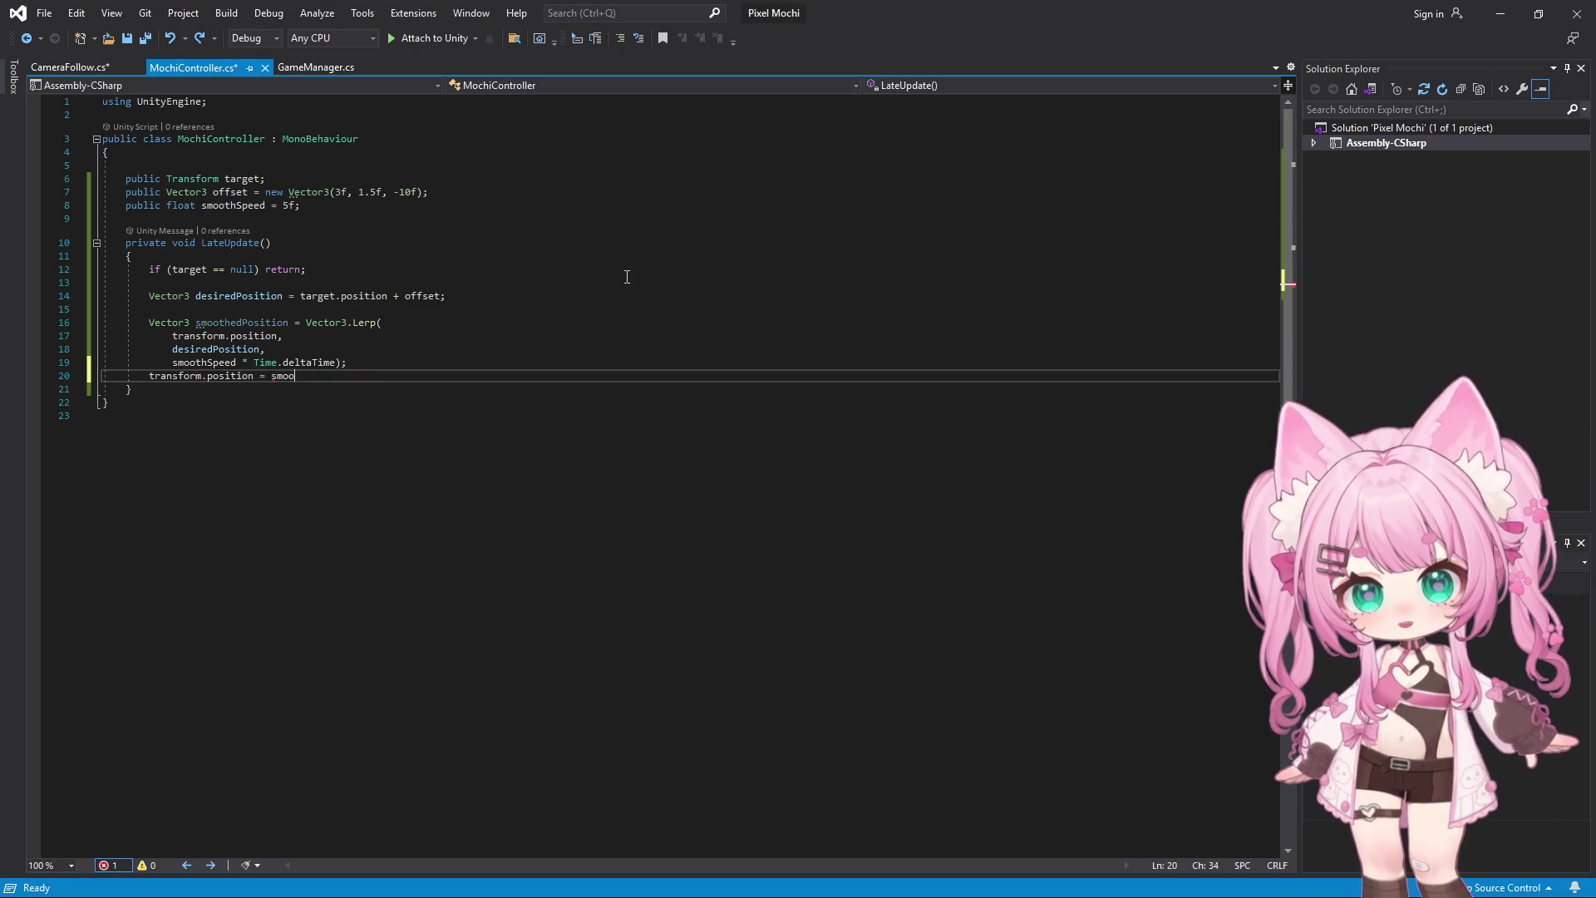
pyautogui.hotkey('ctrl', 'z')
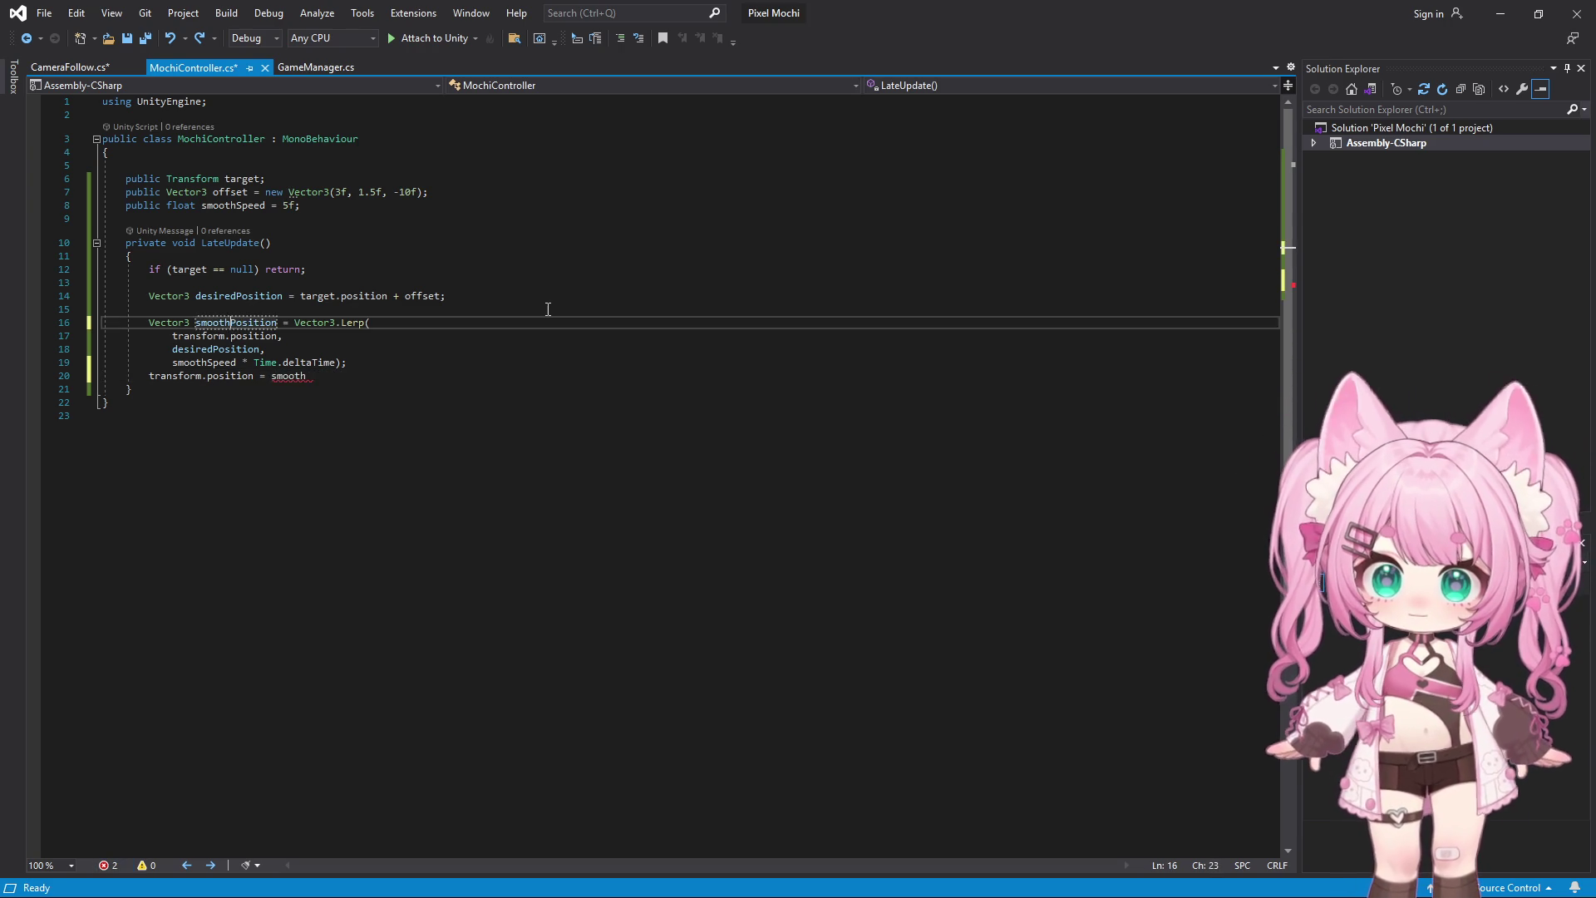
pyautogui.hotkey('ctrl', 'z')
pyautogui.hotkey('ctrl', 'z')
pyautogui.hotkey('ctrl', 'z')
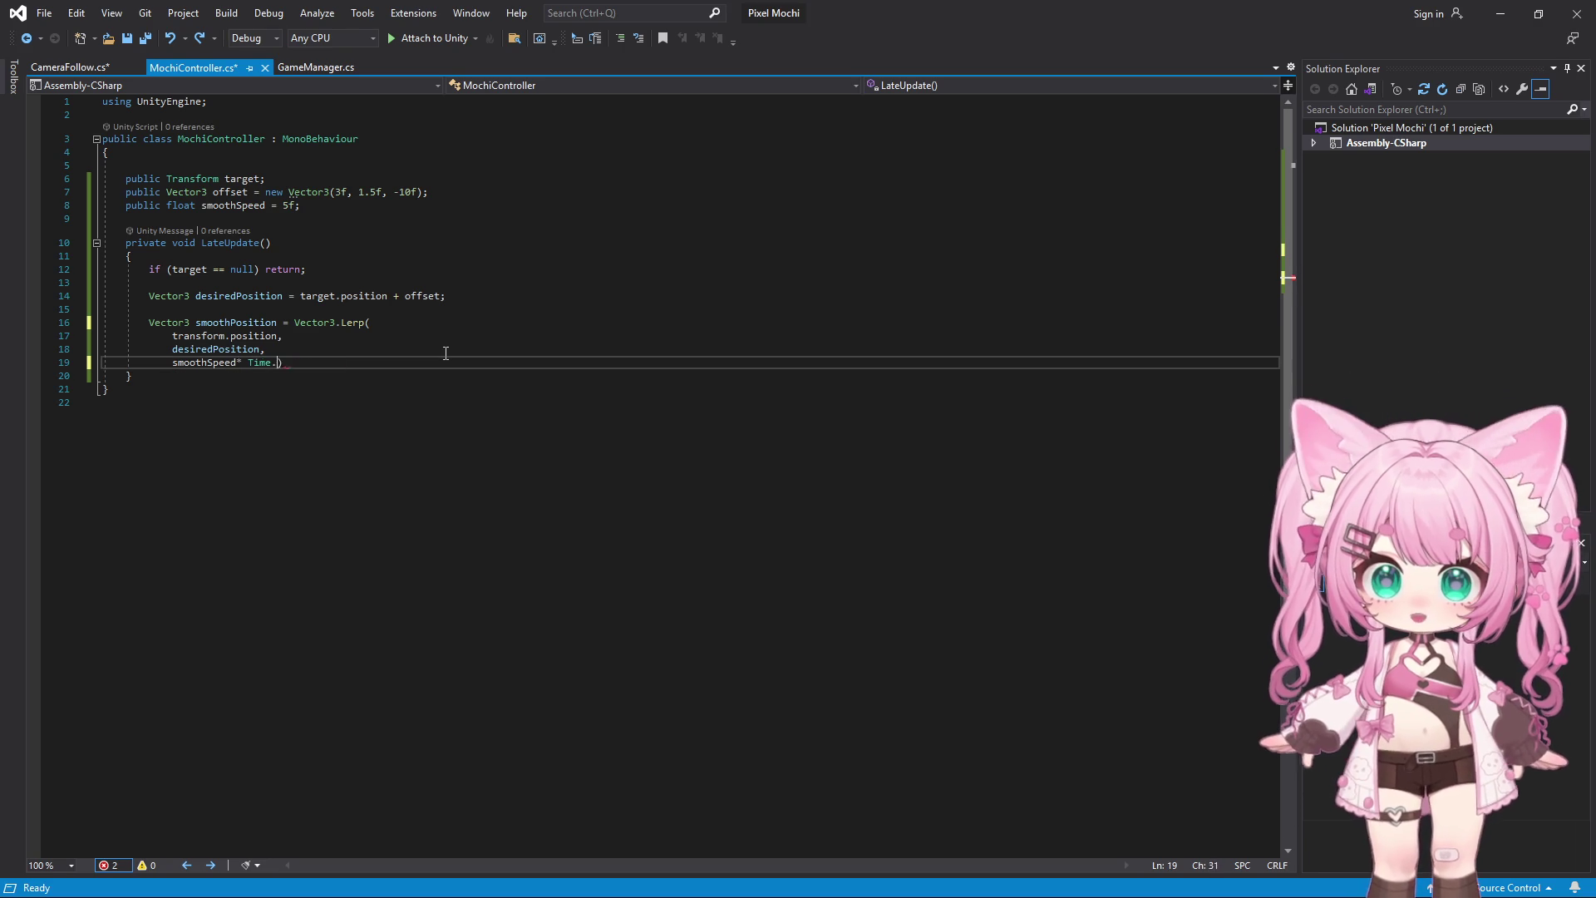
pyautogui.hotkey('ctrl', 'z')
pyautogui.hotkey('ctrl', 'z')
pyautogui.hotkey('ctrl', 'z')
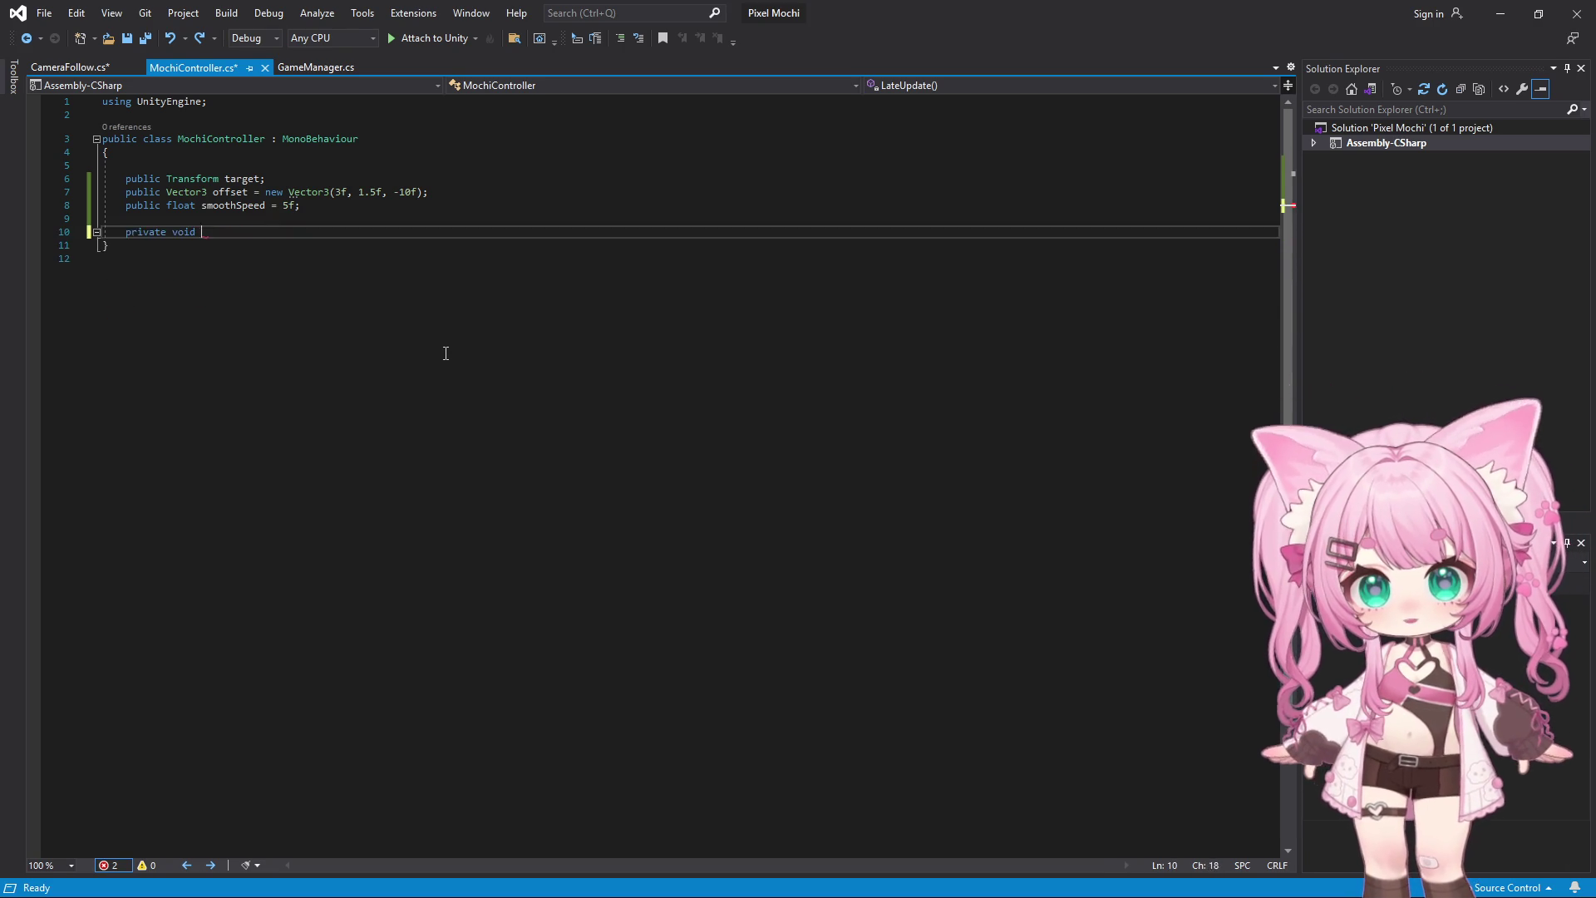
pyautogui.hotkey('ctrl', 'z')
pyautogui.hotkey('ctrl', 'z')
pyautogui.hotkey('ctrl', 'z')
pyautogui.write('mochi')
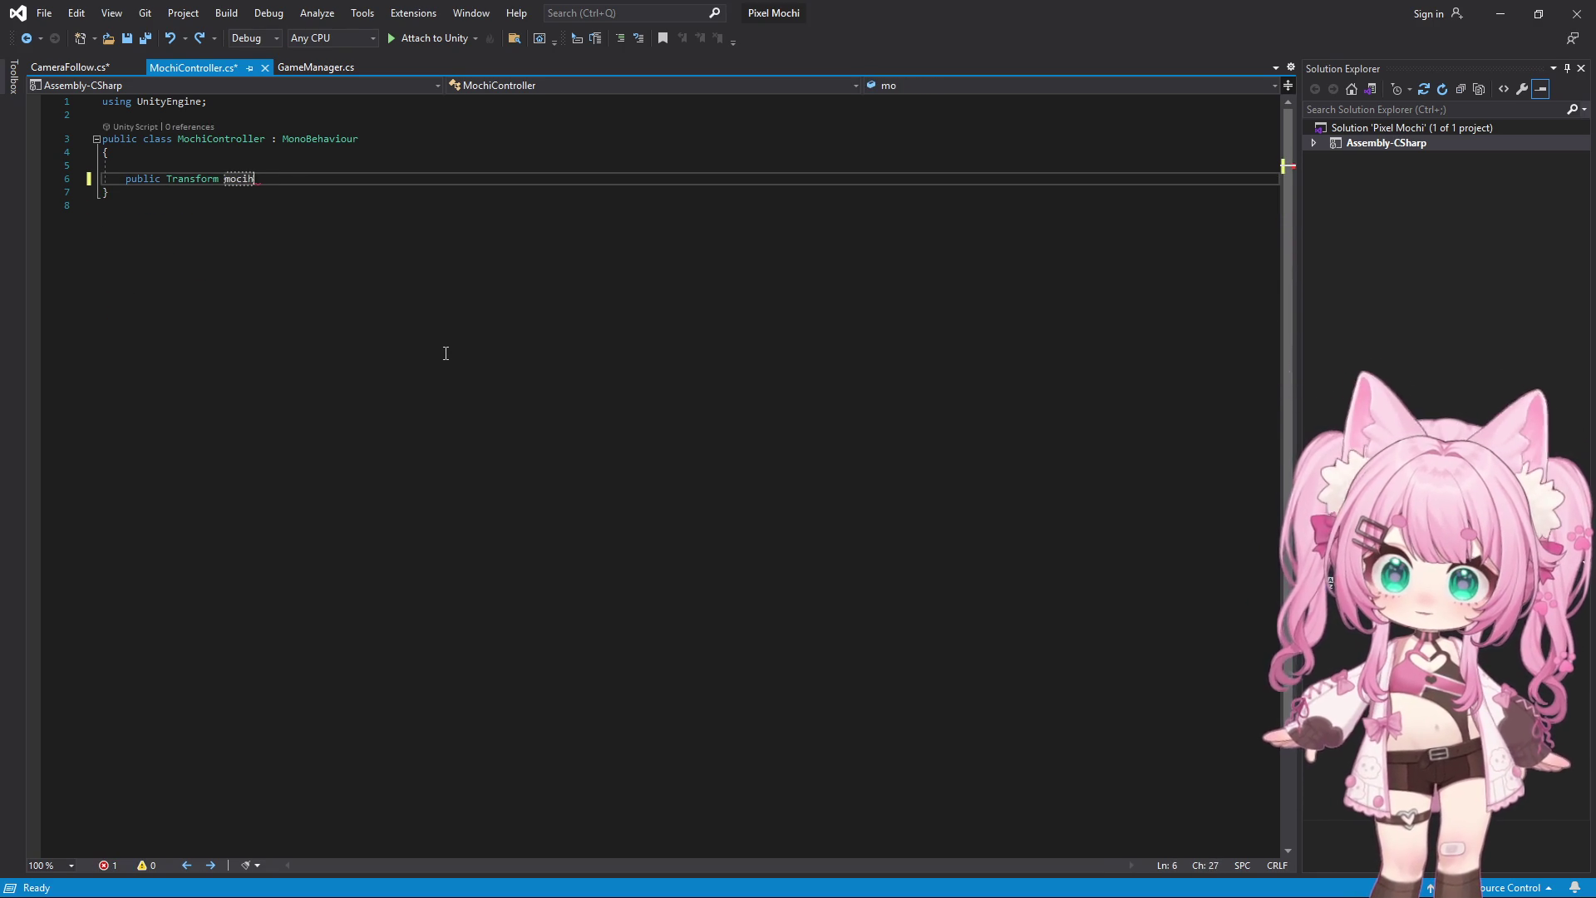
pyautogui.hotkey('ctrl', 'z')
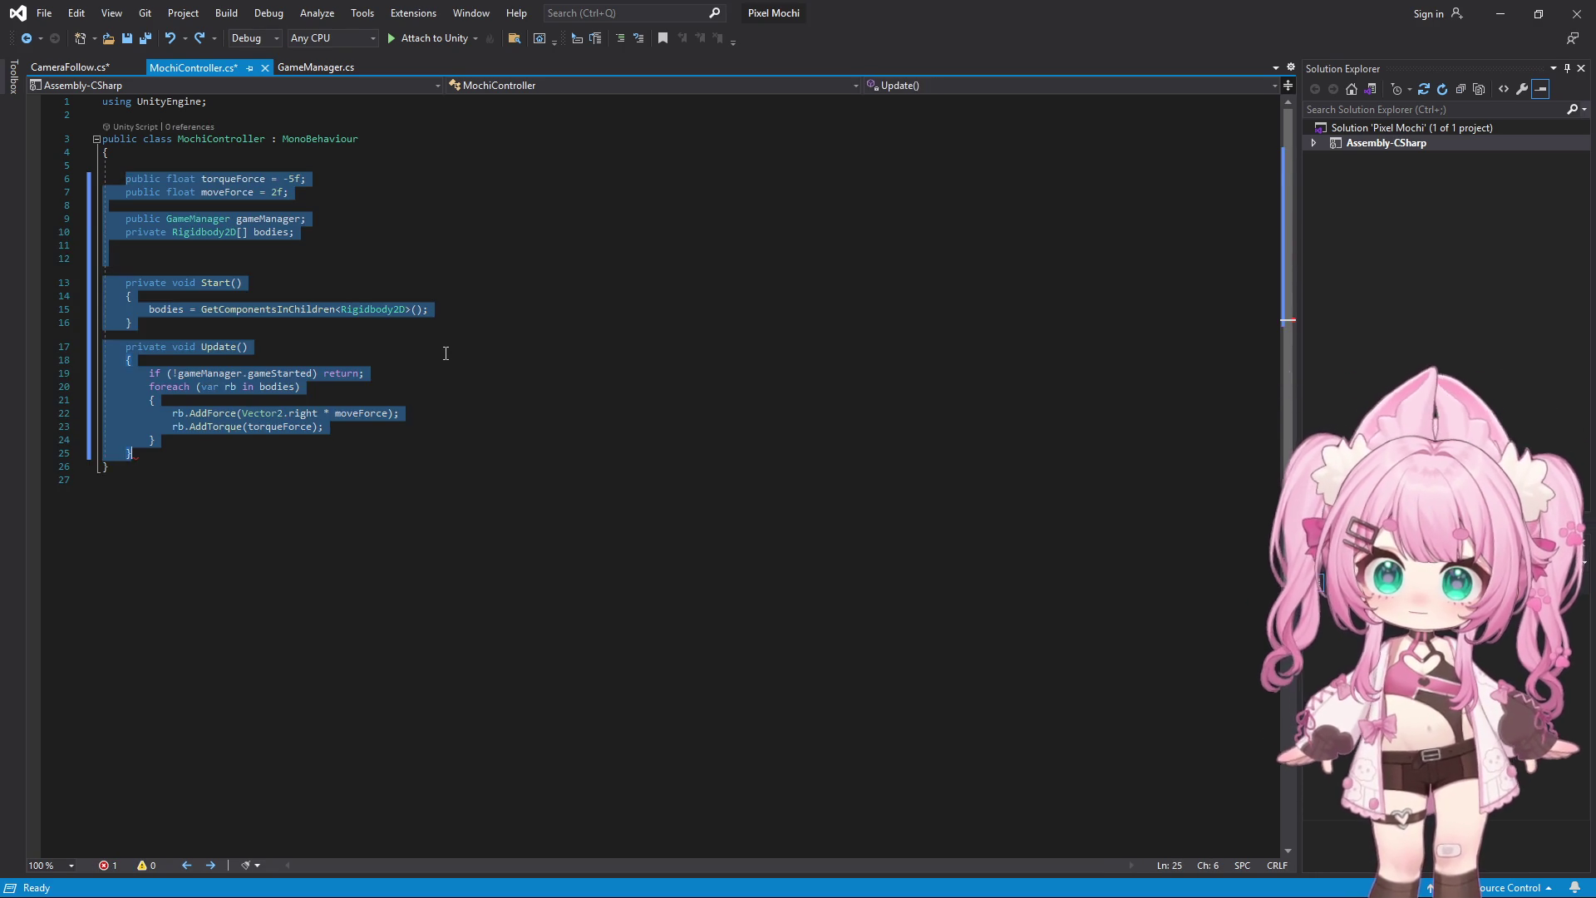
pyautogui.click(549, 165)
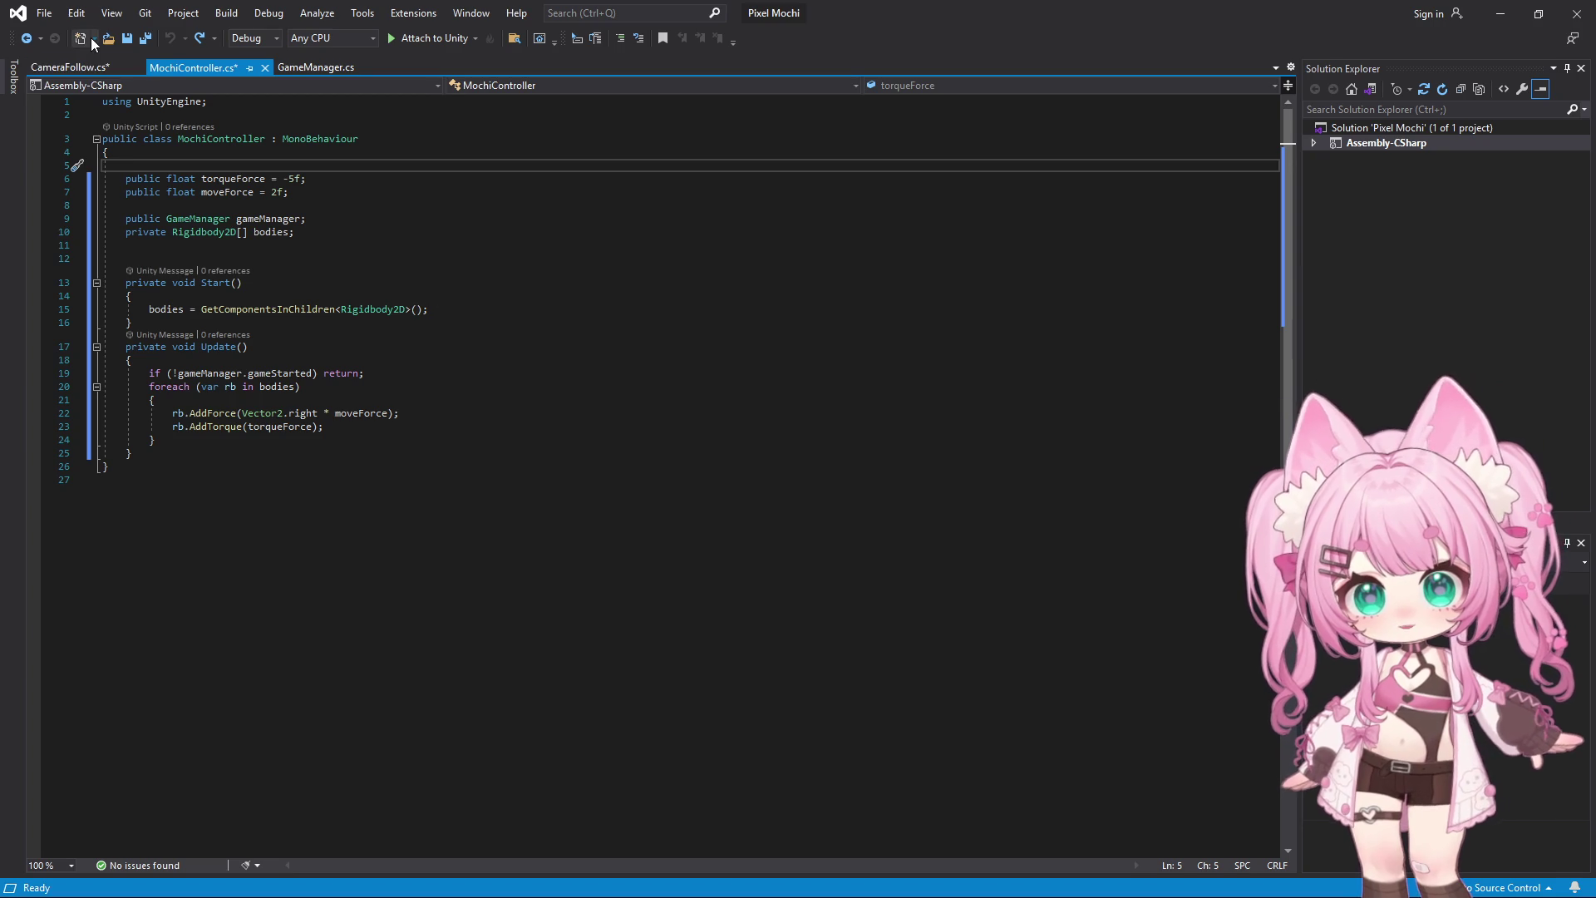
# Bring up CameraFollow.cs and save all scripts with File > Save All
pyautogui.click(307, 65)
pyautogui.click(177, 69)
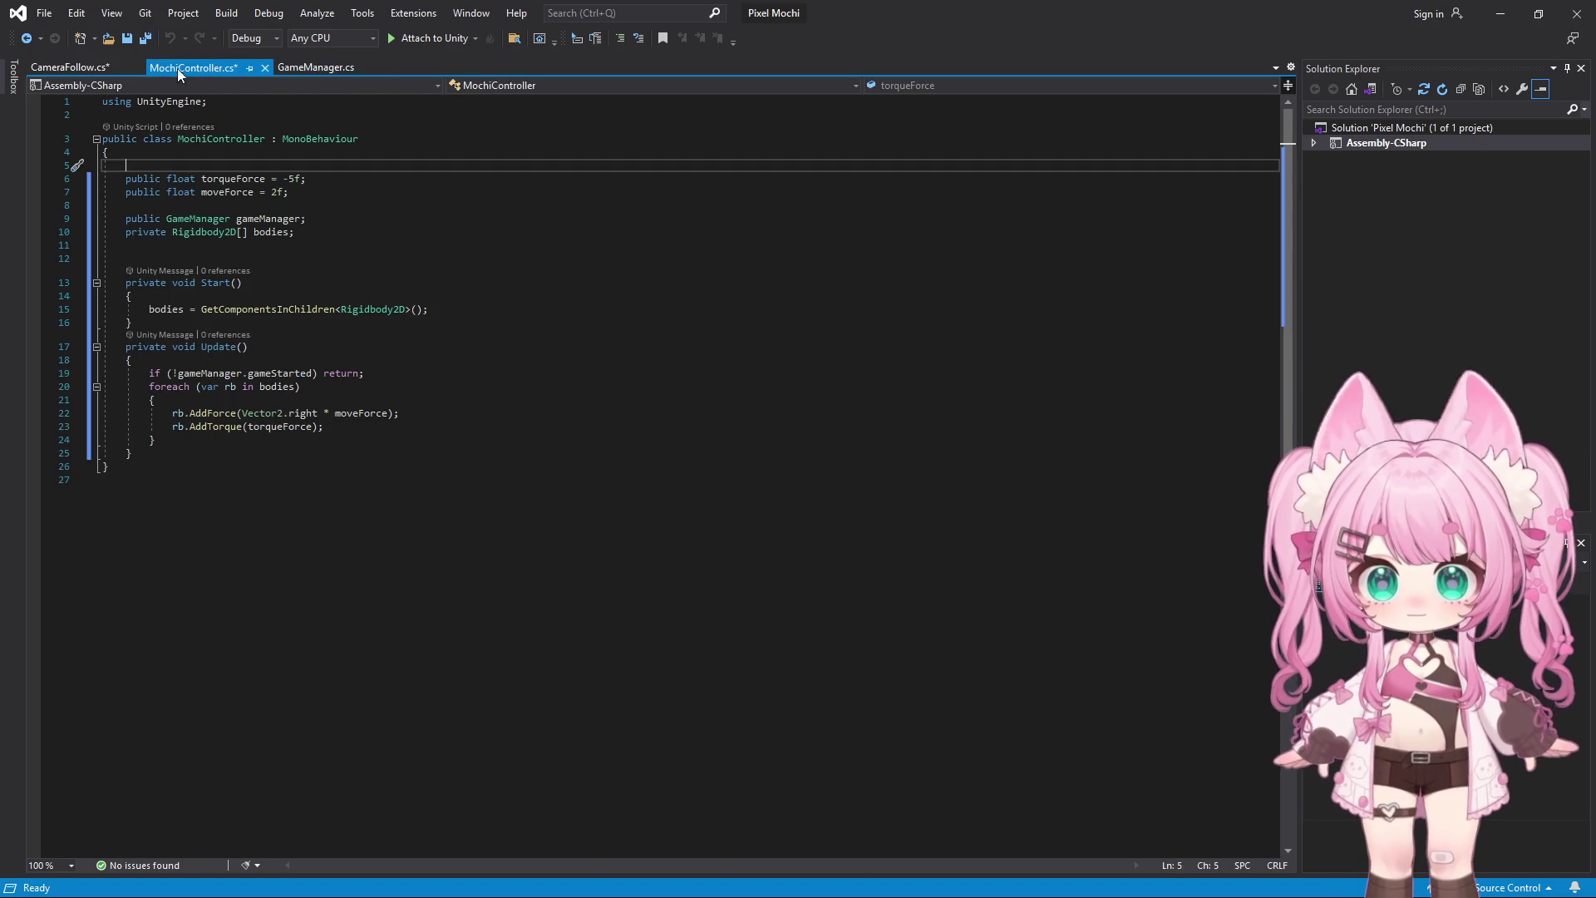
pyautogui.click(94, 68)
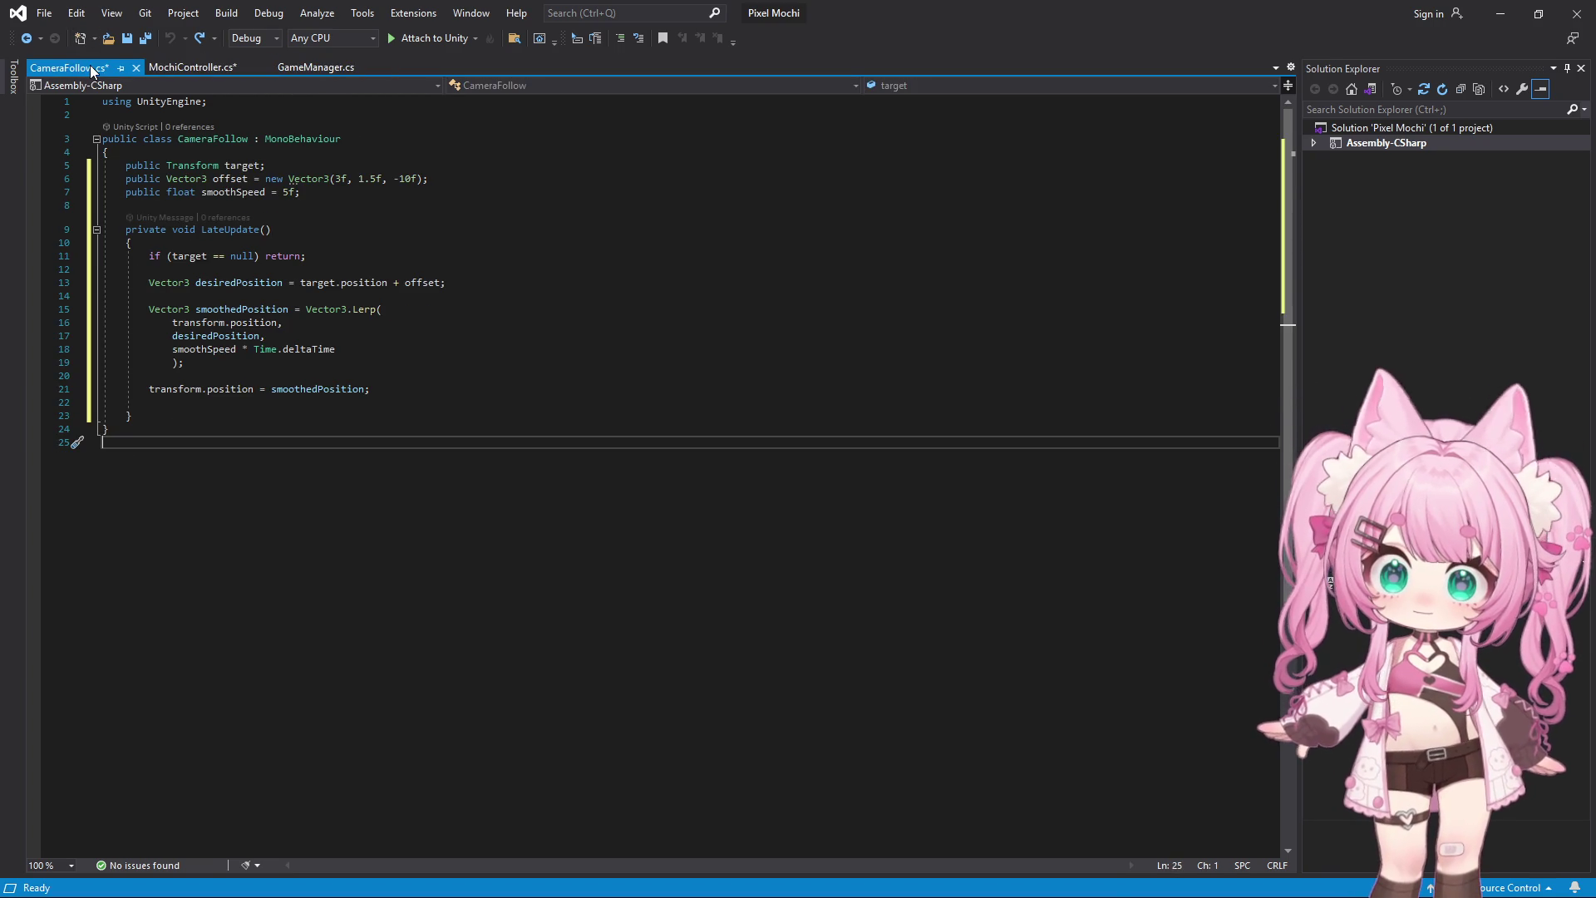
pyautogui.click(49, 13)
pyautogui.click(112, 204)
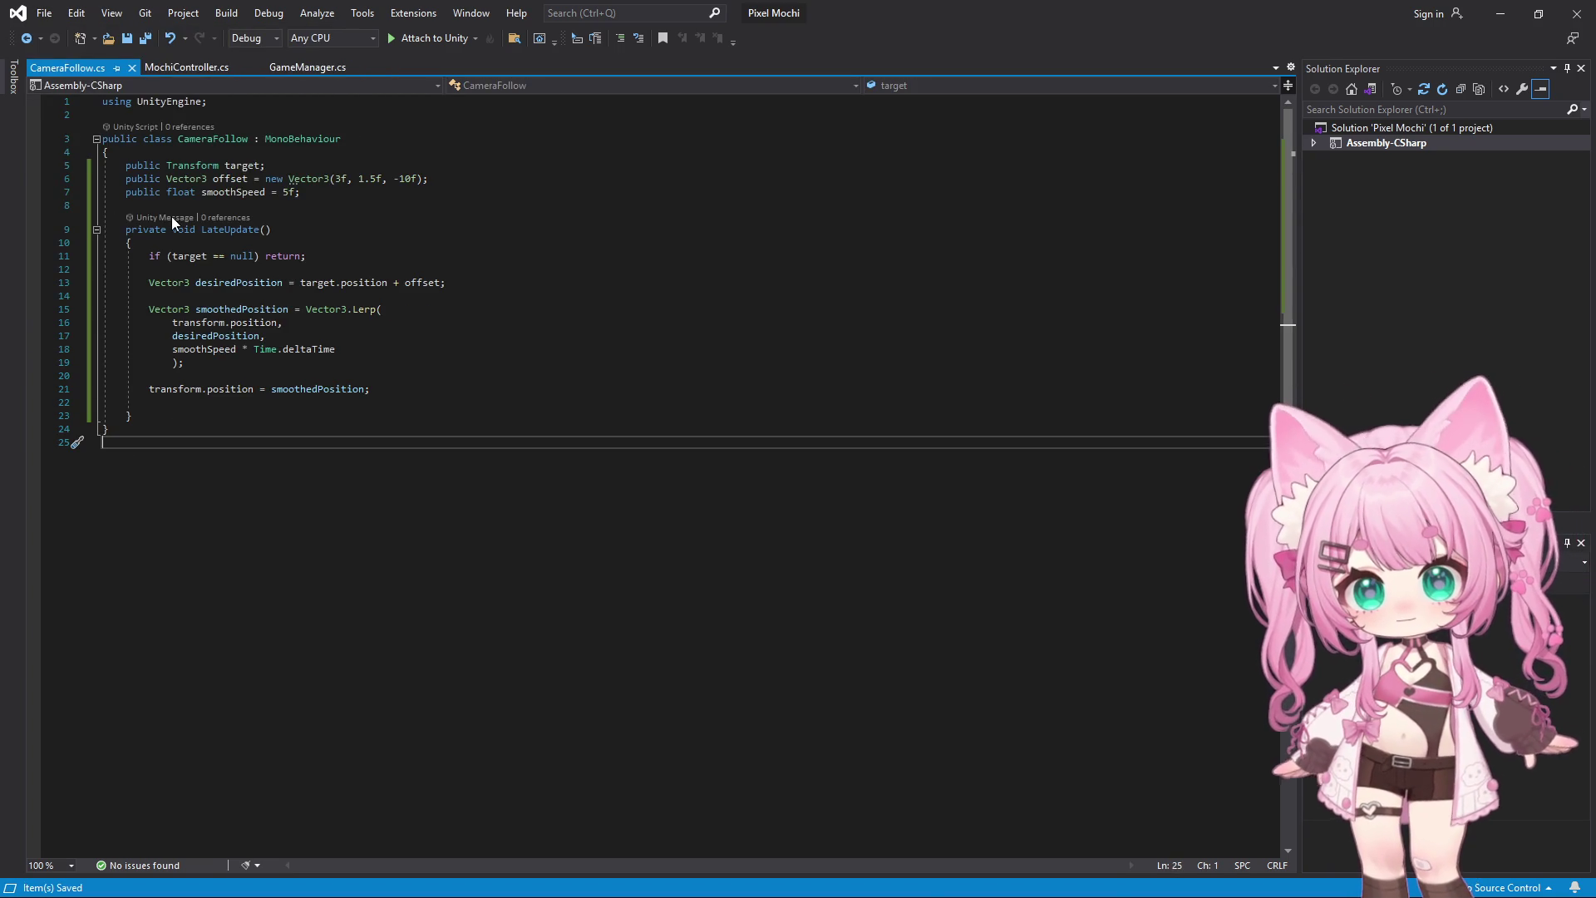
# Set Mochi Test as the Main Camera's Camera Follow target and start Play mode
pyautogui.click(1509, 16)
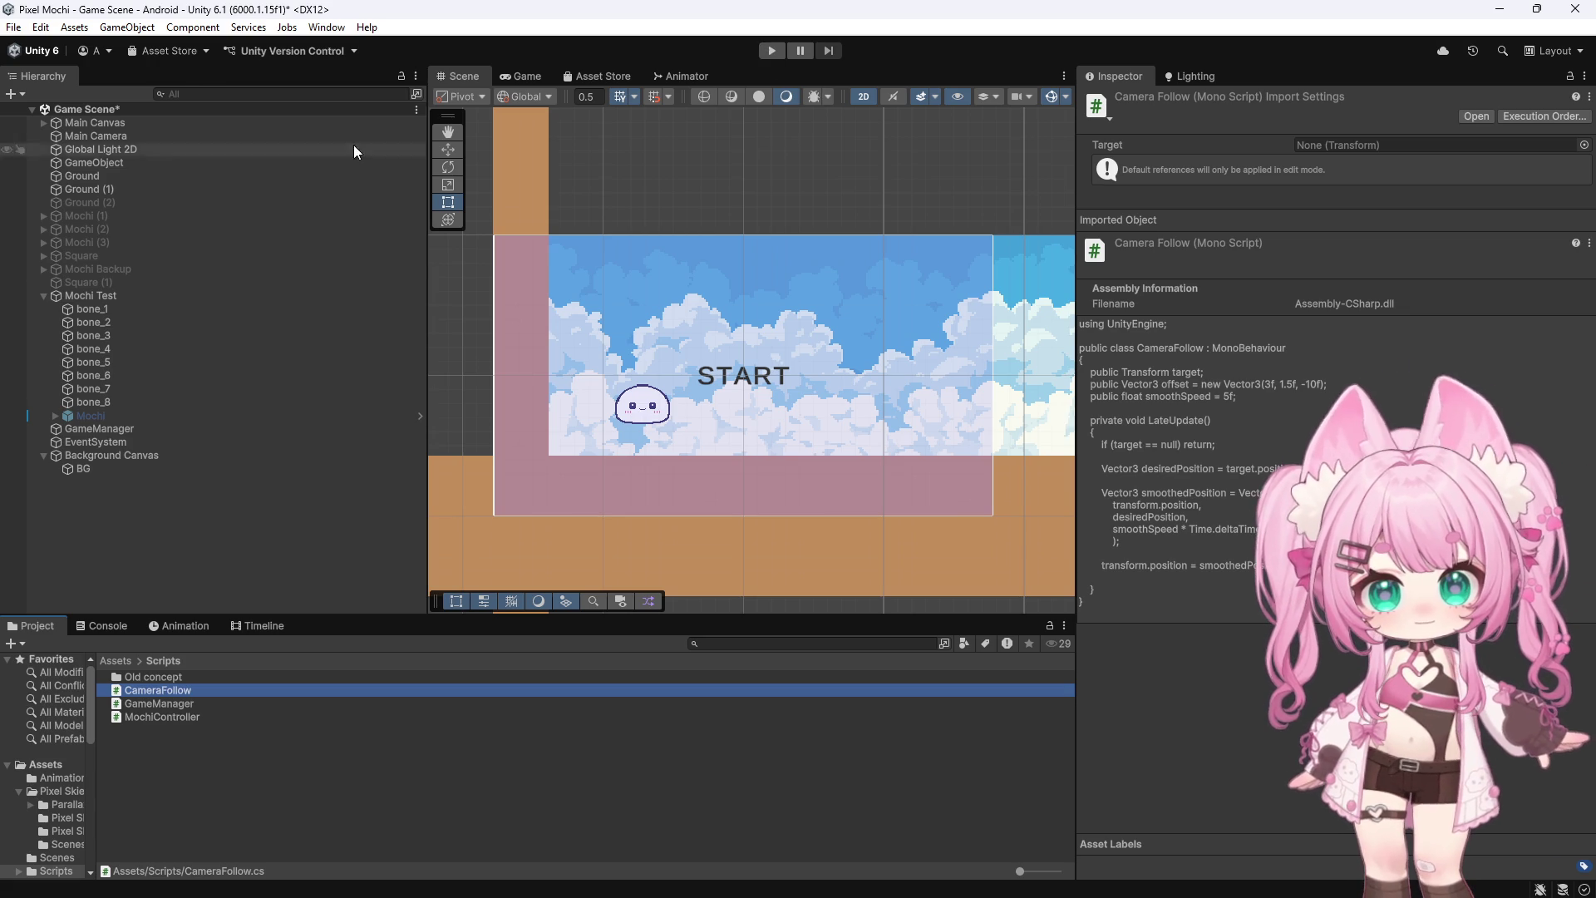
pyautogui.click(89, 122)
pyautogui.click(124, 136)
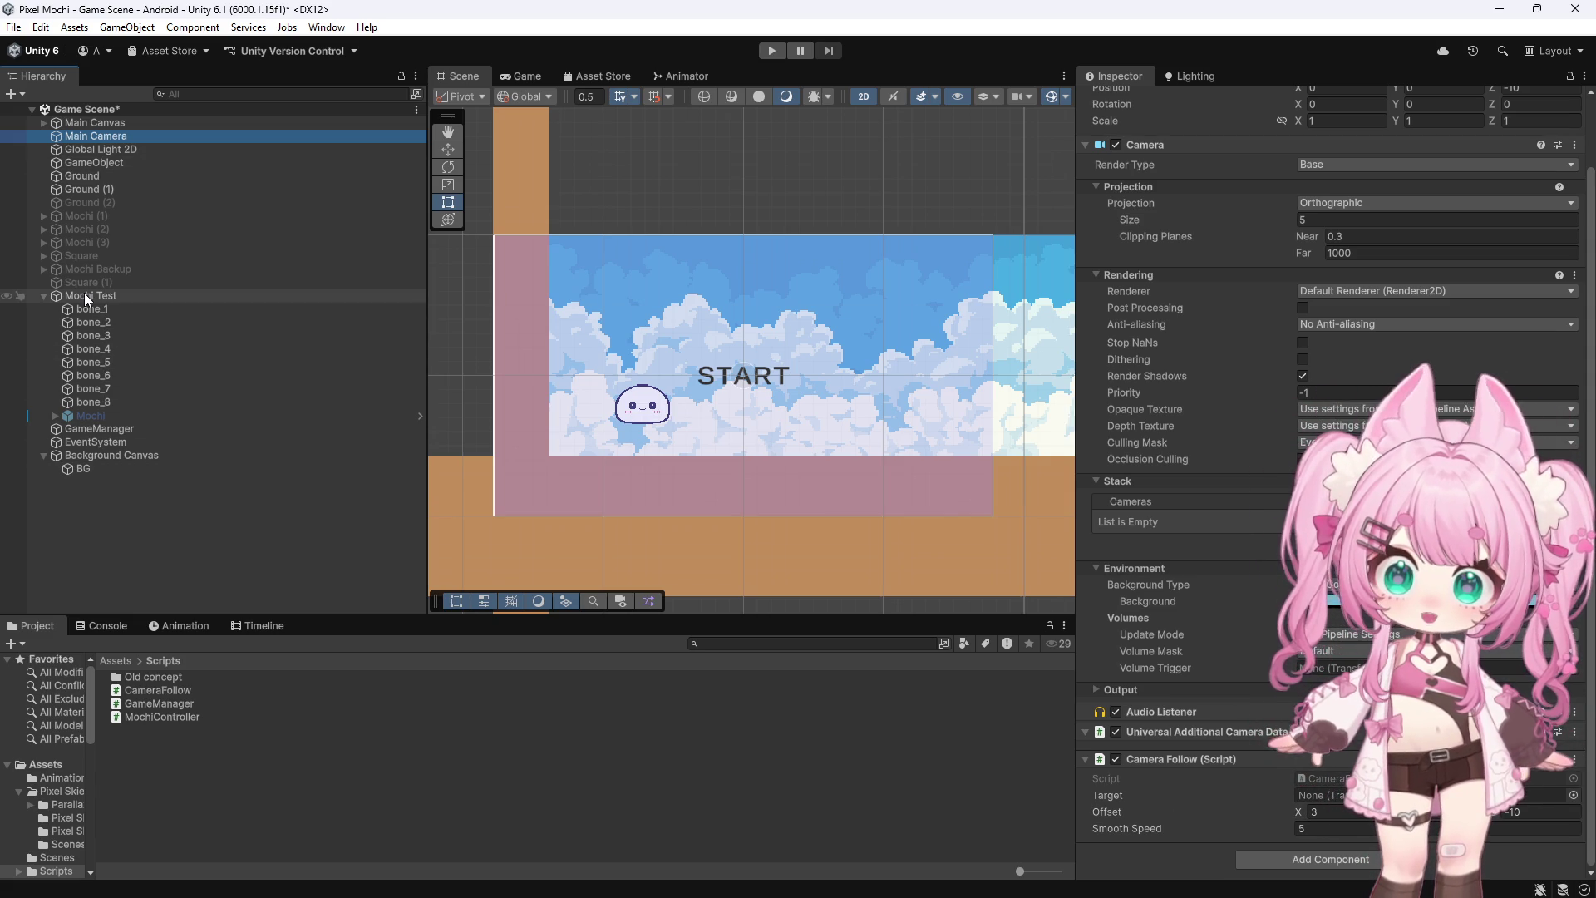
pyautogui.moveTo(1560, 891); pyautogui.dragTo(1326, 794)
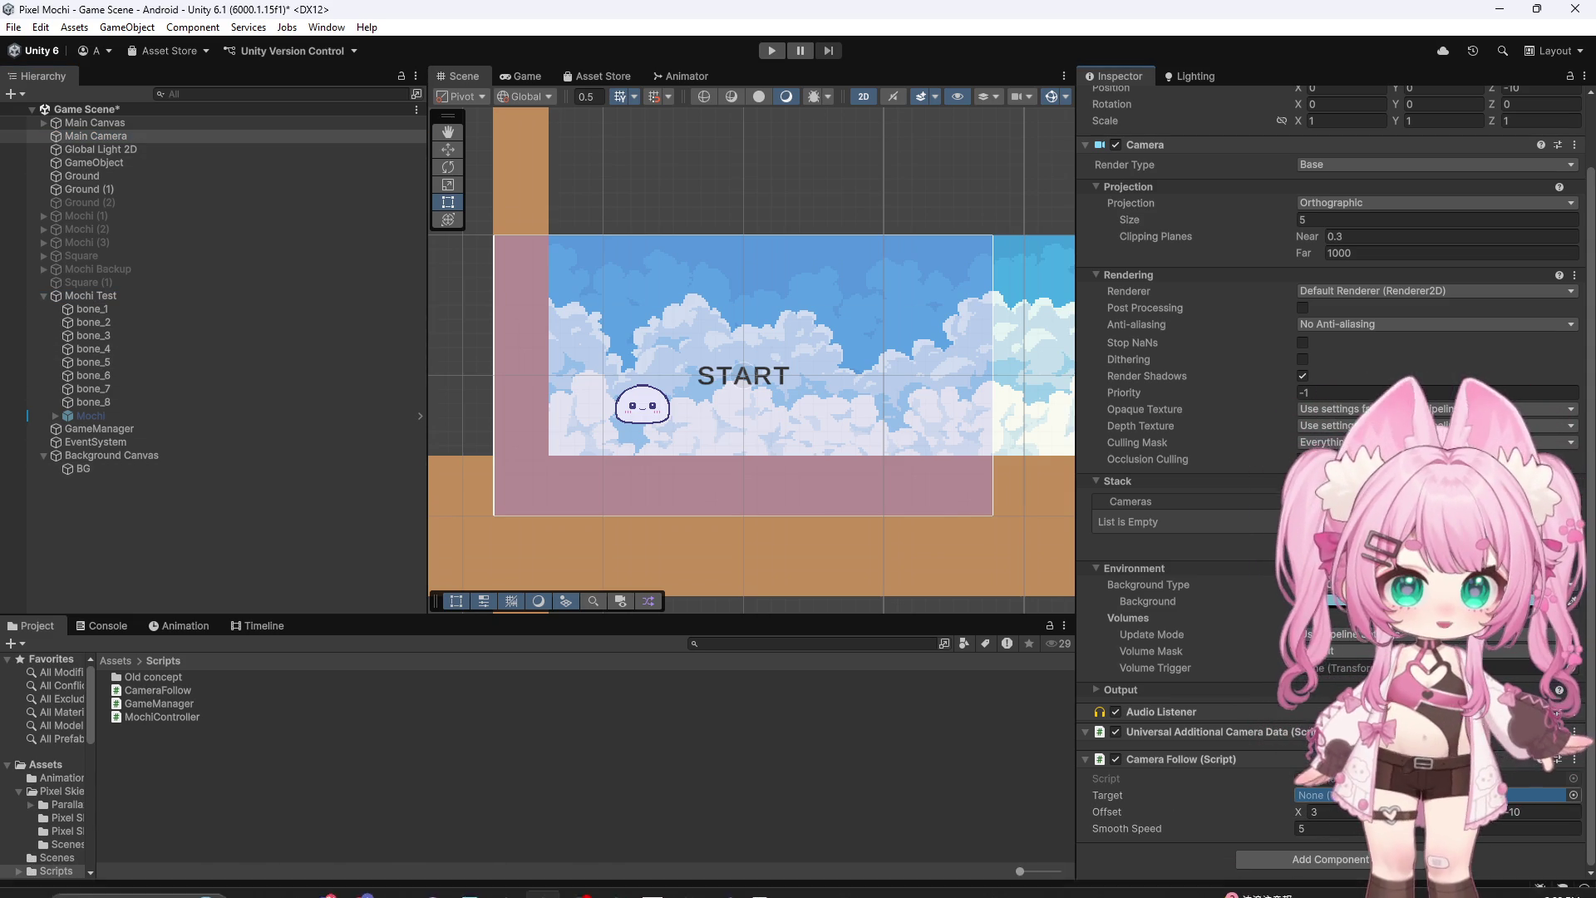
pyautogui.hotkey('ctrl', 'p')
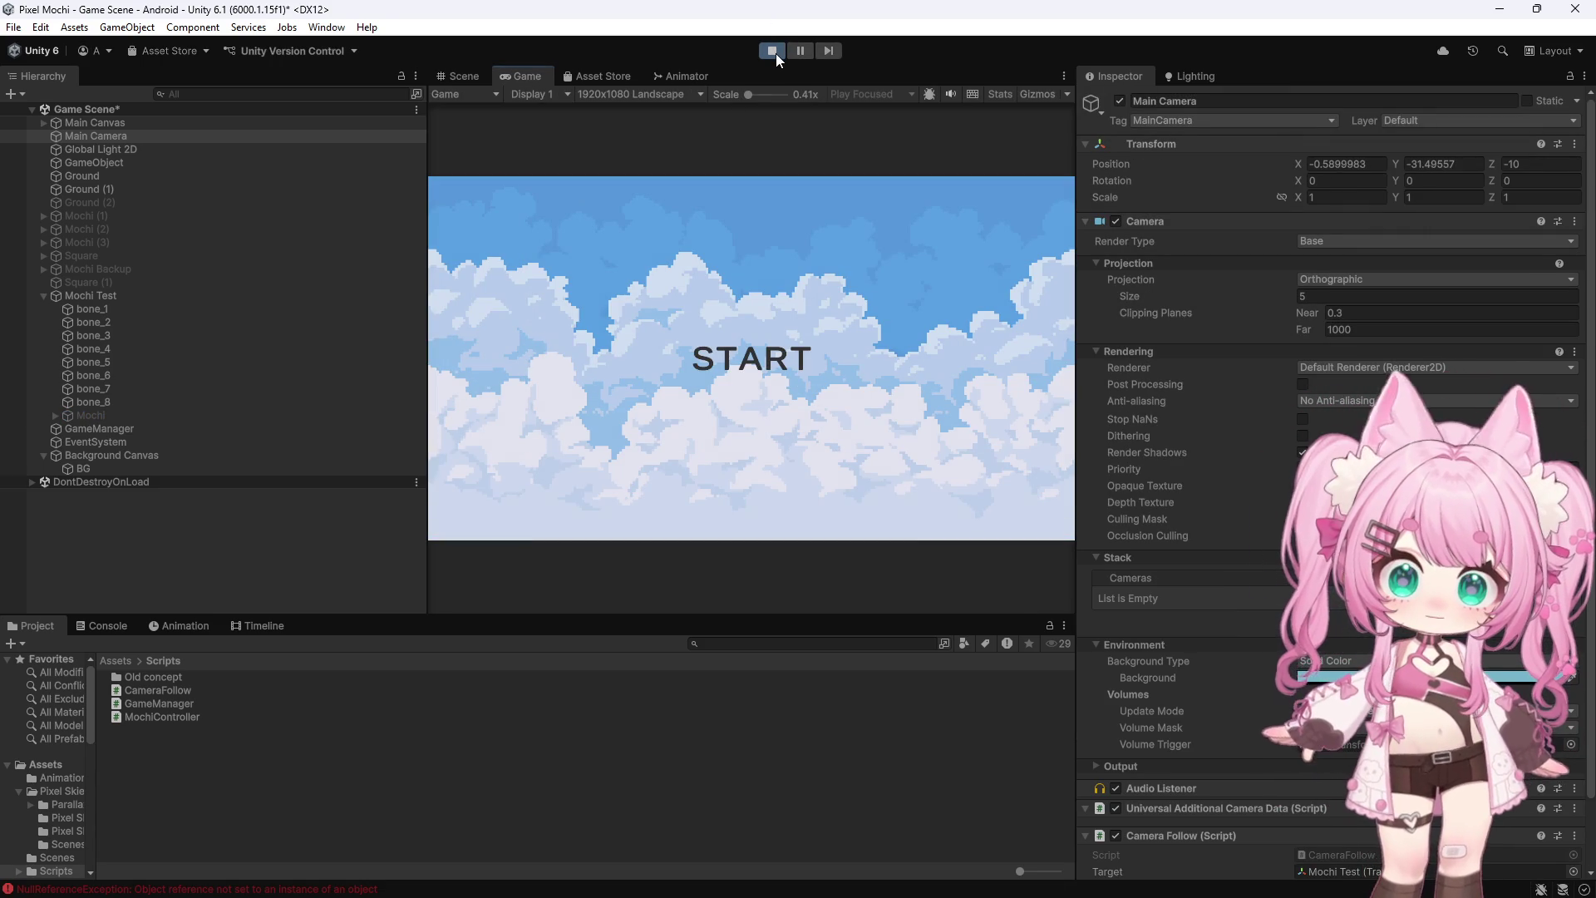
# Restart the play test, watch the camera follow Mochi Test downward, then stop
pyautogui.click(772, 51)
pyautogui.scroll(-3, 1197, 482)
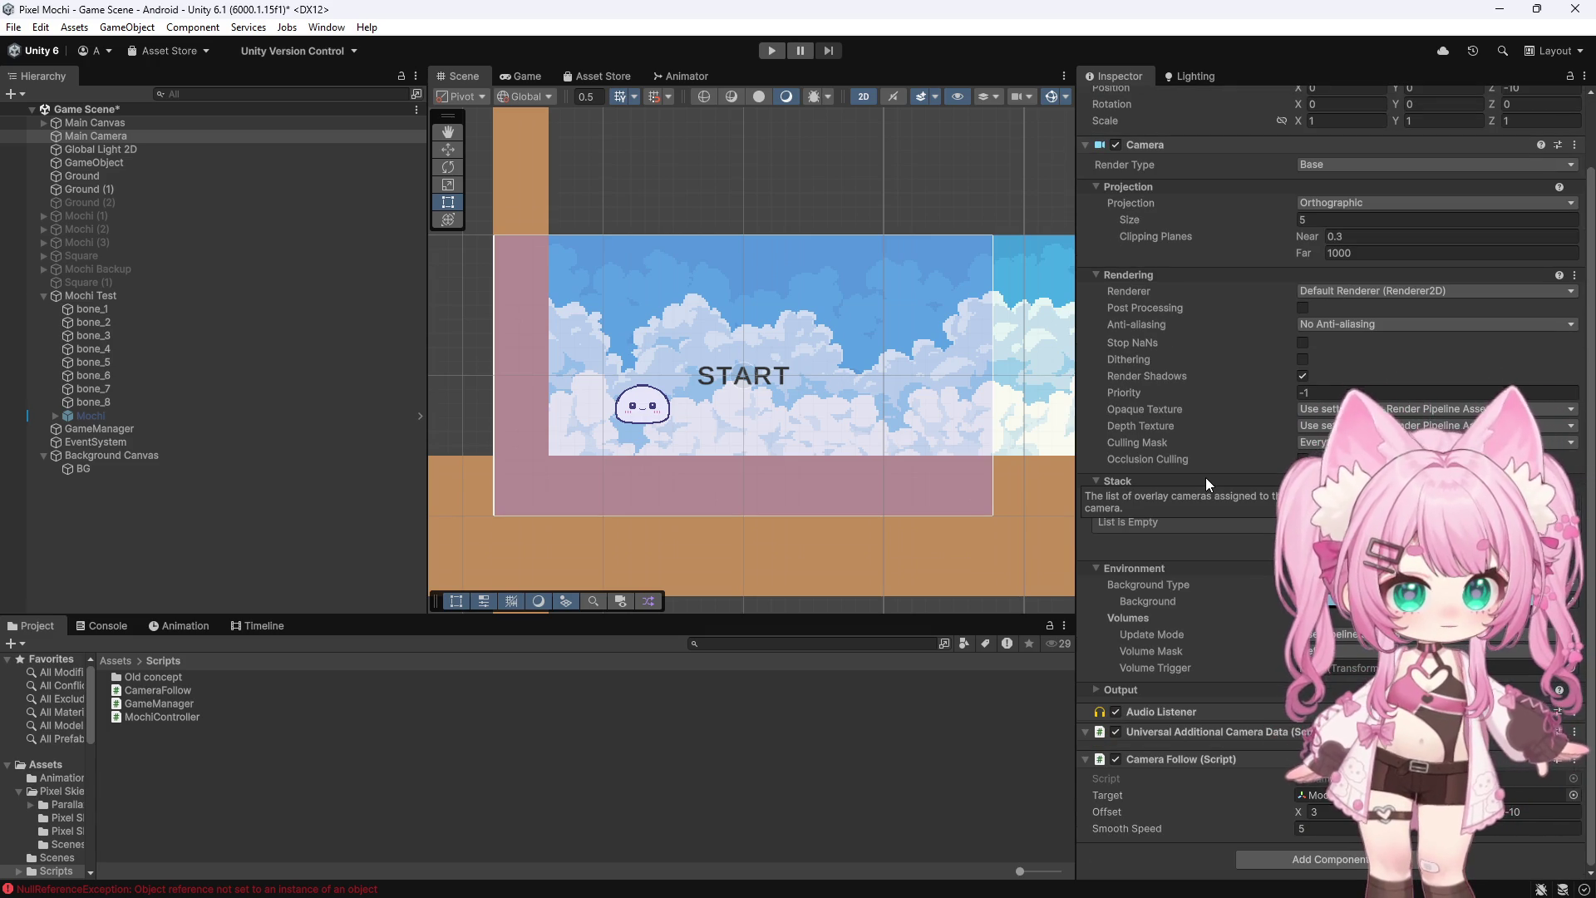
pyautogui.click(774, 50)
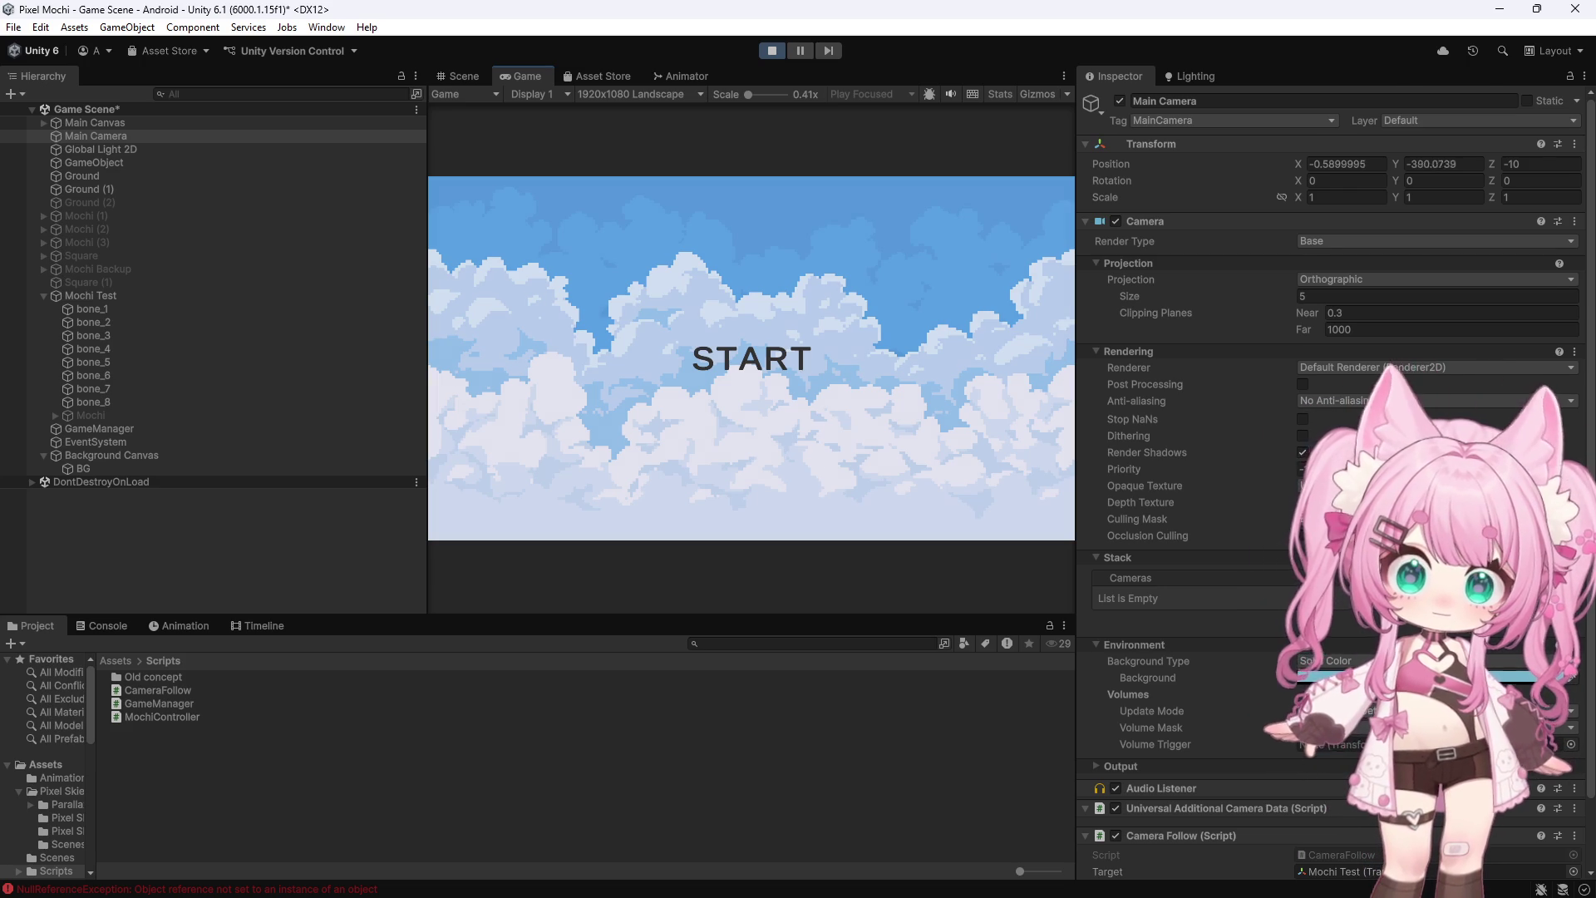
pyautogui.scroll(-2, 1330, 482)
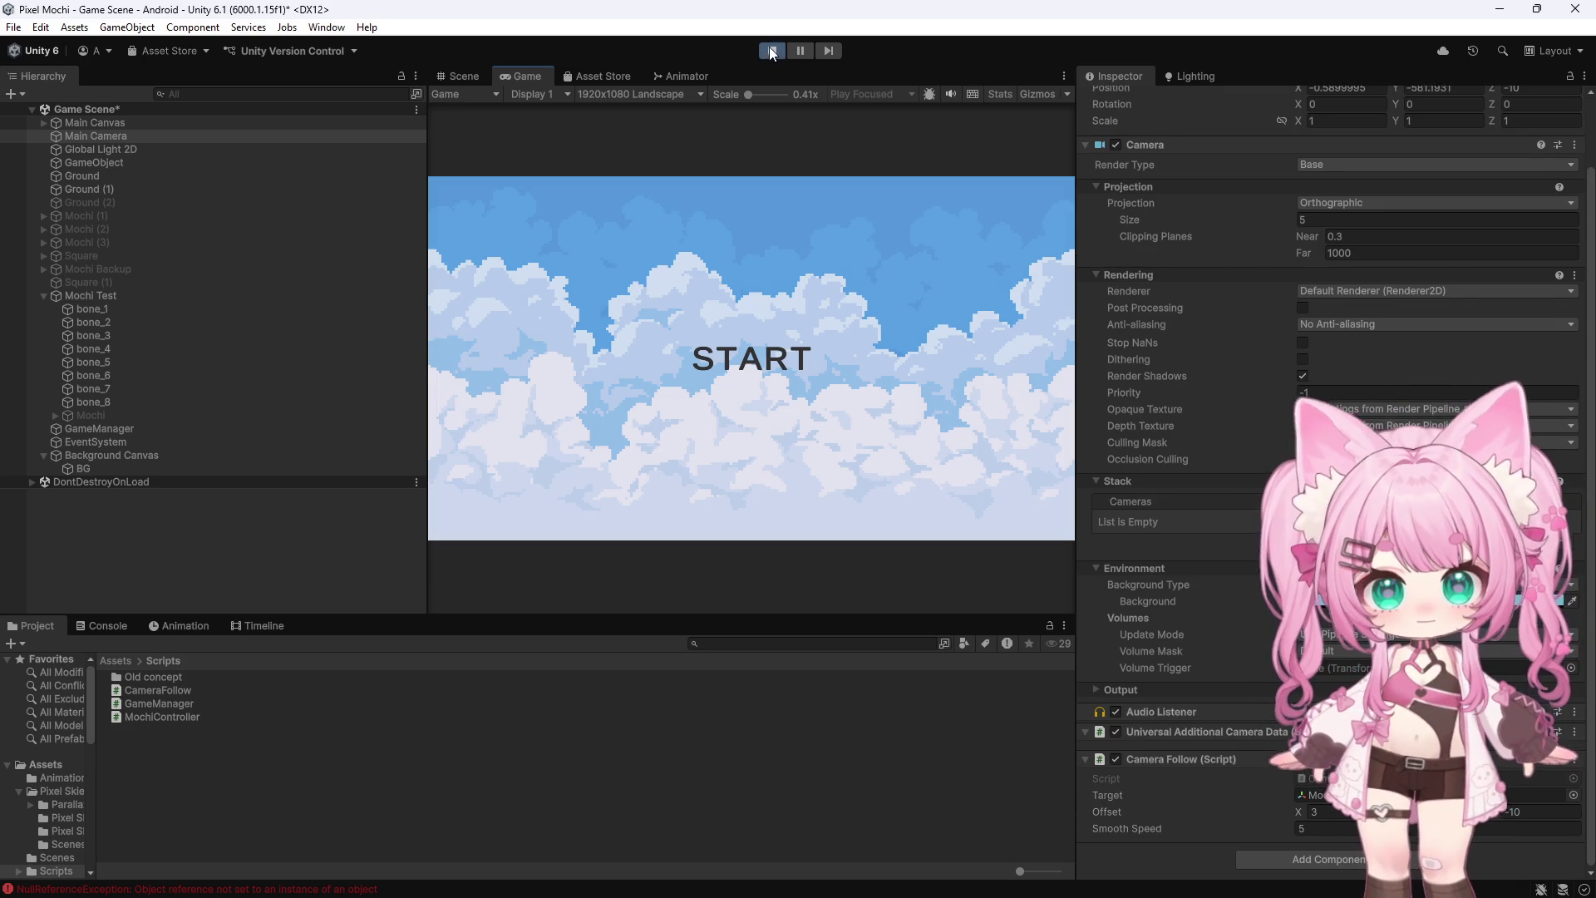
pyautogui.click(770, 48)
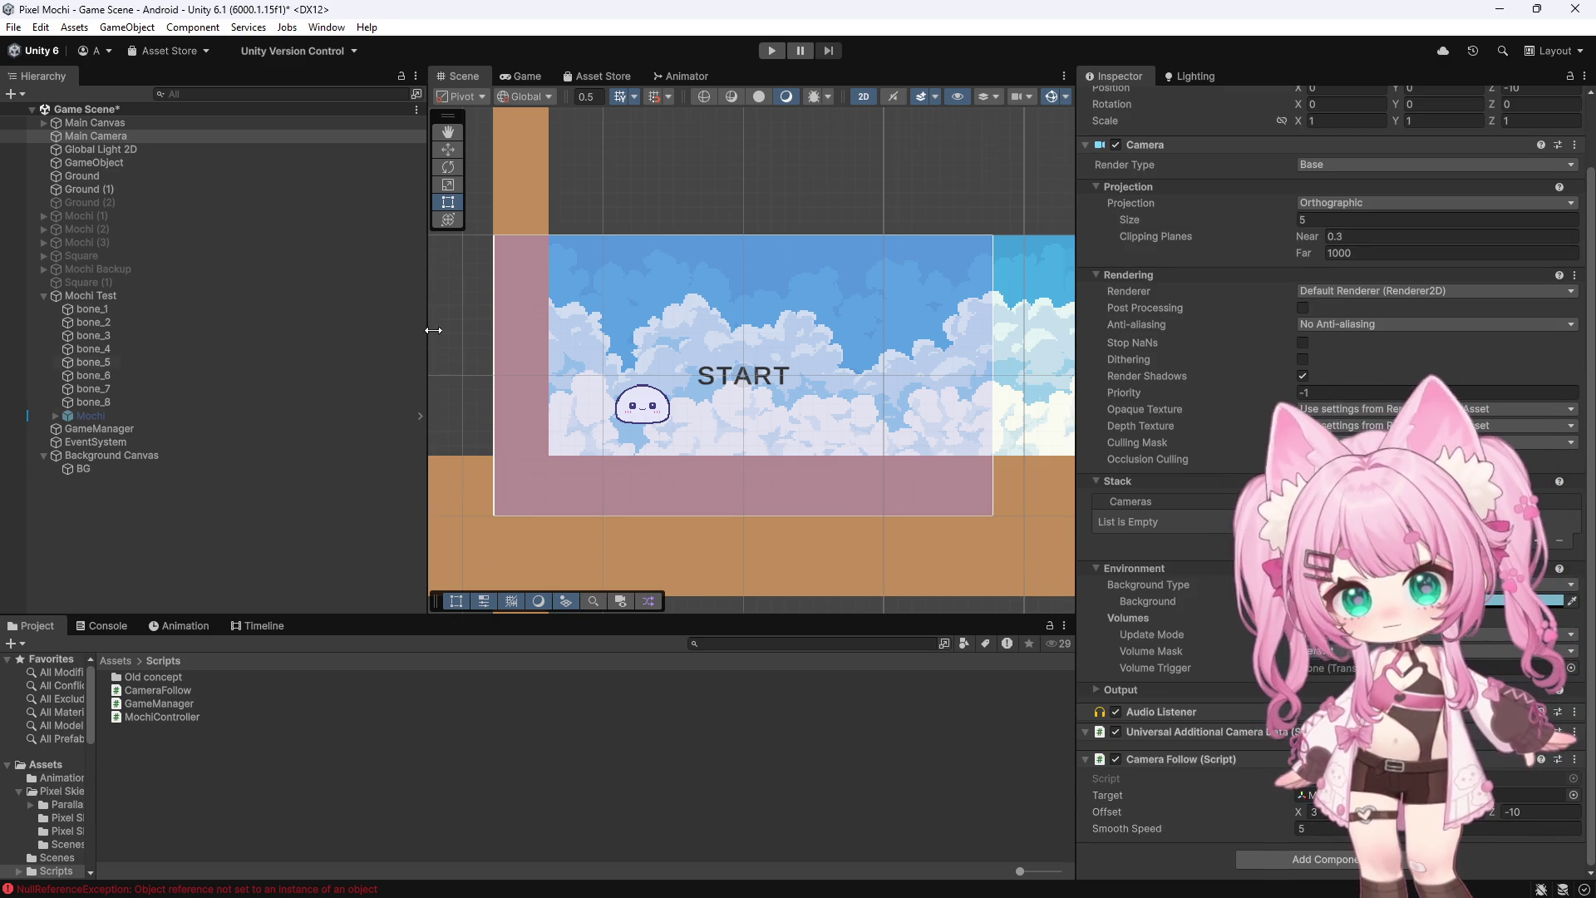
pyautogui.scroll(-3, 572, 218)
pyautogui.scroll(5, 601, 316)
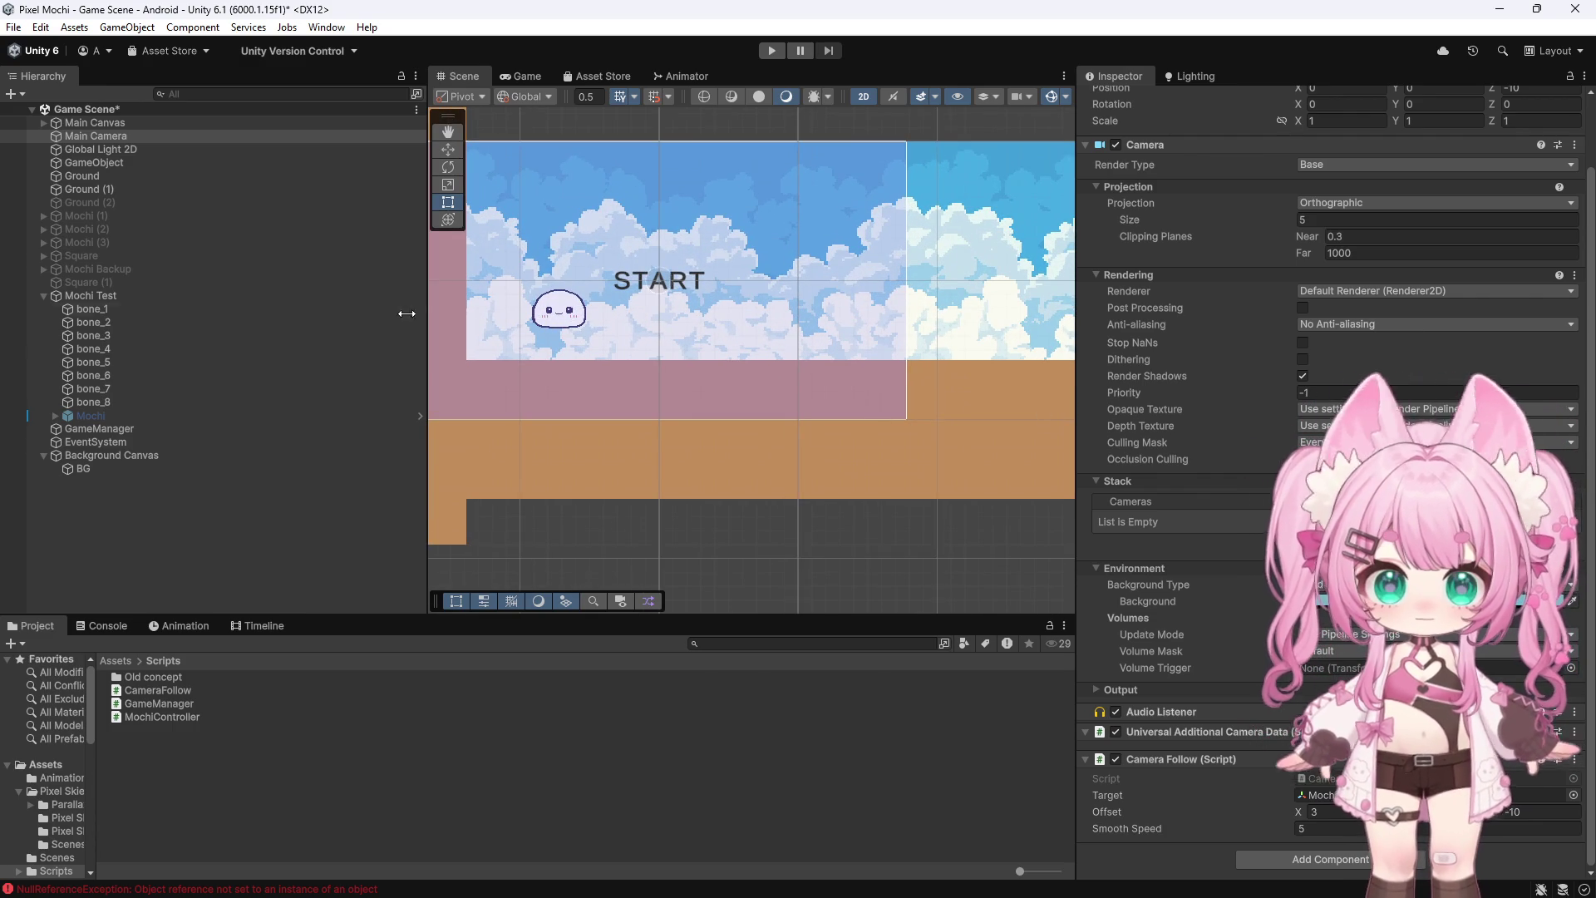
pyautogui.scroll(2, 1455, 316)
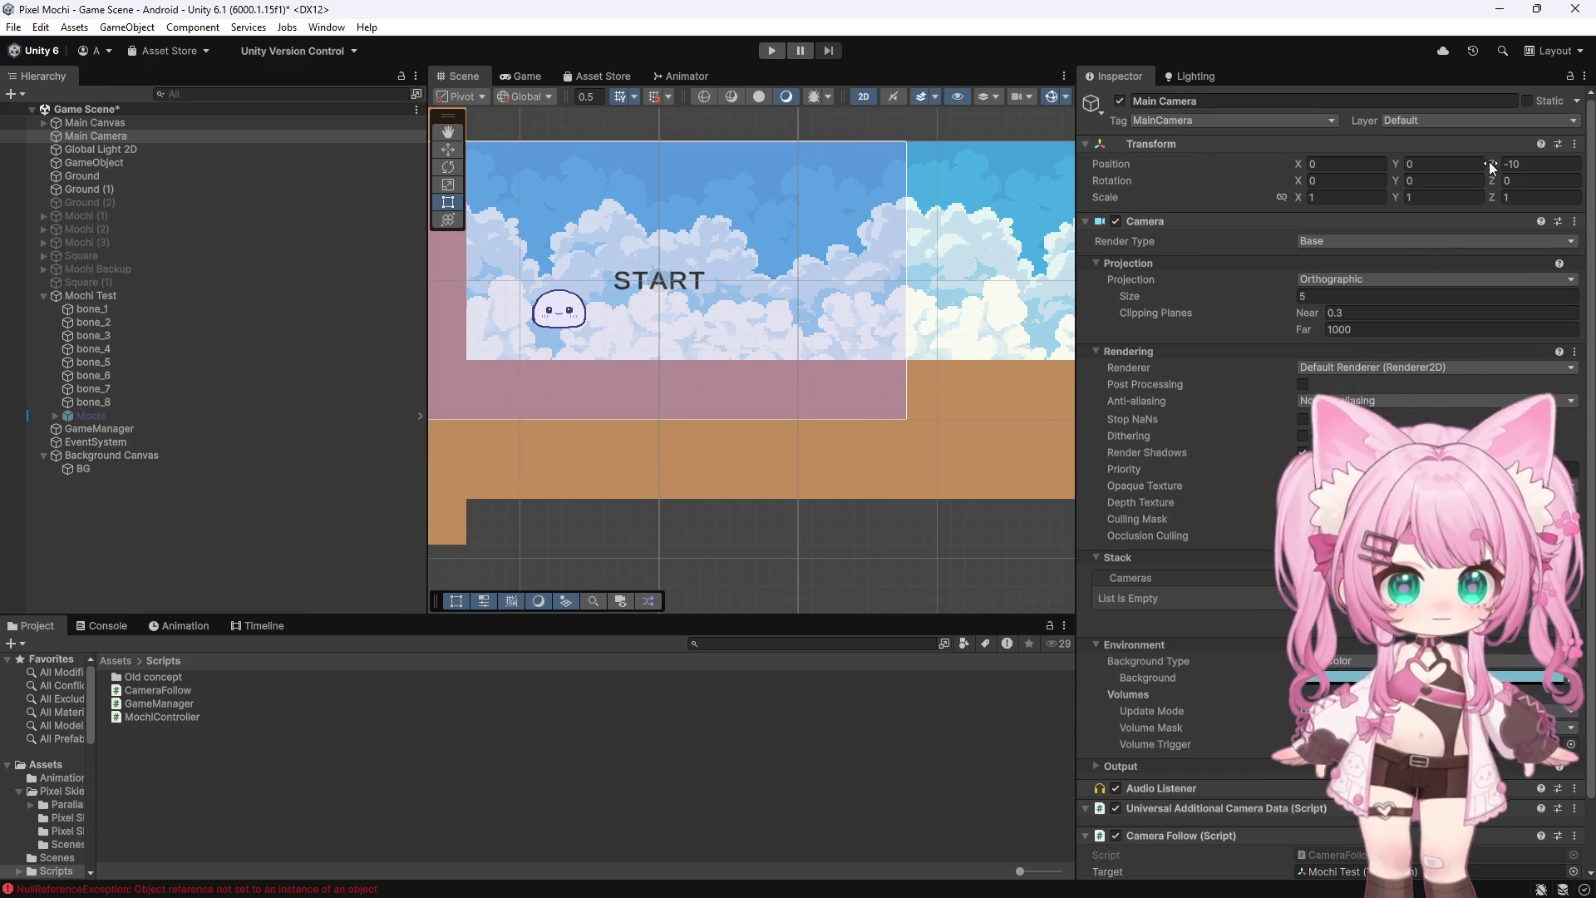
pyautogui.scroll(-2, 1526, 694)
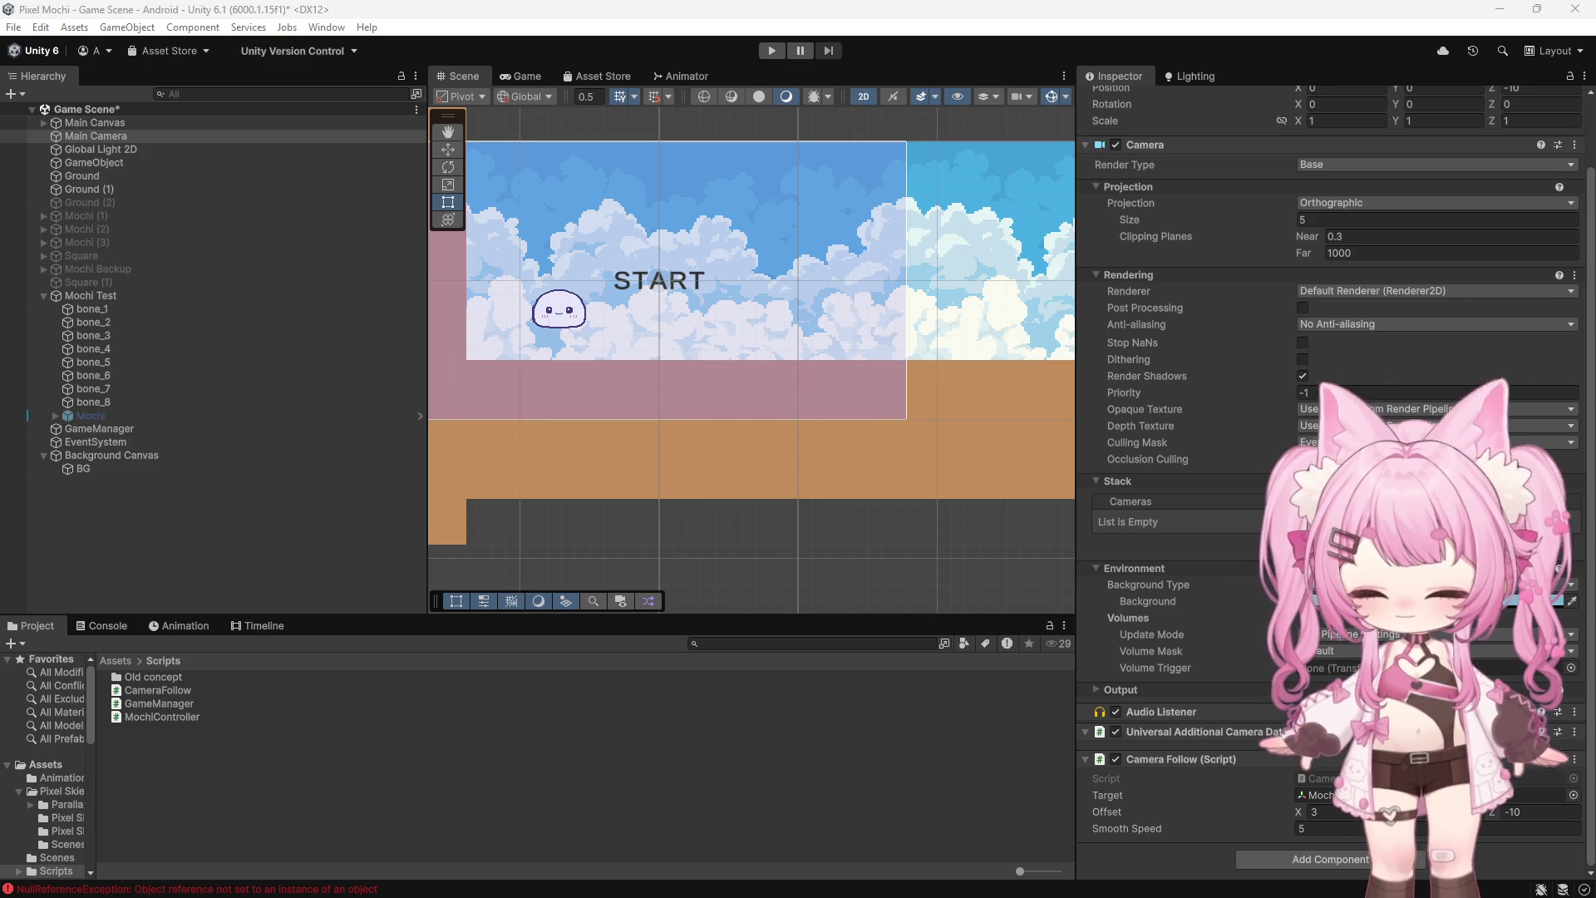
pyautogui.click(772, 49)
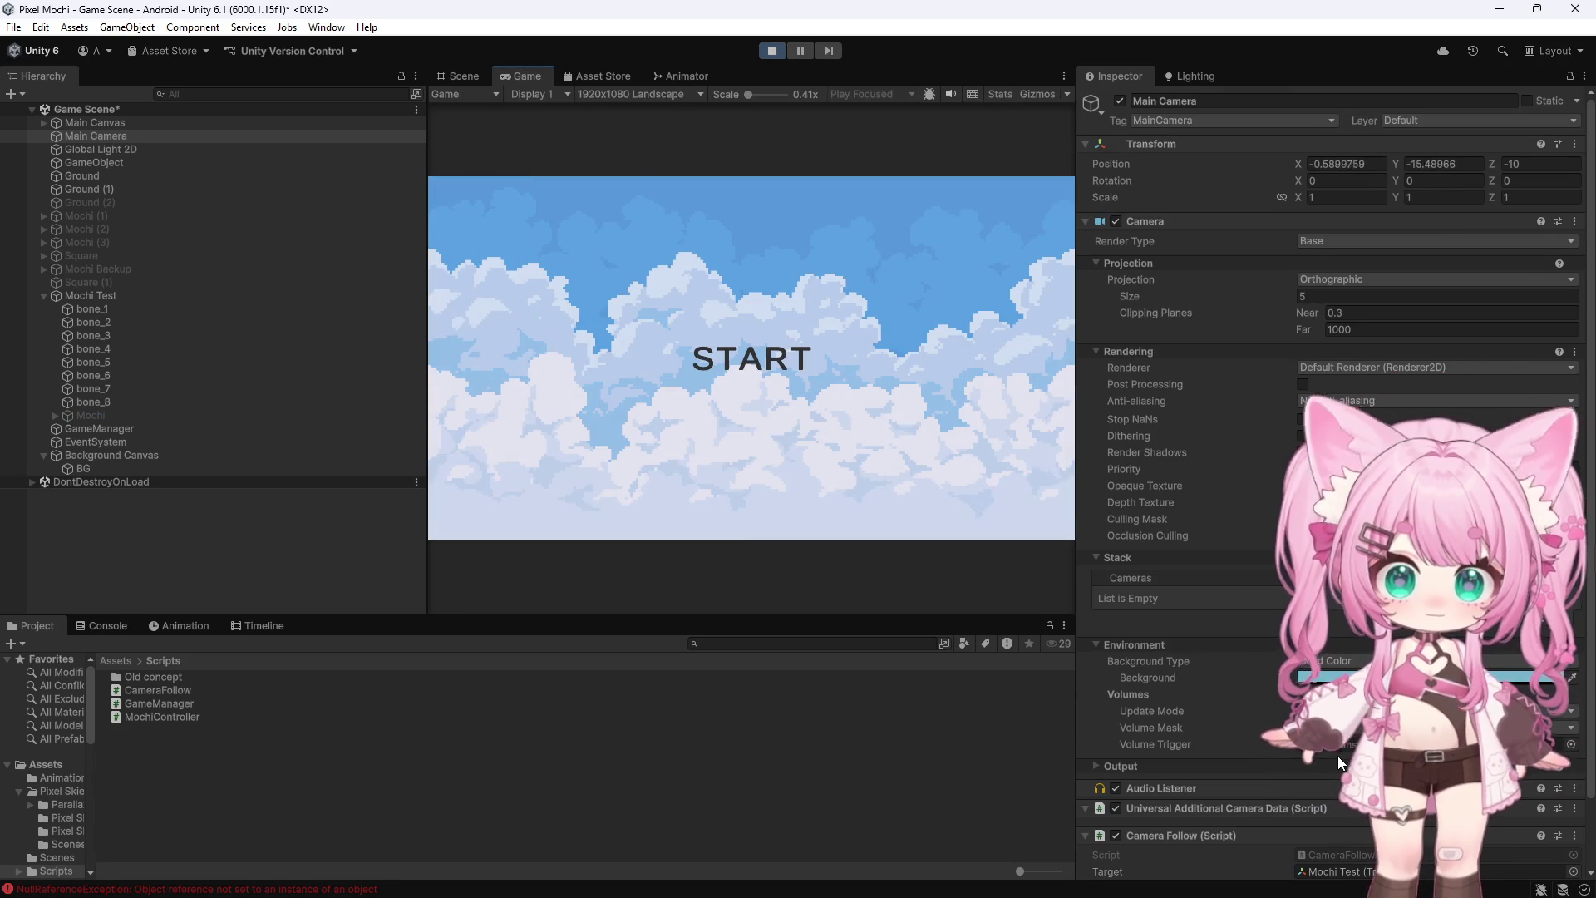
pyautogui.scroll(-2, 1339, 756)
pyautogui.moveTo(1293, 812); pyautogui.dragTo(1339, 812)
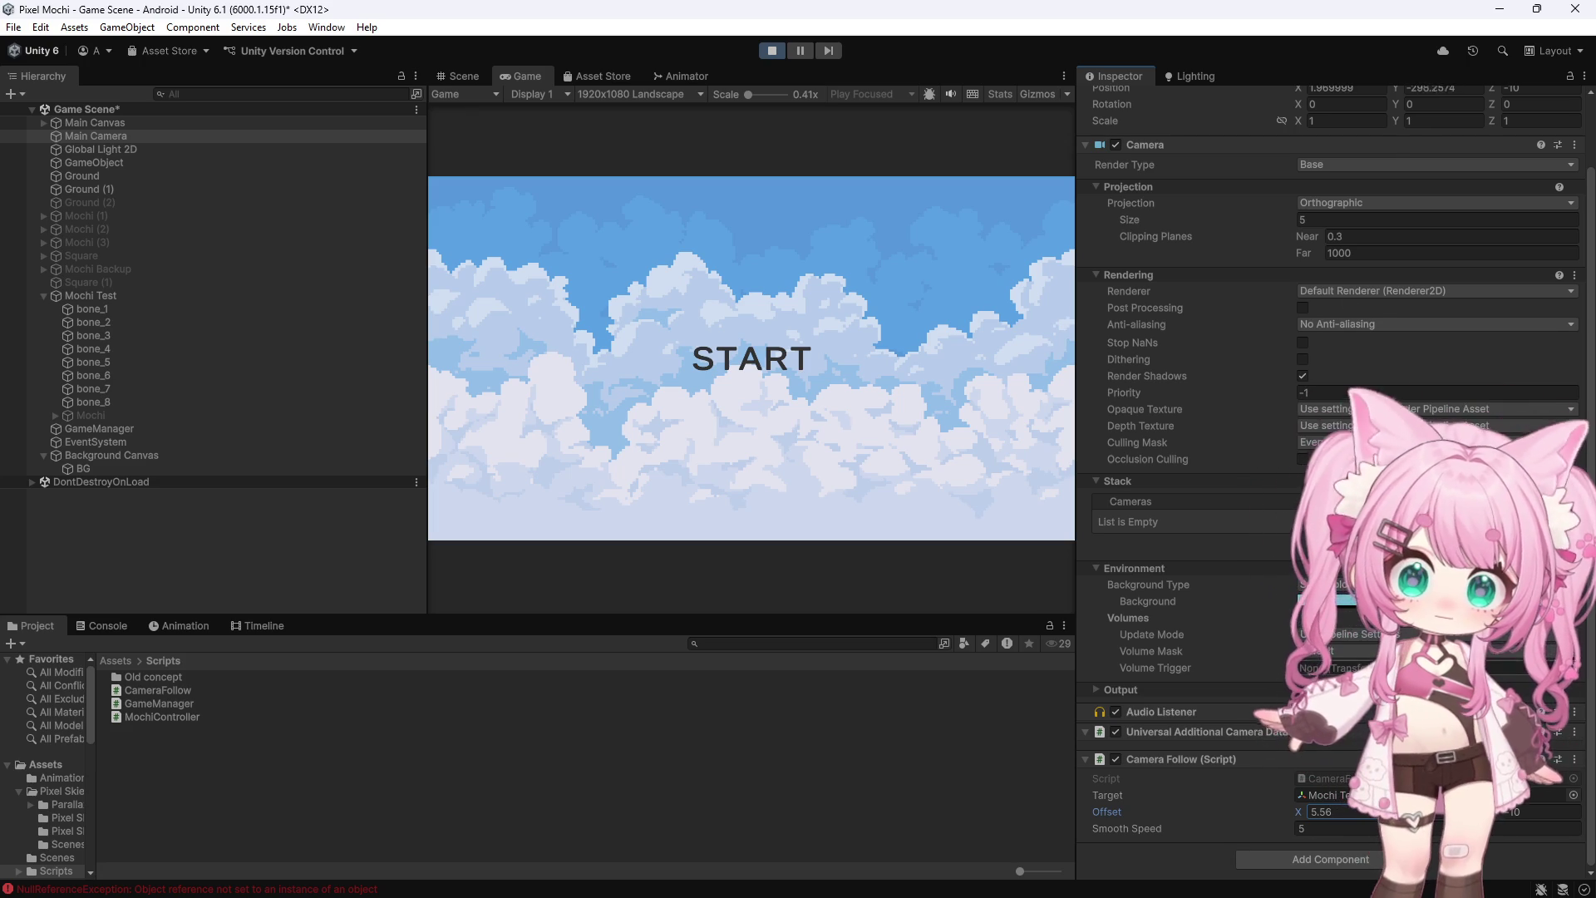
pyautogui.scroll(2, 1354, 256)
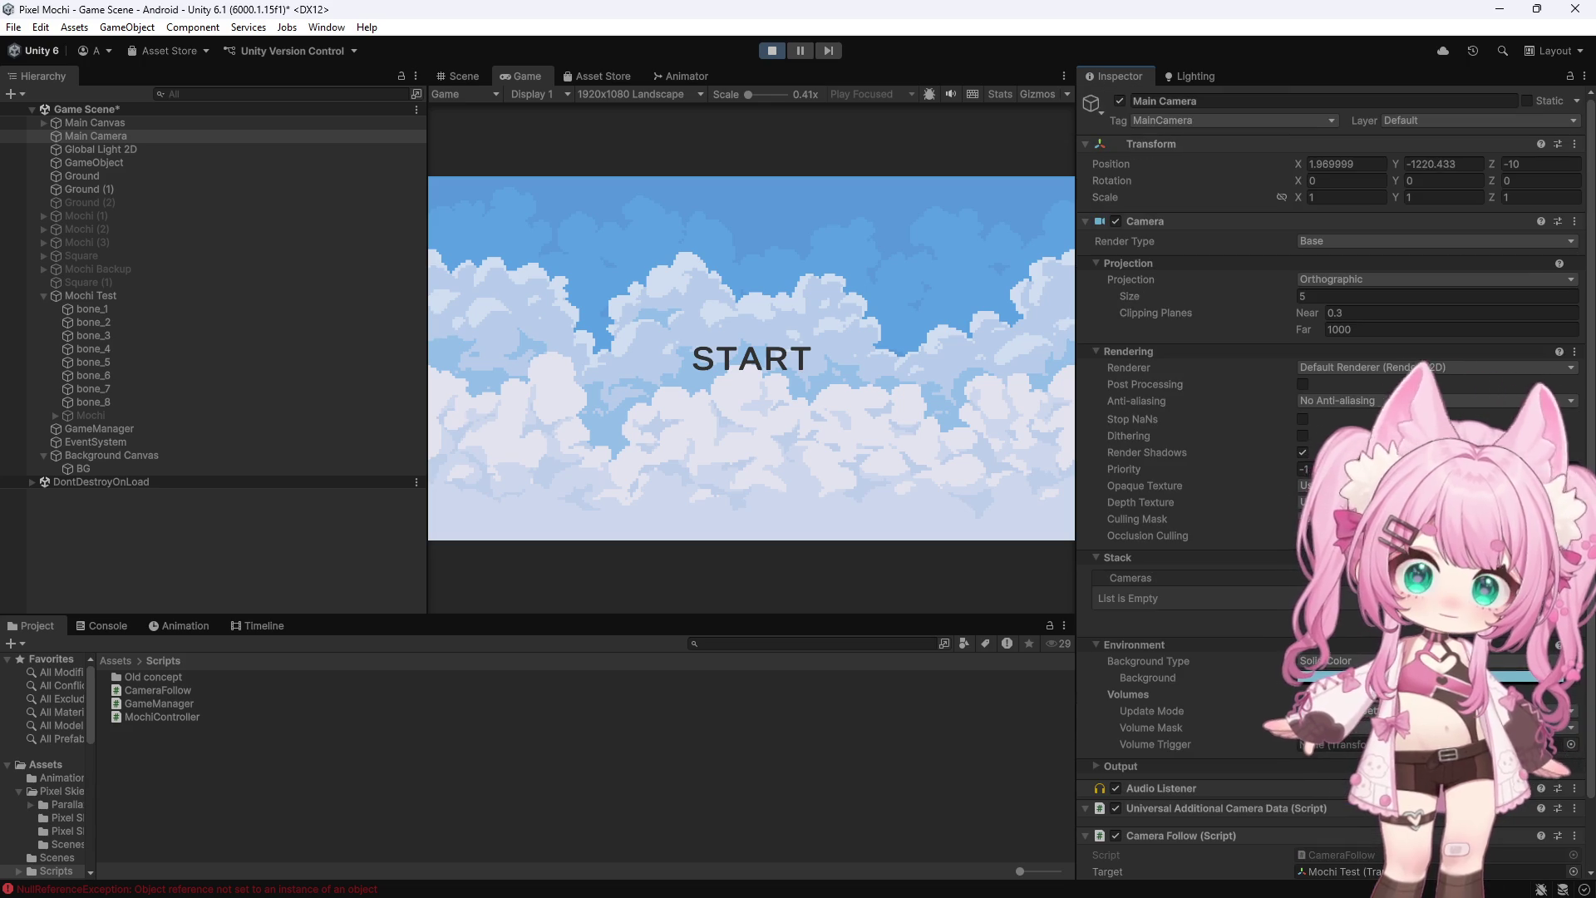
pyautogui.click(771, 49)
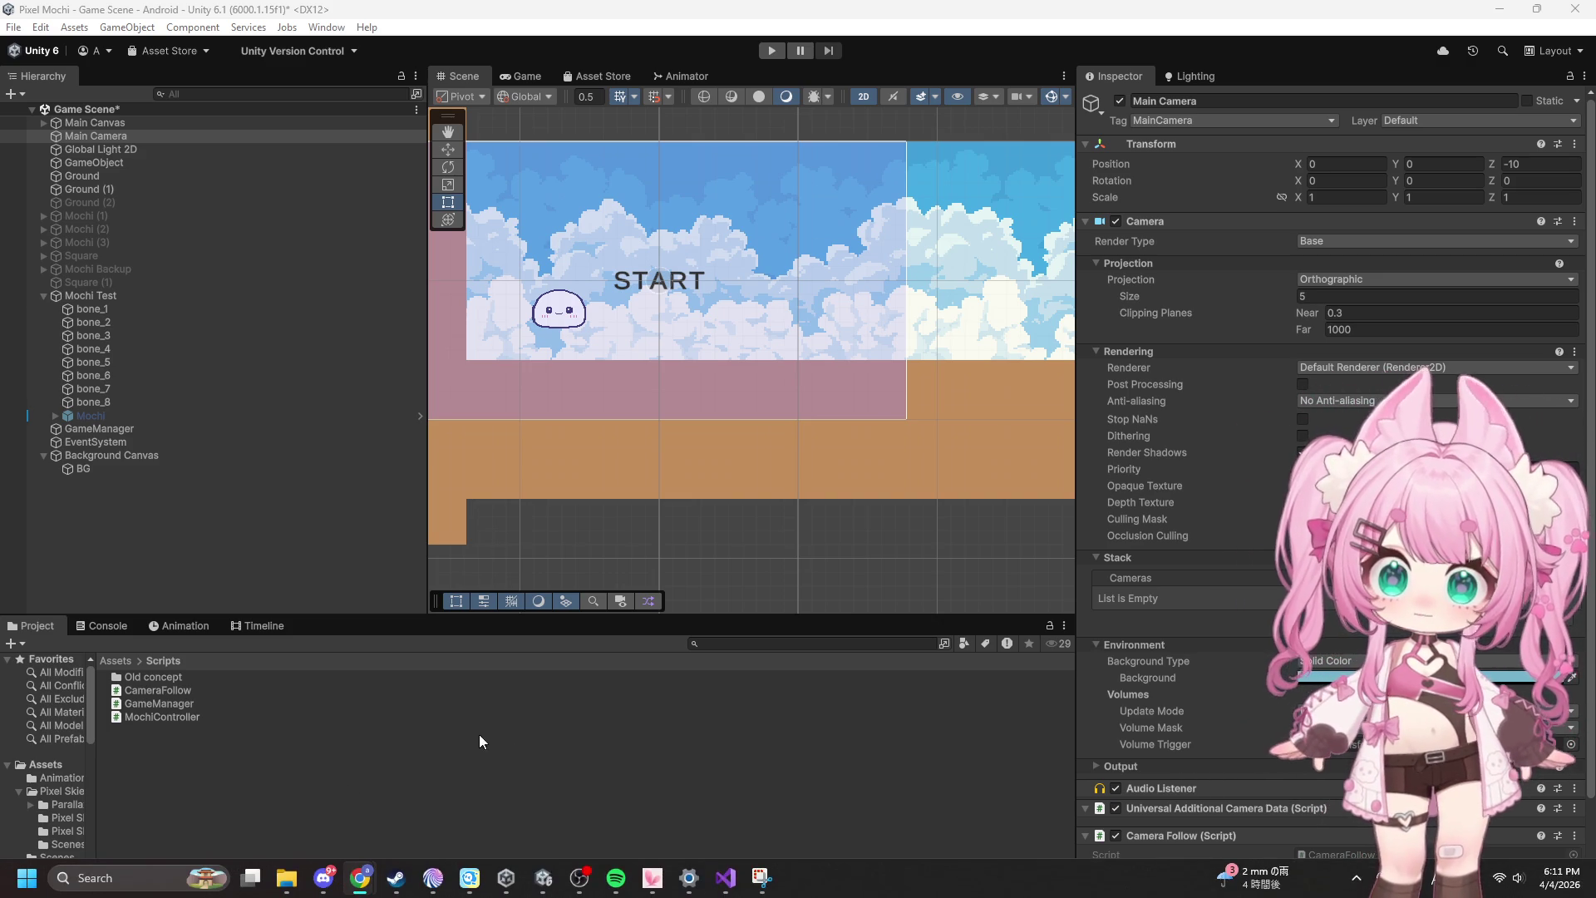
pyautogui.click(90, 627)
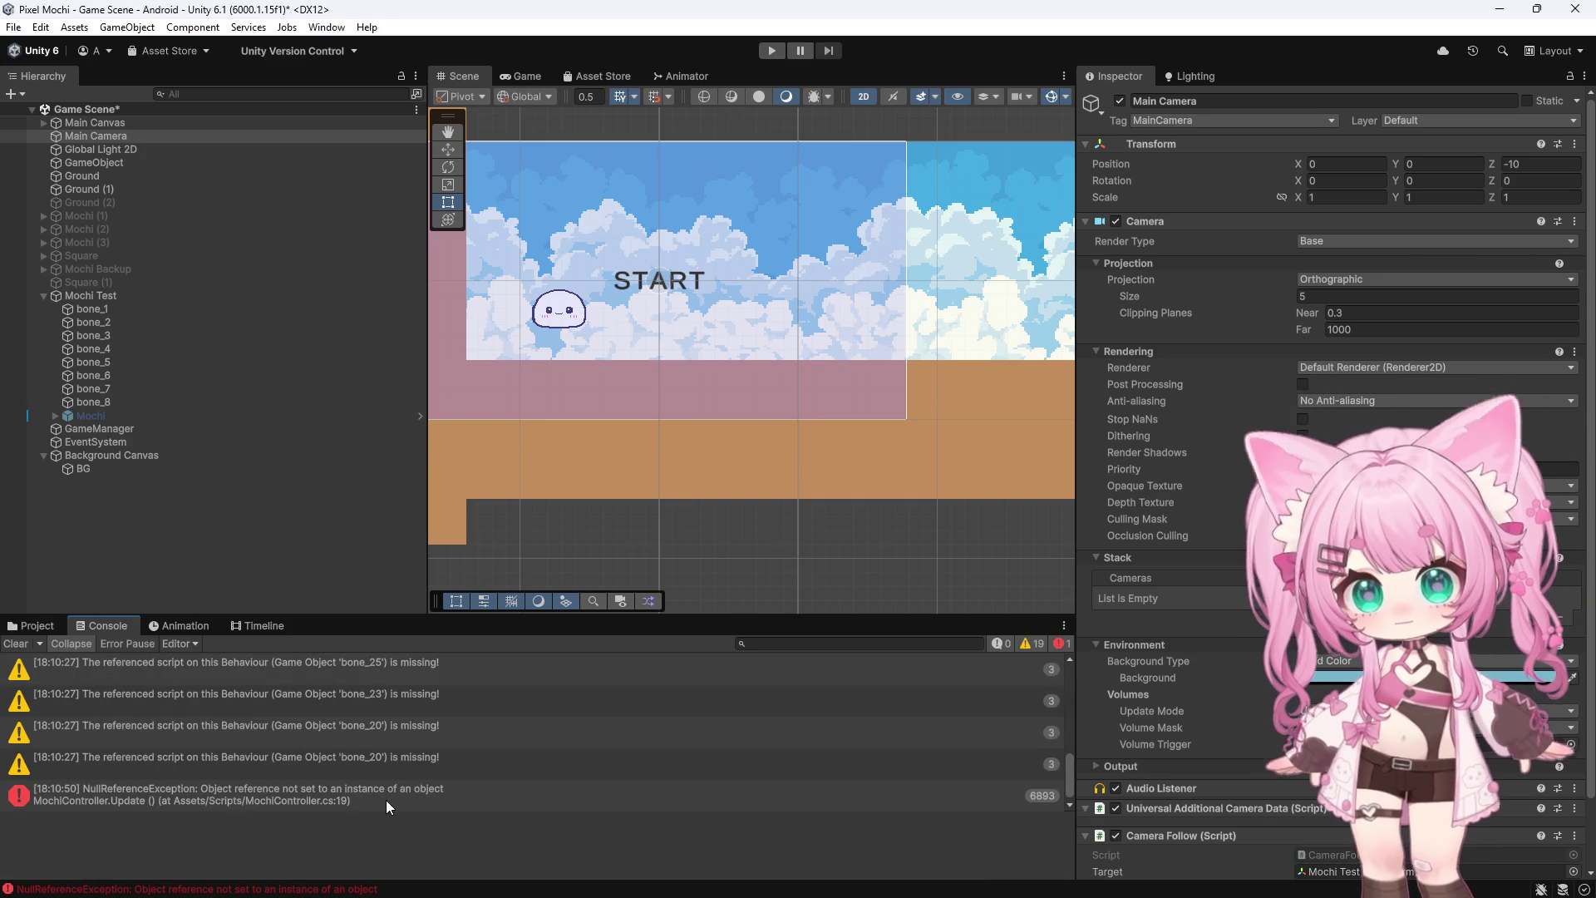
# Fix the NullReferenceException by assigning GameManager to Mochi Test's Game Manager field, then play-test
pyautogui.click(331, 794)
pyautogui.click(82, 297)
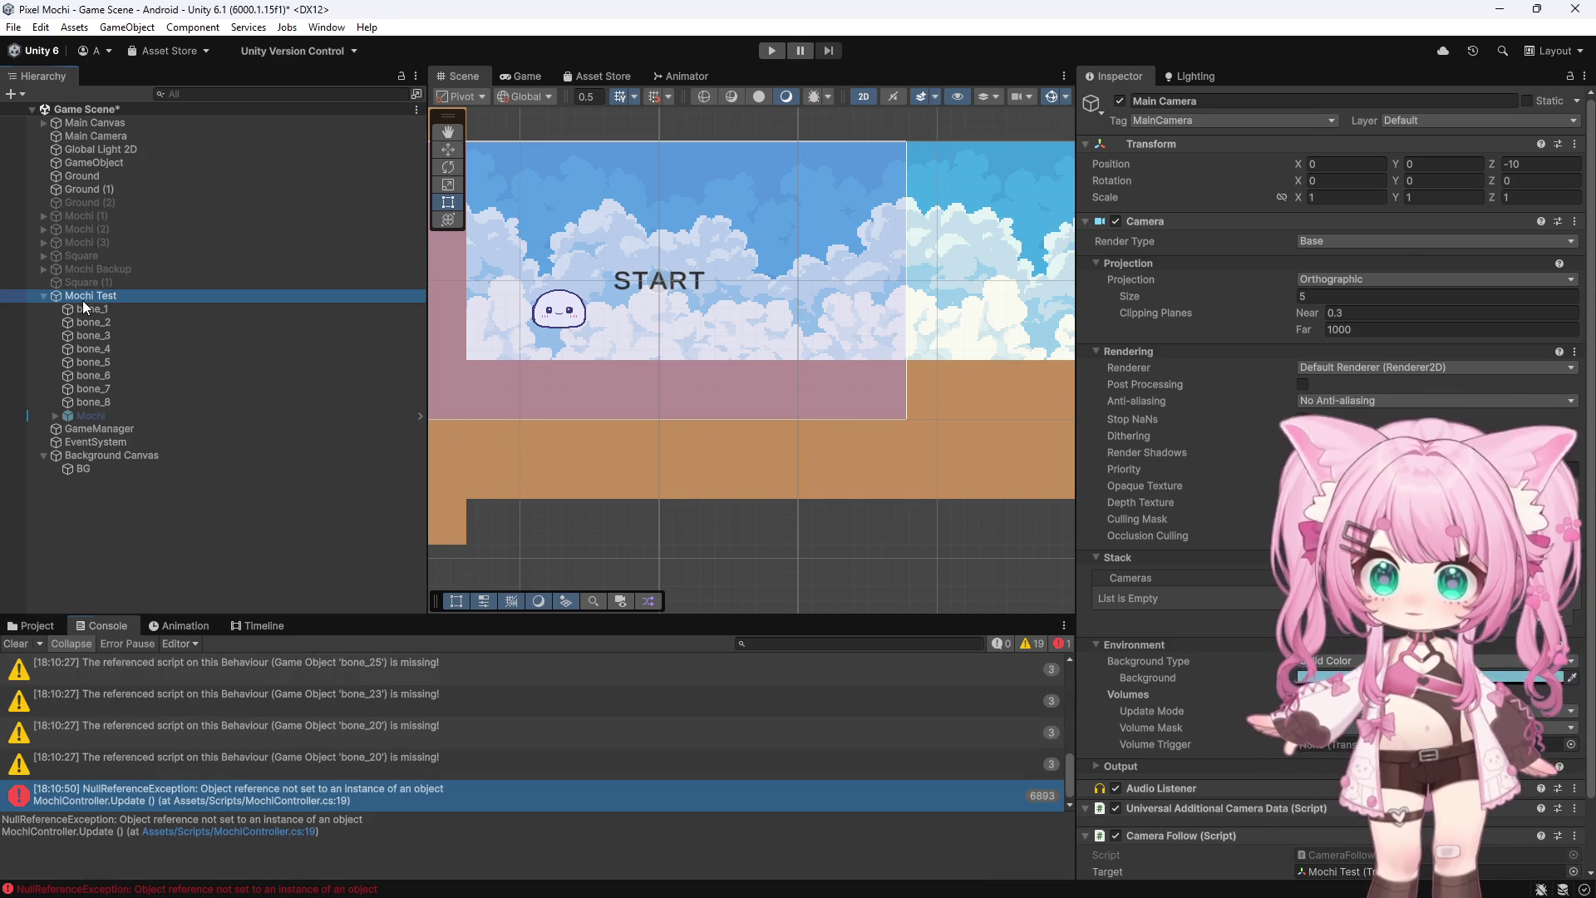
pyautogui.scroll(-10, 1330, 416)
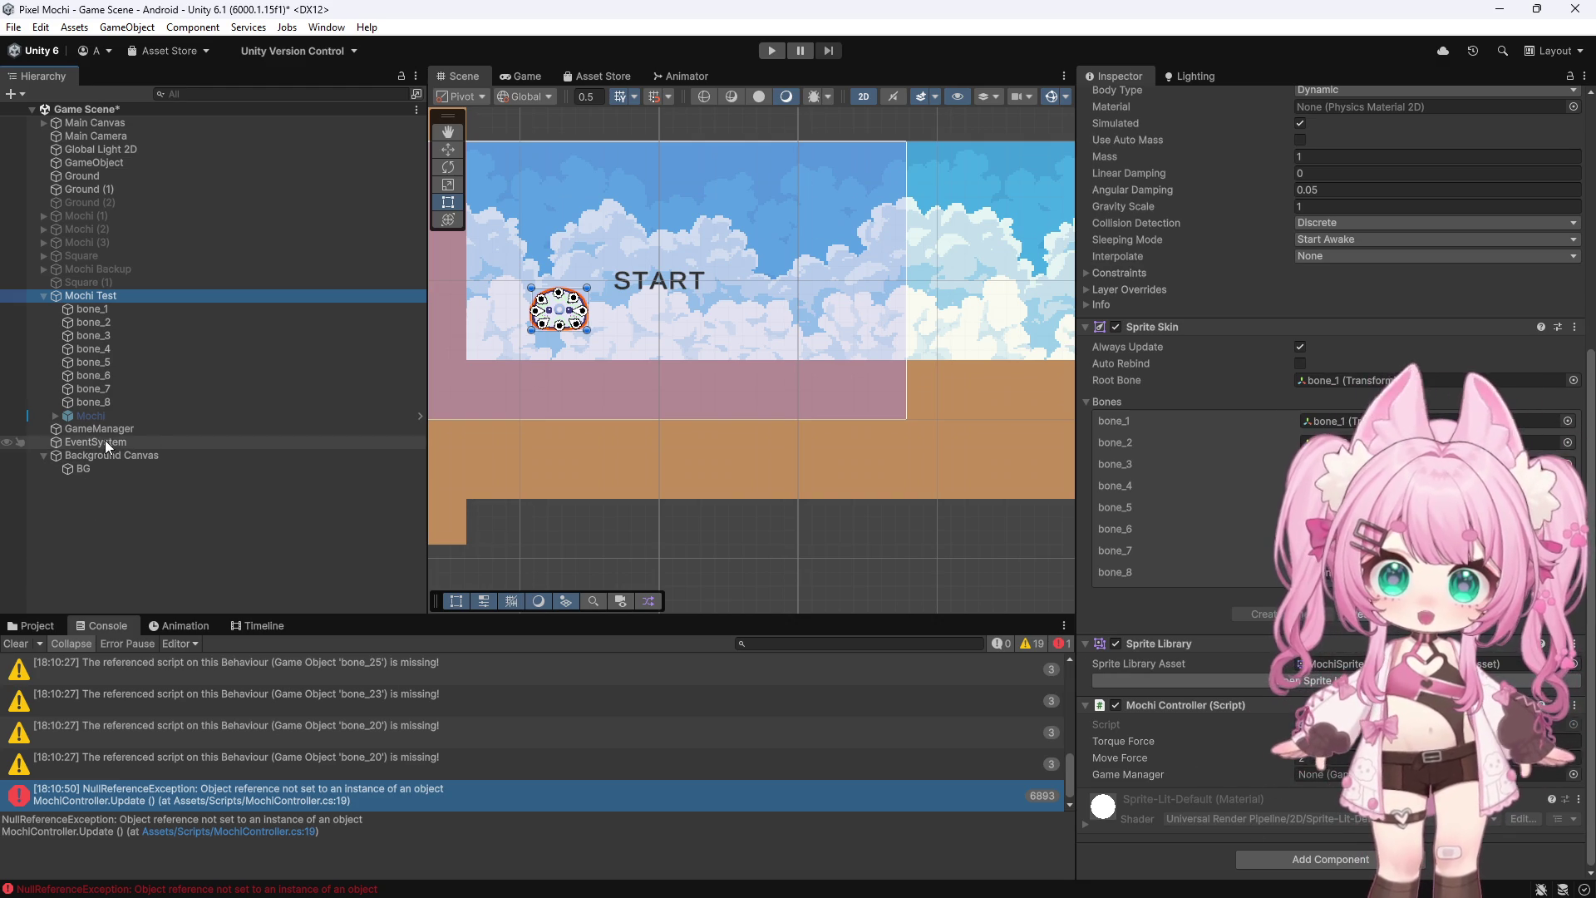
pyautogui.moveTo(103, 427); pyautogui.dragTo(1332, 778)
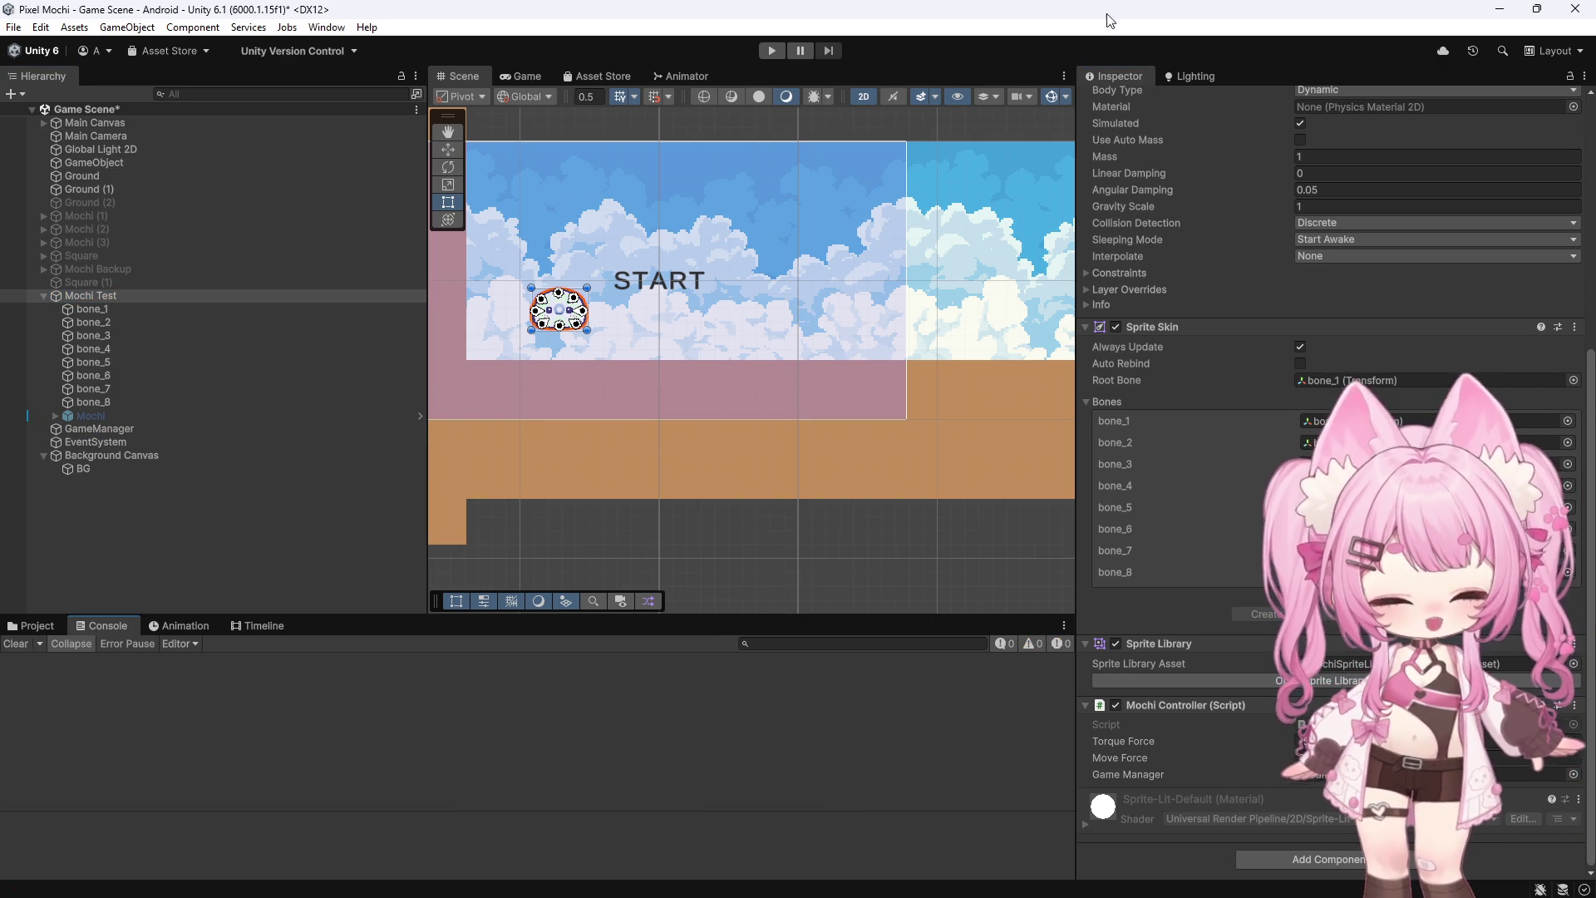
pyautogui.click(771, 50)
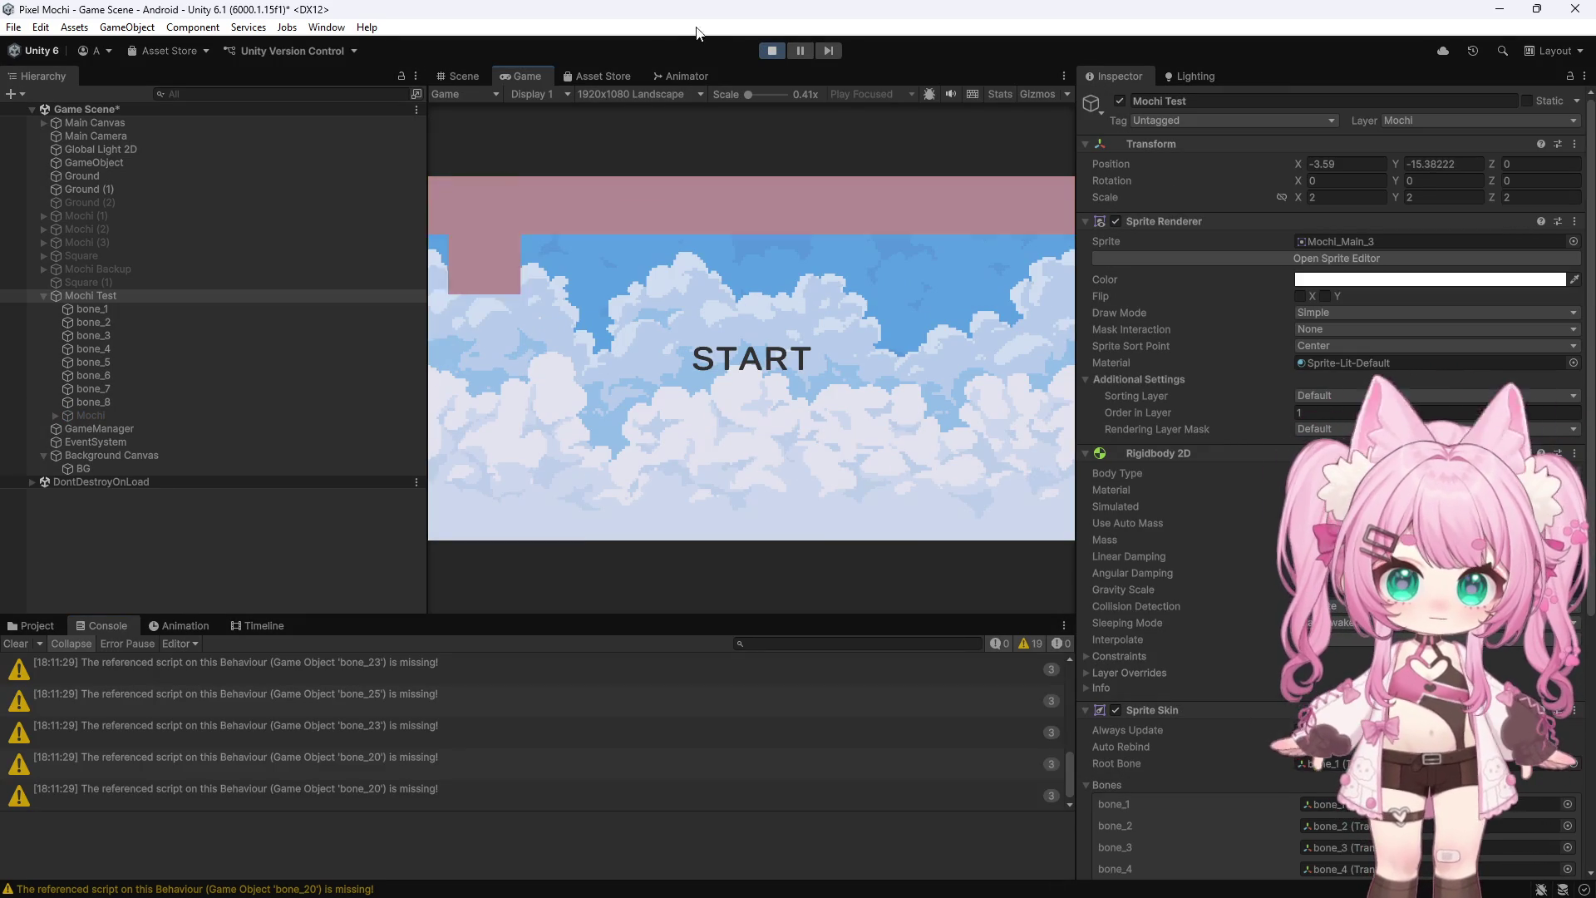
pyautogui.click(773, 50)
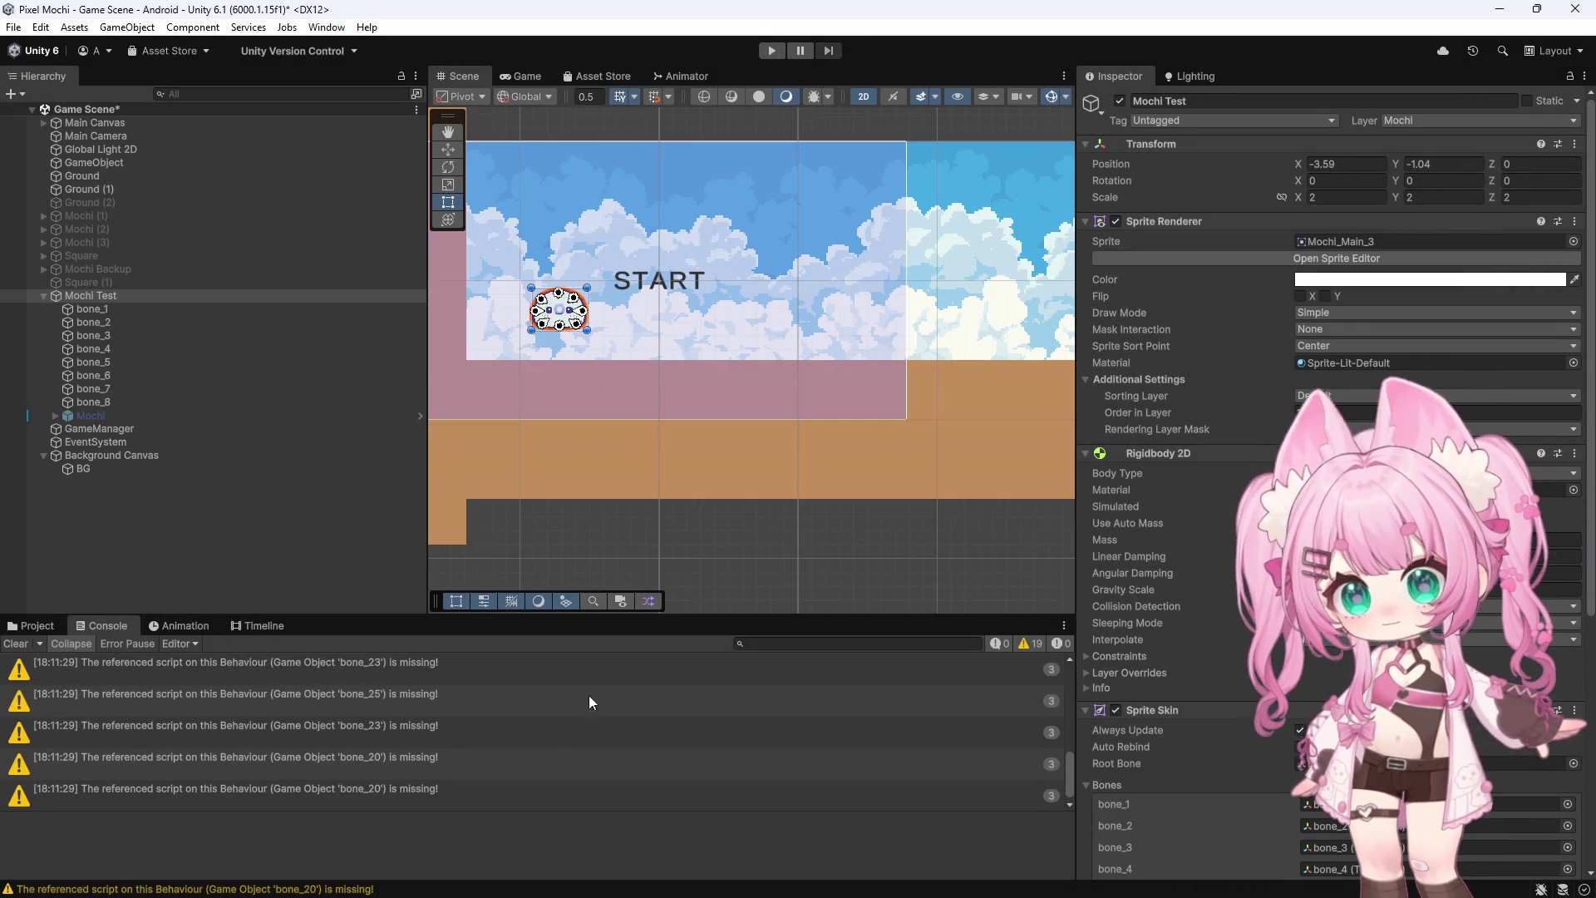
# Open CameraFollow.cs from the Scripts folder and select its class code
pyautogui.click(31, 625)
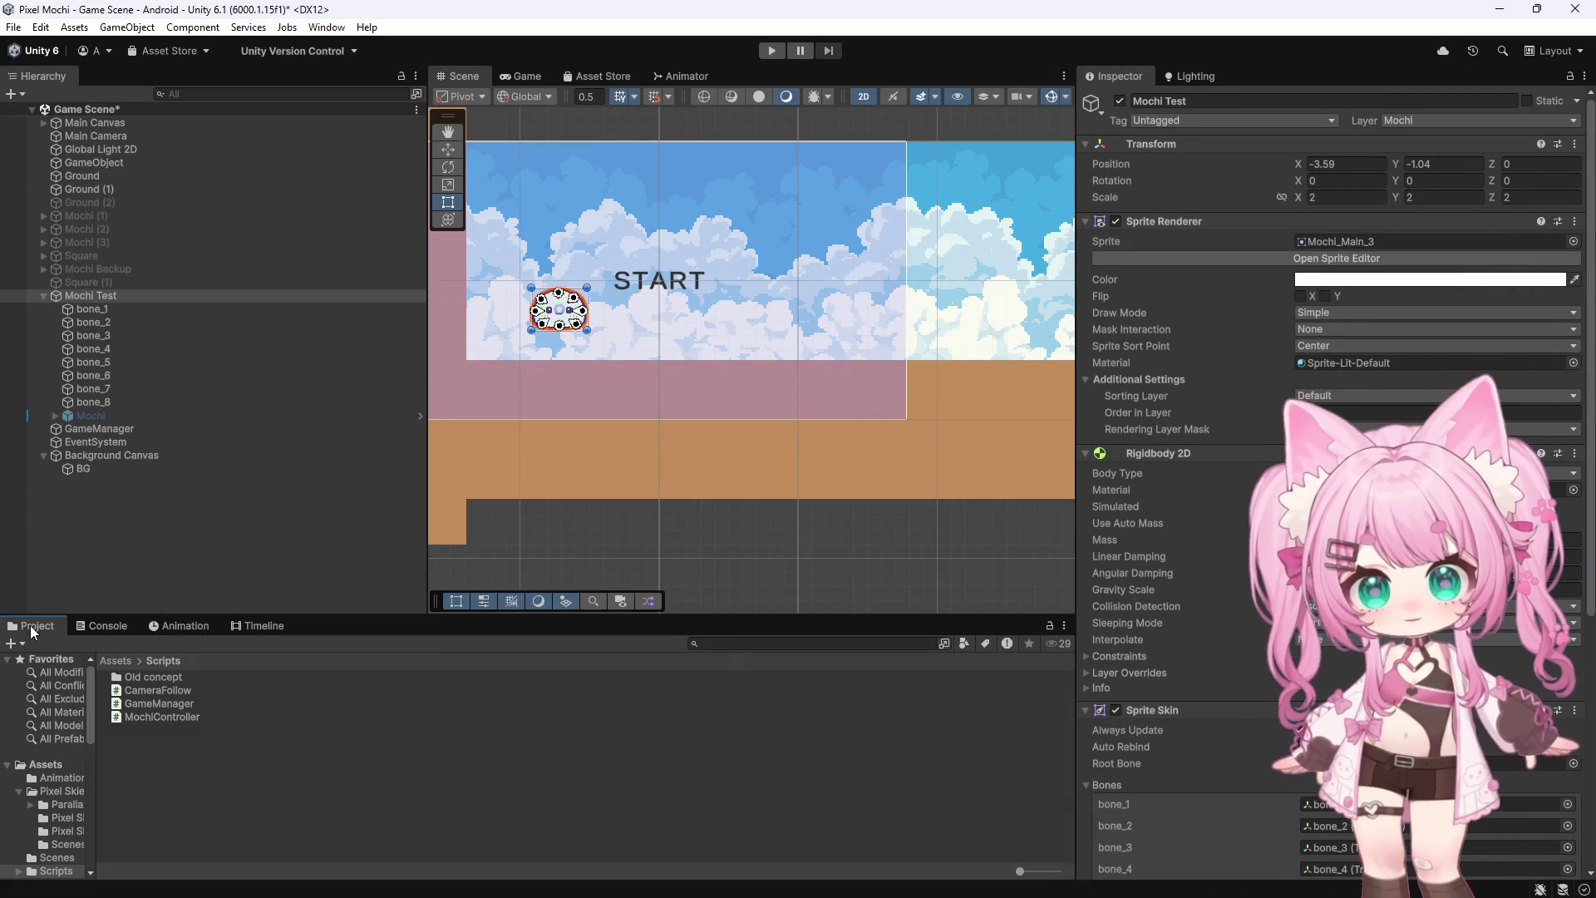
pyautogui.doubleClick(158, 690)
pyautogui.moveTo(378, 389)
pyautogui.mouseDown()
pyautogui.moveTo(102, 322)
pyautogui.moveTo(102, 138)
pyautogui.mouseUp()
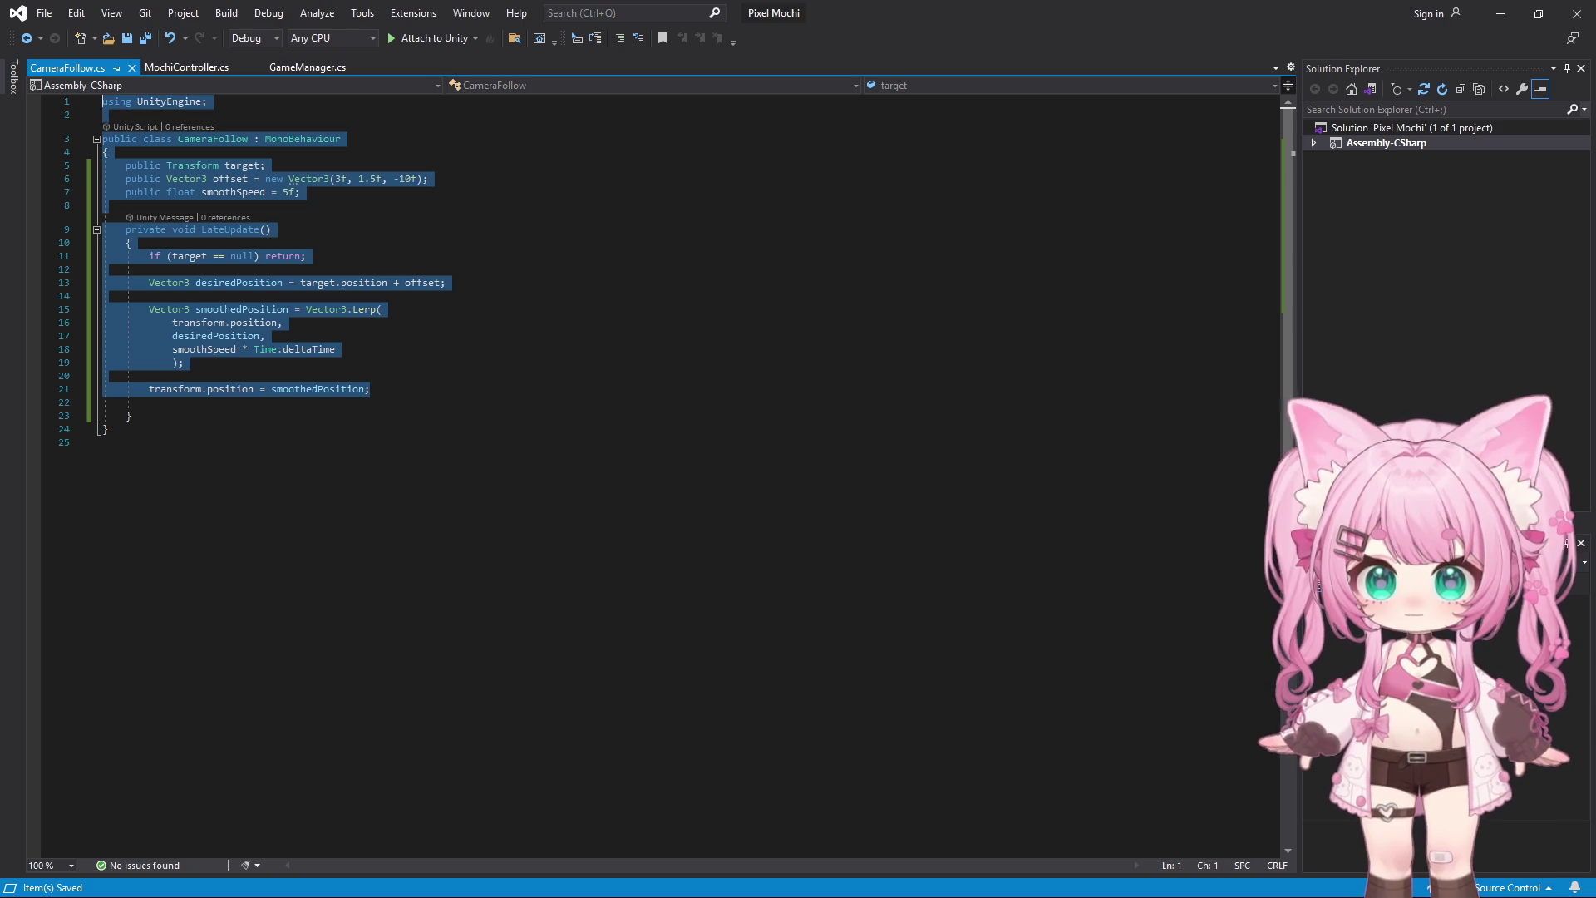
pyautogui.hotkey('alt', 'Tab')
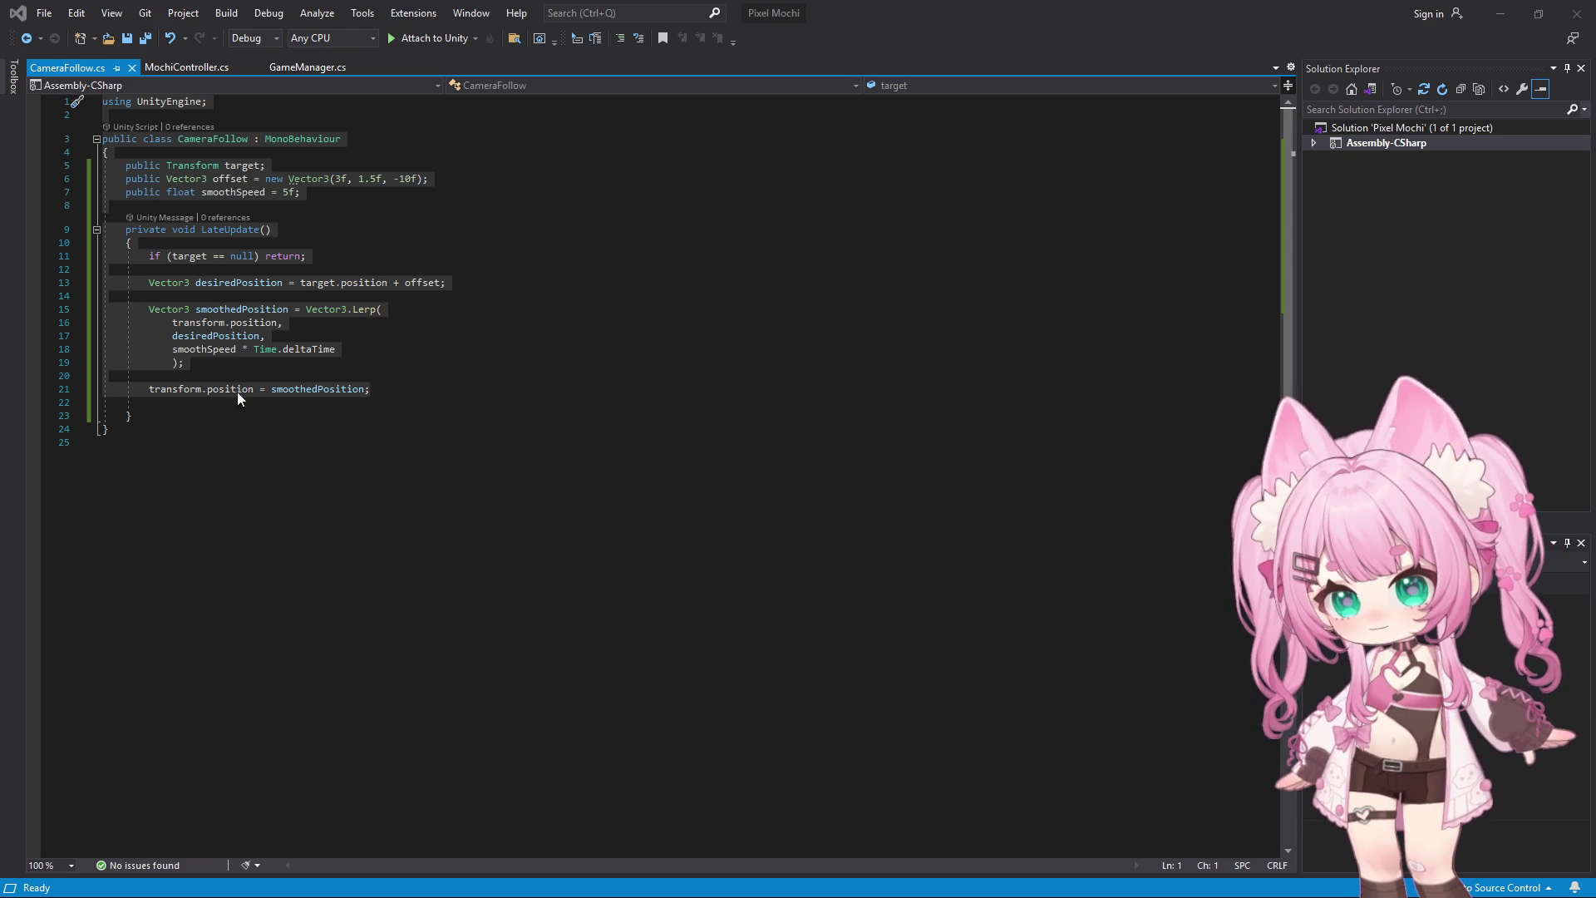
# Insert an empty line 15 above the Vector3.Lerp smoothing statement in LateUpdate
pyautogui.click(350, 256)
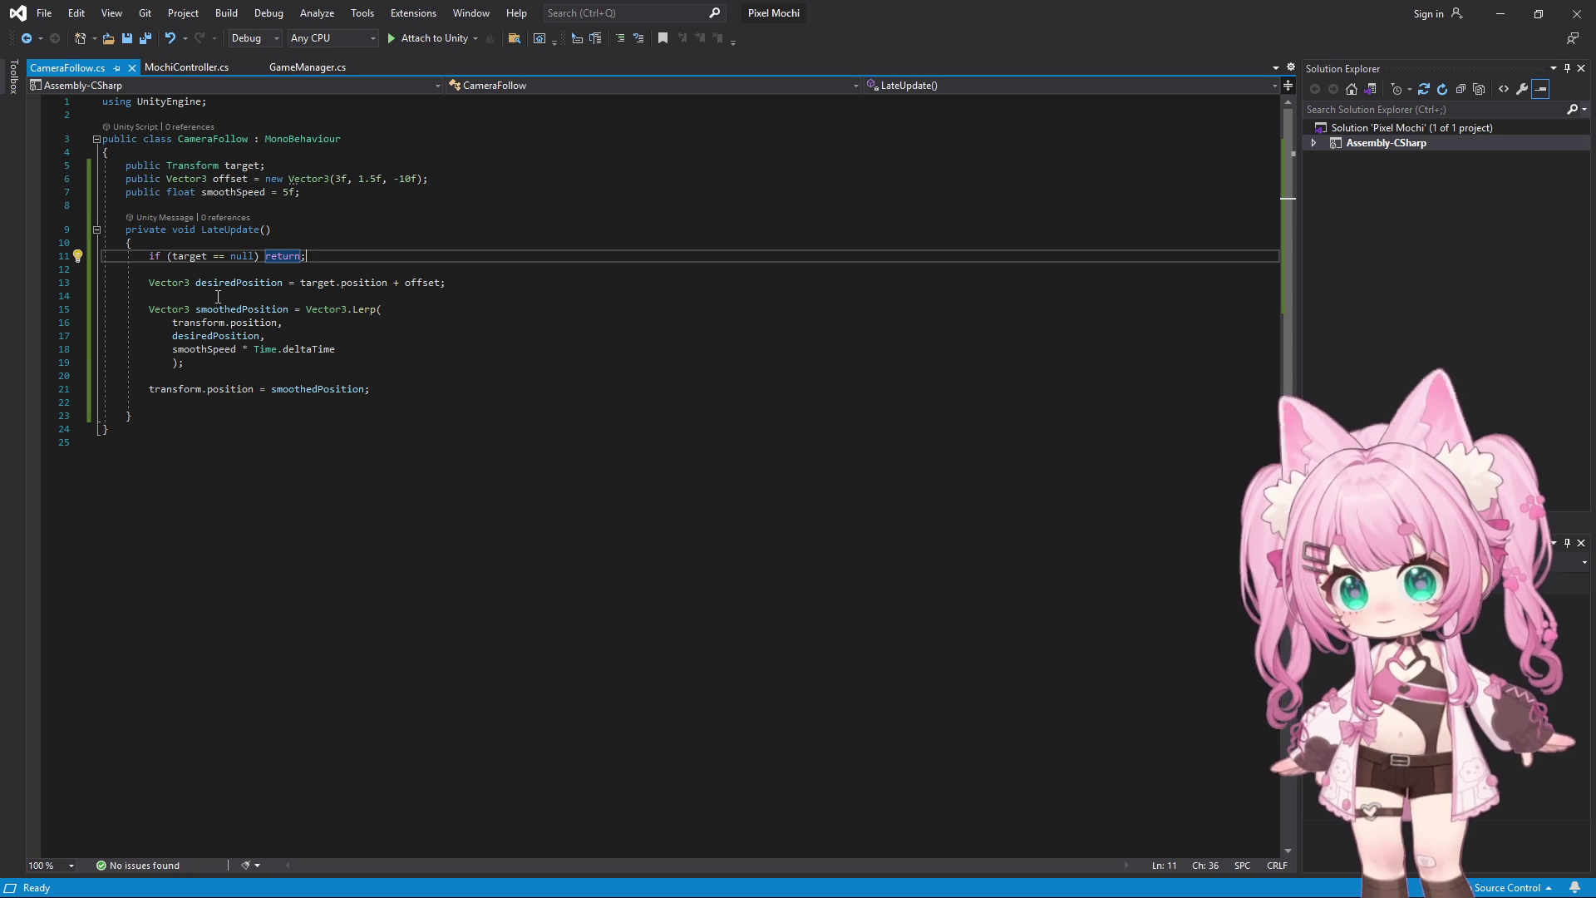
pyautogui.moveTo(147, 309); pyautogui.dragTo(502, 358)
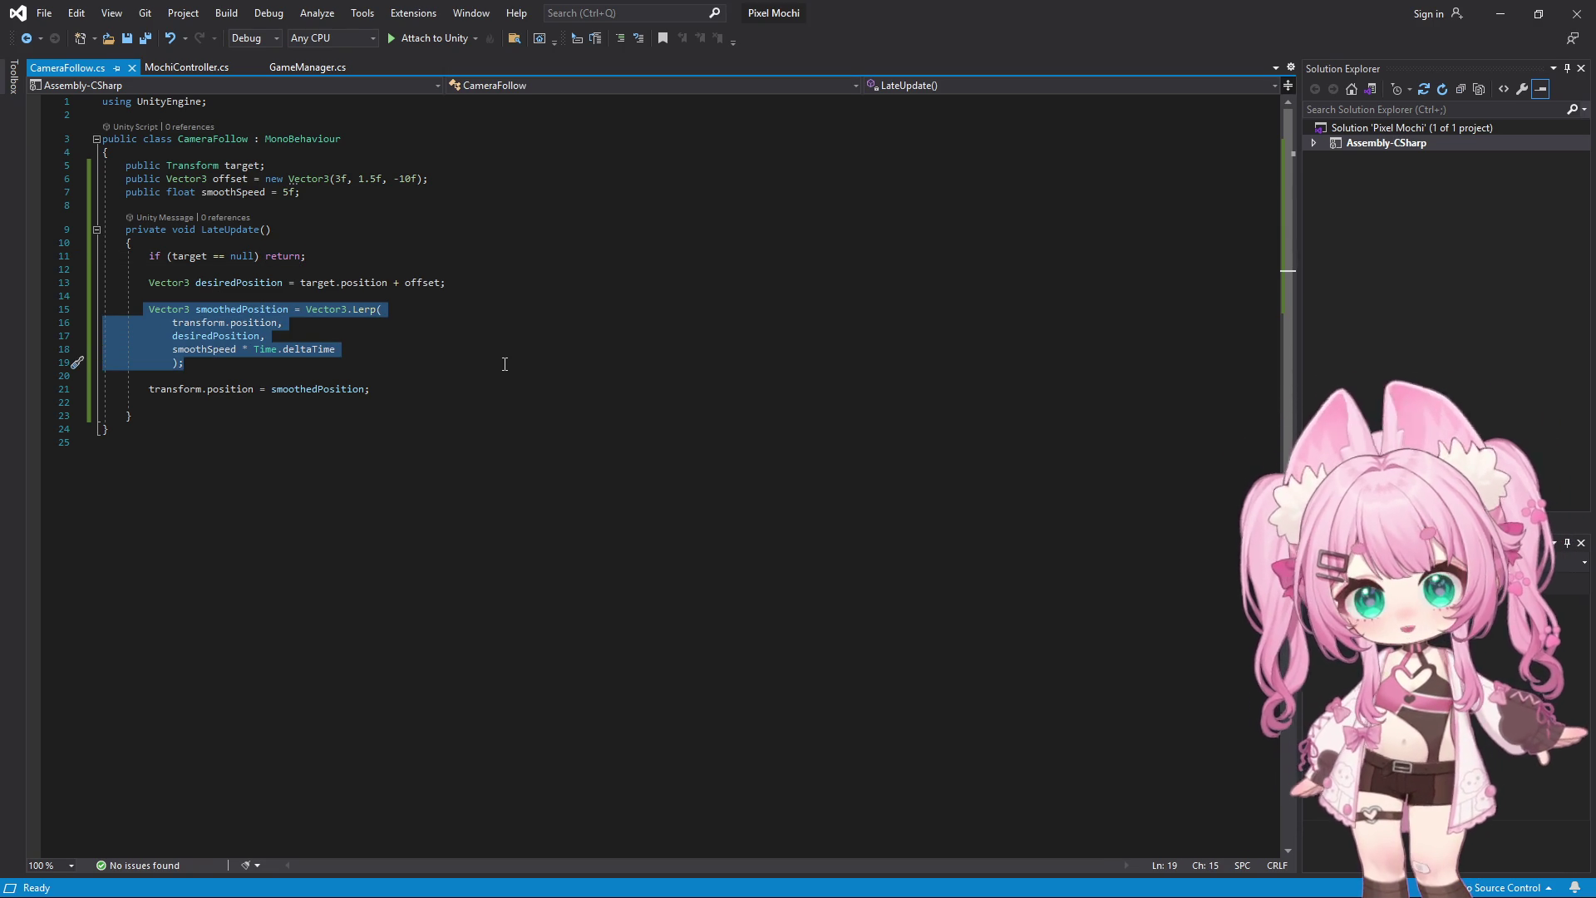
pyautogui.press('Left')
pyautogui.press('Insert')
pyautogui.press('Return')
pyautogui.press('Return')
pyautogui.press('Return')
pyautogui.press('Up')
pyautogui.press('Up')
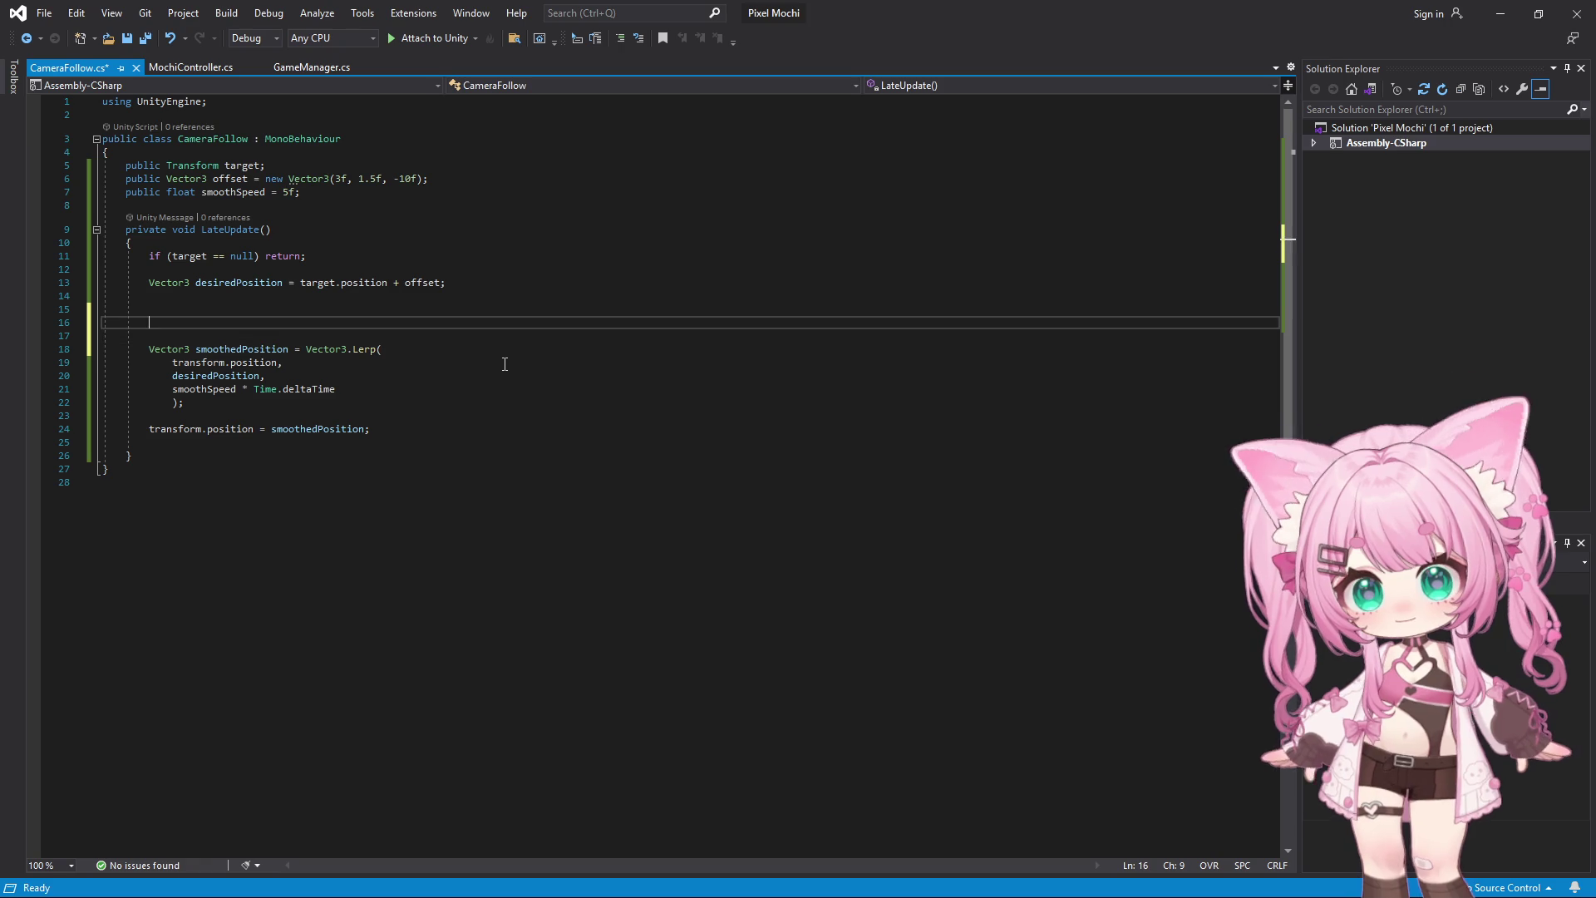
pyautogui.press('Up')
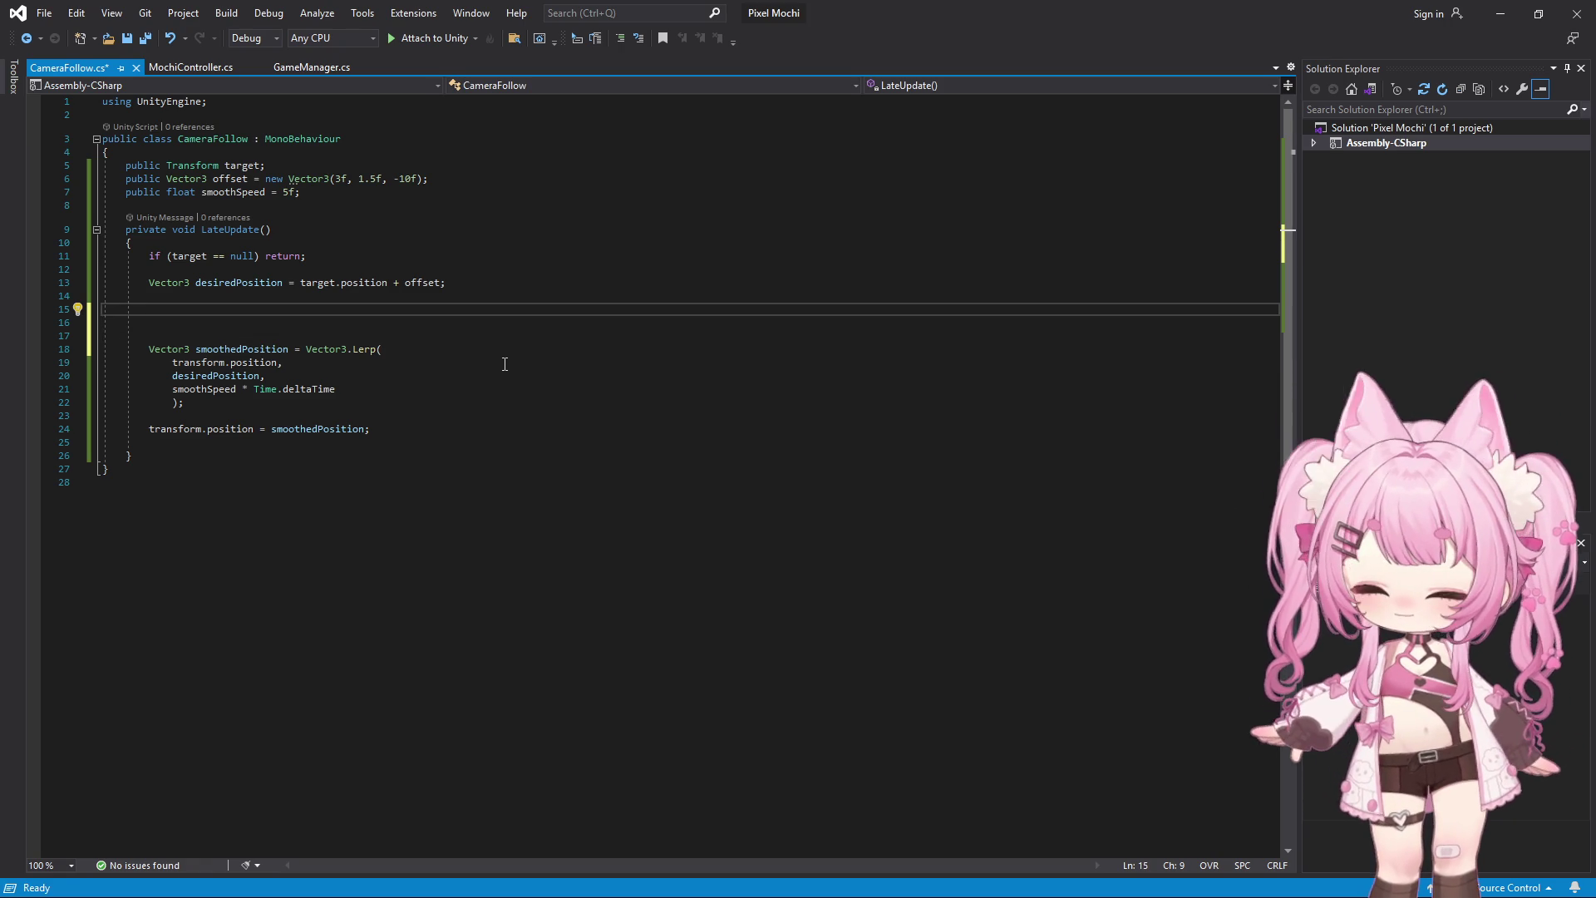
# Write float x = Mathf.Lerp(transform.position.x, desiredPosition.x, smoothSpeed * Time.deltaTime); on line 15
pyautogui.write('flo')
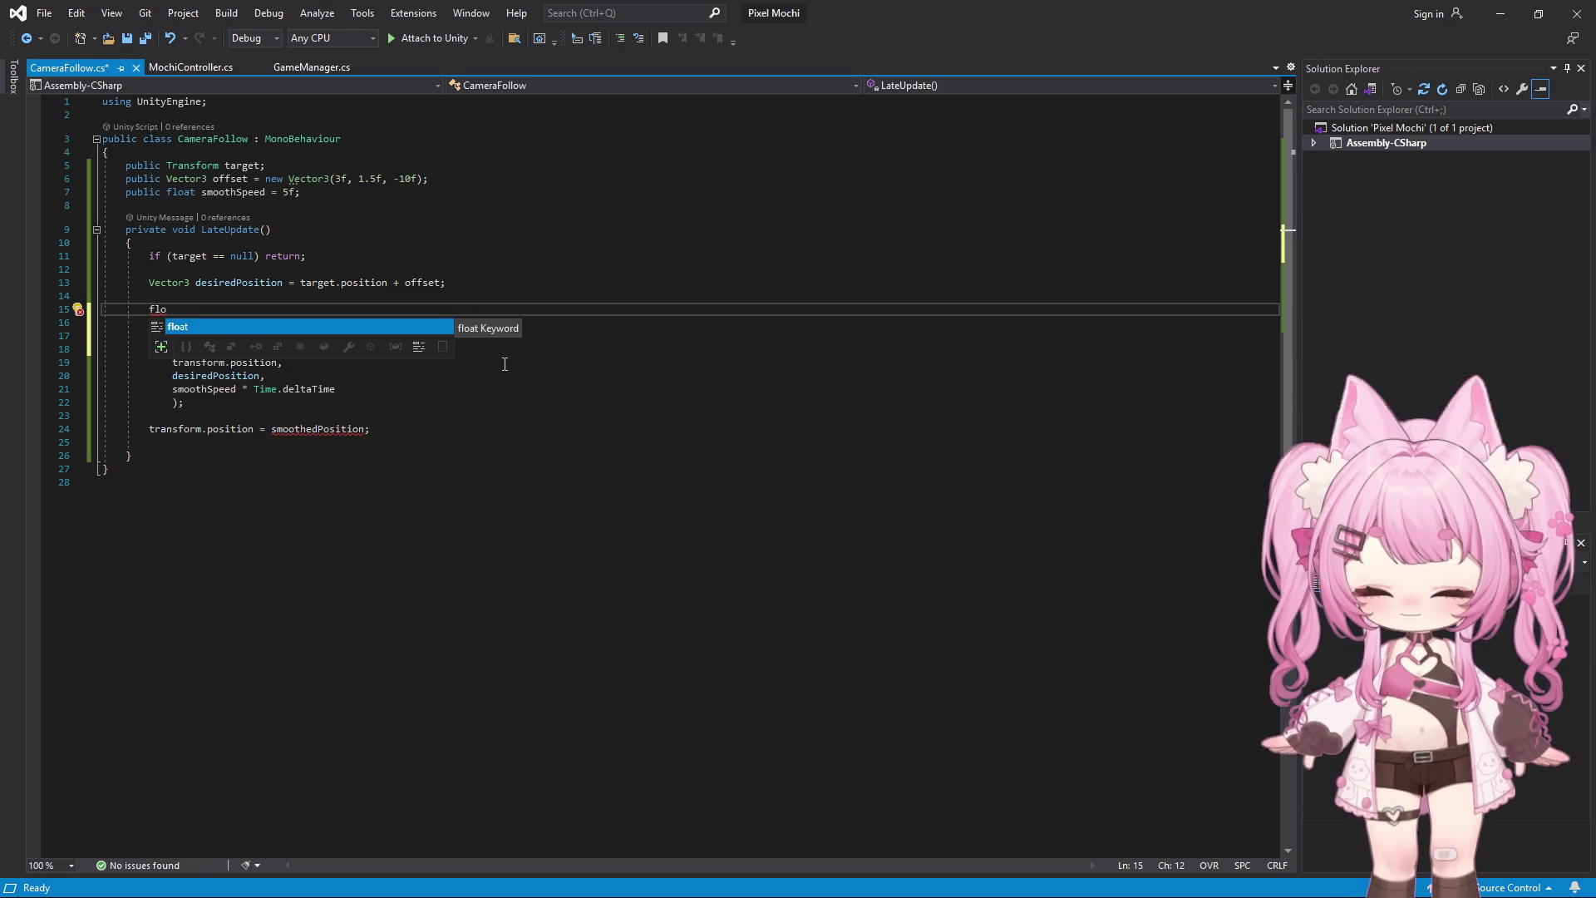
pyautogui.write('at x ')
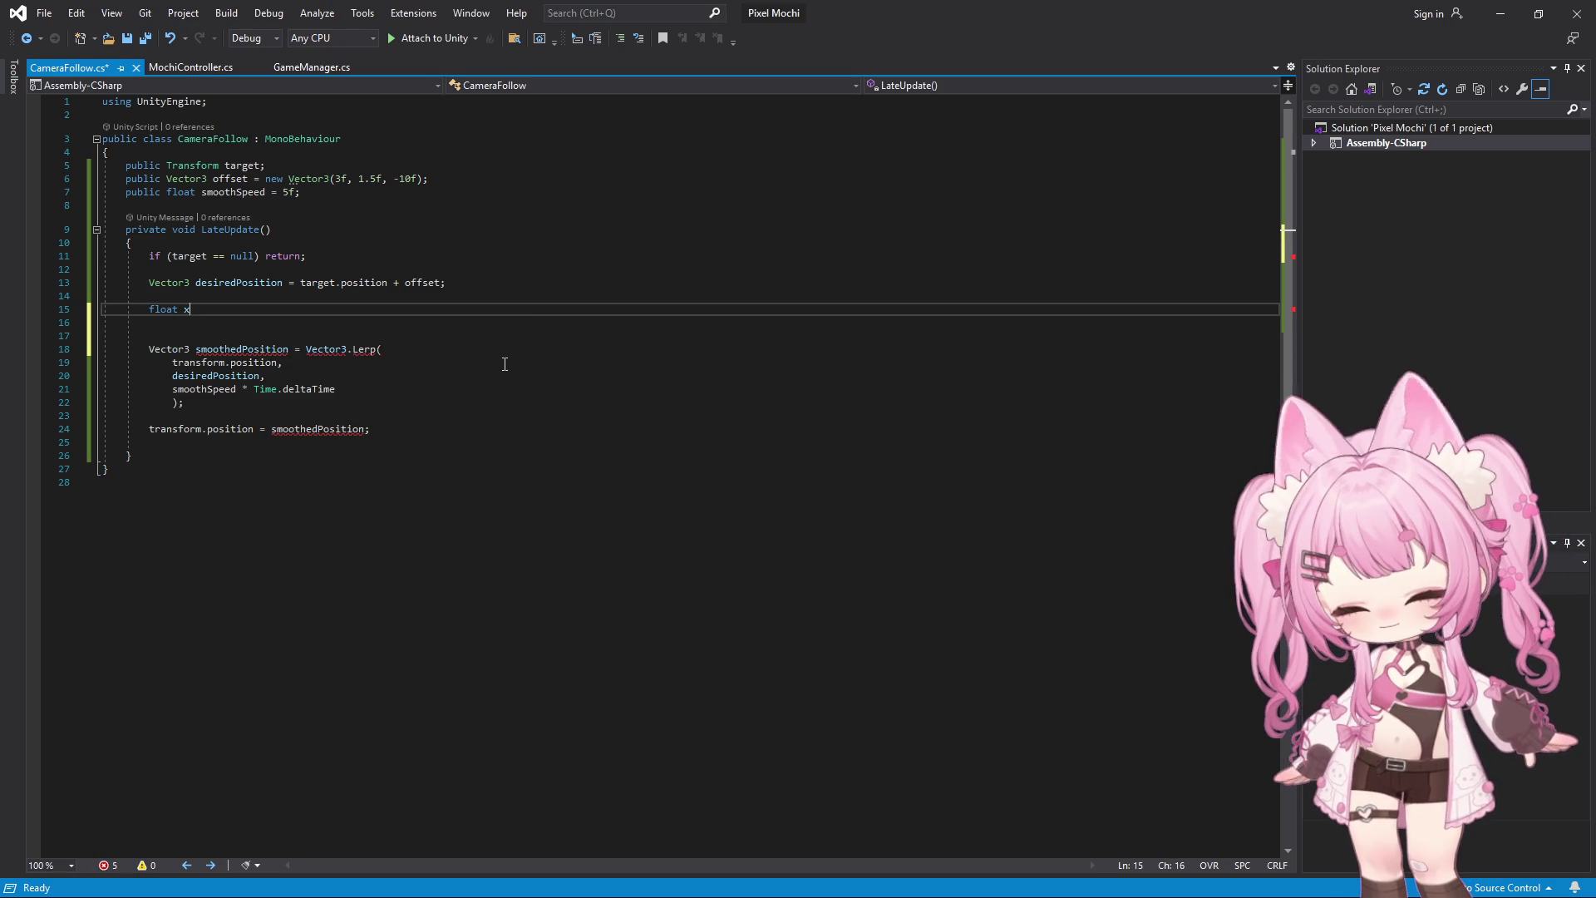
pyautogui.write('= ')
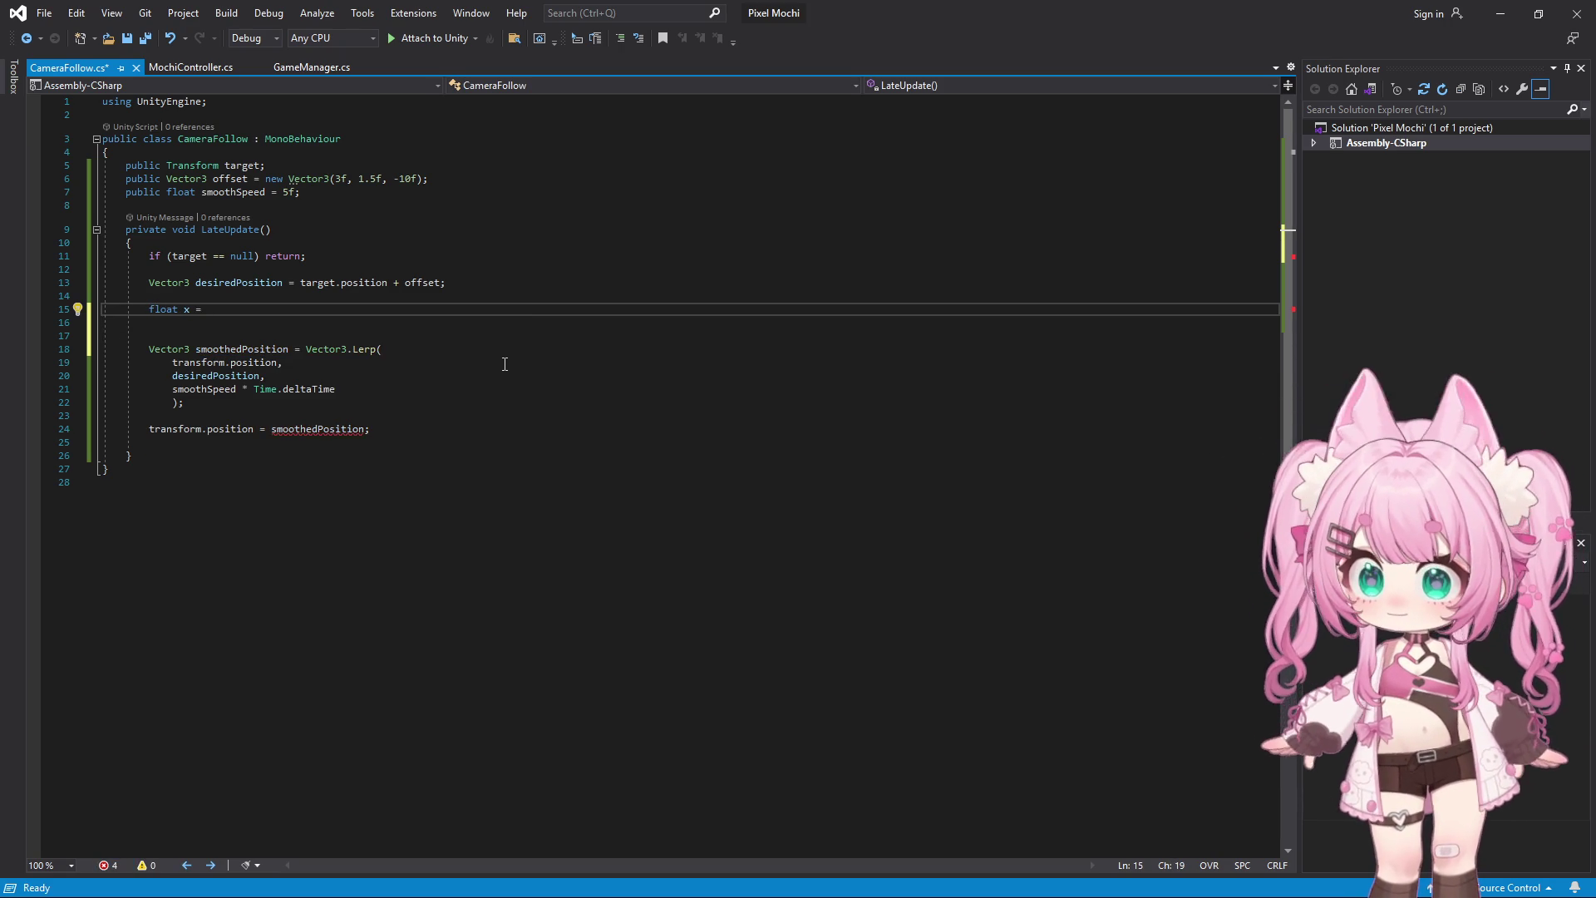
pyautogui.write('Mathf.')
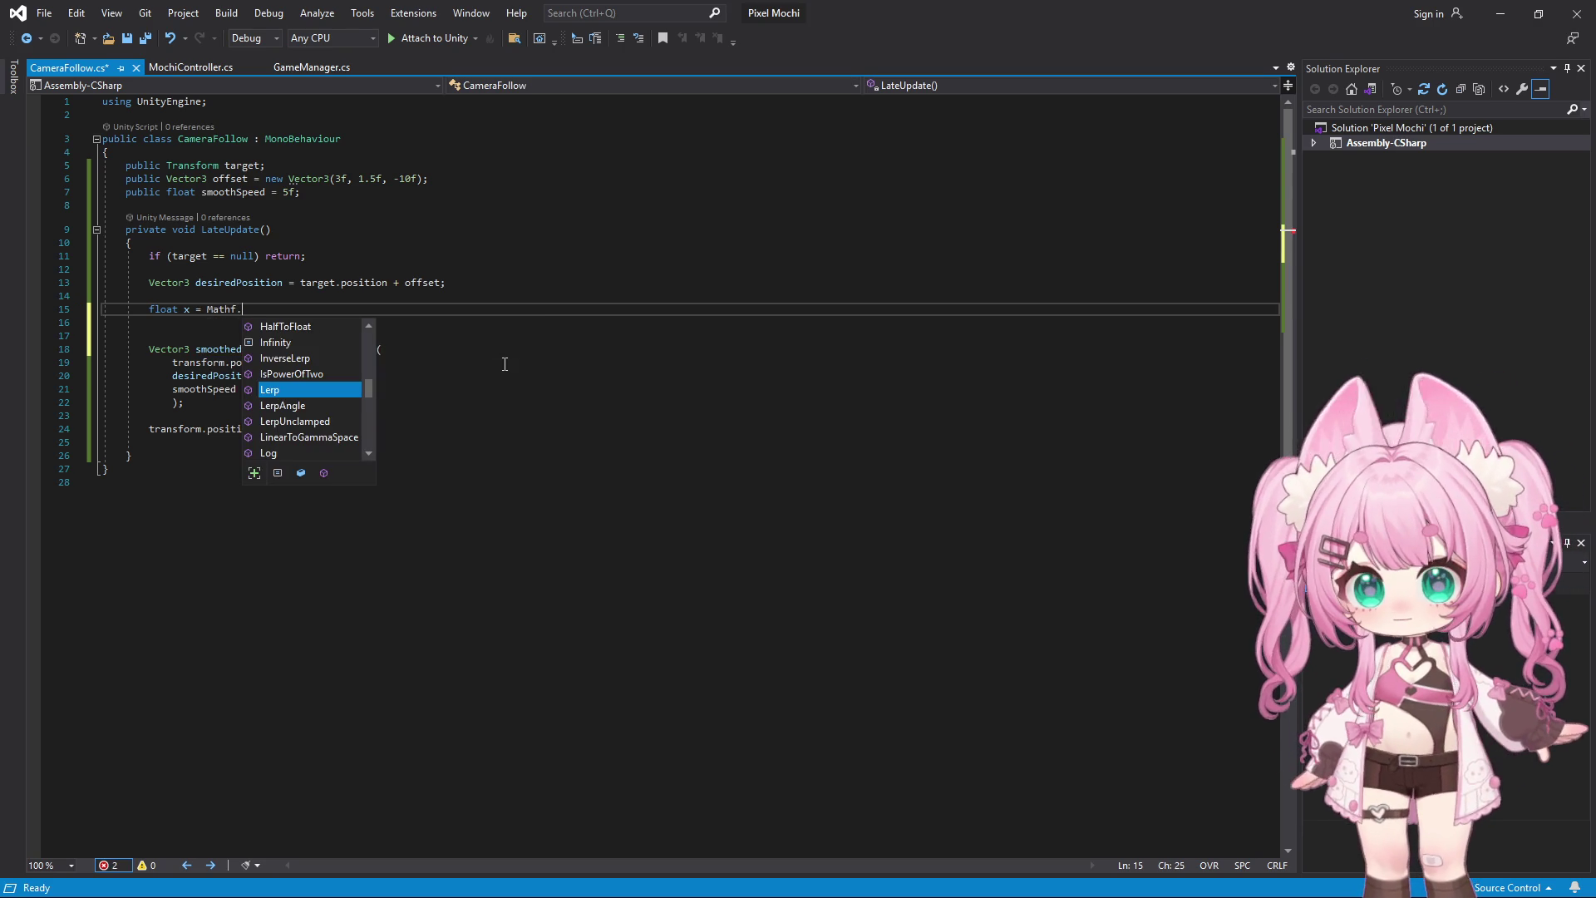
pyautogui.write('Ler')
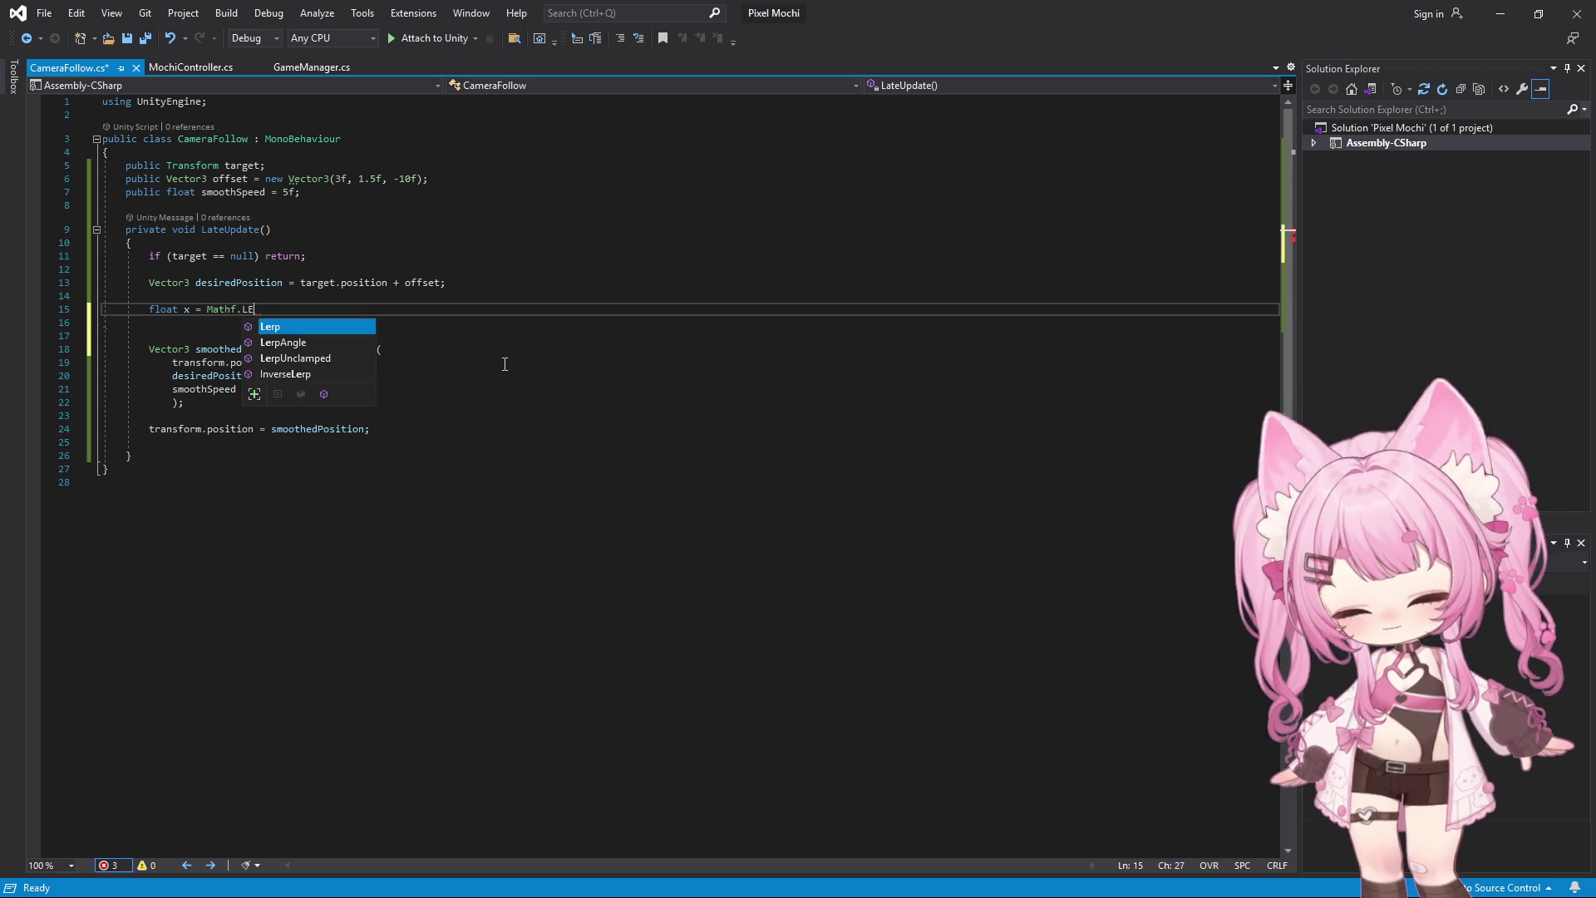
pyautogui.write('p')
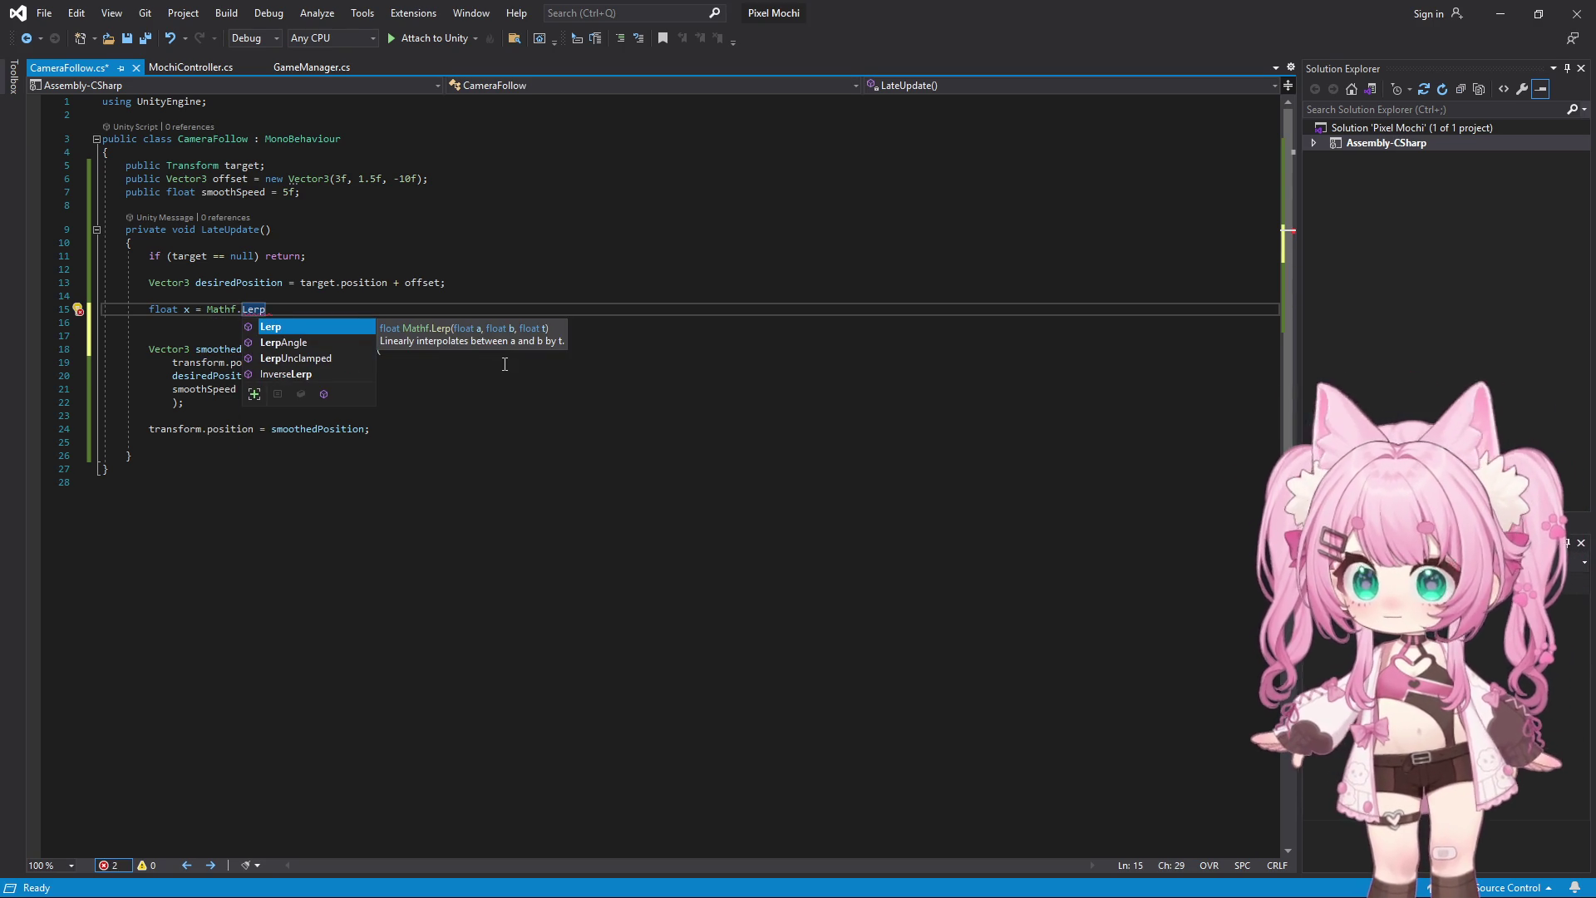
pyautogui.write('(')
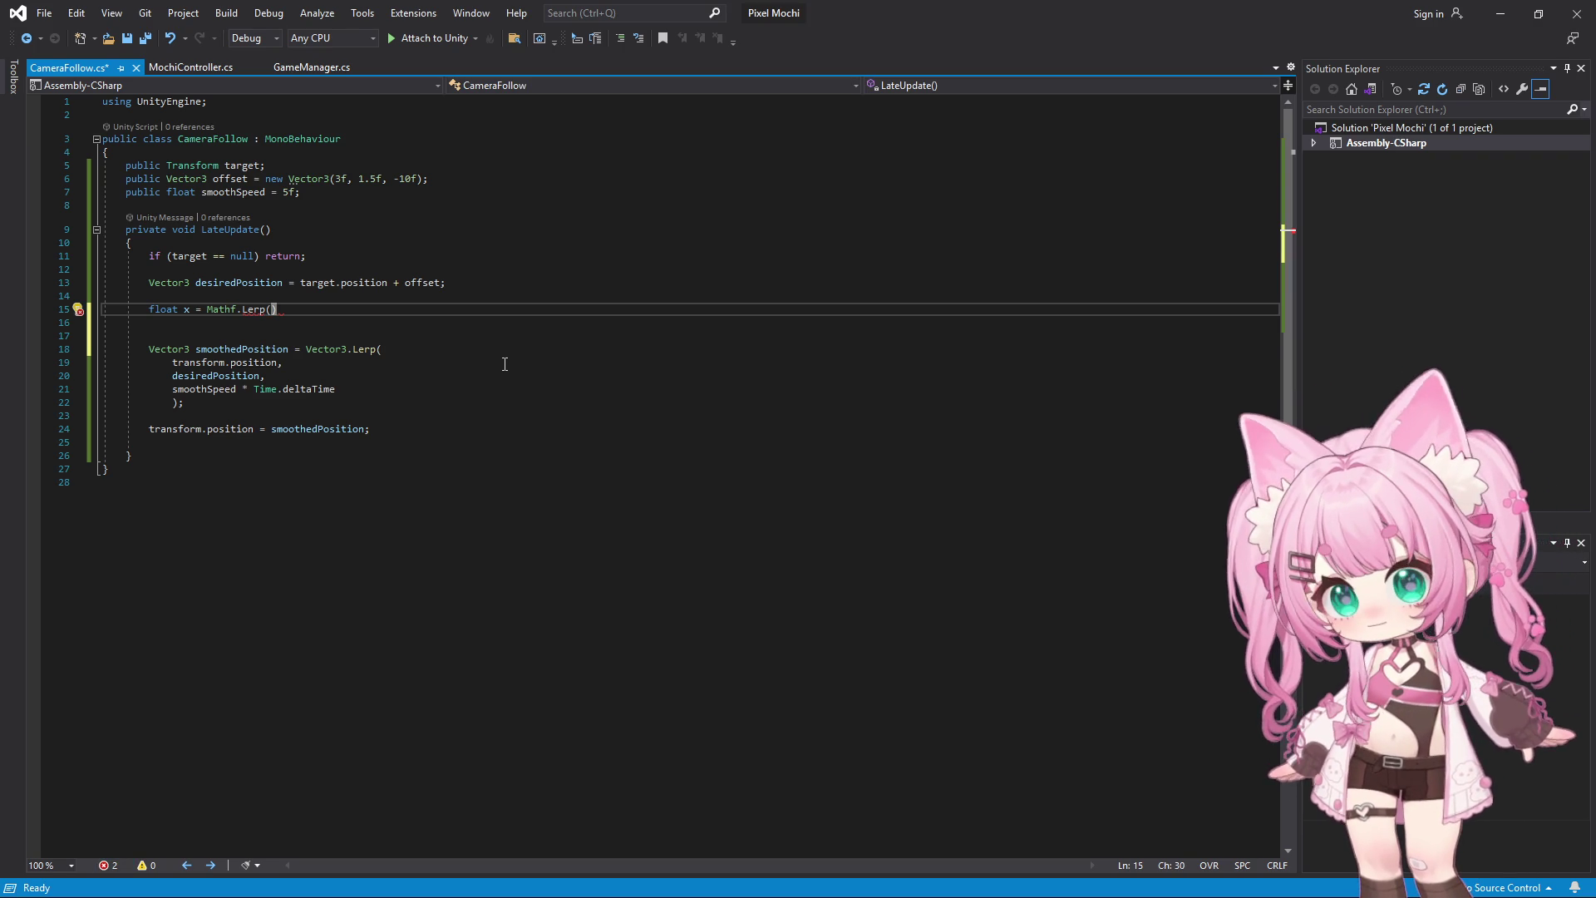
pyautogui.write('transform')
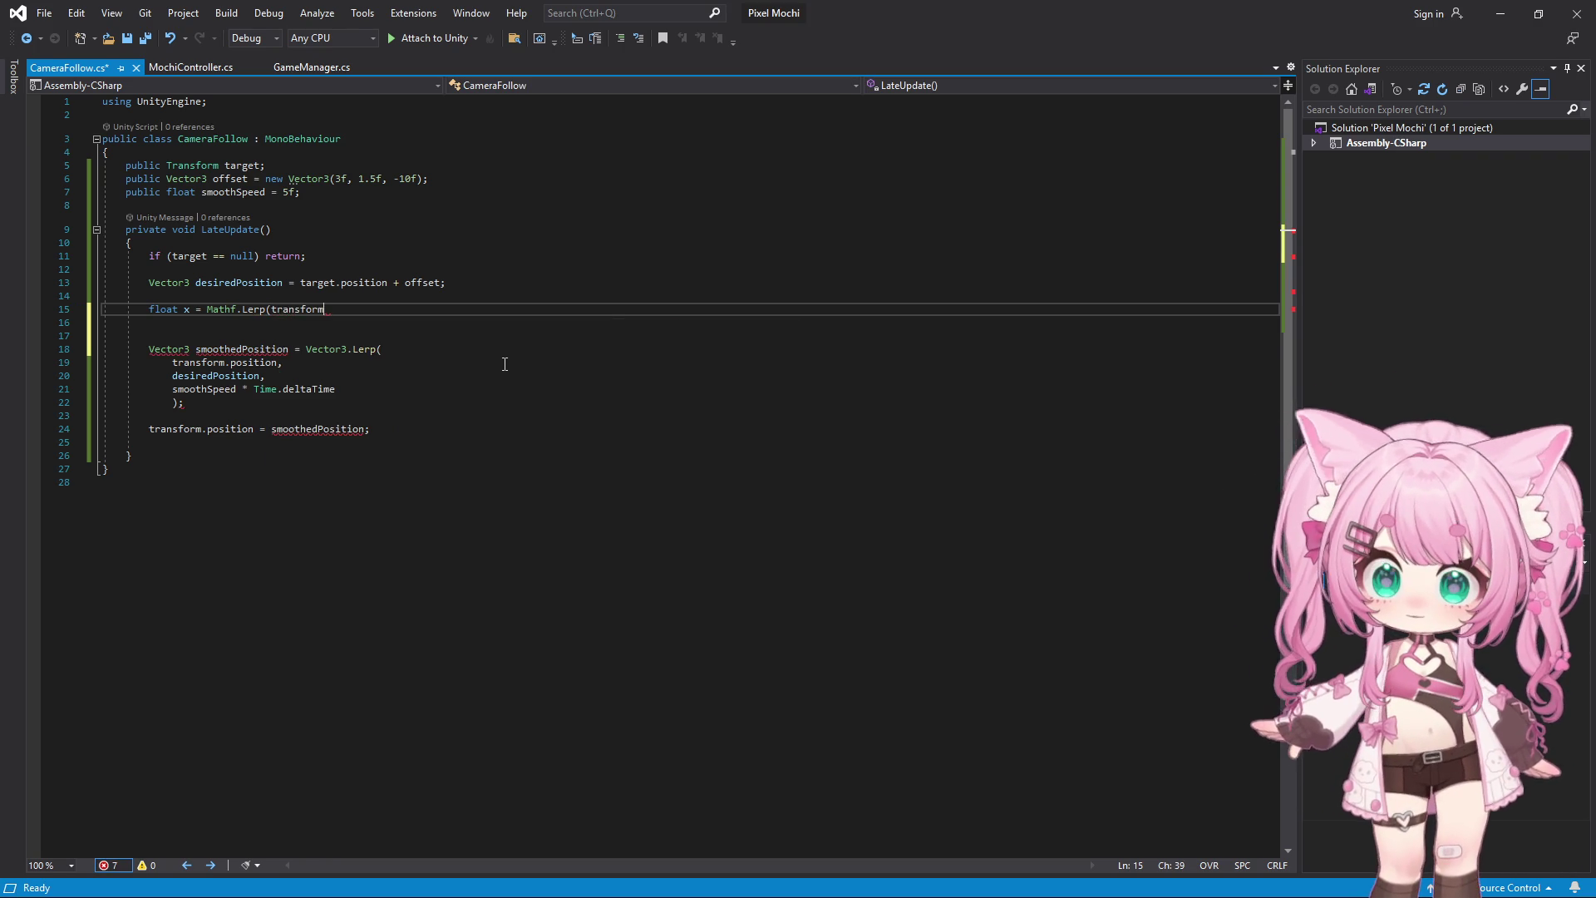
pyautogui.write('.position.x,')
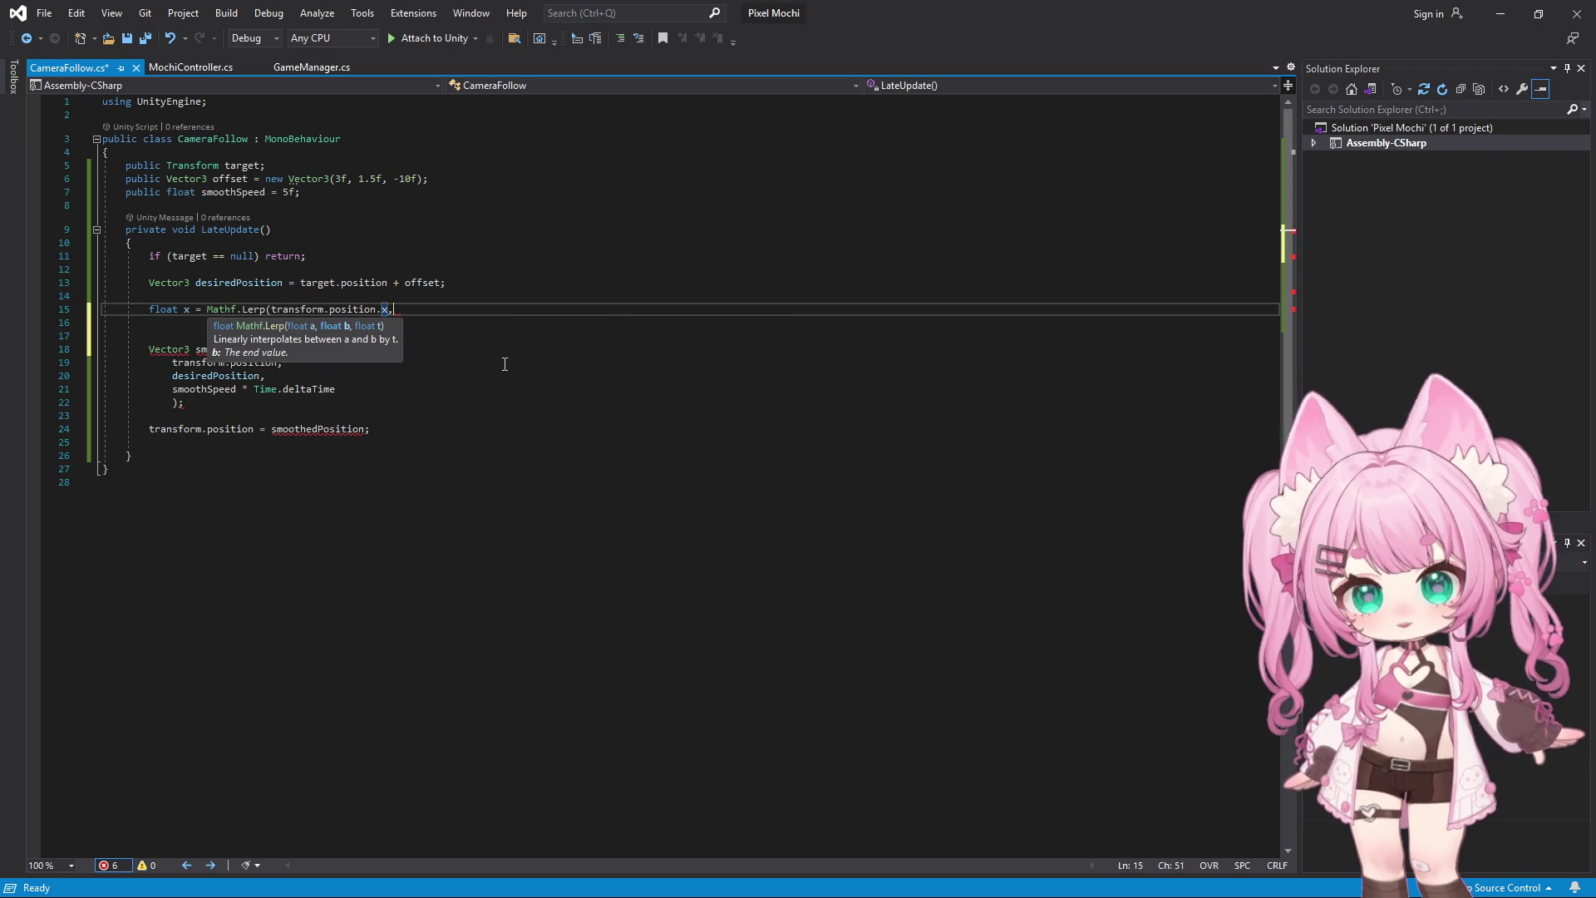
pyautogui.write(' desiredPosition')
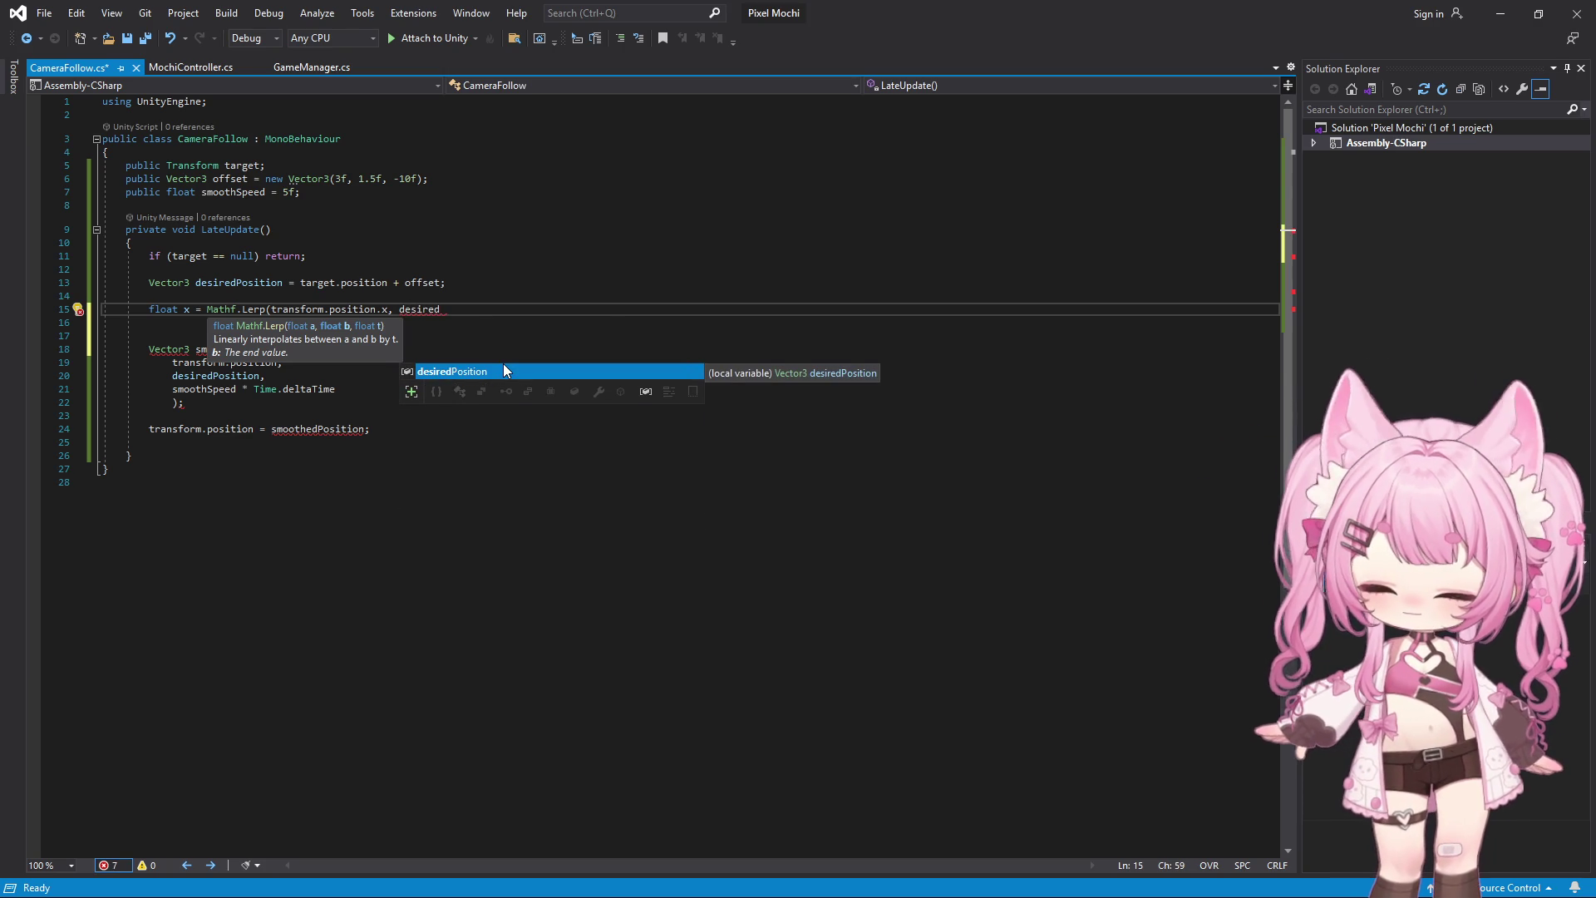
pyautogui.write('.x,')
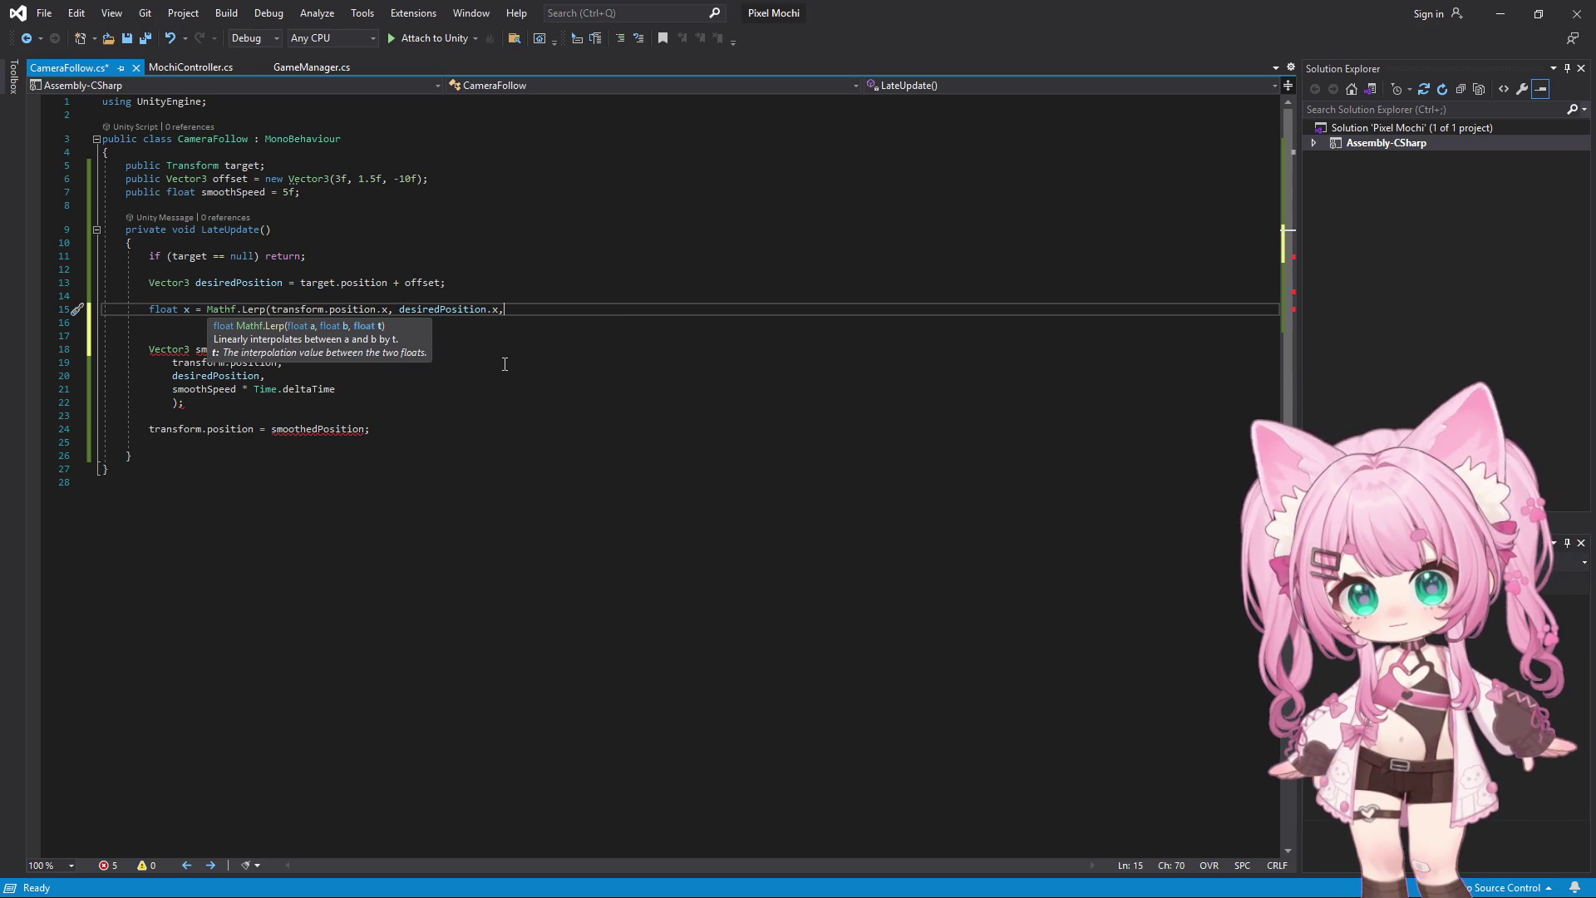
pyautogui.press('BackSpace')
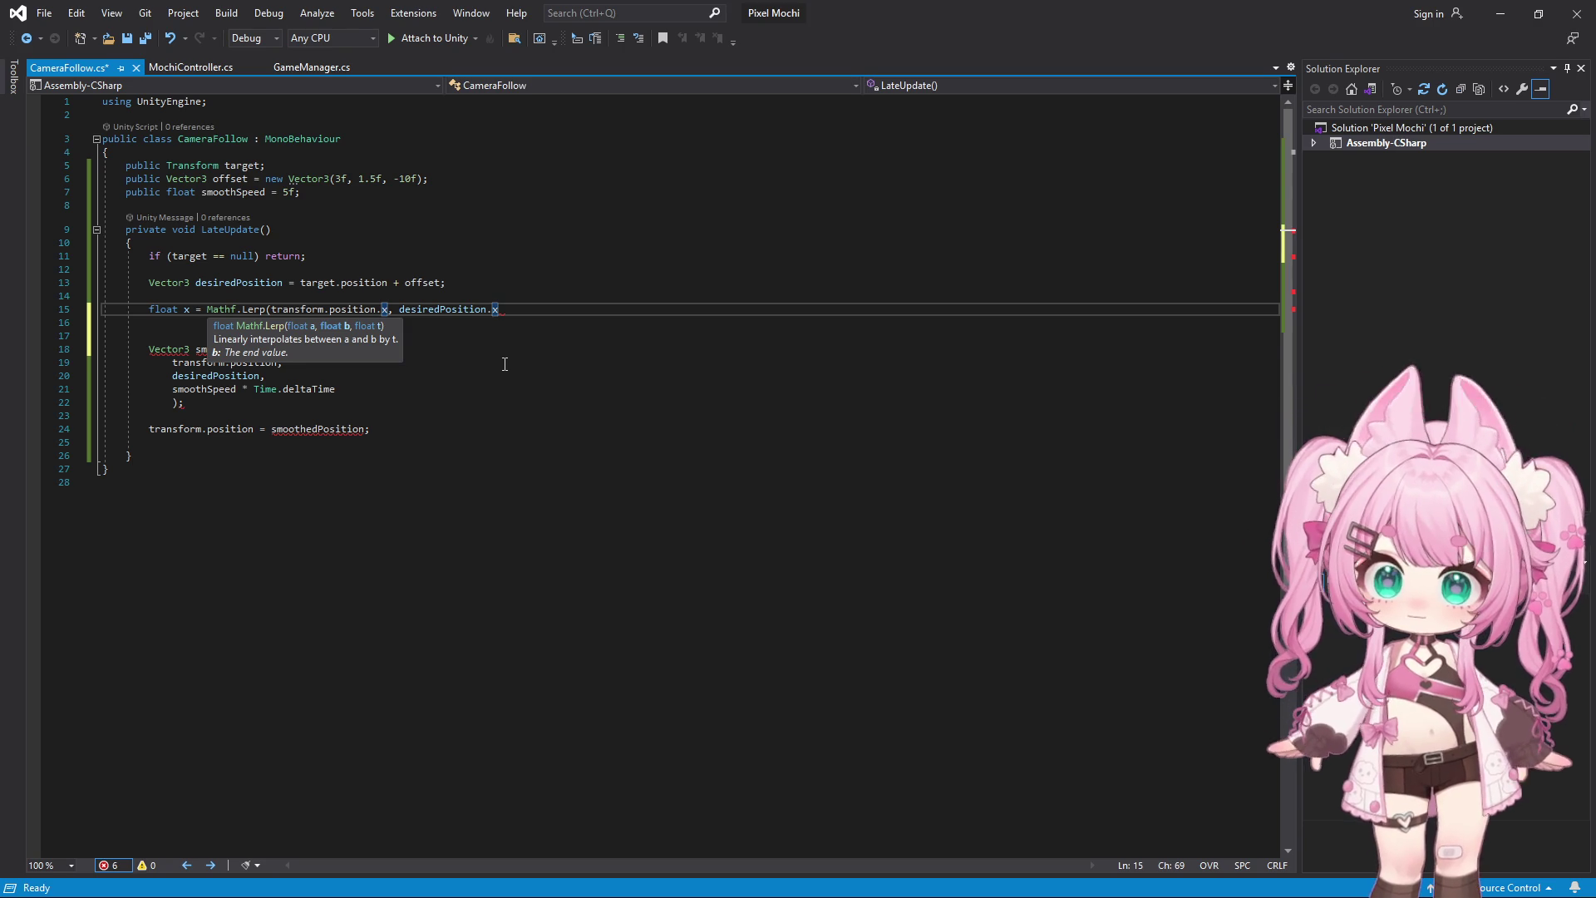
pyautogui.write(',')
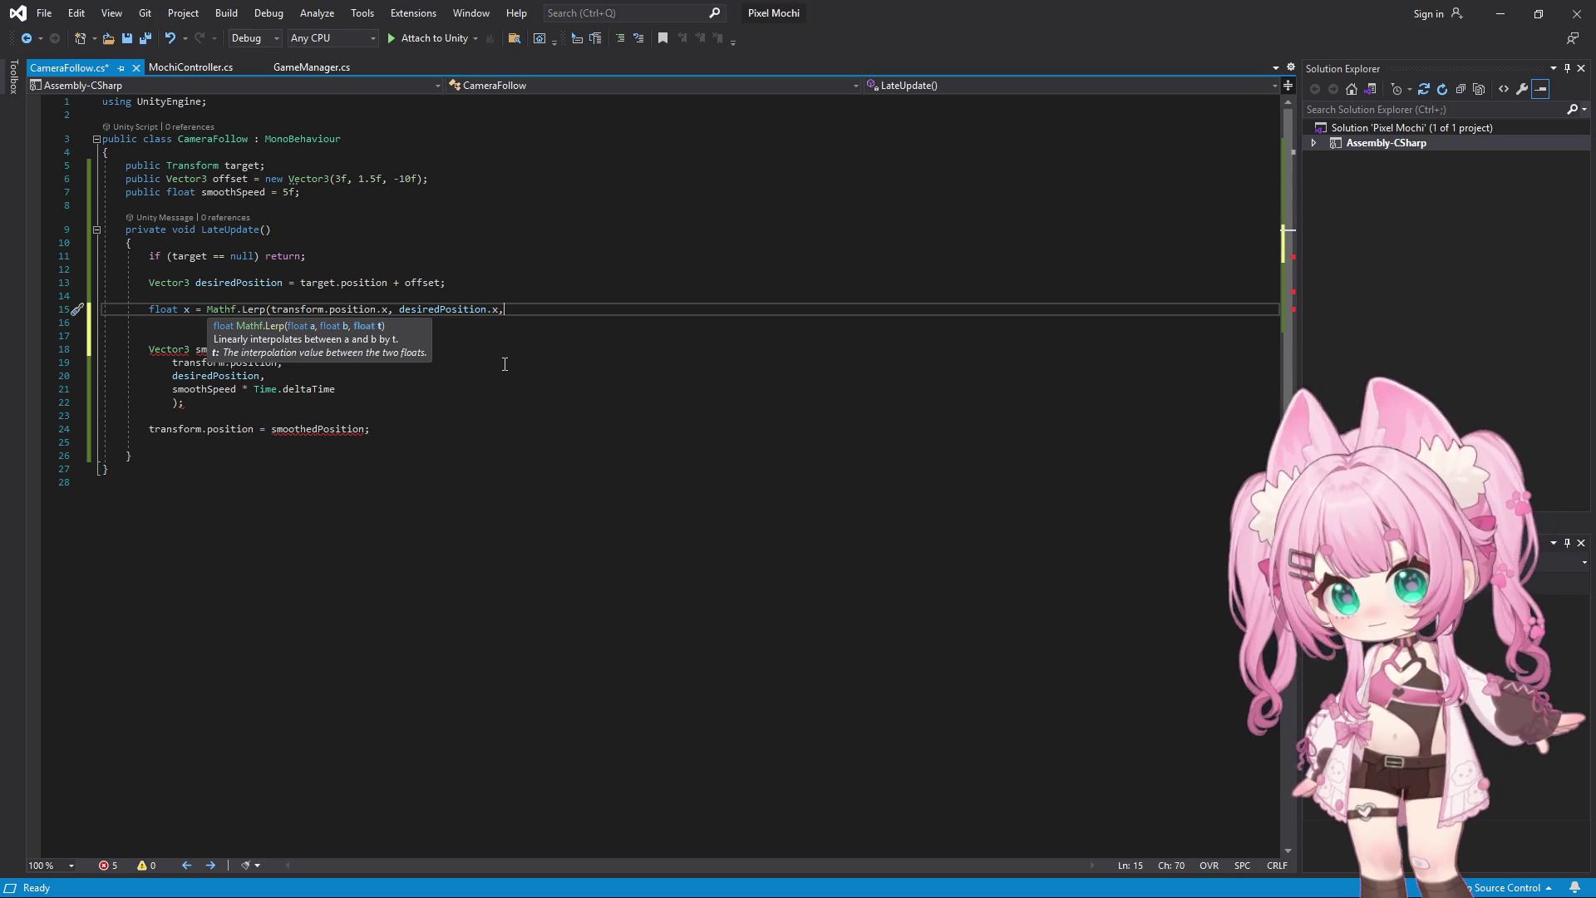
pyautogui.write('smoothSpeed')
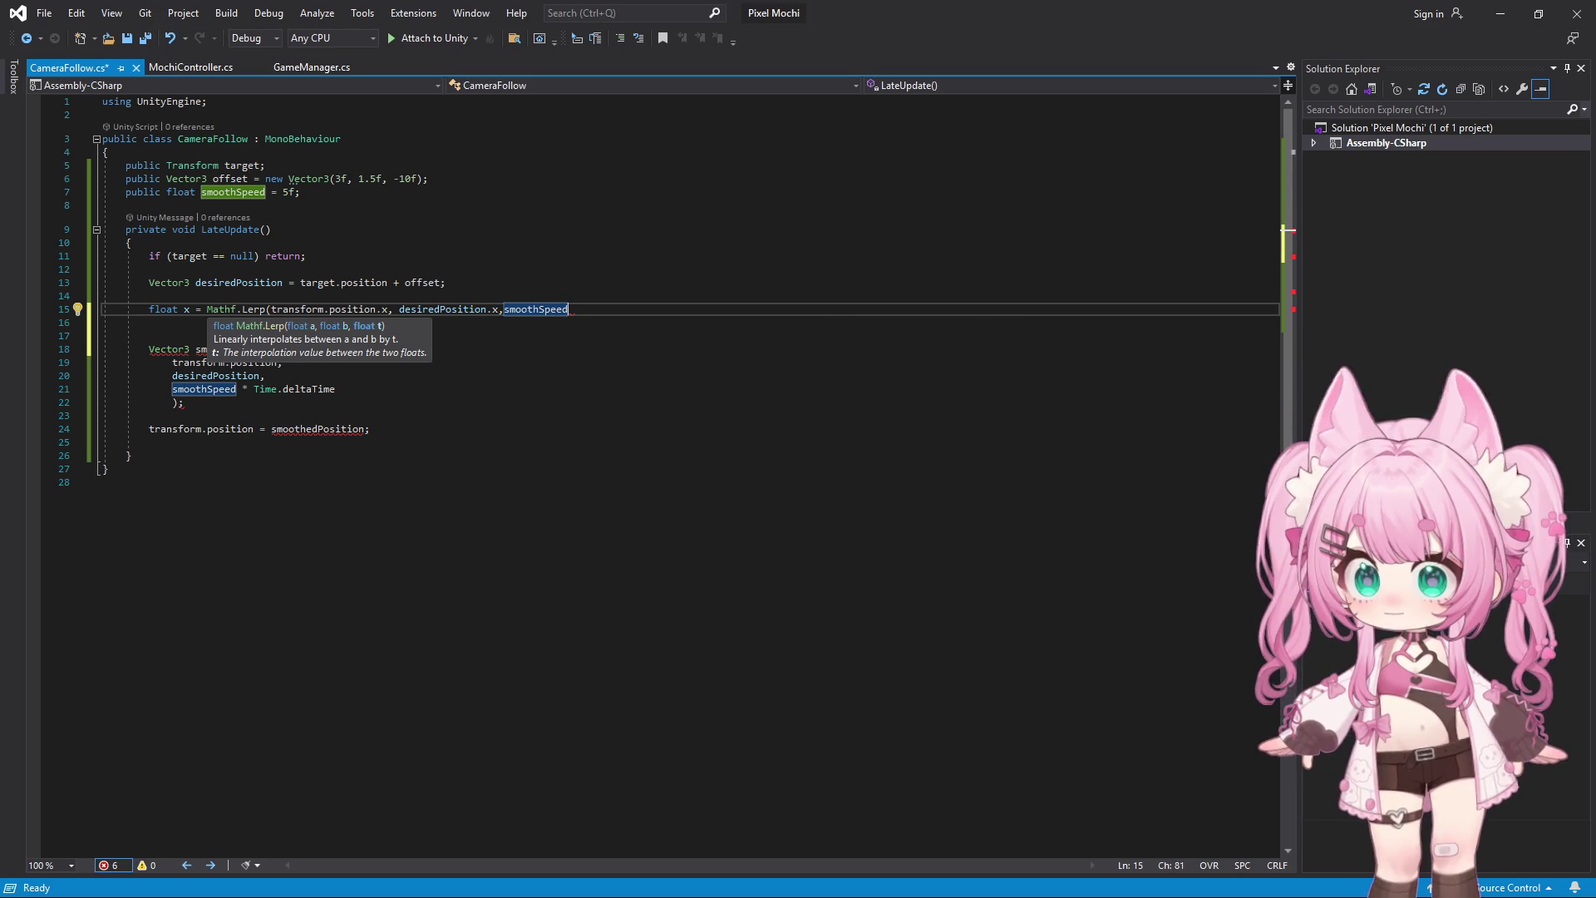
pyautogui.hotkey('alt', 'Tab')
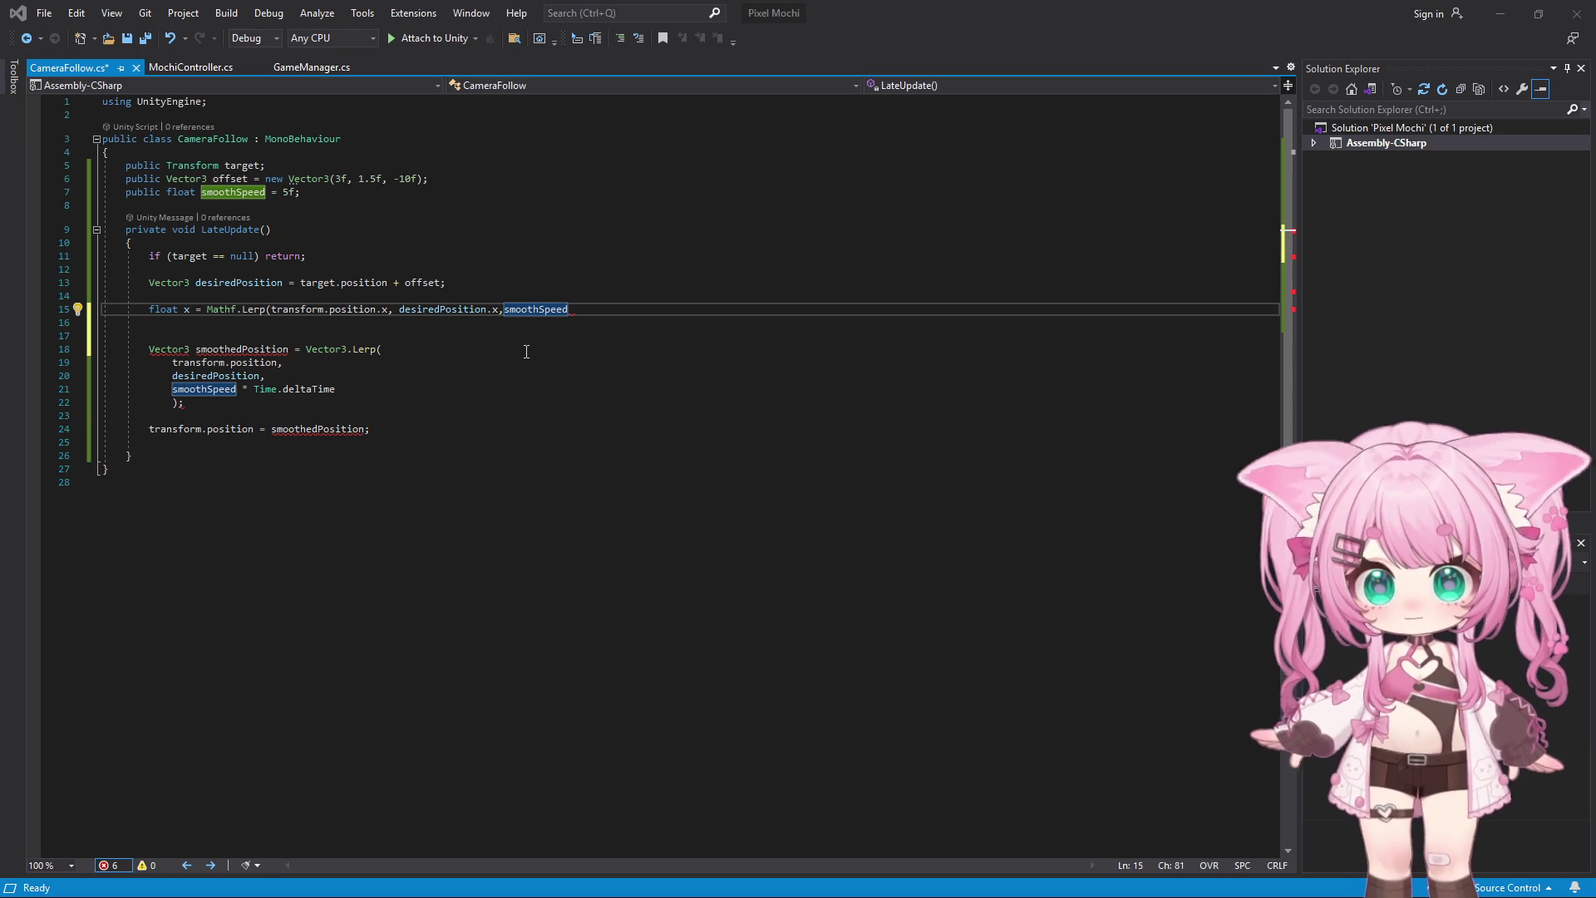
pyautogui.click(593, 312)
pyautogui.write('*Time')
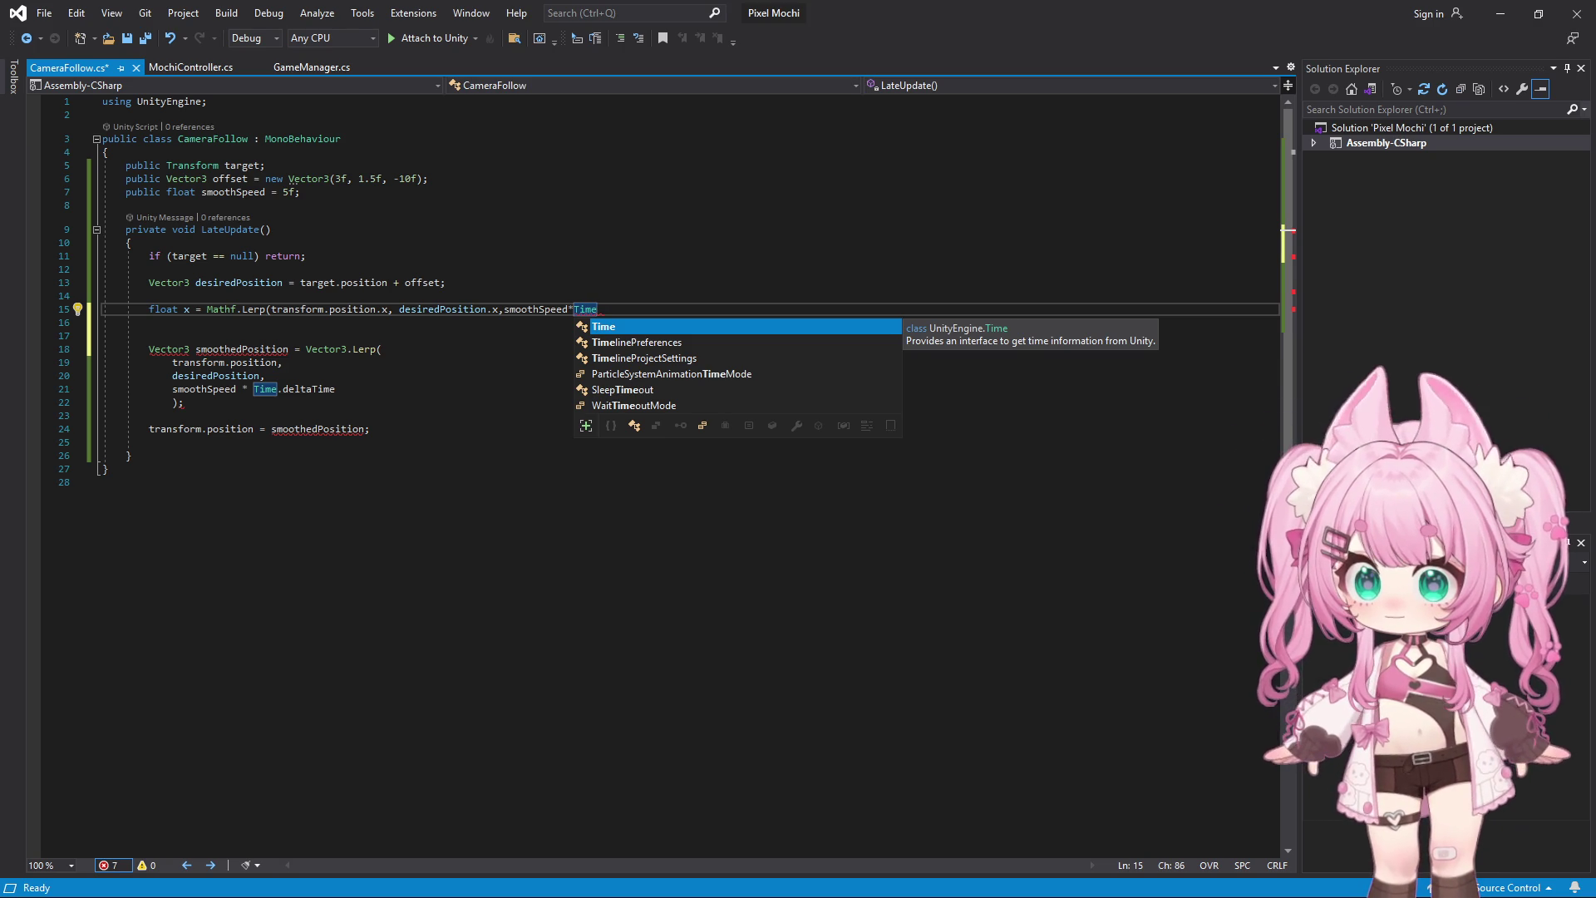
pyautogui.click(685, 551)
pyautogui.click(611, 315)
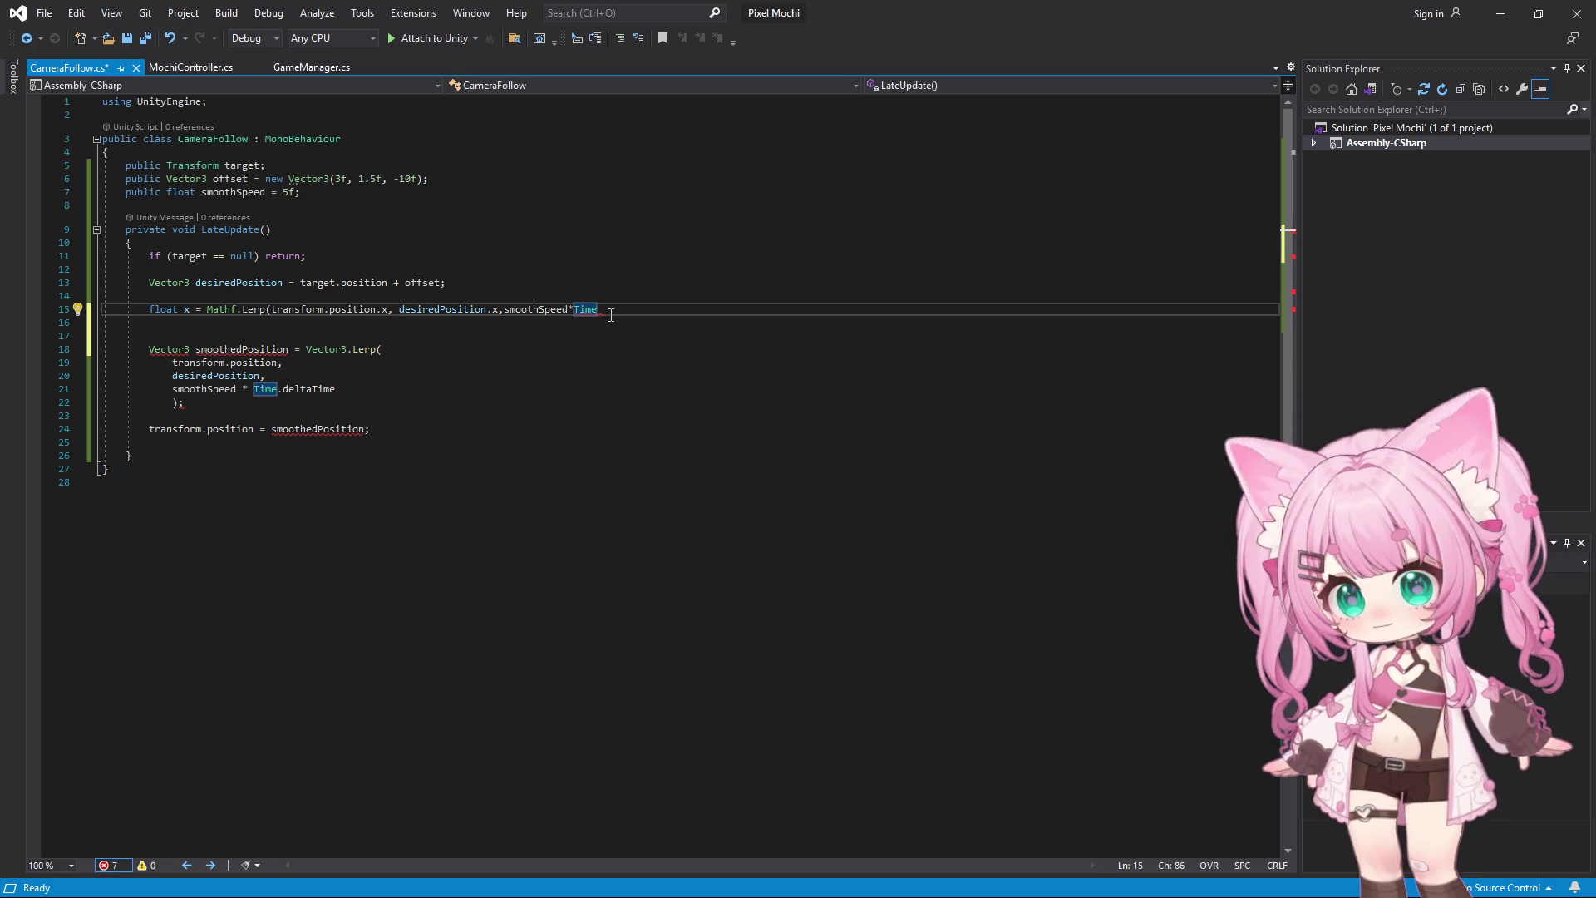
pyautogui.write('.delt')
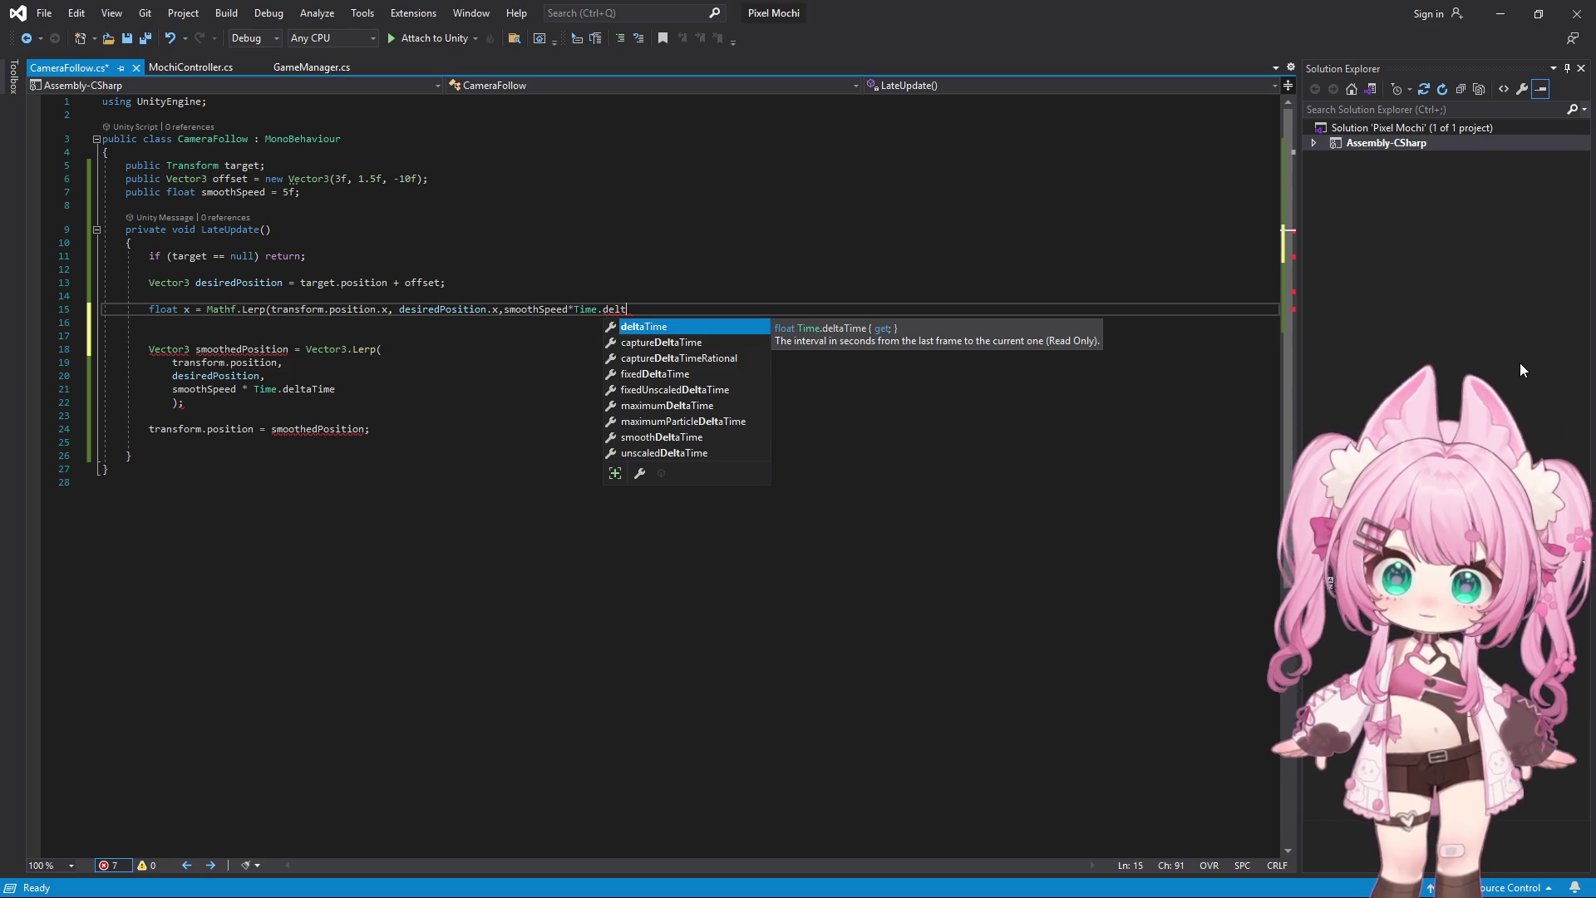
pyautogui.press('Tab')
pyautogui.write(')')
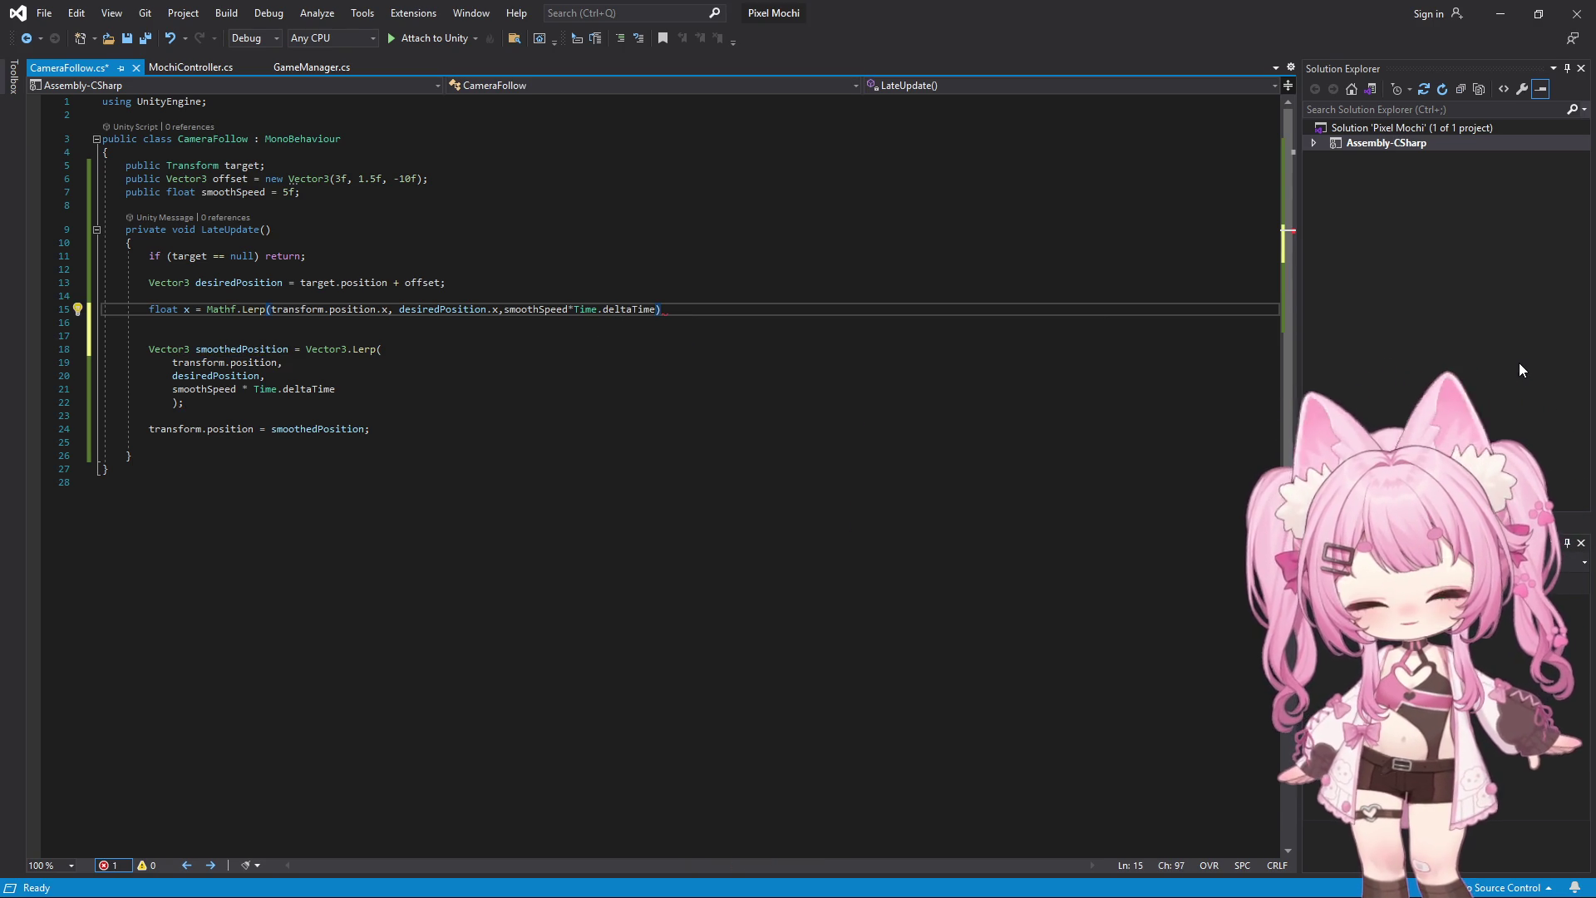
pyautogui.write(';')
pyautogui.press('Return')
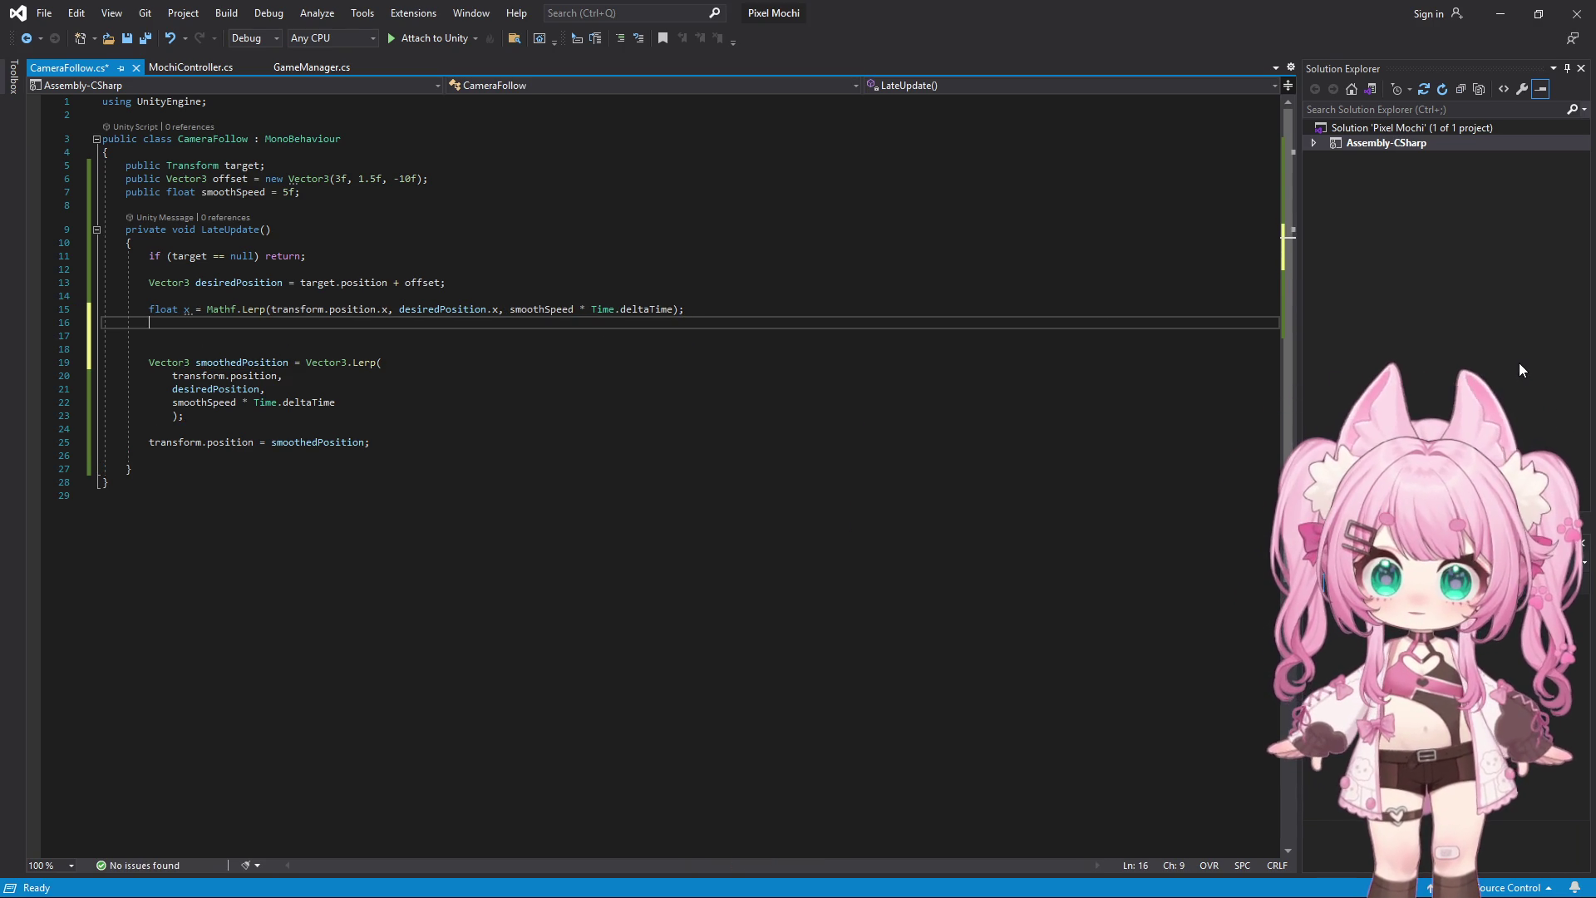
pyautogui.moveTo(1519, 896)
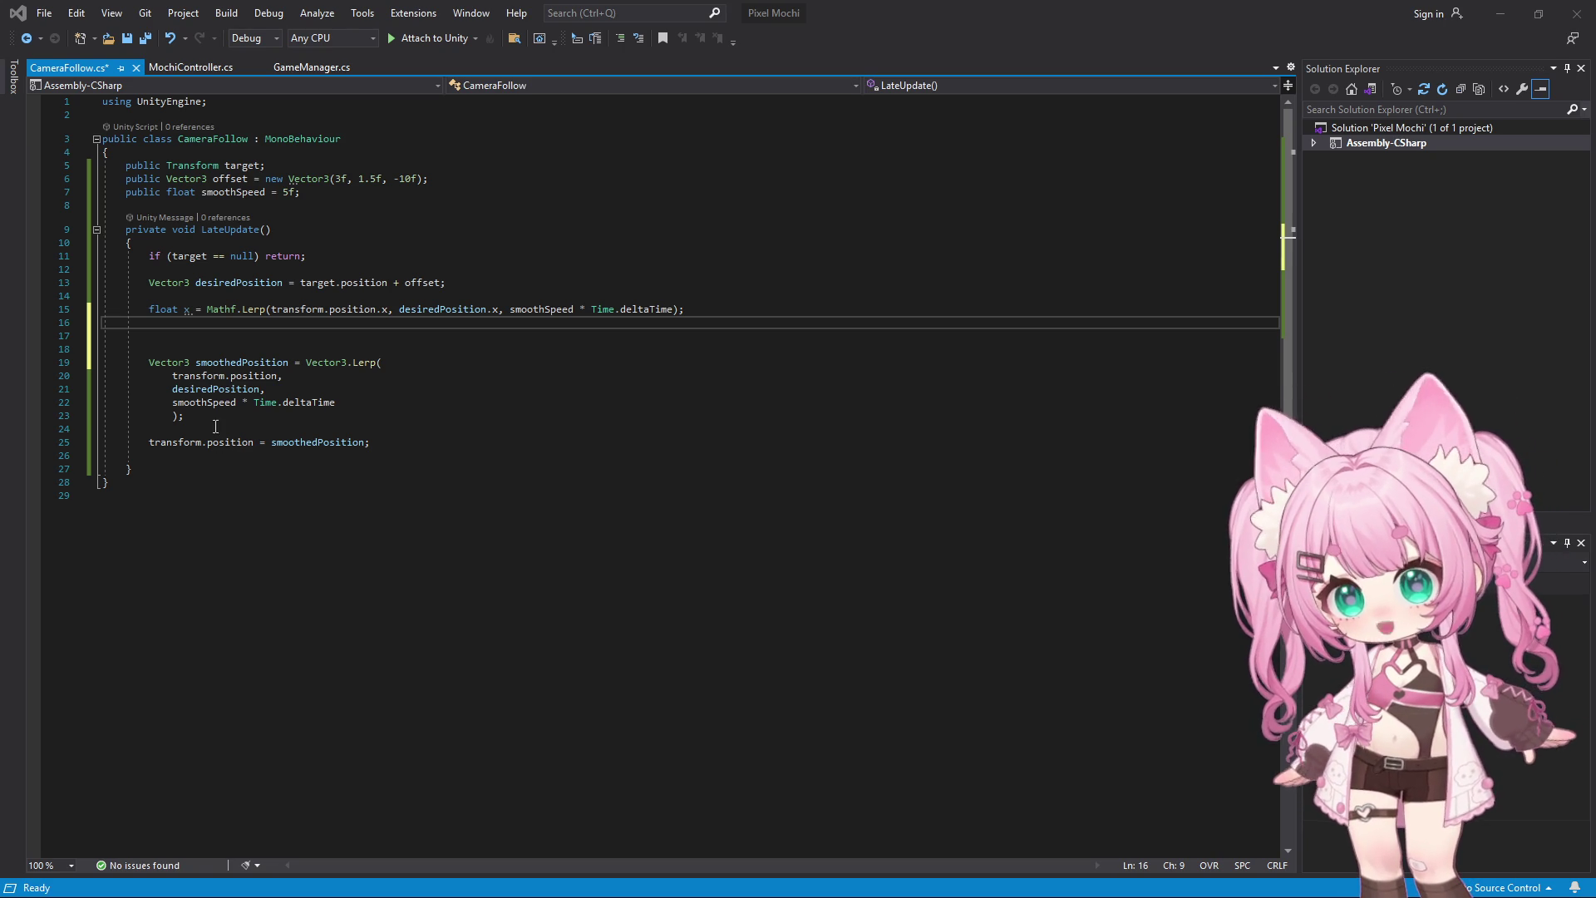
pyautogui.click(204, 311)
# On line 17, write float targety = Mathf.Max(transform.position.y, desiredPosition.y); using IntelliSense completions
pyautogui.click(185, 335)
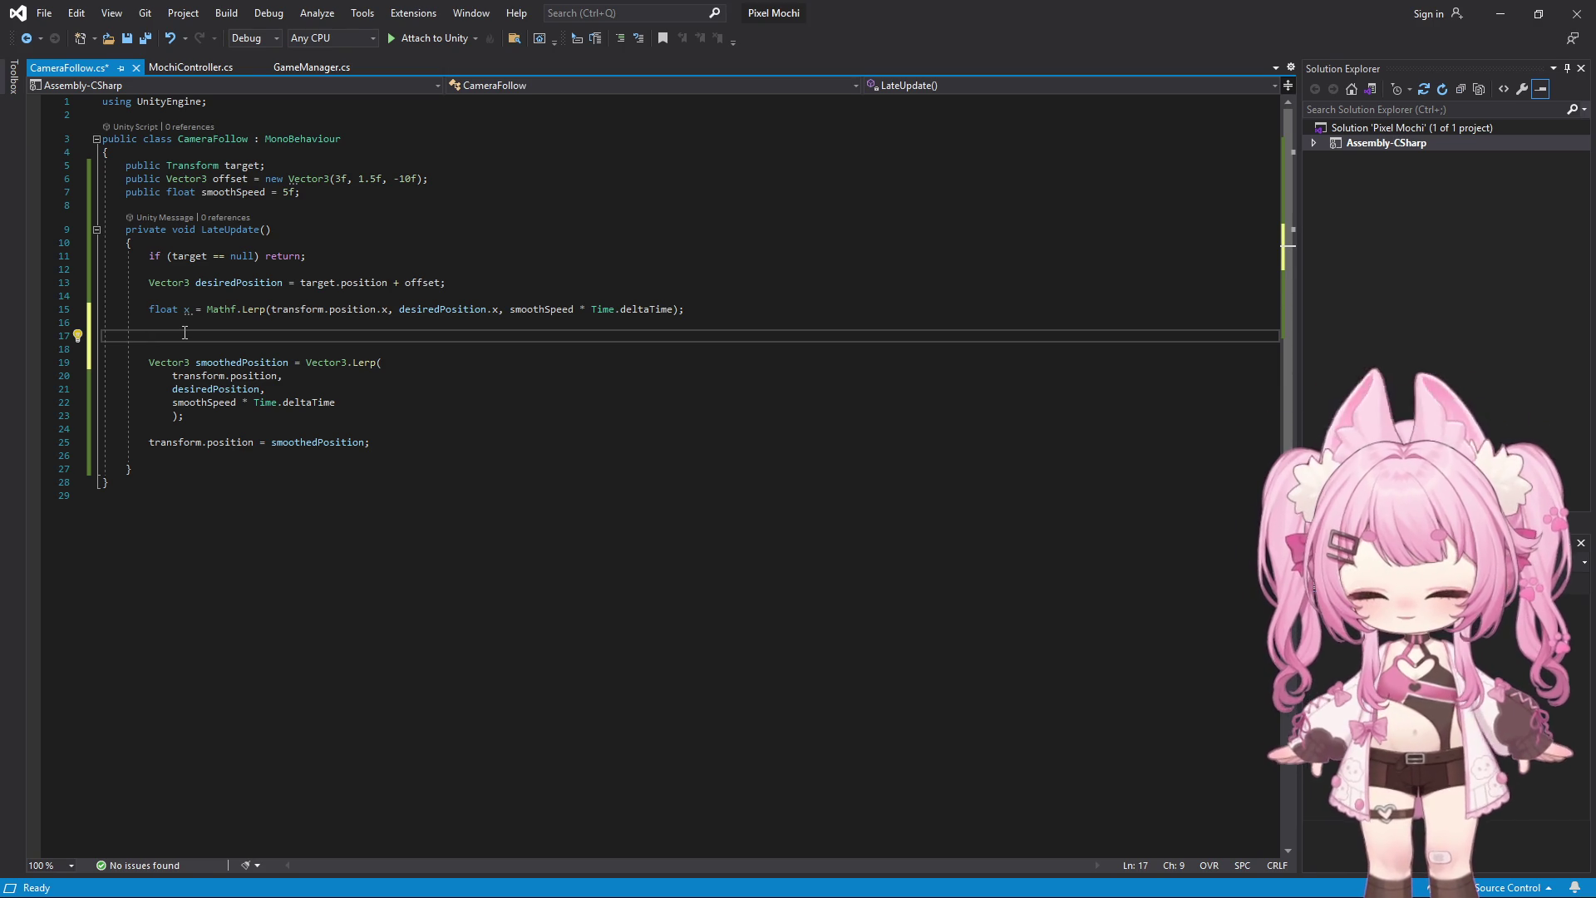
pyautogui.write('float ')
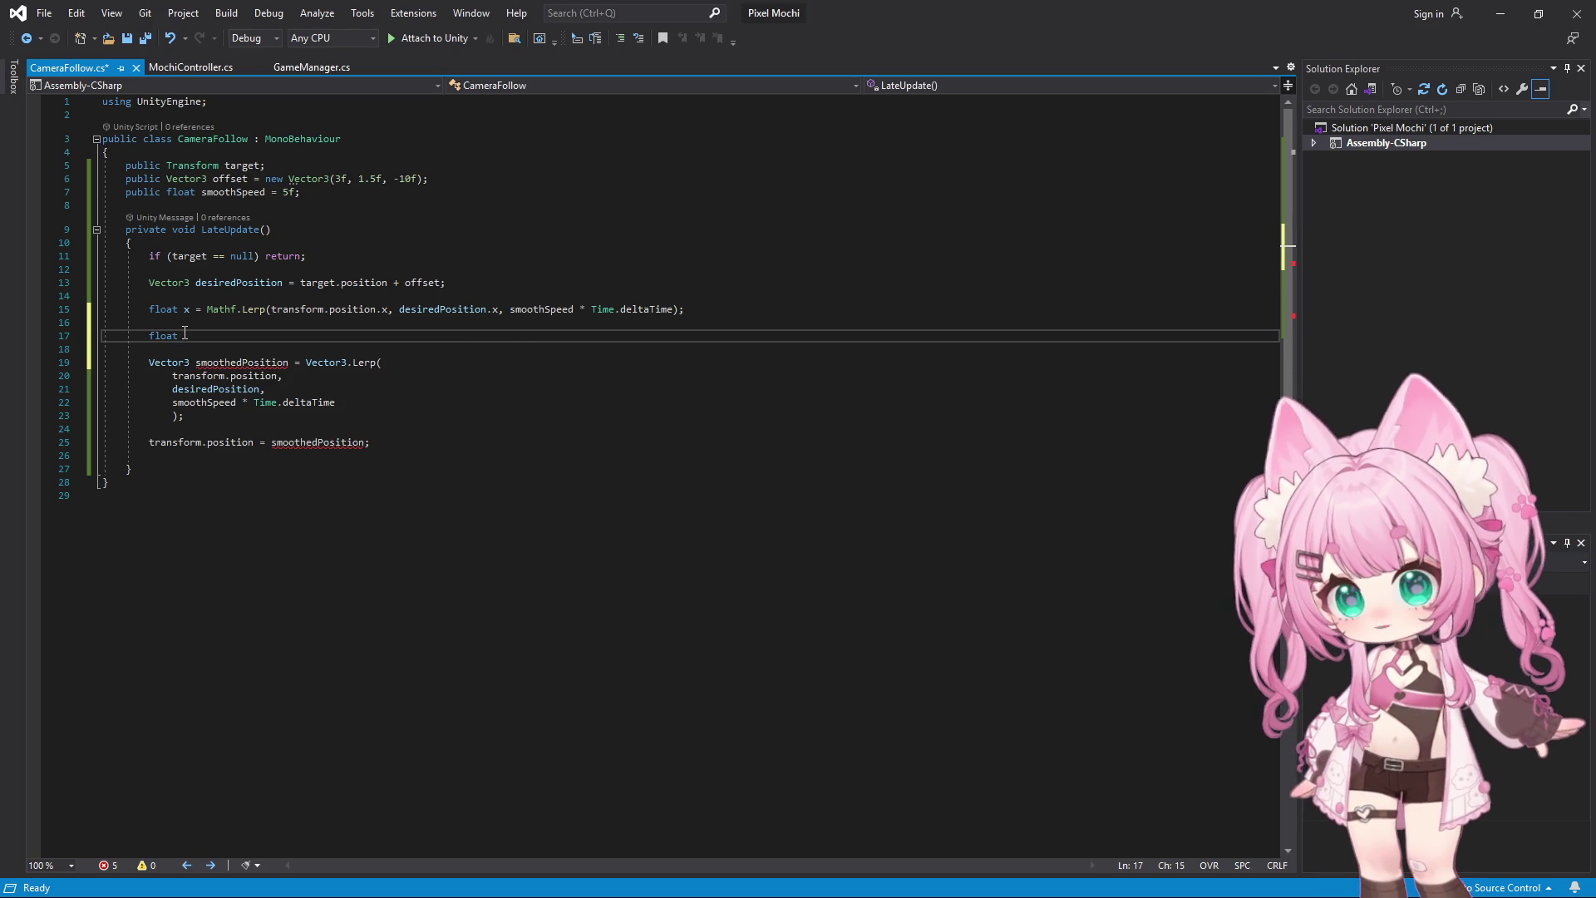
pyautogui.write('tar')
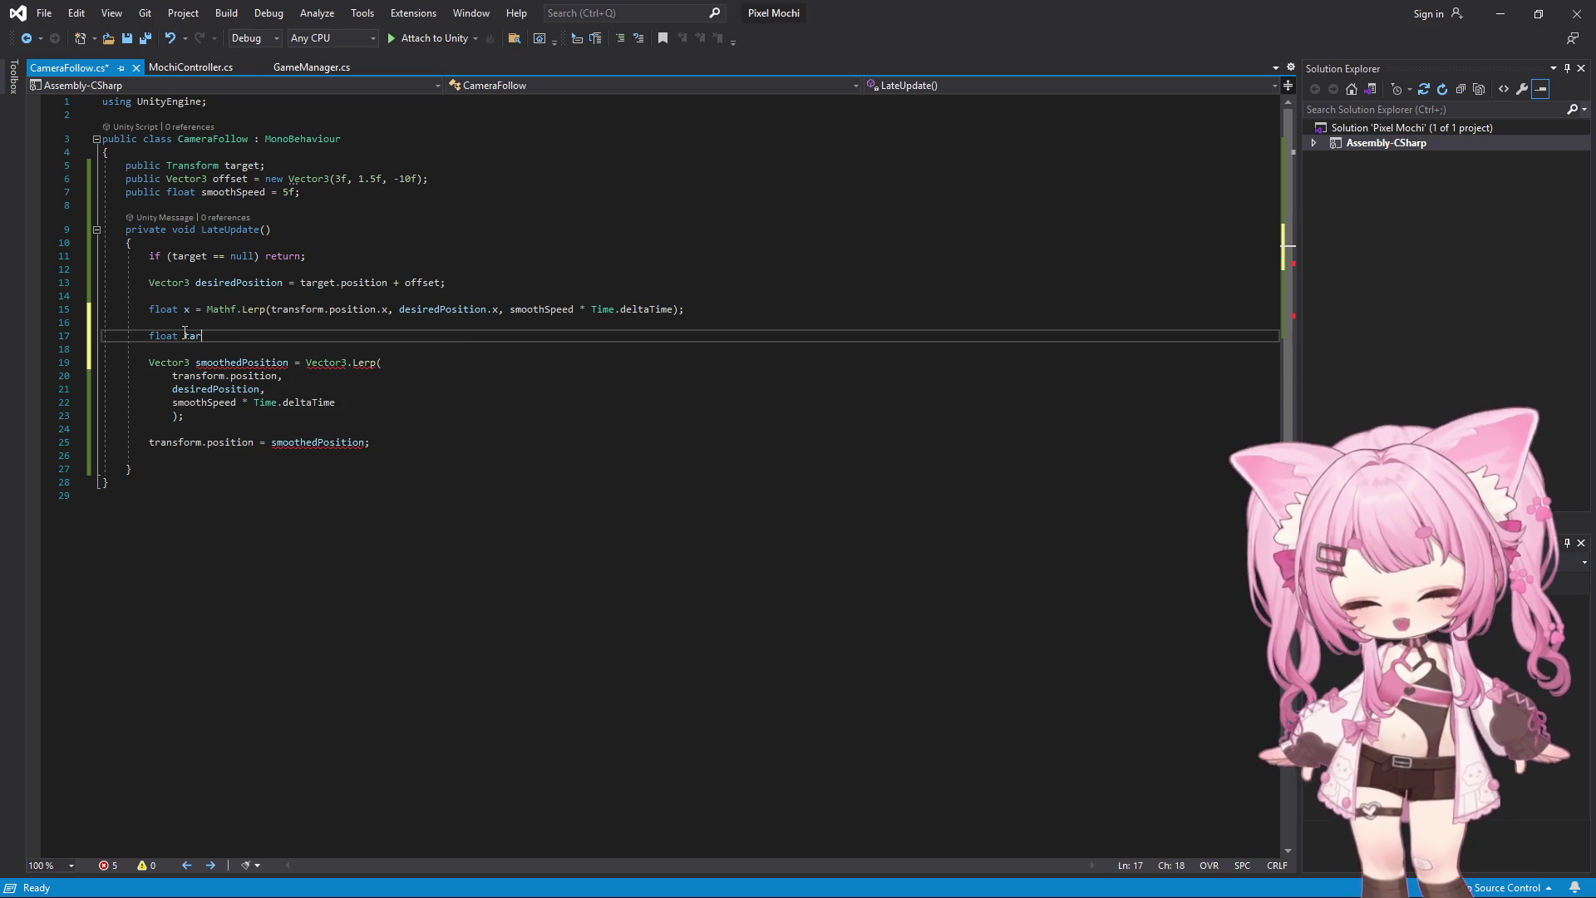
pyautogui.write('gety')
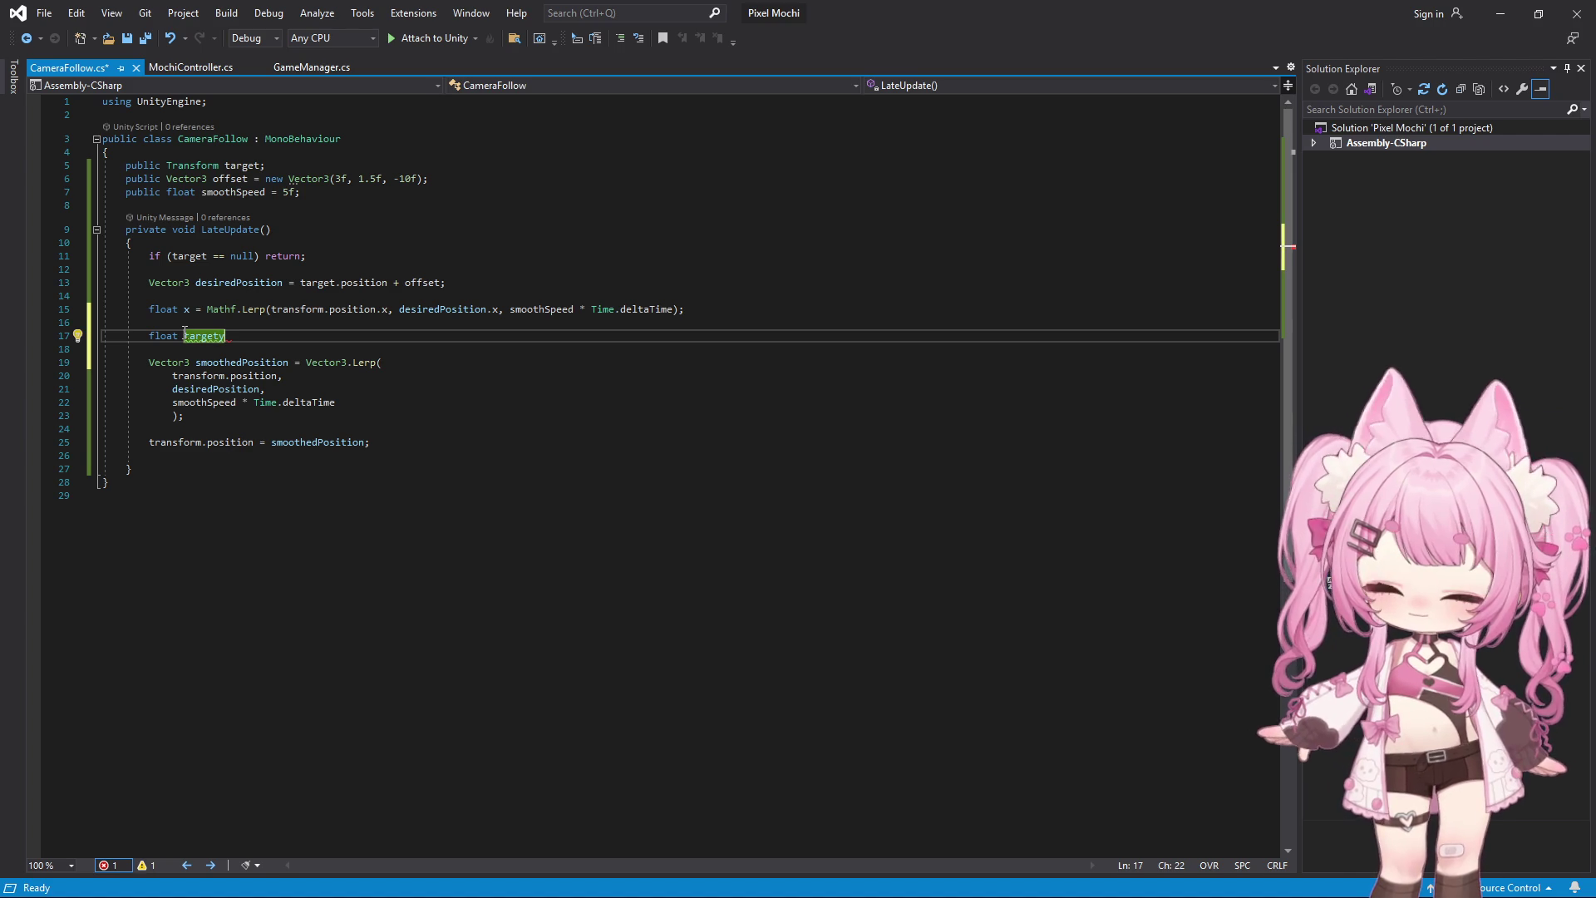
pyautogui.write(' = ')
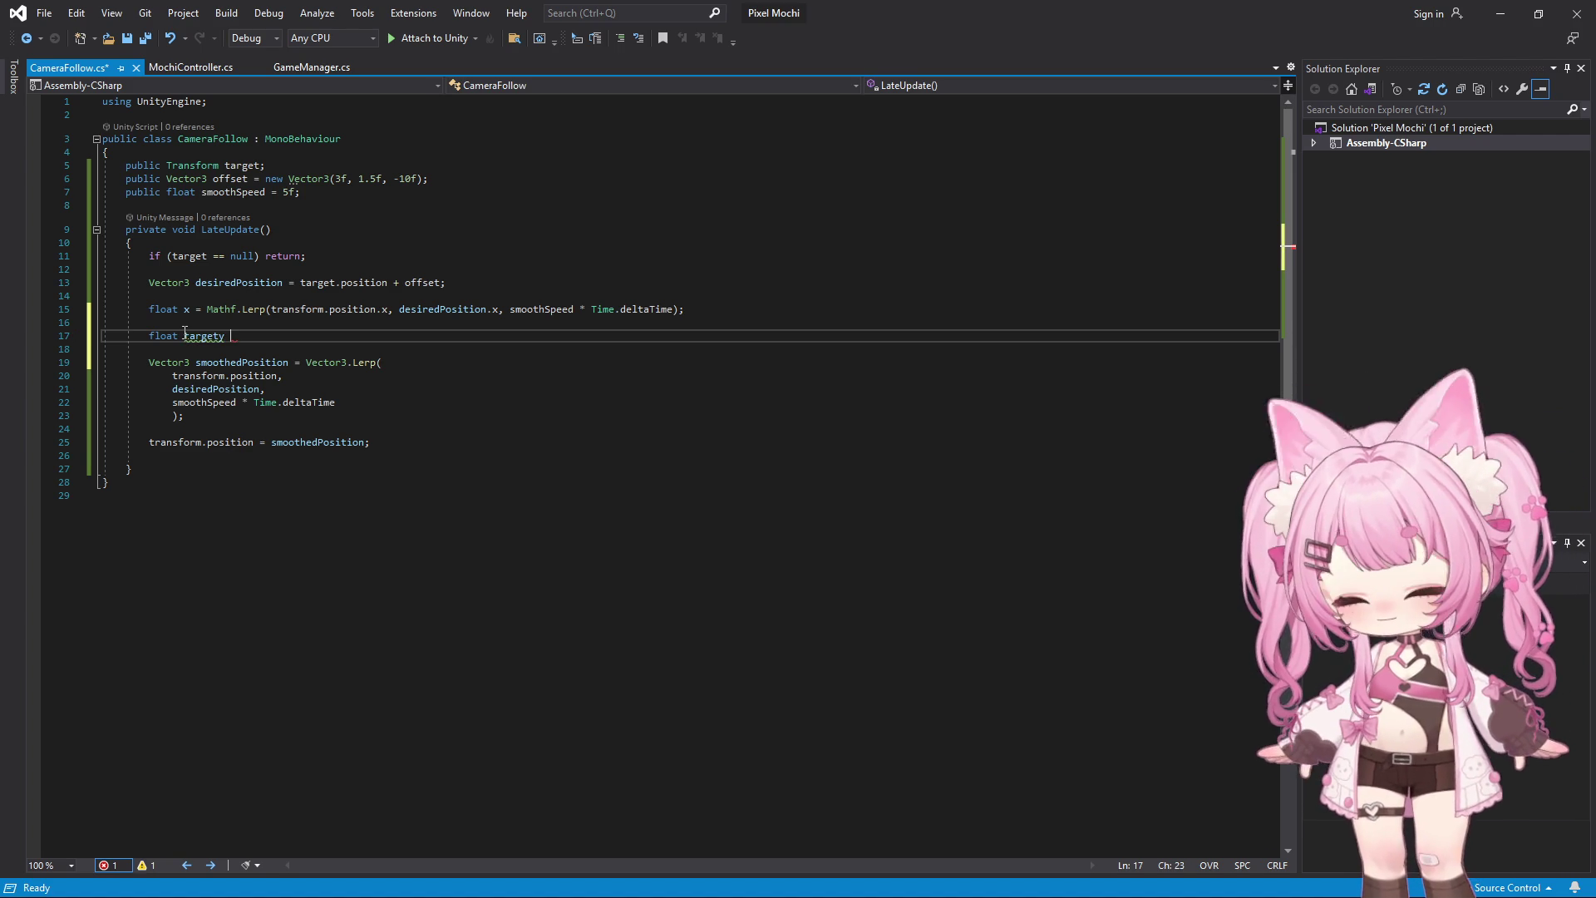
pyautogui.write('MA')
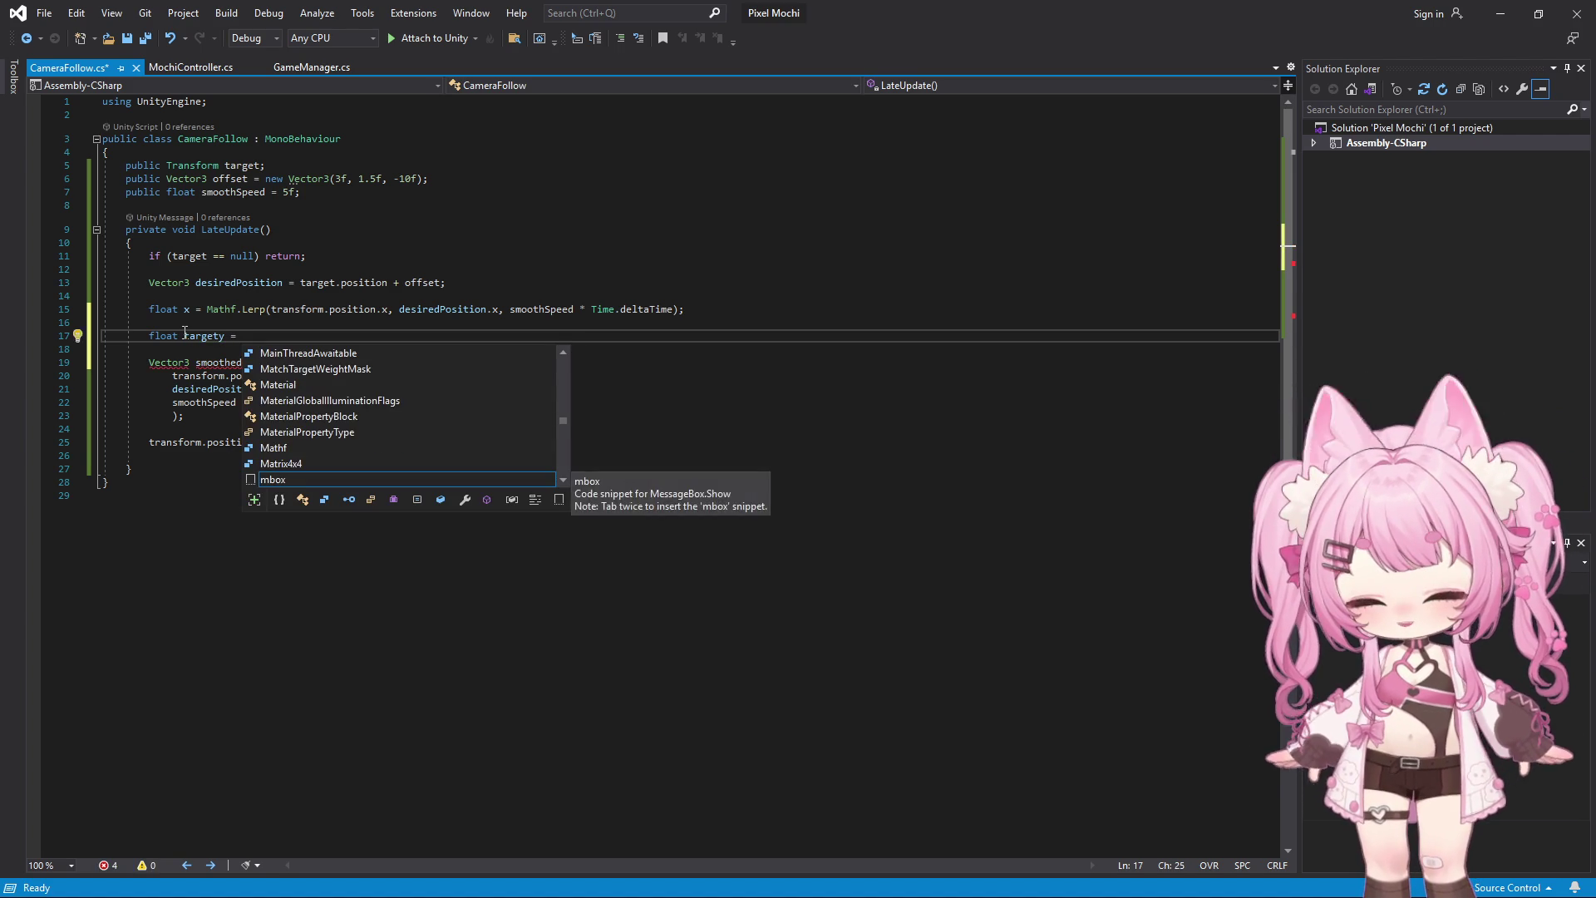
pyautogui.press('Tab')
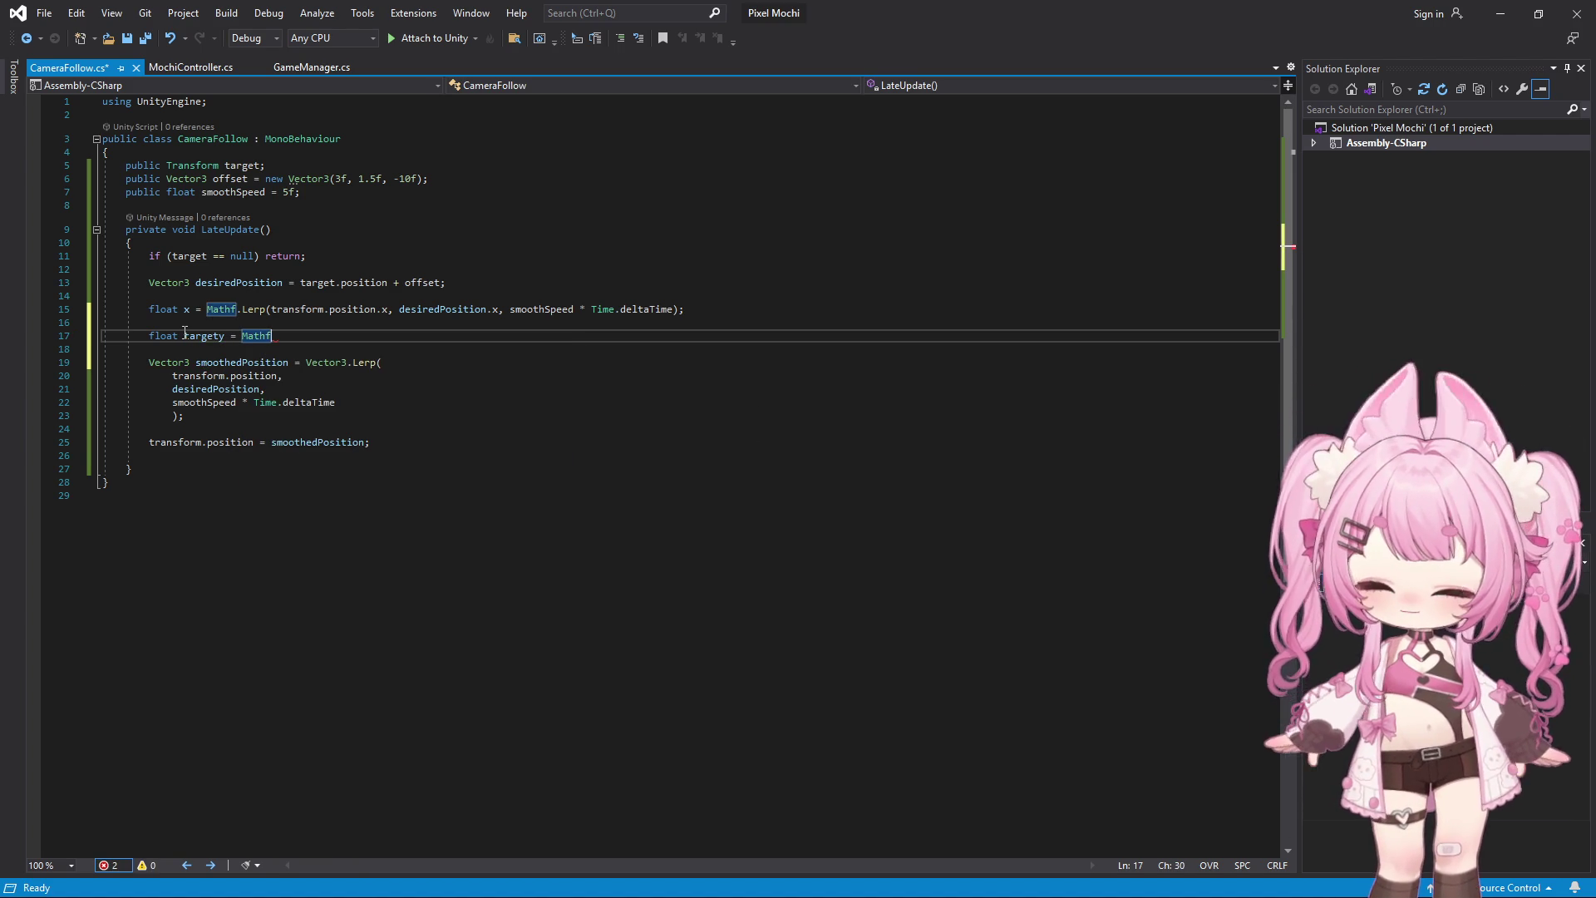
pyautogui.write('.Max')
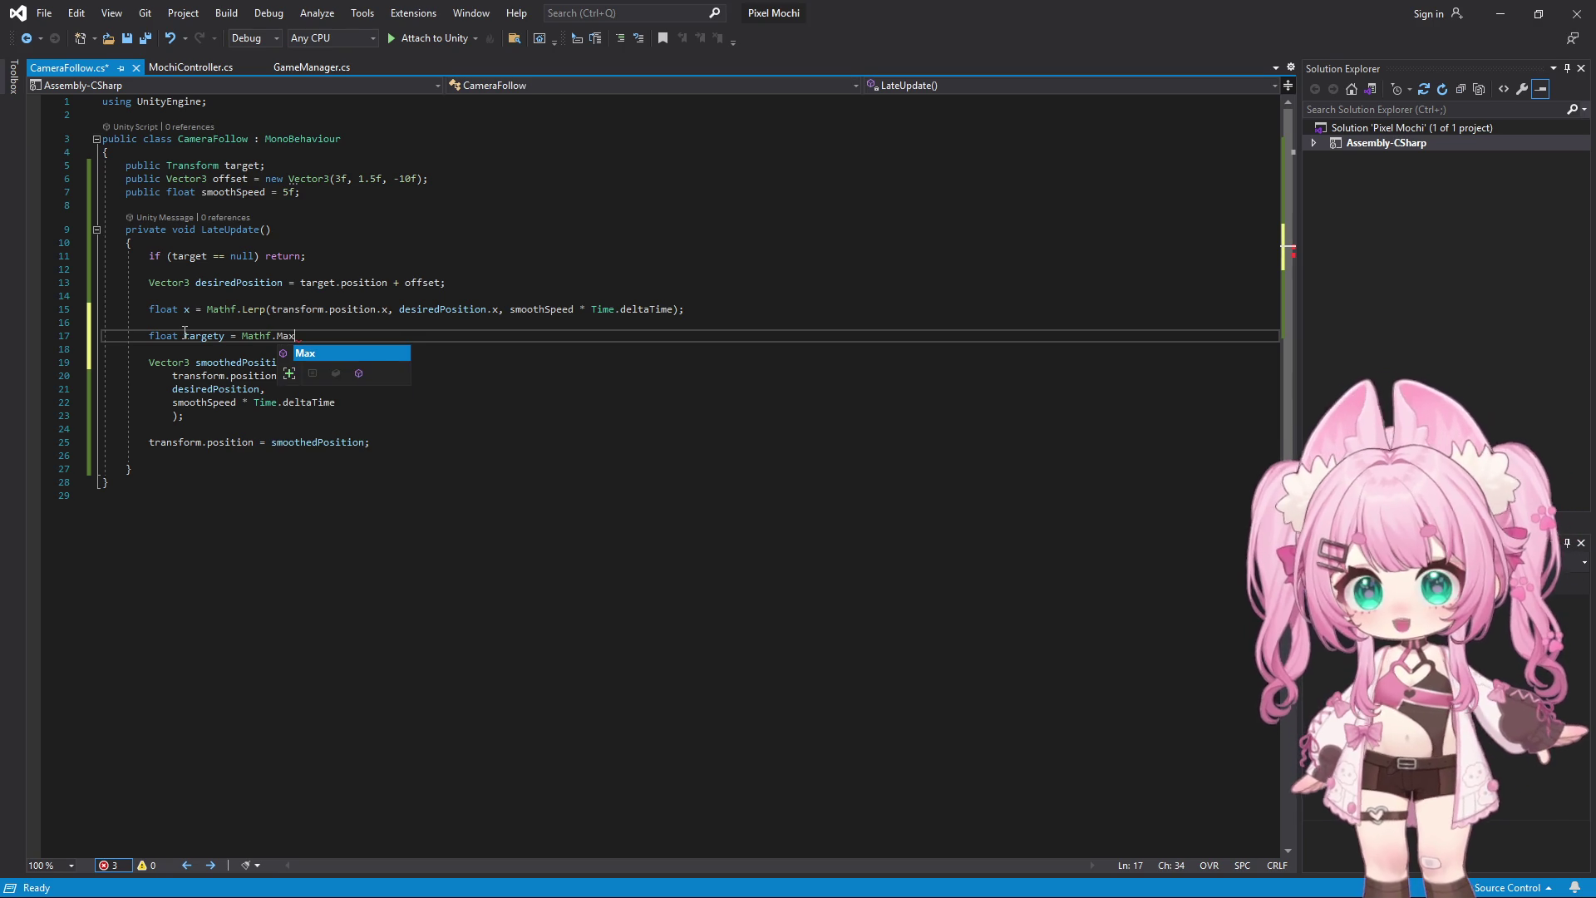
pyautogui.write('()')
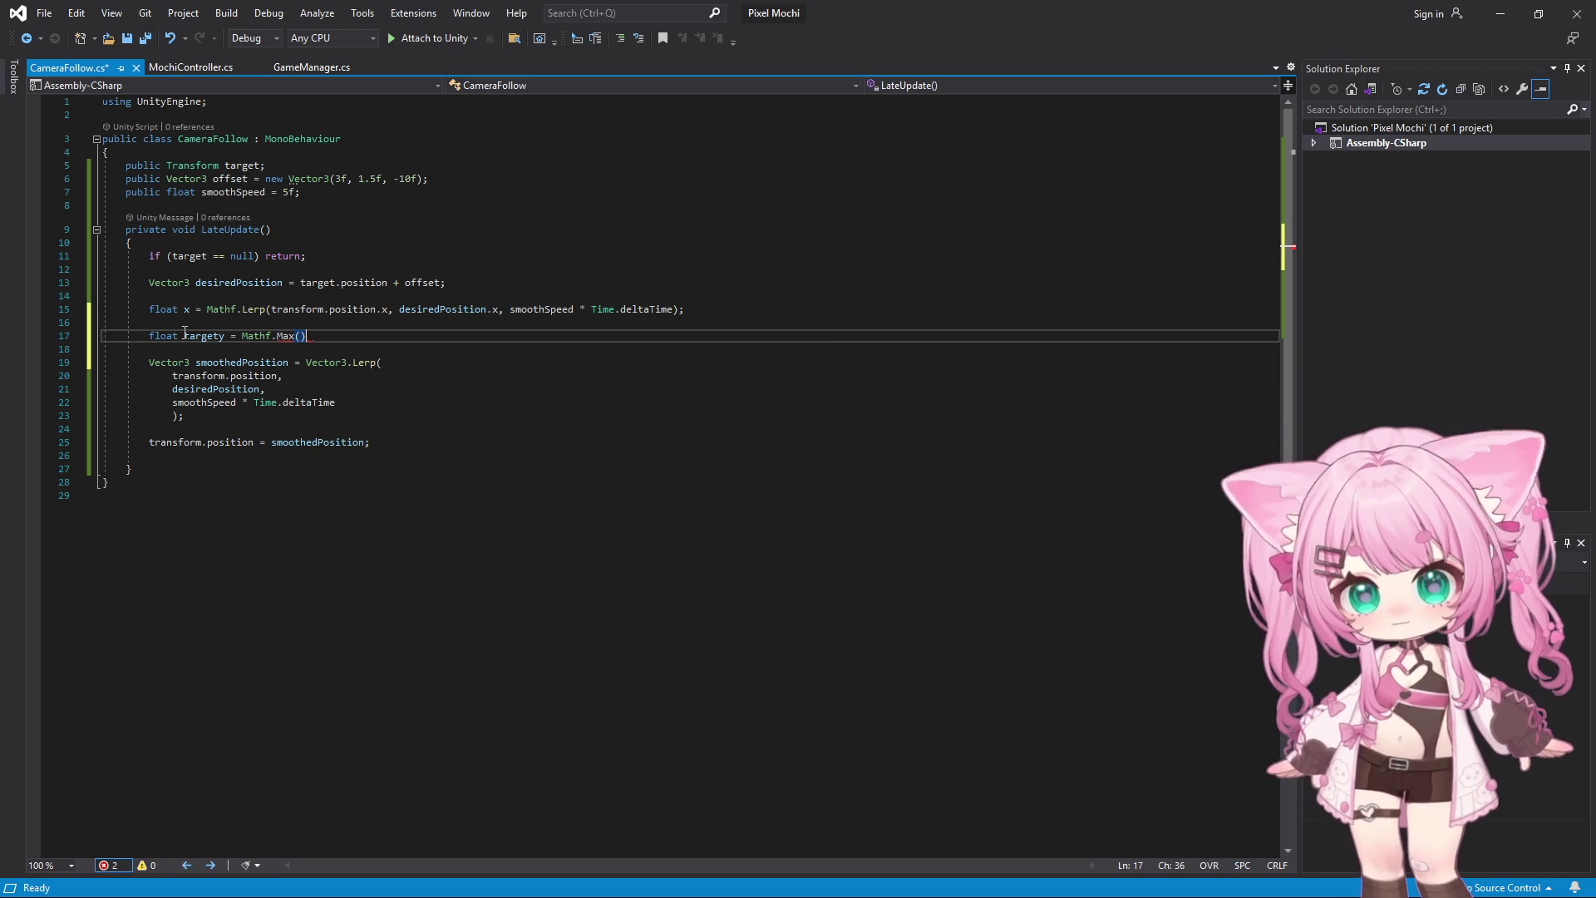
pyautogui.press('BackSpace')
pyautogui.write('tran')
pyautogui.press('Tab')
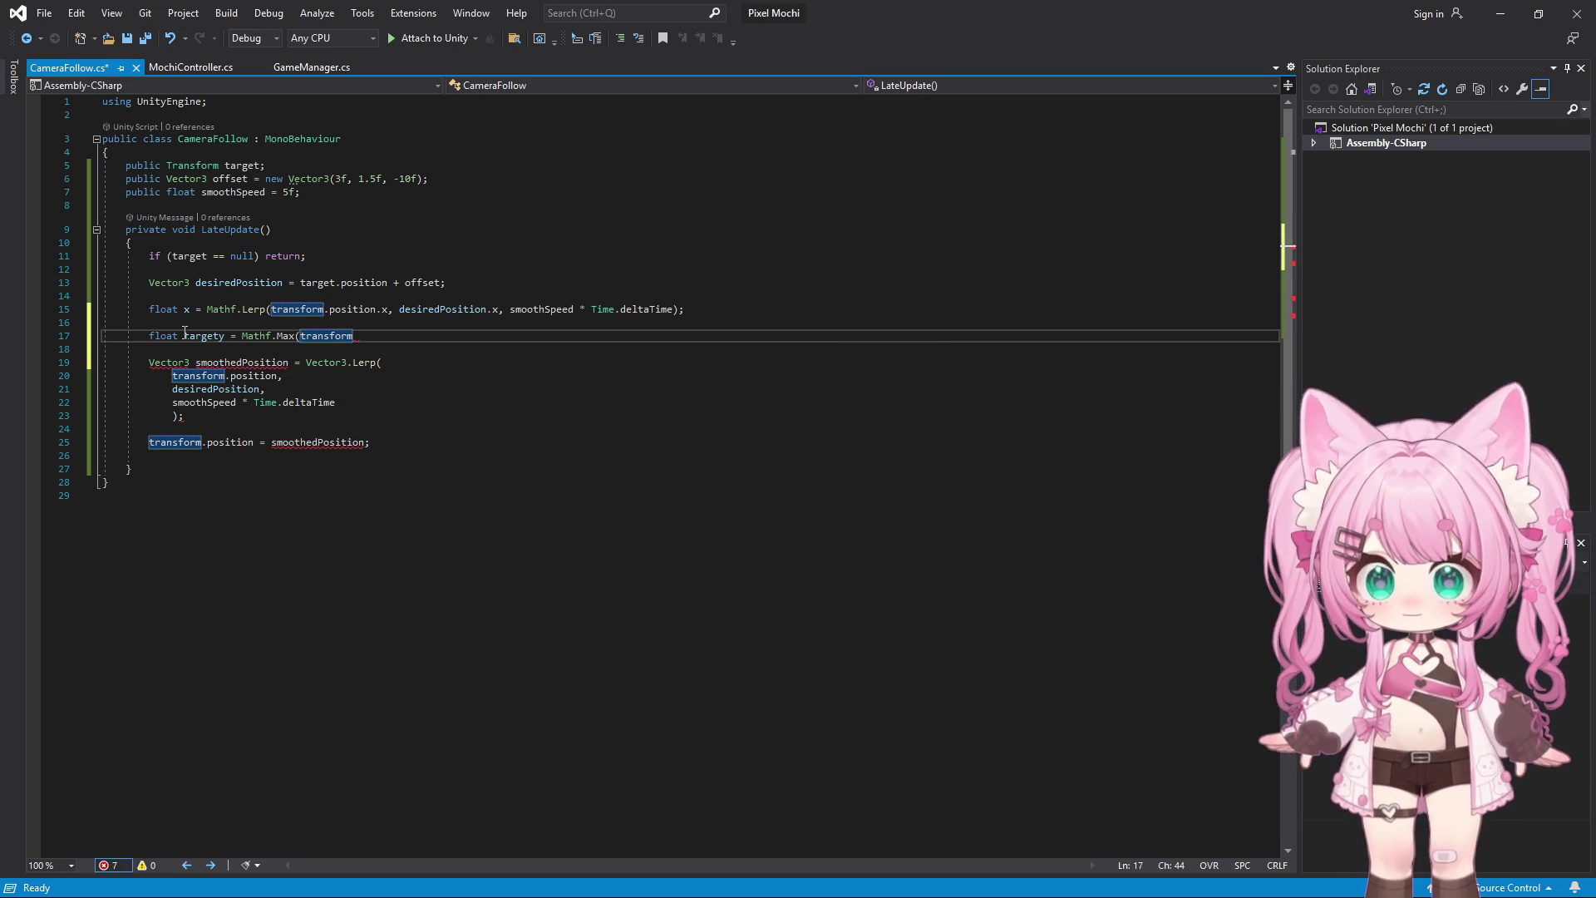
pyautogui.write('.')
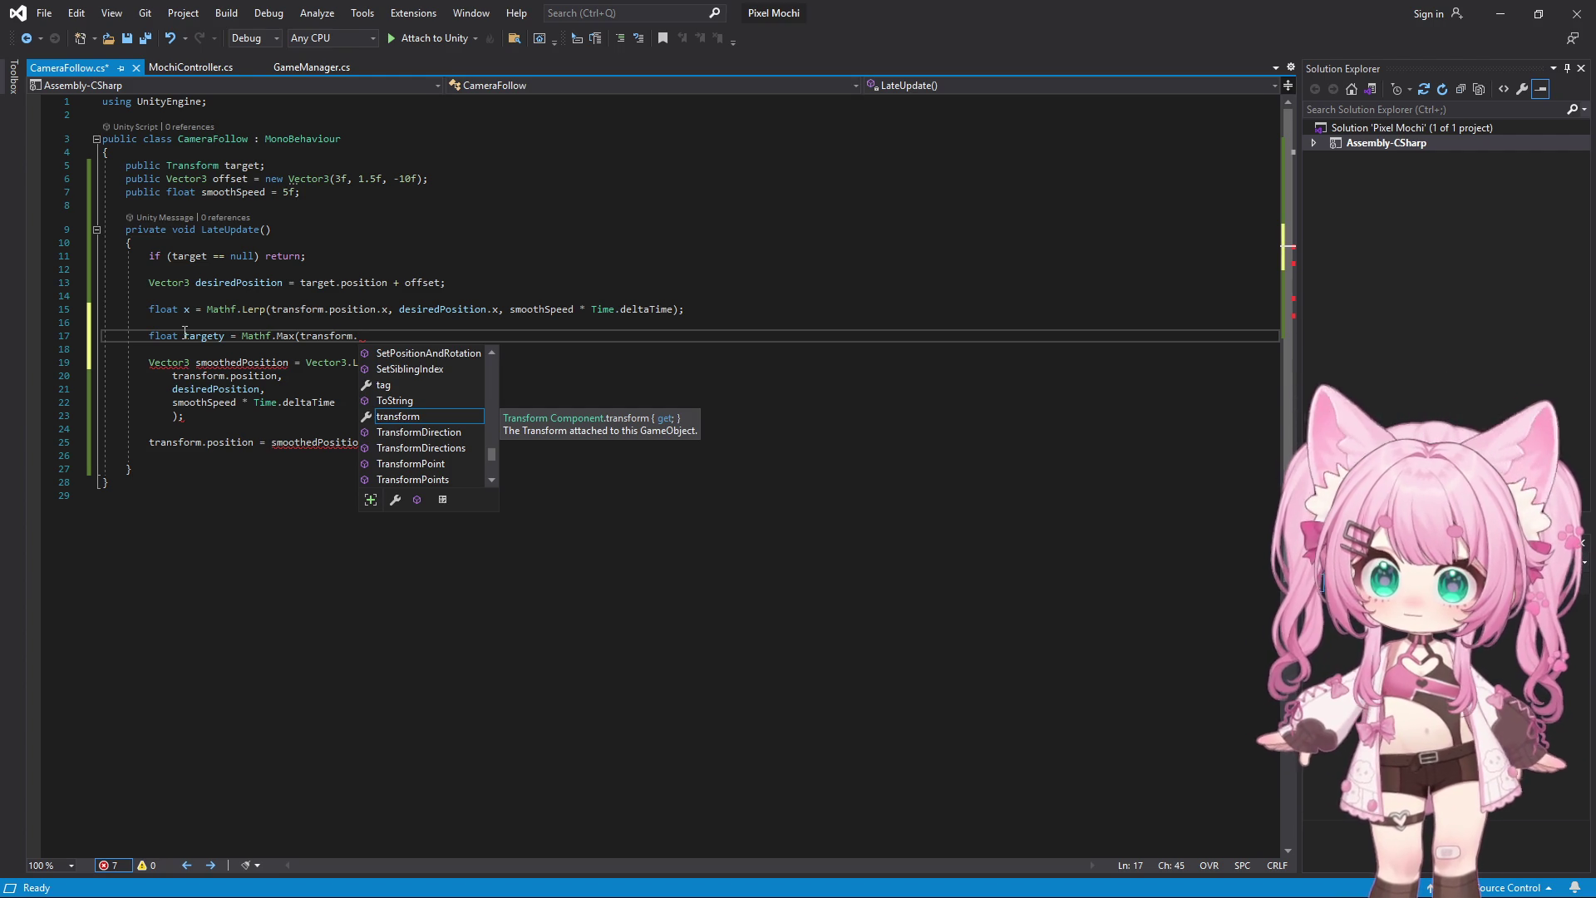
pyautogui.write('pos')
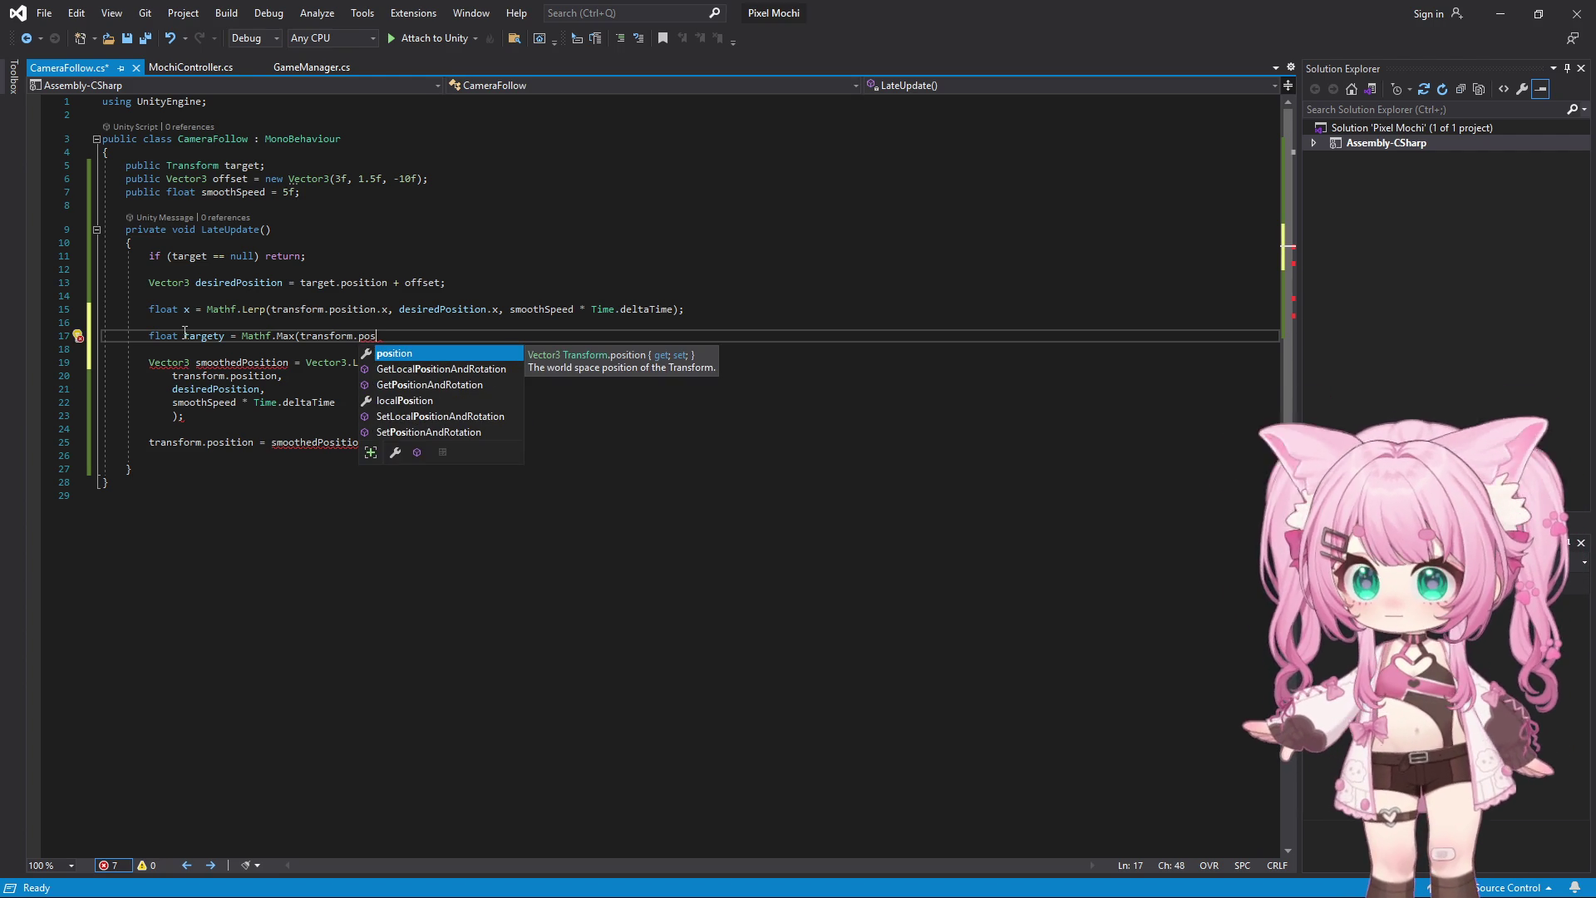
pyautogui.press('Tab')
pyautogui.write('.y')
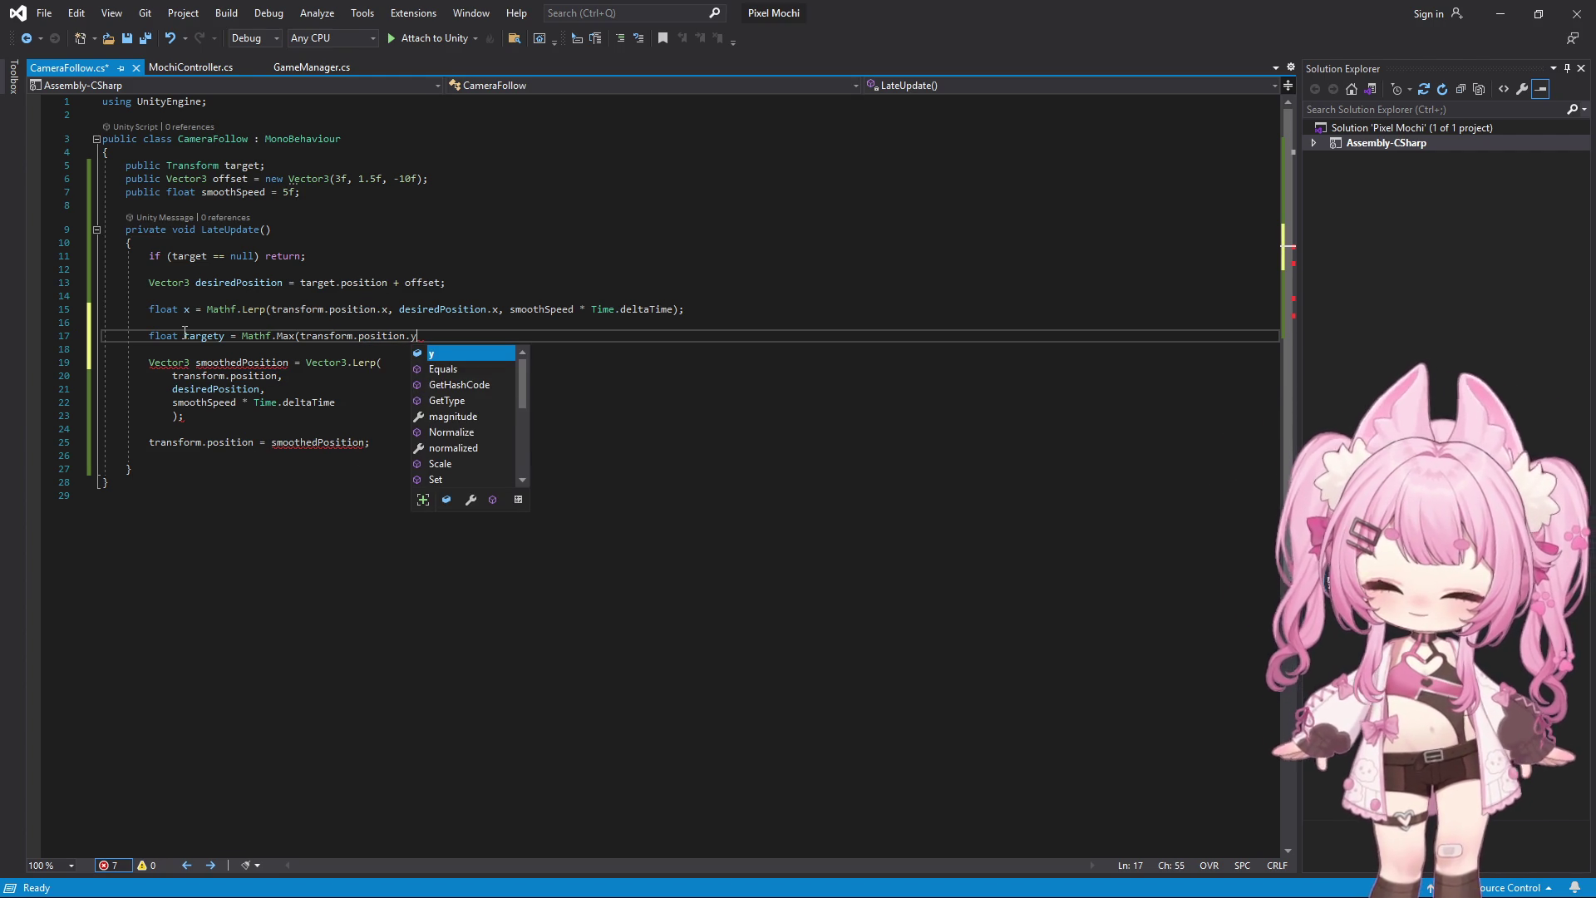
pyautogui.write(', desiredPosition')
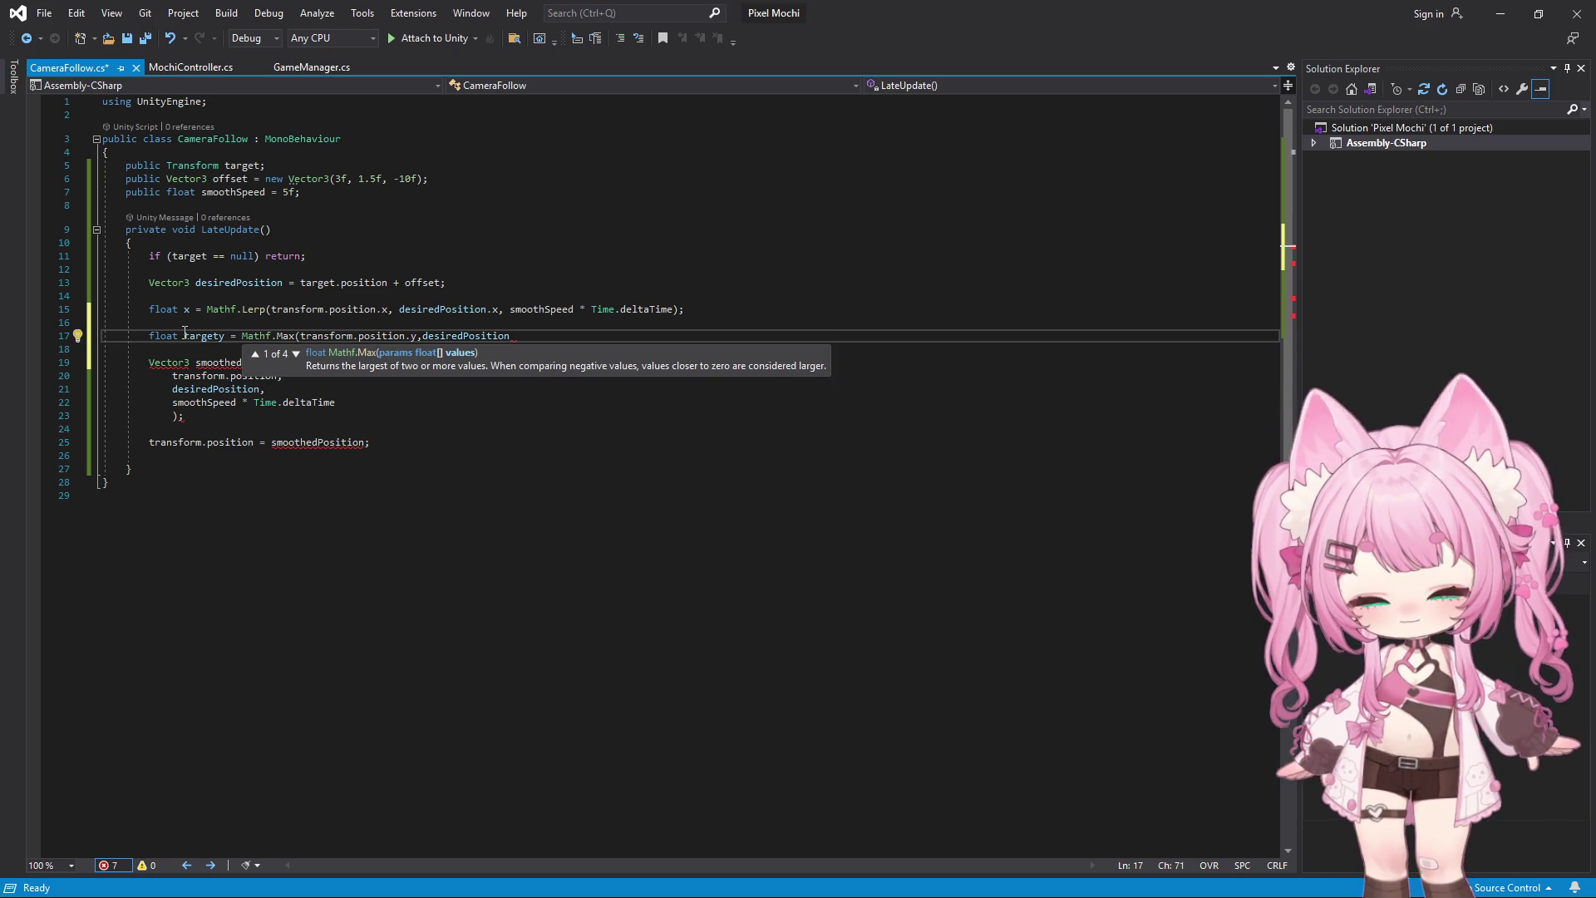
pyautogui.write('.y')
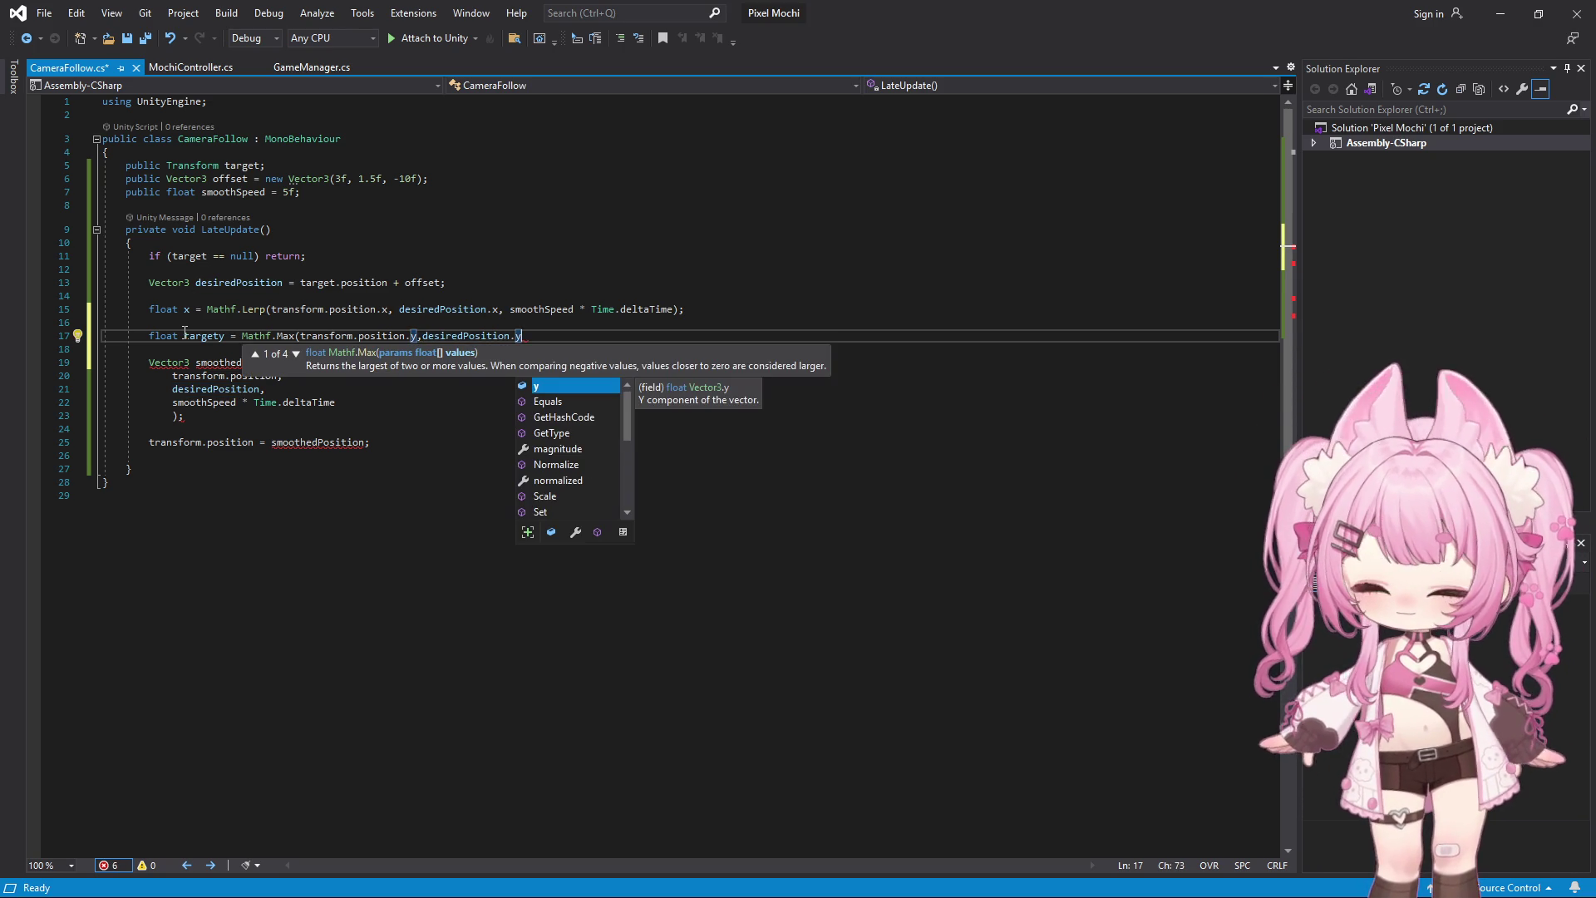
pyautogui.write(');')
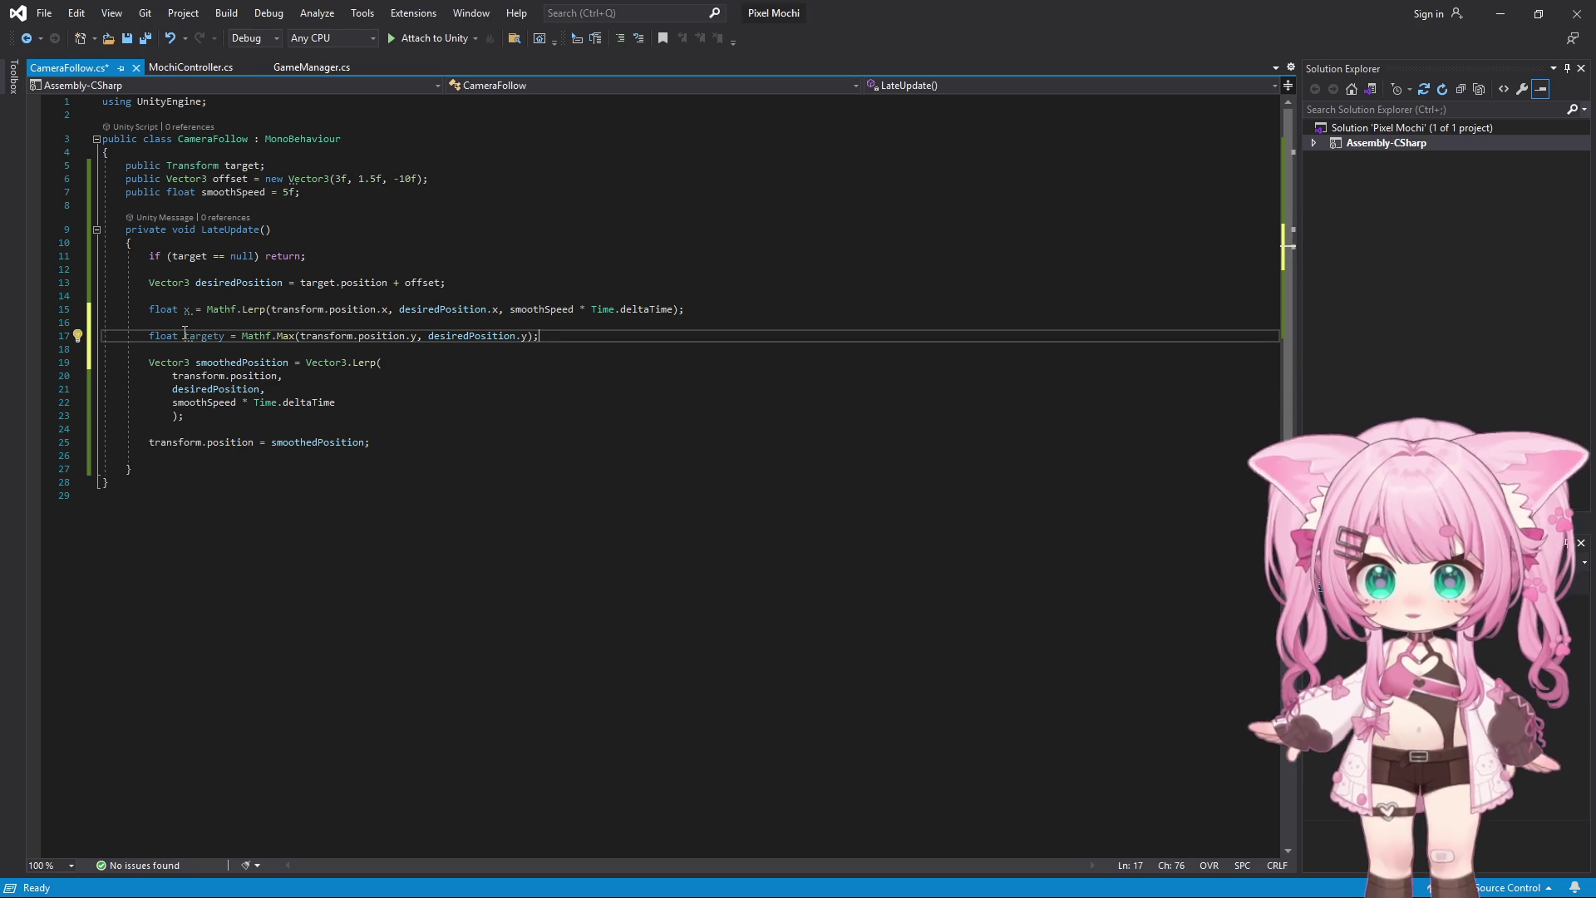
# Rename targety to targetY and start float y = Mathf.Lerp() on a new line below
pyautogui.press('Return')
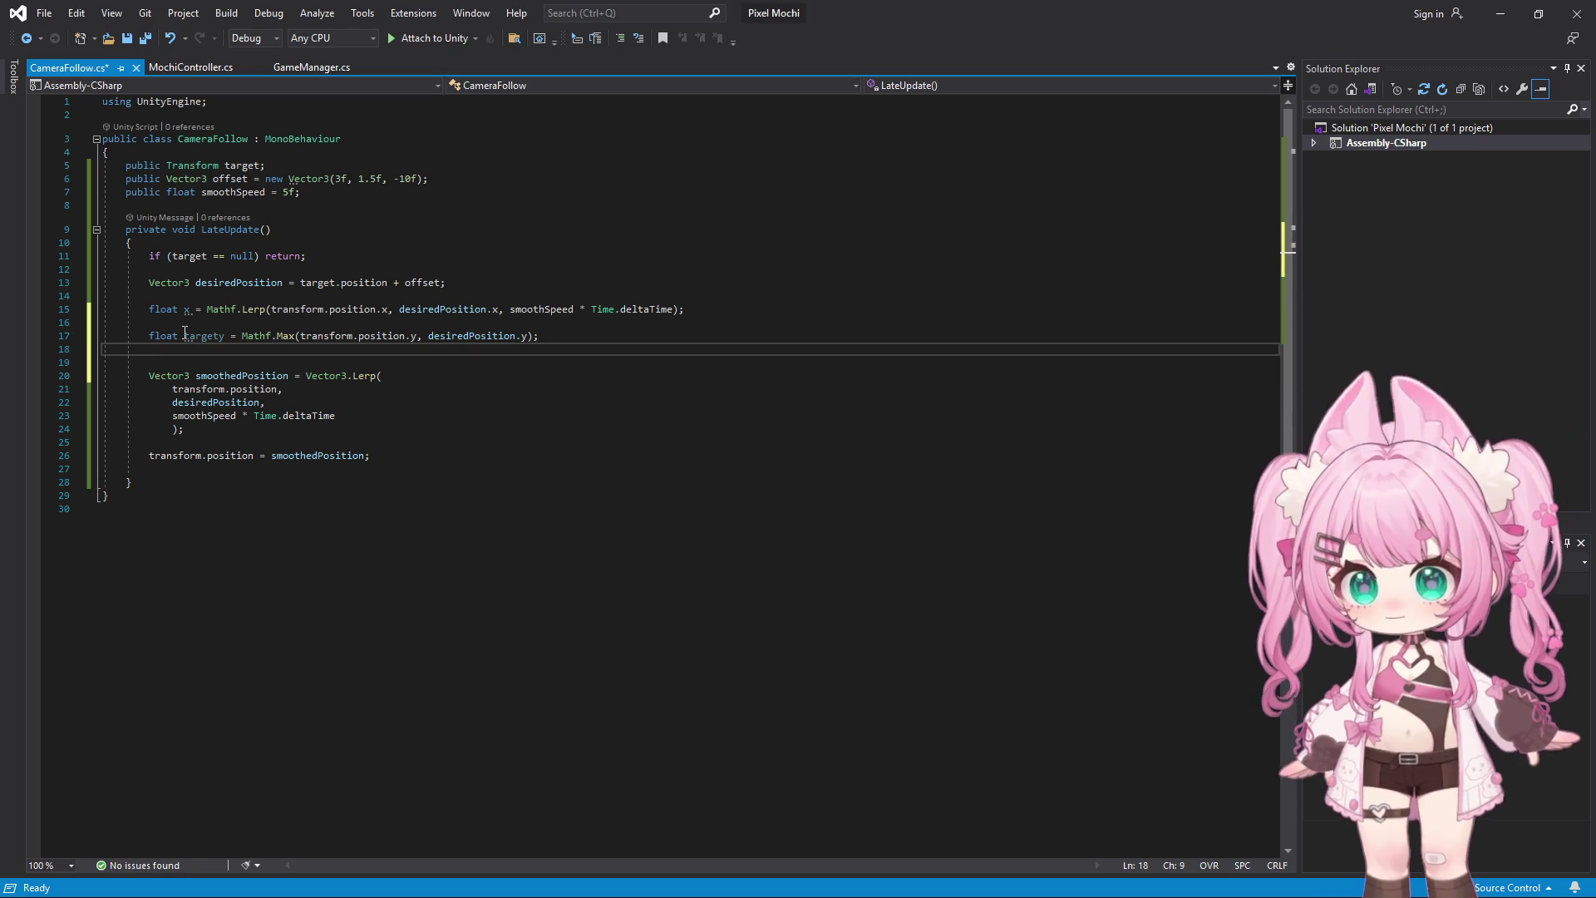
pyautogui.press('Return')
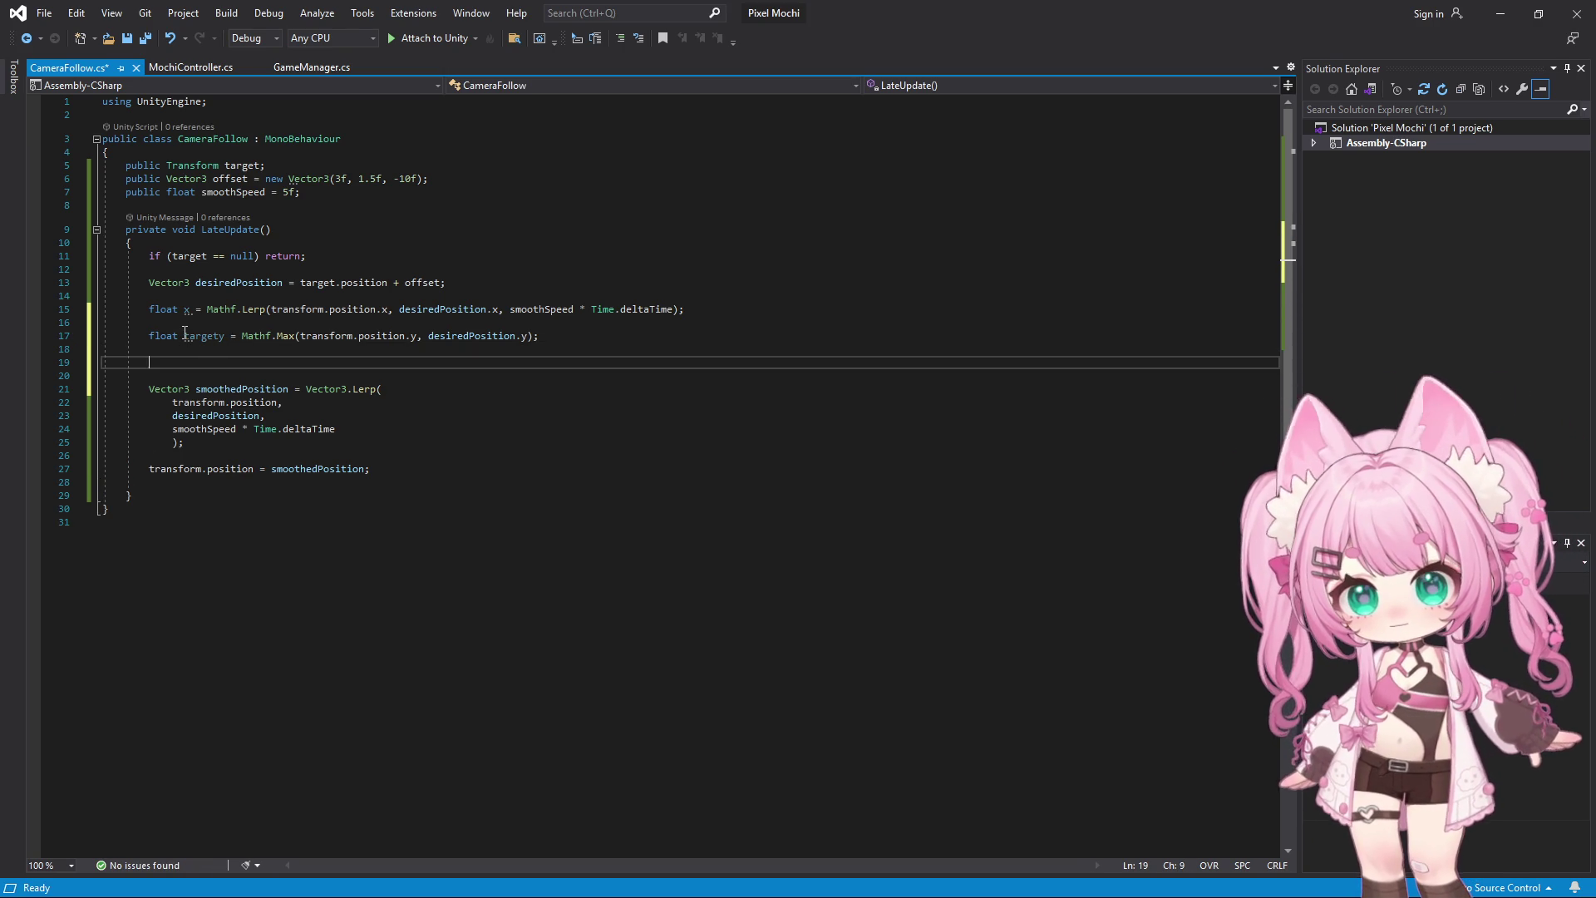
pyautogui.write('float')
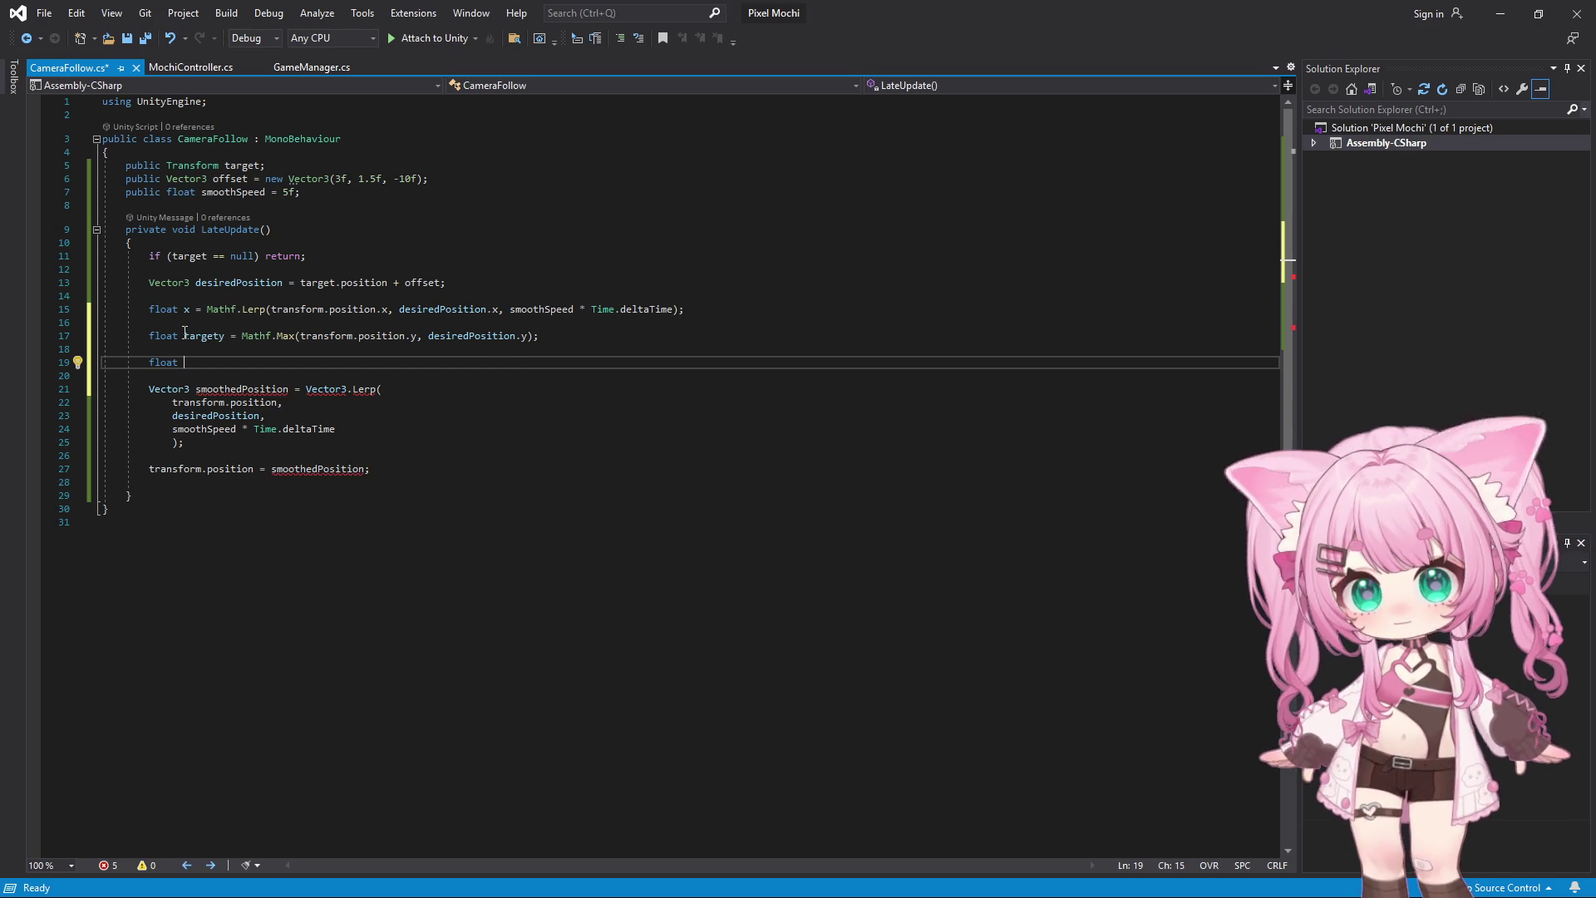
pyautogui.write(' y')
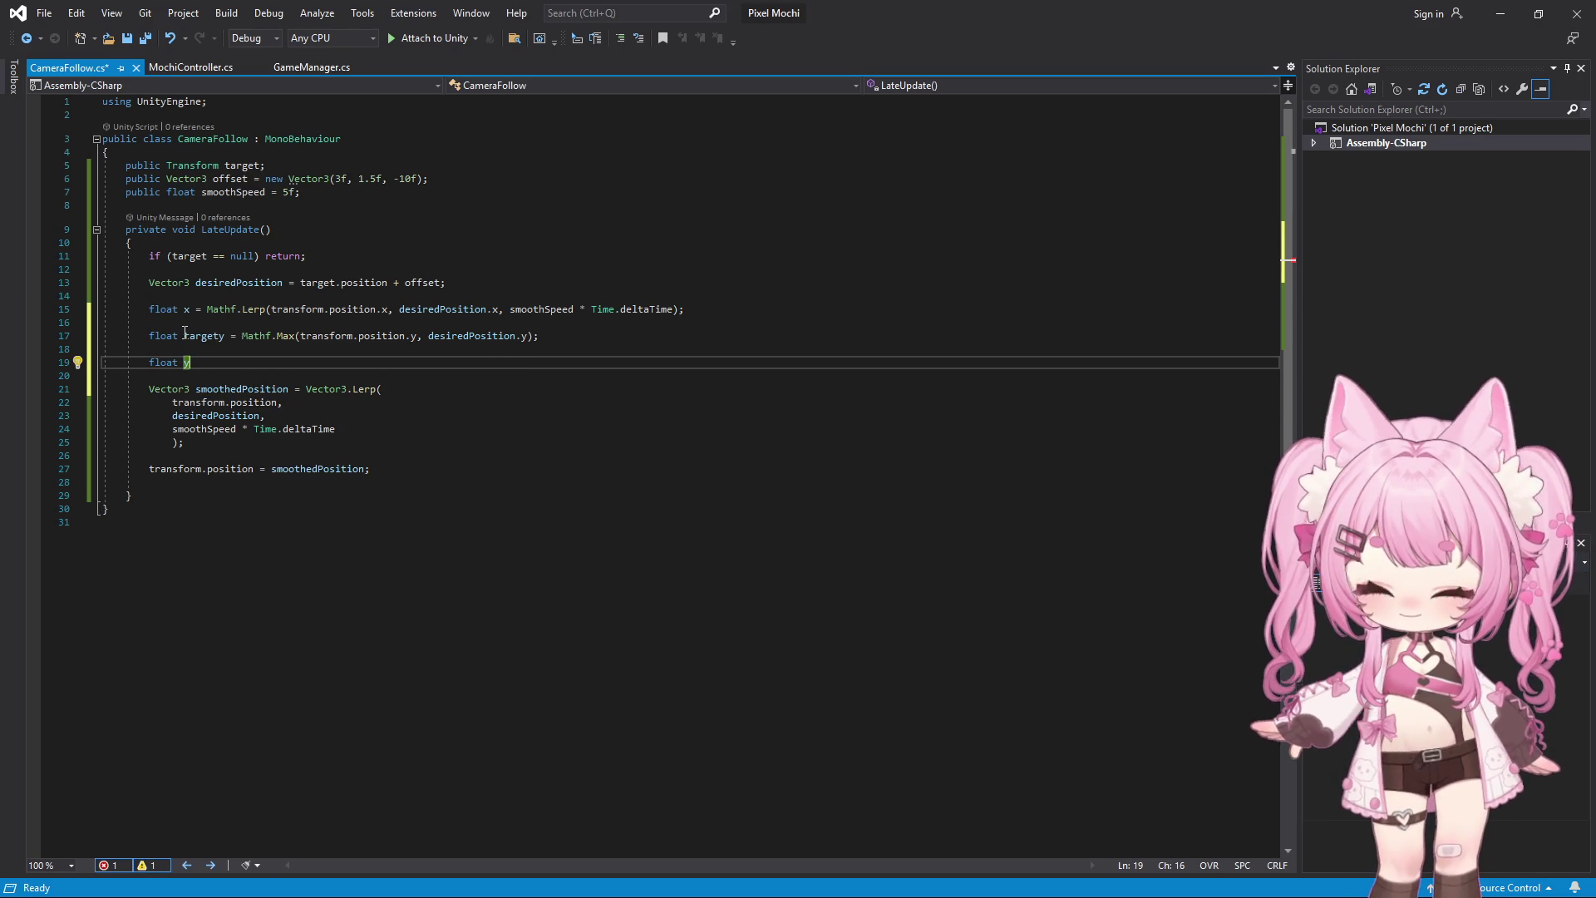
pyautogui.write(' = ')
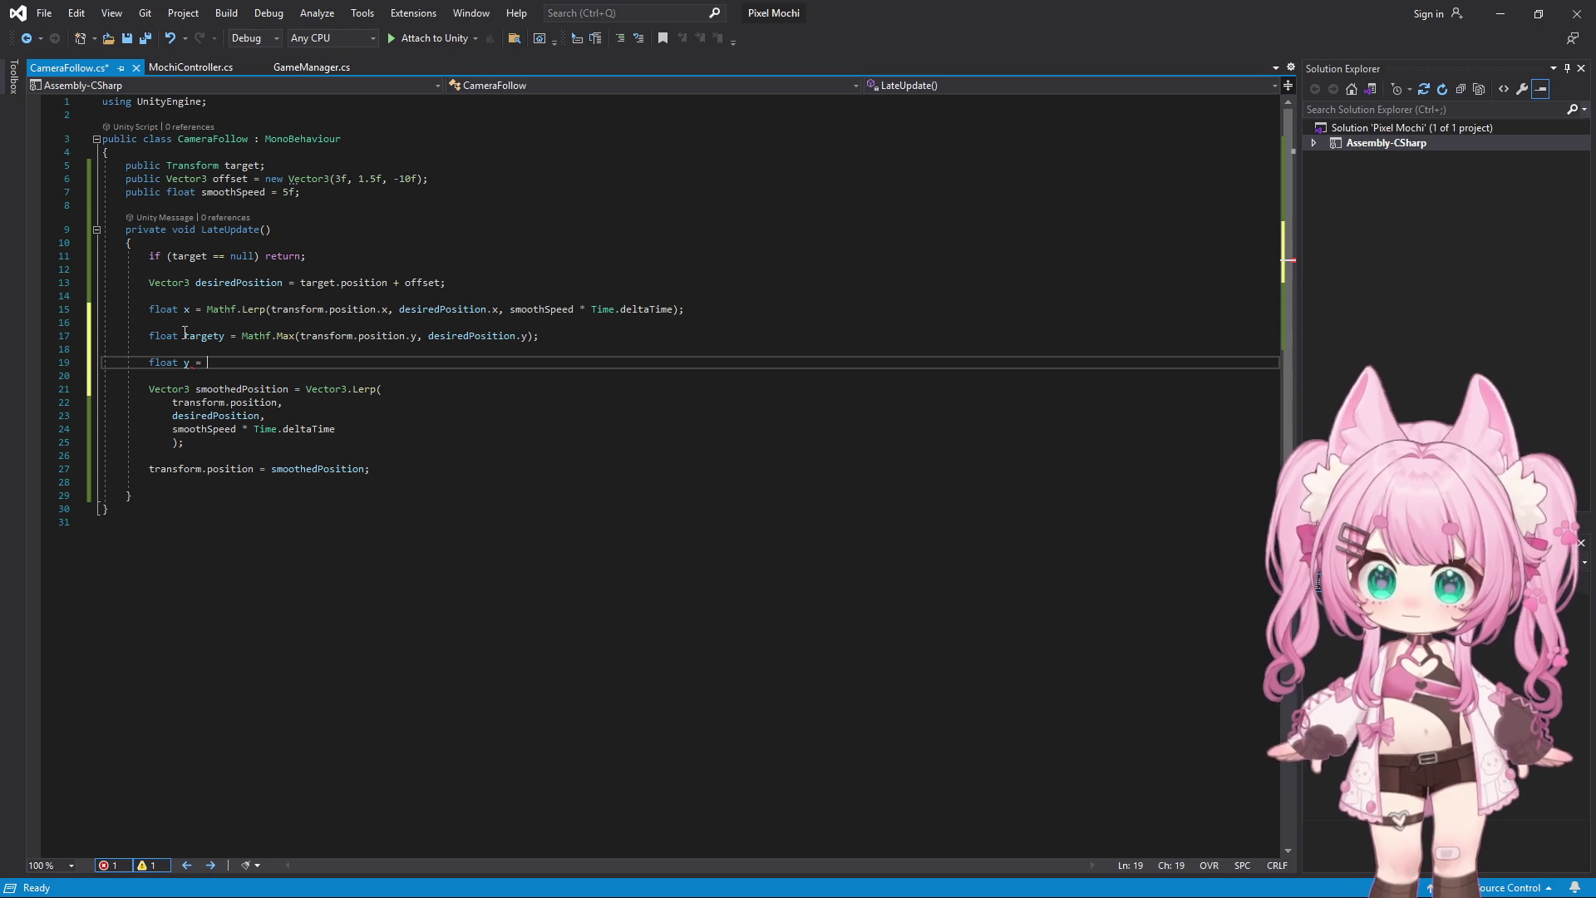
pyautogui.write('Ma')
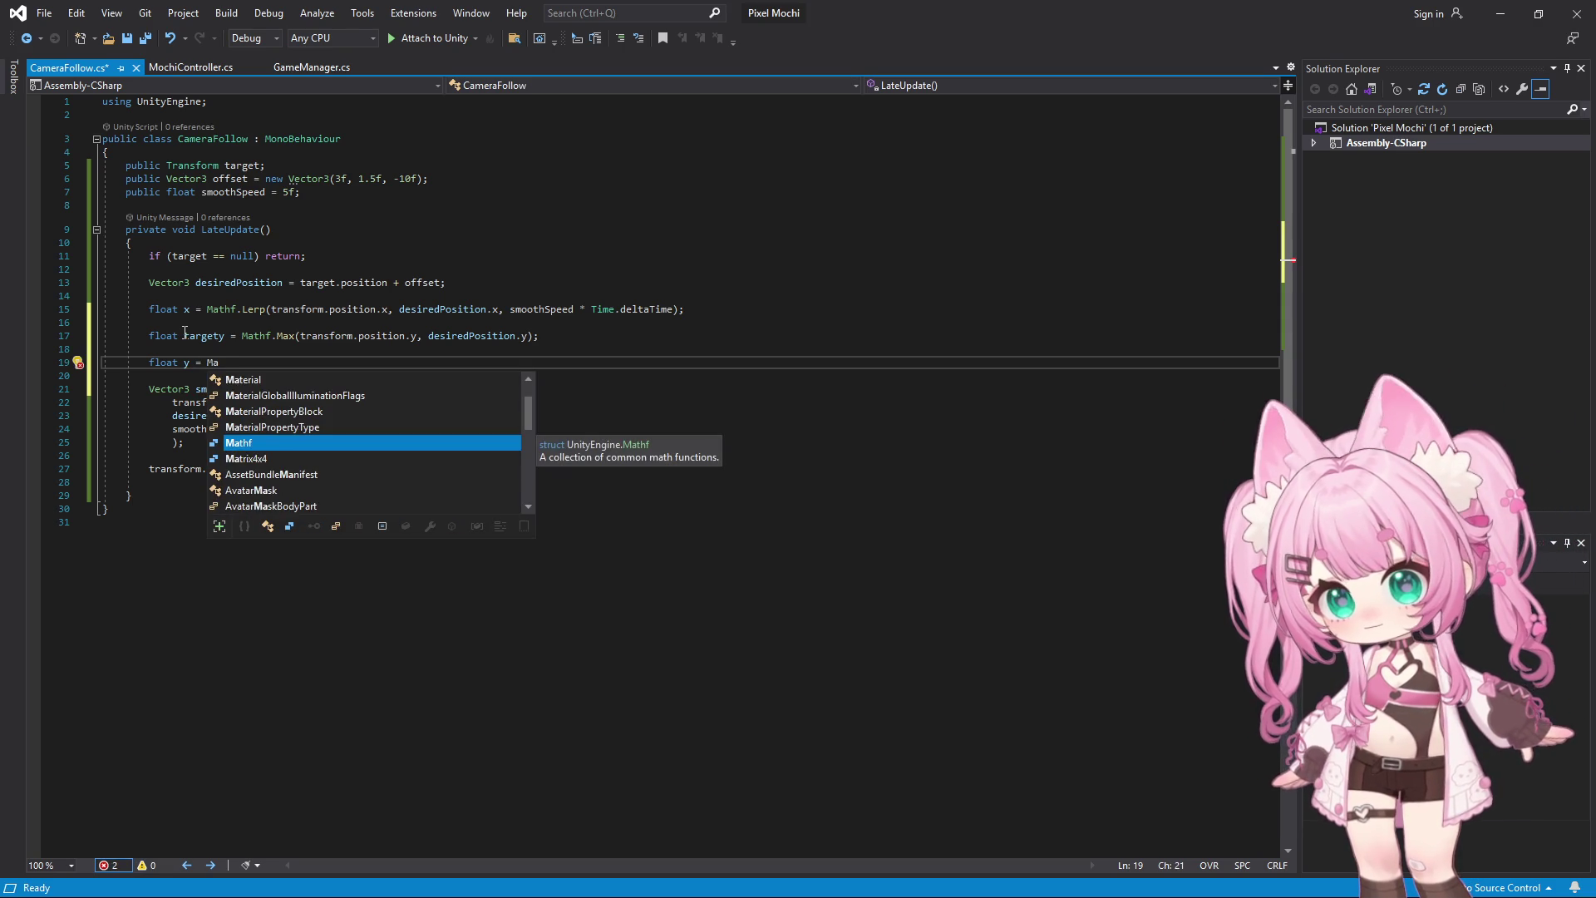
pyautogui.write('thf')
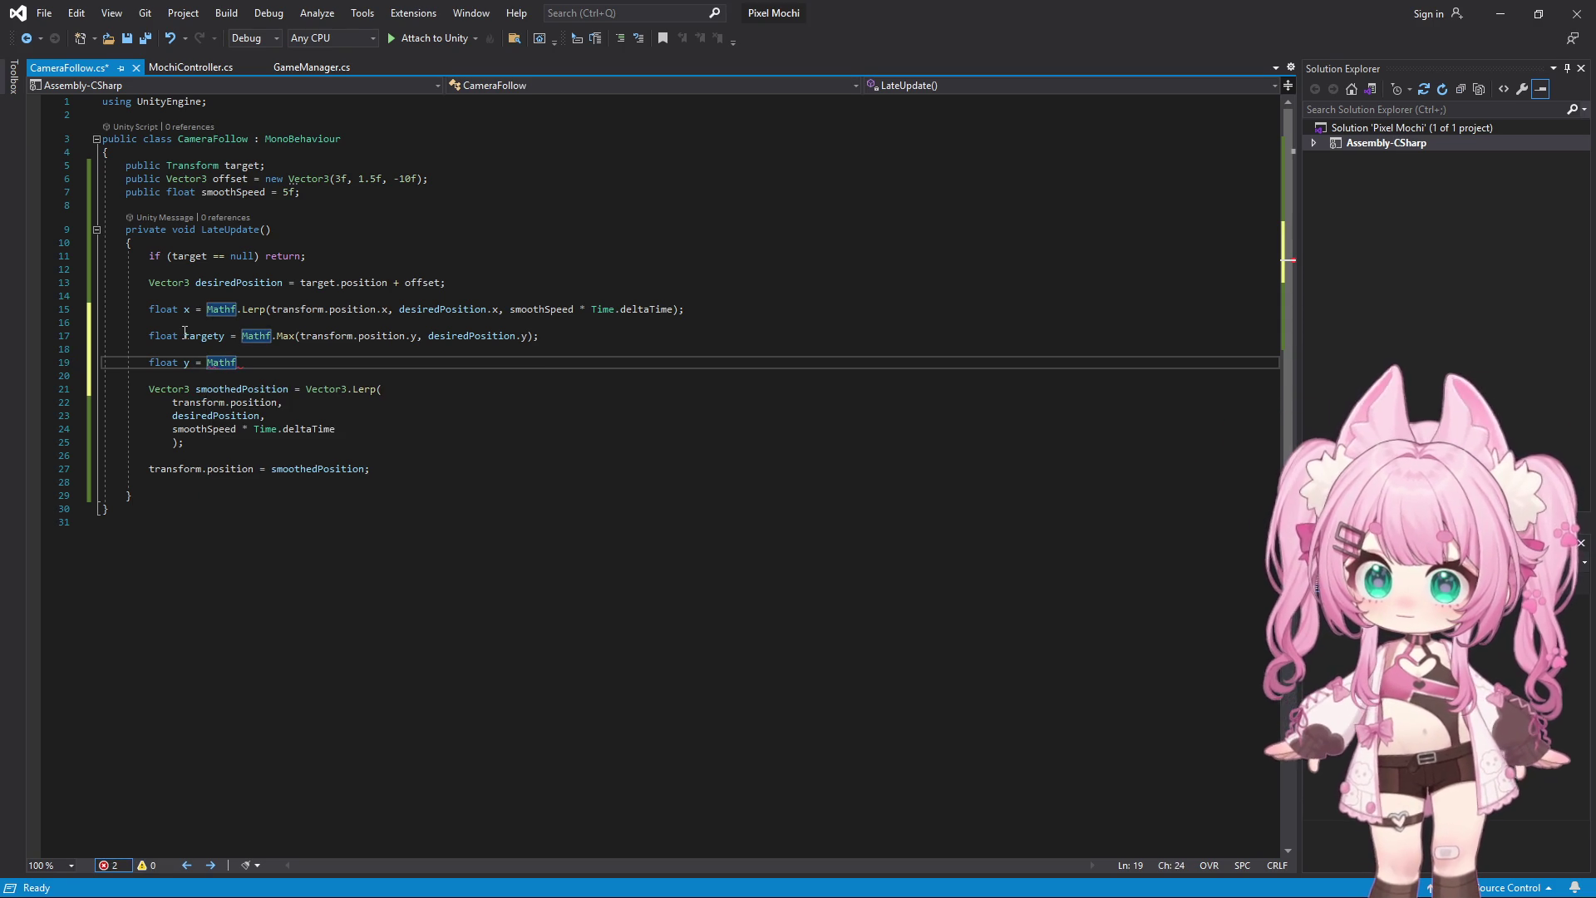
pyautogui.press('Up')
pyautogui.press('Up')
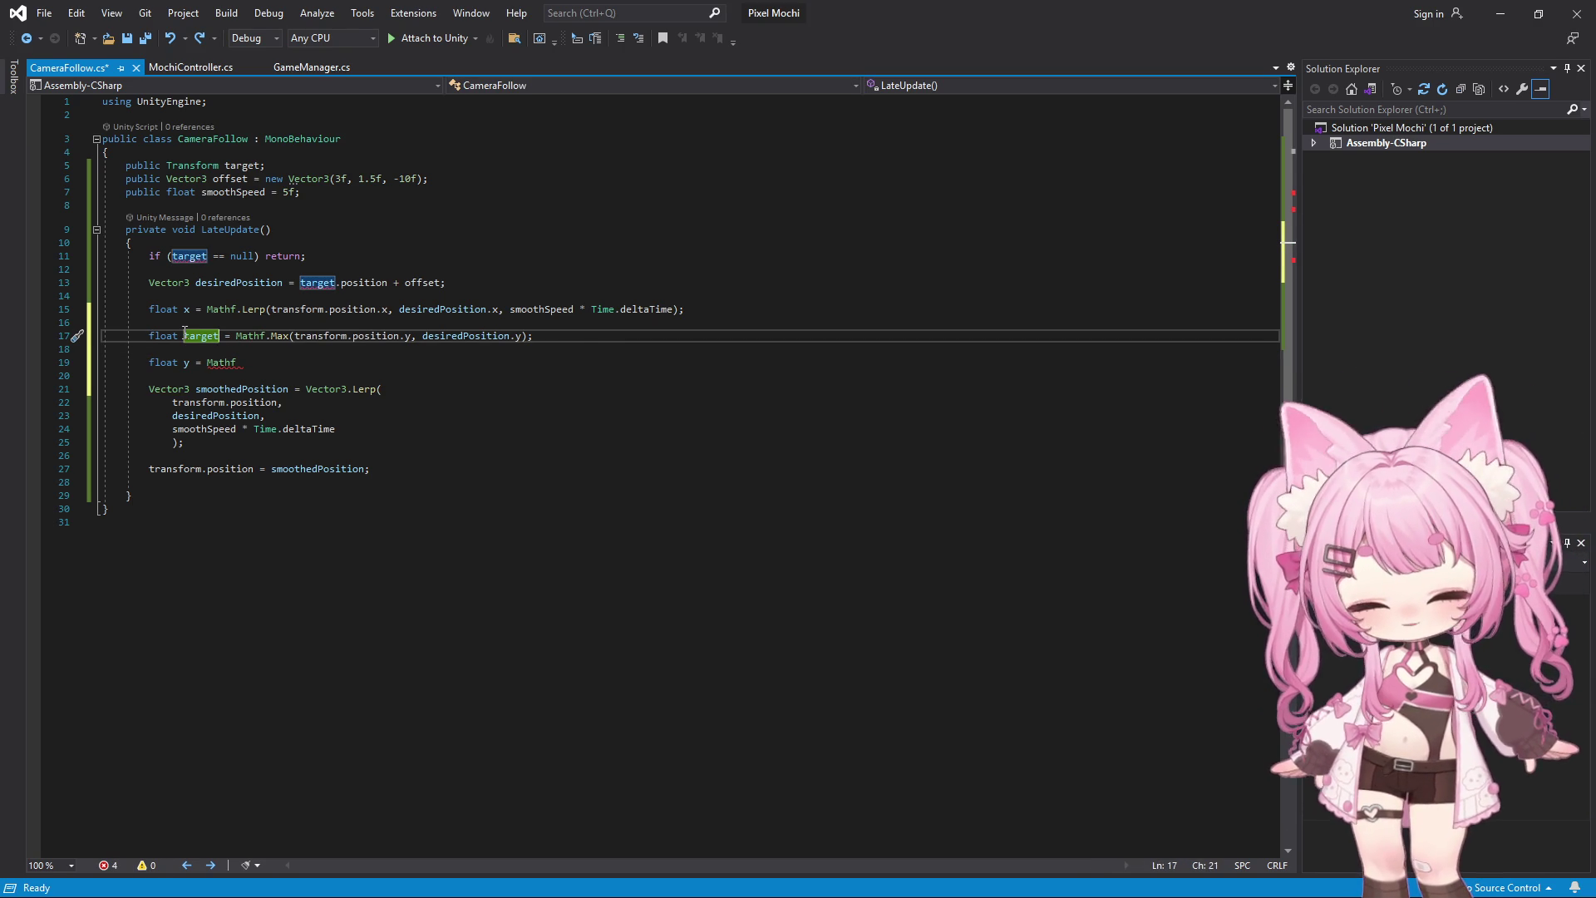
pyautogui.press('Down')
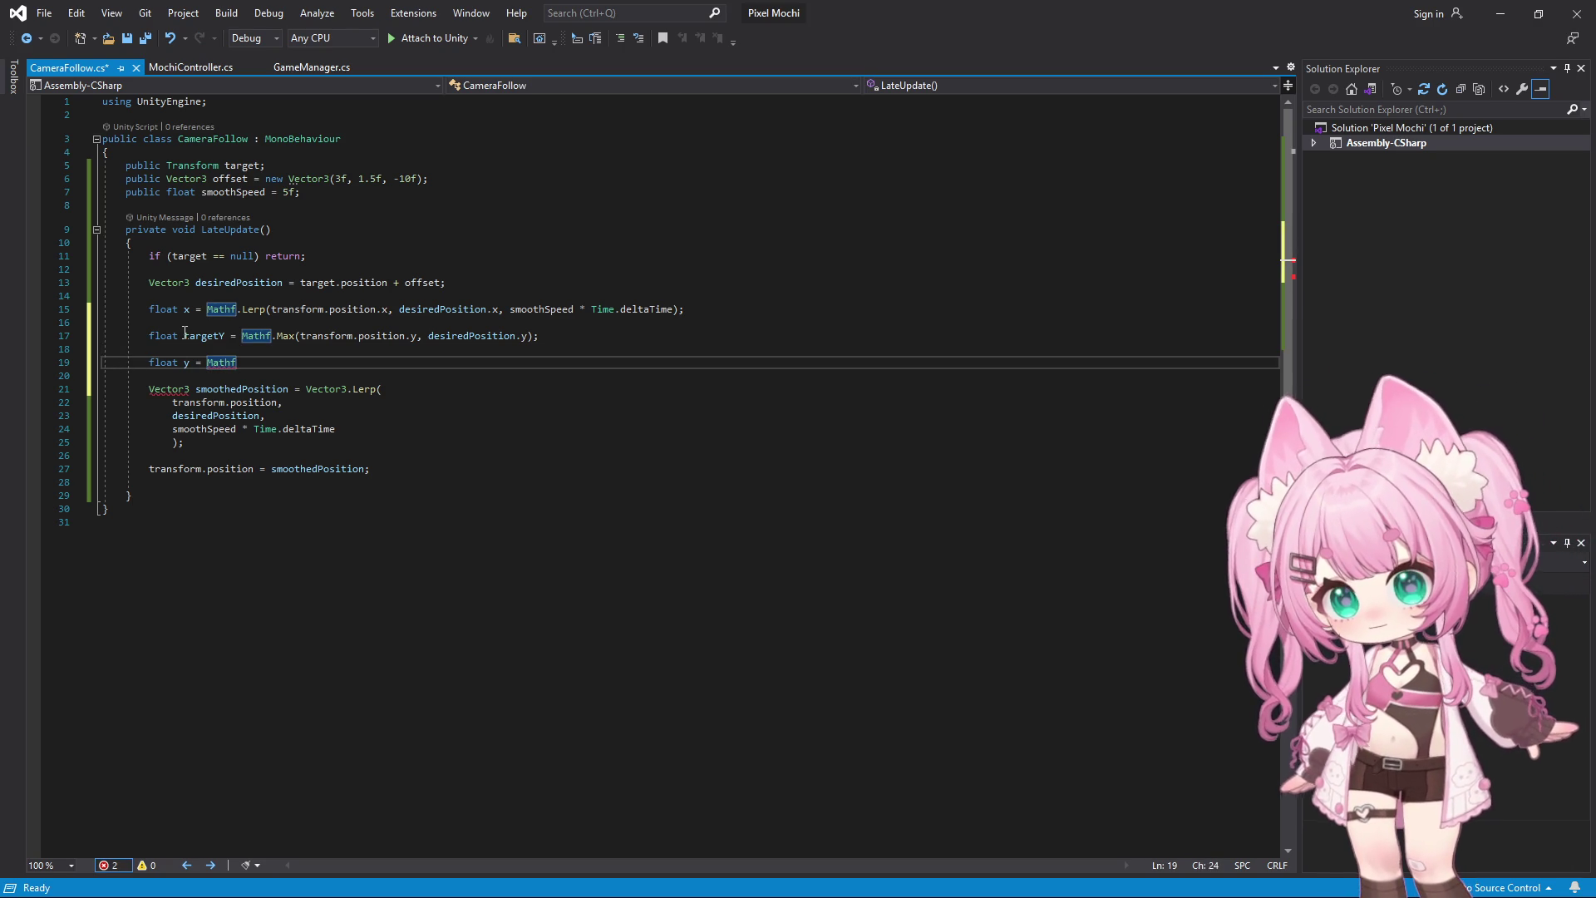
pyautogui.write('.LEr')
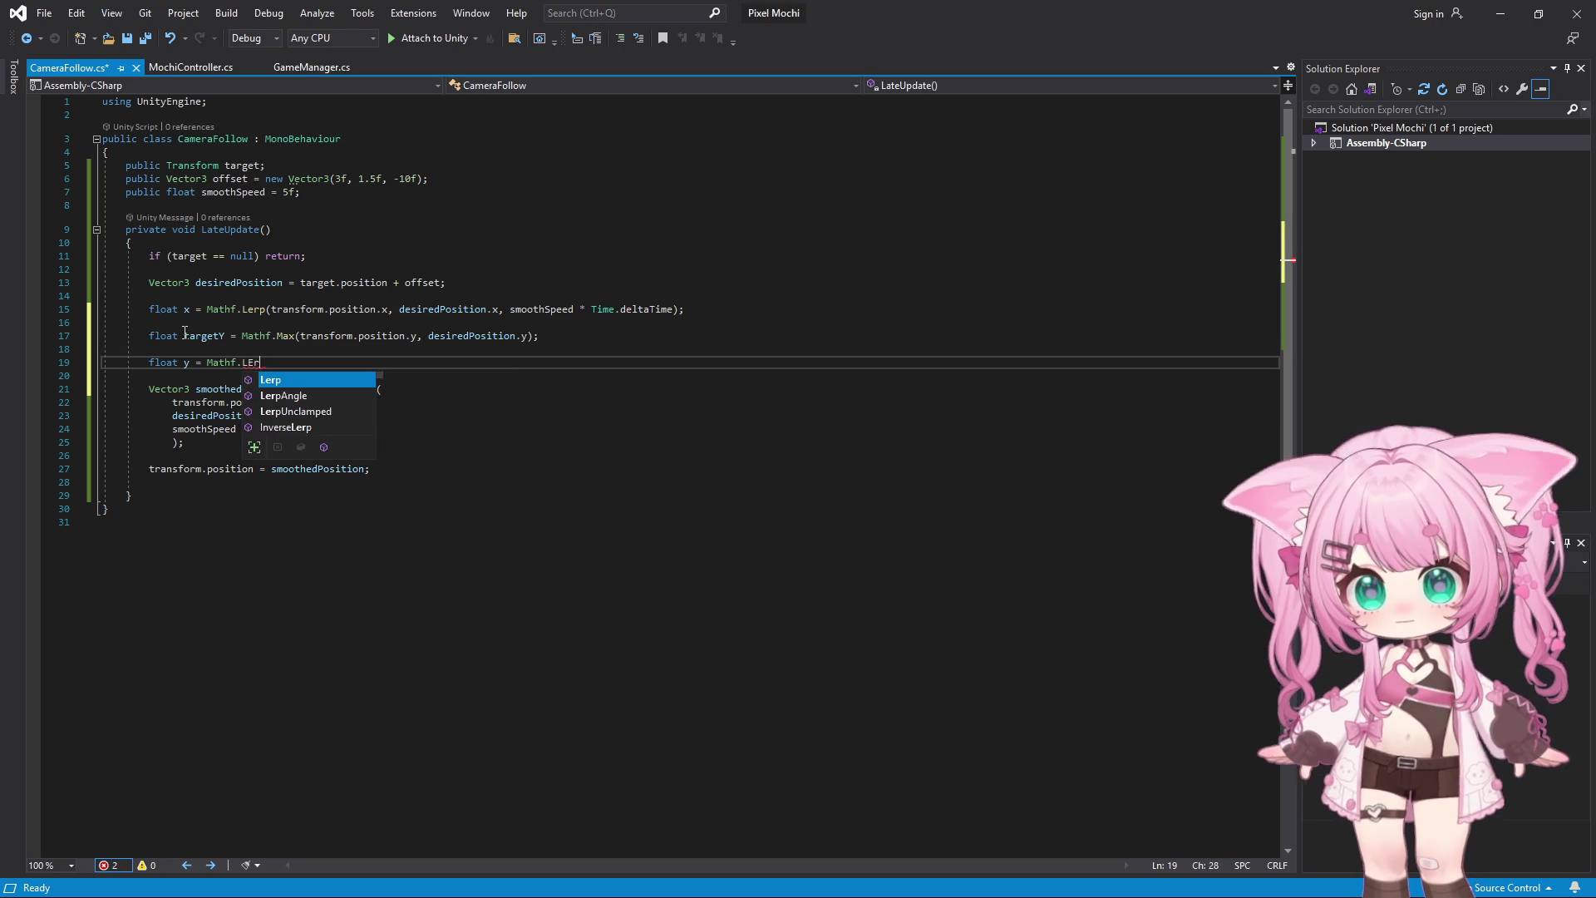
pyautogui.press('BackSpace')
pyautogui.press('BackSpace')
pyautogui.write('erp')
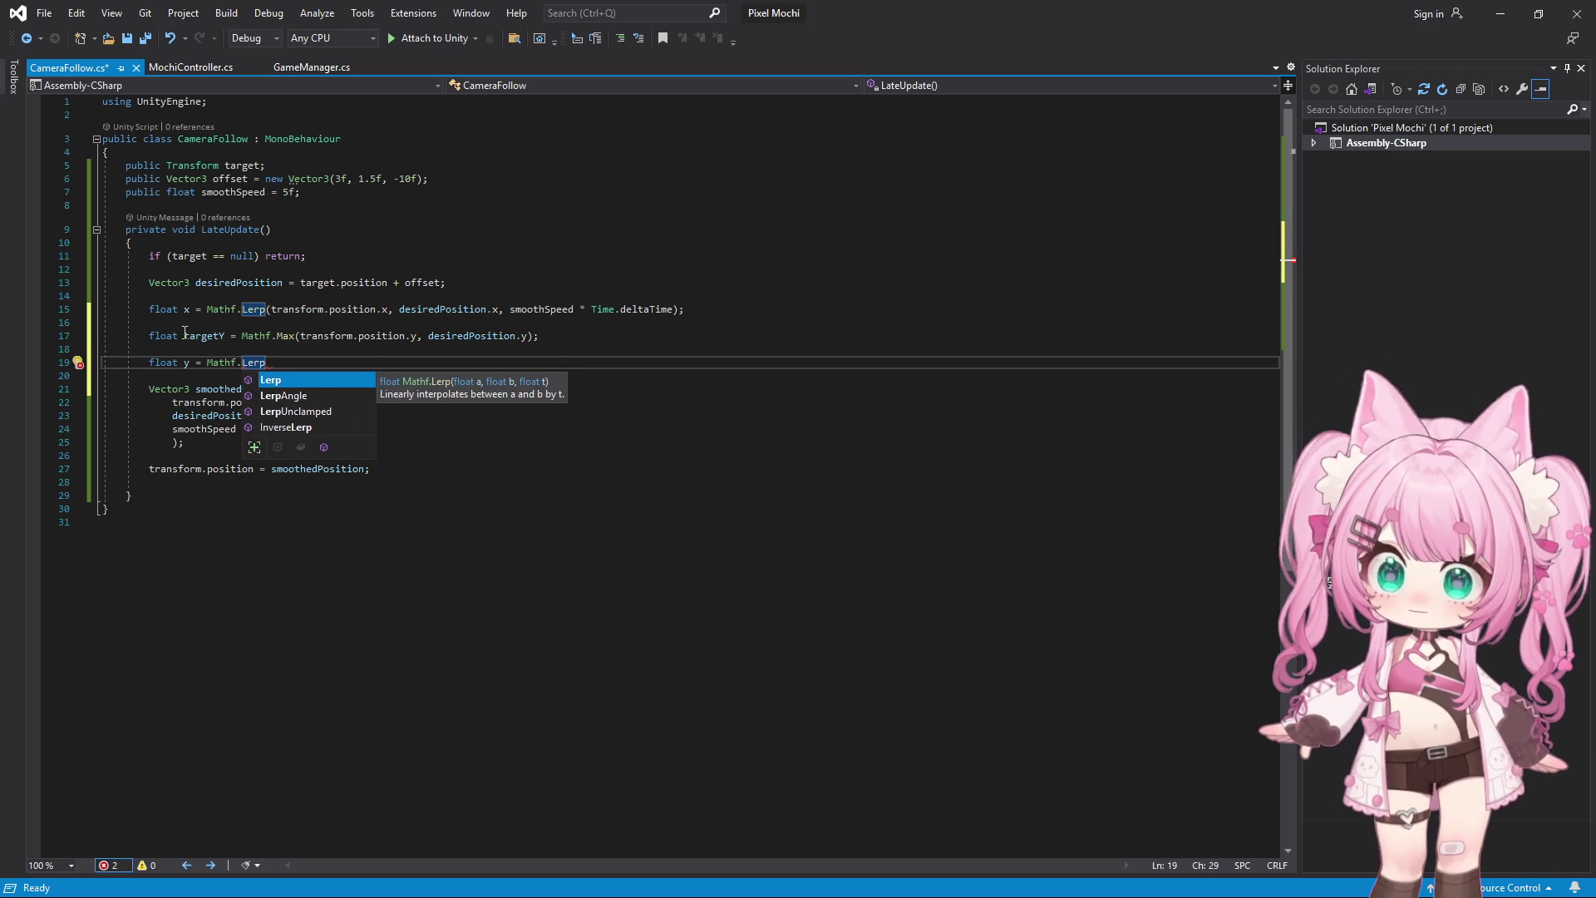
pyautogui.write('()')
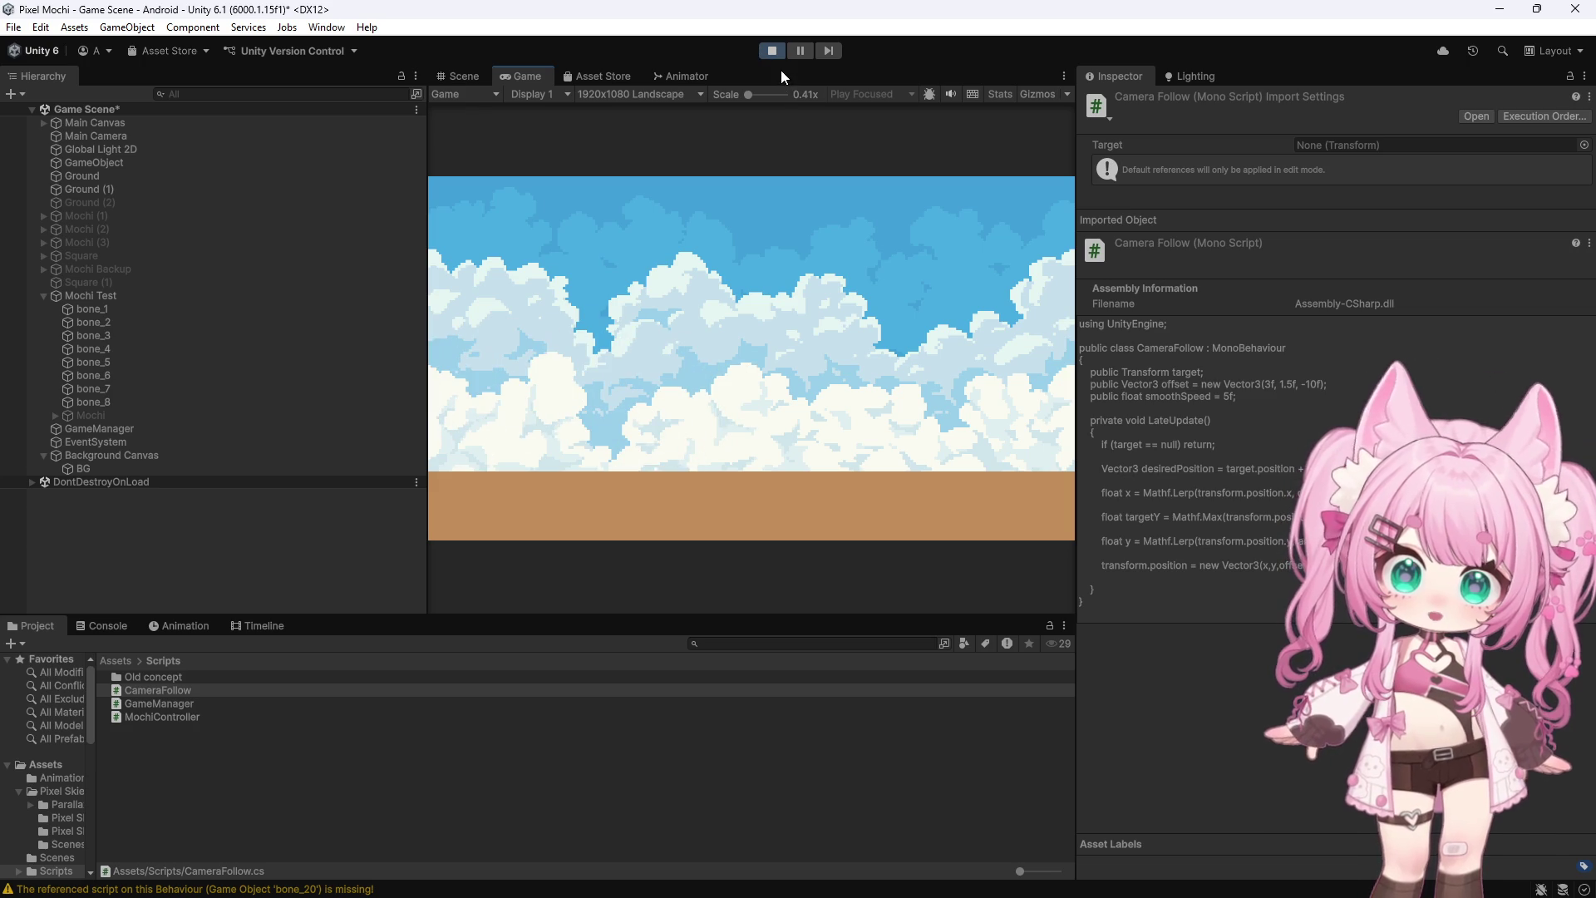
pyautogui.click(775, 50)
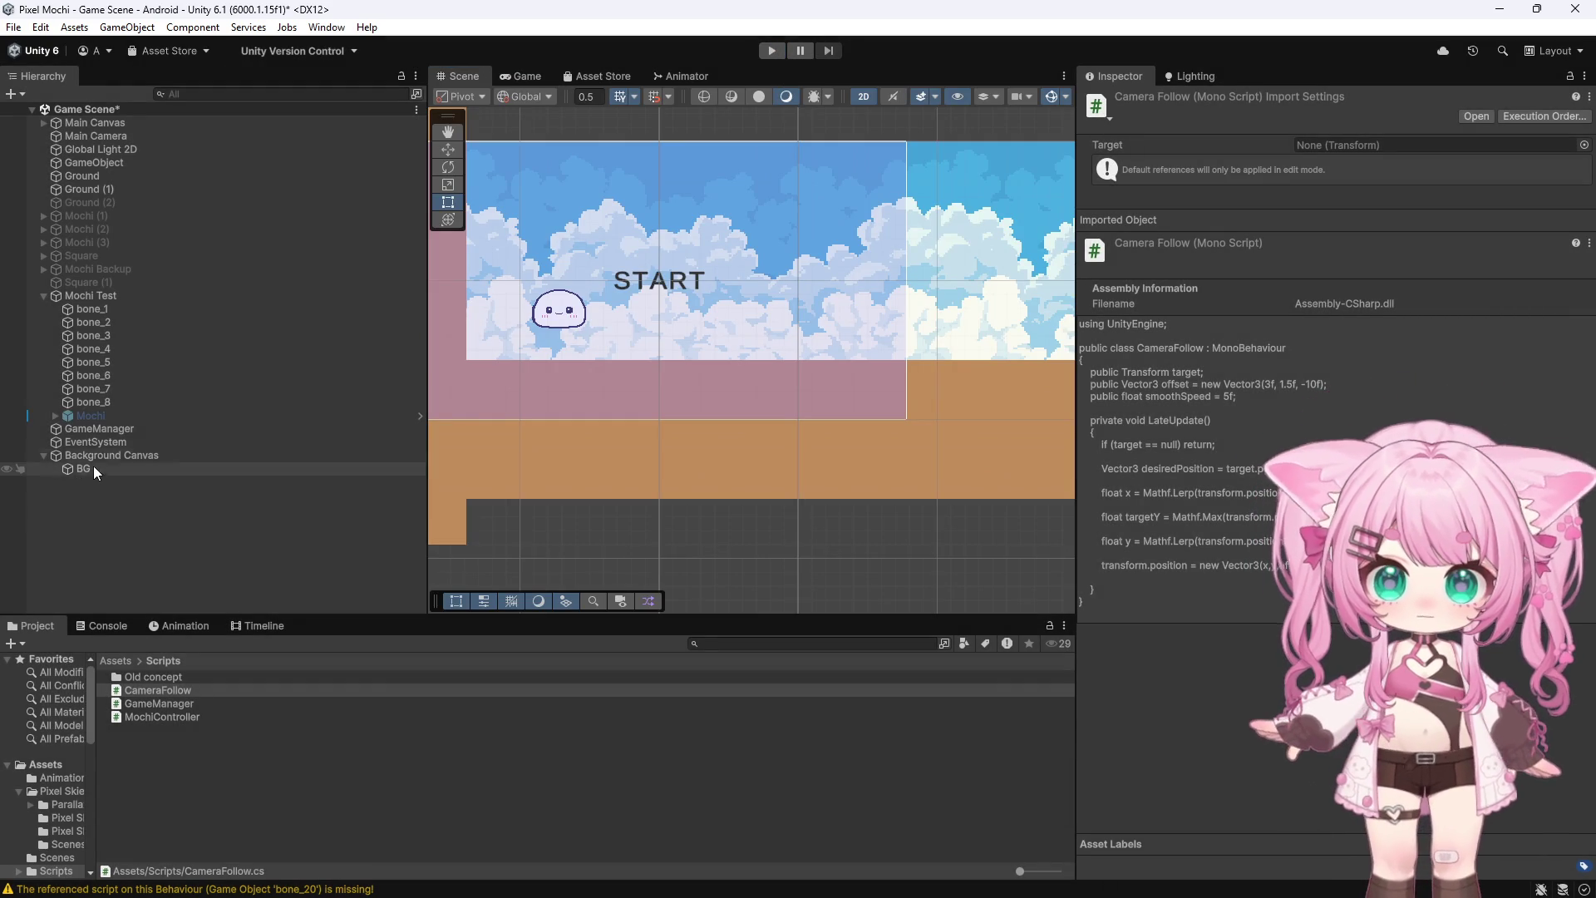
# After inspecting Mochi Test, uncheck Camera Follow (Script) on Main Camera and enter Play mode
pyautogui.click(98, 296)
pyautogui.scroll(-5, 1106, 530)
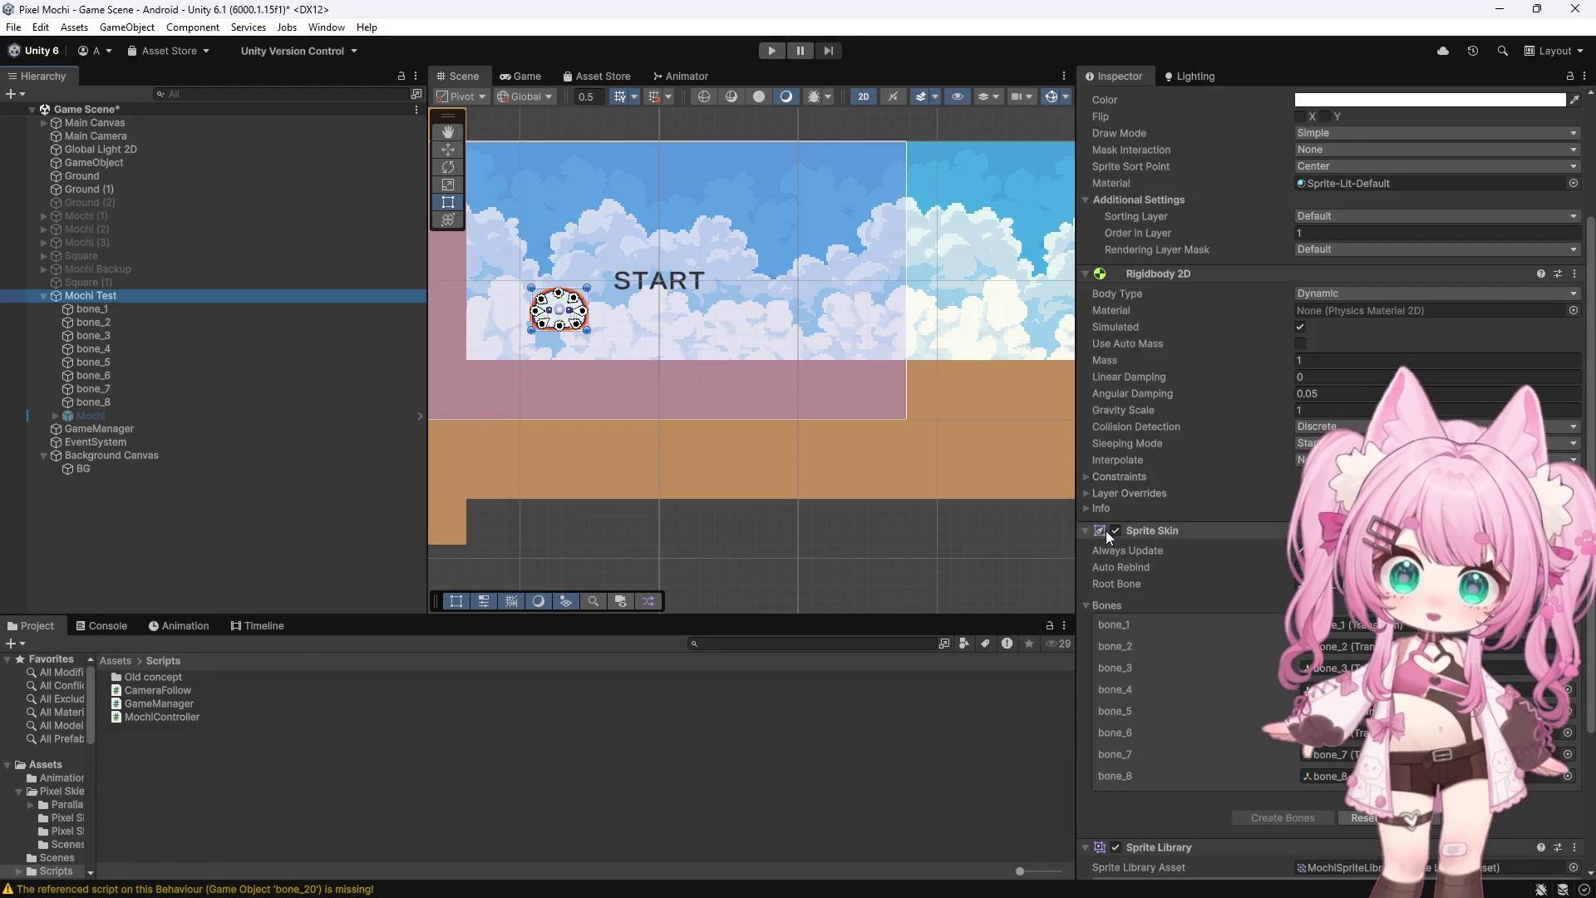
pyautogui.scroll(-5, 1106, 530)
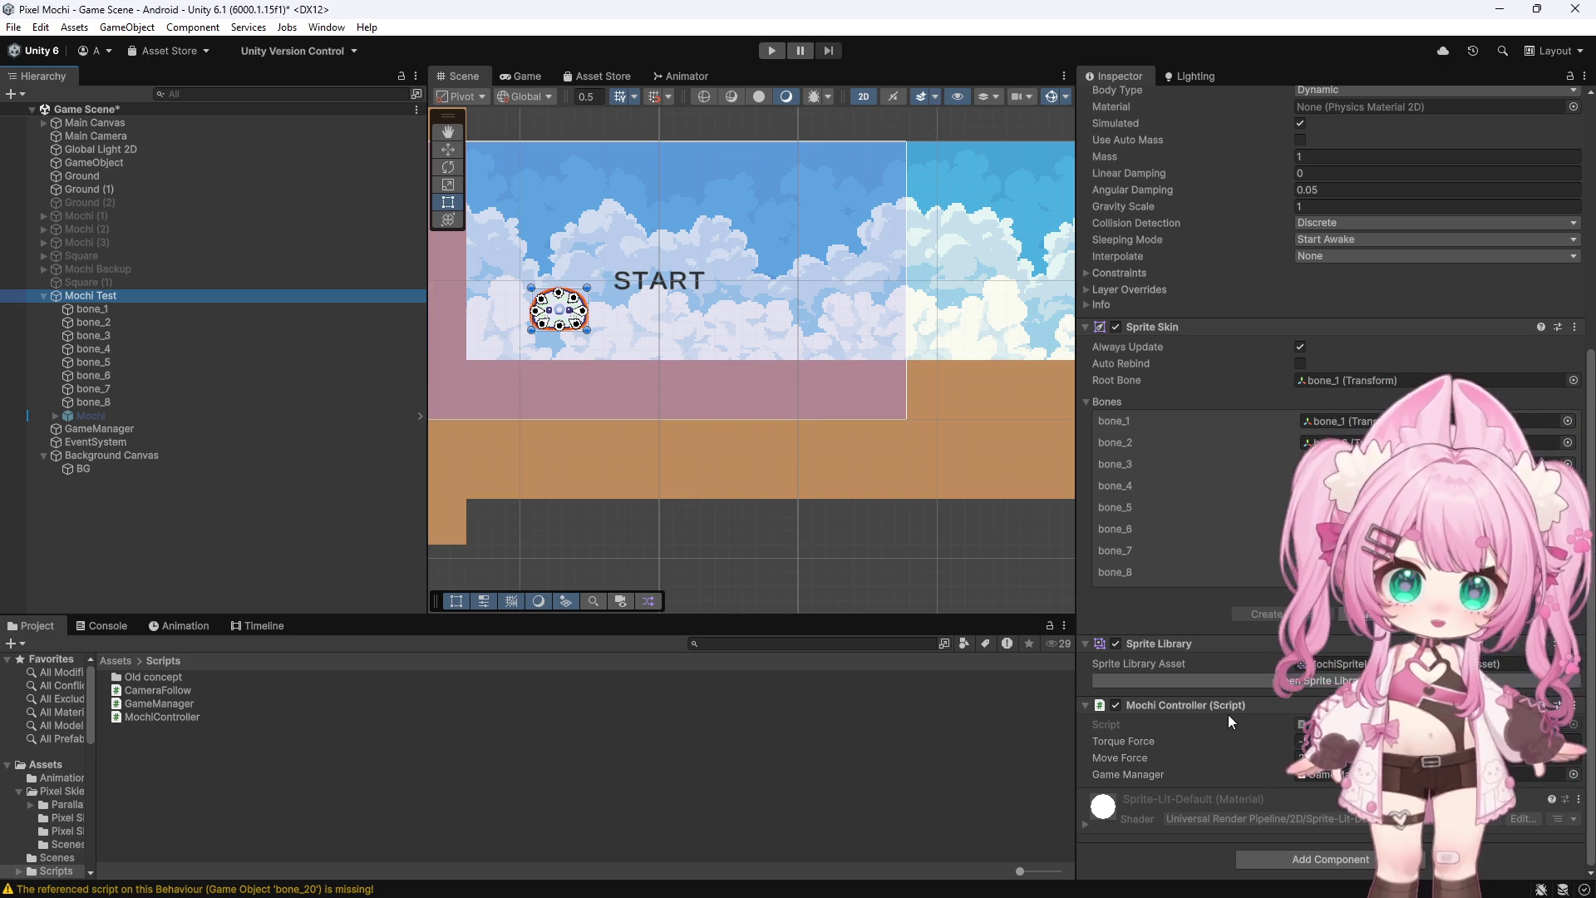
pyautogui.click(94, 135)
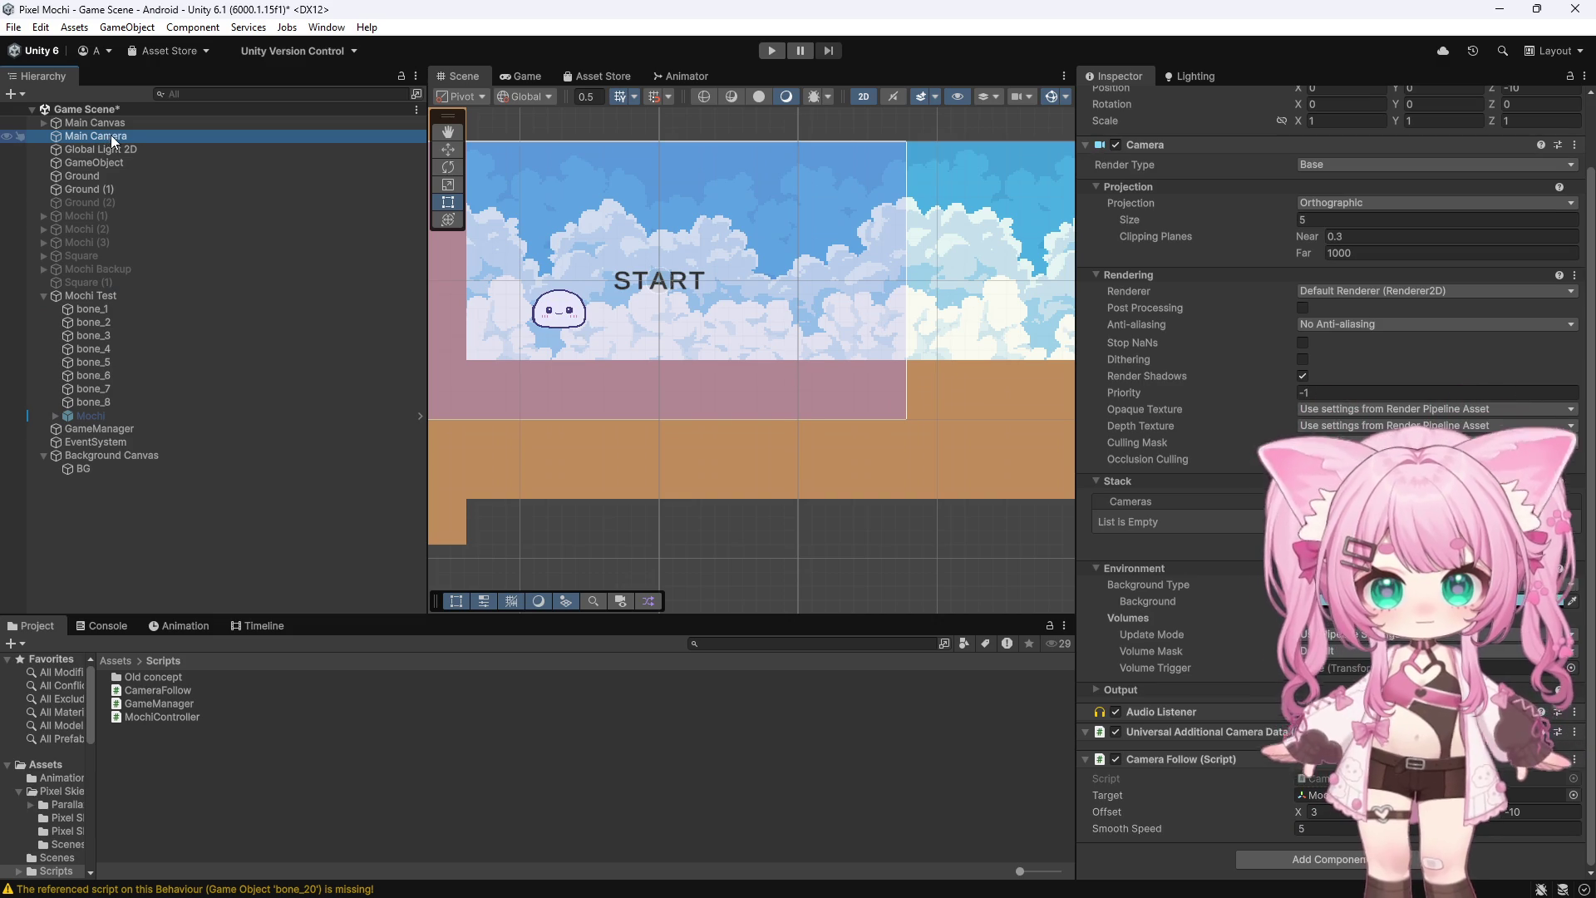
pyautogui.click(1116, 759)
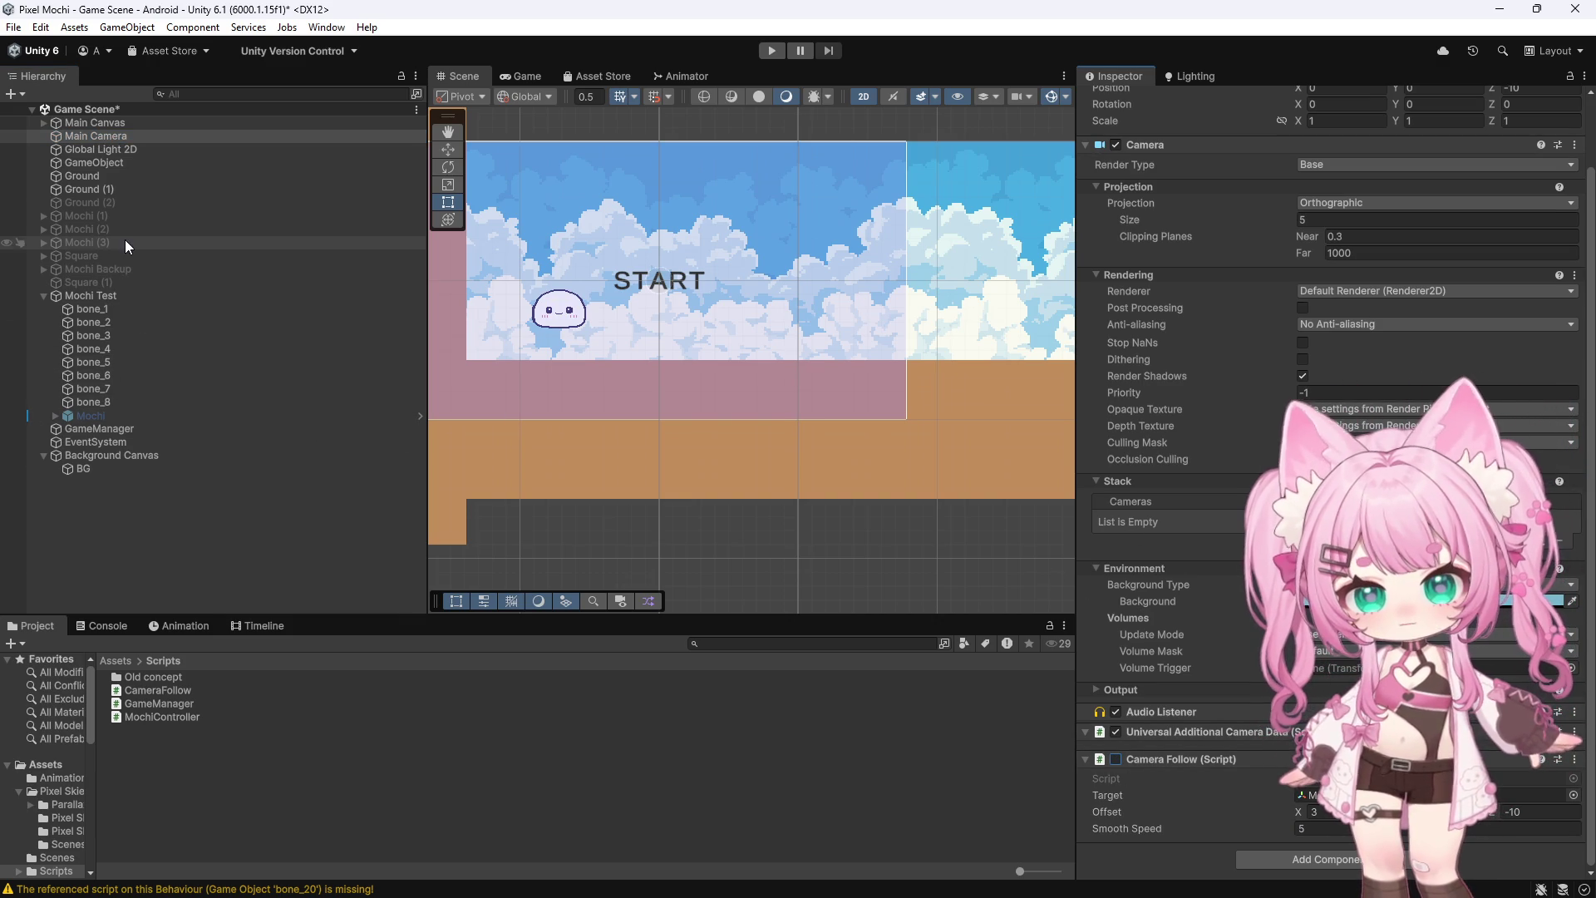
pyautogui.click(771, 52)
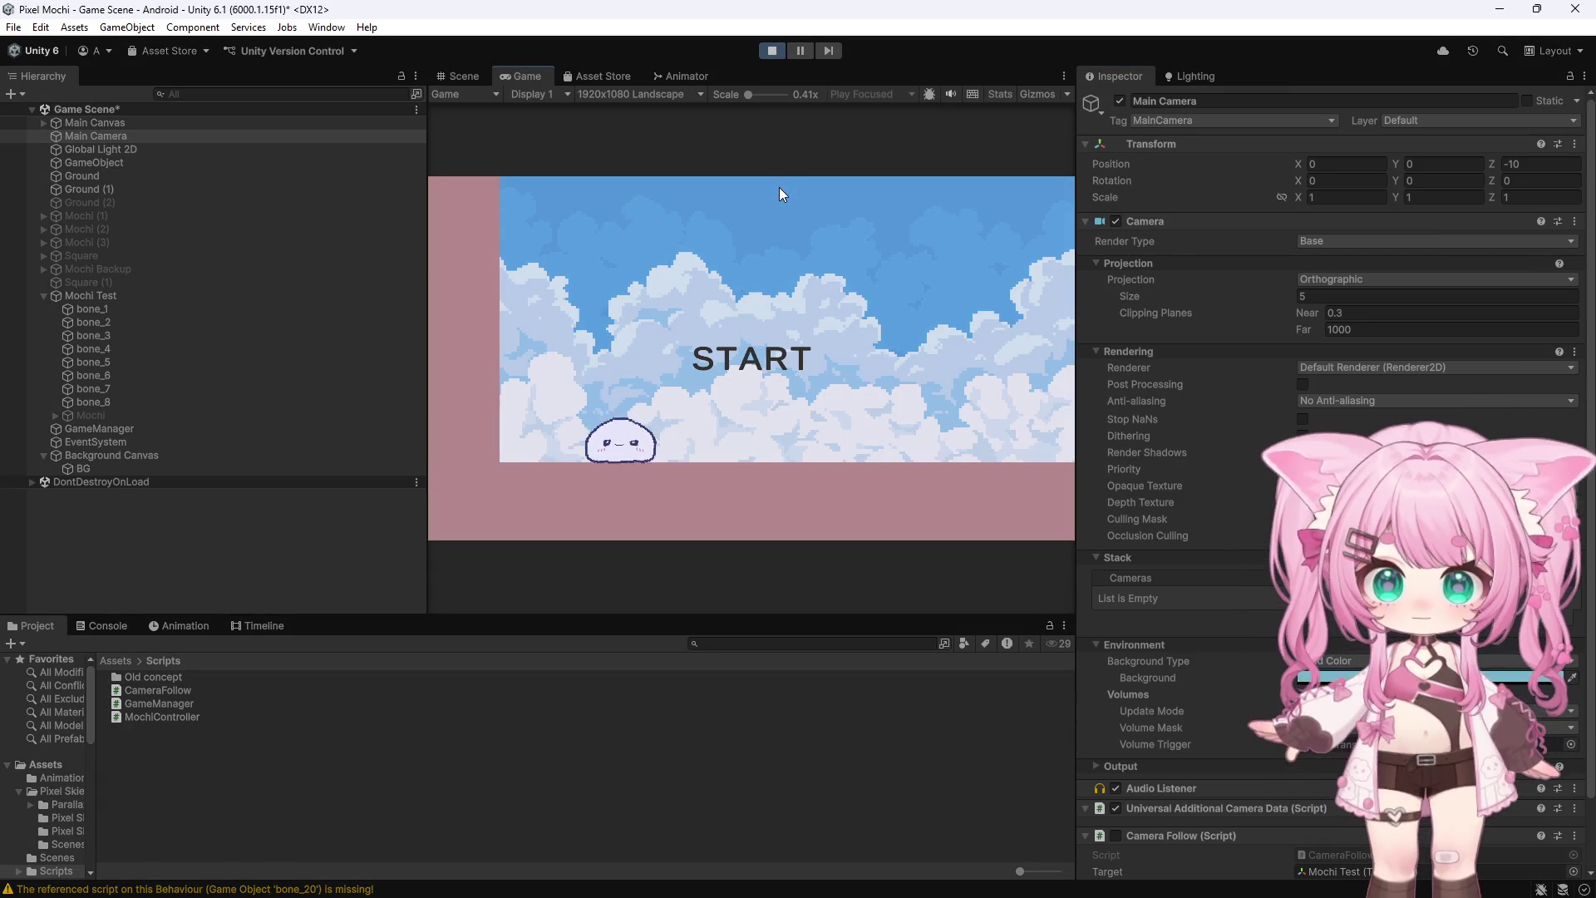
# Start the game from the START screen, then stop the play test
pyautogui.click(751, 331)
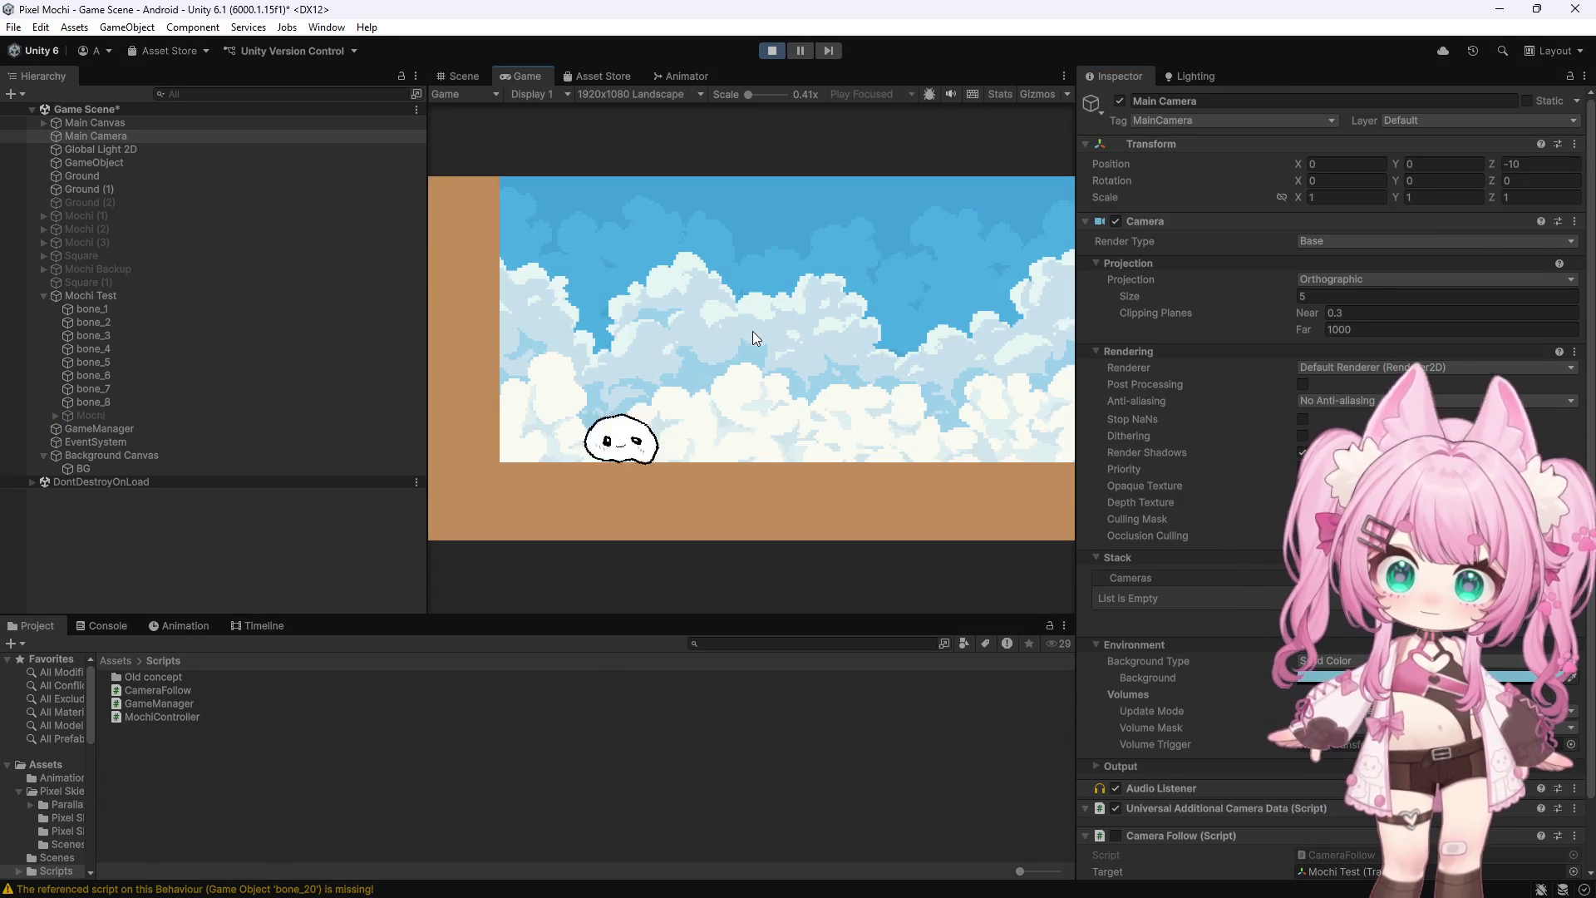
pyautogui.click(773, 48)
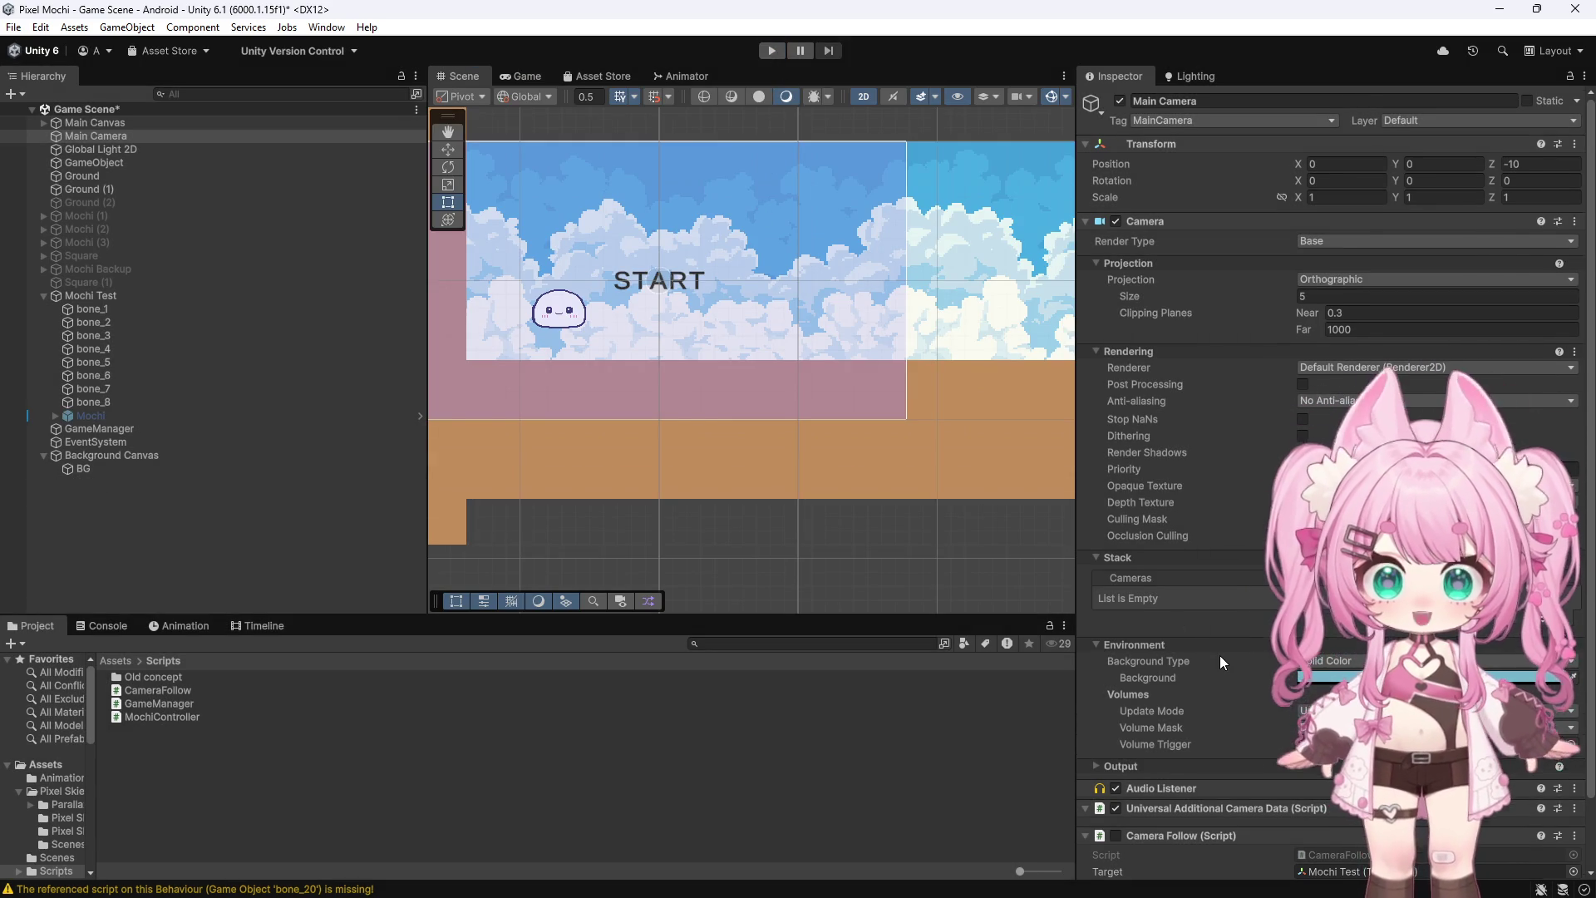
pyautogui.scroll(-3, 1219, 655)
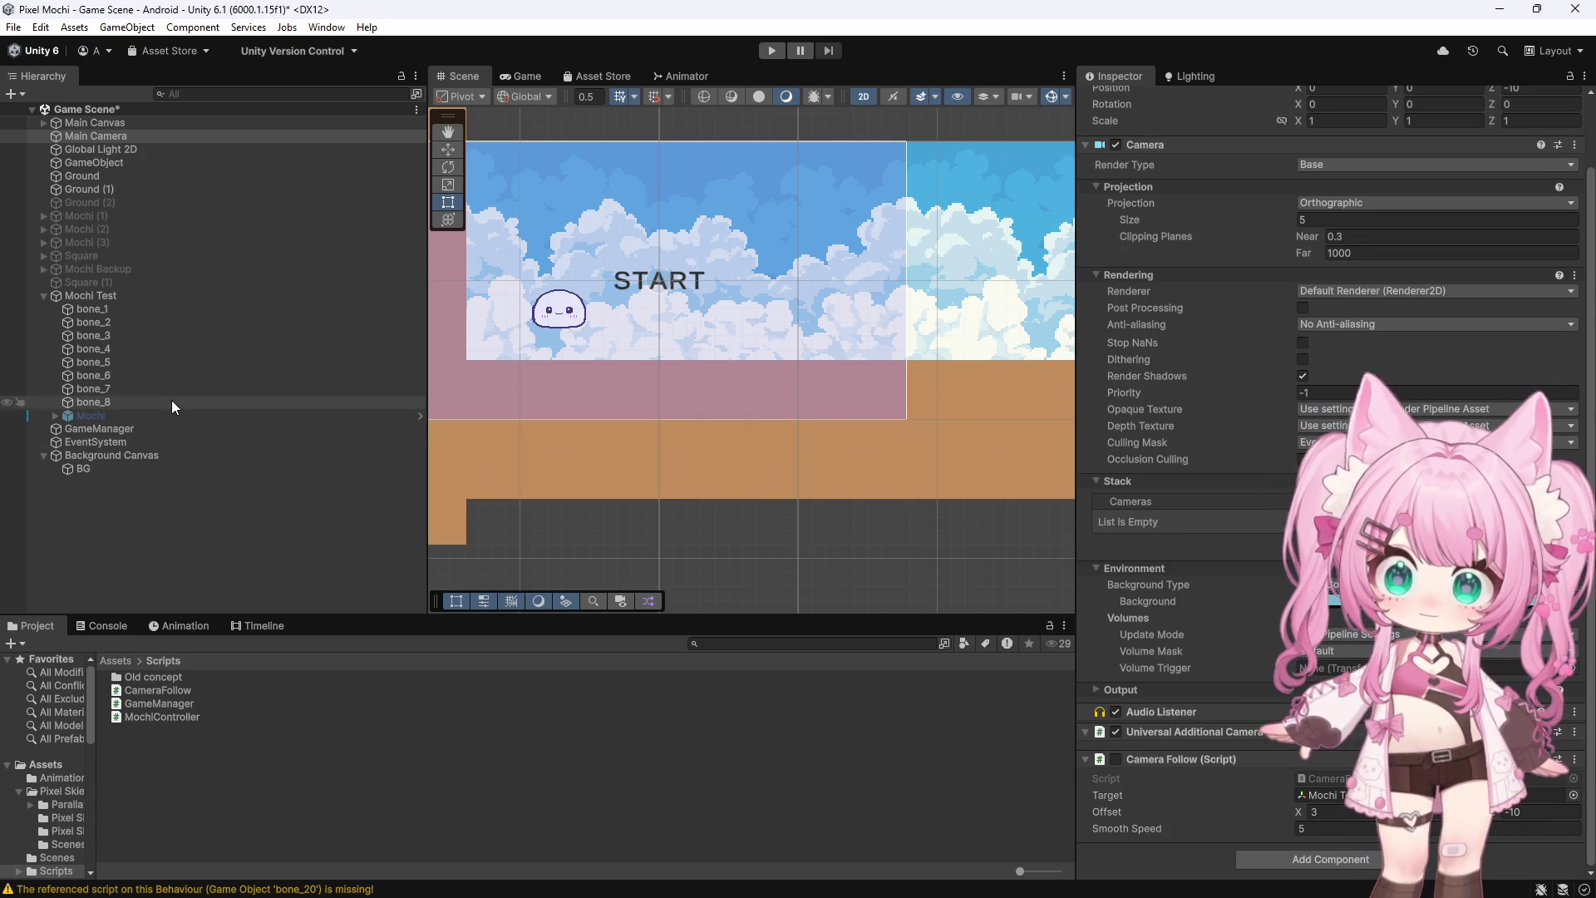
# Set Mochi Test's Mochi Controller Move Force to 1 and start another play test
pyautogui.click(113, 296)
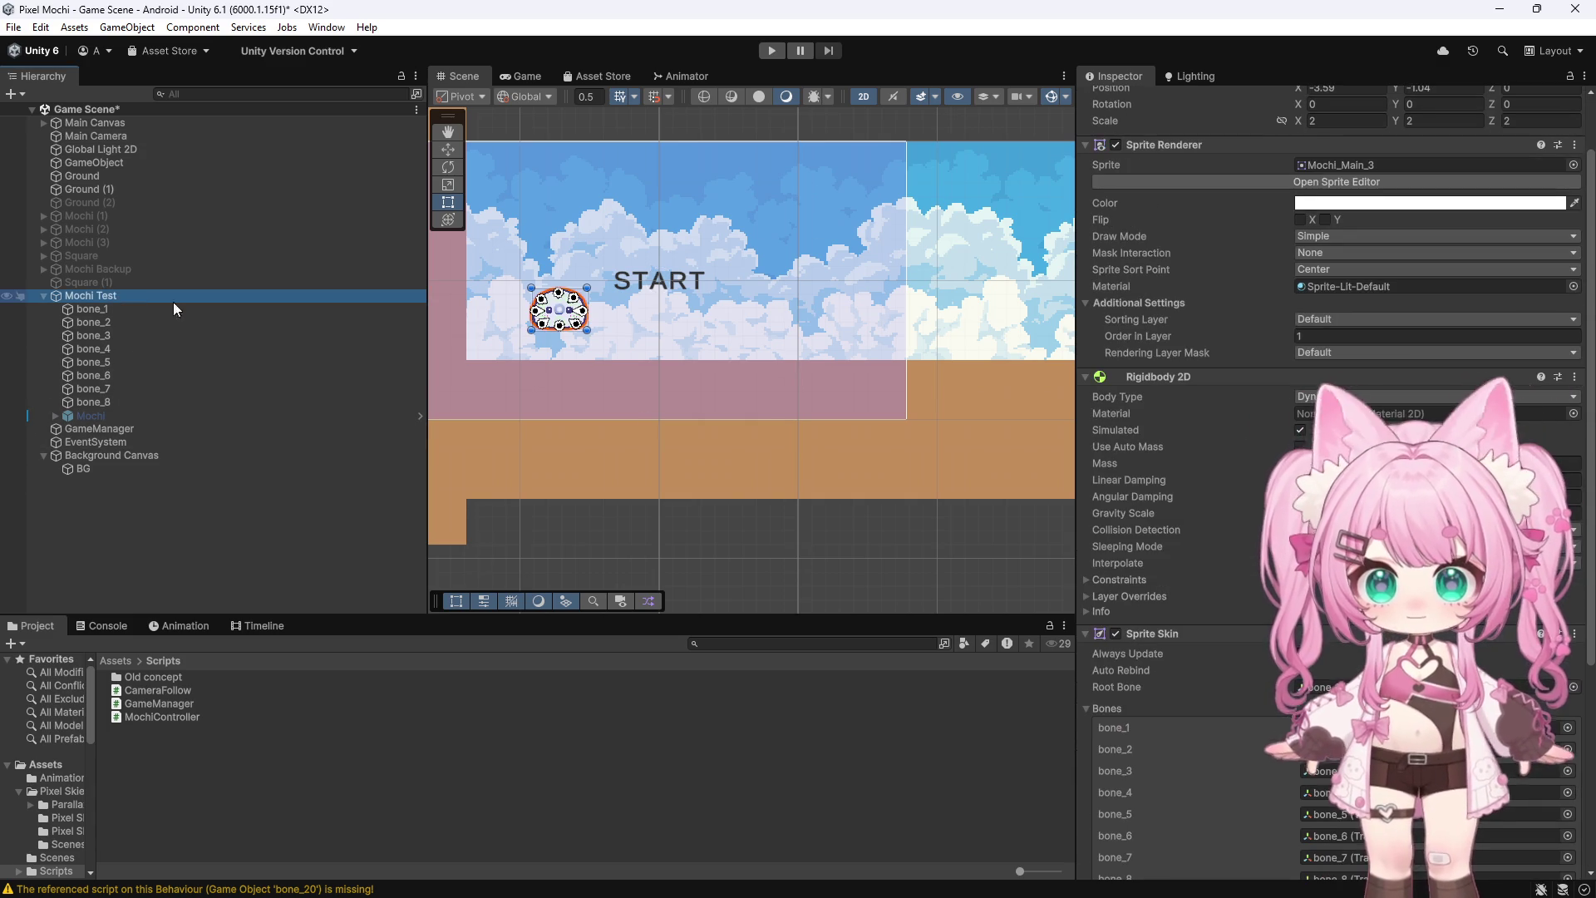
pyautogui.scroll(-6, 1201, 493)
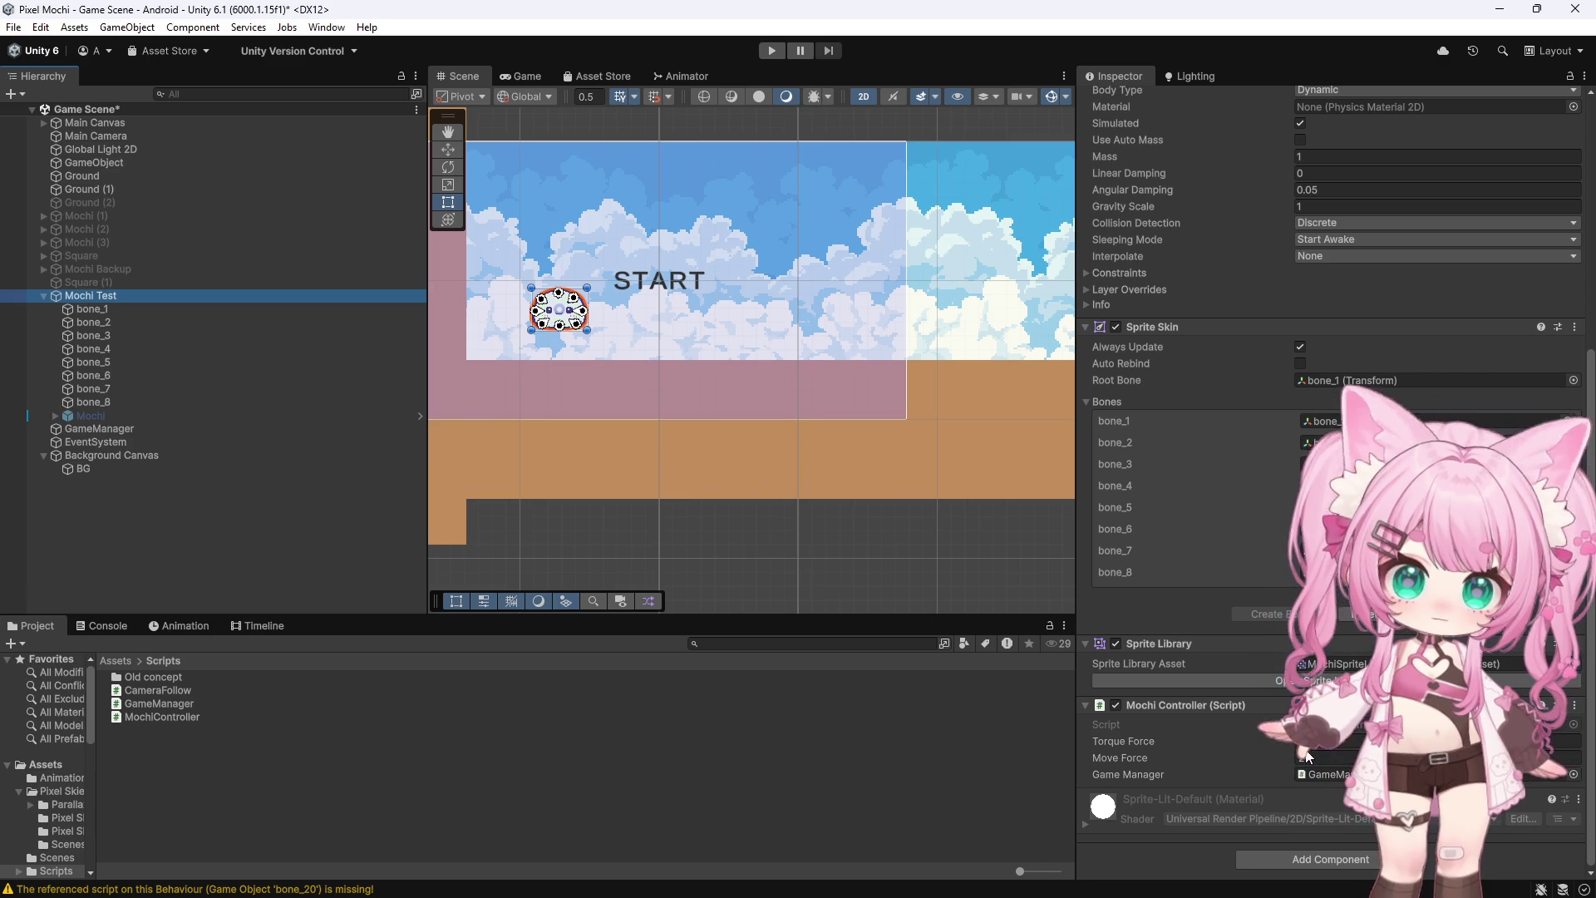
pyautogui.click(1260, 759)
pyautogui.write('0.')
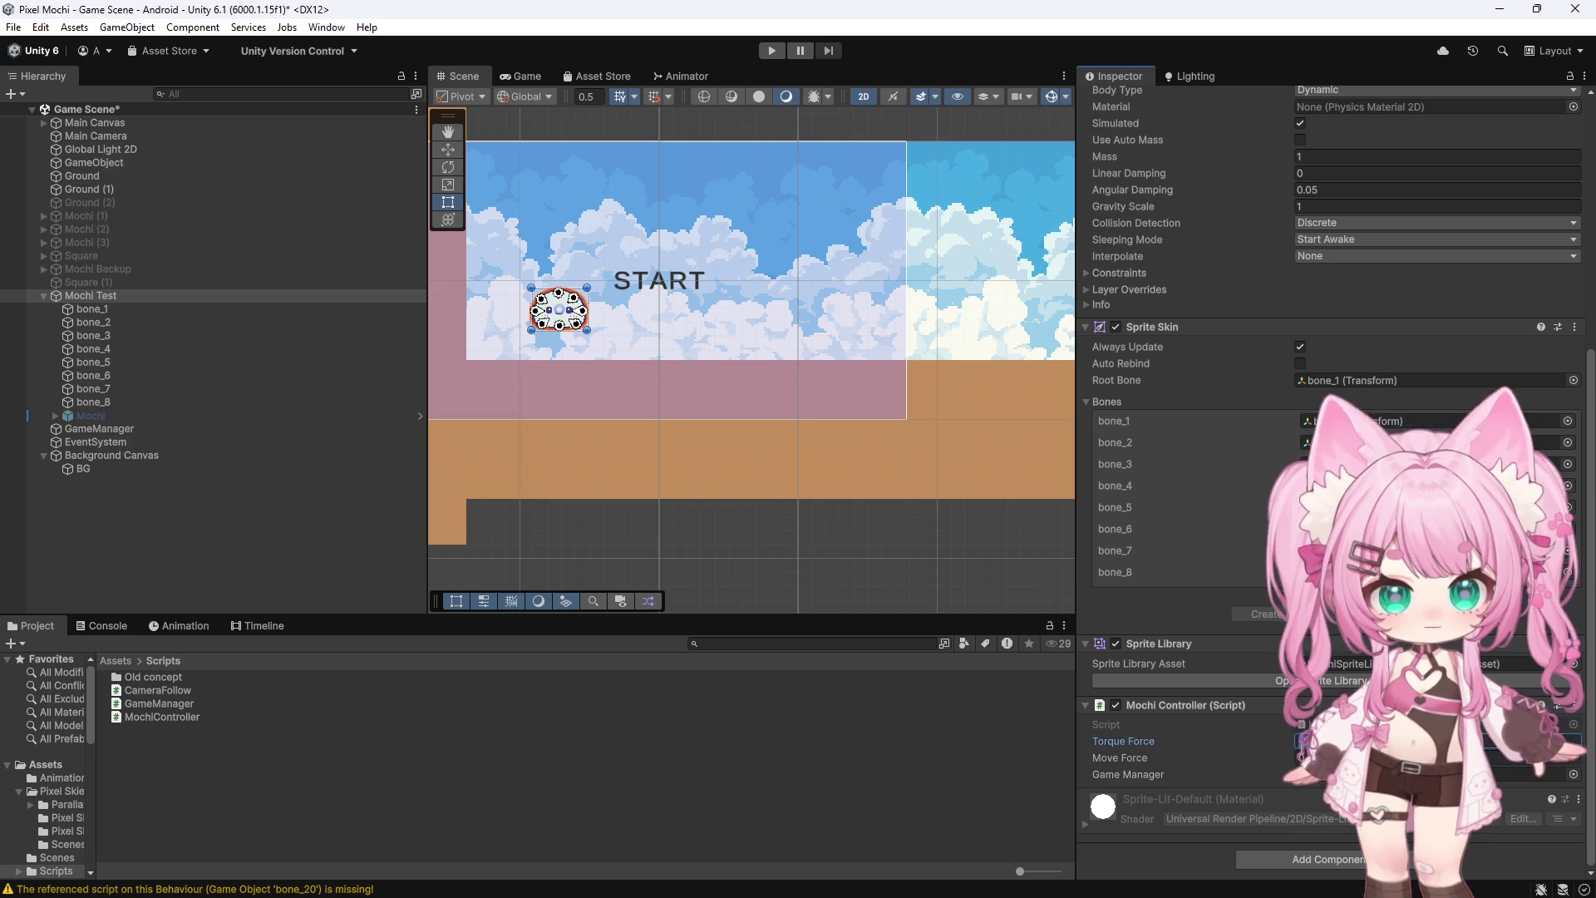
pyautogui.doubleClick(1310, 758)
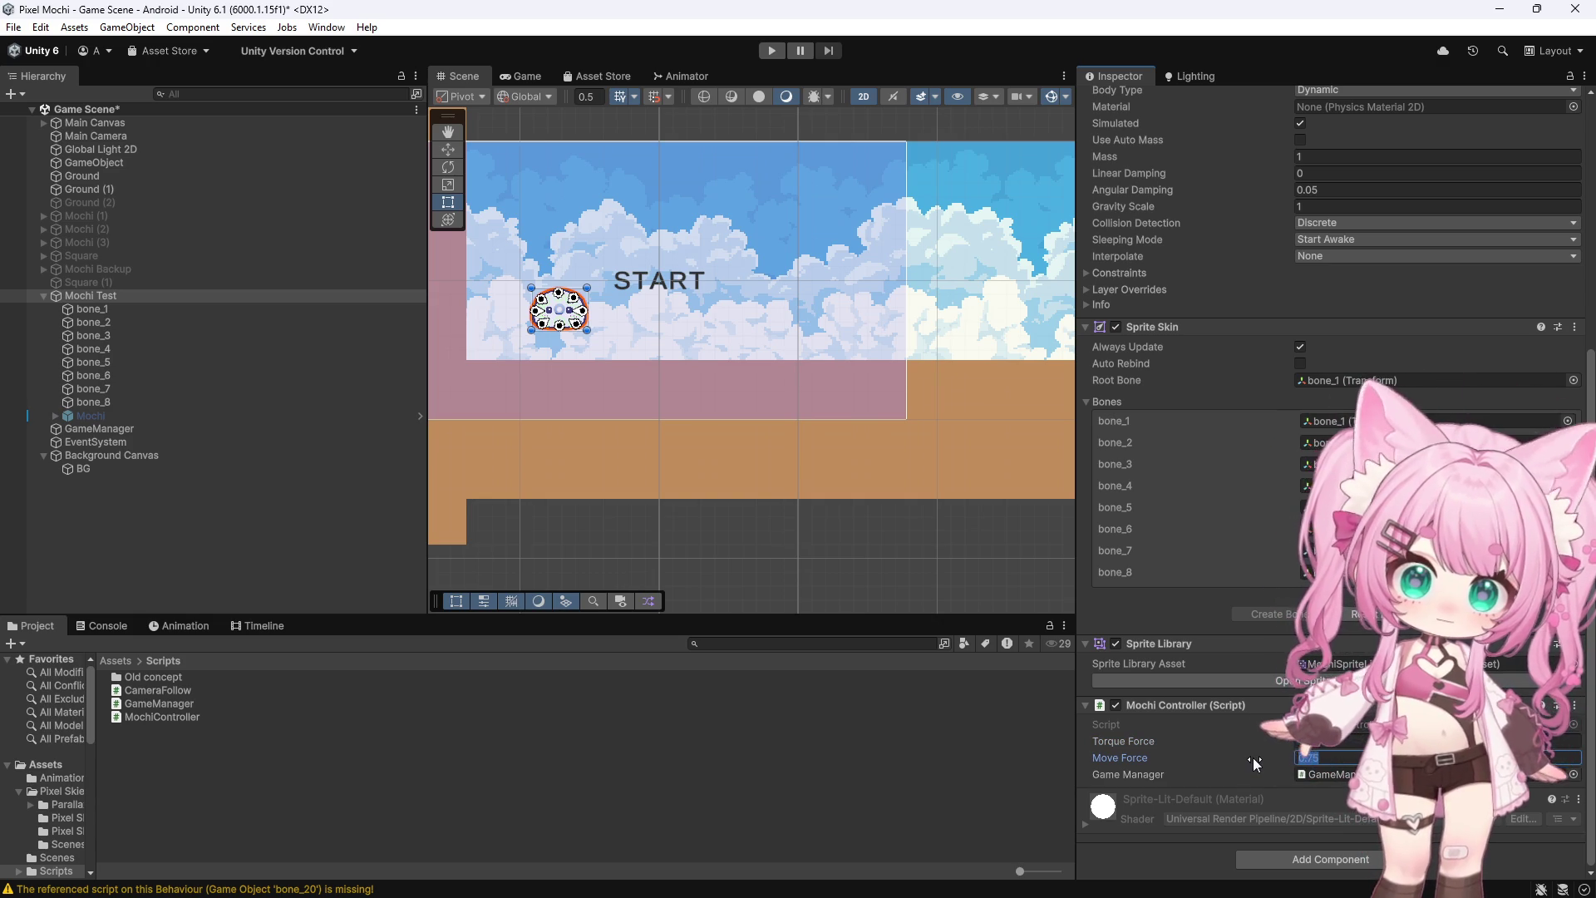
pyautogui.click(774, 50)
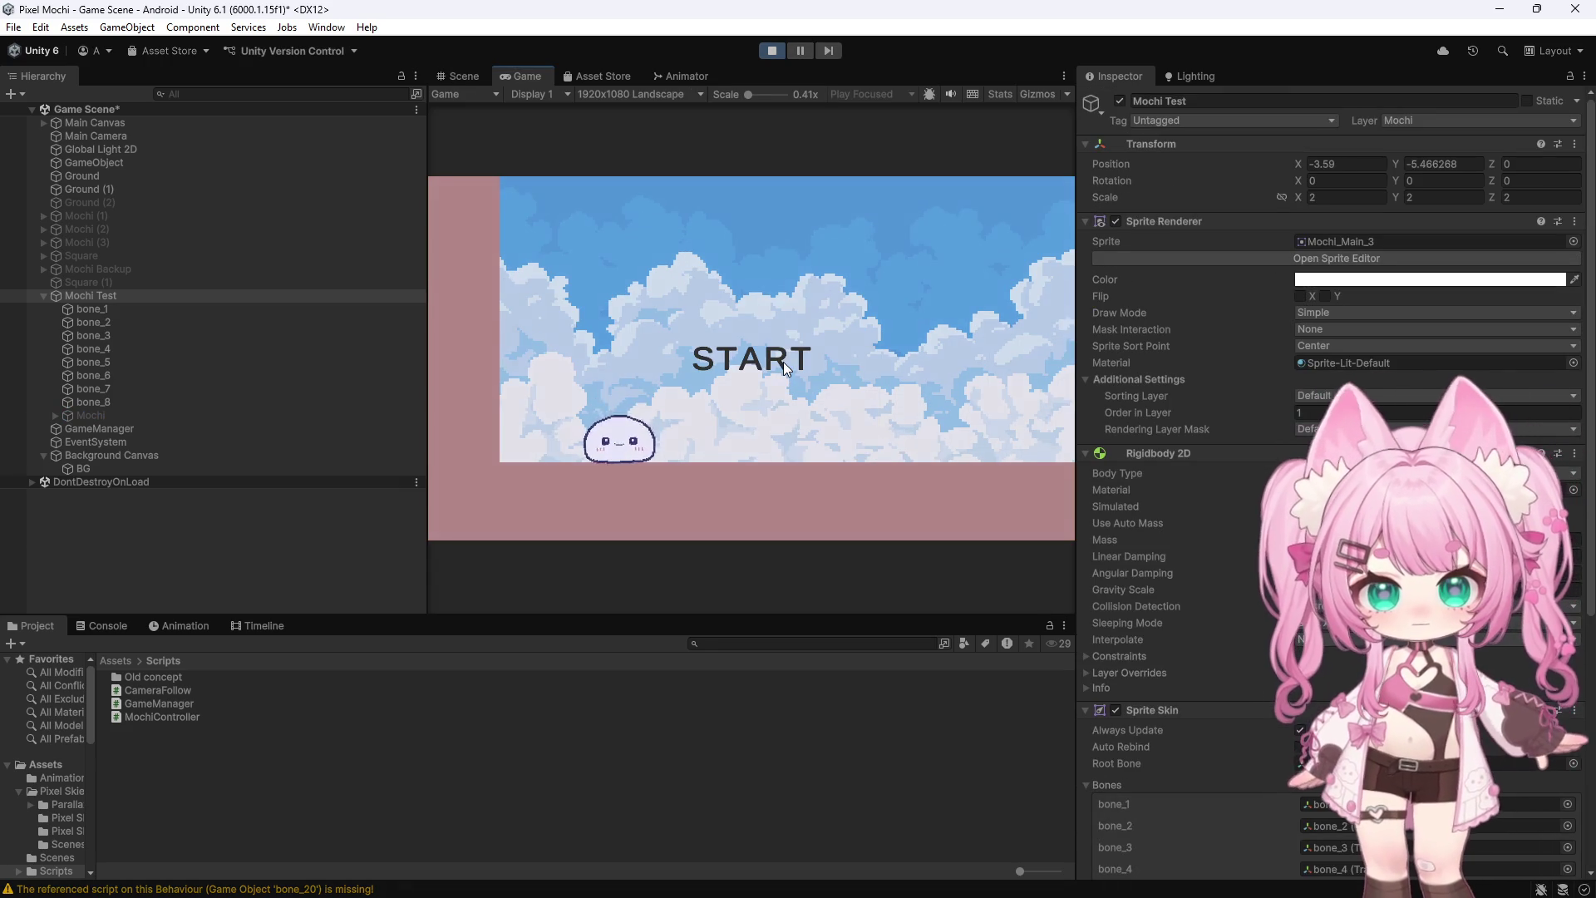
# Start the game from the title screen, stop, replay and start it again, then exit Play mode
pyautogui.click(783, 362)
pyautogui.click(773, 50)
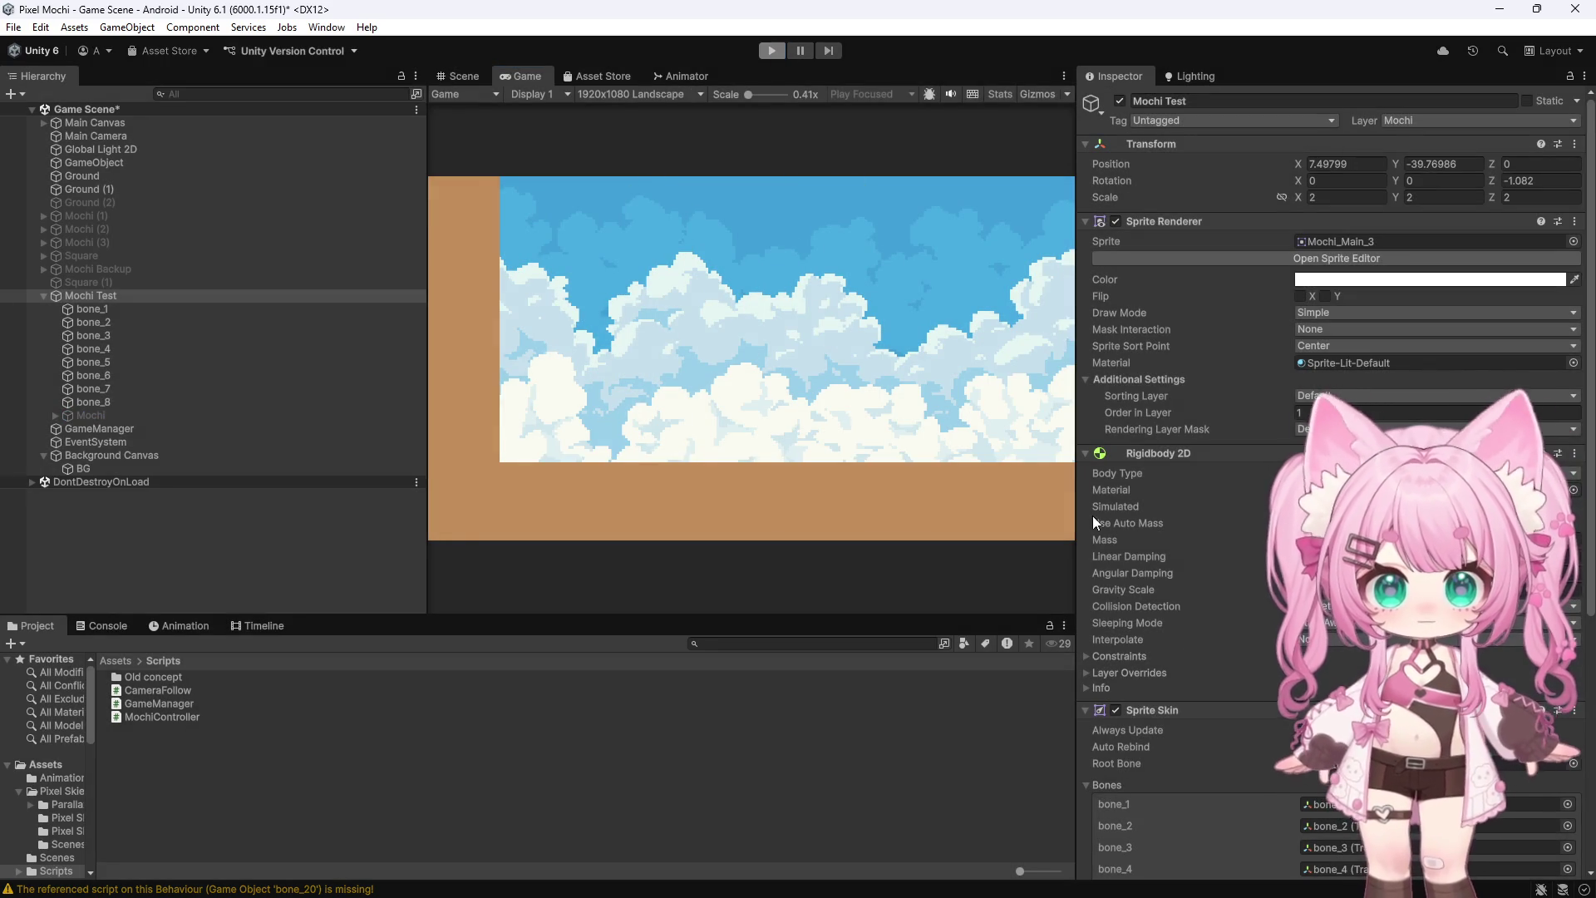
pyautogui.scroll(-5, 1179, 654)
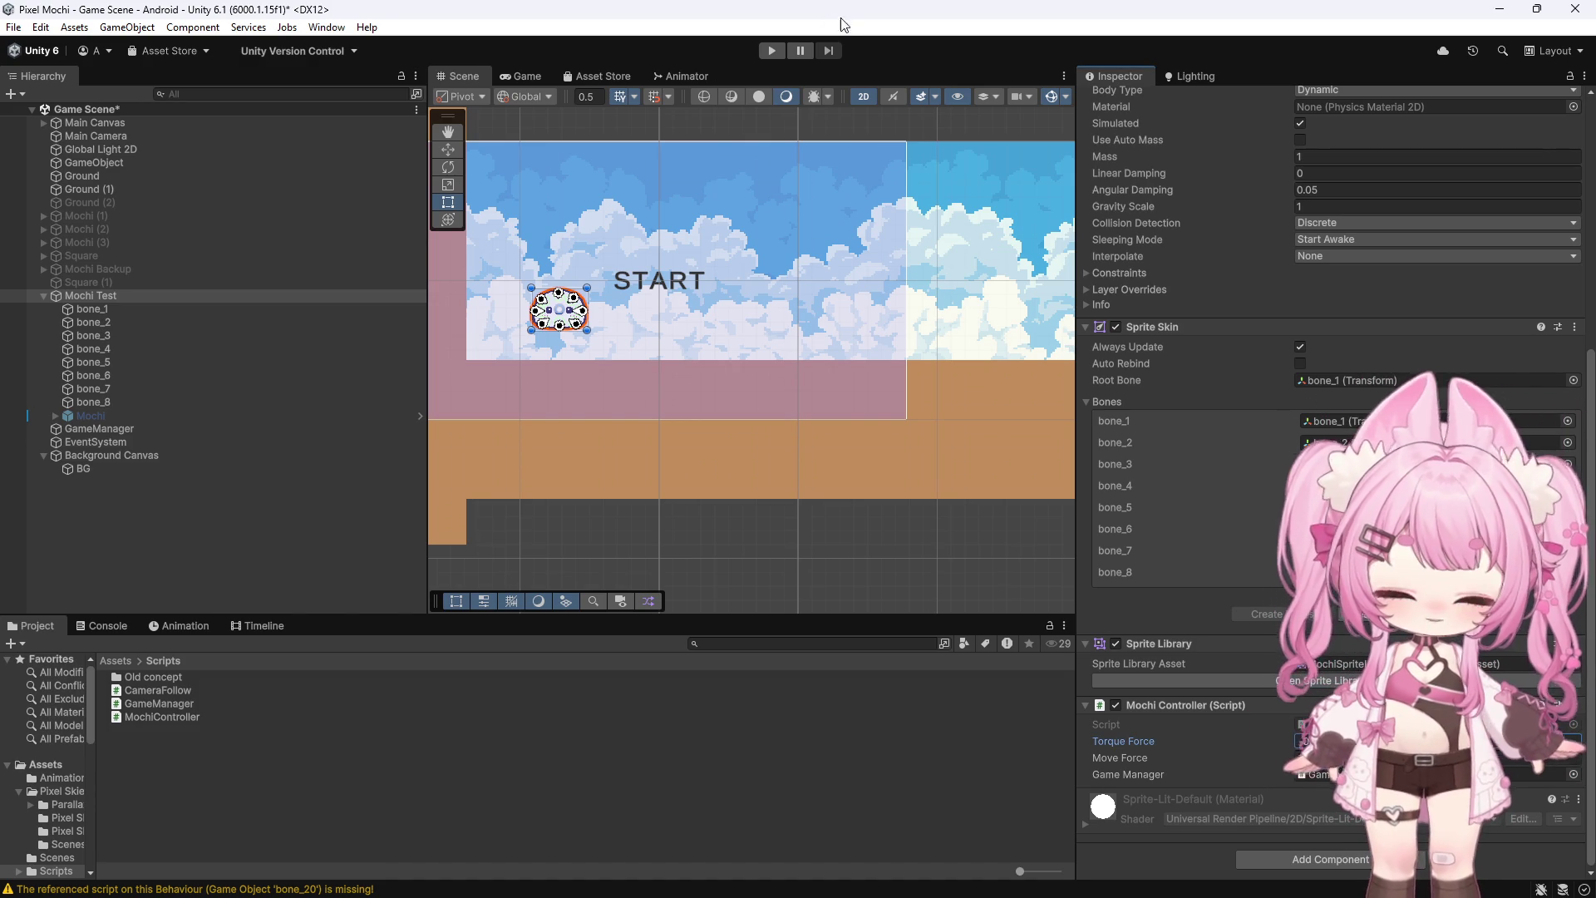
pyautogui.click(773, 50)
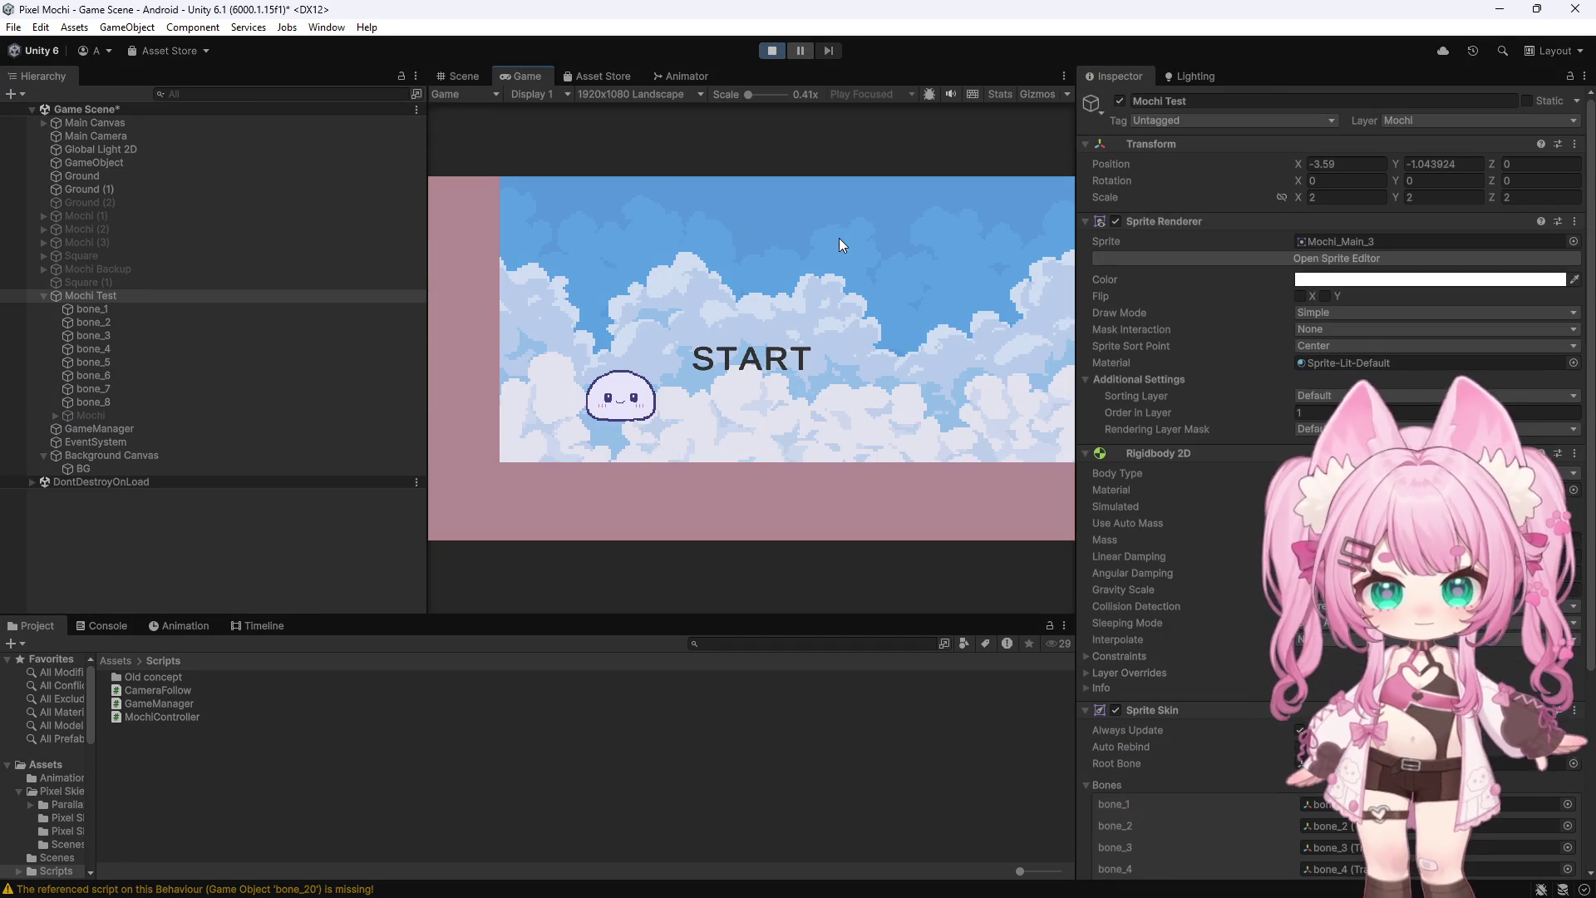
pyautogui.click(735, 358)
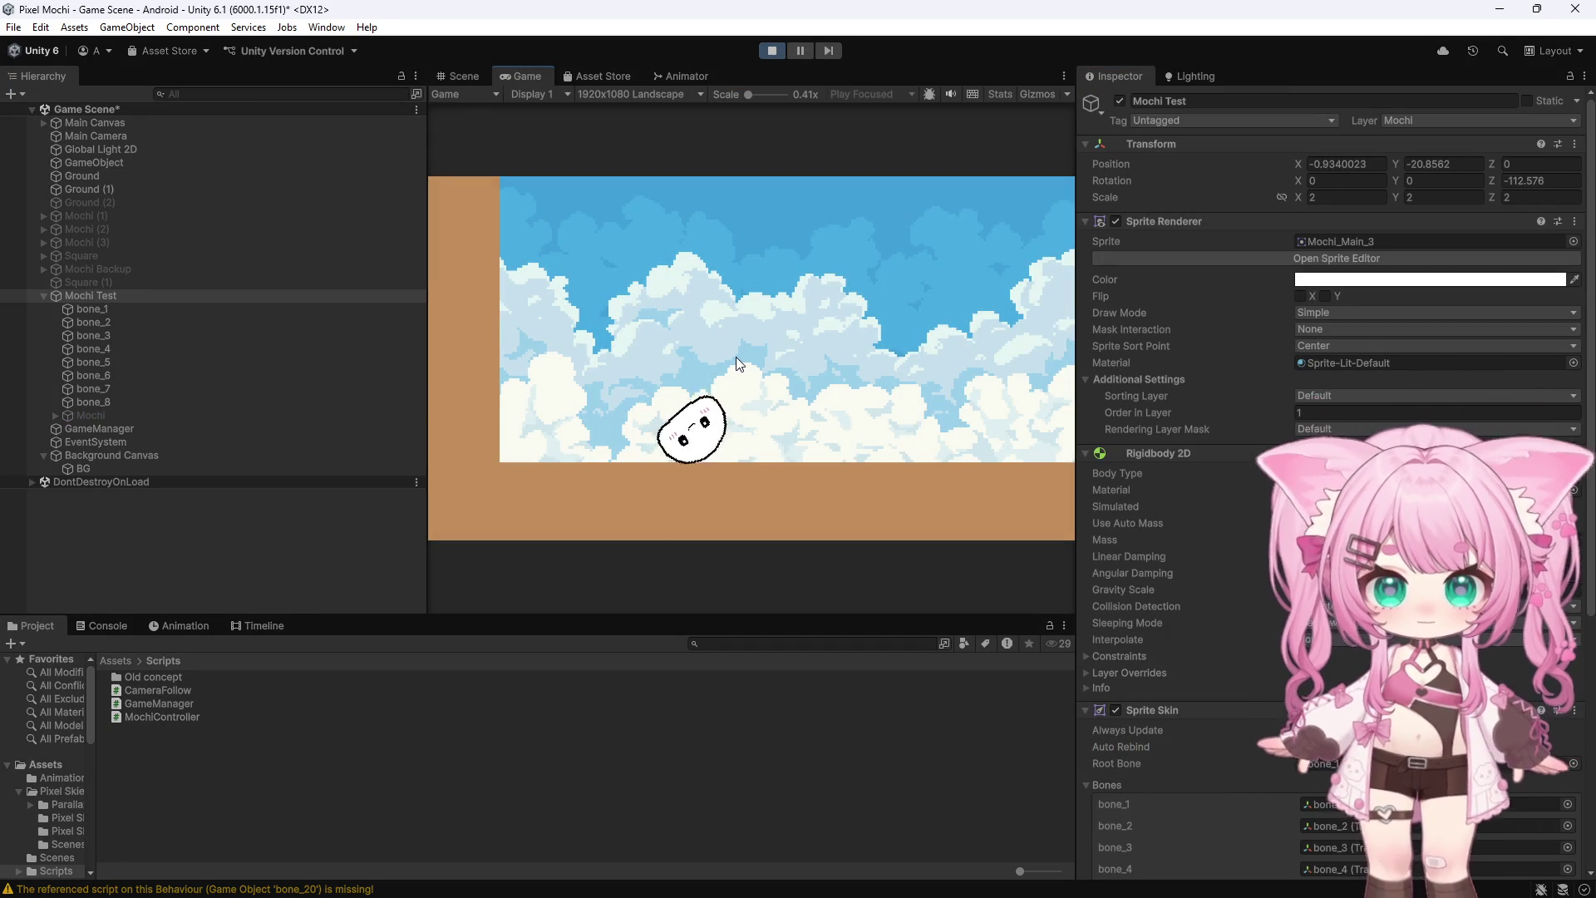
pyautogui.click(772, 51)
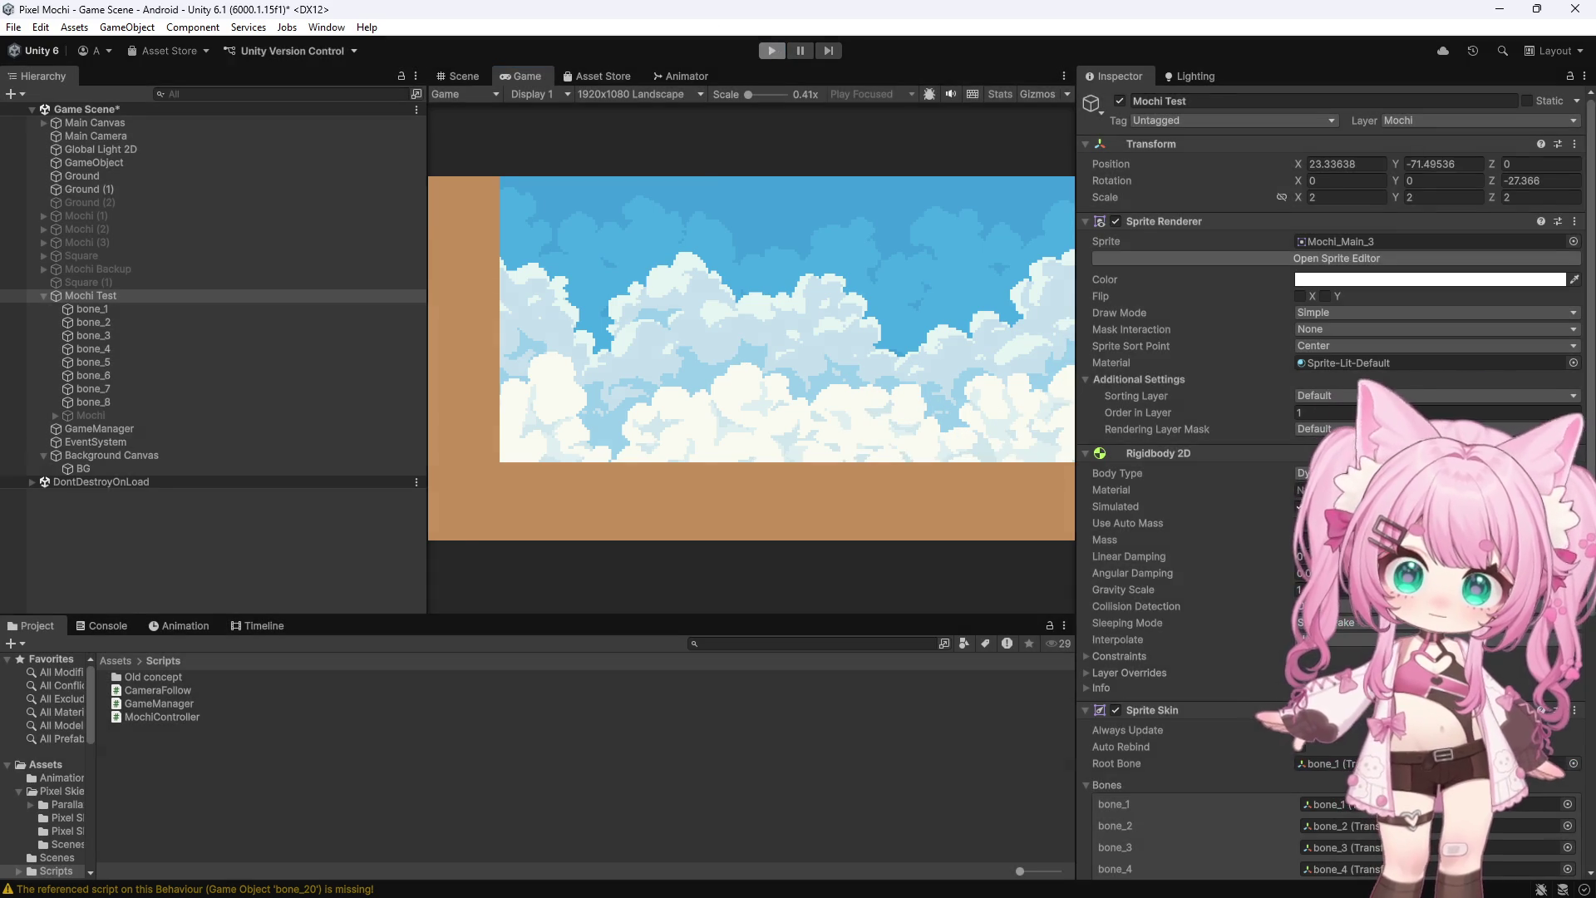
pyautogui.scroll(-3, 1330, 416)
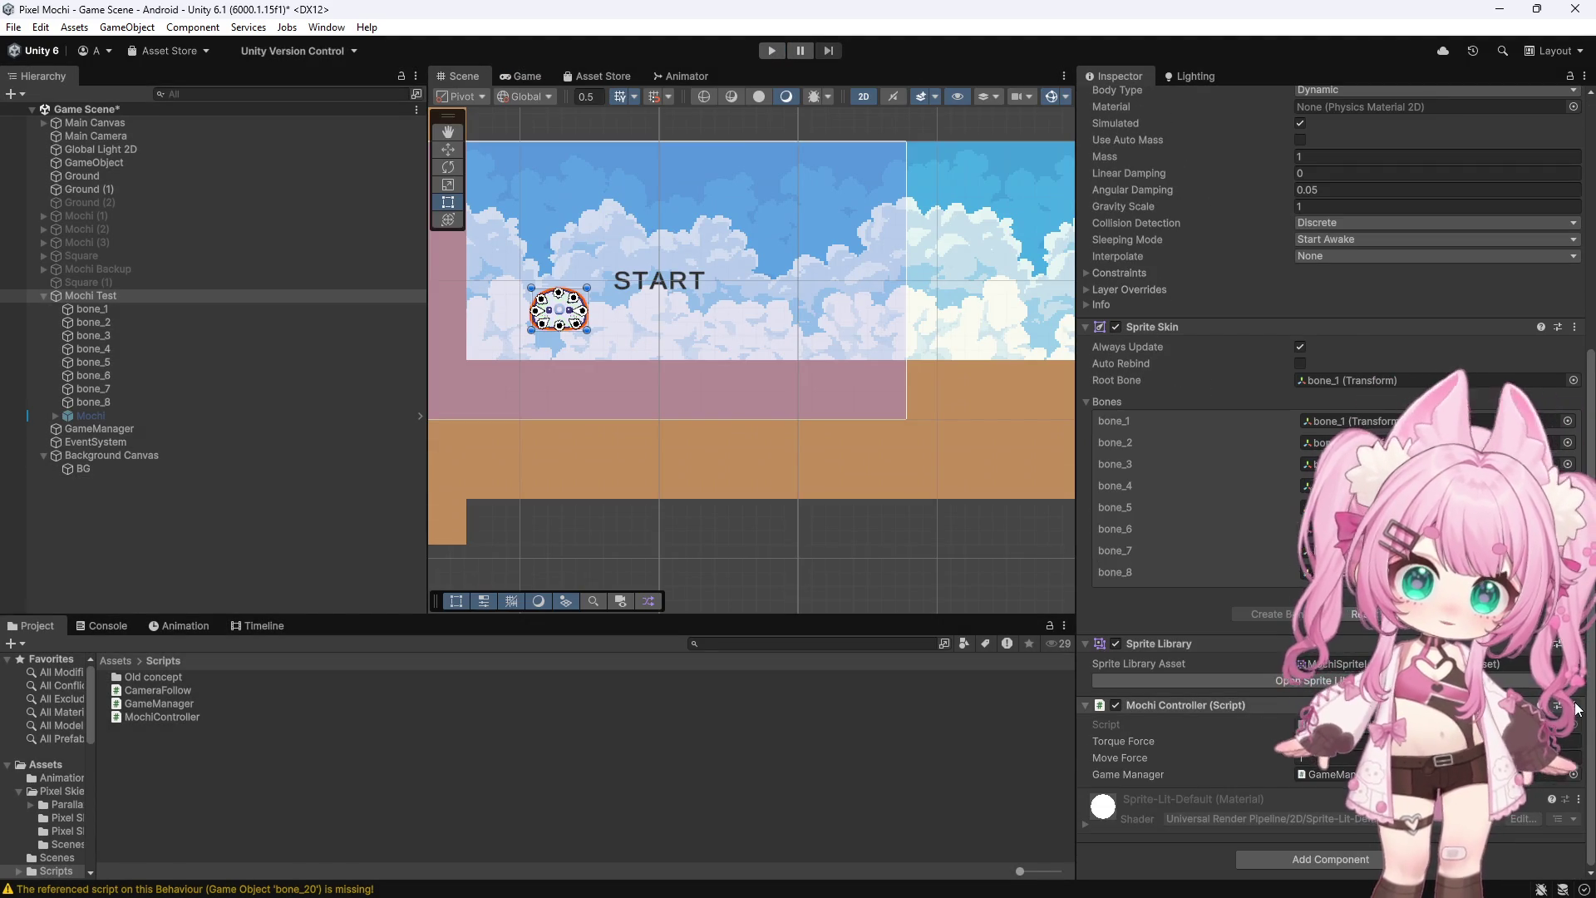
# In MochiController.cs, set moveForce to 1f and torqueForce to -0.75f
pyautogui.hotkey('alt', 'Tab')
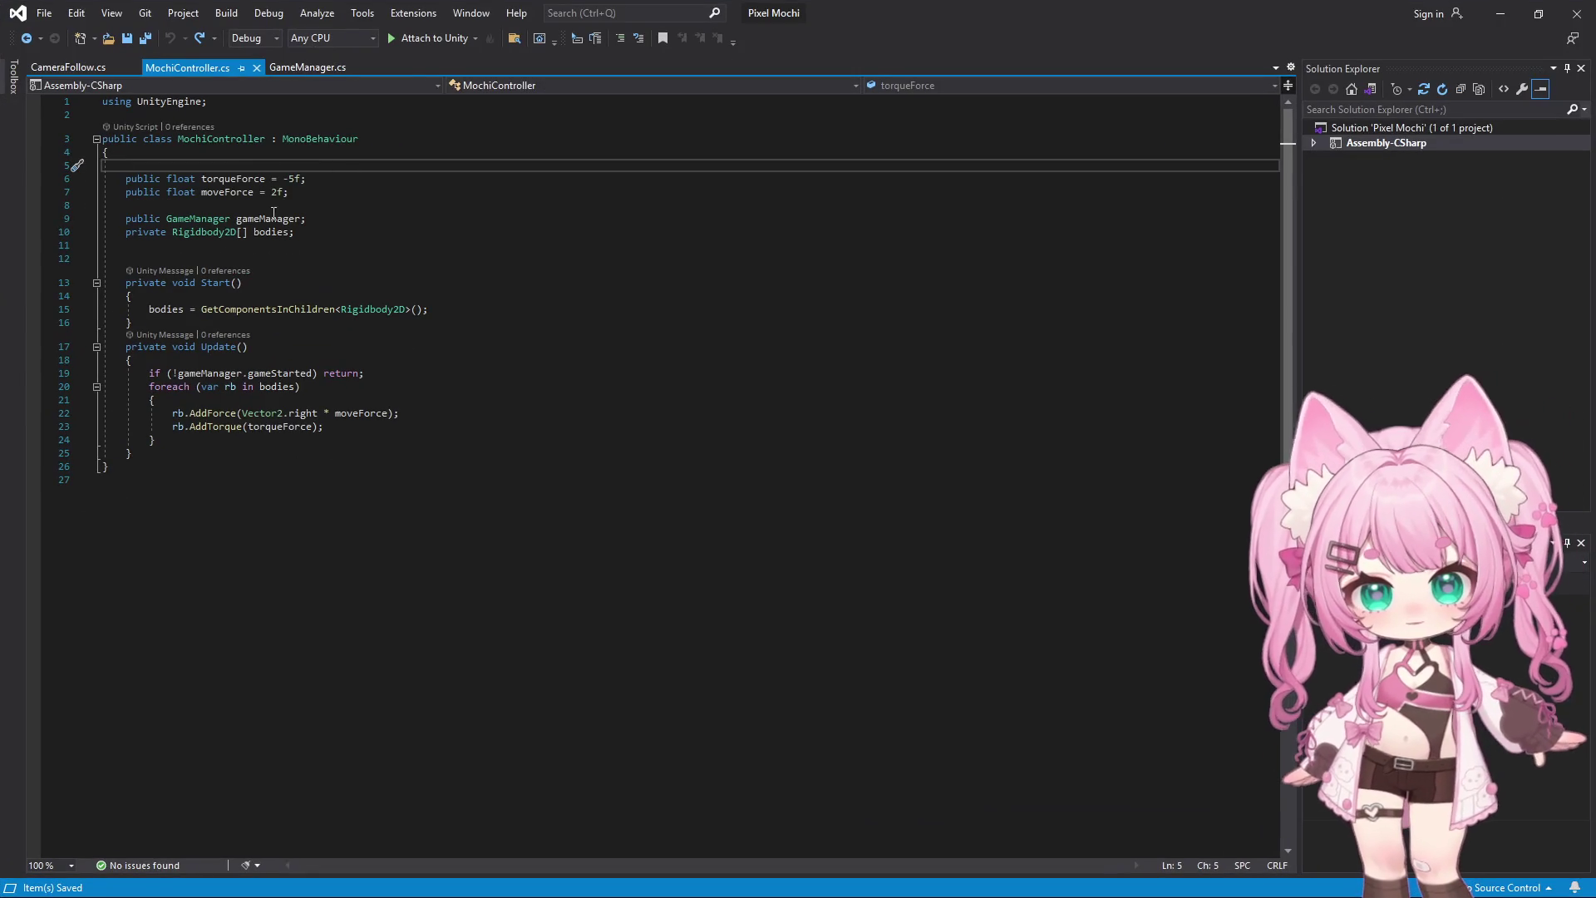
pyautogui.press('BackSpace')
pyautogui.write('1')
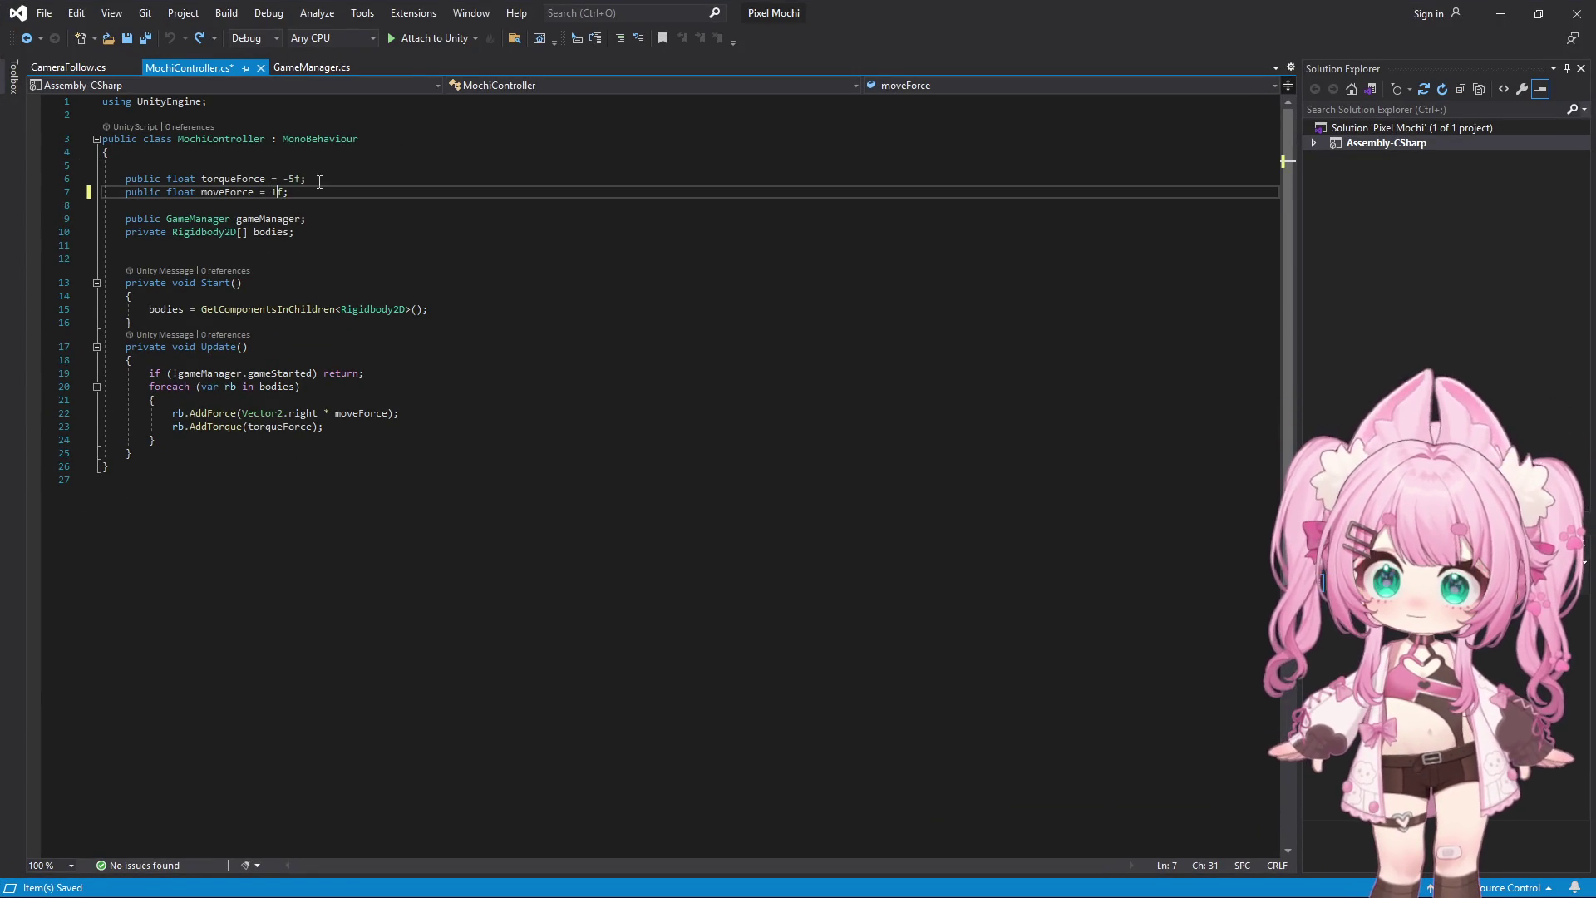
pyautogui.click(297, 178)
pyautogui.press('BackSpace')
pyautogui.write('0.')
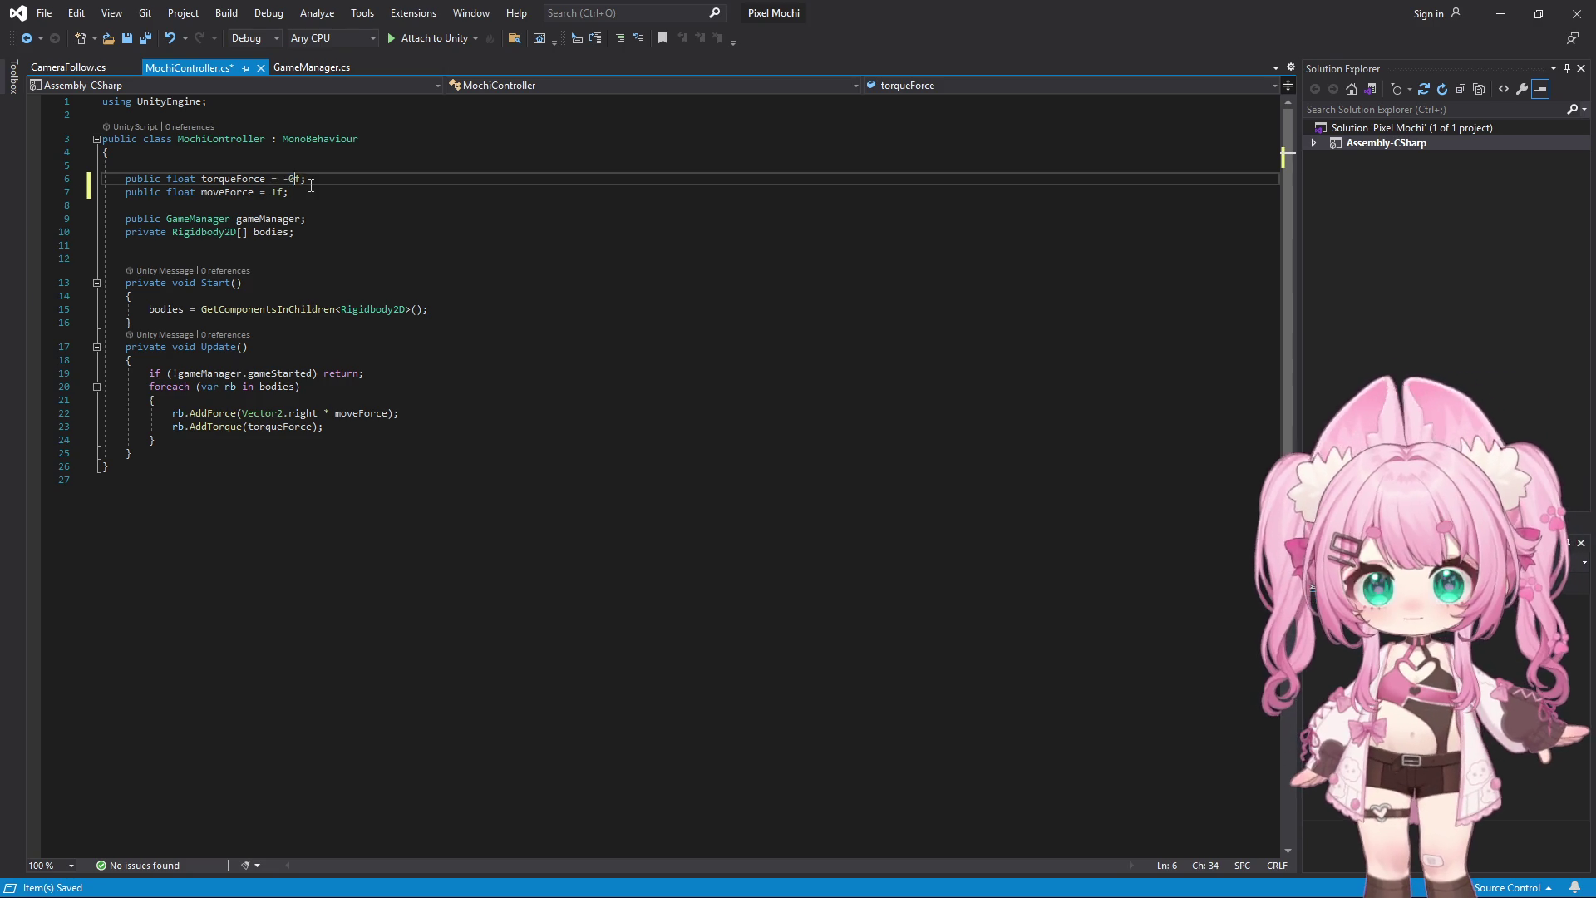
pyautogui.write('75')
pyautogui.press('Down')
pyautogui.press('Down')
pyautogui.press('Down')
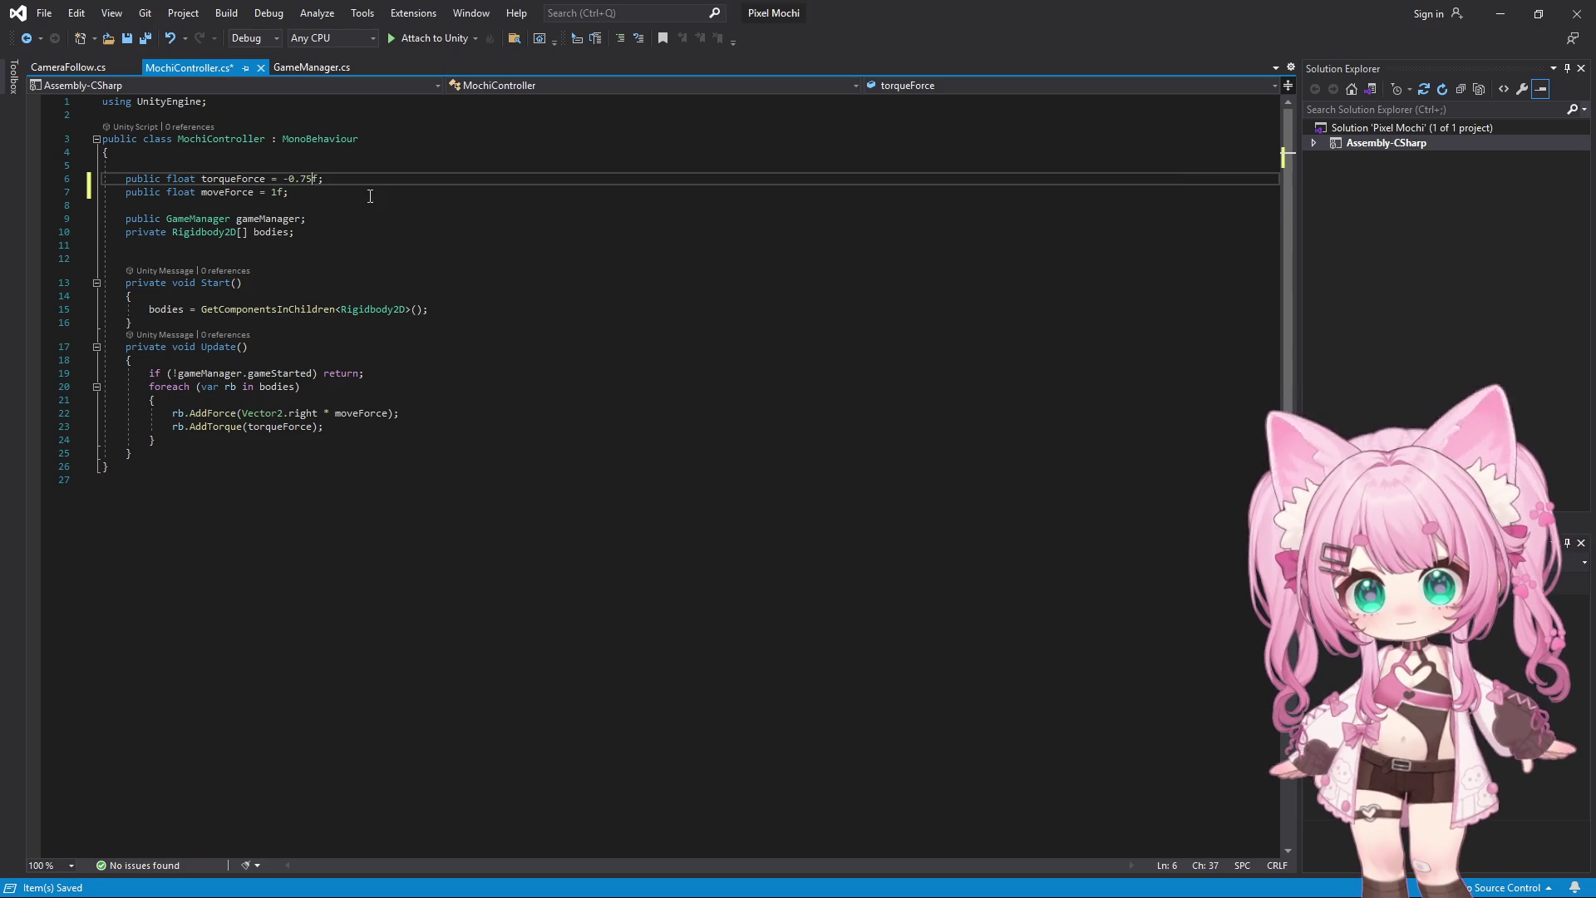
# Save all scripts with File > Save All and return to Unity to recompile
pyautogui.click(52, 14)
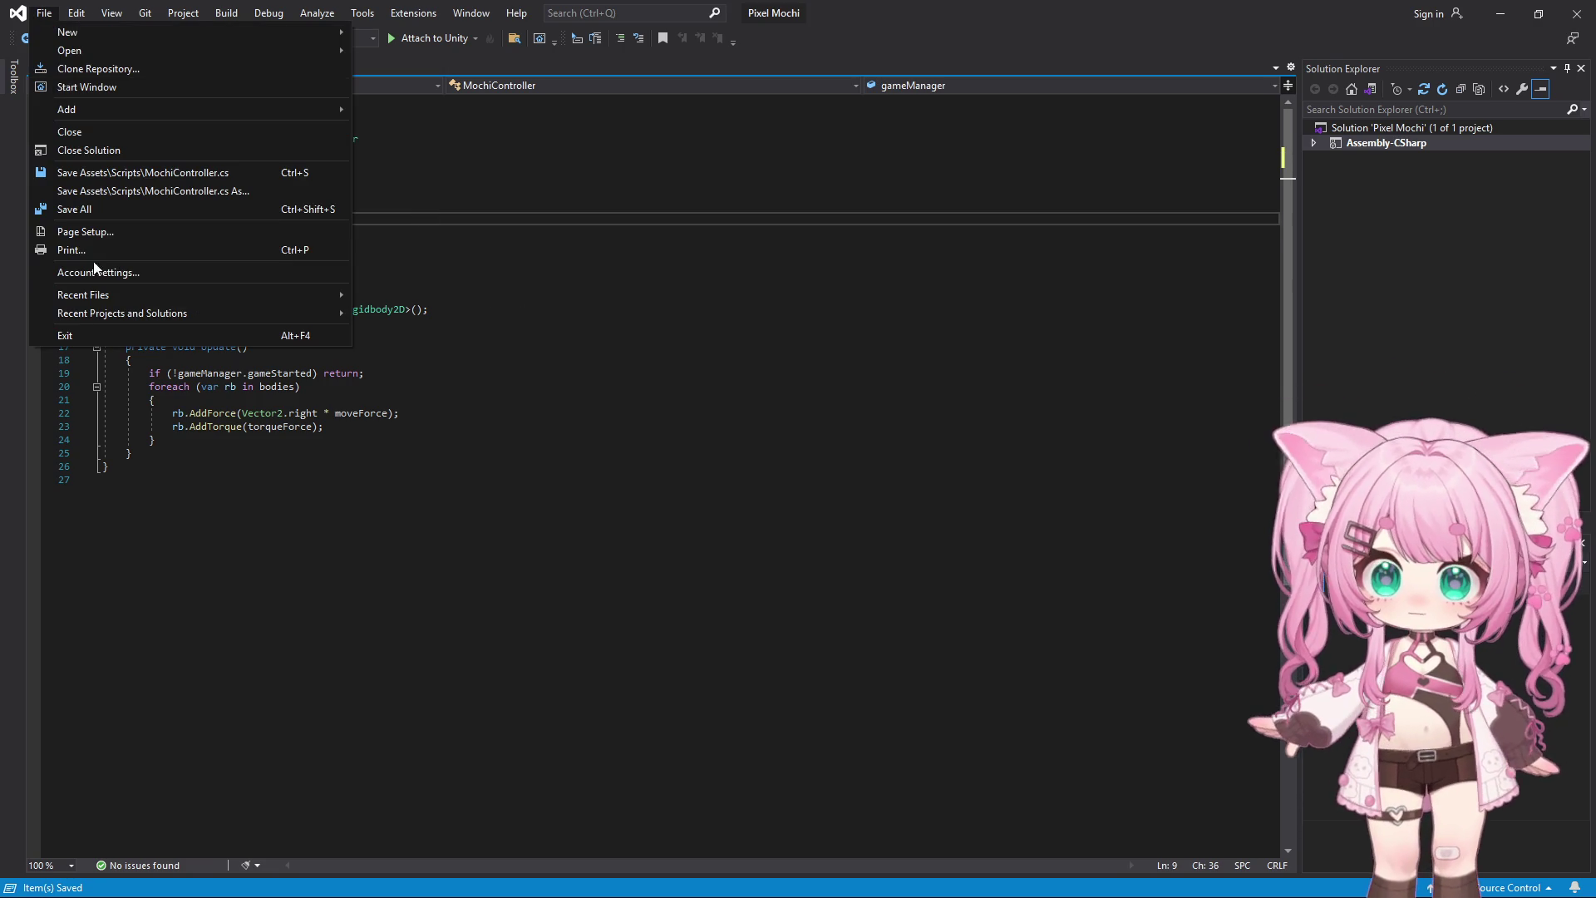
pyautogui.click(78, 214)
pyautogui.hotkey('alt', 'Tab')
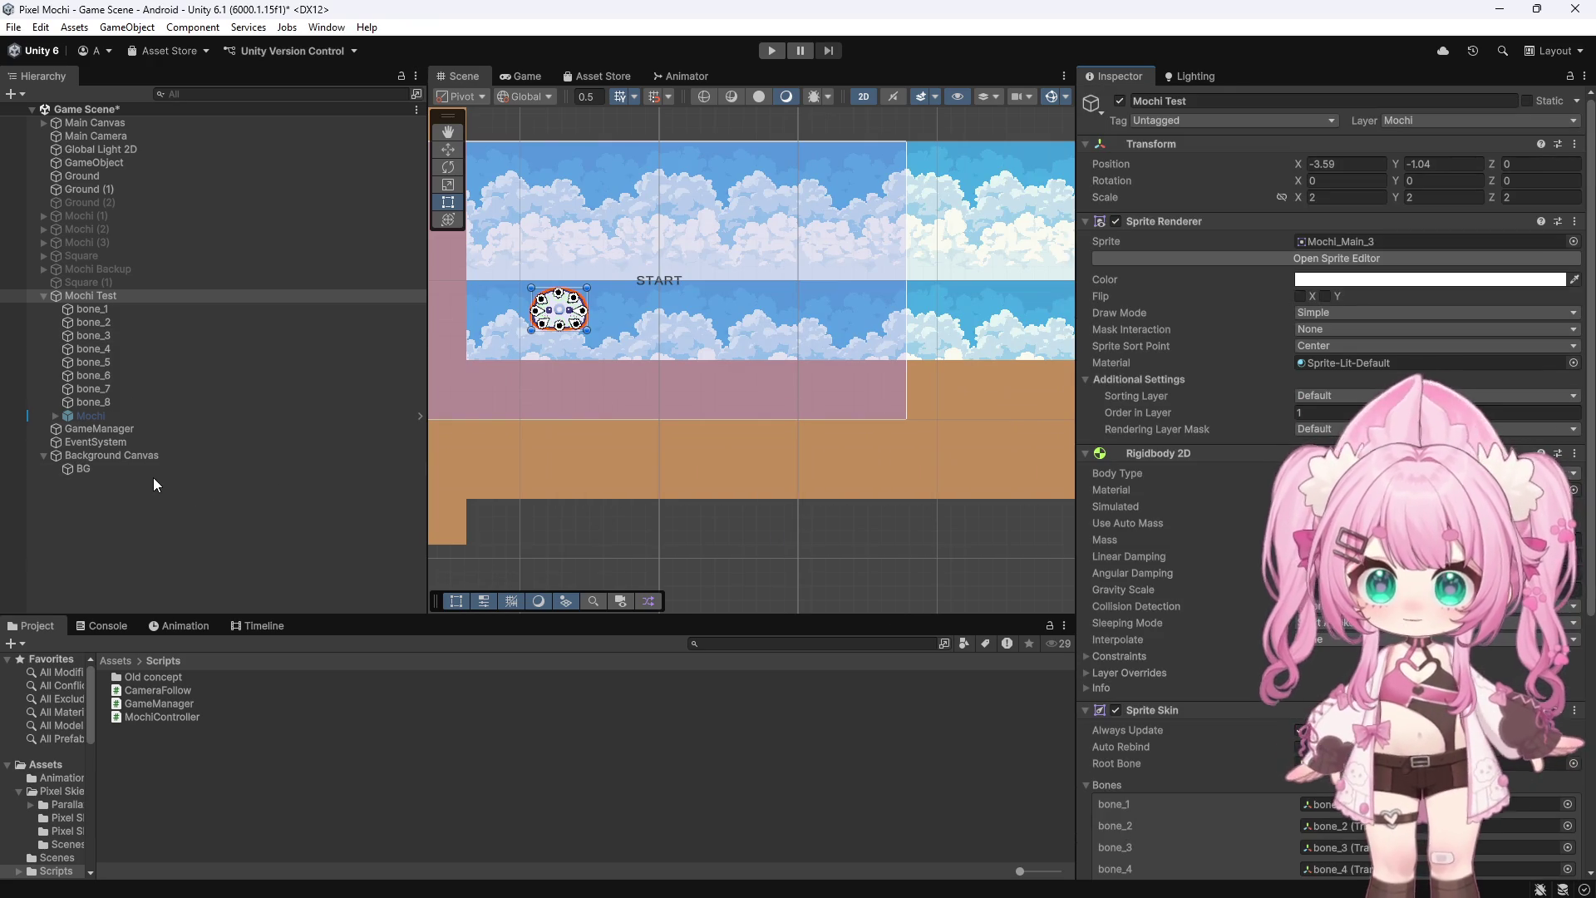
# Re-enable Camera Follow (Script) on Main Camera and select the BG object
pyautogui.click(107, 135)
pyautogui.scroll(-2, 1126, 736)
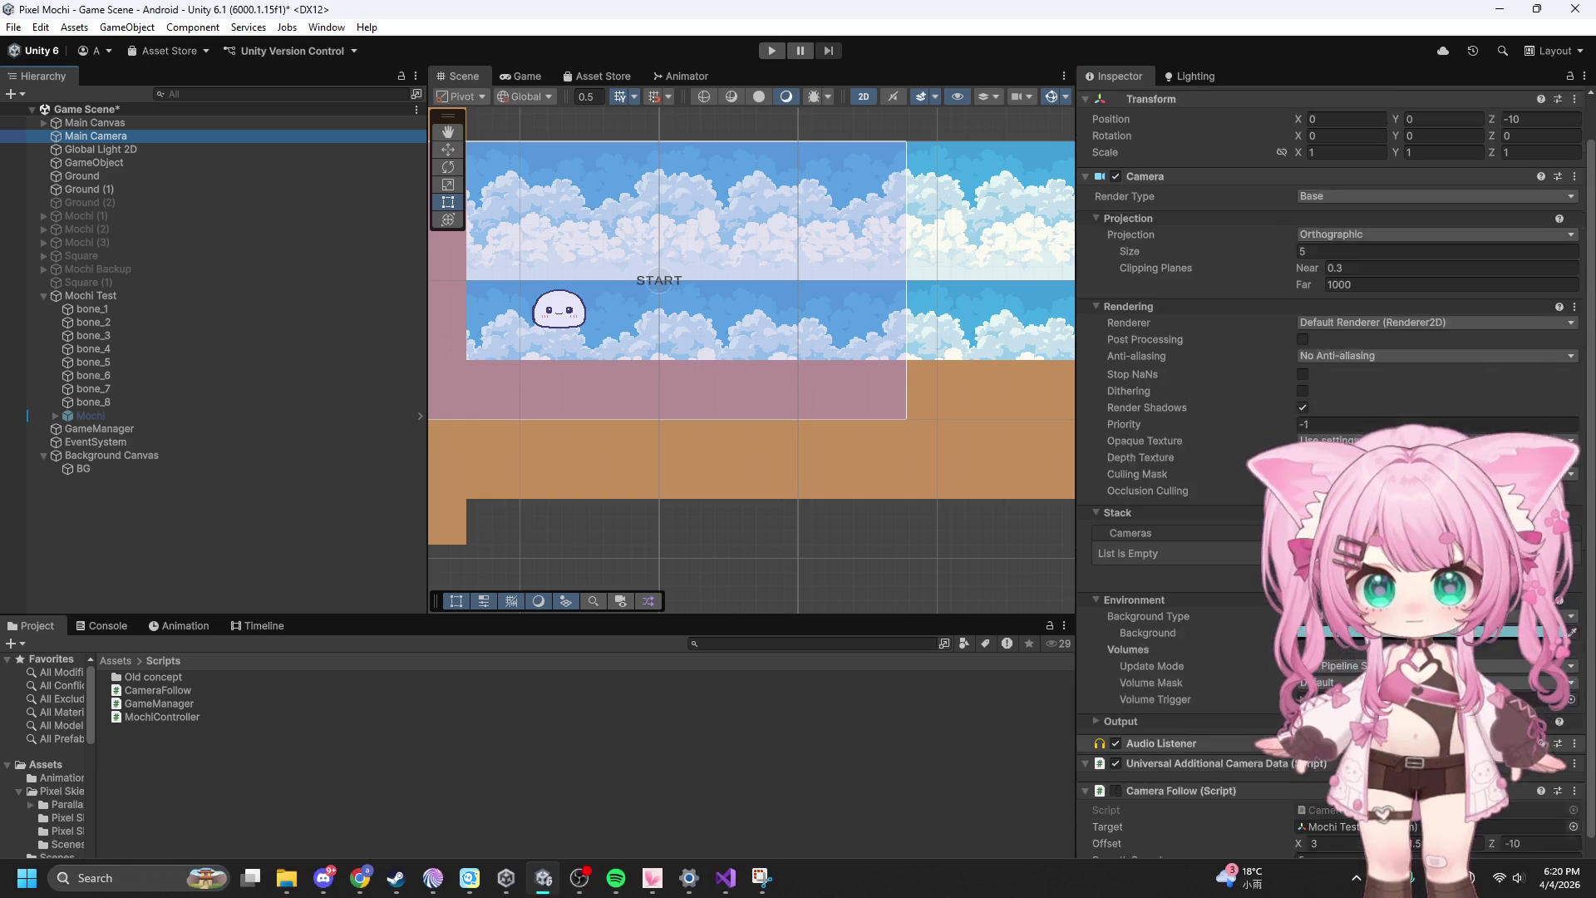
pyautogui.click(1116, 759)
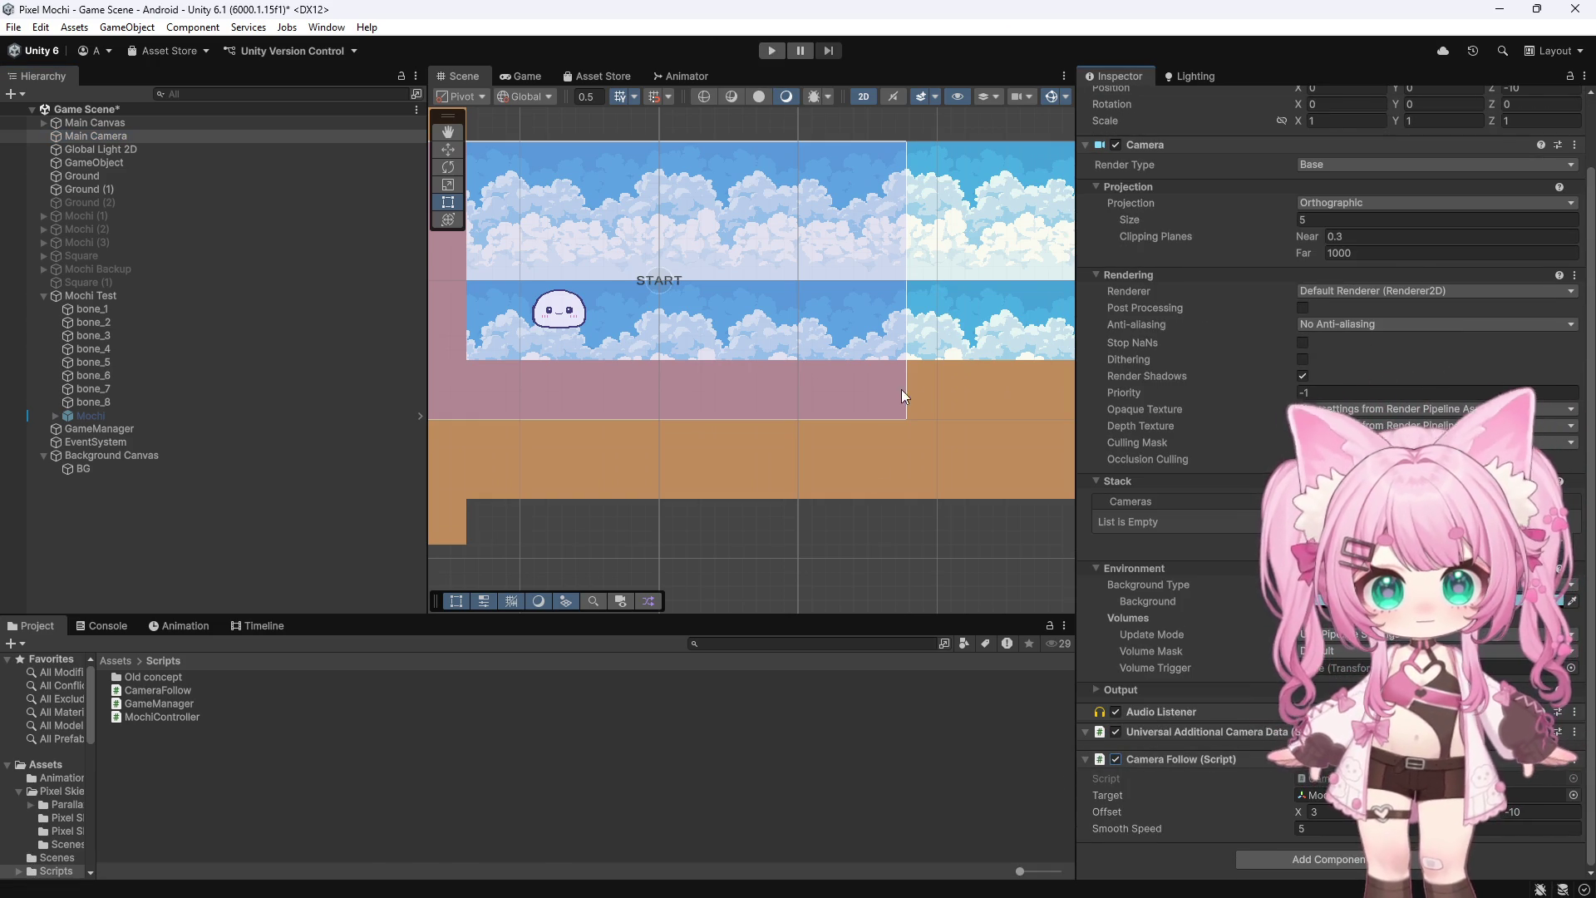
pyautogui.click(968, 275)
pyautogui.scroll(-3, 967, 275)
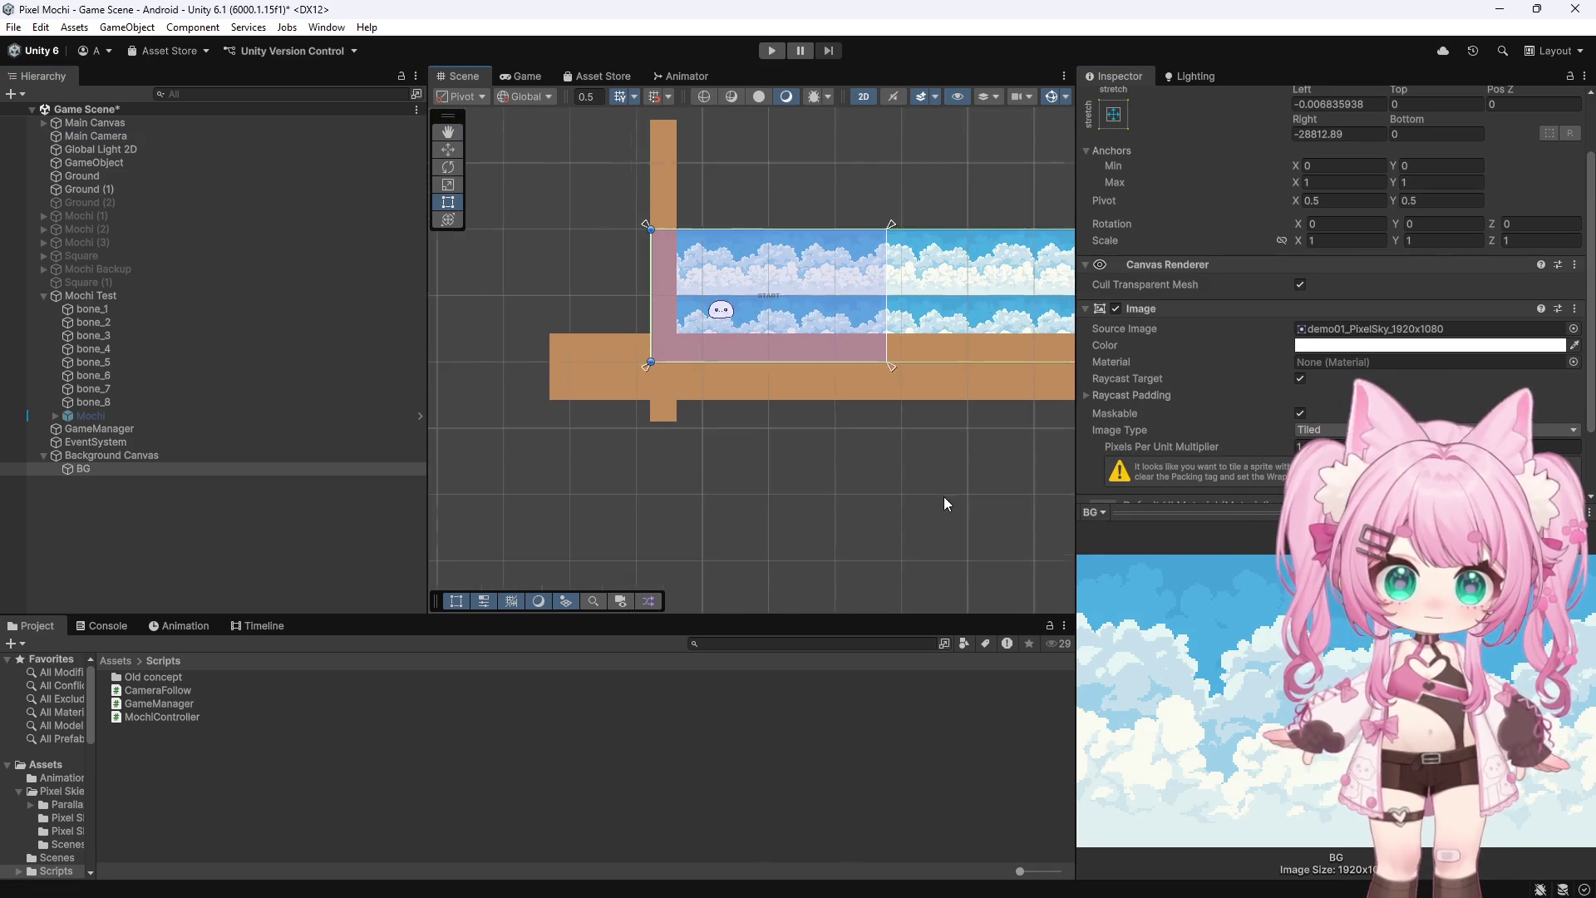
pyautogui.scroll(2, 906, 256)
pyautogui.scroll(2, 907, 255)
# Play-test the camera following from the title screen, then open the CameraFollow script
pyautogui.click(772, 51)
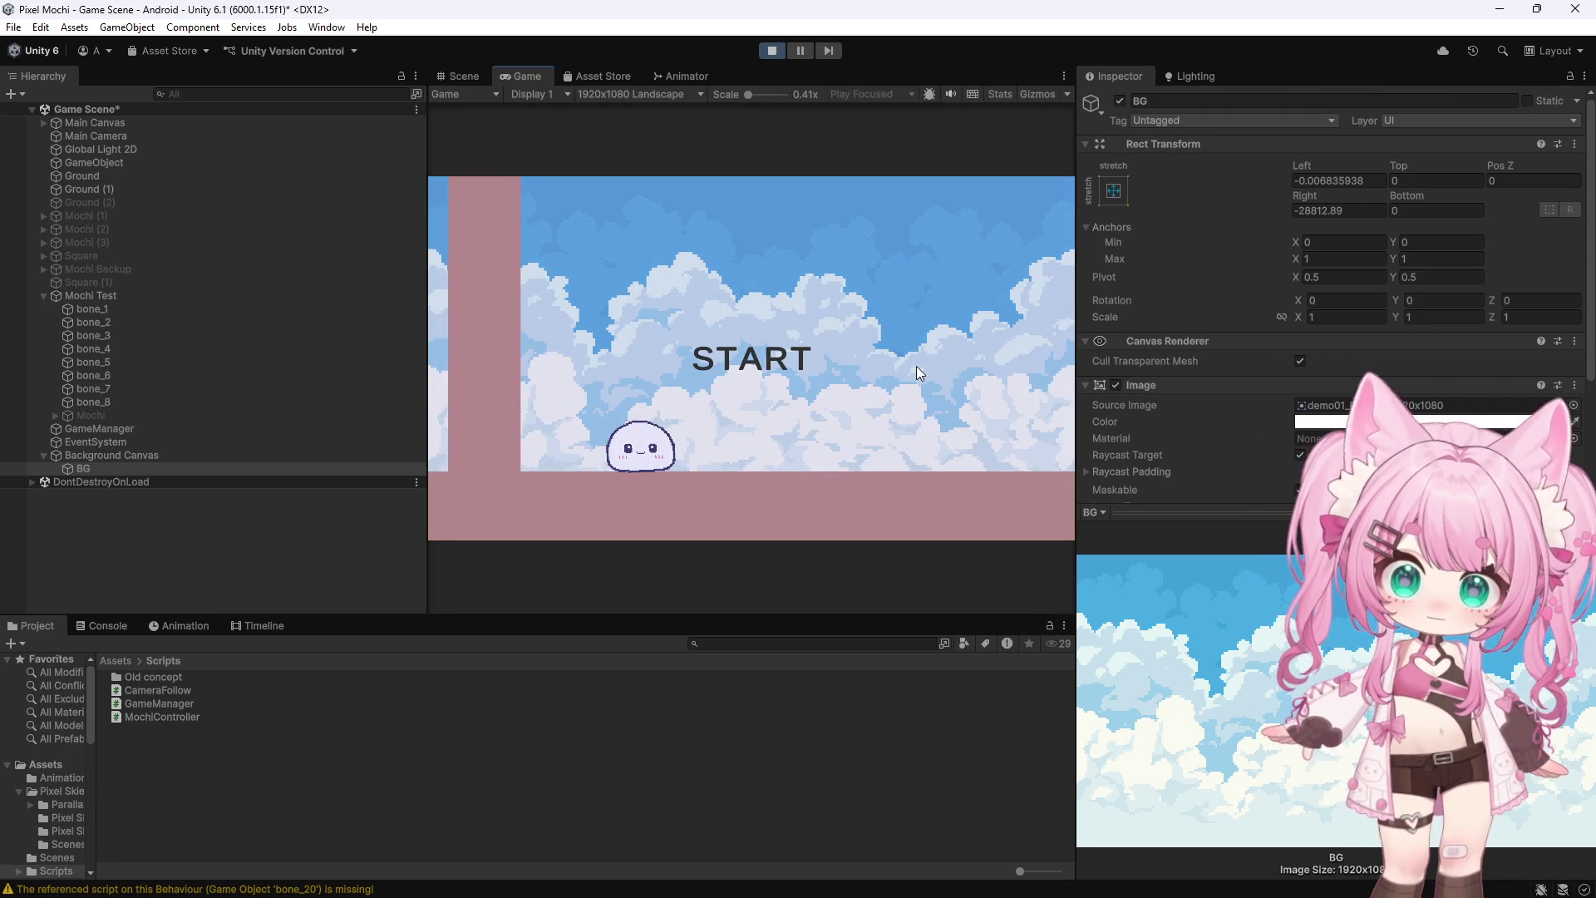
pyautogui.click(706, 349)
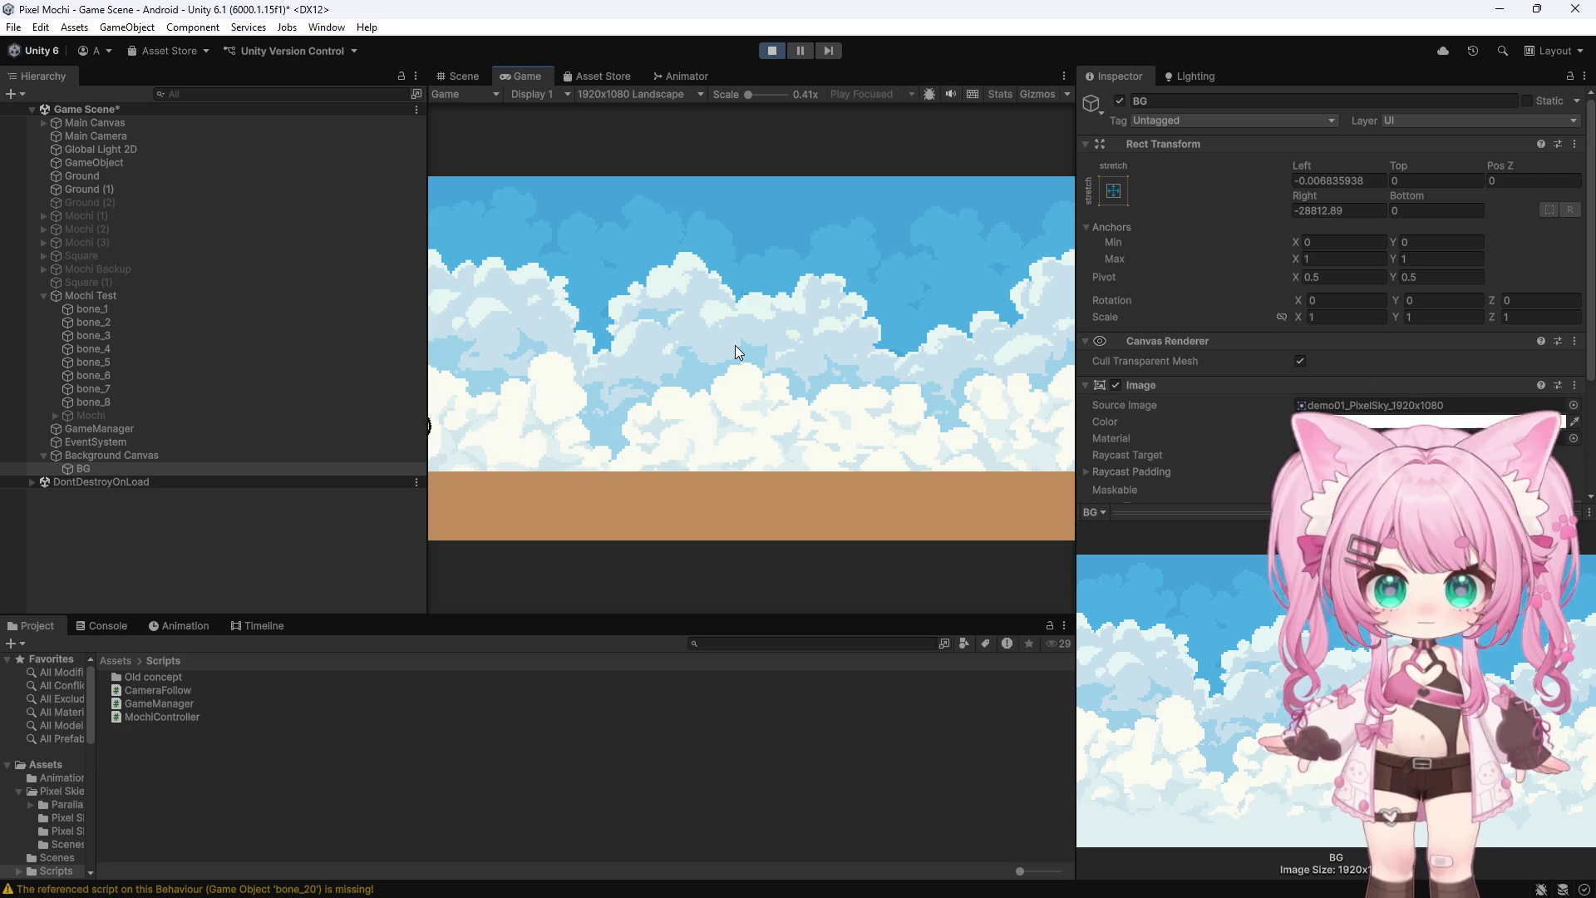
pyautogui.click(775, 50)
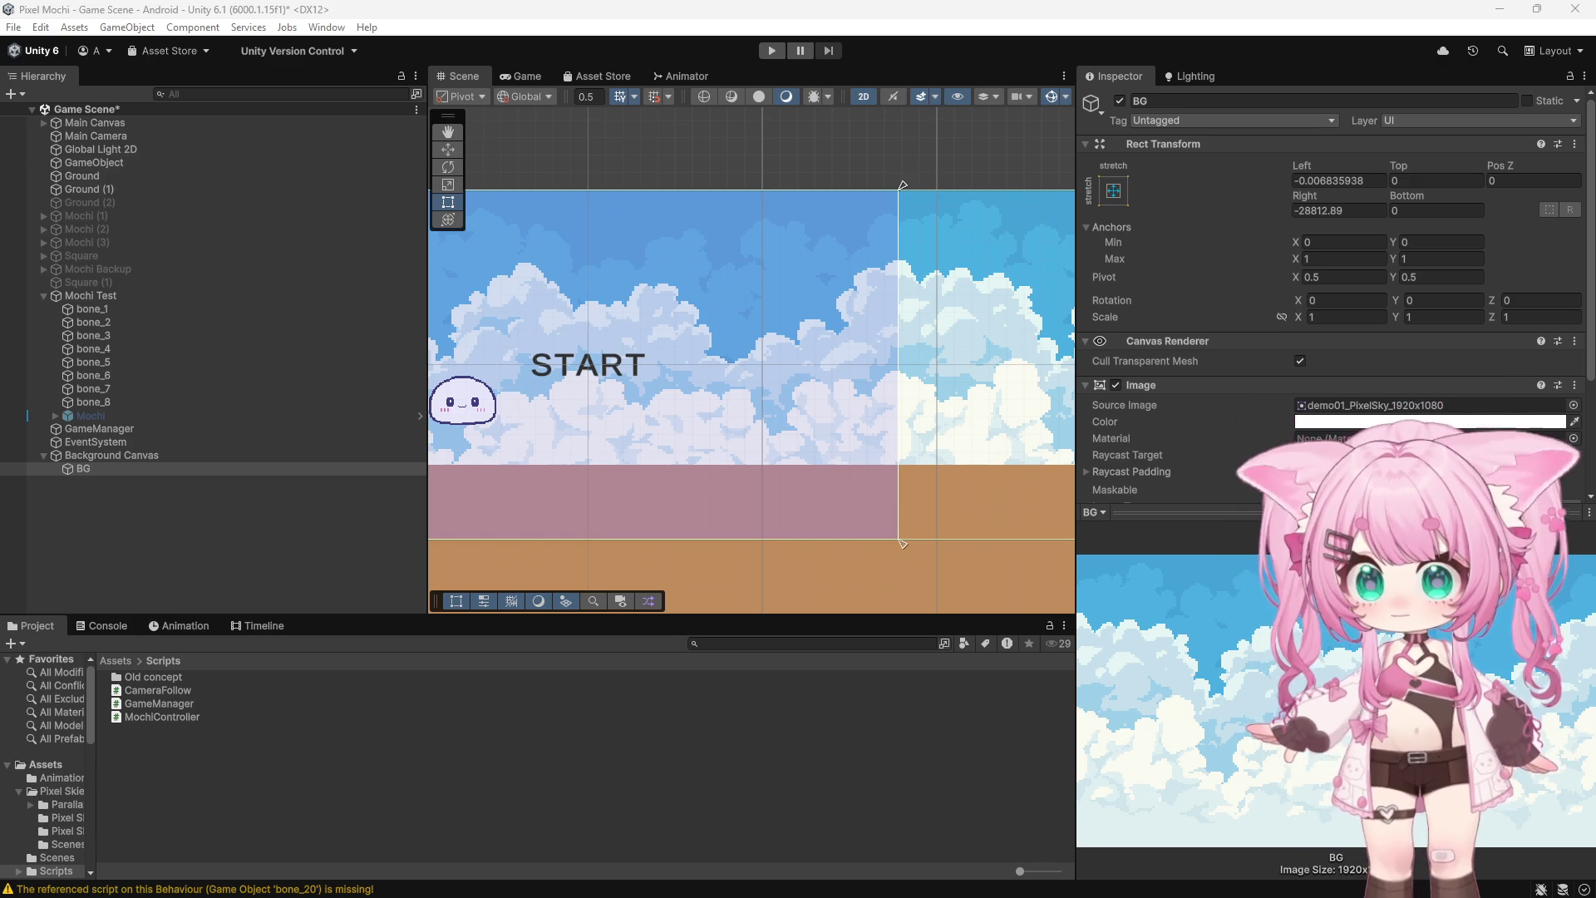
pyautogui.click(192, 677)
pyautogui.click(185, 690)
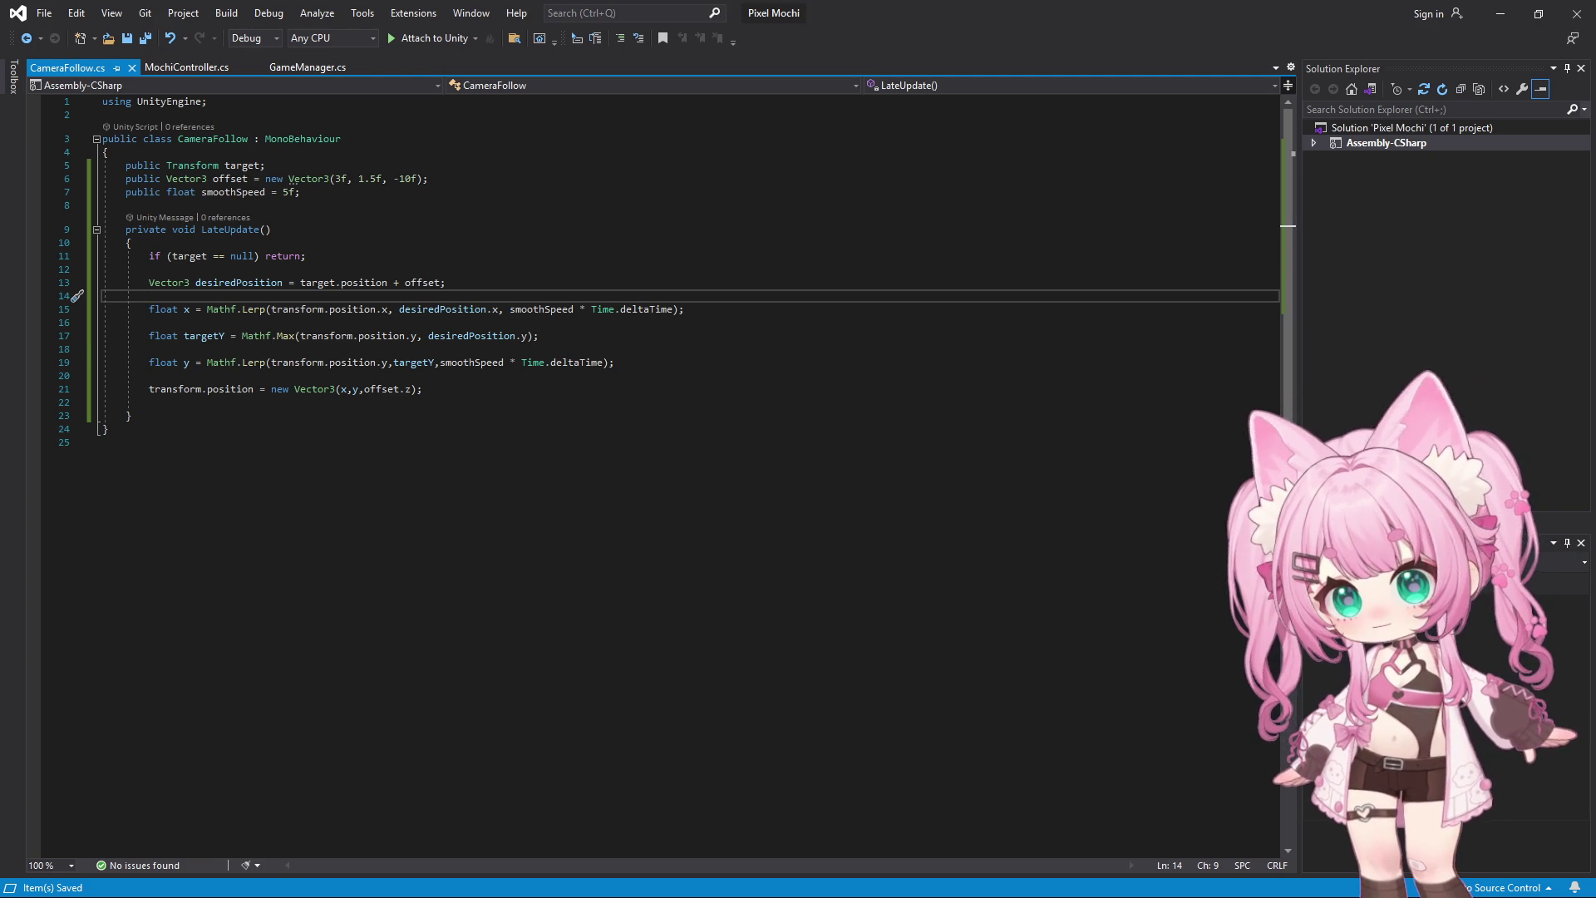
# Paste the Vector3.SmoothDamp movement code over the old Lerp lines 15–21
pyautogui.hotkey('alt', 'Tab')
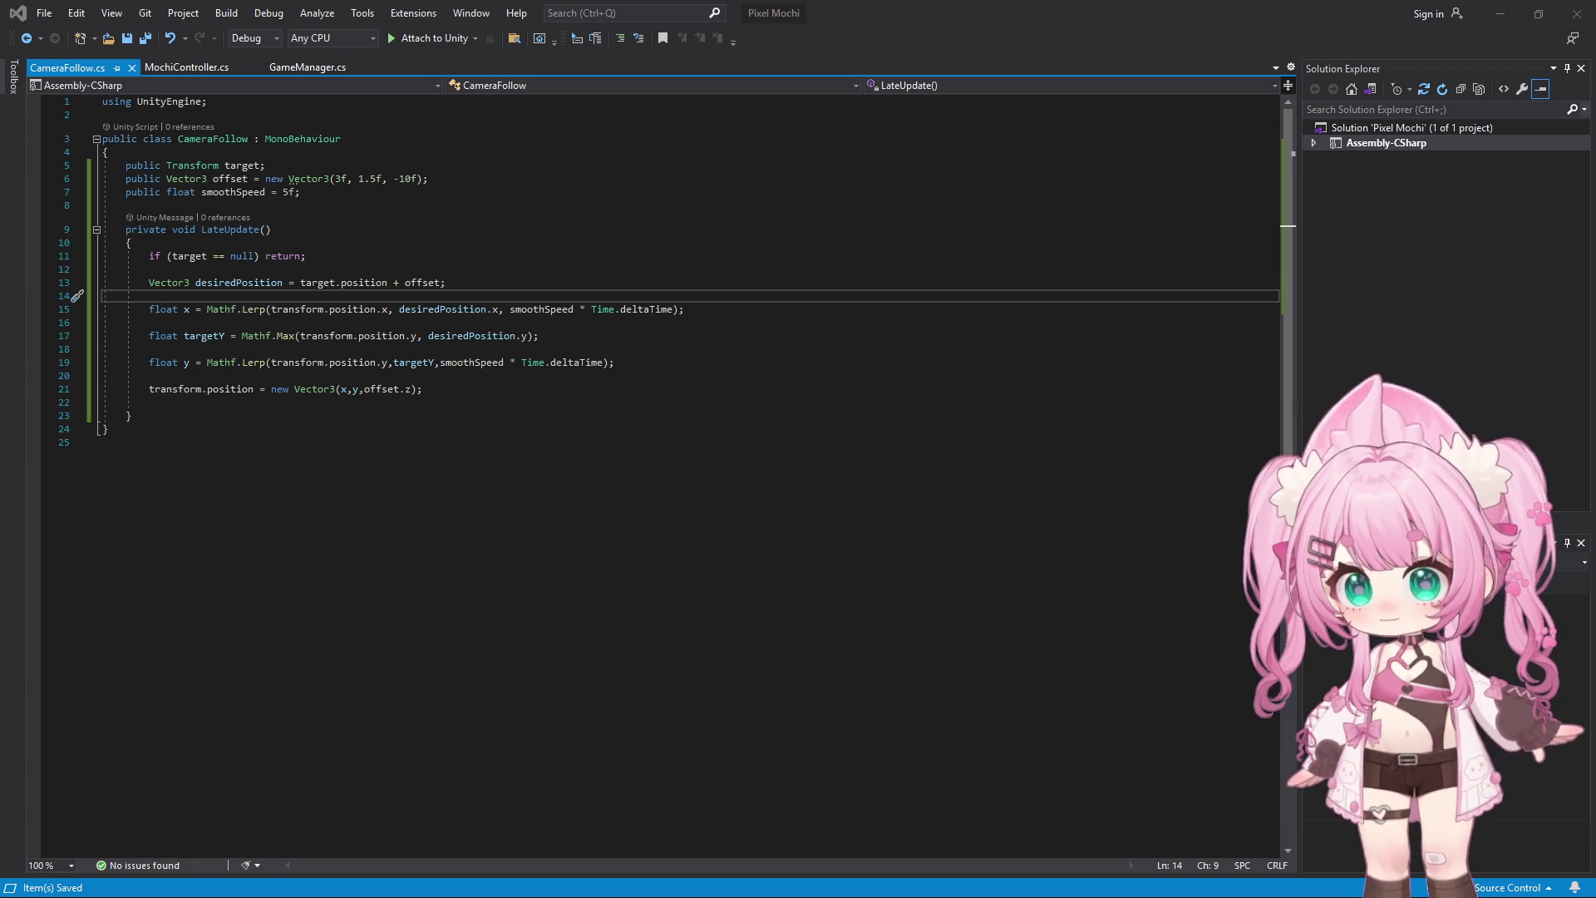
pyautogui.hotkey('alt', 'Tab')
pyautogui.moveTo(145, 309)
pyautogui.mouseDown()
pyautogui.moveTo(314, 309)
pyautogui.moveTo(650, 396)
pyautogui.moveTo(617, 374)
pyautogui.moveTo(638, 391)
pyautogui.mouseUp()
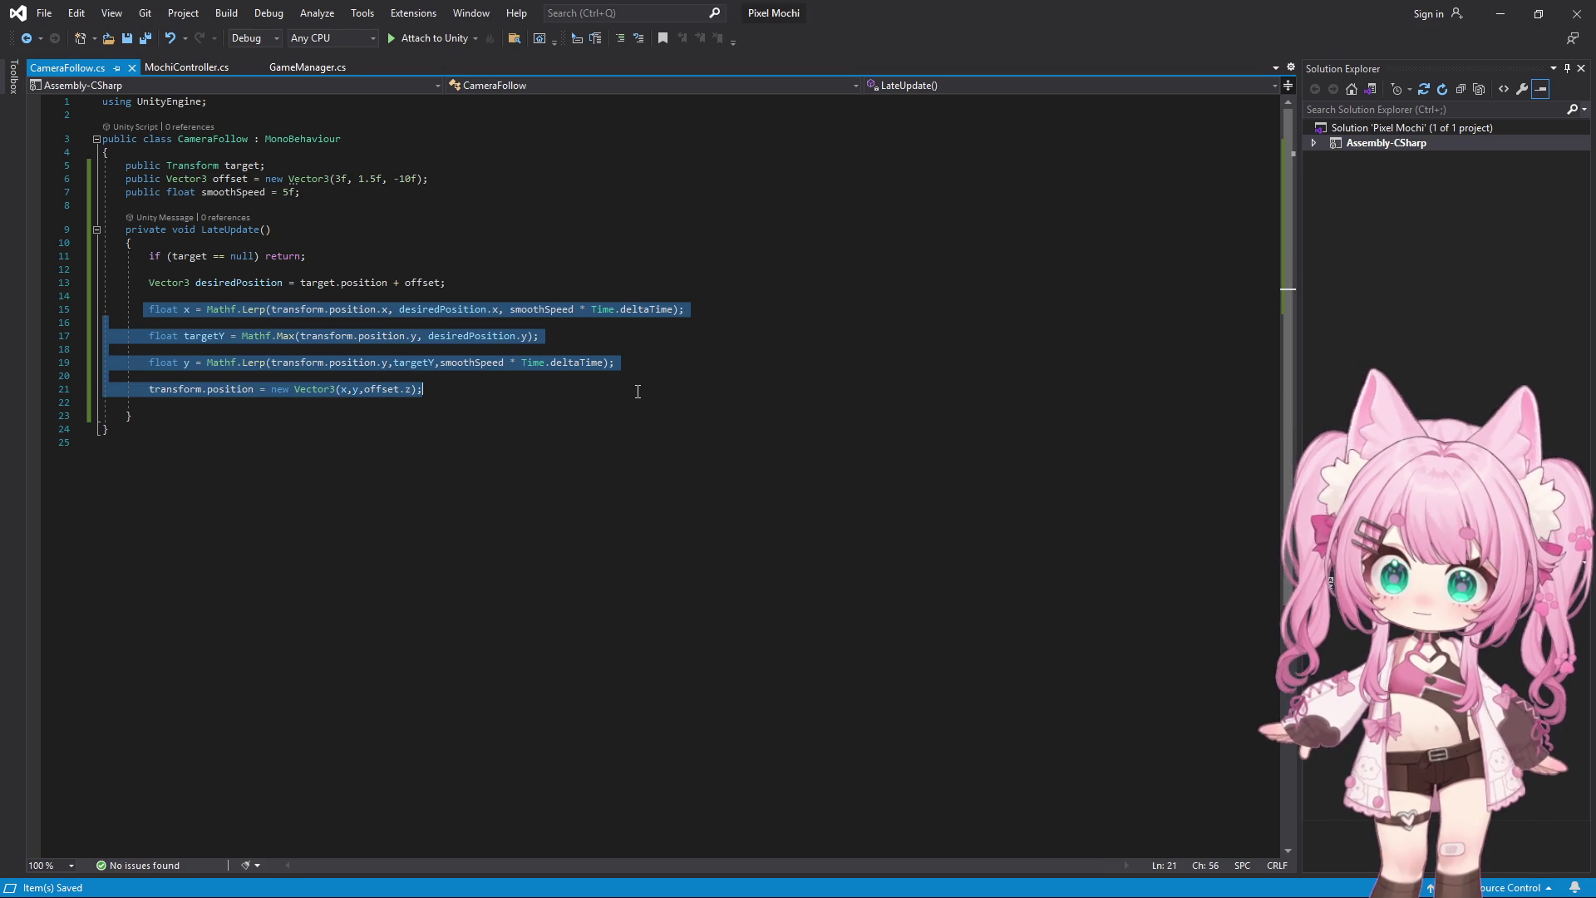
pyautogui.write('targetPosition.y = transform.position.y;          transform.position = Vector3.SmoothDamp(             transform.position,             targetPosition,             ref velocity,             smoothTime         );')
# Replace the desiredPosition line with the pasted targetPosition declaration
pyautogui.click(495, 282)
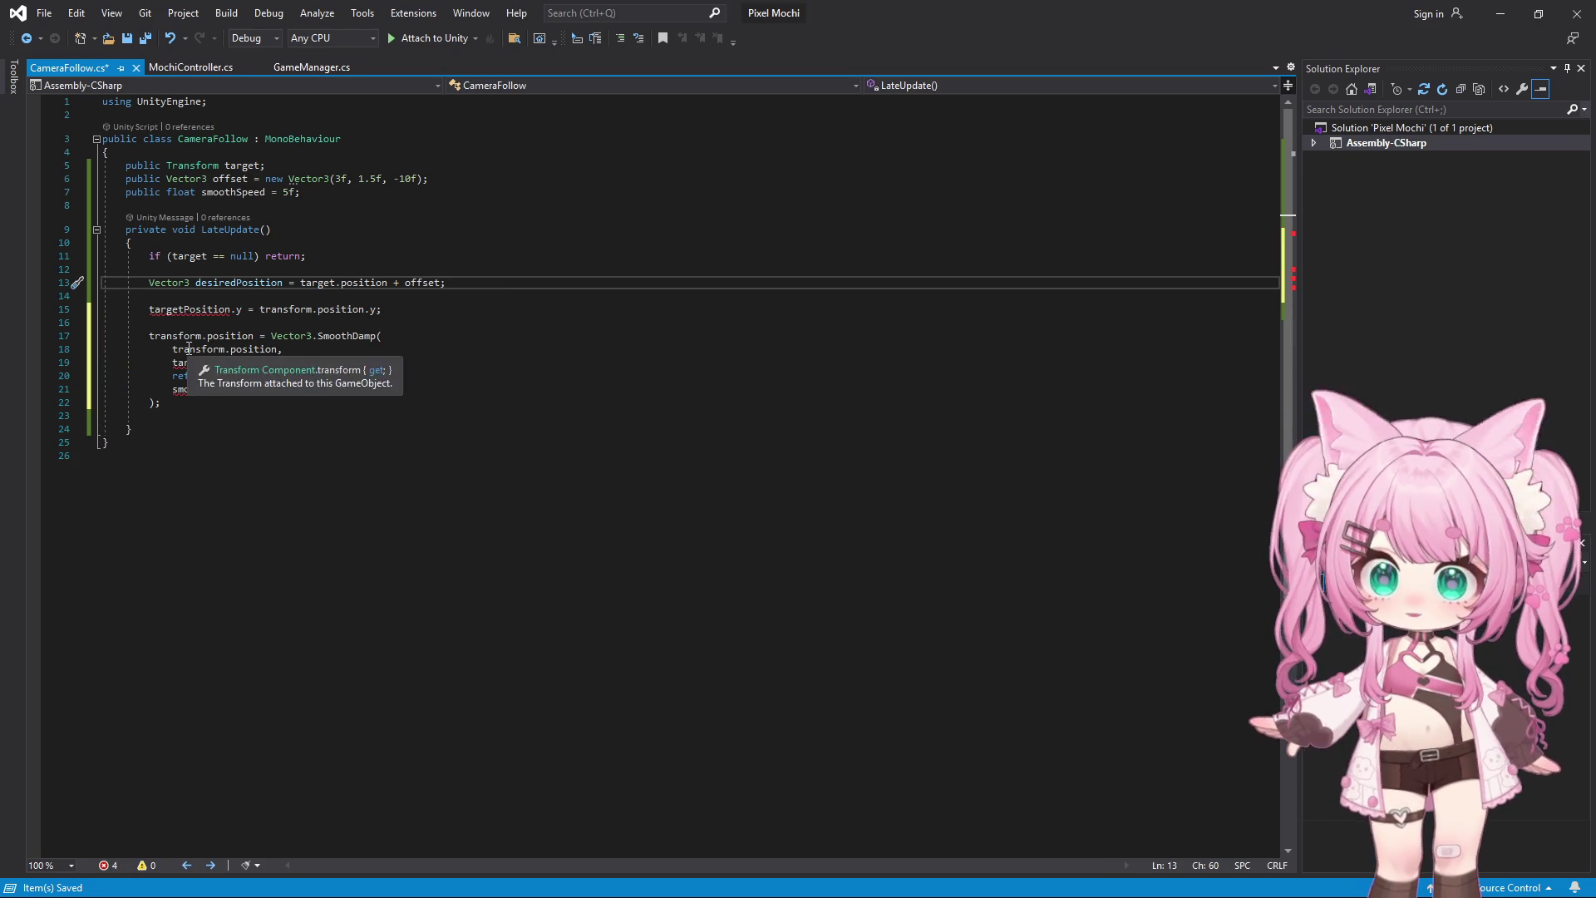
pyautogui.hotkey('alt', 'Tab')
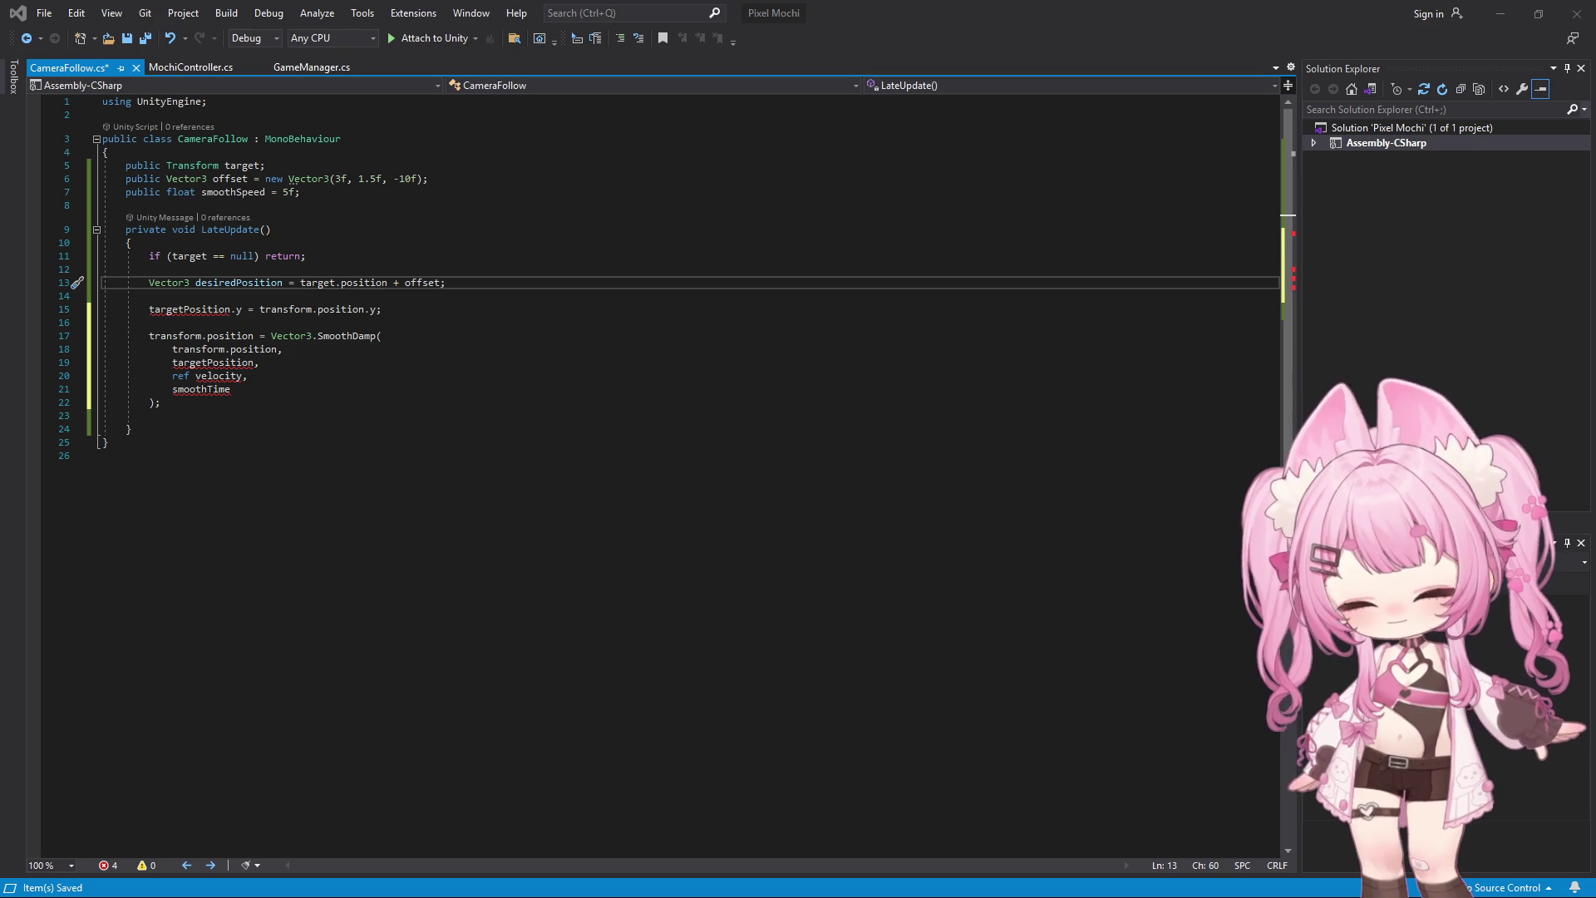
pyautogui.click(483, 284)
pyautogui.moveTo(483, 283); pyautogui.dragTo(150, 283)
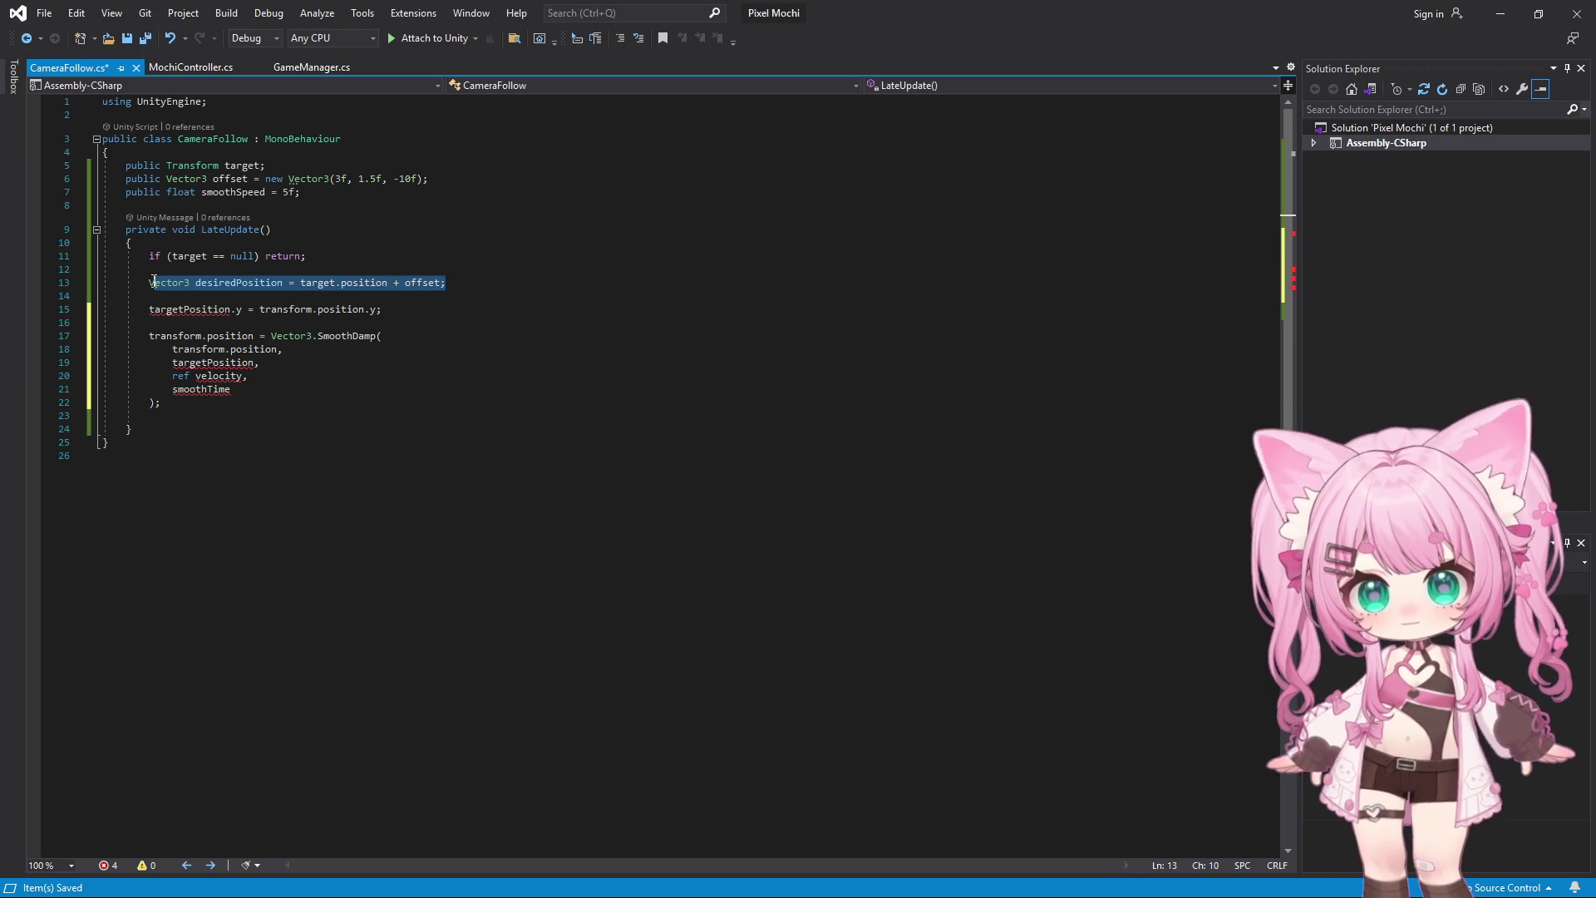
pyautogui.write('Vector3 targetPosition = target.position + offset;')
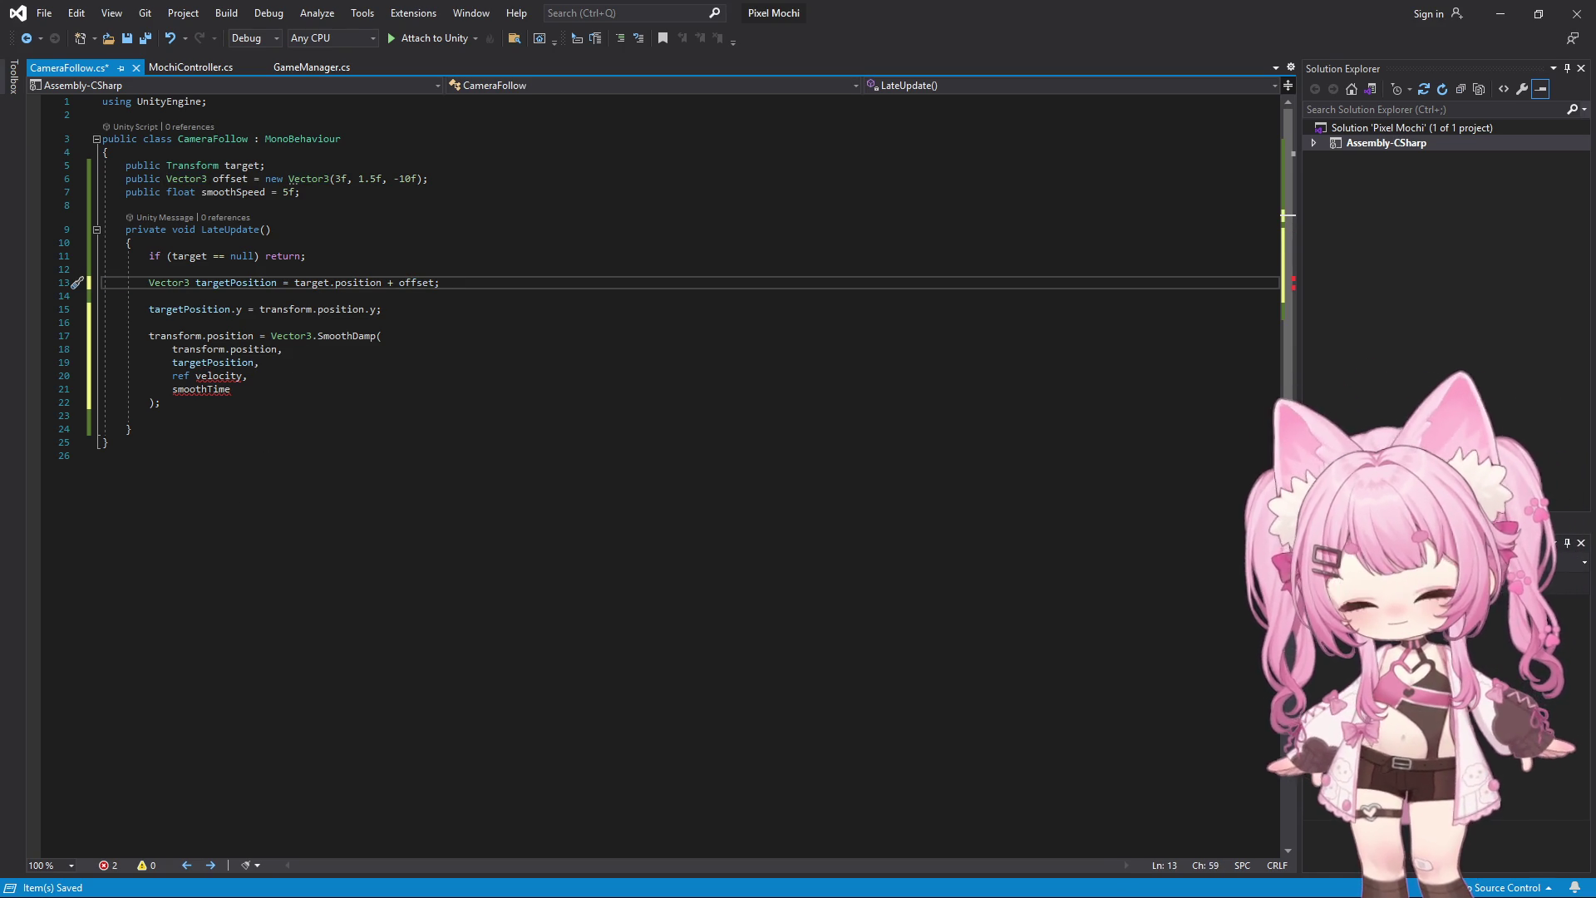
pyautogui.click(237, 387)
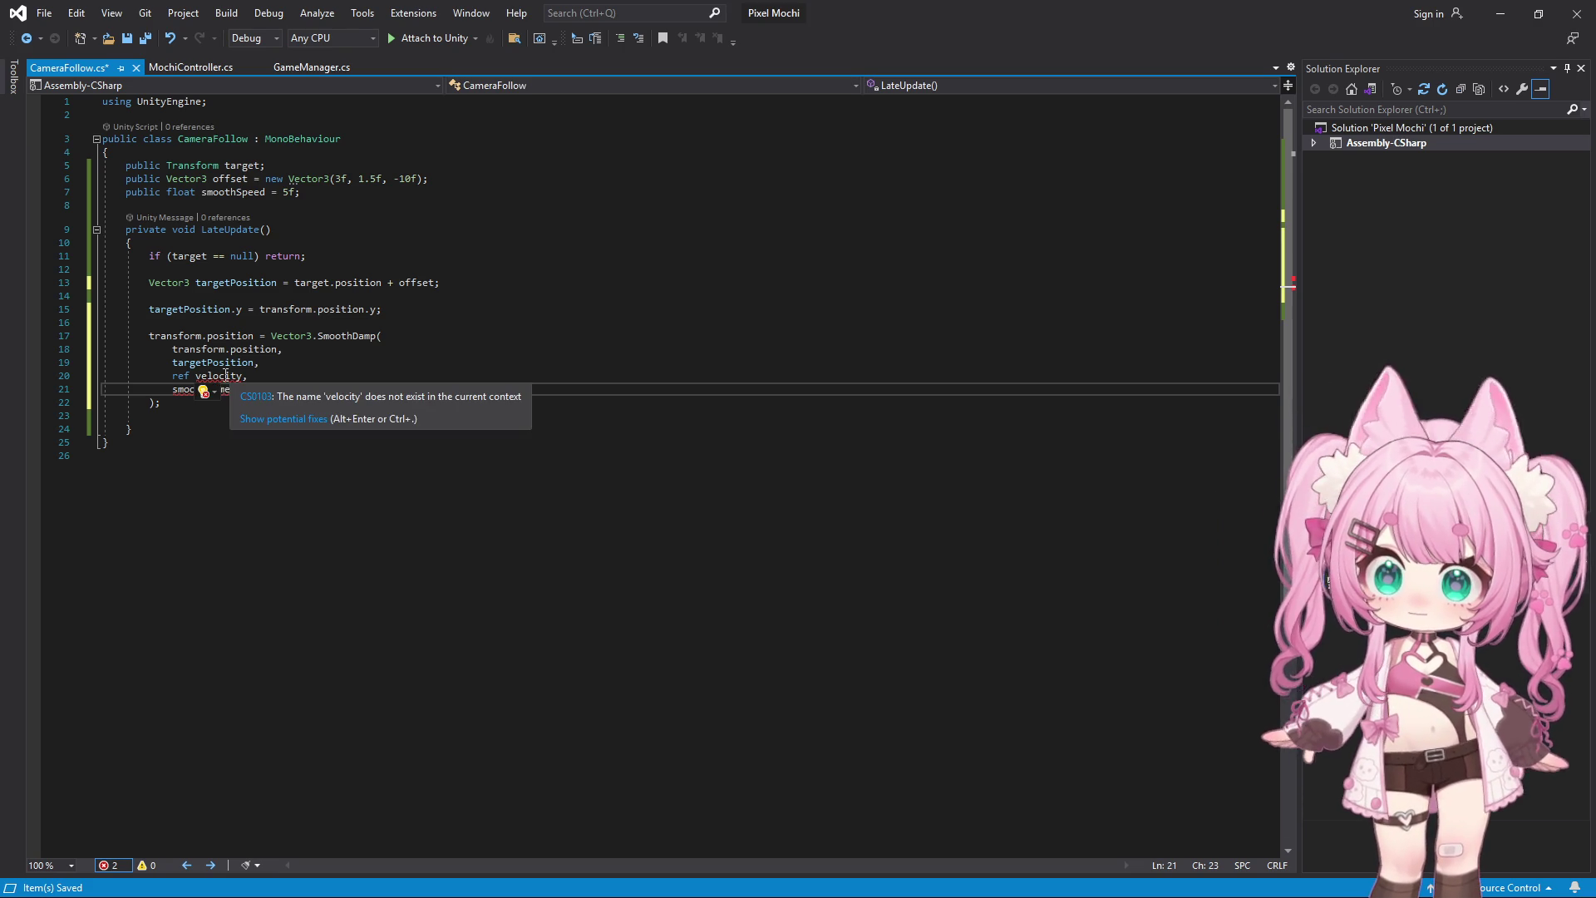
pyautogui.hotkey('alt', 'Tab')
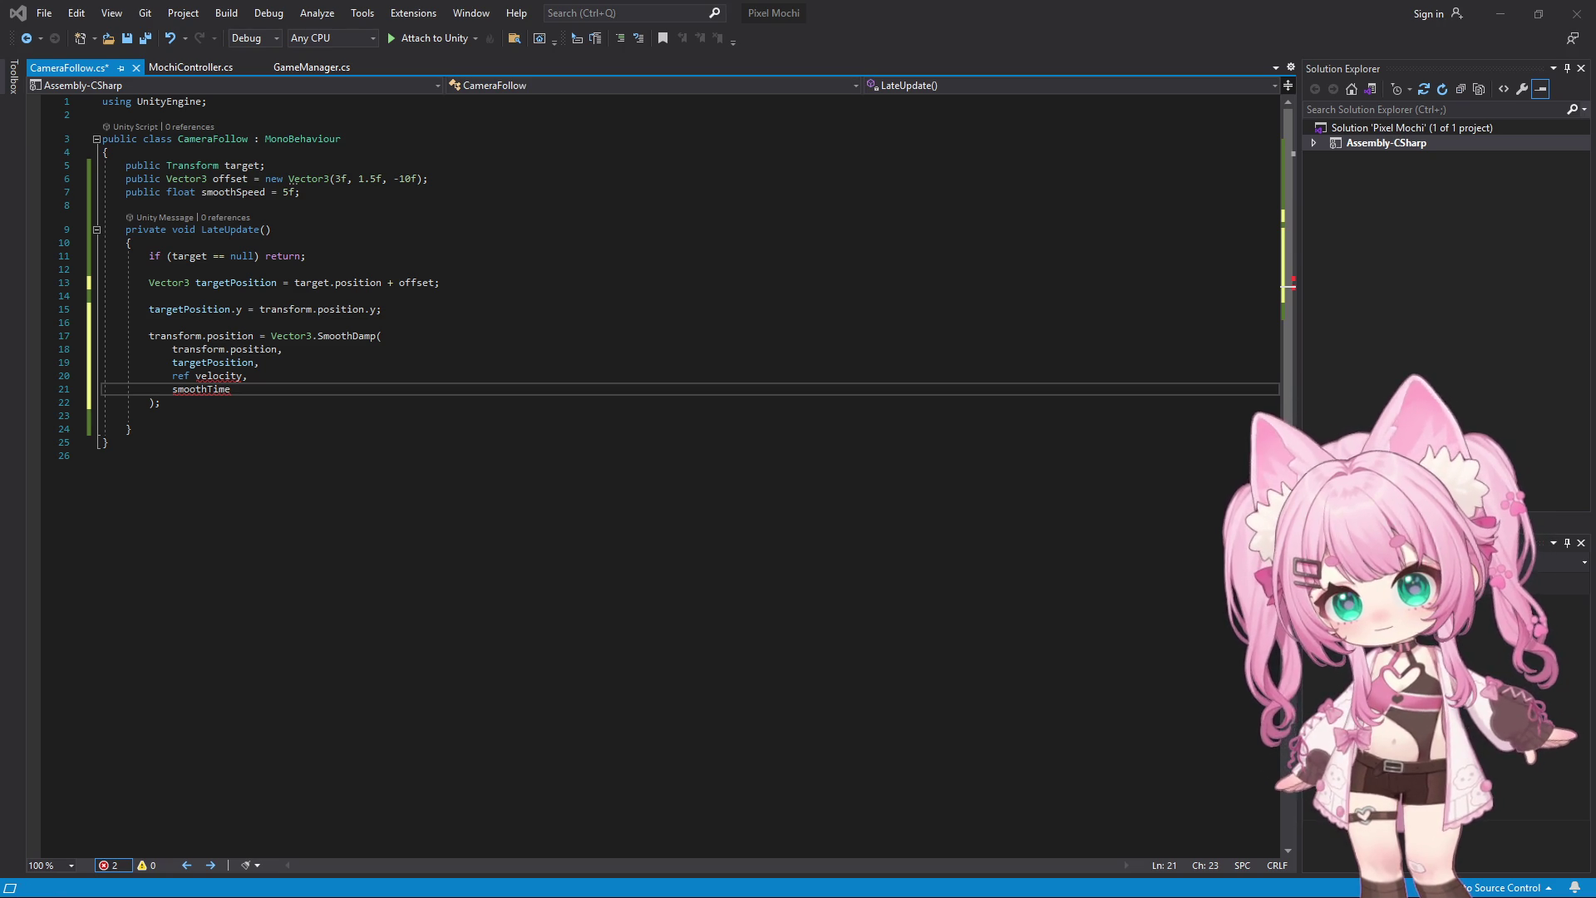
pyautogui.click(801, 384)
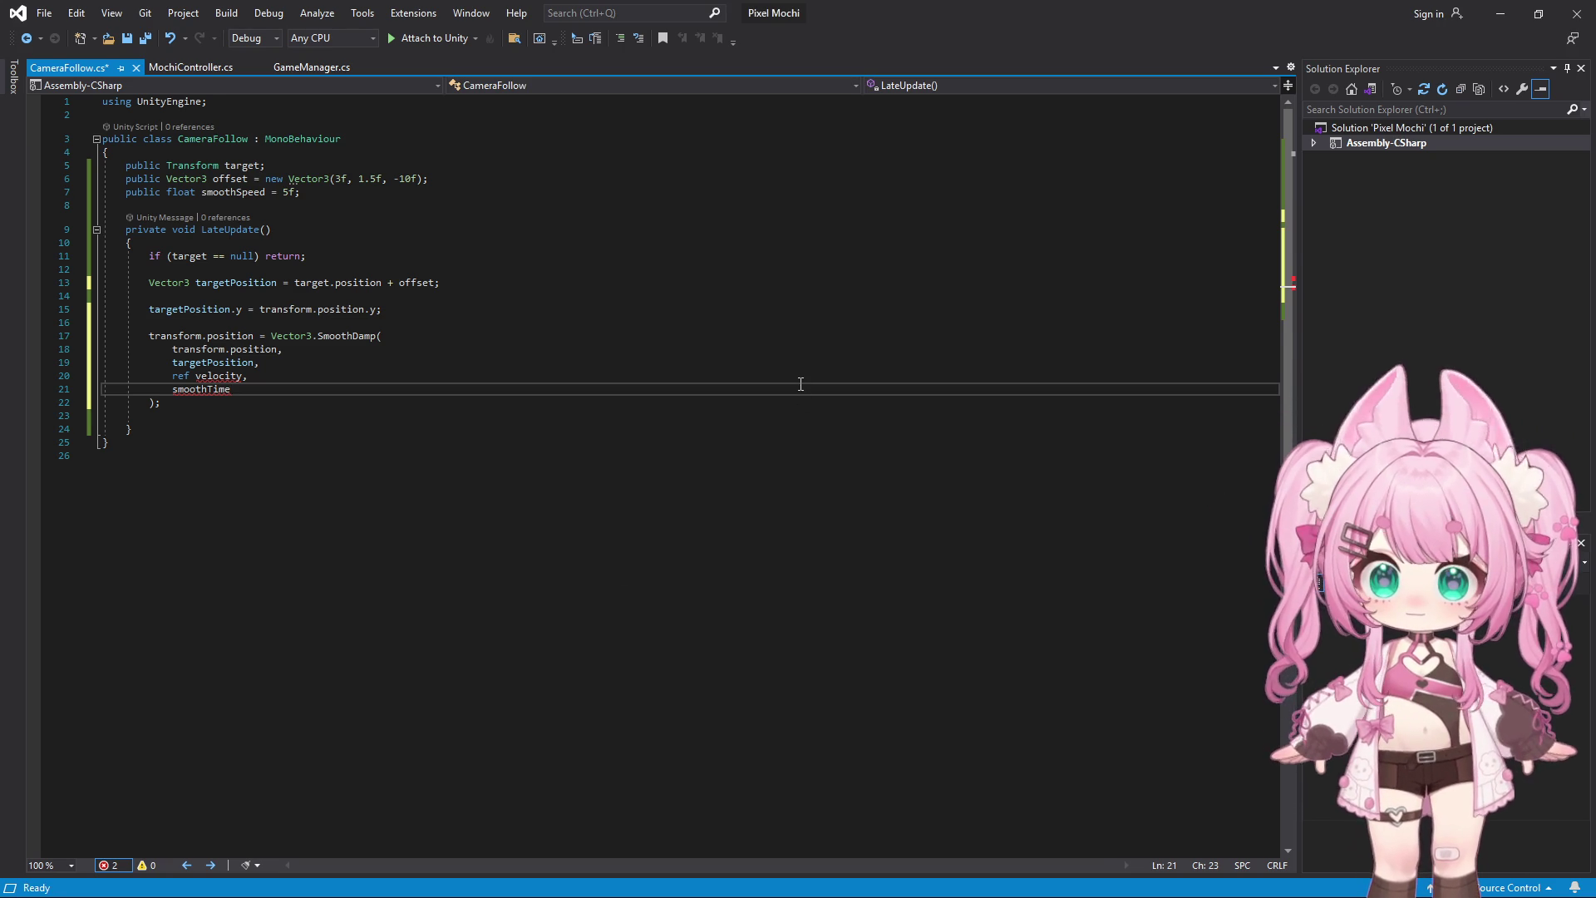
# Replace the smoothSpeed field and old LateUpdate with the pasted SmoothDamp code using smoothTime 0.3
pyautogui.hotkey('ctrl', 'a')
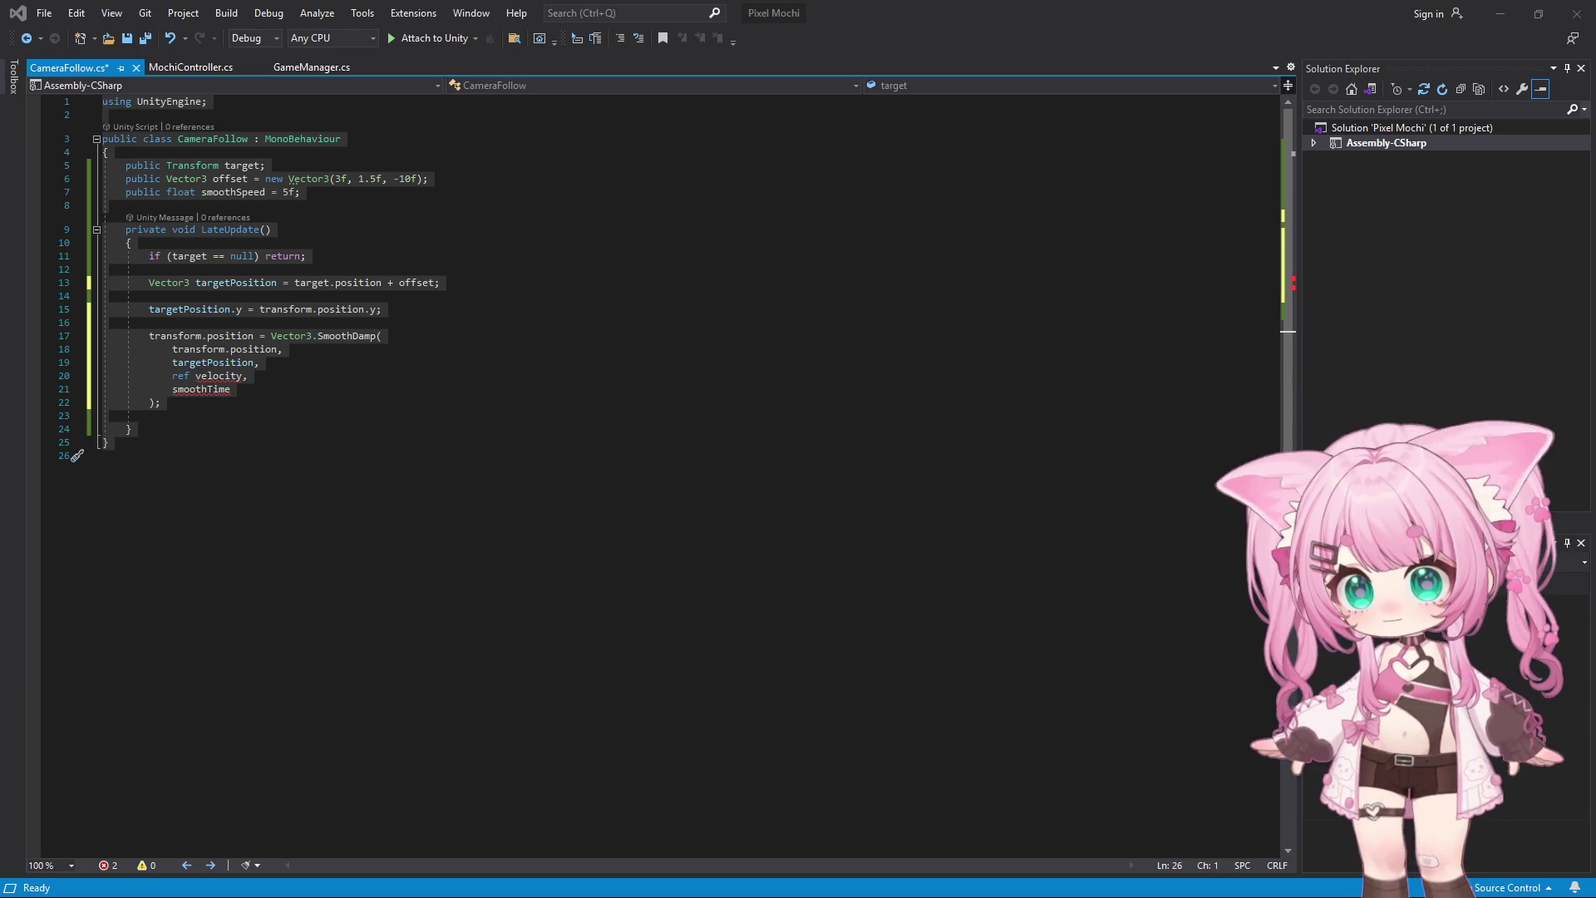
pyautogui.click(345, 197)
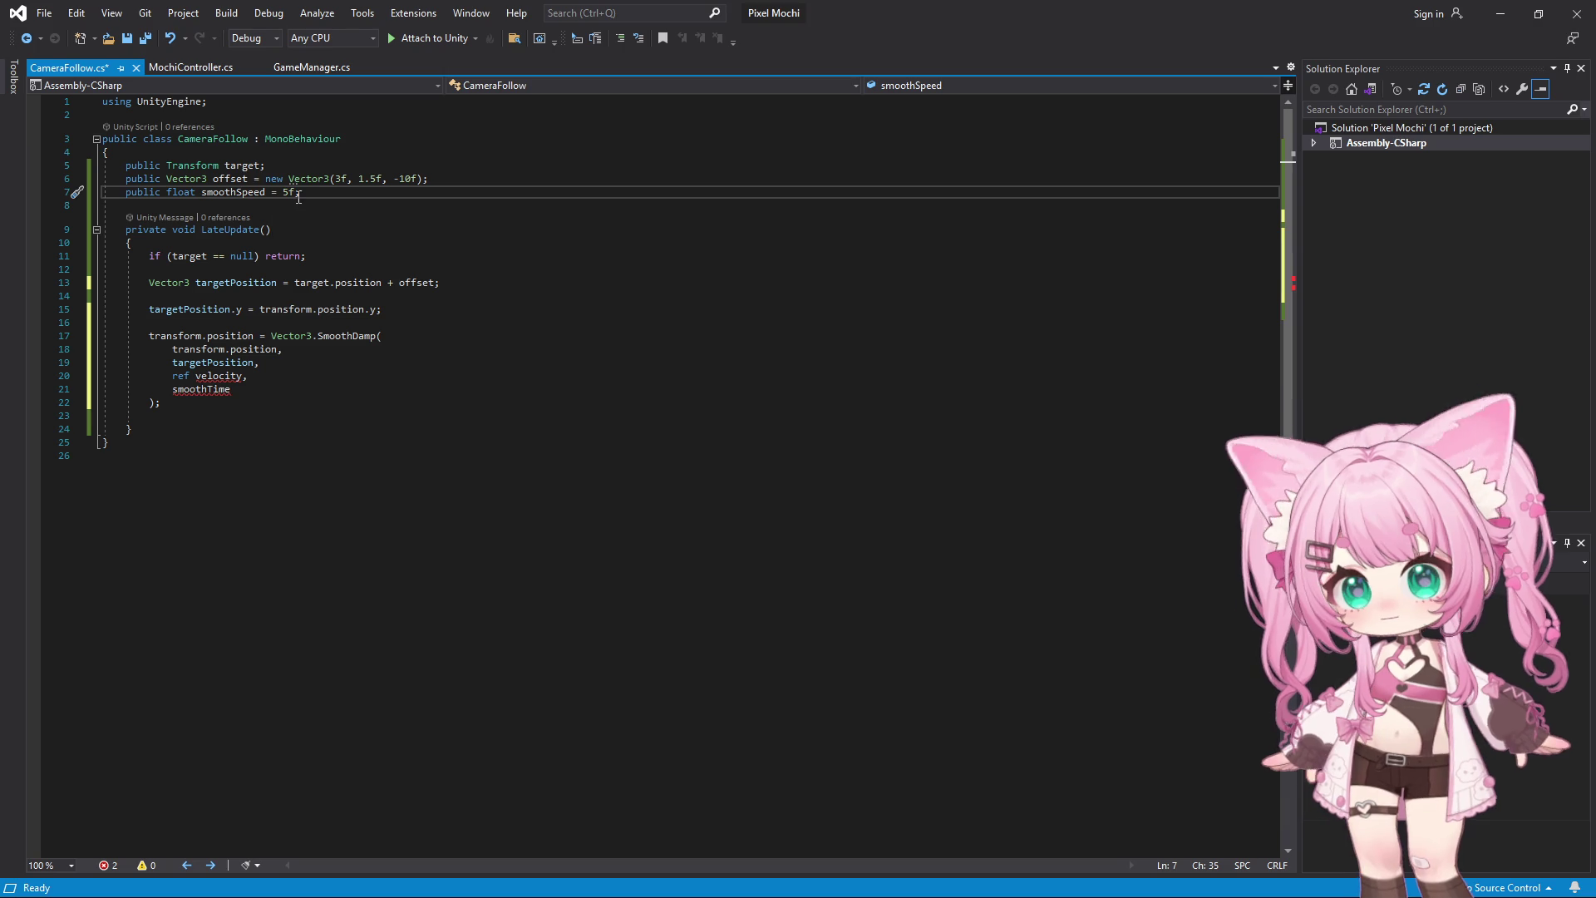
pyautogui.moveTo(346, 195)
pyautogui.mouseDown()
pyautogui.moveTo(104, 205)
pyautogui.moveTo(108, 179)
pyautogui.moveTo(239, 193)
pyautogui.mouseUp()
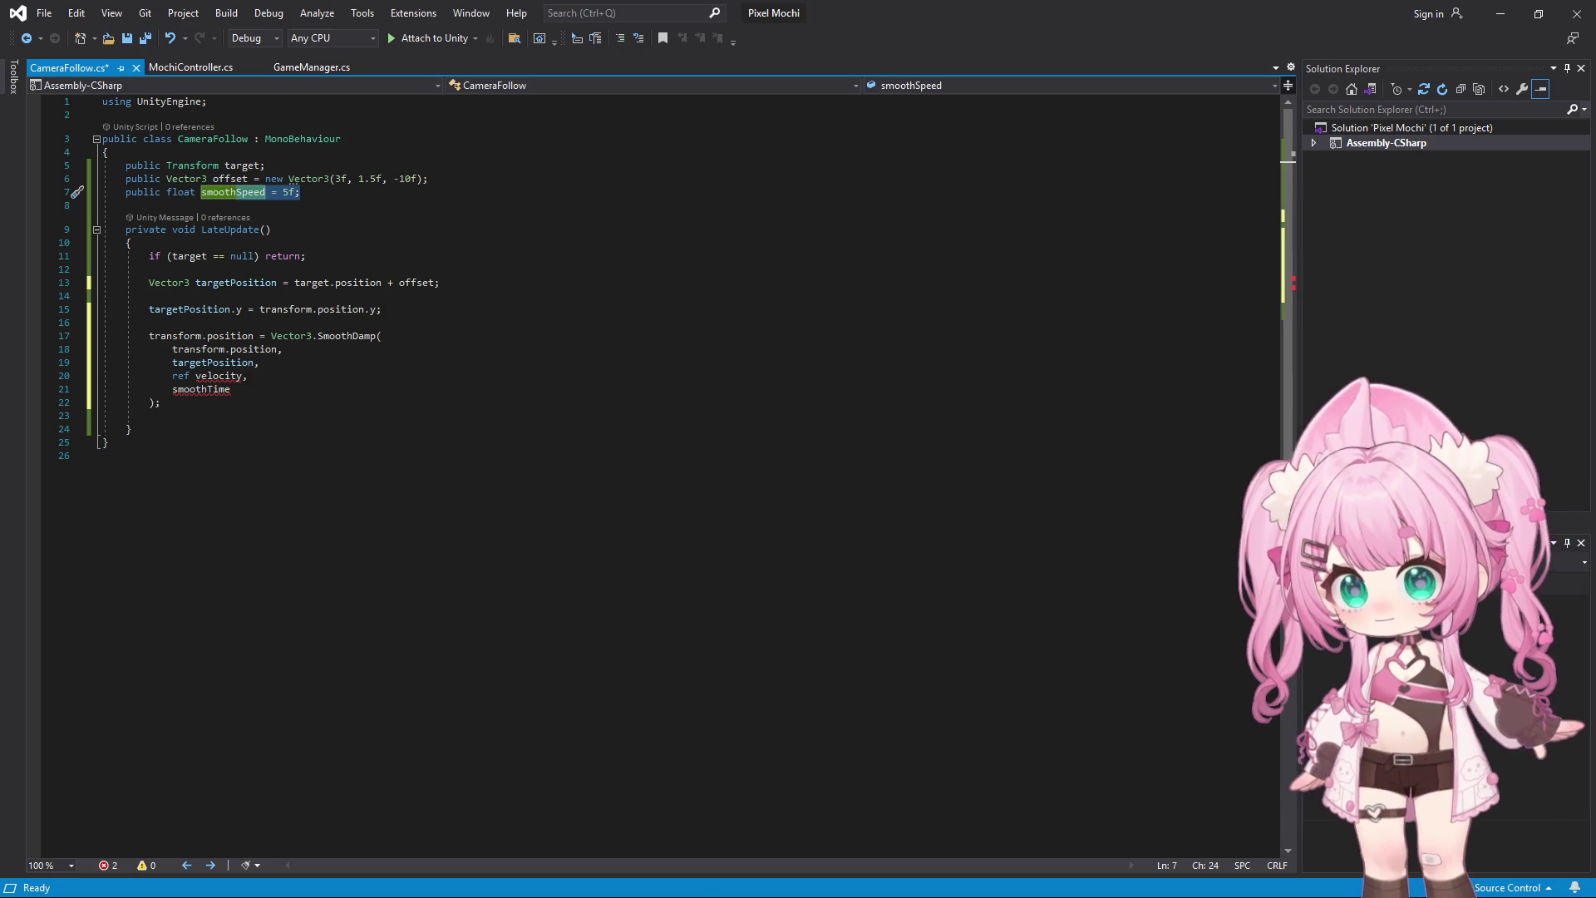
pyautogui.hotkey('alt', 'Tab')
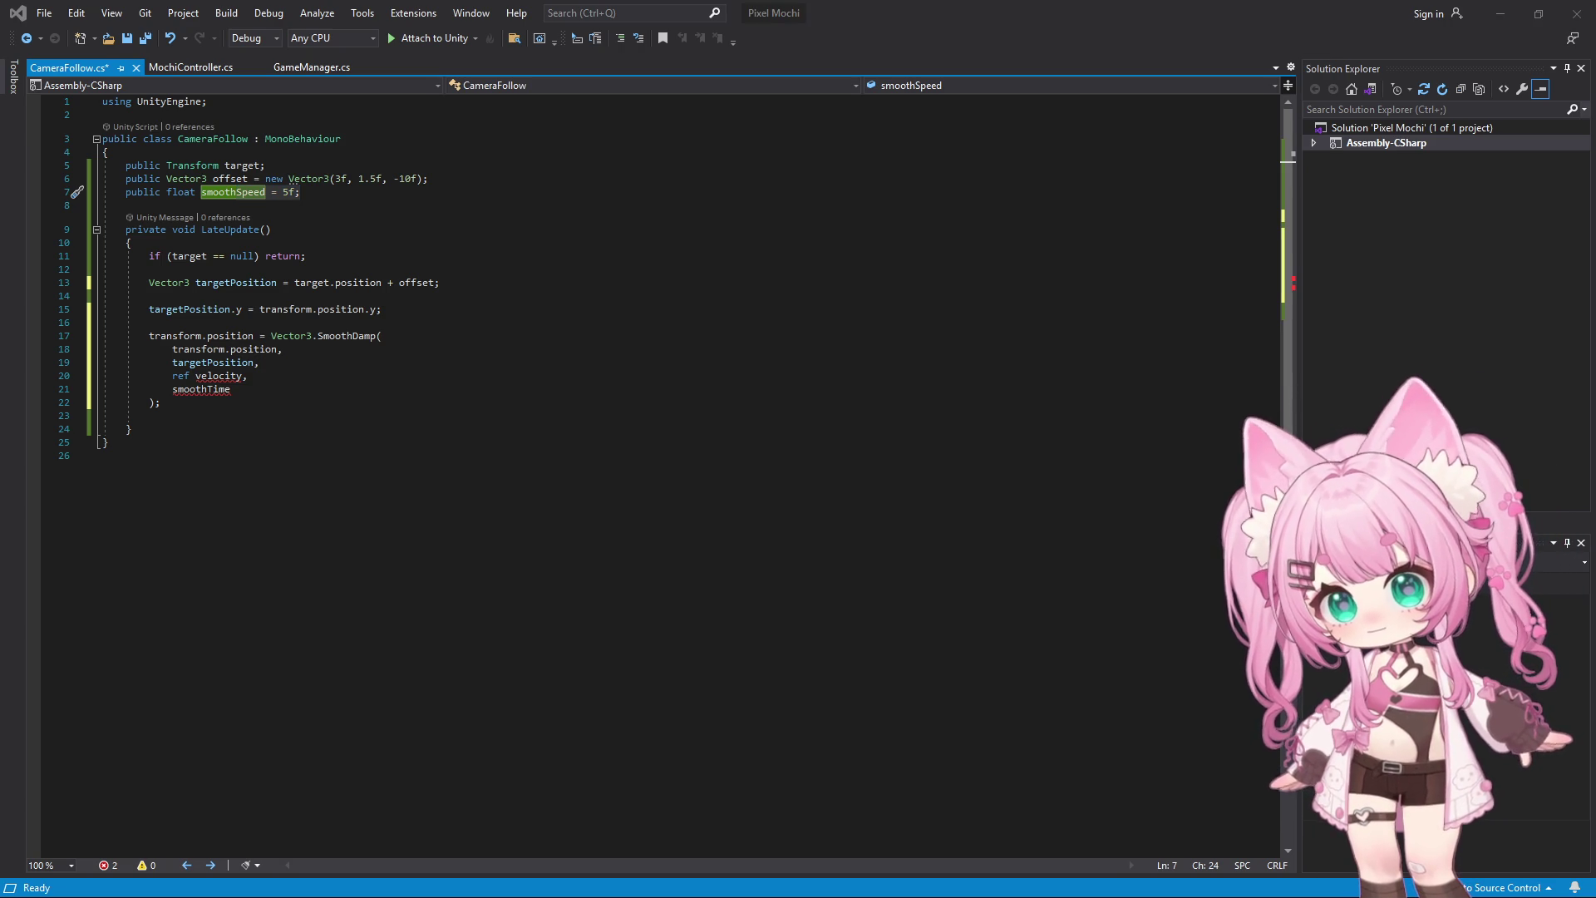
pyautogui.click(304, 283)
pyautogui.moveTo(125, 192)
pyautogui.mouseDown()
pyautogui.moveTo(108, 208)
pyautogui.moveTo(321, 438)
pyautogui.mouseUp()
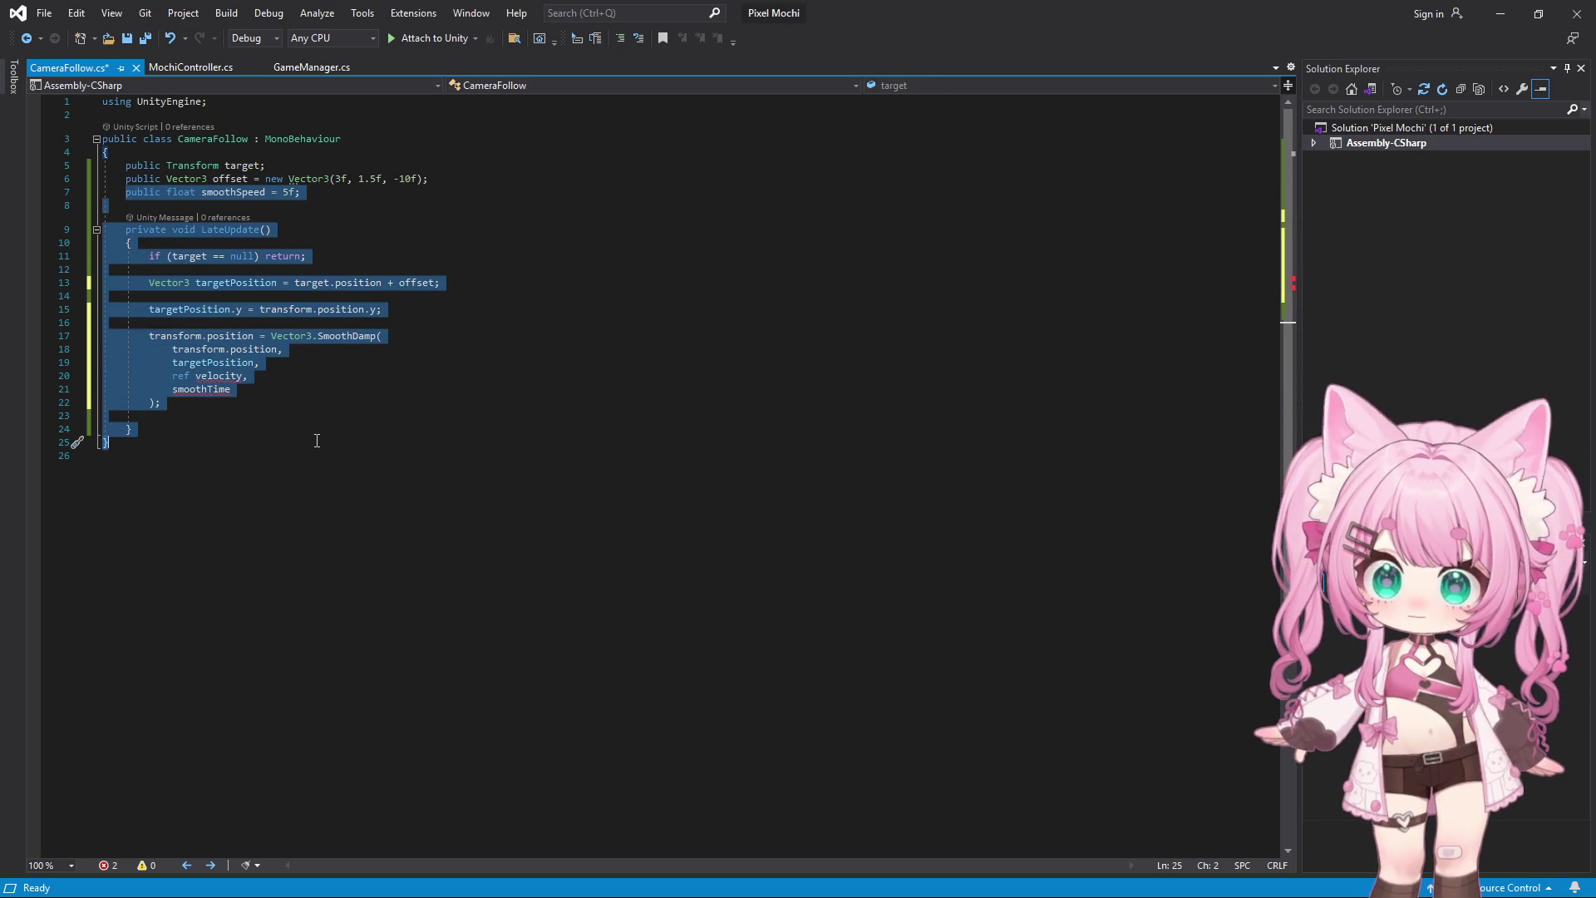
pyautogui.write('public float smoothTime = 0.3f; // controls smoothness     private Vector3 velocity = Vector3.zero; // required for SmoothDamp      private void LateUpdate()     {         if (target == null) return;          Vector3 targetPosition = target.position + offset;          // Lock Y for now (no vertical drift)         targetPosition.y = transform.position.y;          transform.position = Vector3.SmoothDamp(             transform.position,             targetPosition,             ref velocity,             smoothTime         );     }')
# Add the missing closing brace on line 26, save CameraFollow.cs, and return to Unity
pyautogui.click(554, 336)
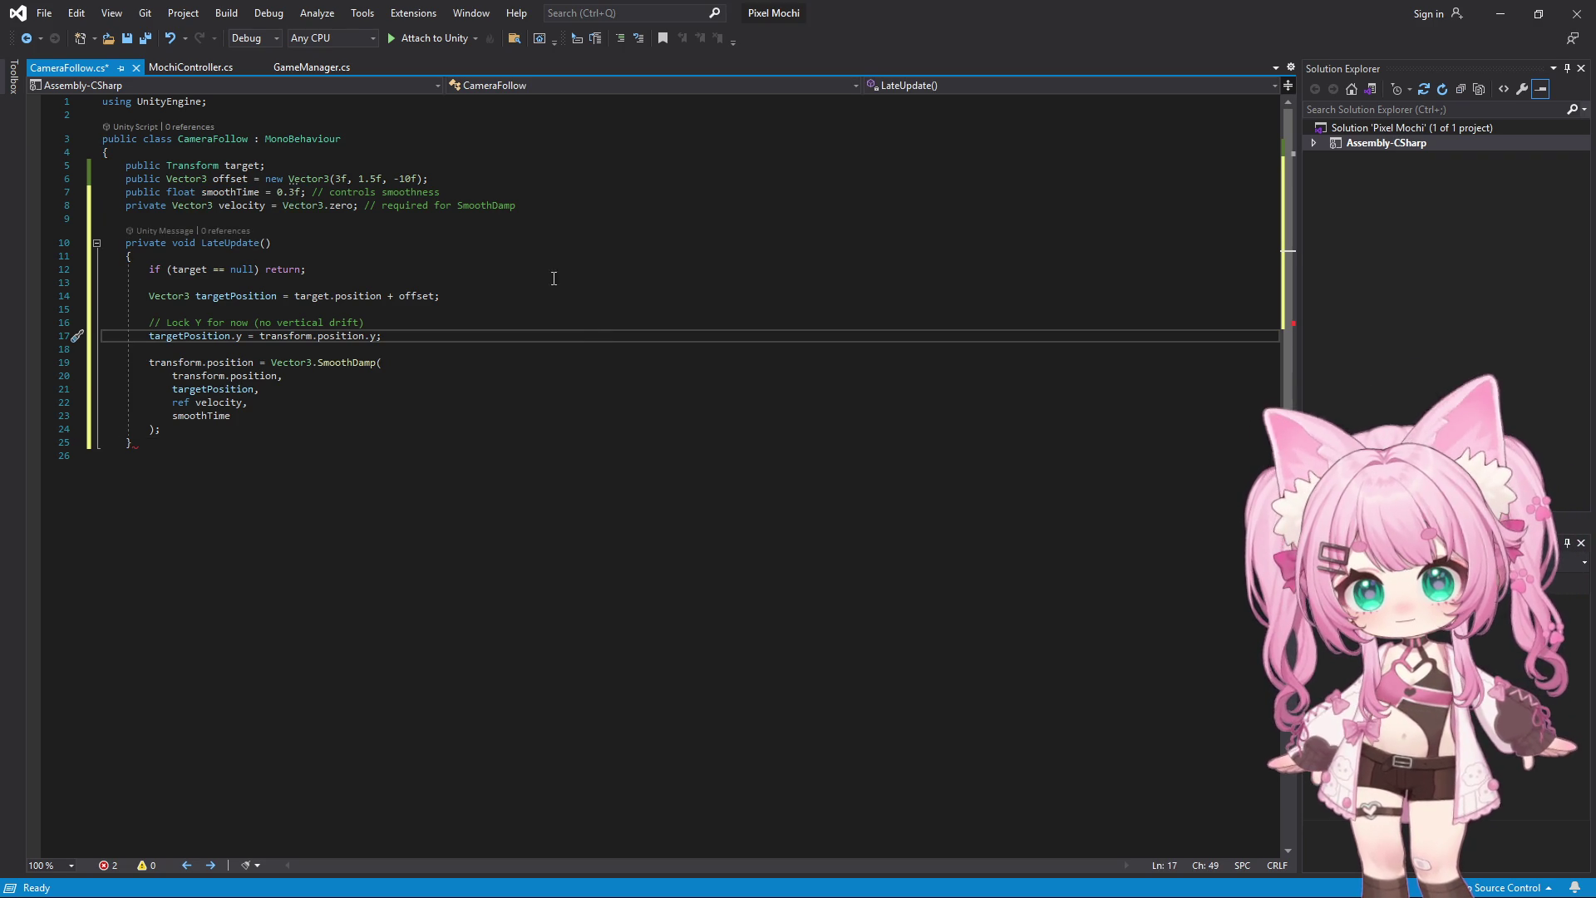
pyautogui.click(253, 429)
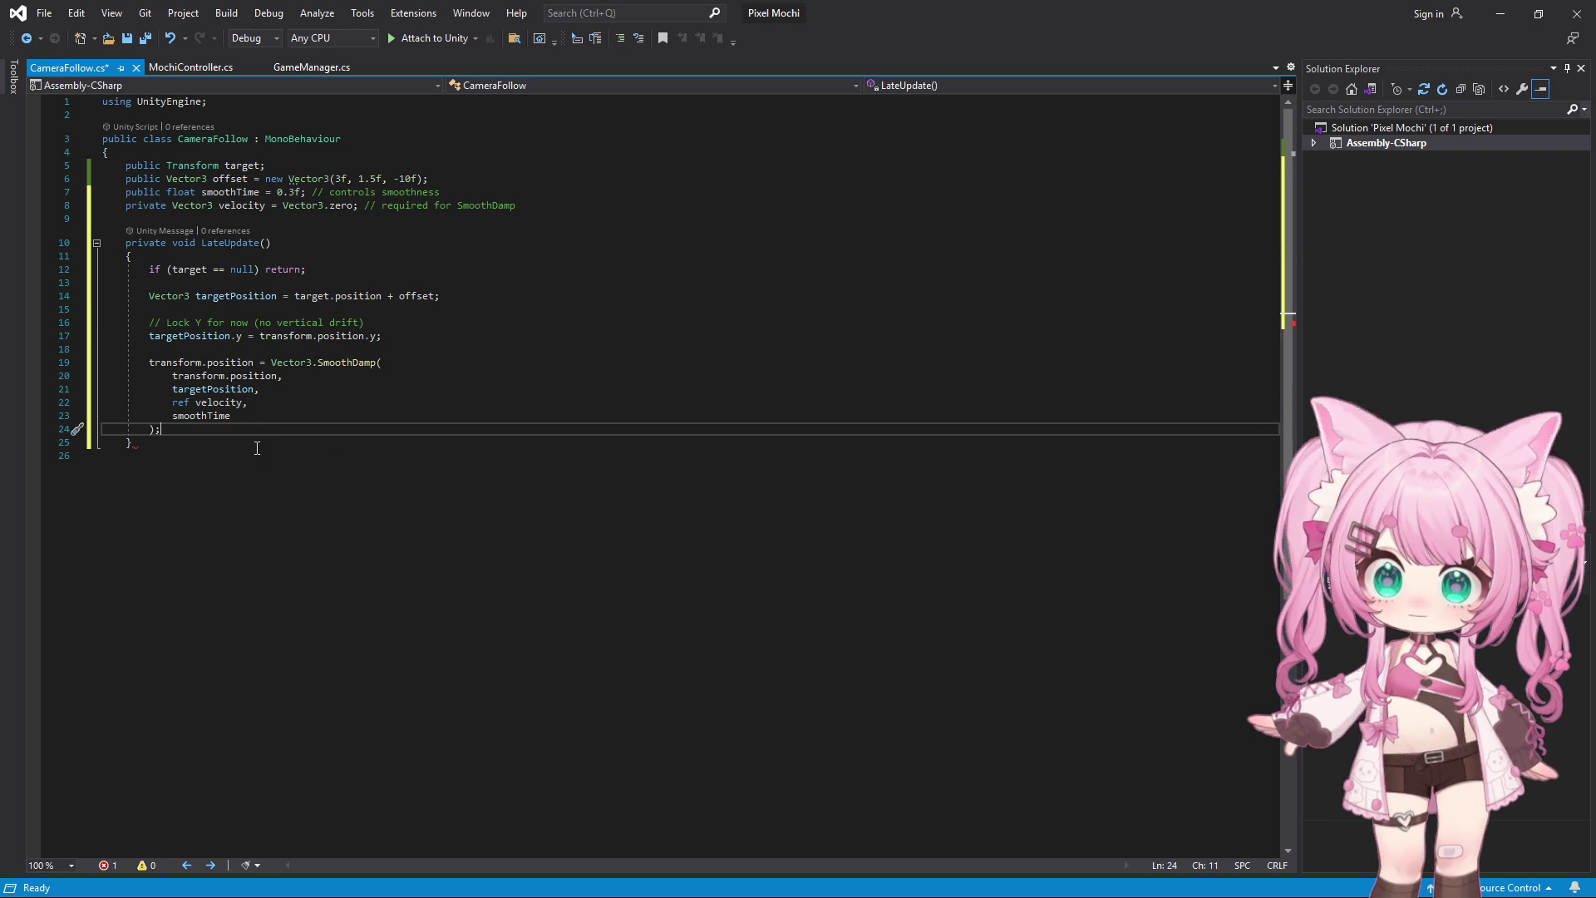
pyautogui.click(161, 457)
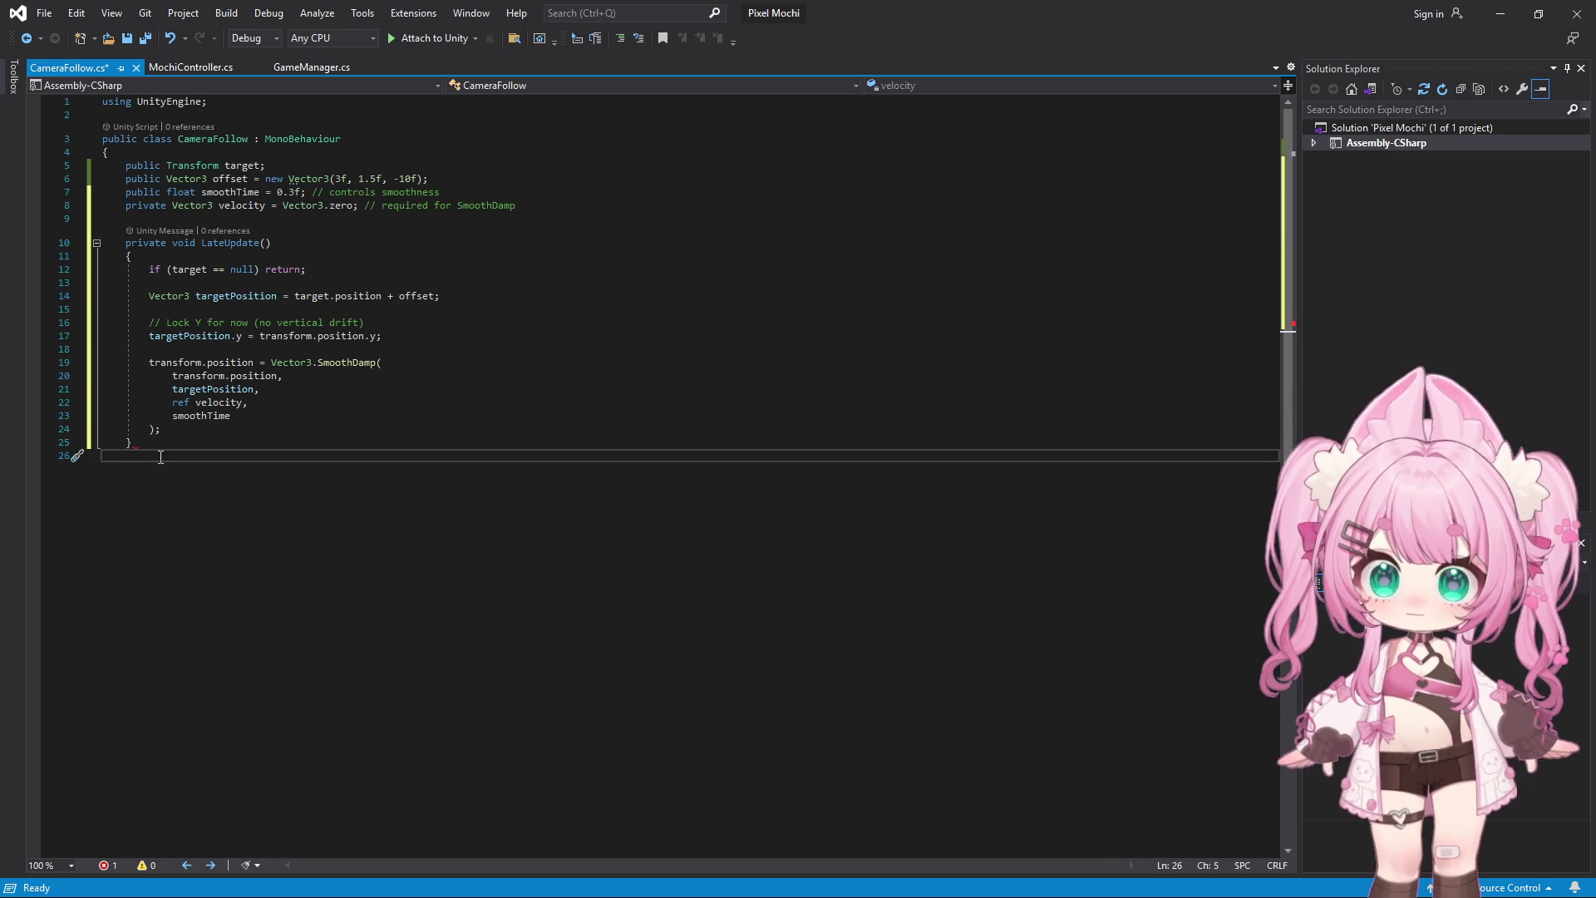
pyautogui.write('}')
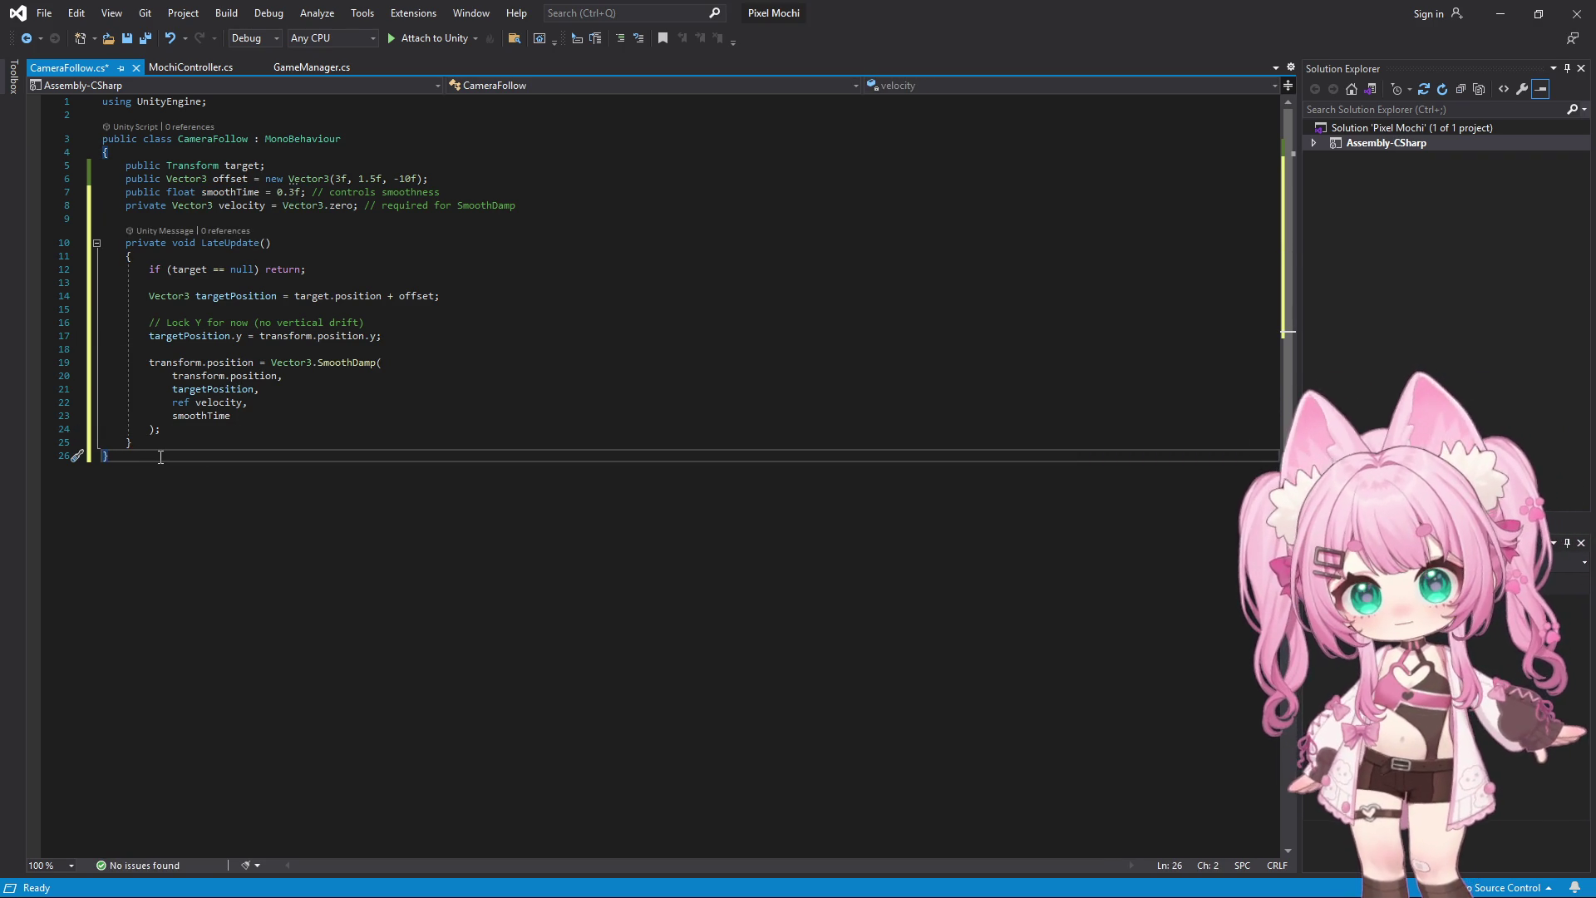
pyautogui.click(29, 13)
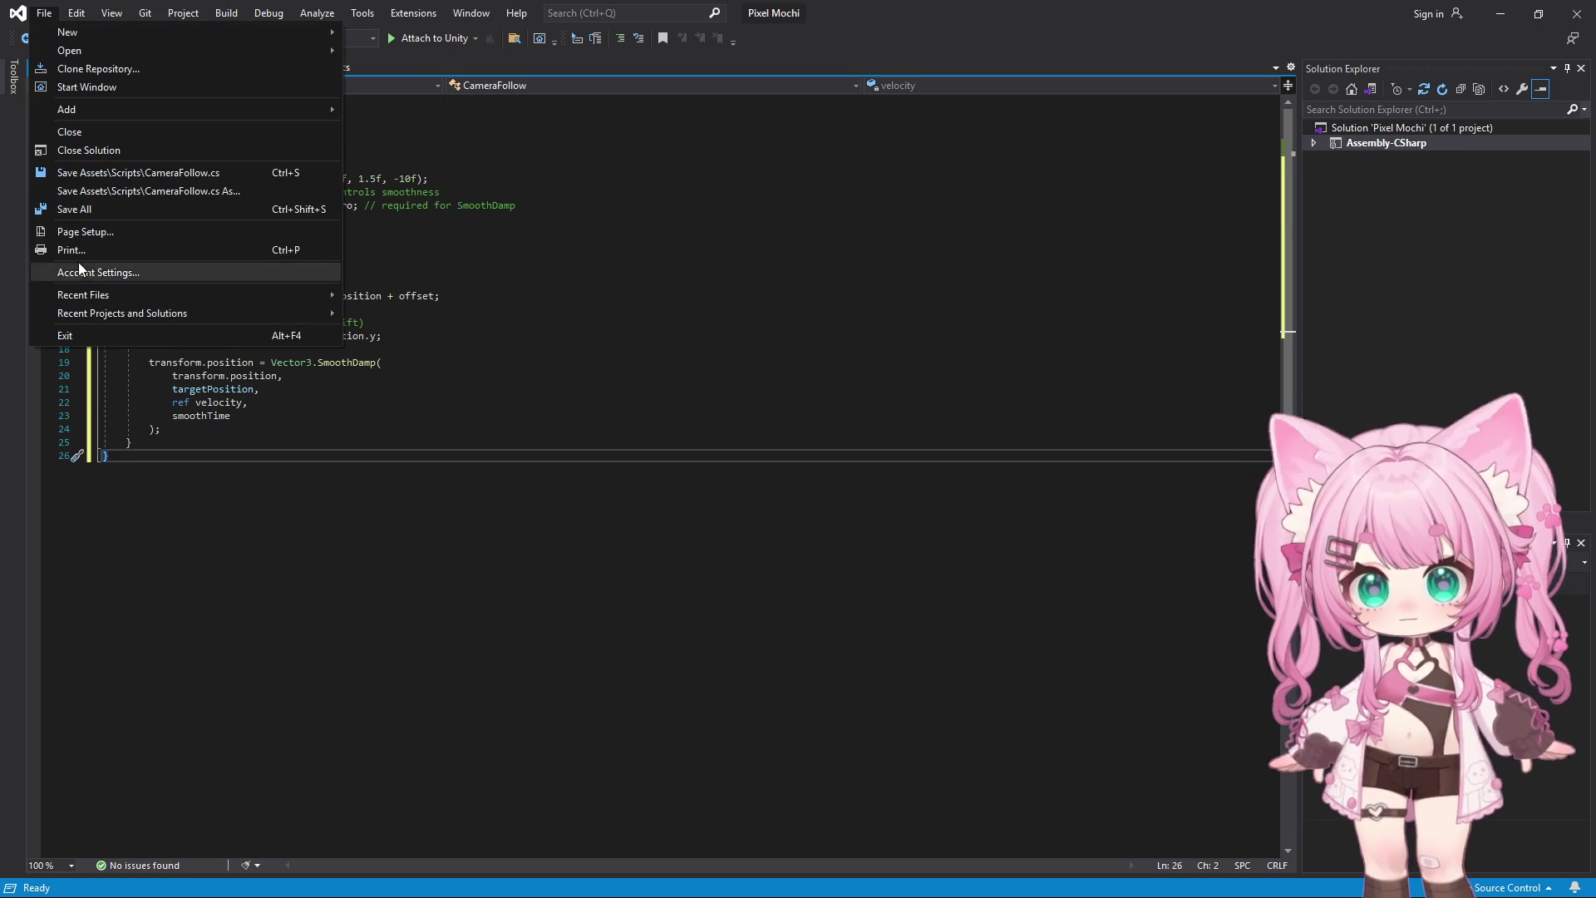
pyautogui.click(92, 217)
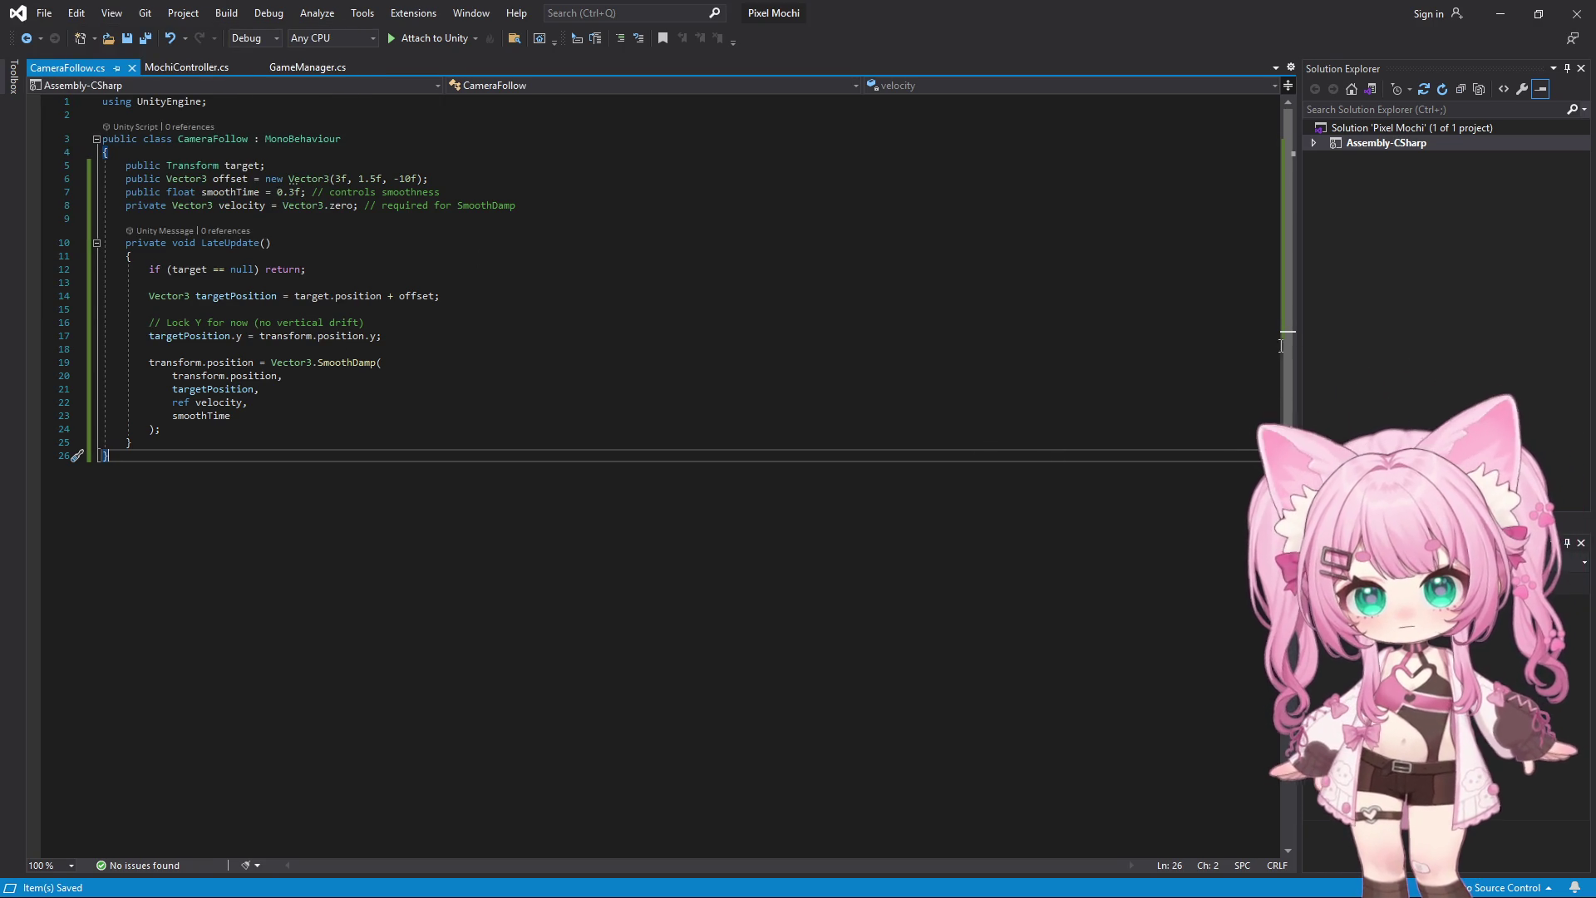
pyautogui.click(1506, 16)
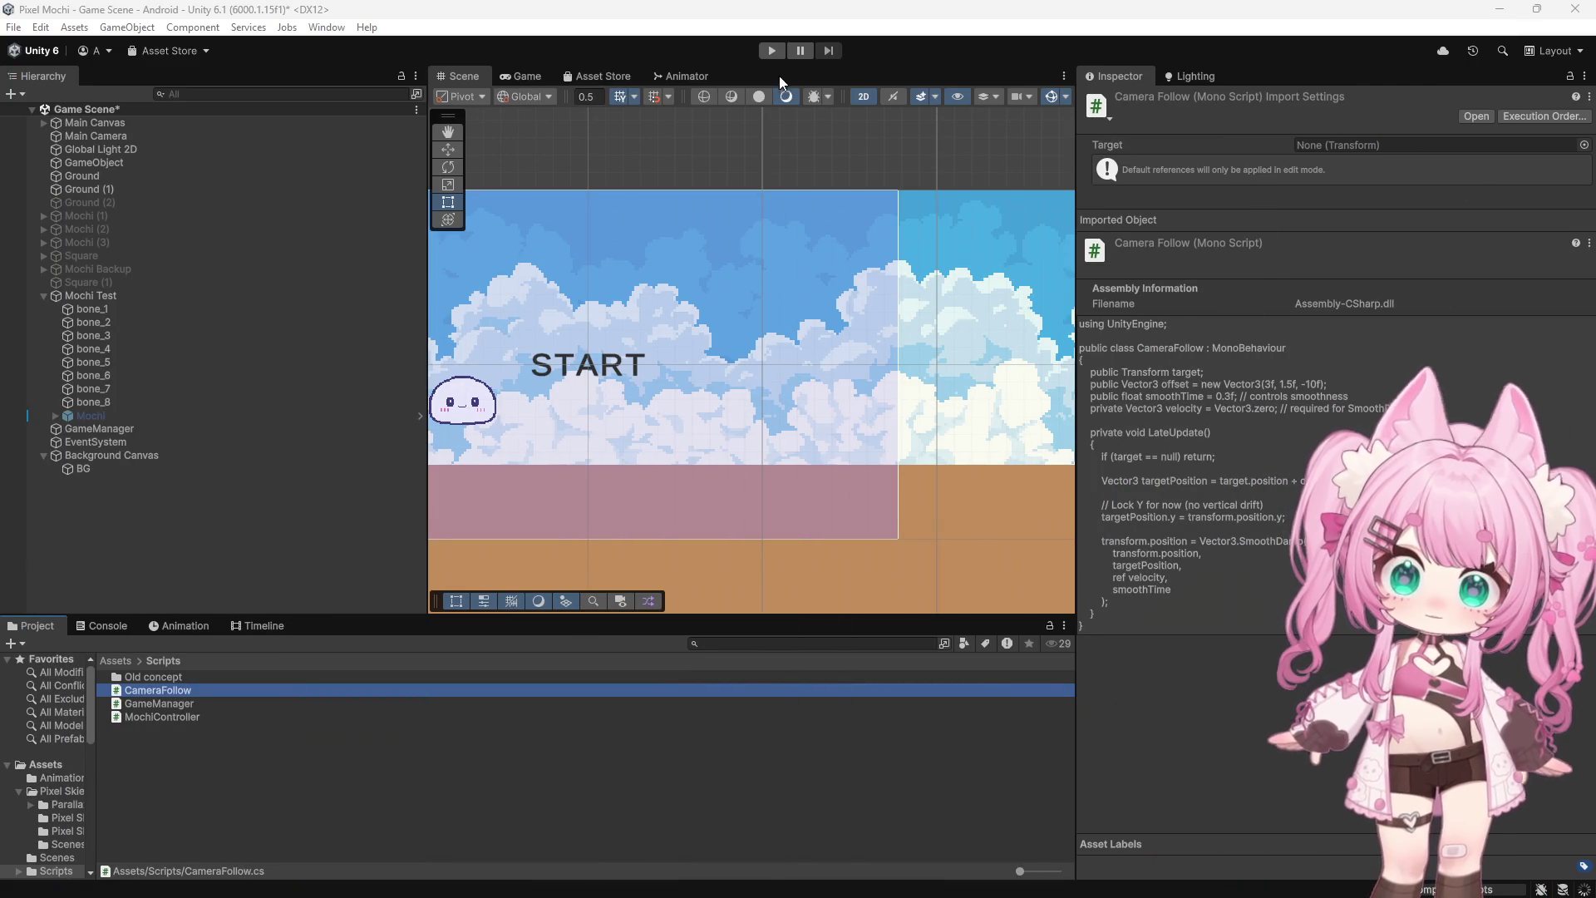
# Play-test the smoothed camera follow from the START screen, then inspect Mochi Test's components
pyautogui.click(772, 51)
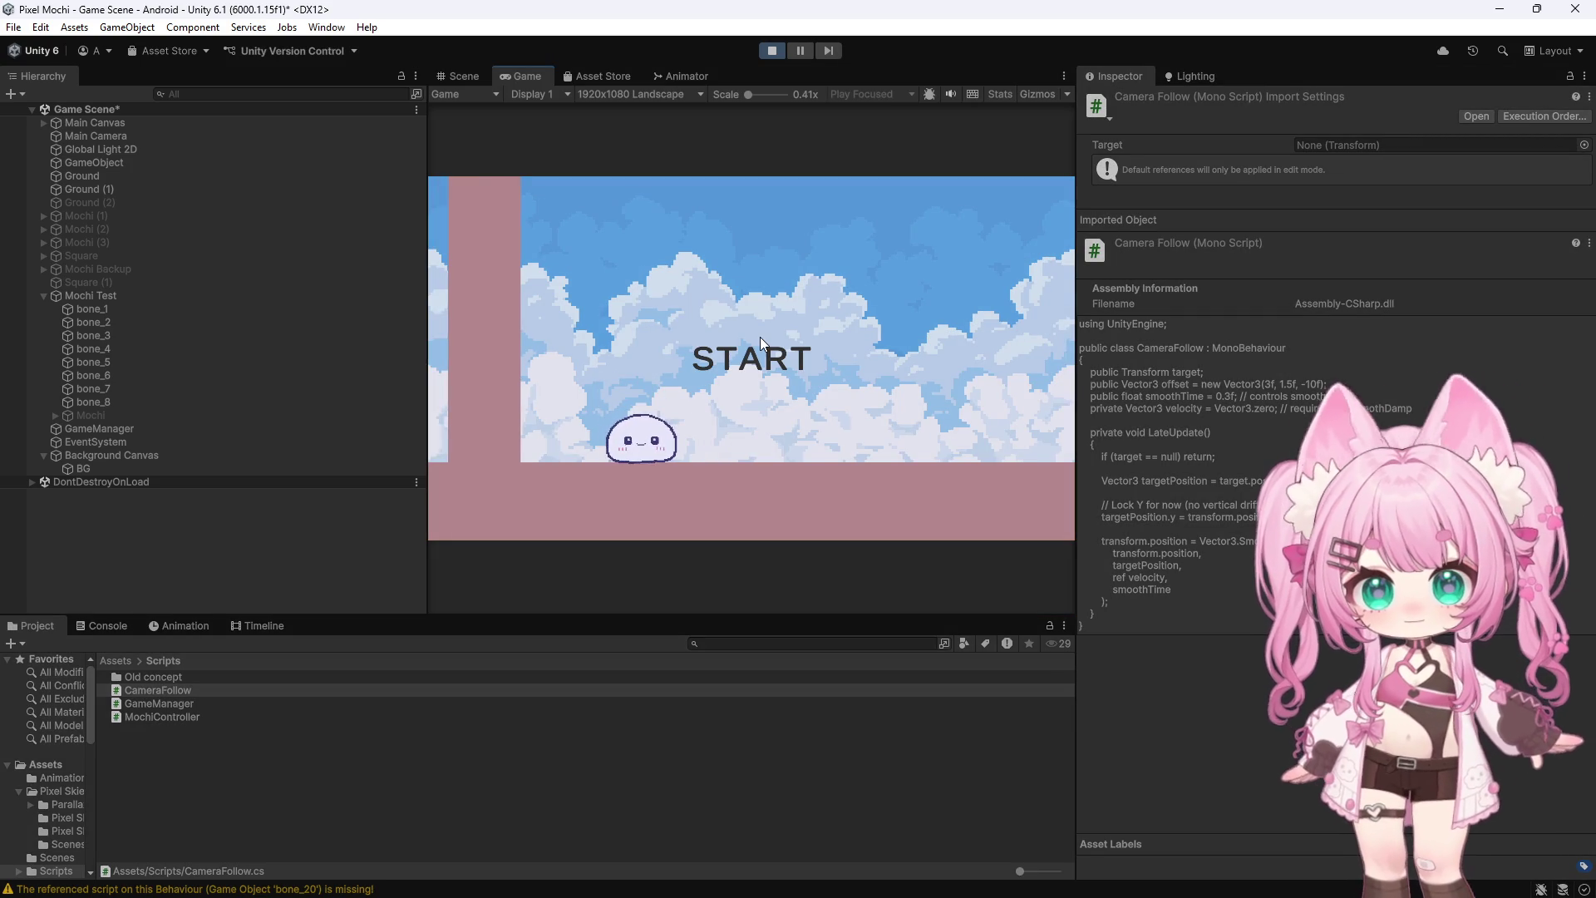
pyautogui.click(759, 337)
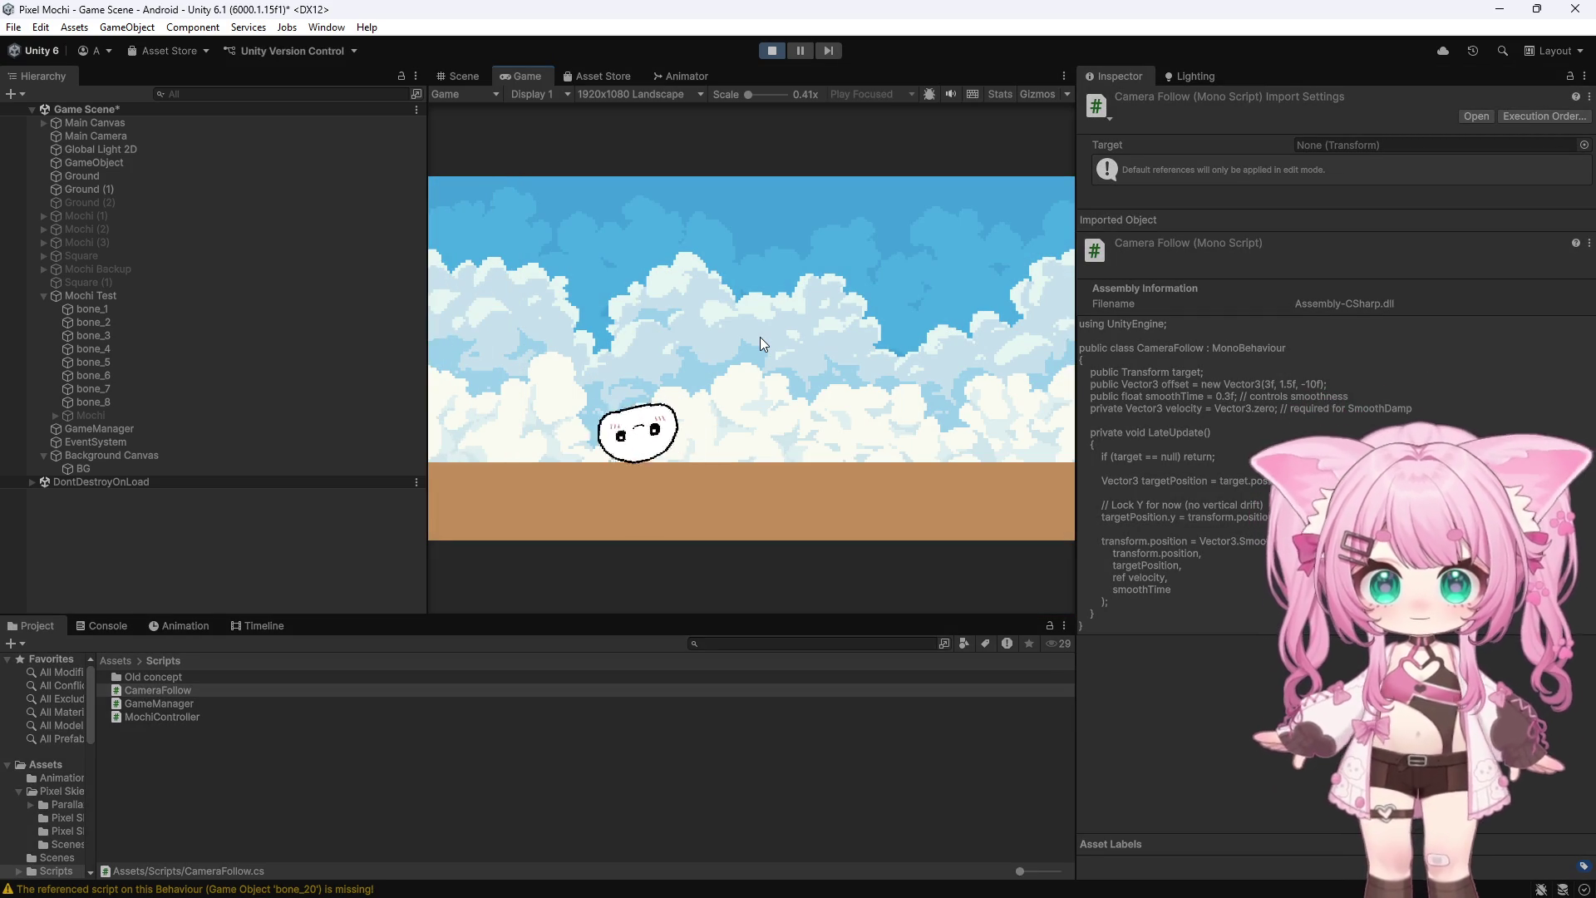
pyautogui.click(770, 54)
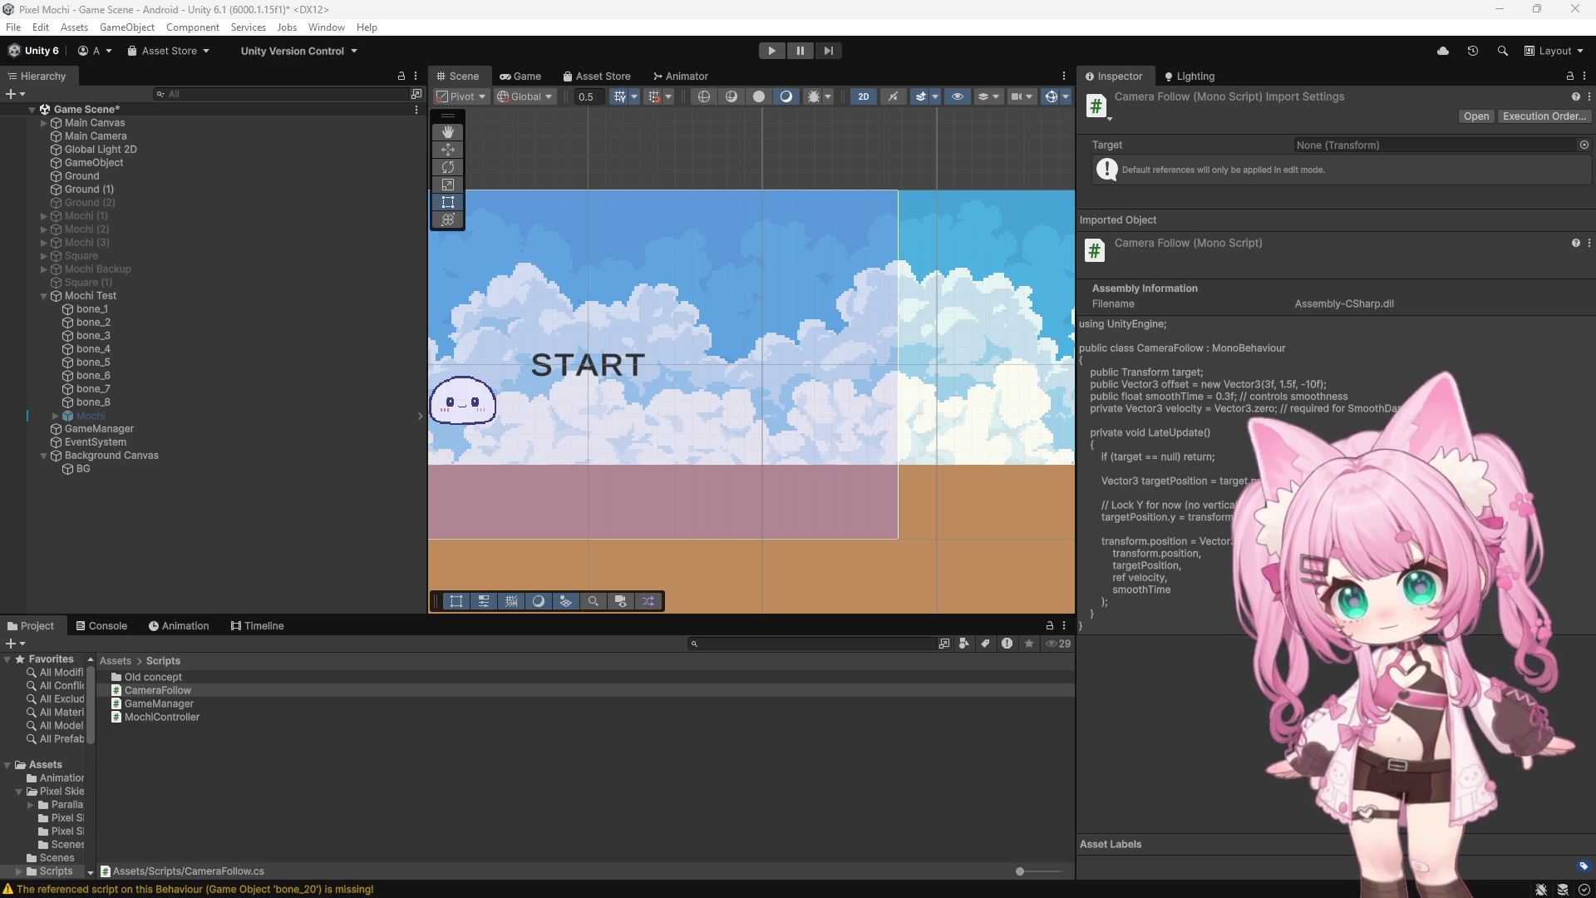
pyautogui.click(104, 296)
pyautogui.scroll(-10, 1204, 578)
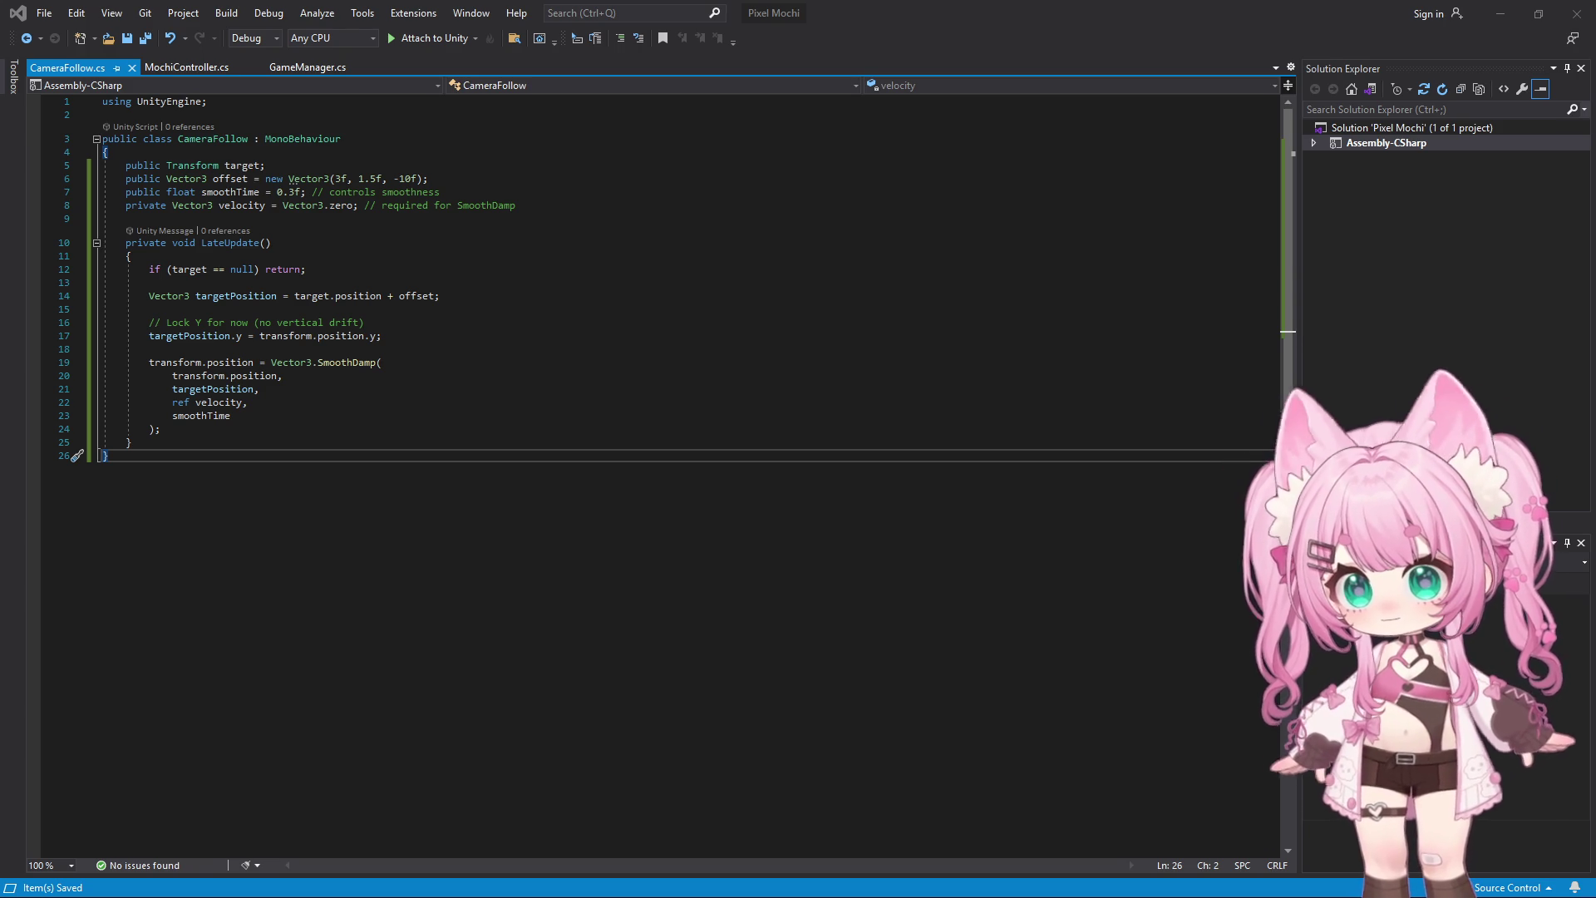
# Replace CameraFollow.cs with the exact-X follow code (Y at offset.y, Z at offset.z) and save it
pyautogui.click(584, 457)
pyautogui.hotkey('ctrl', 'a')
pyautogui.write('using UnityEngine;  public class CameraFollow : MonoBehaviour {     public Transform target;     public Vector3 offset = new Vector3(3f, 1.5f, -10f);      private void LateUpdate()     {         if (target == null) return;          Vector3 pos = transform.position;          // Follow EXACTLY on X (no lag, no speed mismatch)         pos.x = target.position.x + offset.x;          // Keep Y fixed (no drifting)         pos.y = offset.y;          // Keep Z         pos.z = offset.z;          transform.position = pos;     } }')
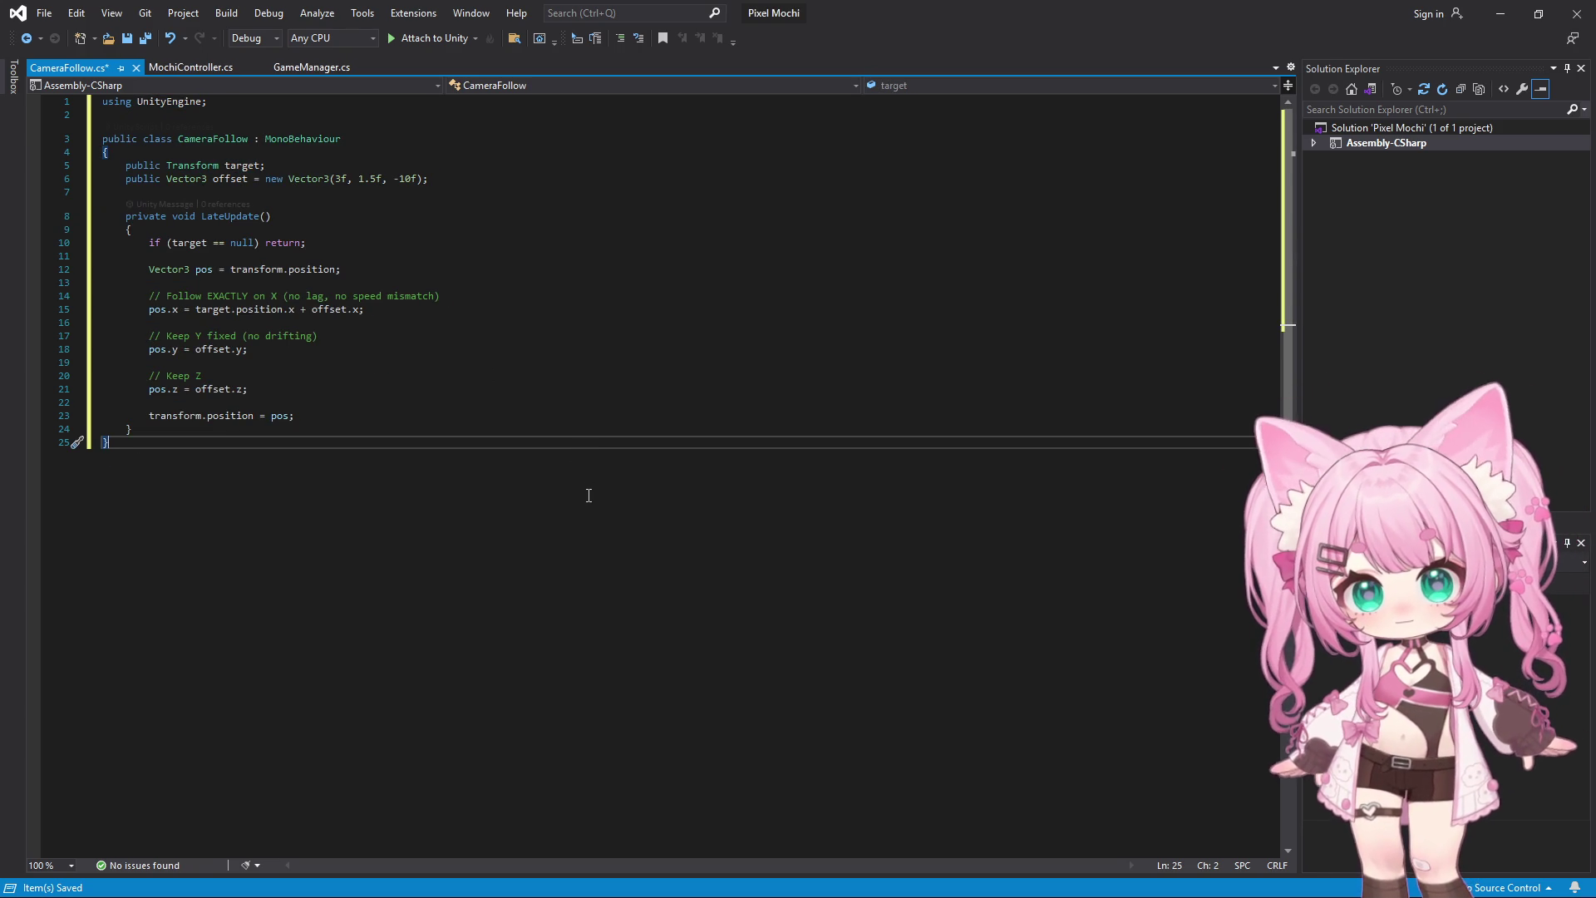
pyautogui.click(44, 14)
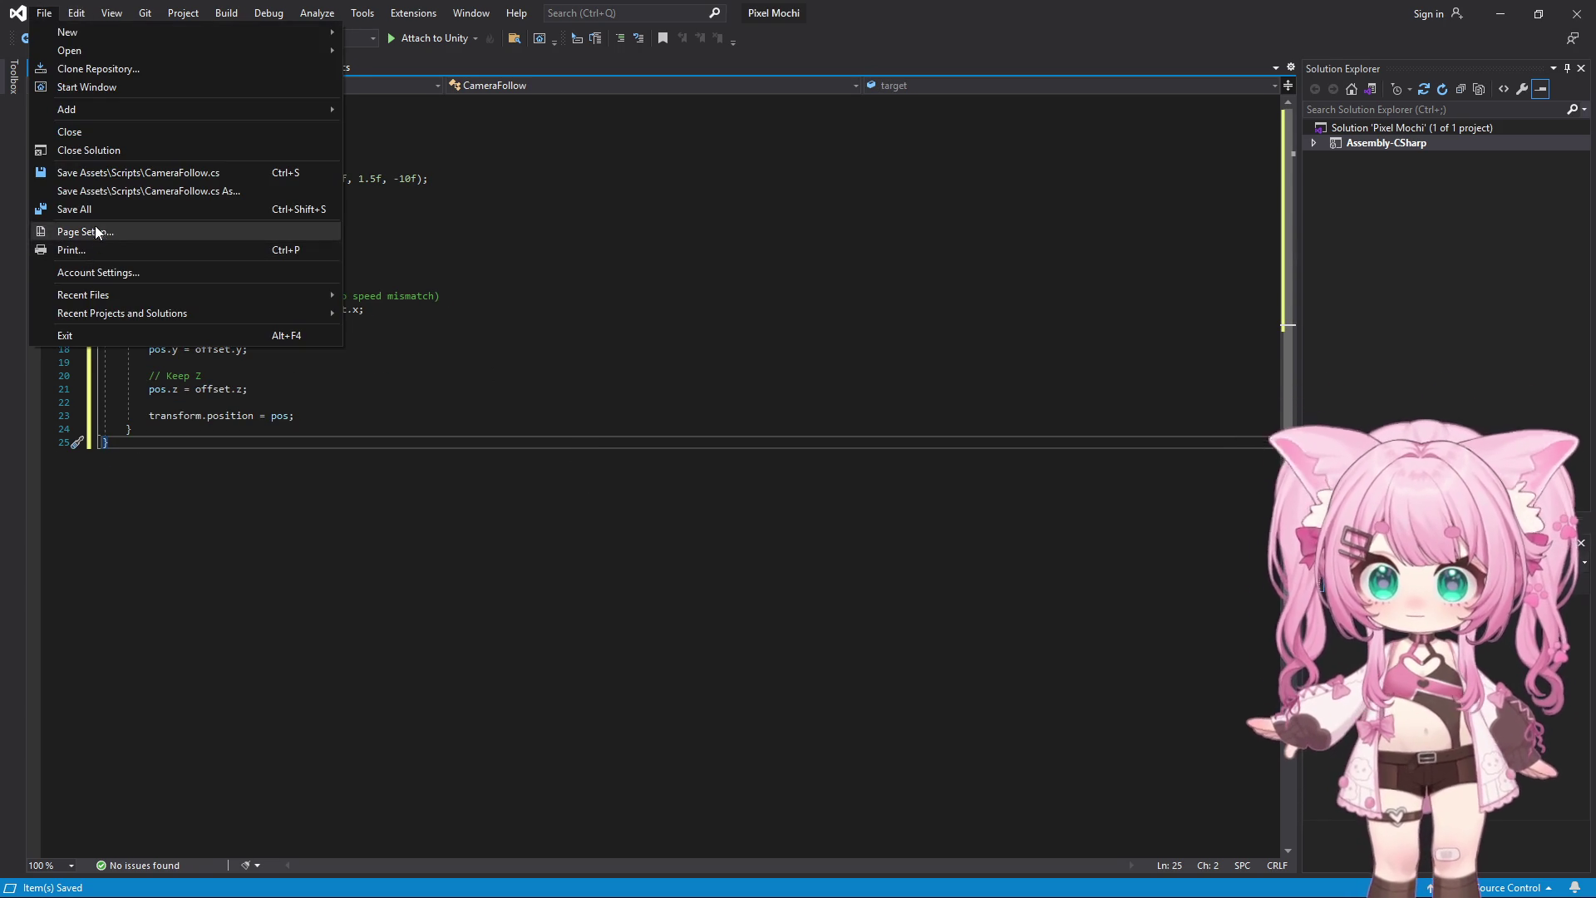
pyautogui.click(74, 209)
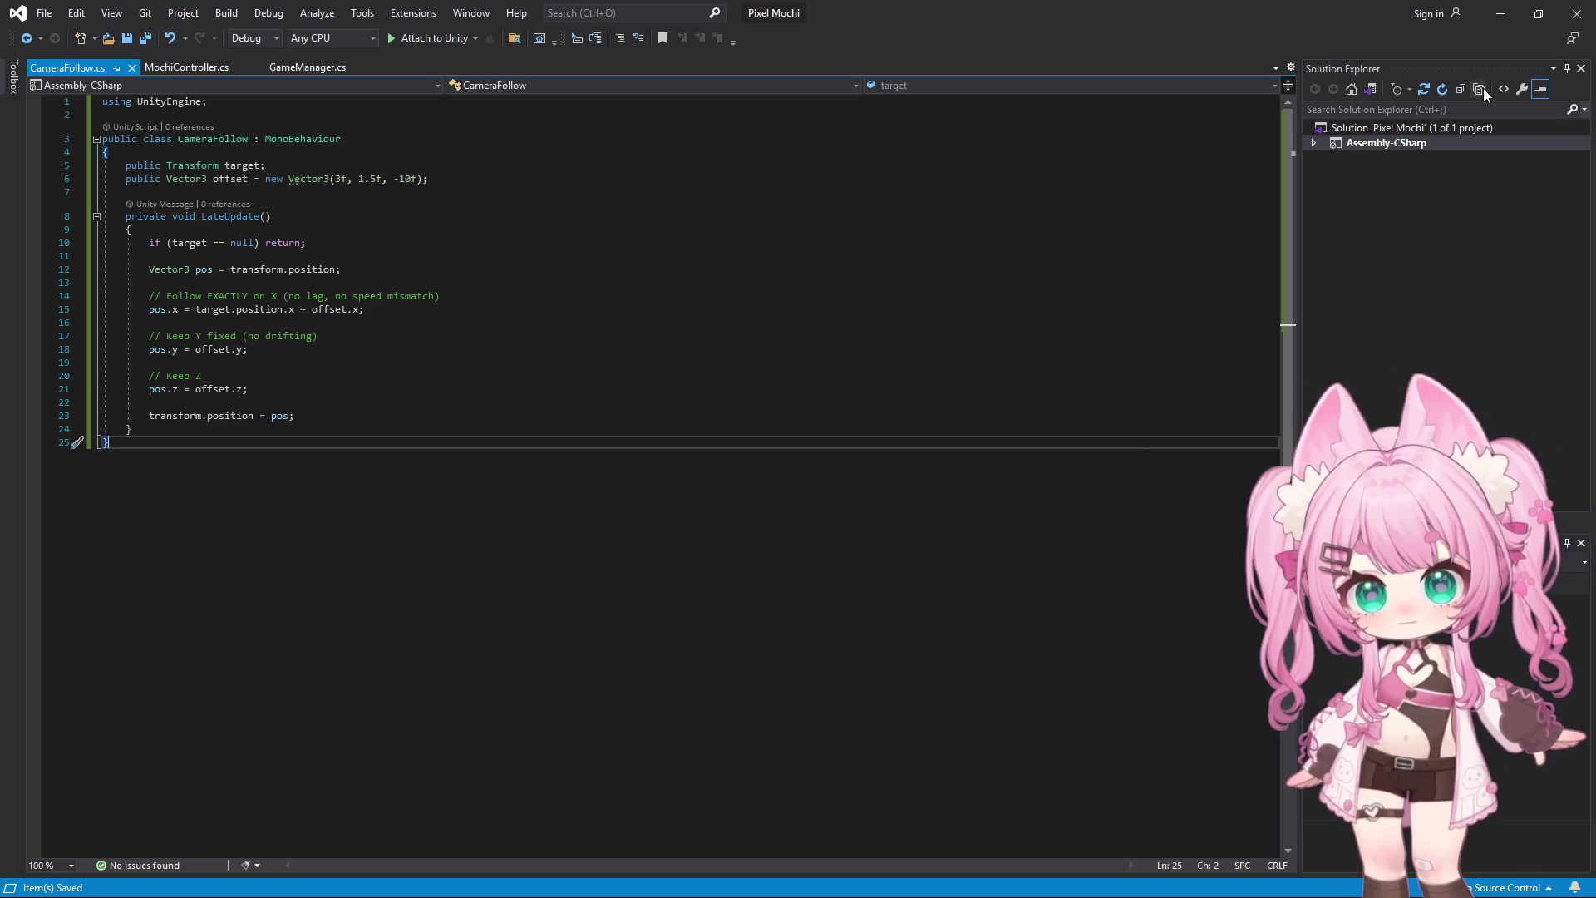
pyautogui.click(1501, 14)
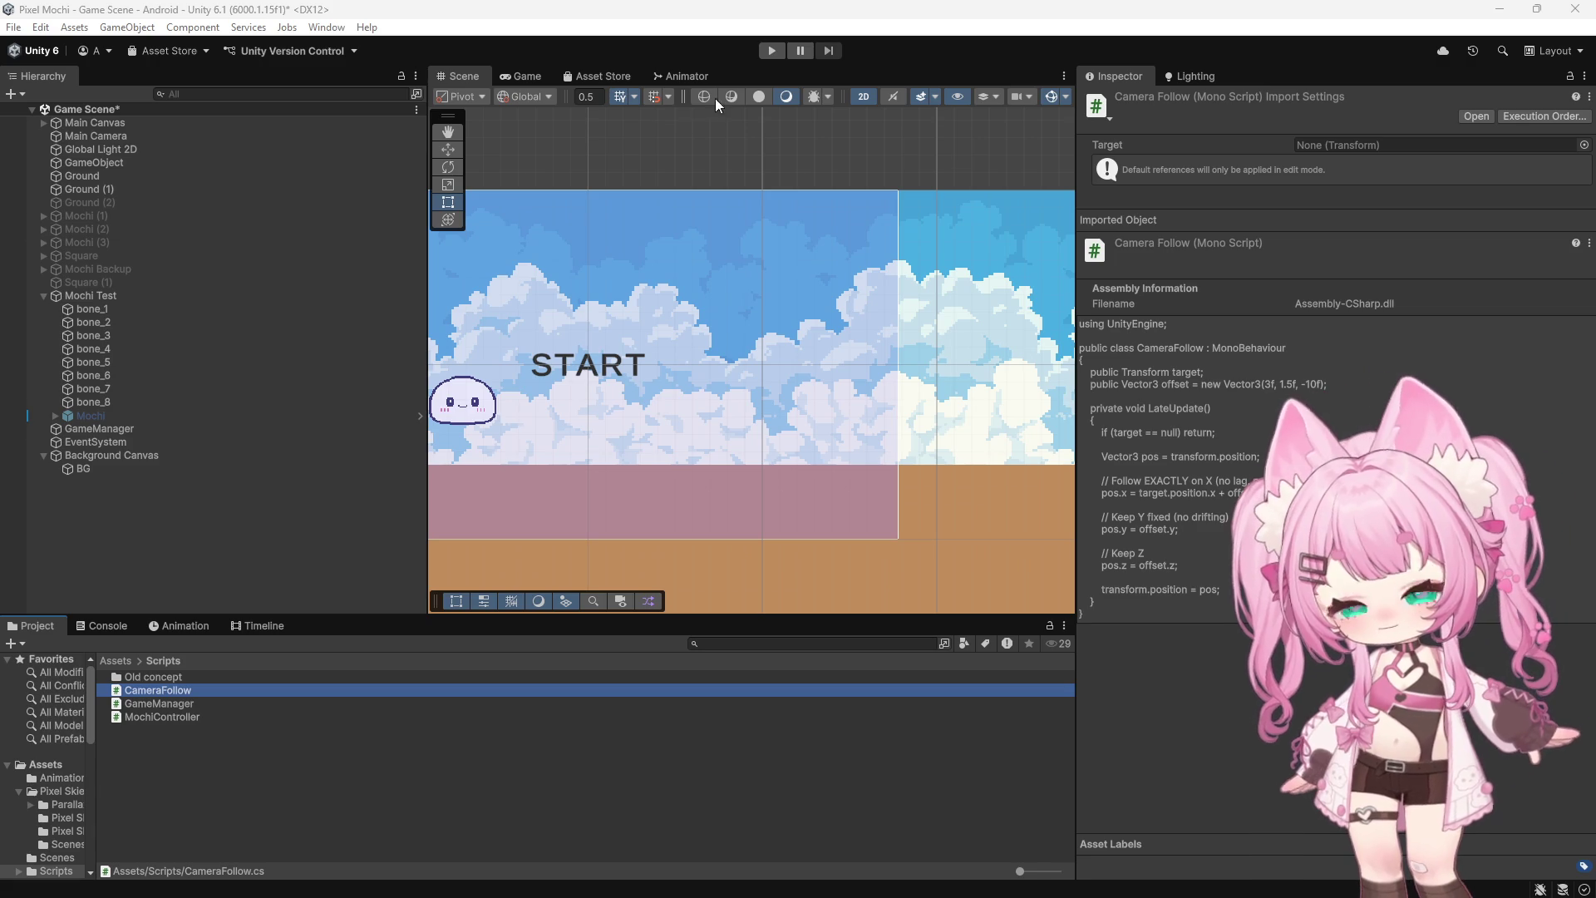
# Play-test the exact-X camera follow from START, watching it in the Scene view
pyautogui.click(772, 52)
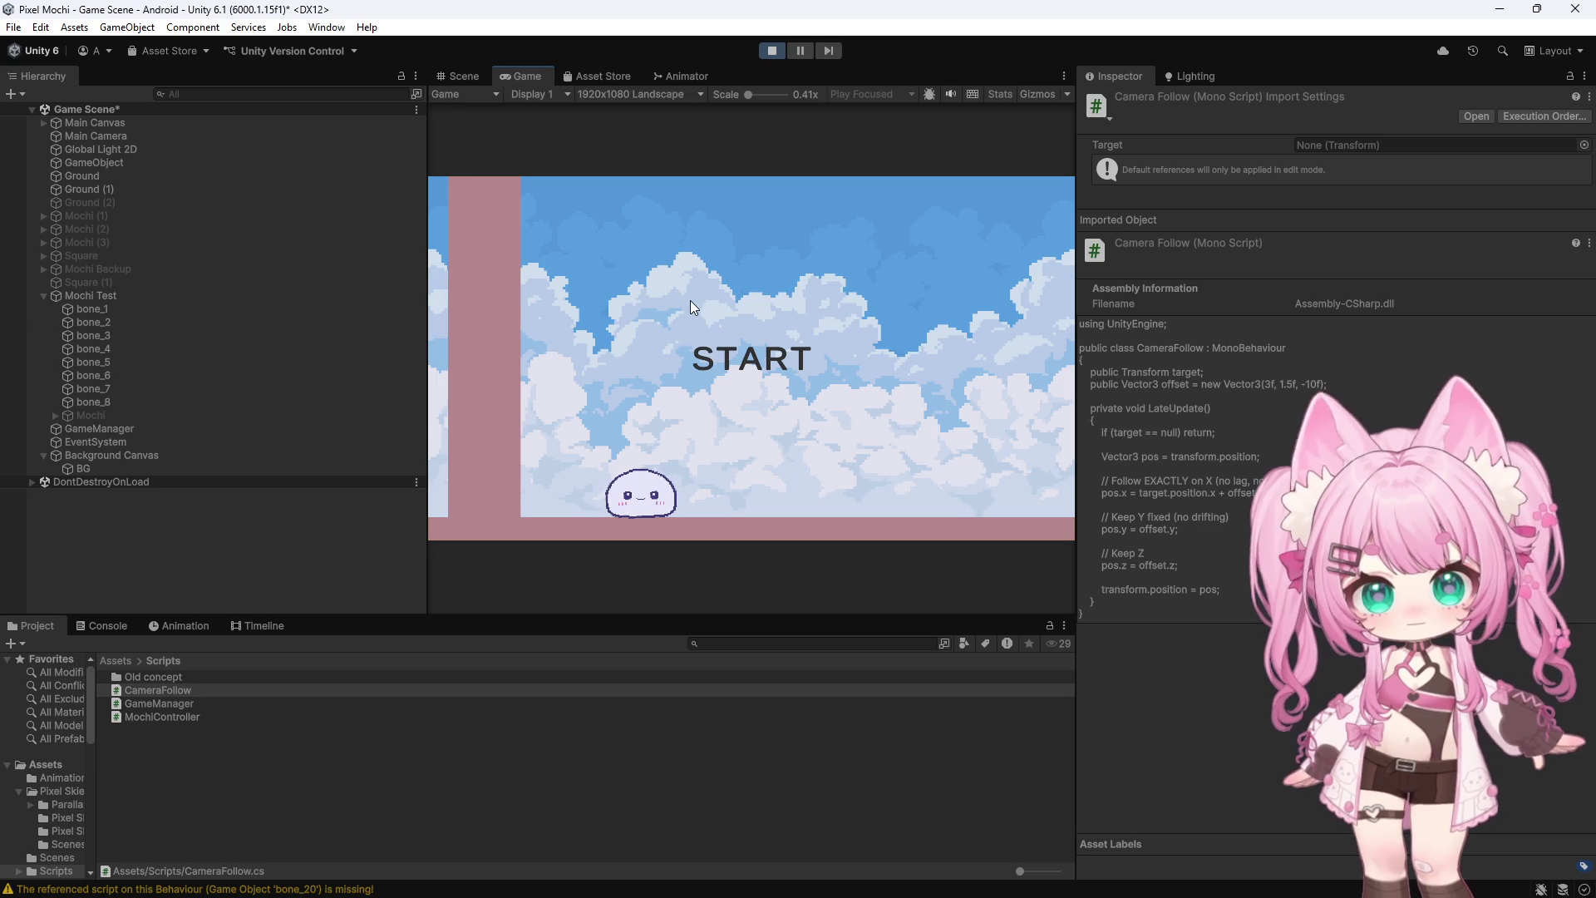
pyautogui.click(725, 359)
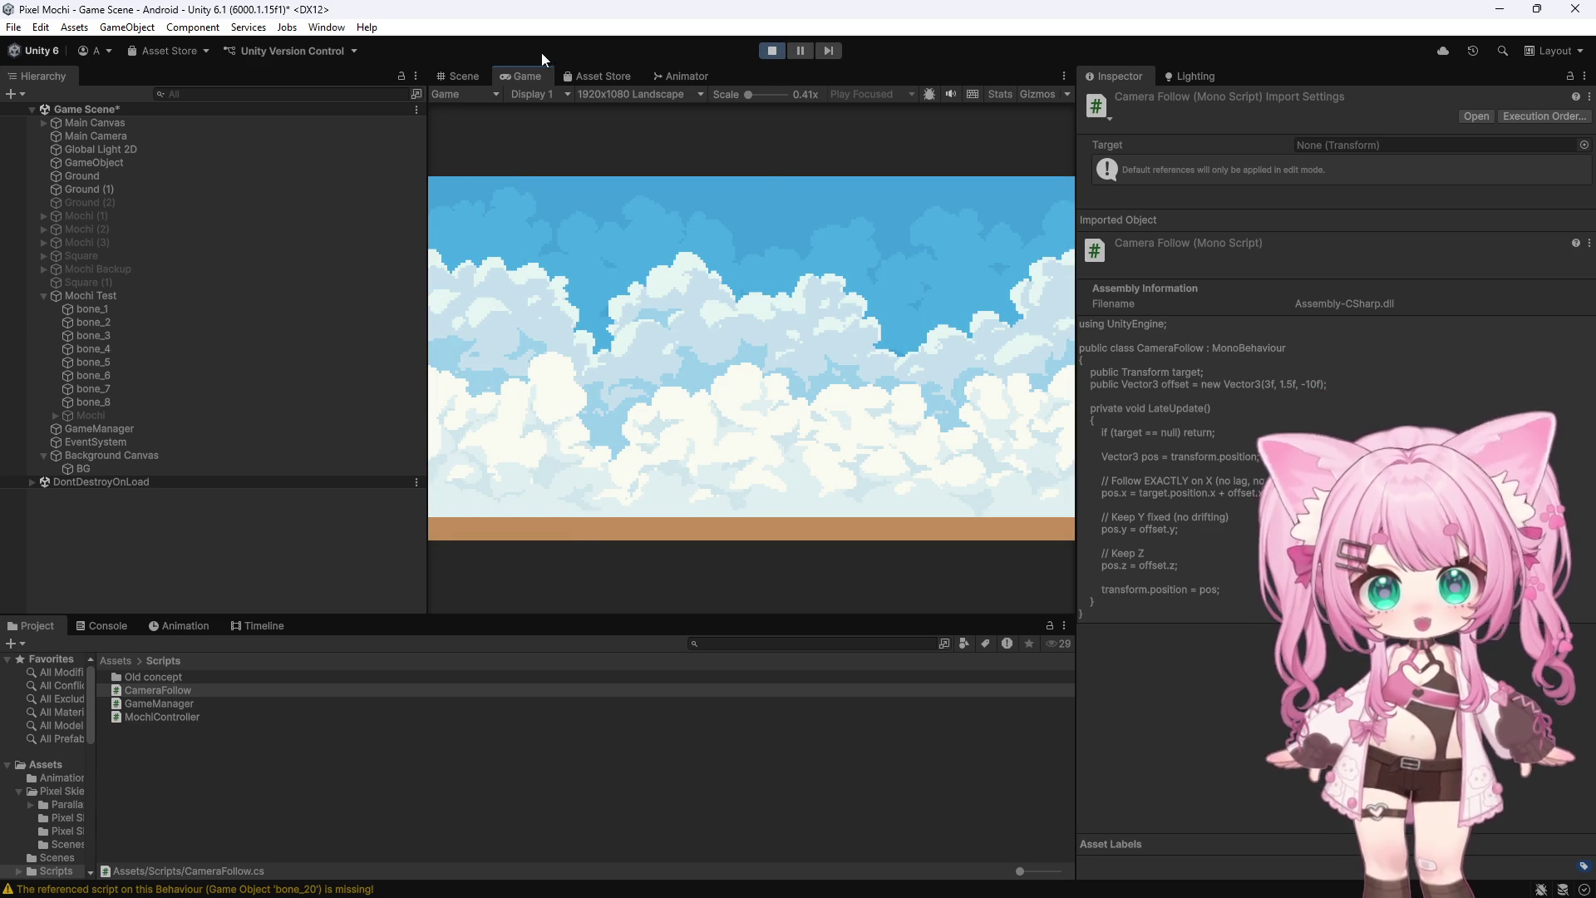
pyautogui.click(455, 76)
pyautogui.scroll(-4, 800, 297)
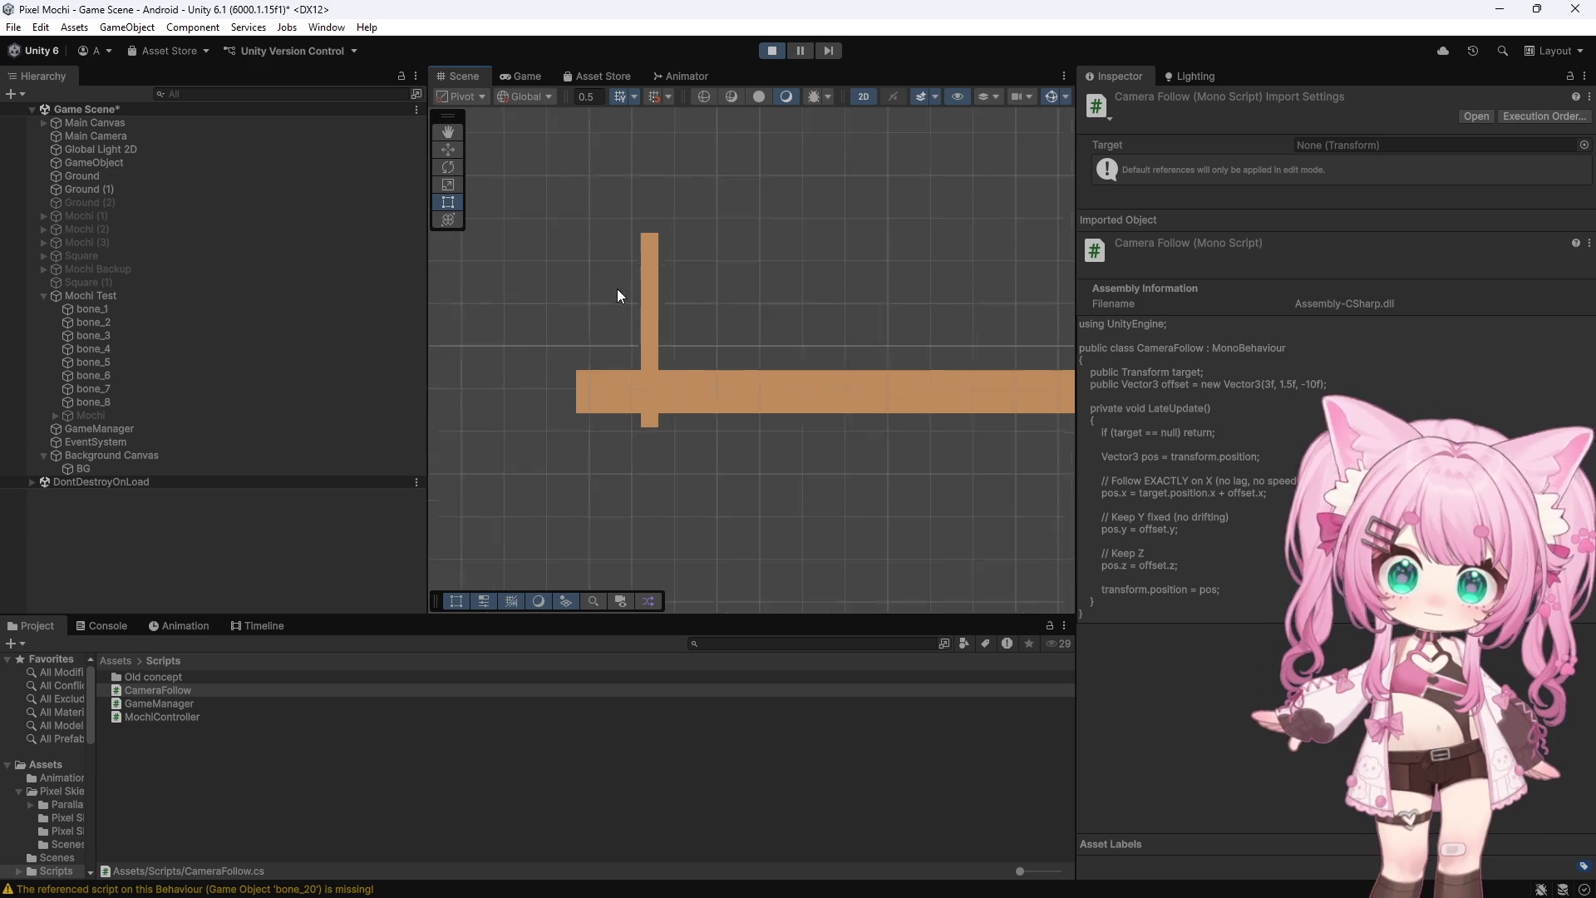
pyautogui.scroll(-3, 617, 296)
pyautogui.moveTo(951, 201); pyautogui.dragTo(582, 241)
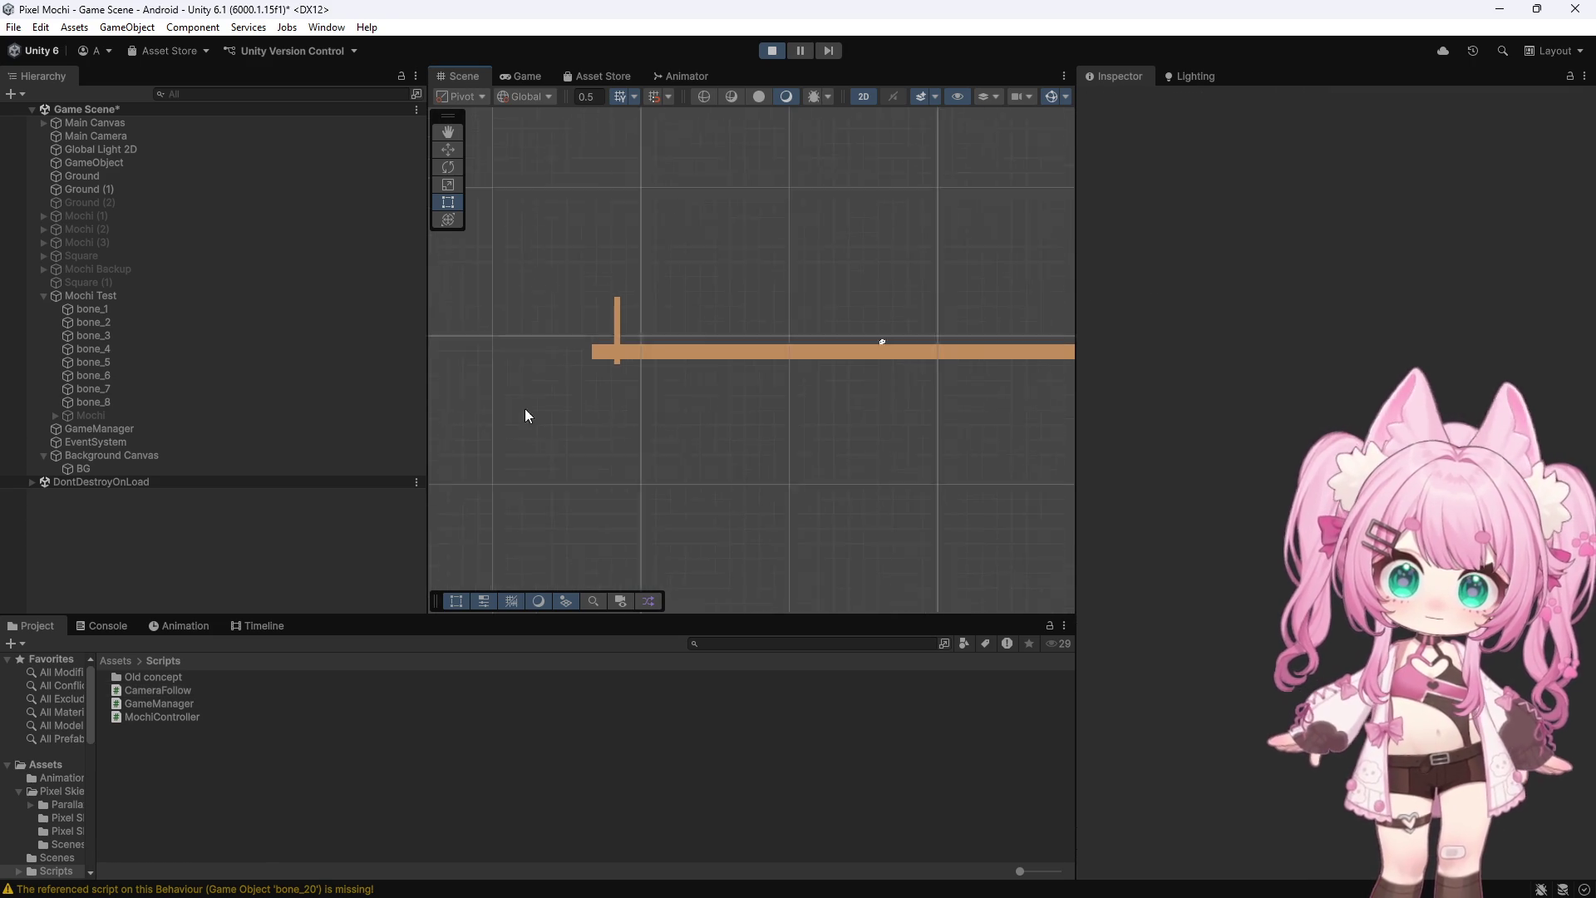
pyautogui.scroll(-6, 501, 399)
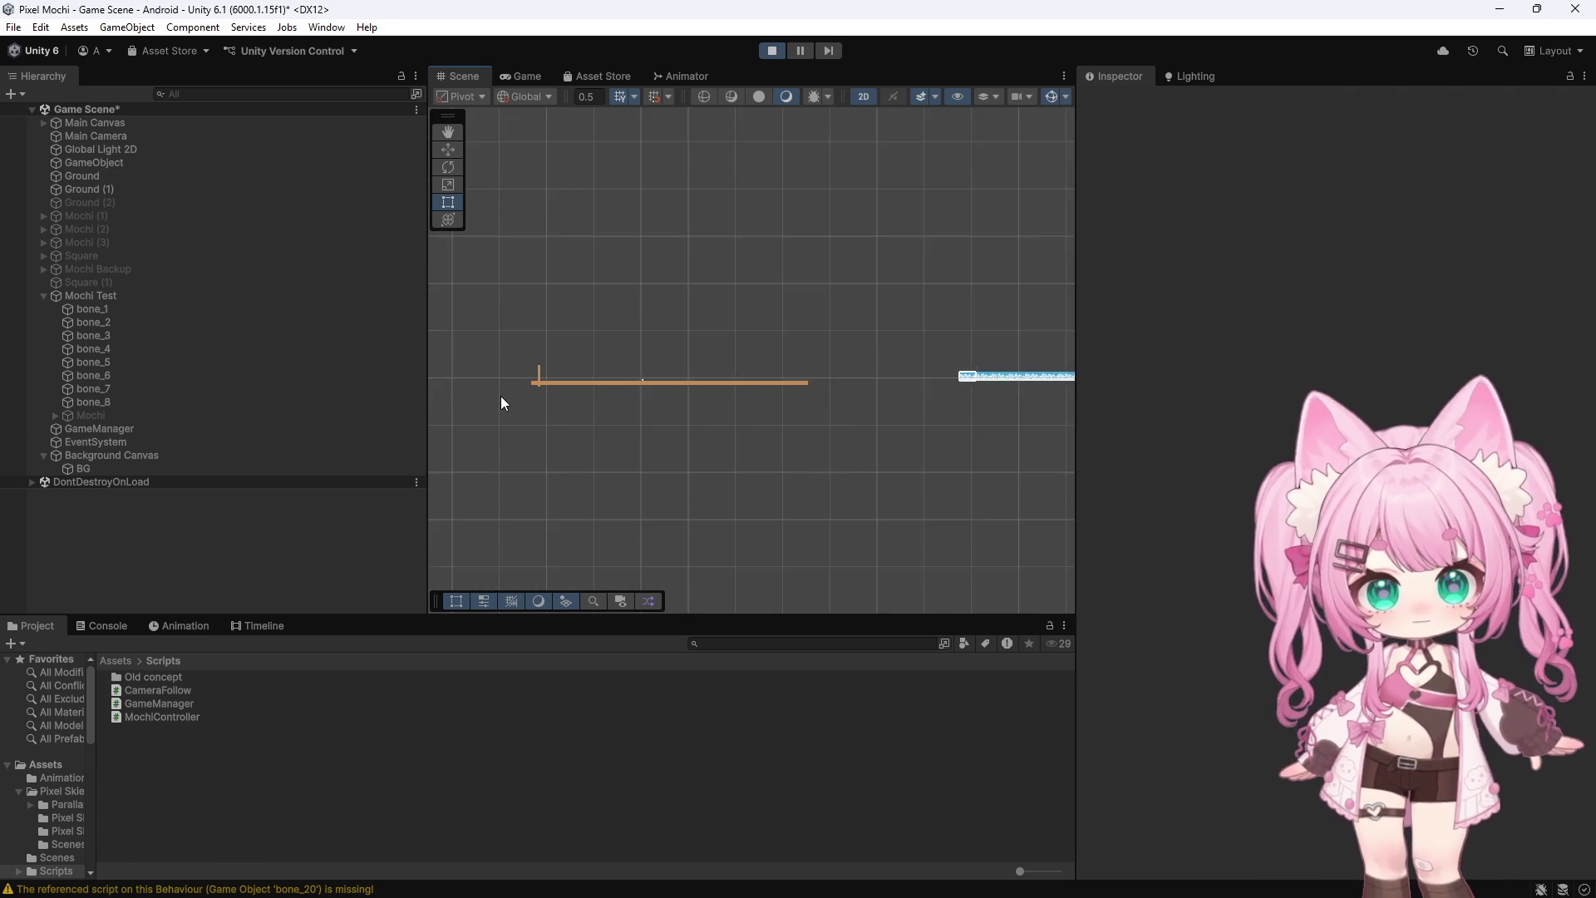
# Stop play mode and reopen the CameraFollow script from the Project panel
pyautogui.scroll(1, 501, 396)
pyautogui.click(772, 50)
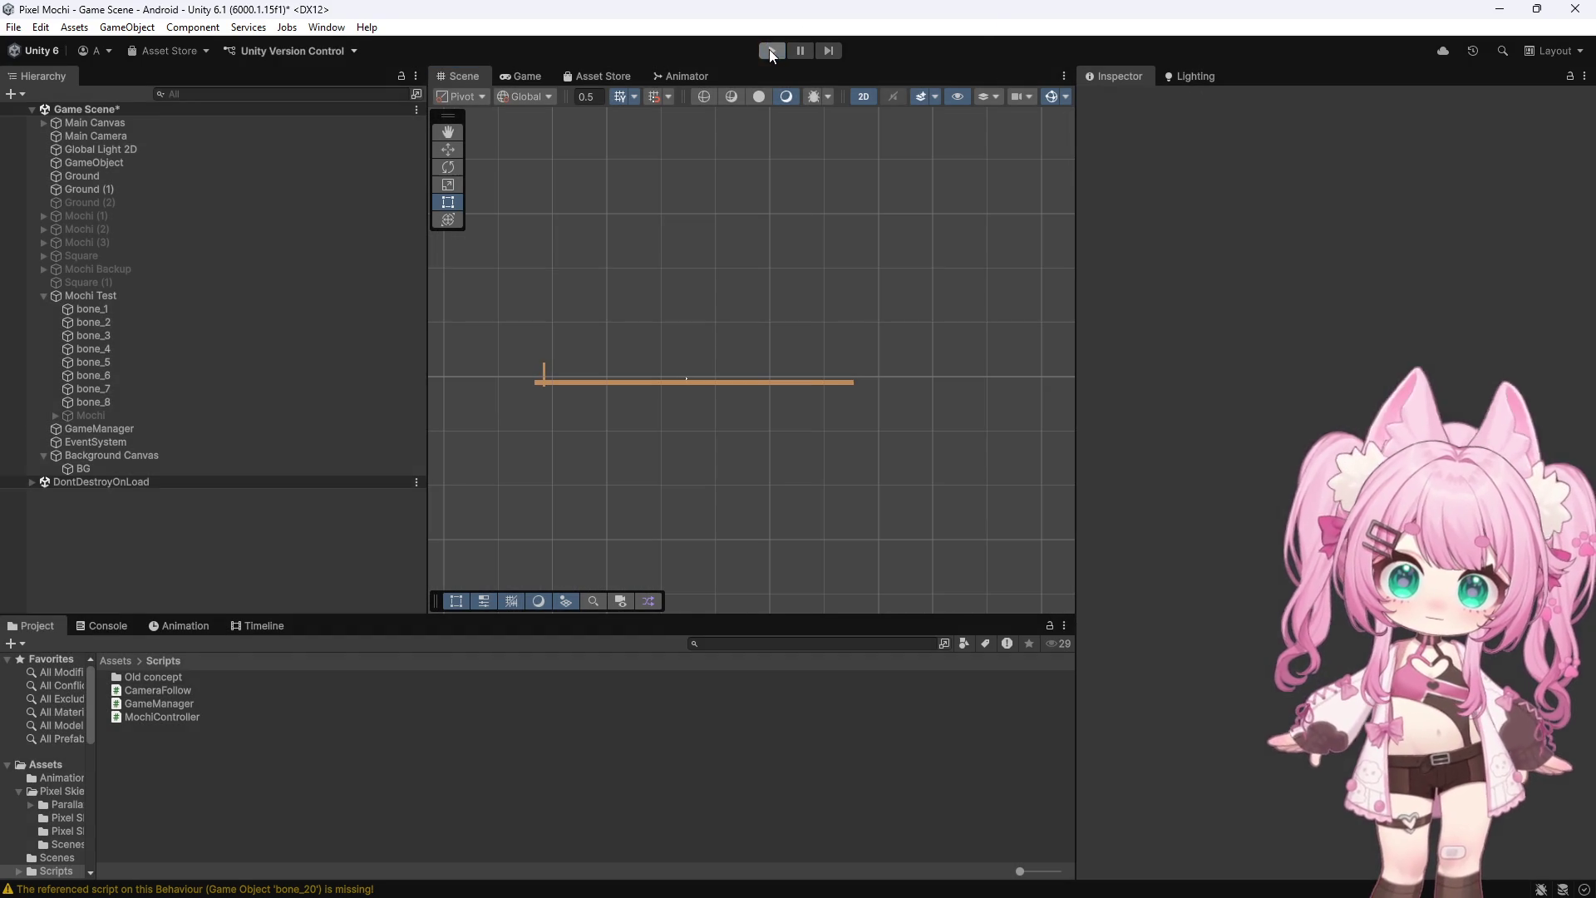
pyautogui.click(157, 695)
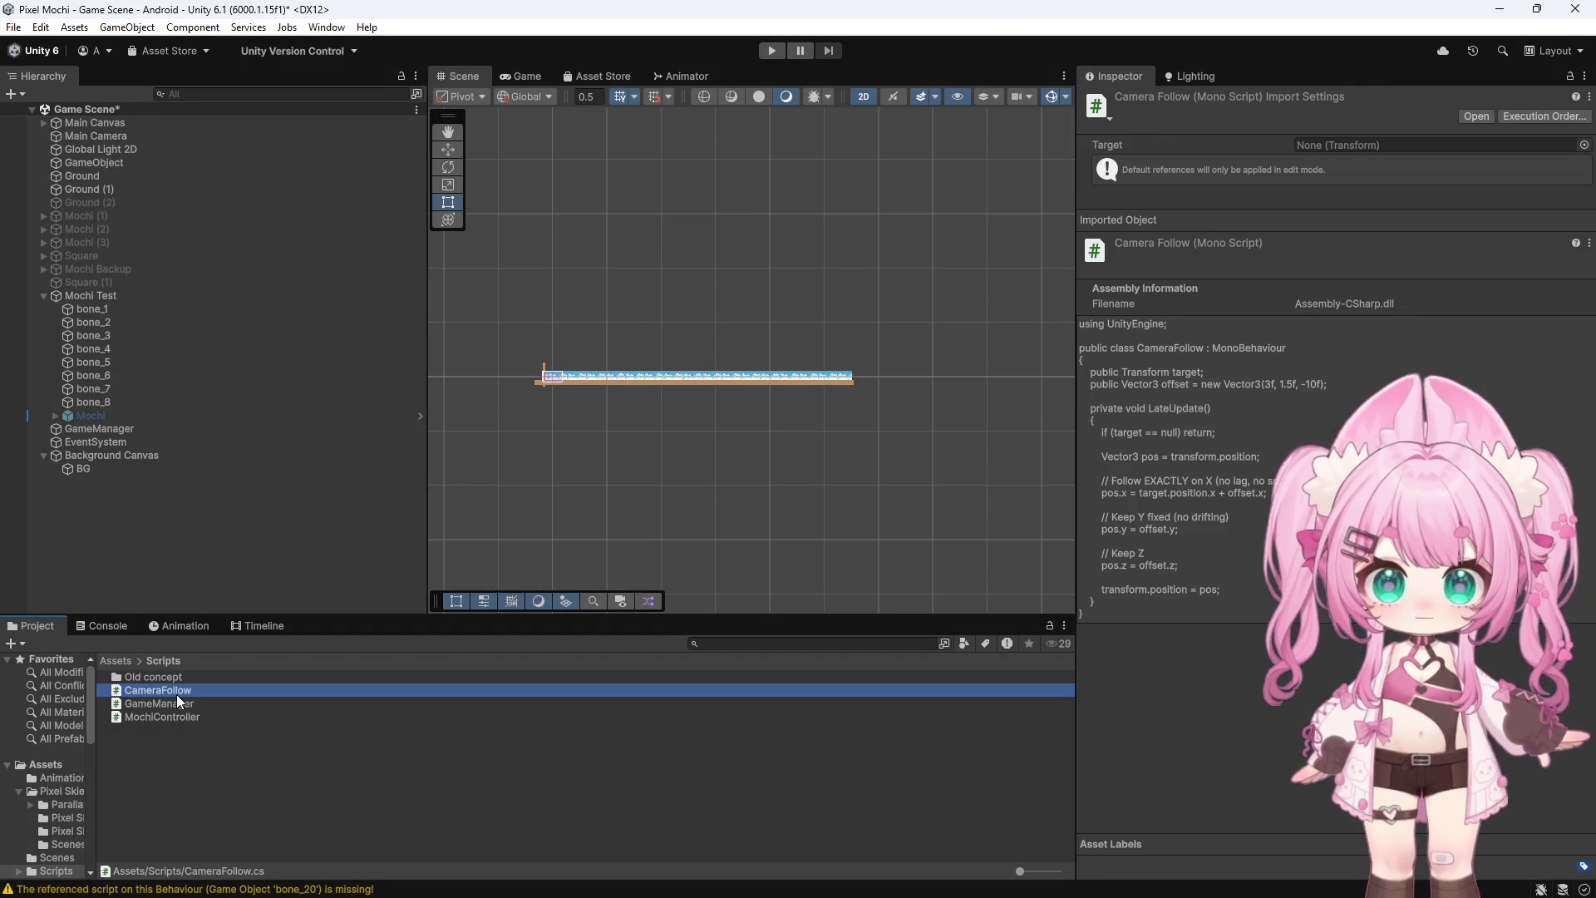
pyautogui.doubleClick(178, 692)
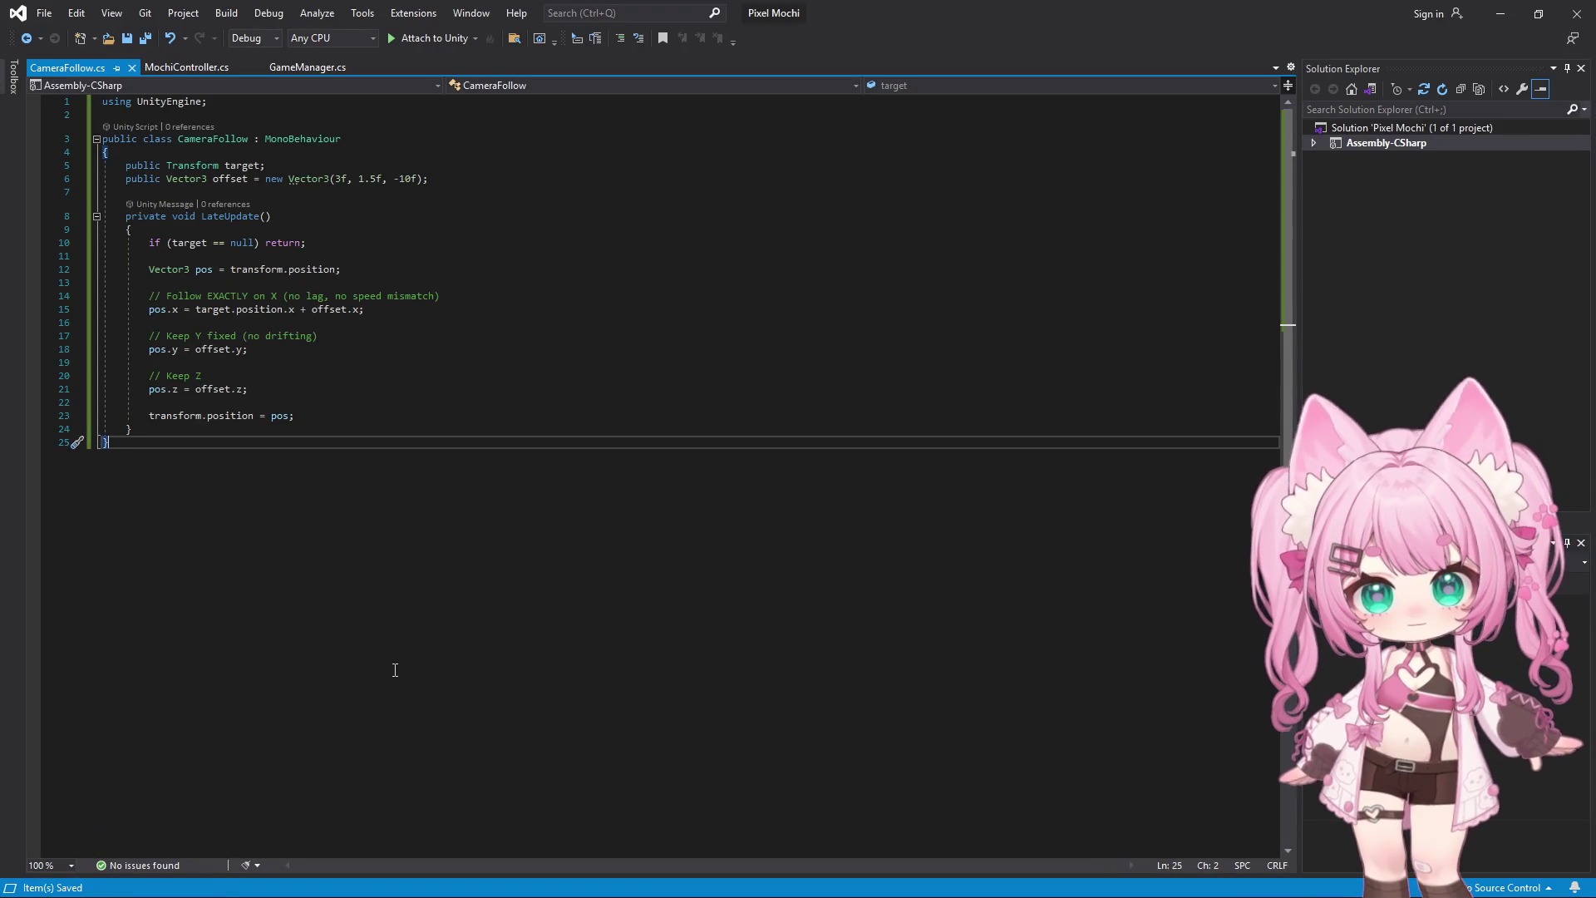
pyautogui.click(308, 414)
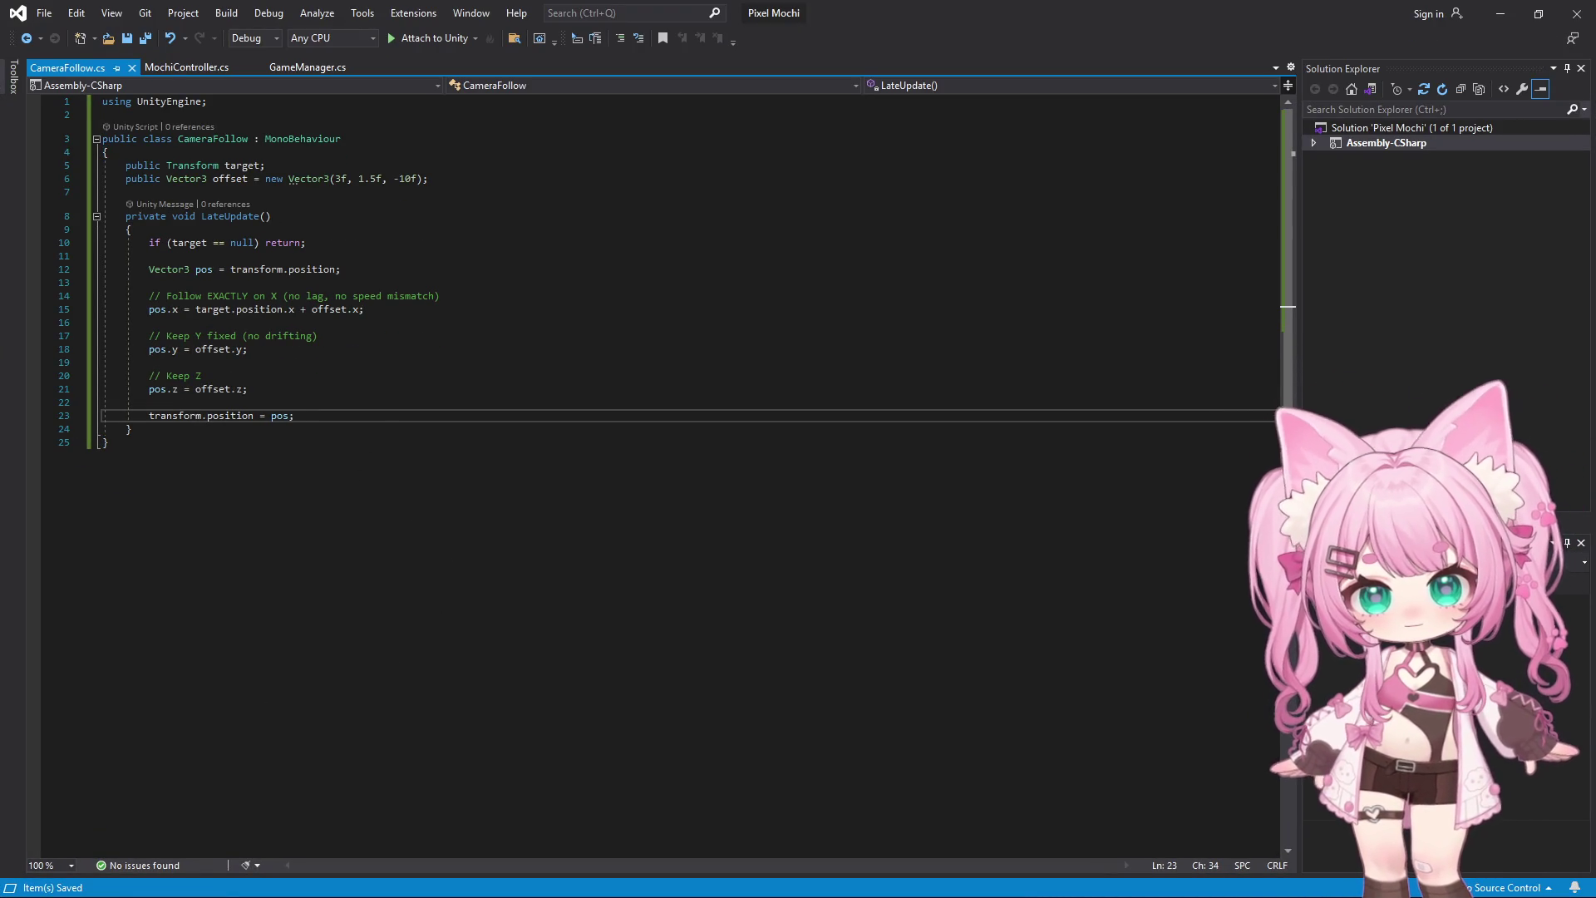
pyautogui.hotkey('alt', 'Tab')
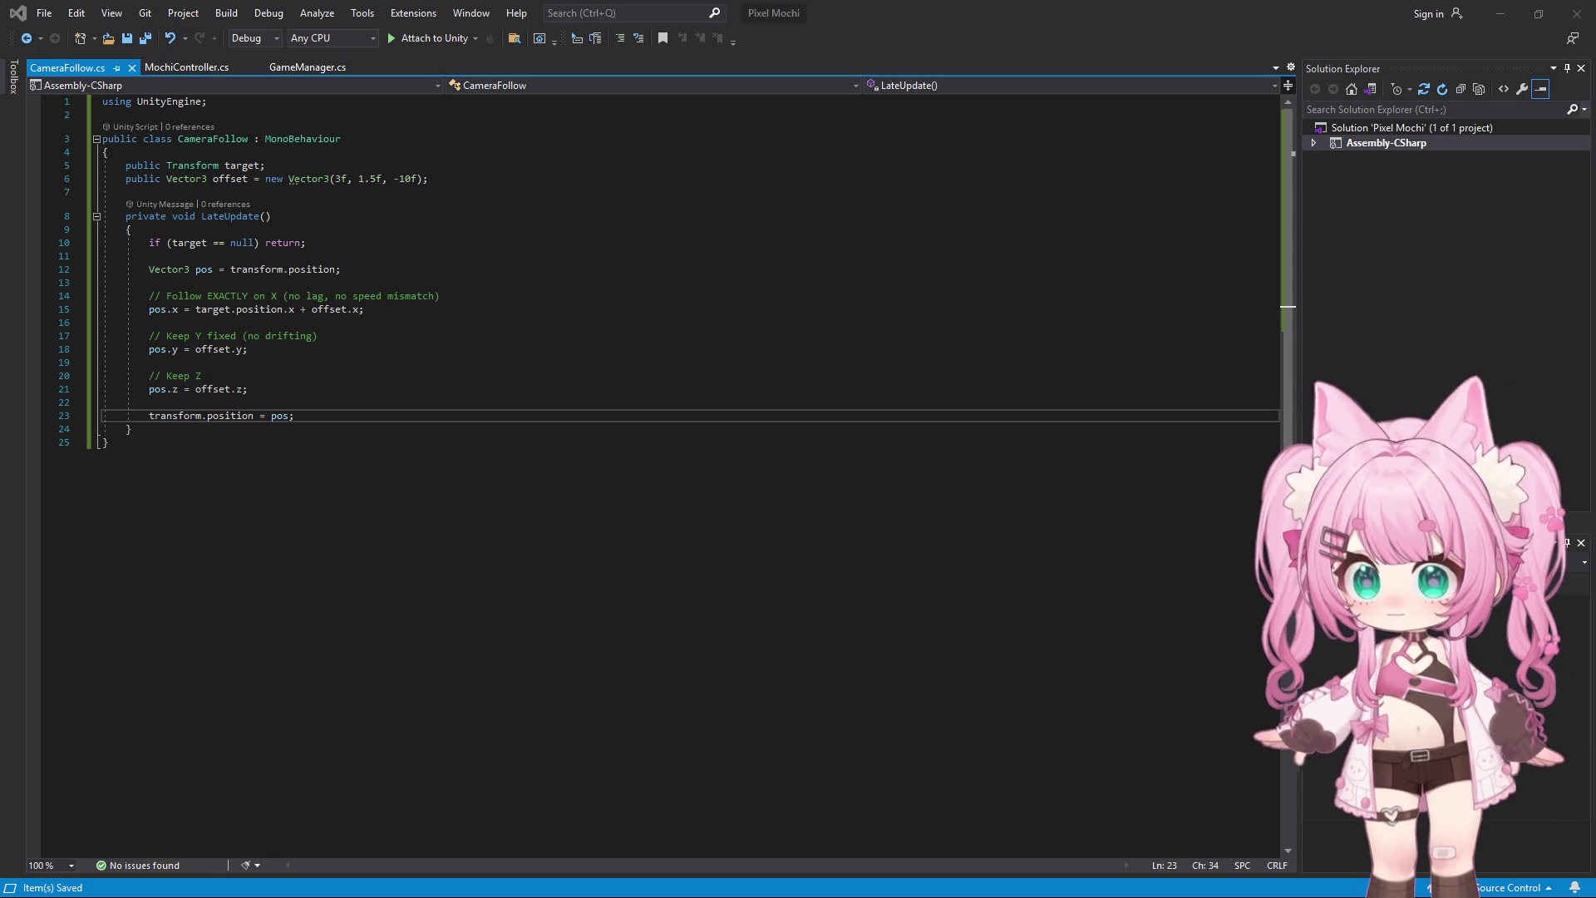